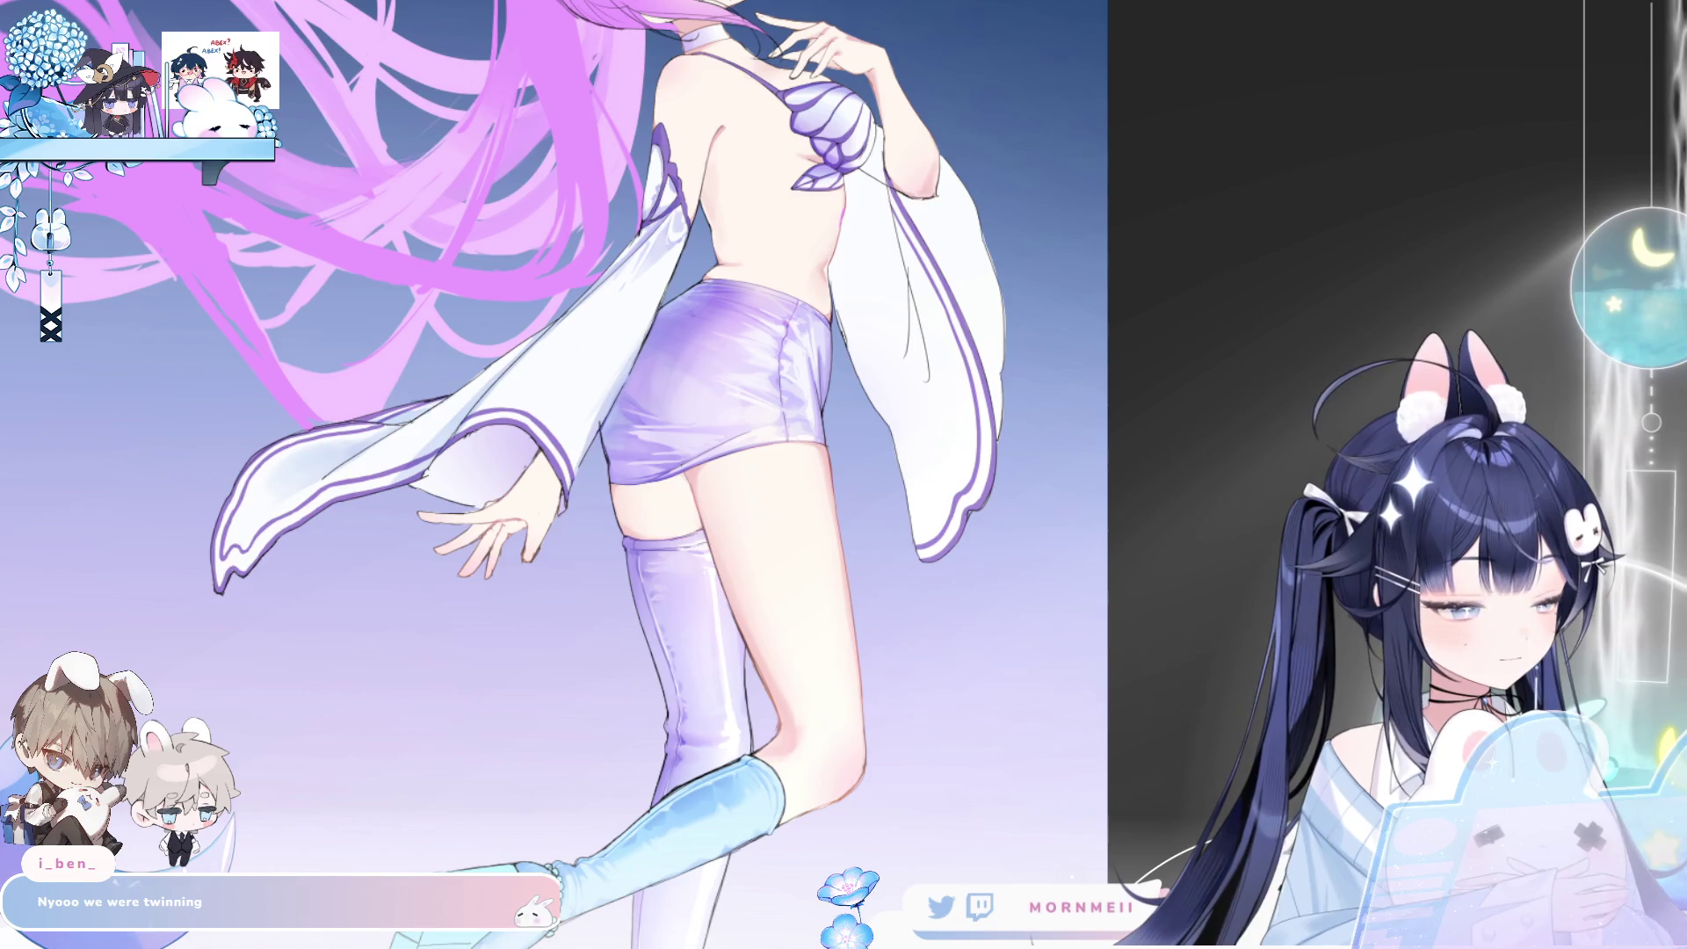
- Mirror-check the figure, draw along the left sleeve's inner edge, then undo the stroke
key(h)
click(879, 635)
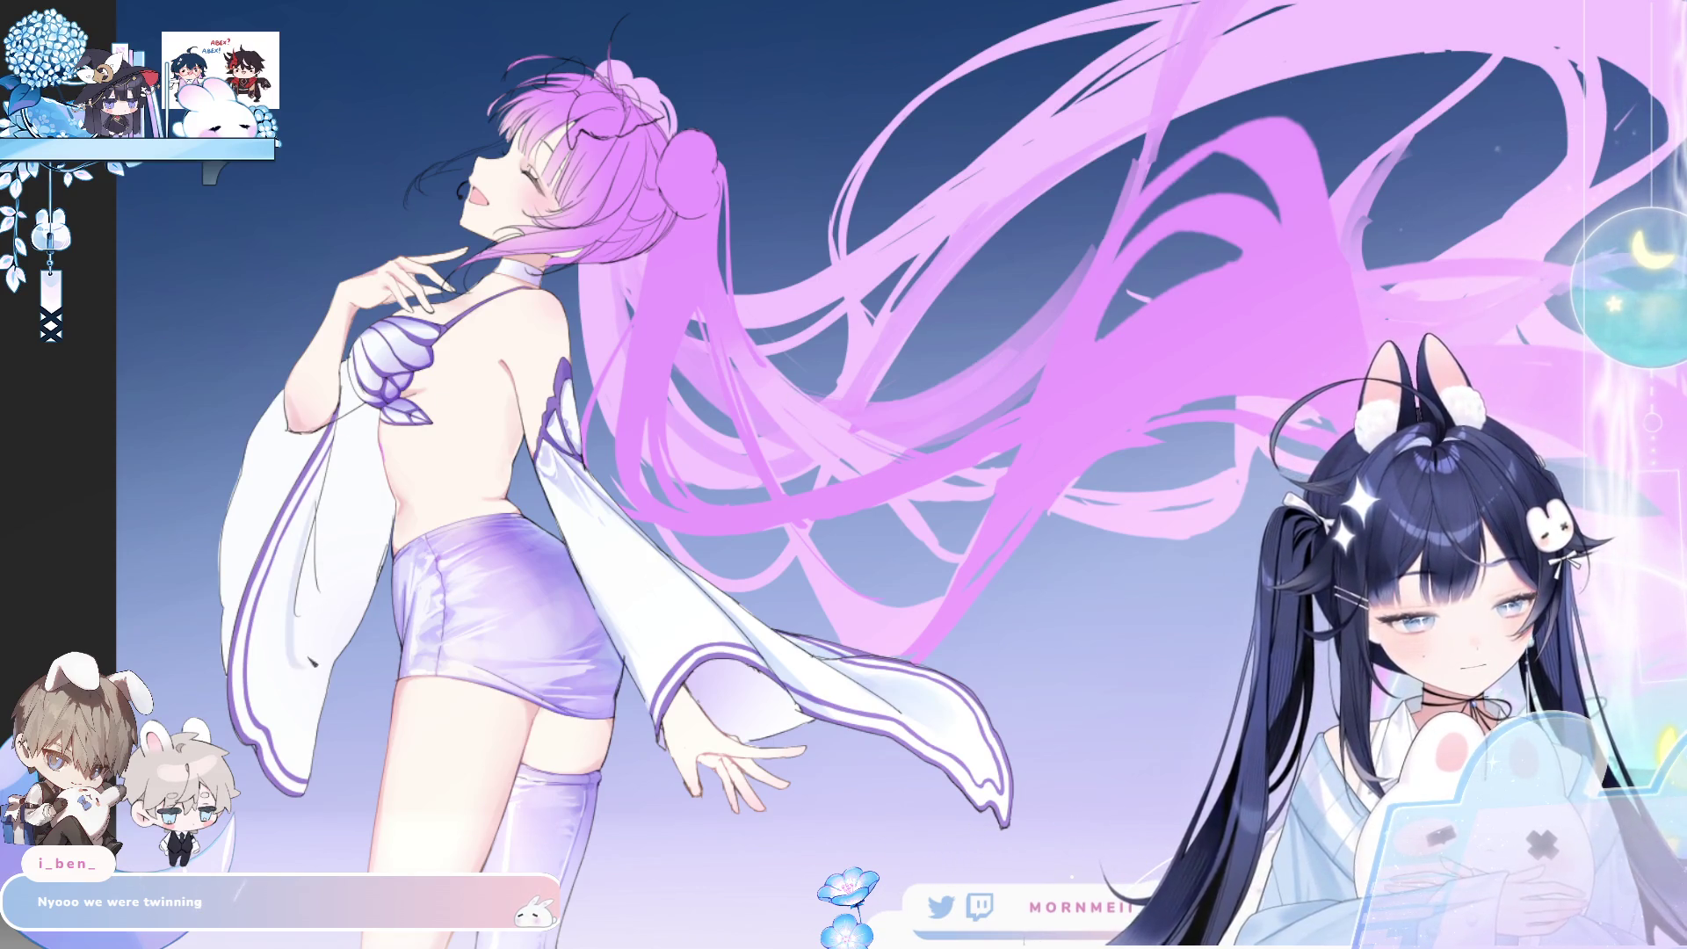
drag(322, 505, 312, 598)
key(ctrl+z)
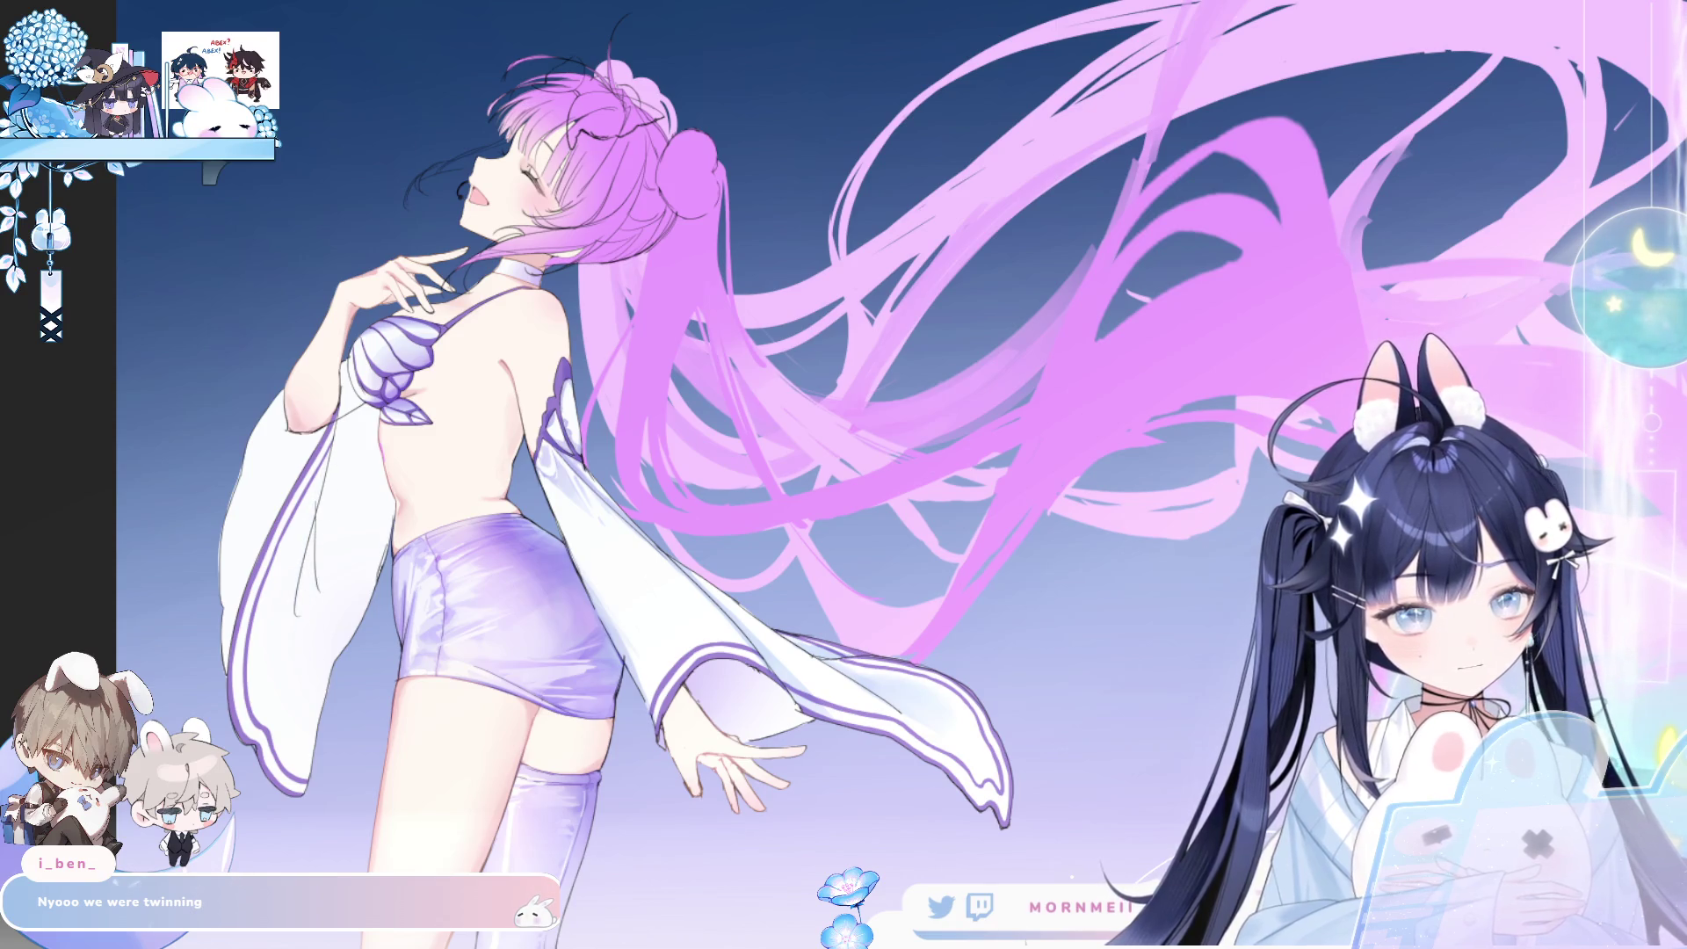
- Lasso-select the sleeve's inner edge, reselect it, and clear the selection
drag(297, 626, 304, 502)
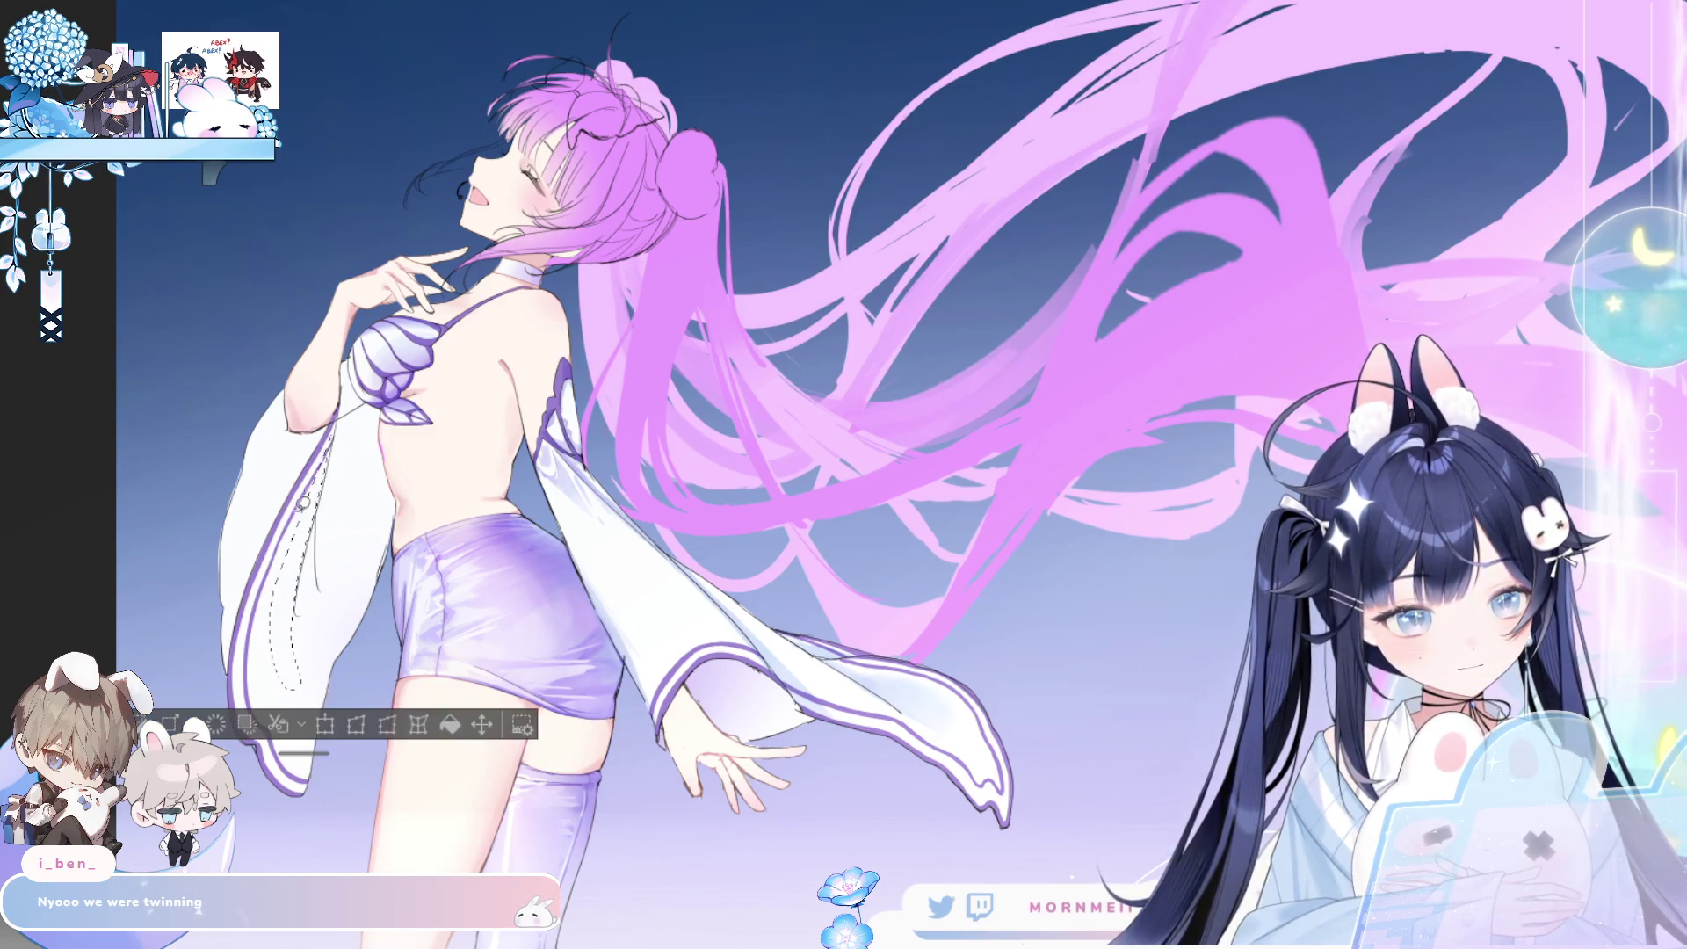
key(ctrl+d)
drag(336, 435, 295, 694)
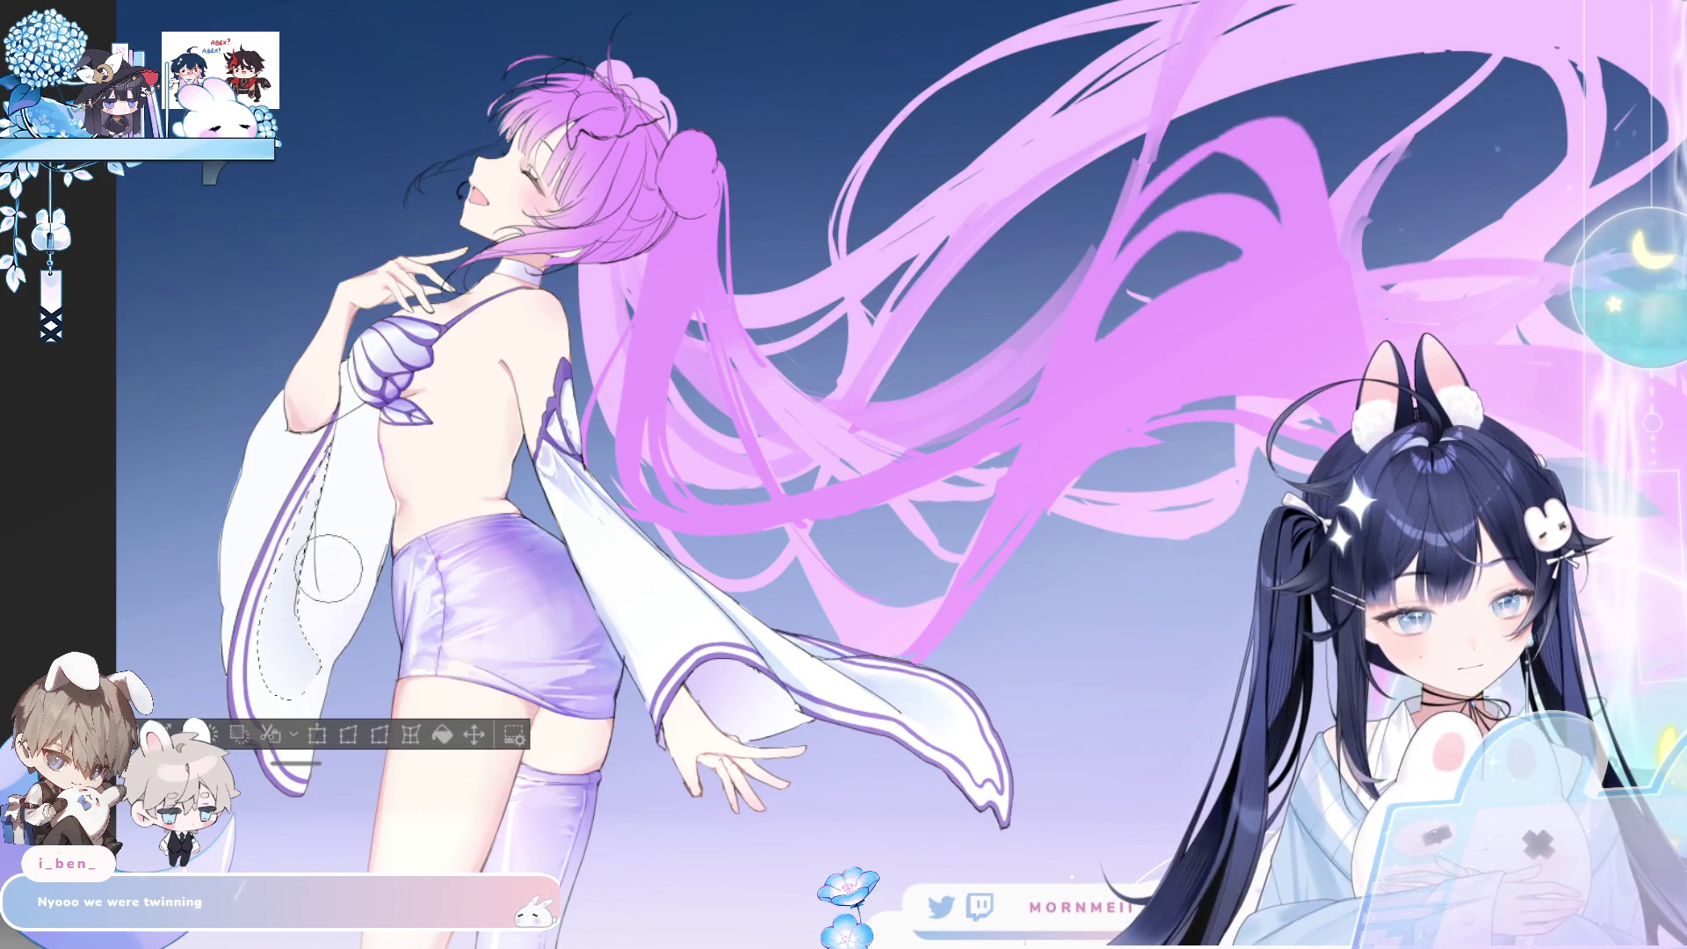
key(ctrl+d)
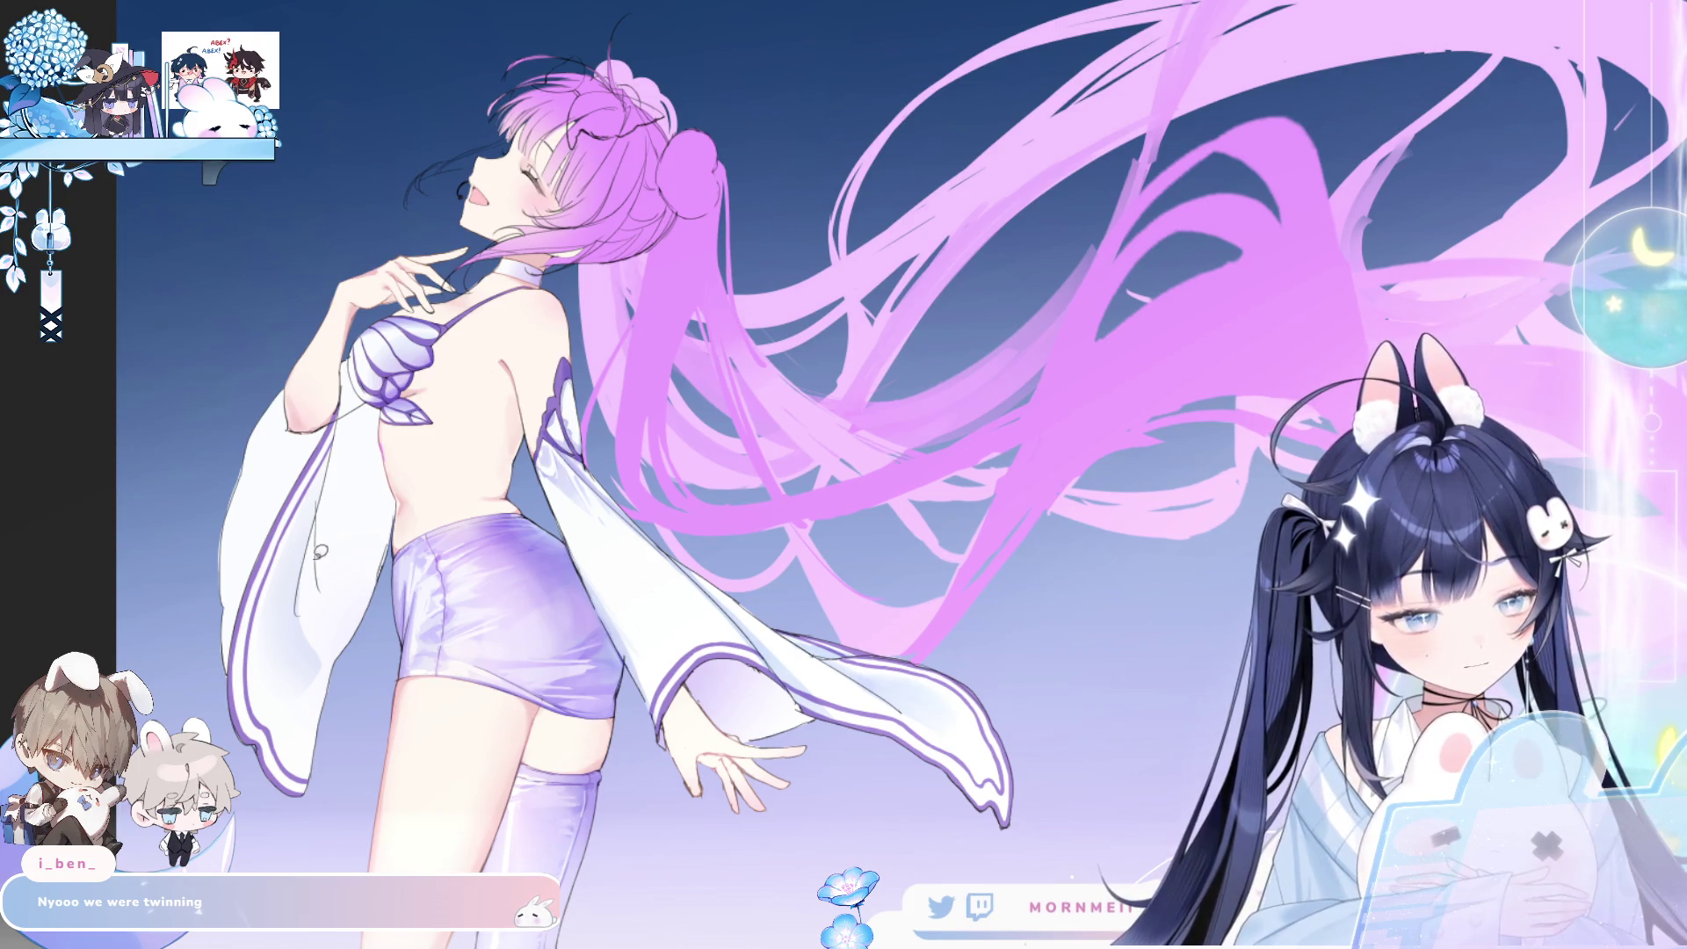
key(ctrl+shift+d)
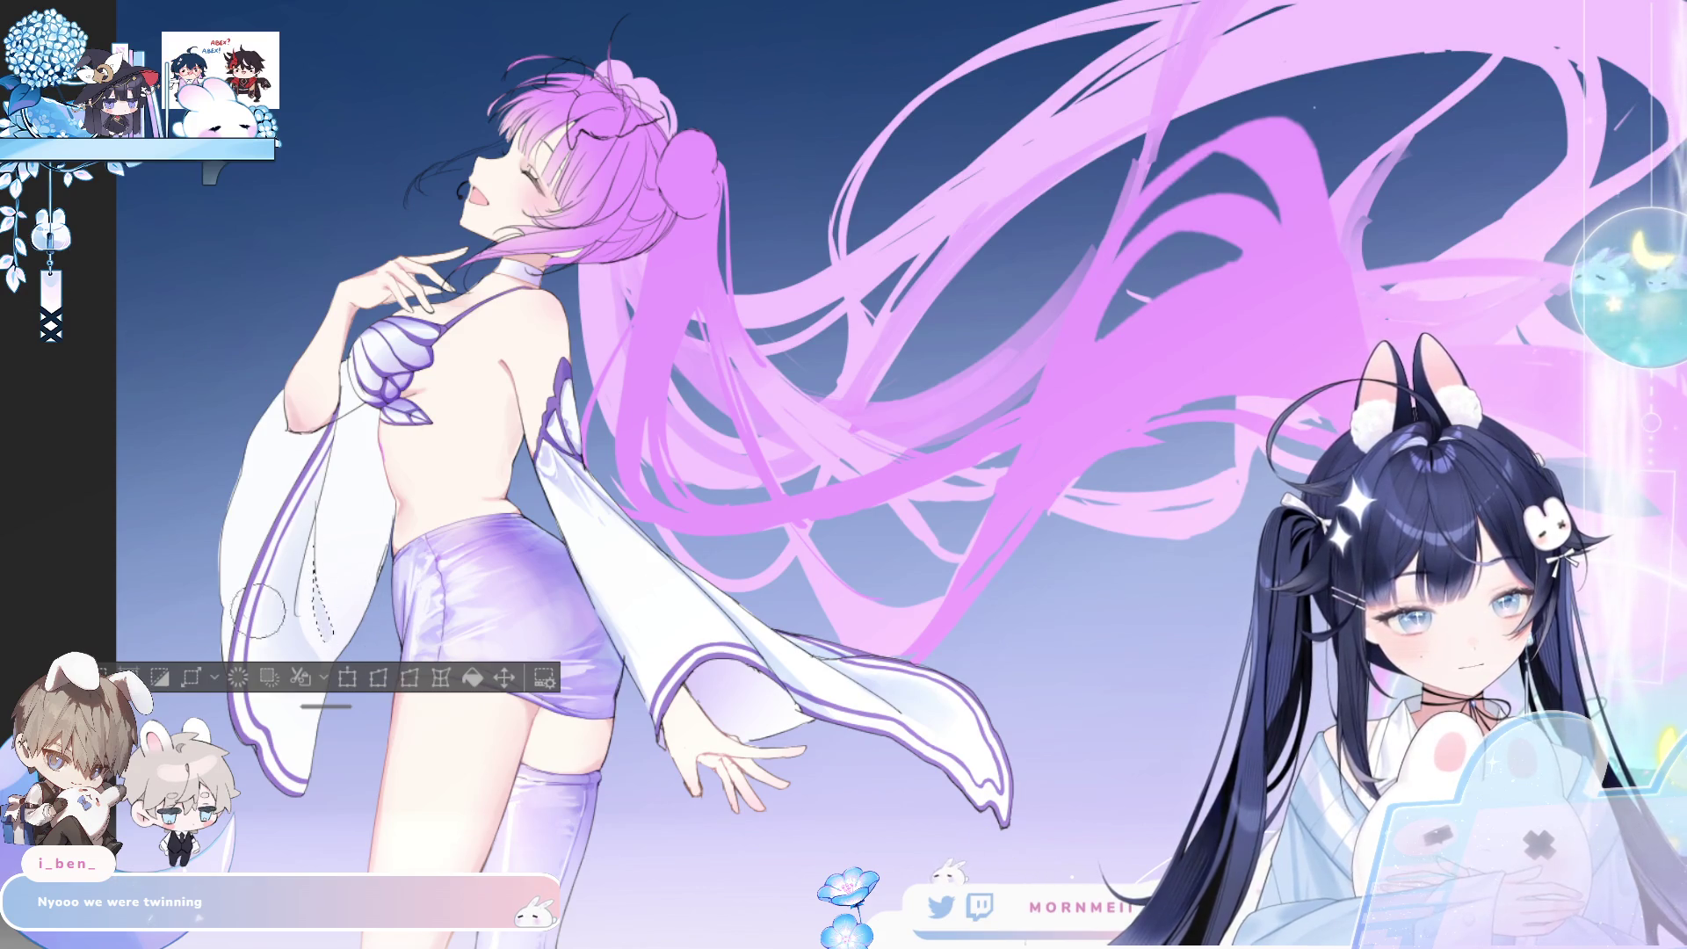
key(ctrl+d)
- Mirror-check the canvas and draw a thin line across the girl's back
key(h)
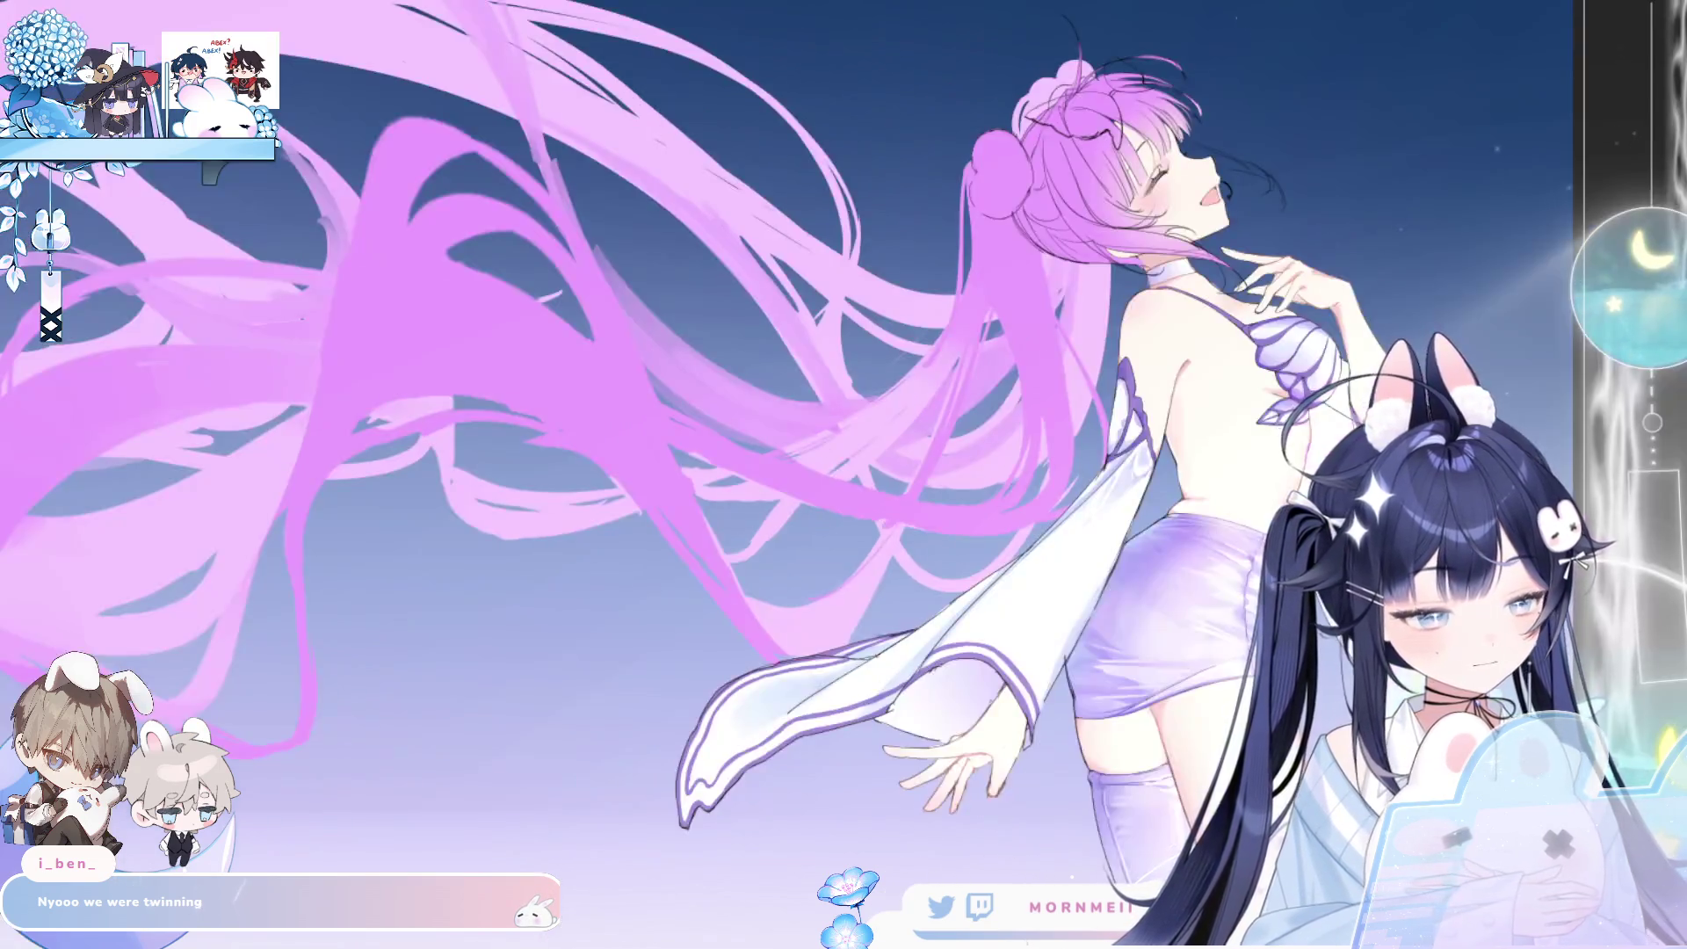
key(h)
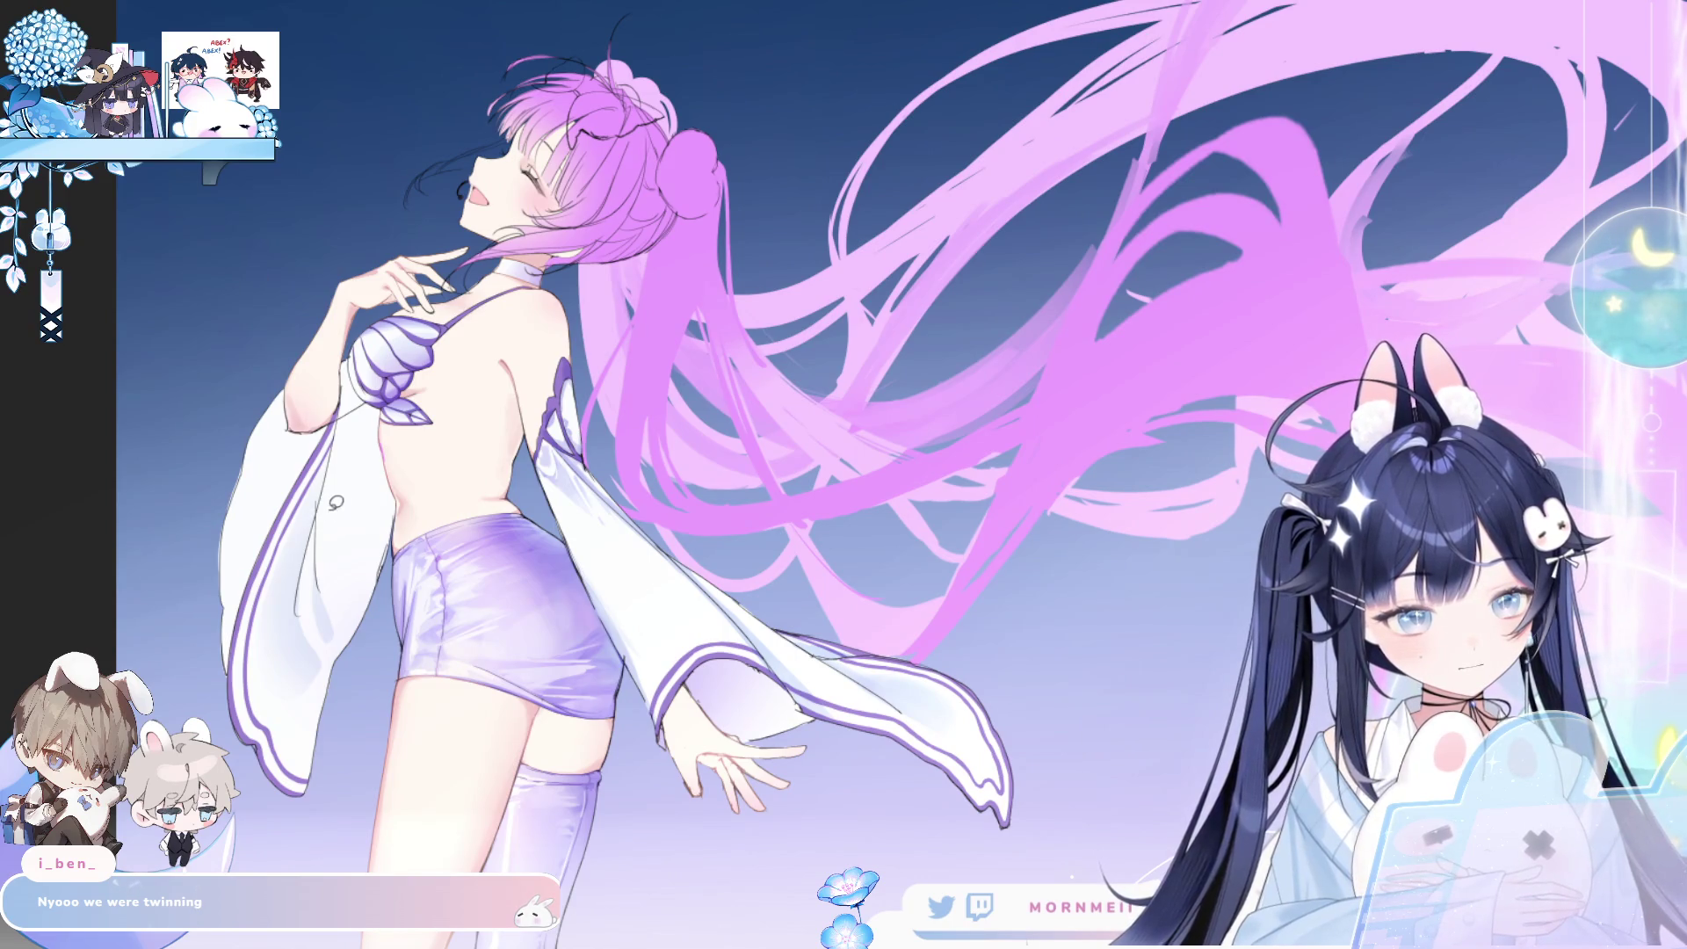
mouse_move(325, 525)
mouse_down()
mouse_move(409, 397)
mouse_move(400, 409)
mouse_up()
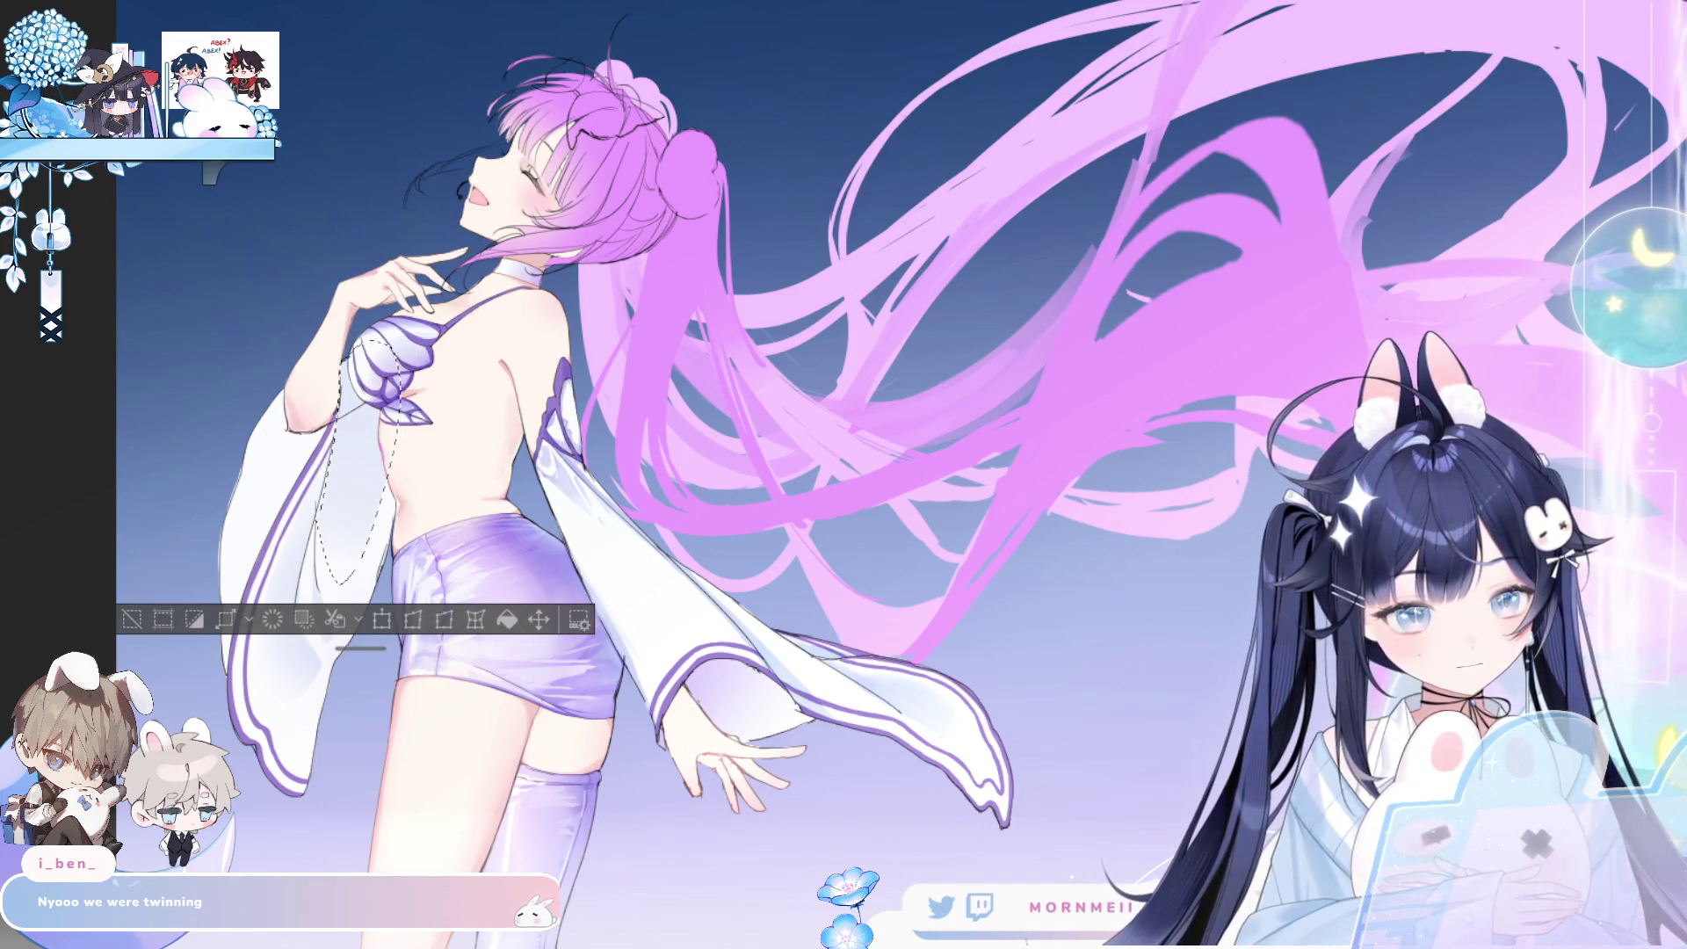
click(132, 620)
key(h)
key(h)
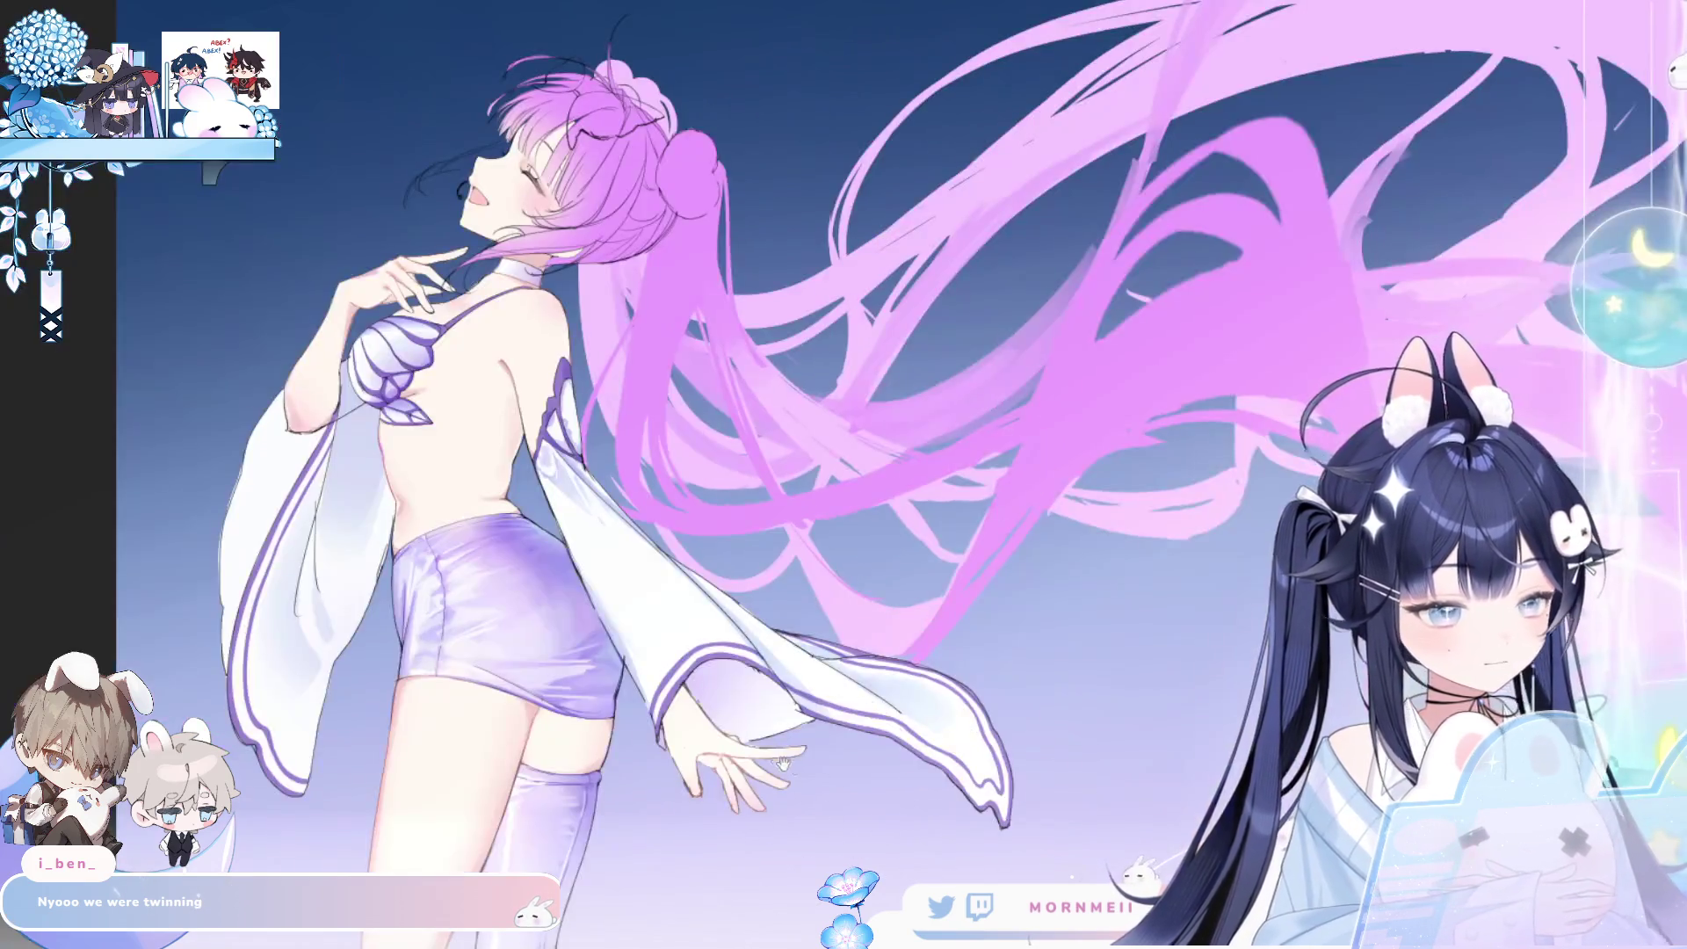
drag(401, 456, 520, 514)
scroll(444, 579, up, 2)
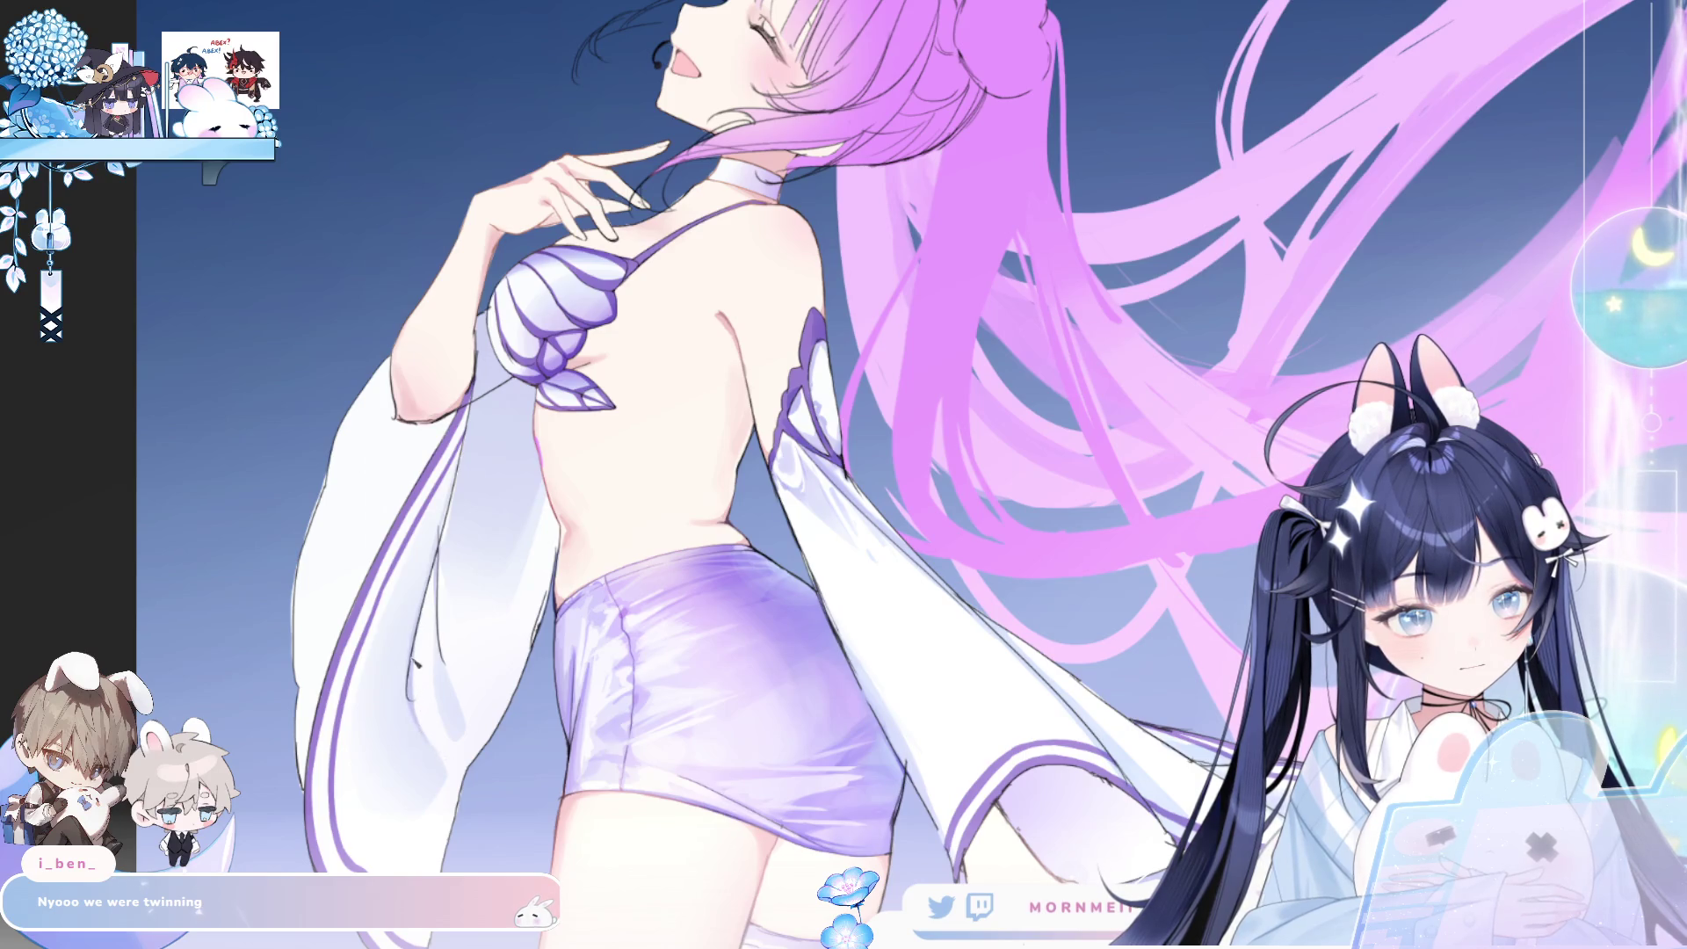
key(h)
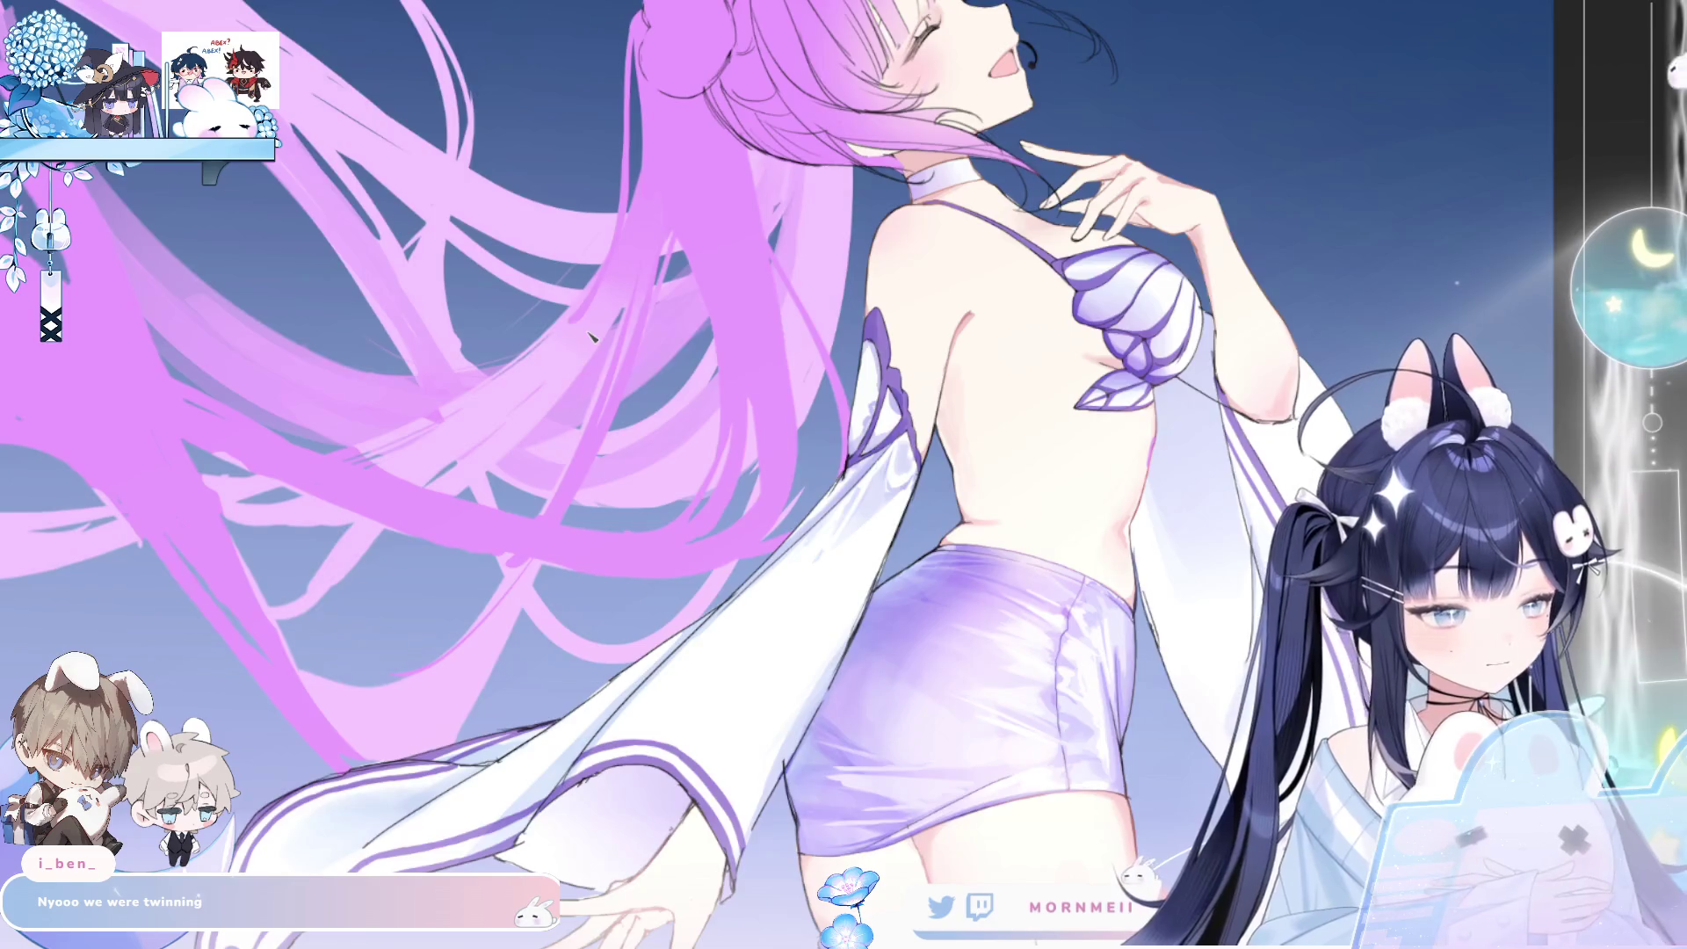
key(h)
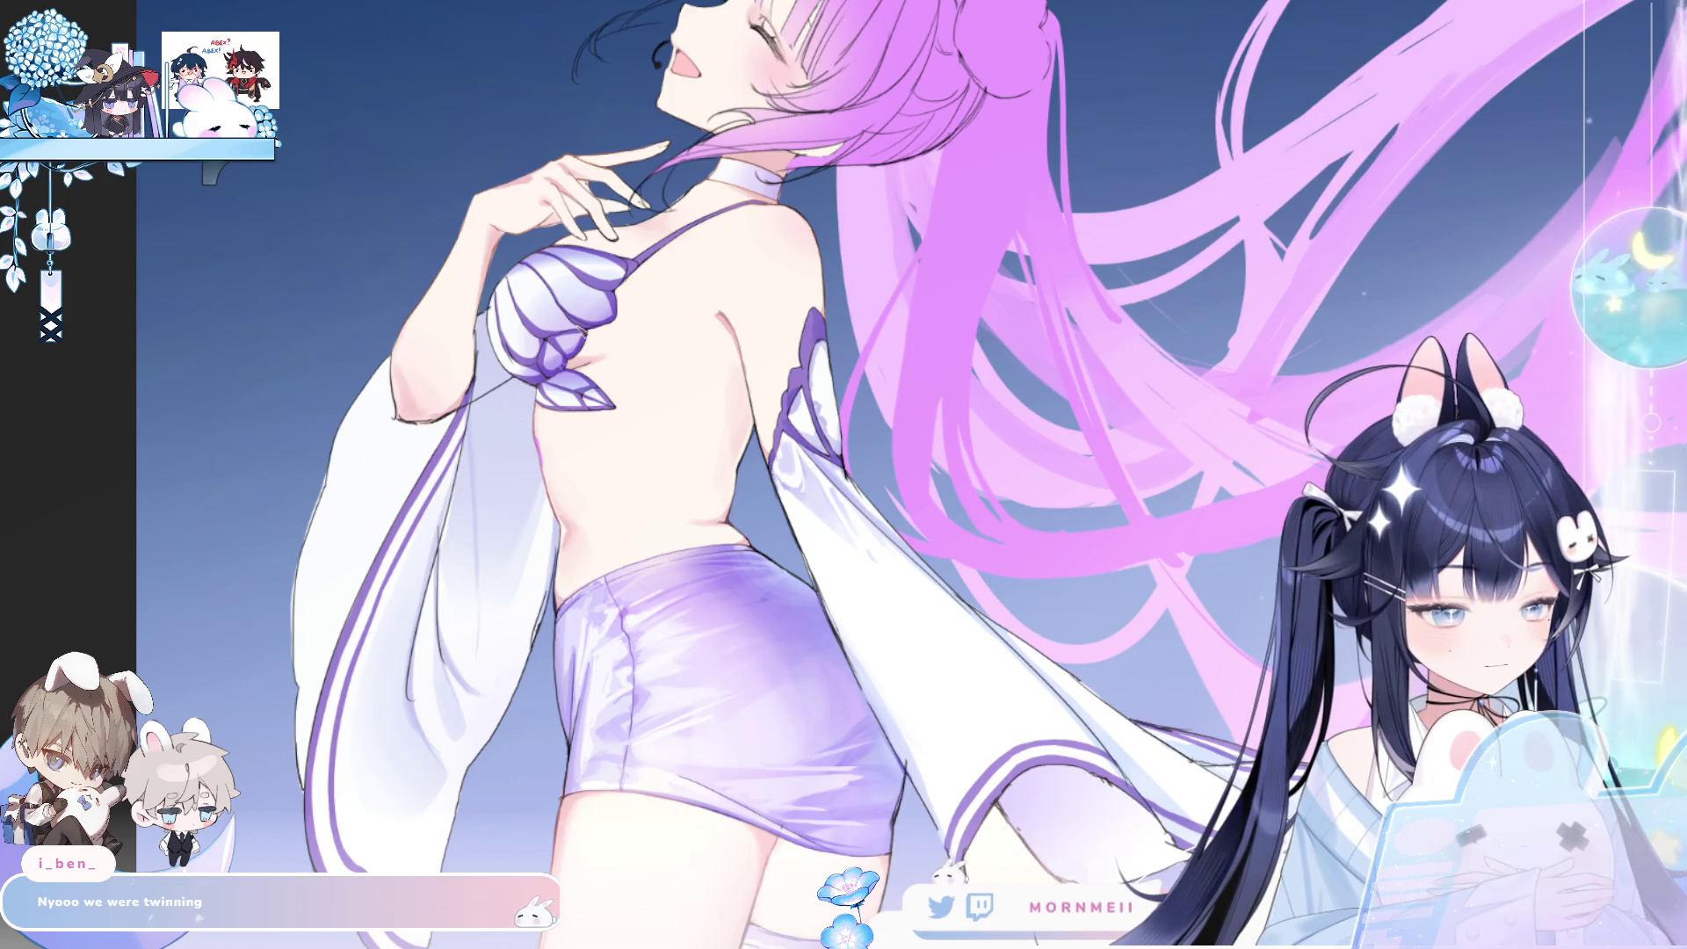
key(h)
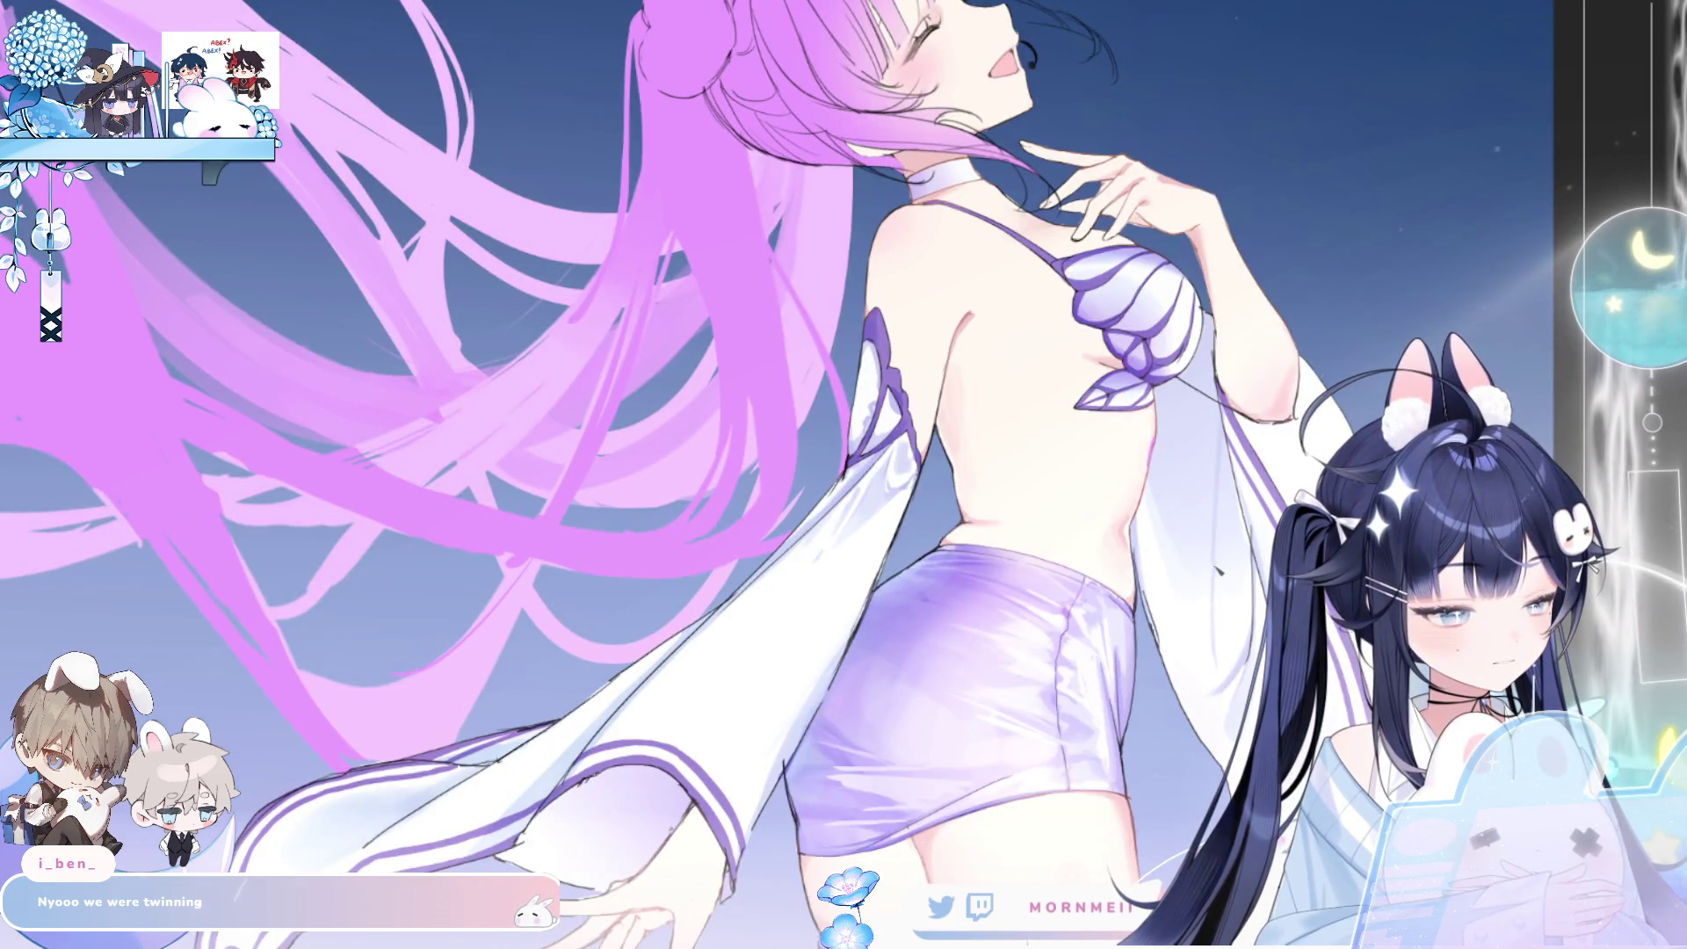
key(h)
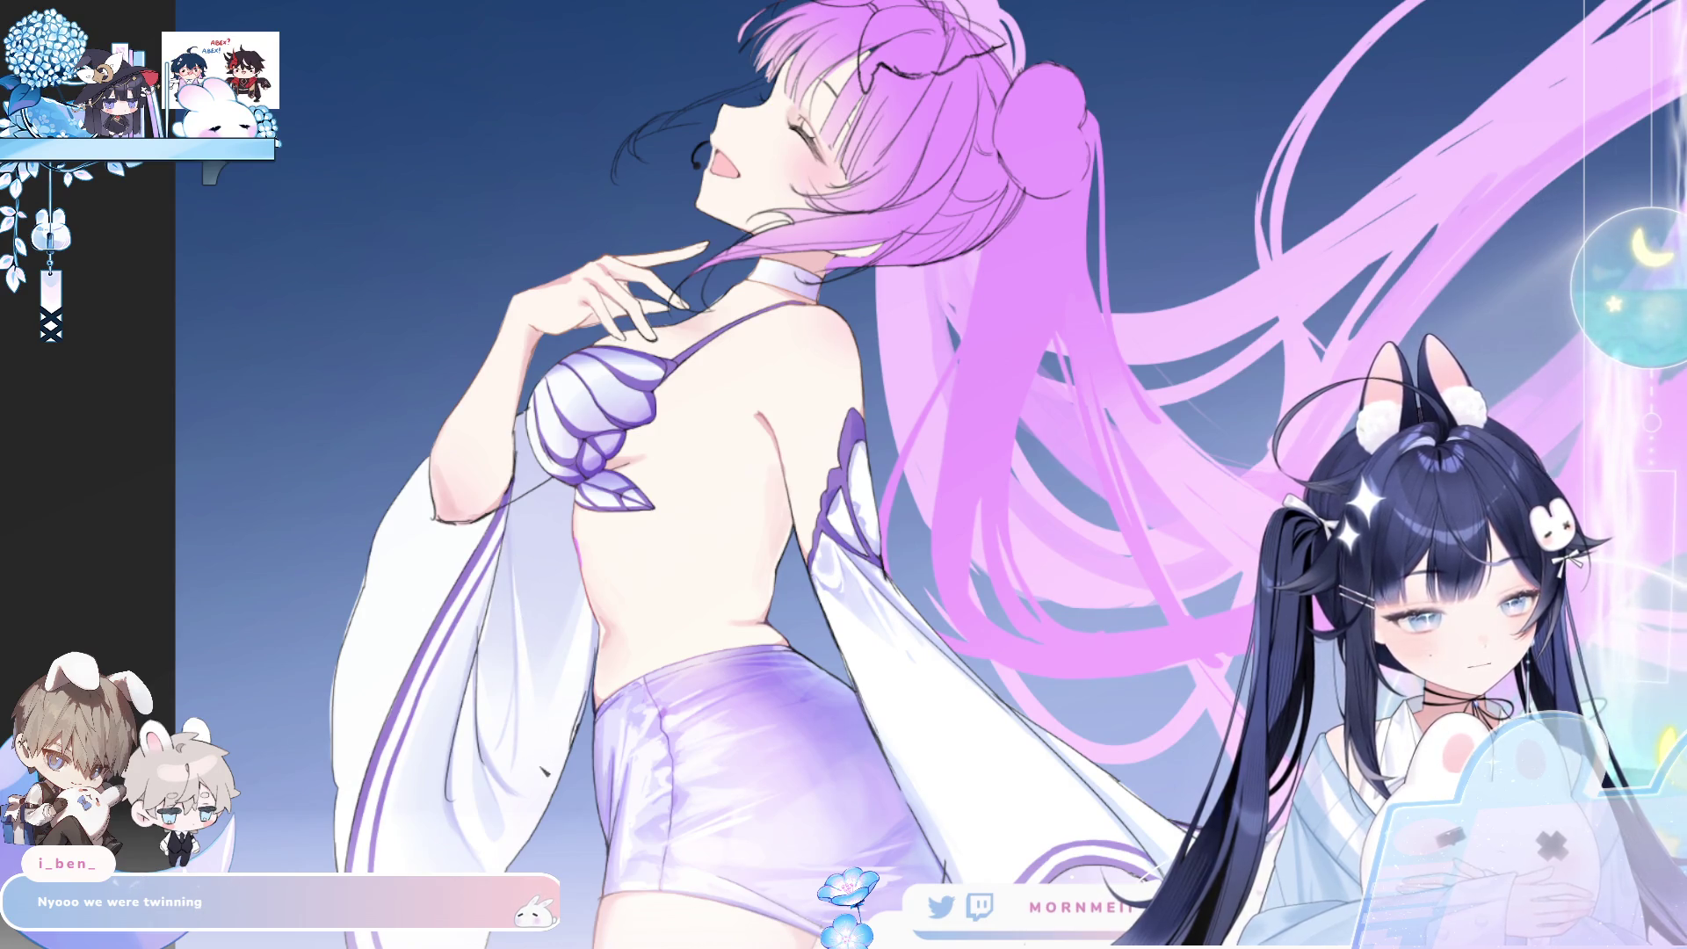
key(h)
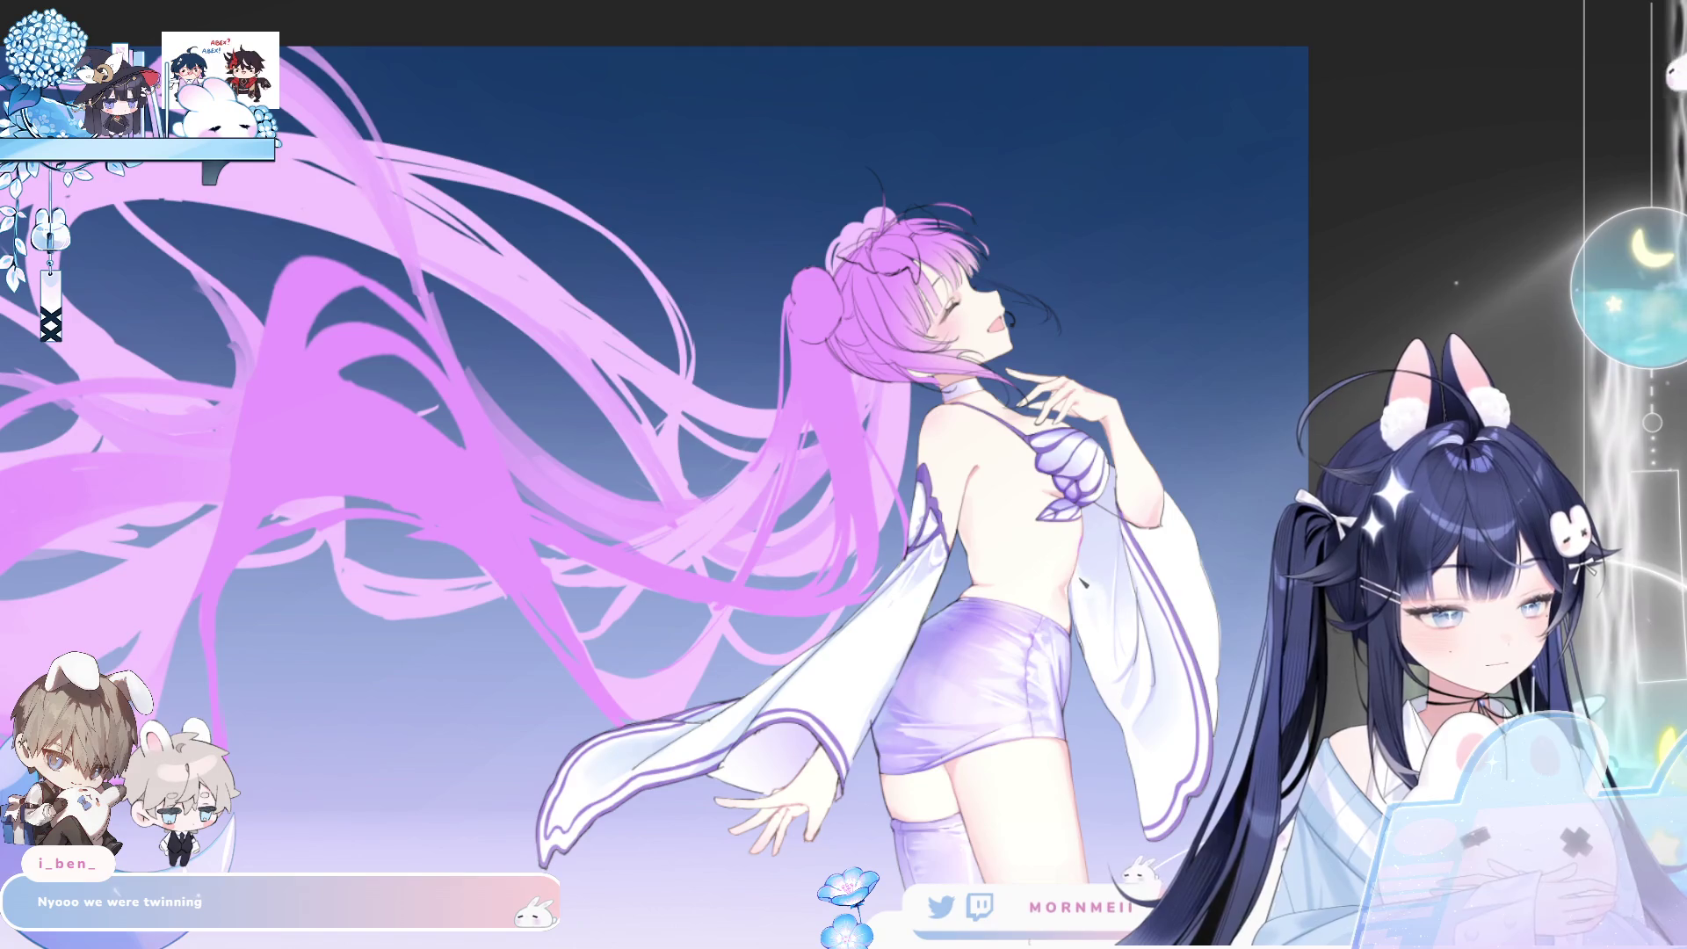
key(h)
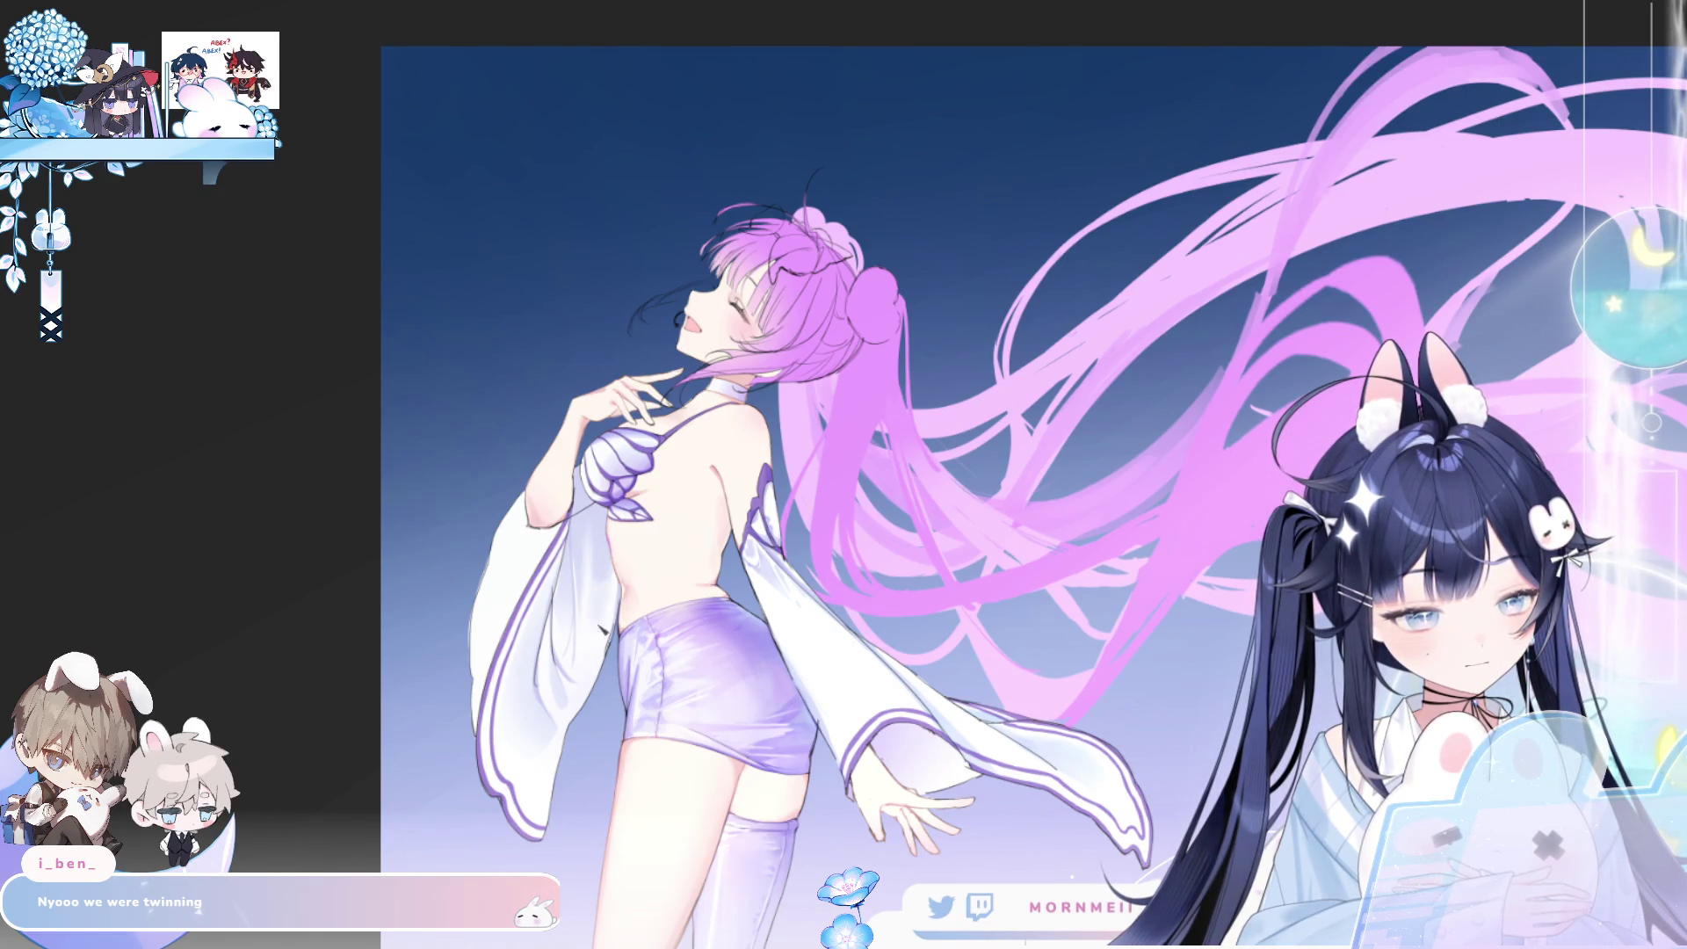
key(h)
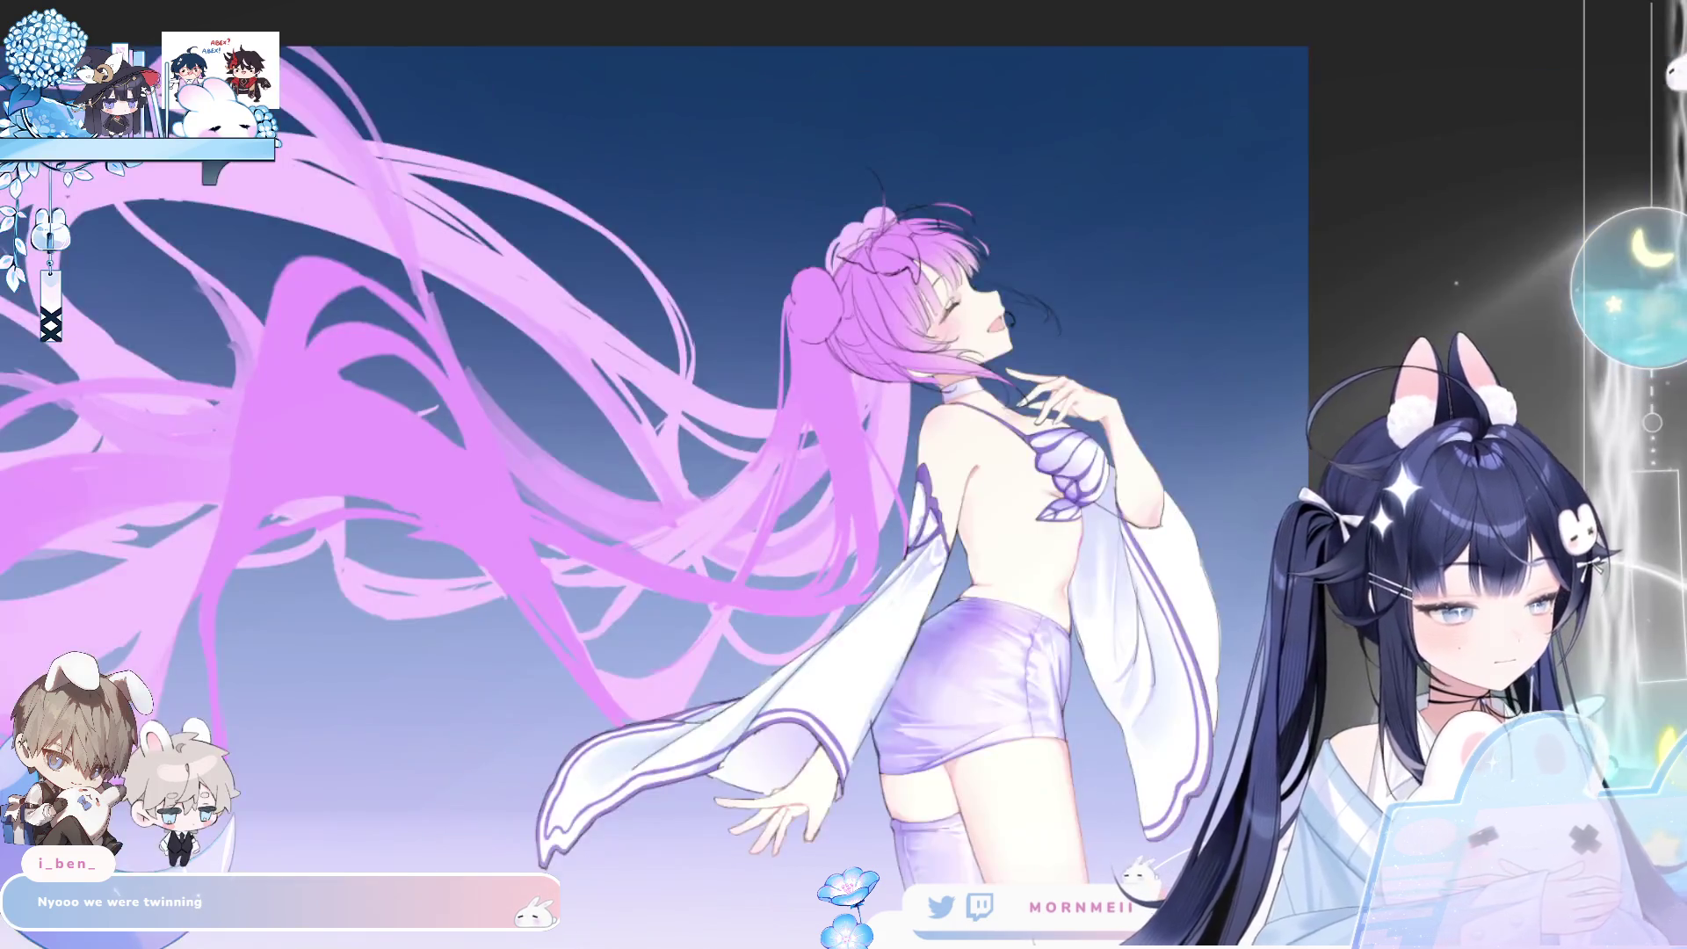
key(h)
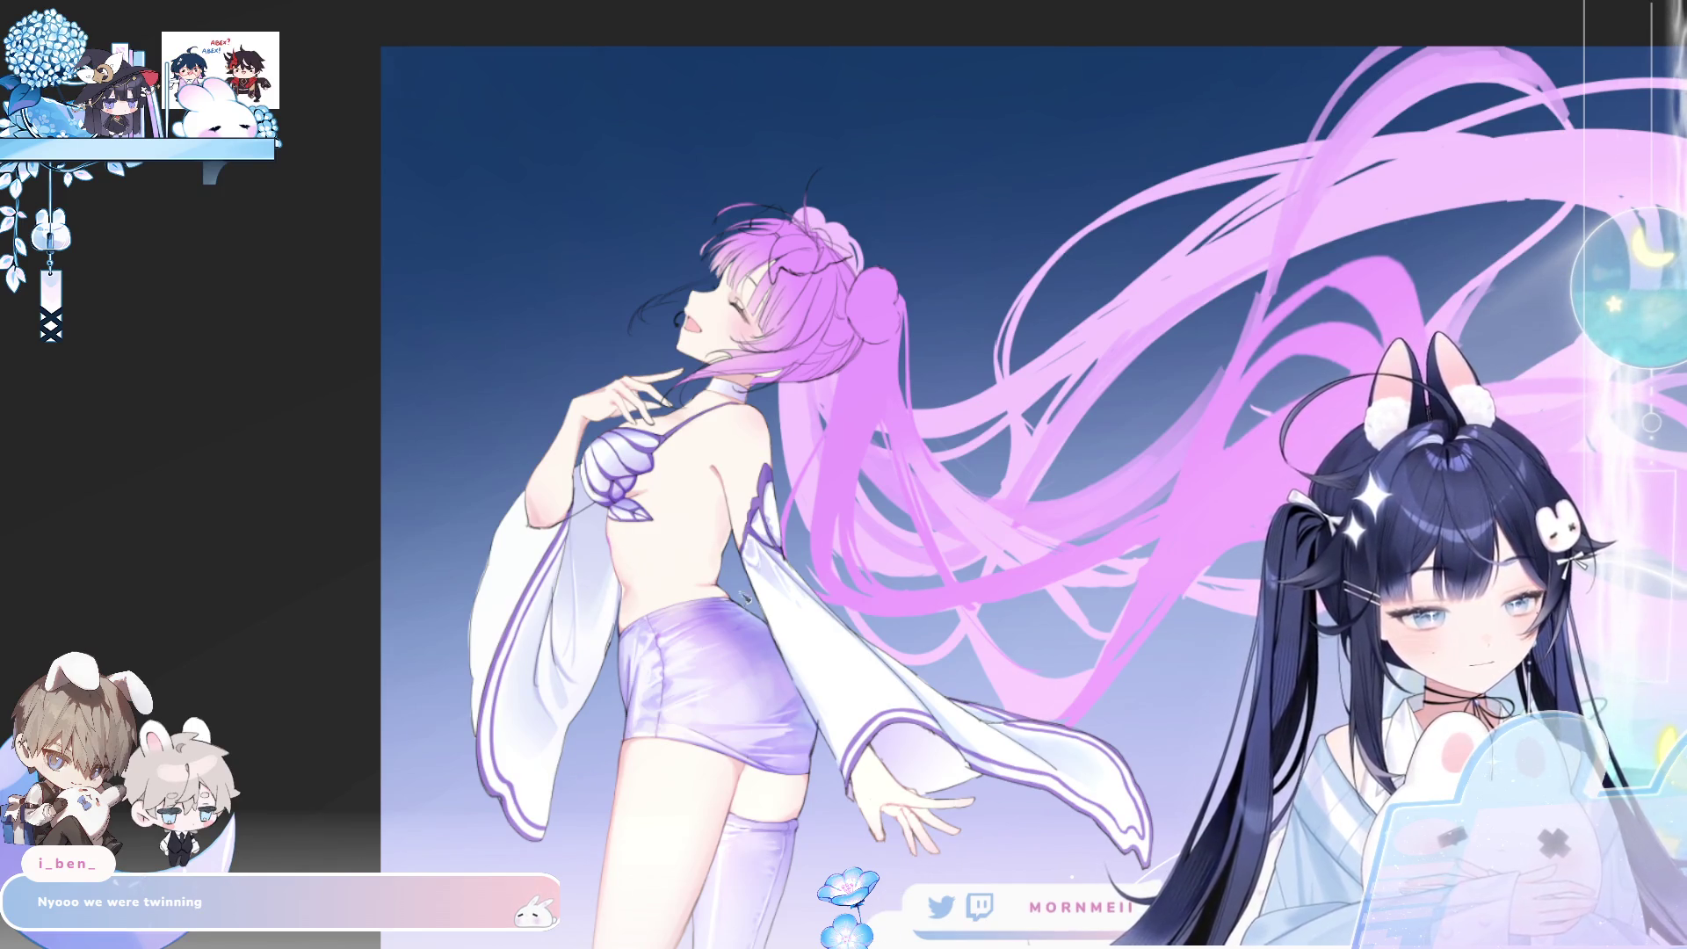
scroll(770, 614, down, 2)
key(h)
key(h)
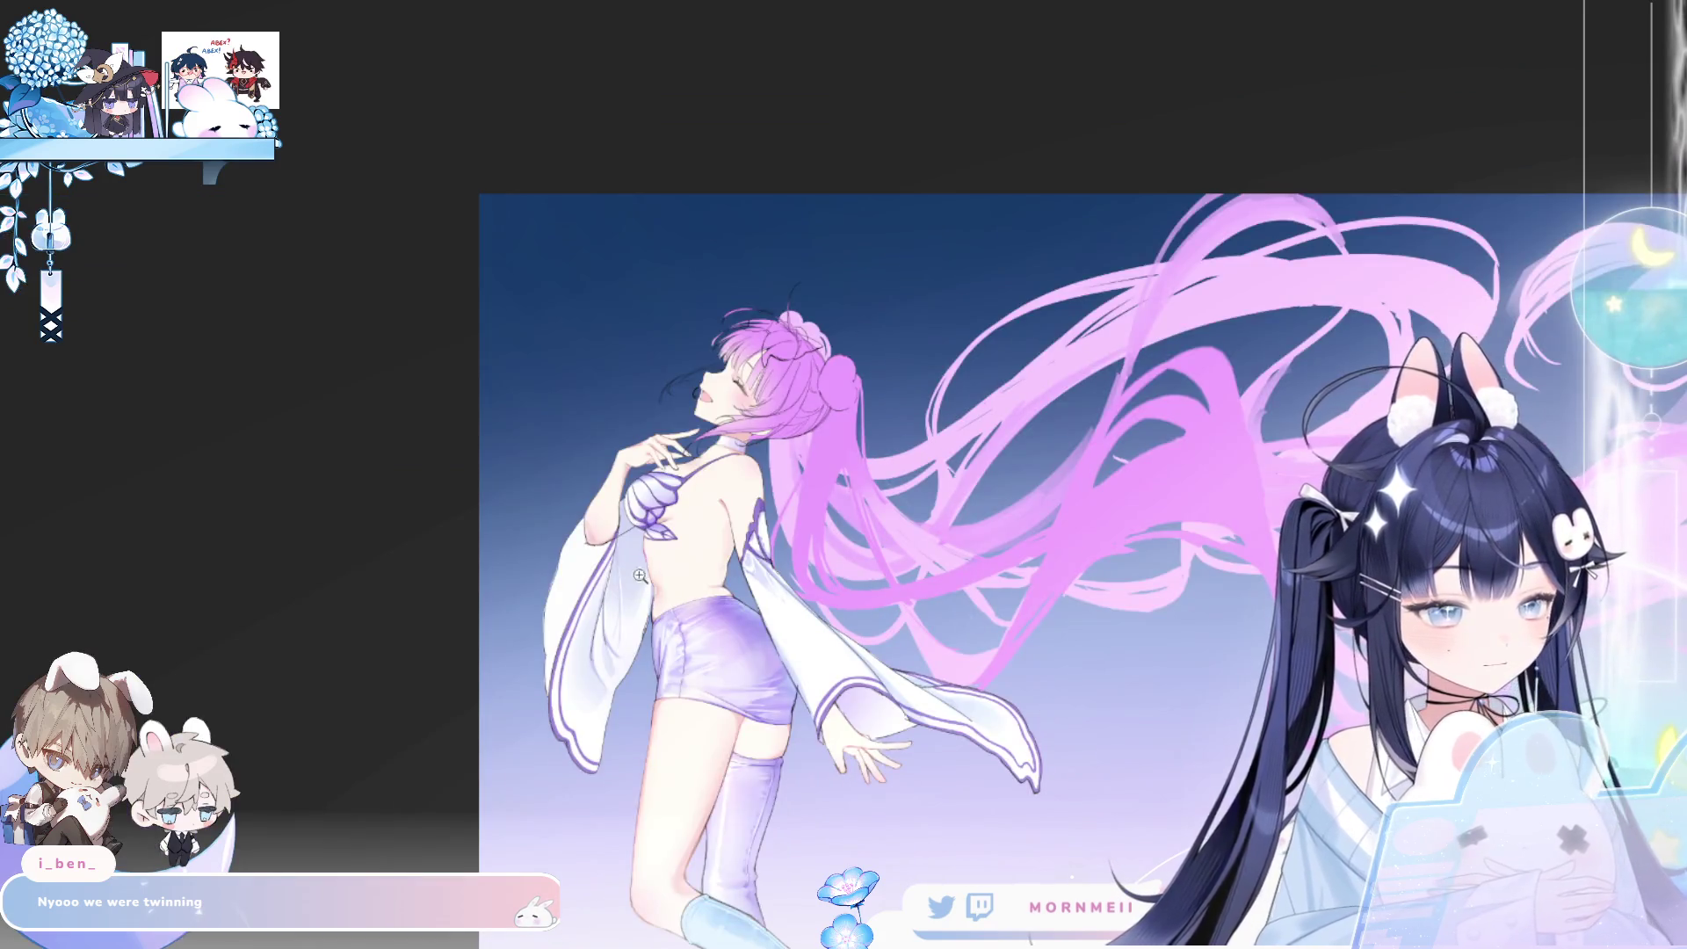
scroll(626, 527, up, 2)
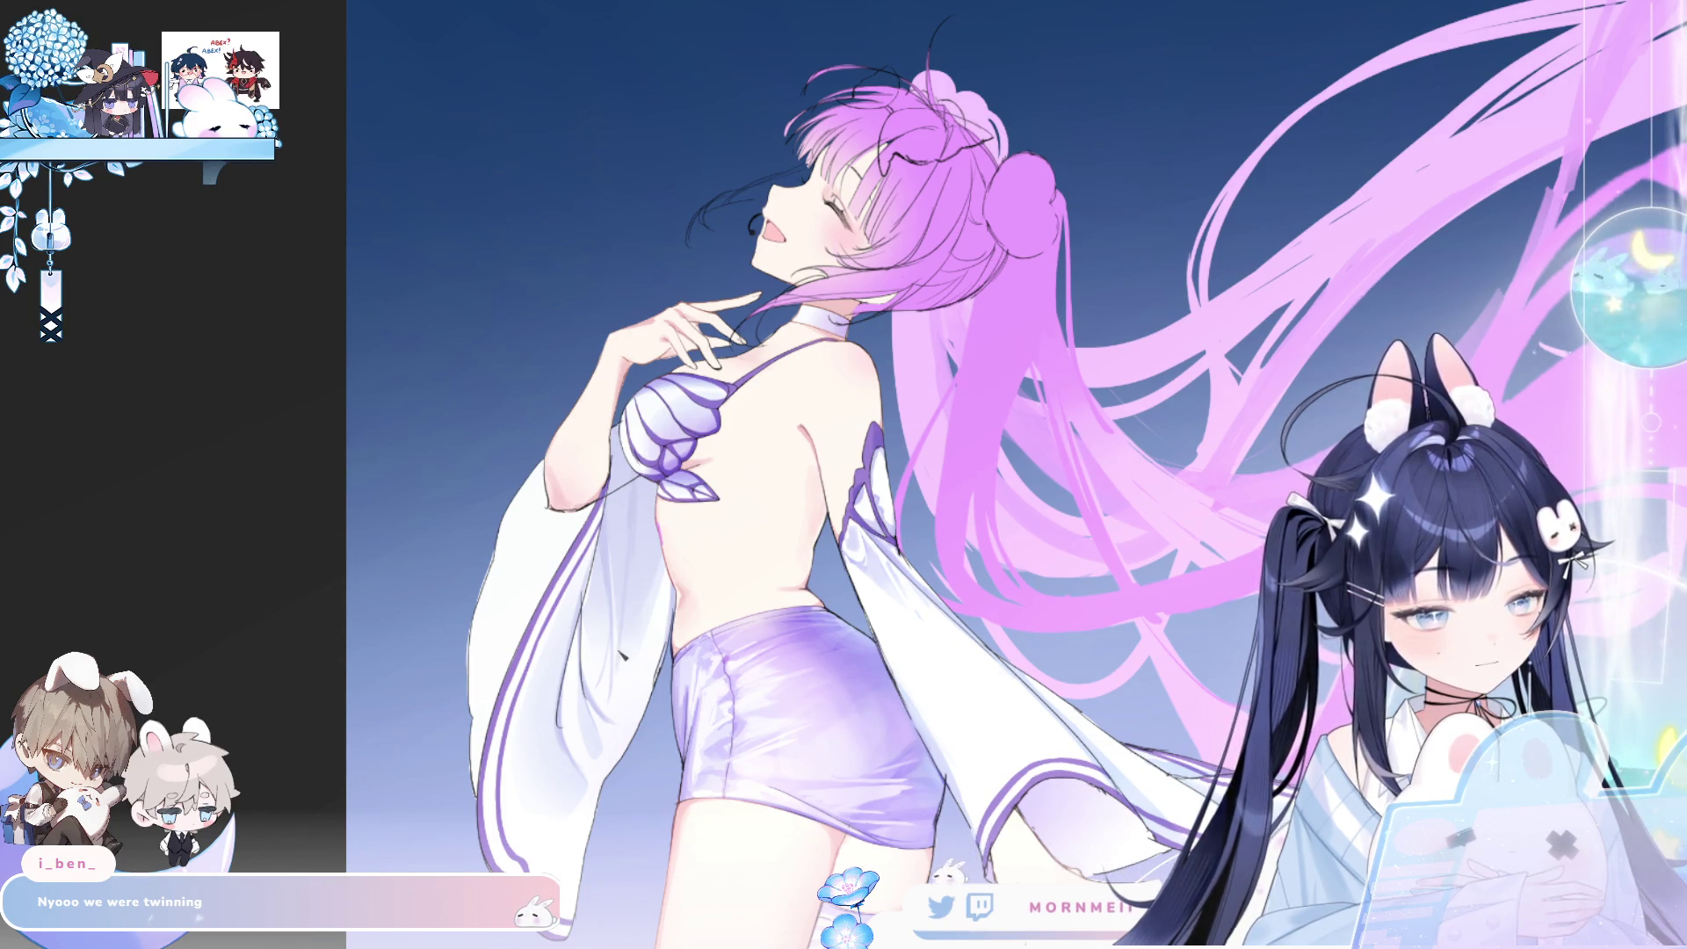
key(h)
key(h)
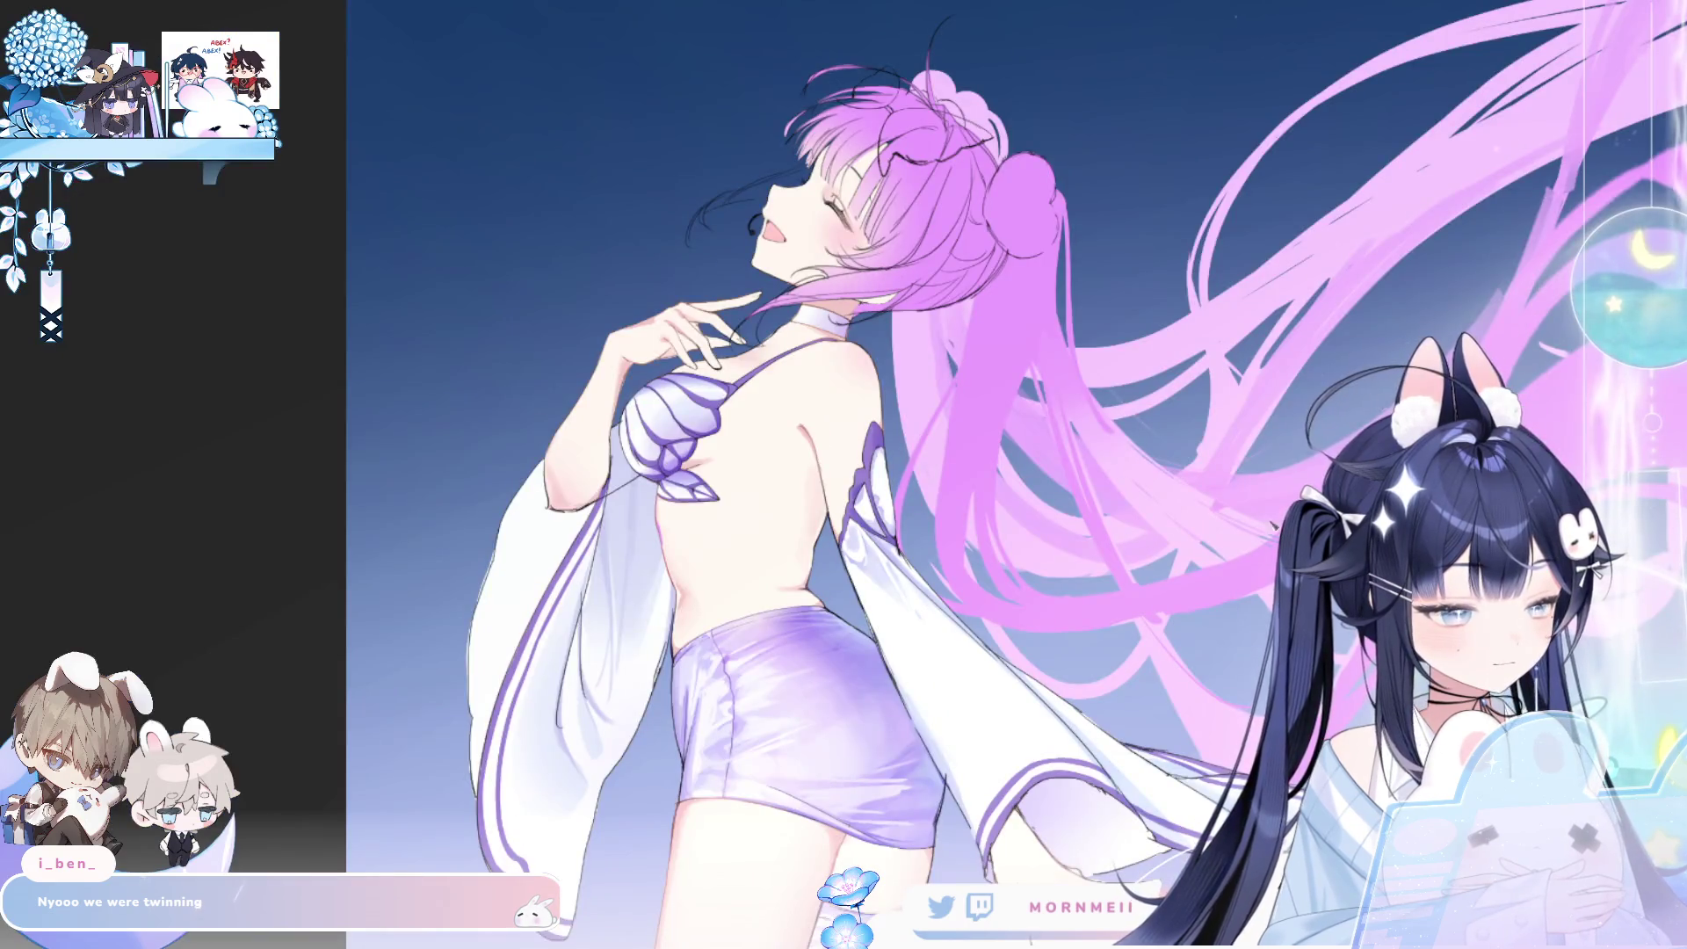
key(h)
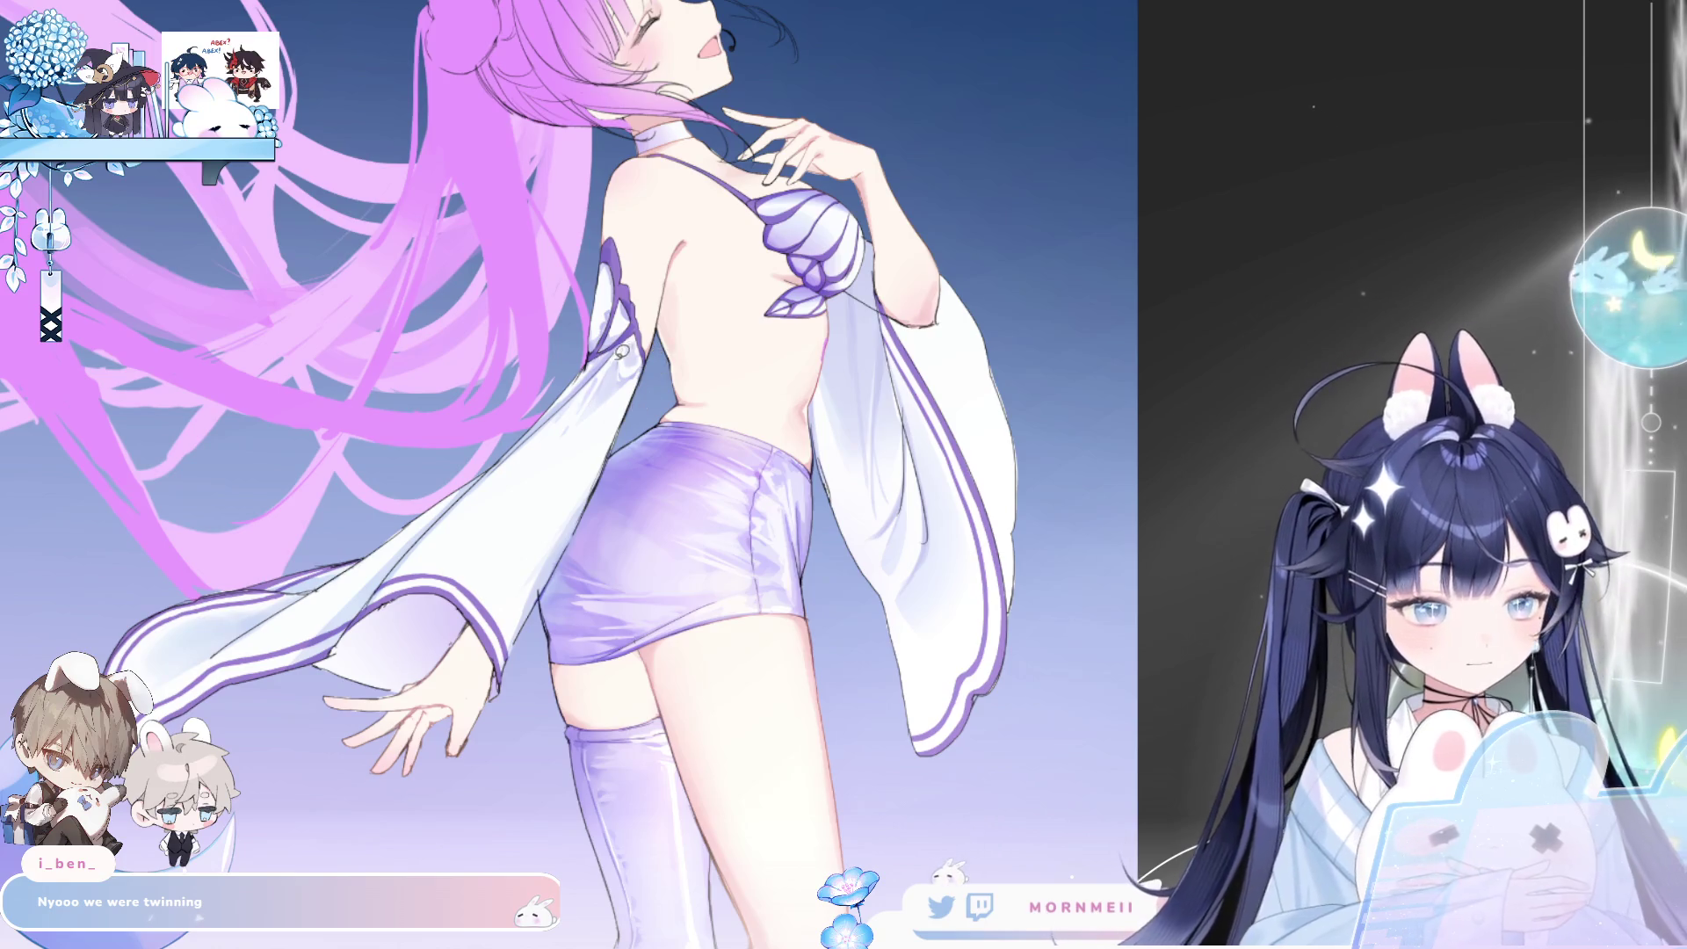
- Lasso-select areas around the outstretched sleeve, then clear the selection
drag(586, 441, 588, 439)
click(626, 347)
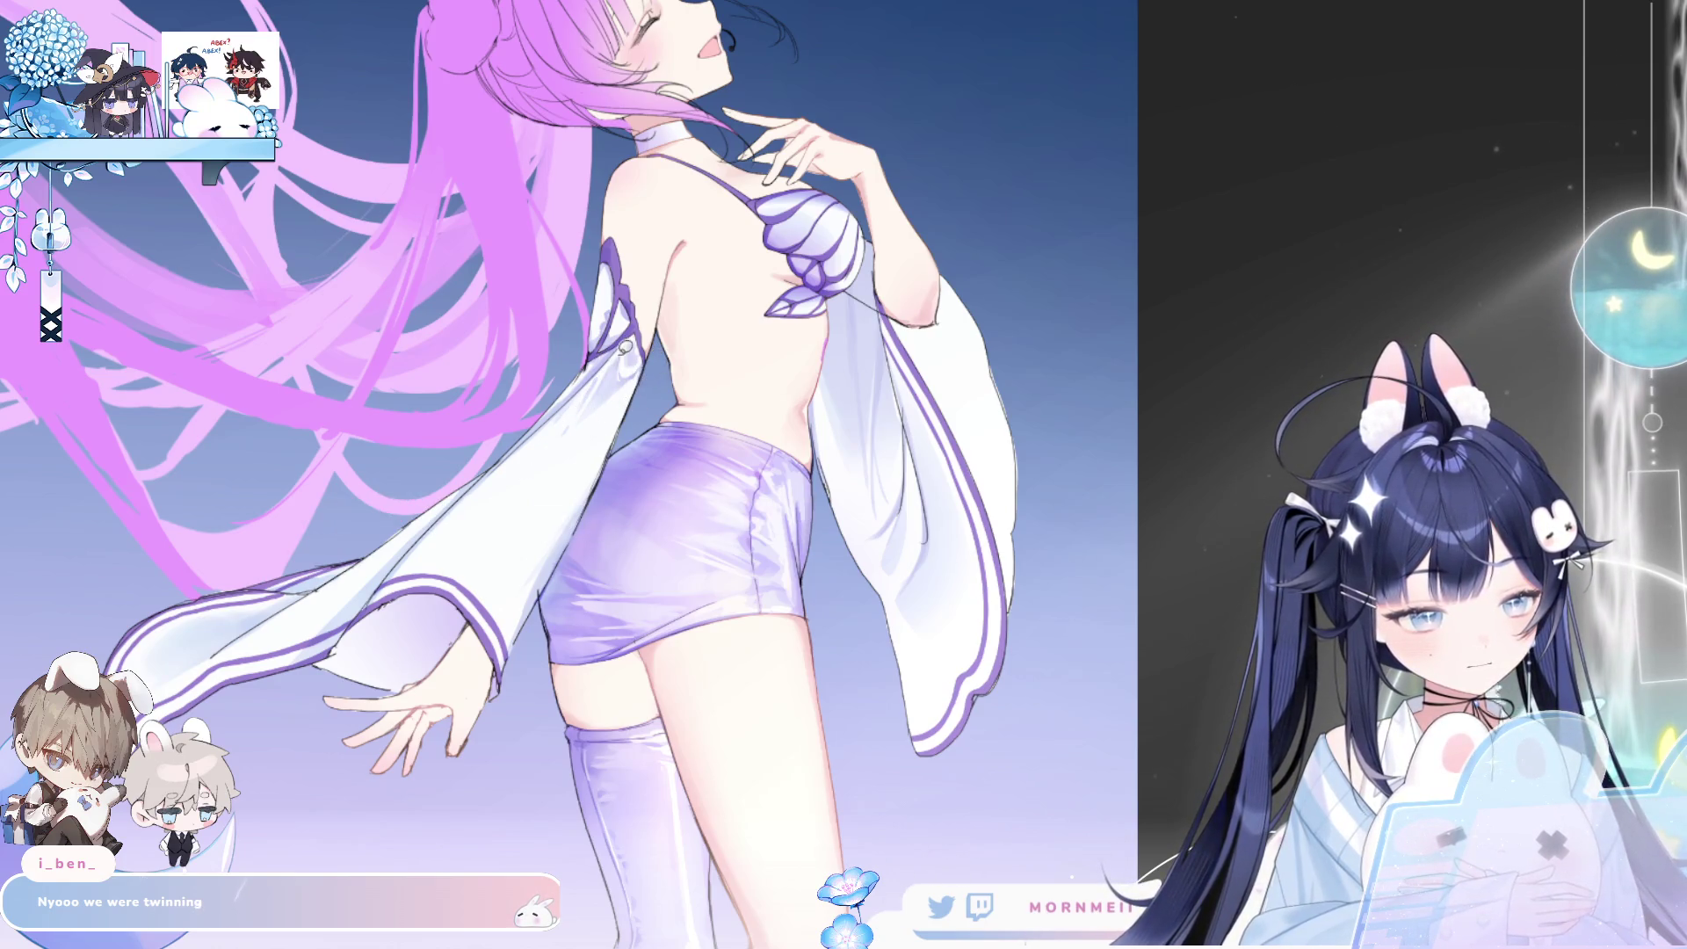
click(634, 381)
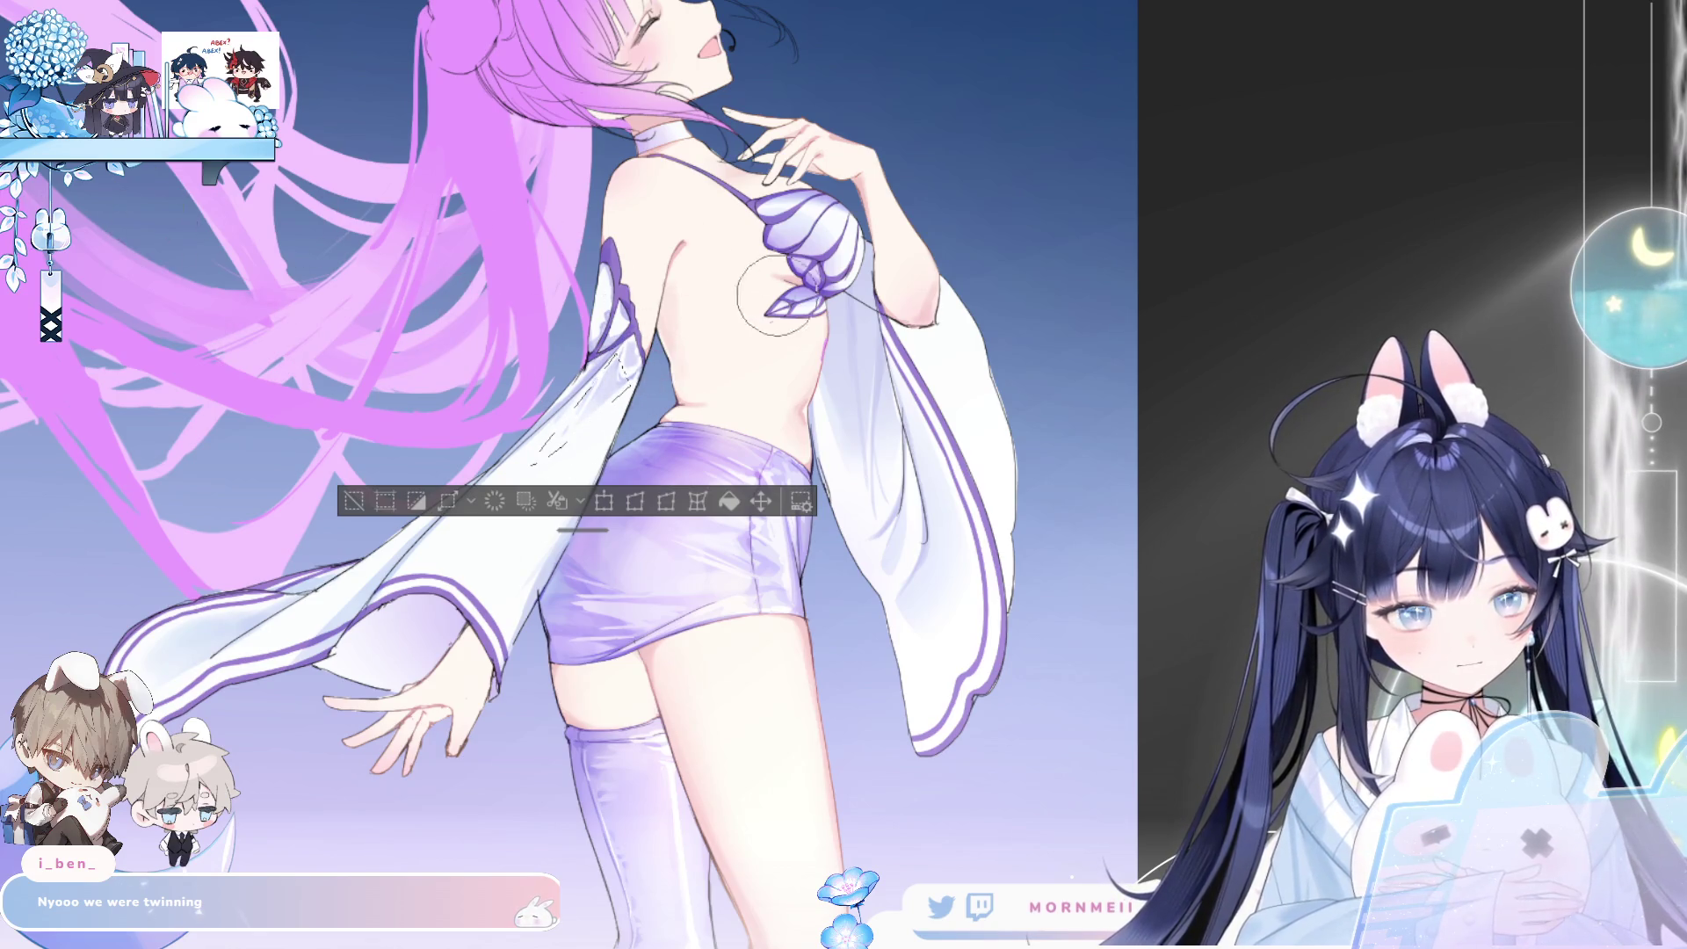
key(ctrl+d)
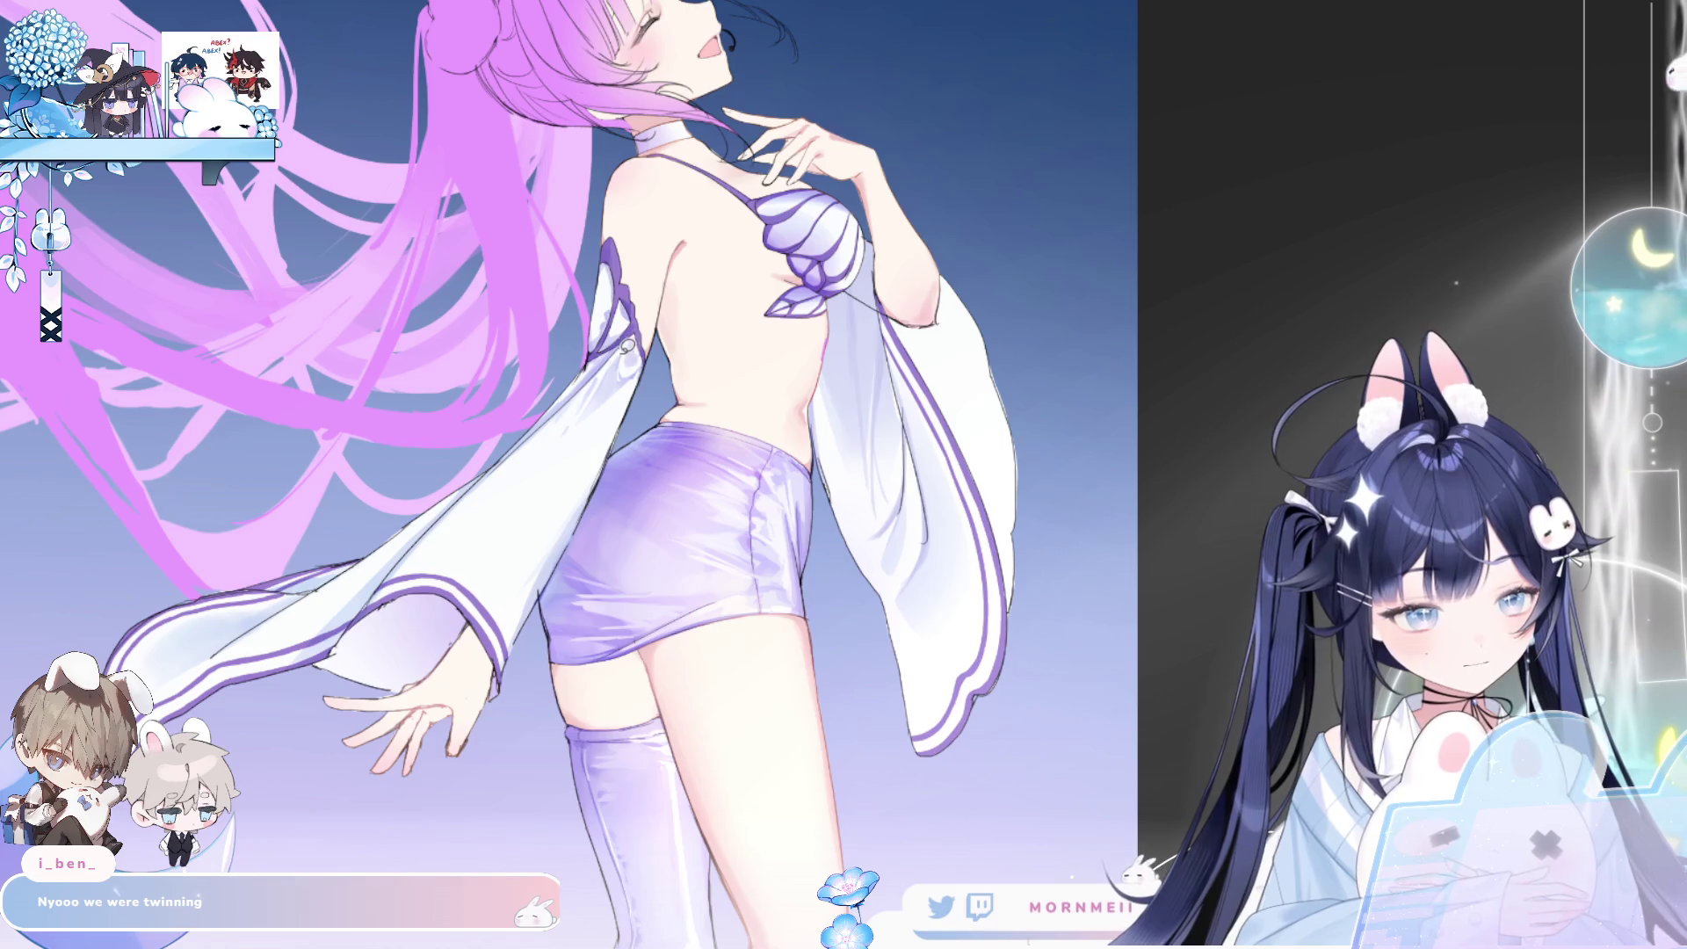
mouse_move(642, 365)
mouse_down()
mouse_move(527, 478)
mouse_move(520, 458)
mouse_up()
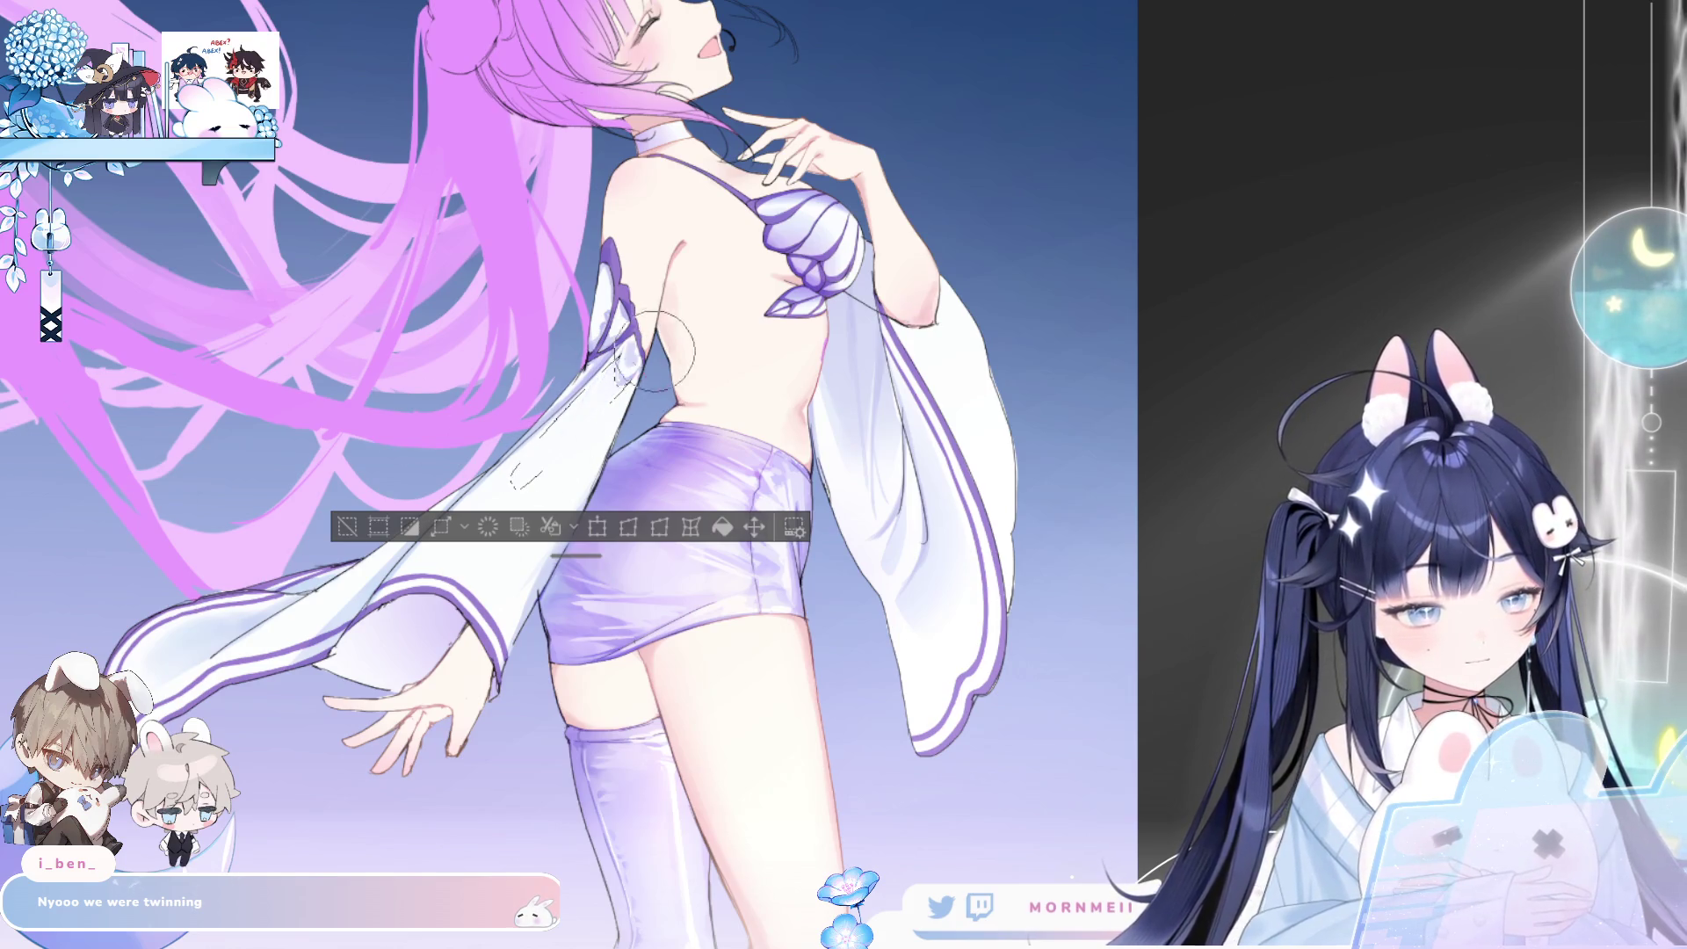
key(b)
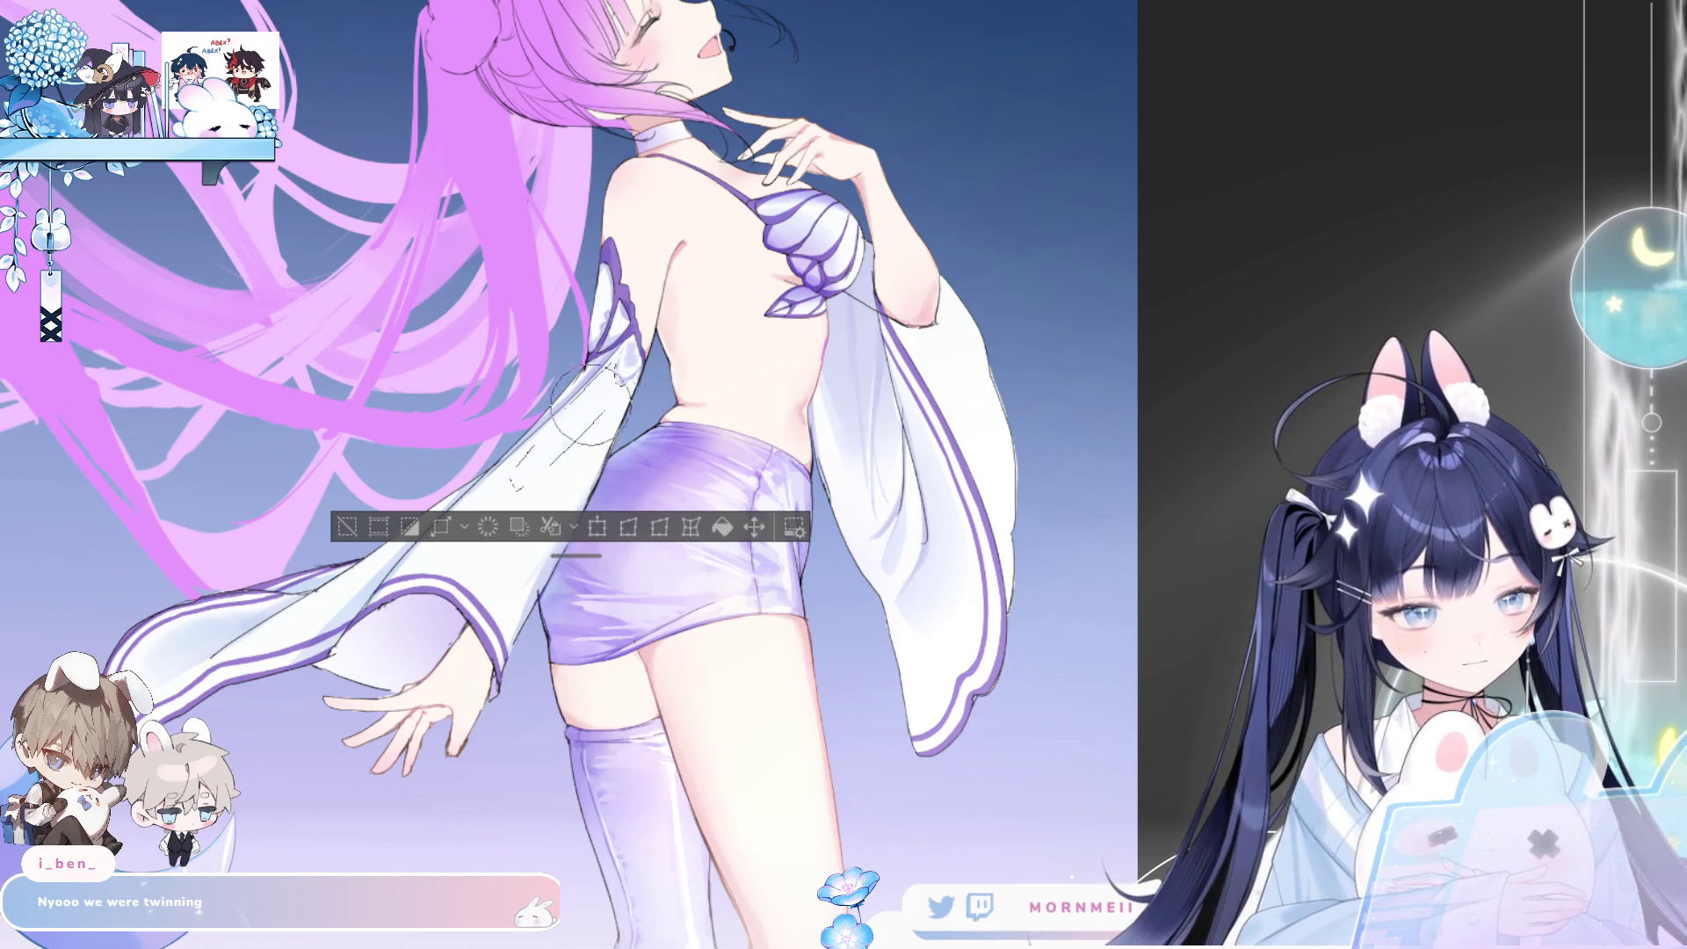
key(ctrl+d)
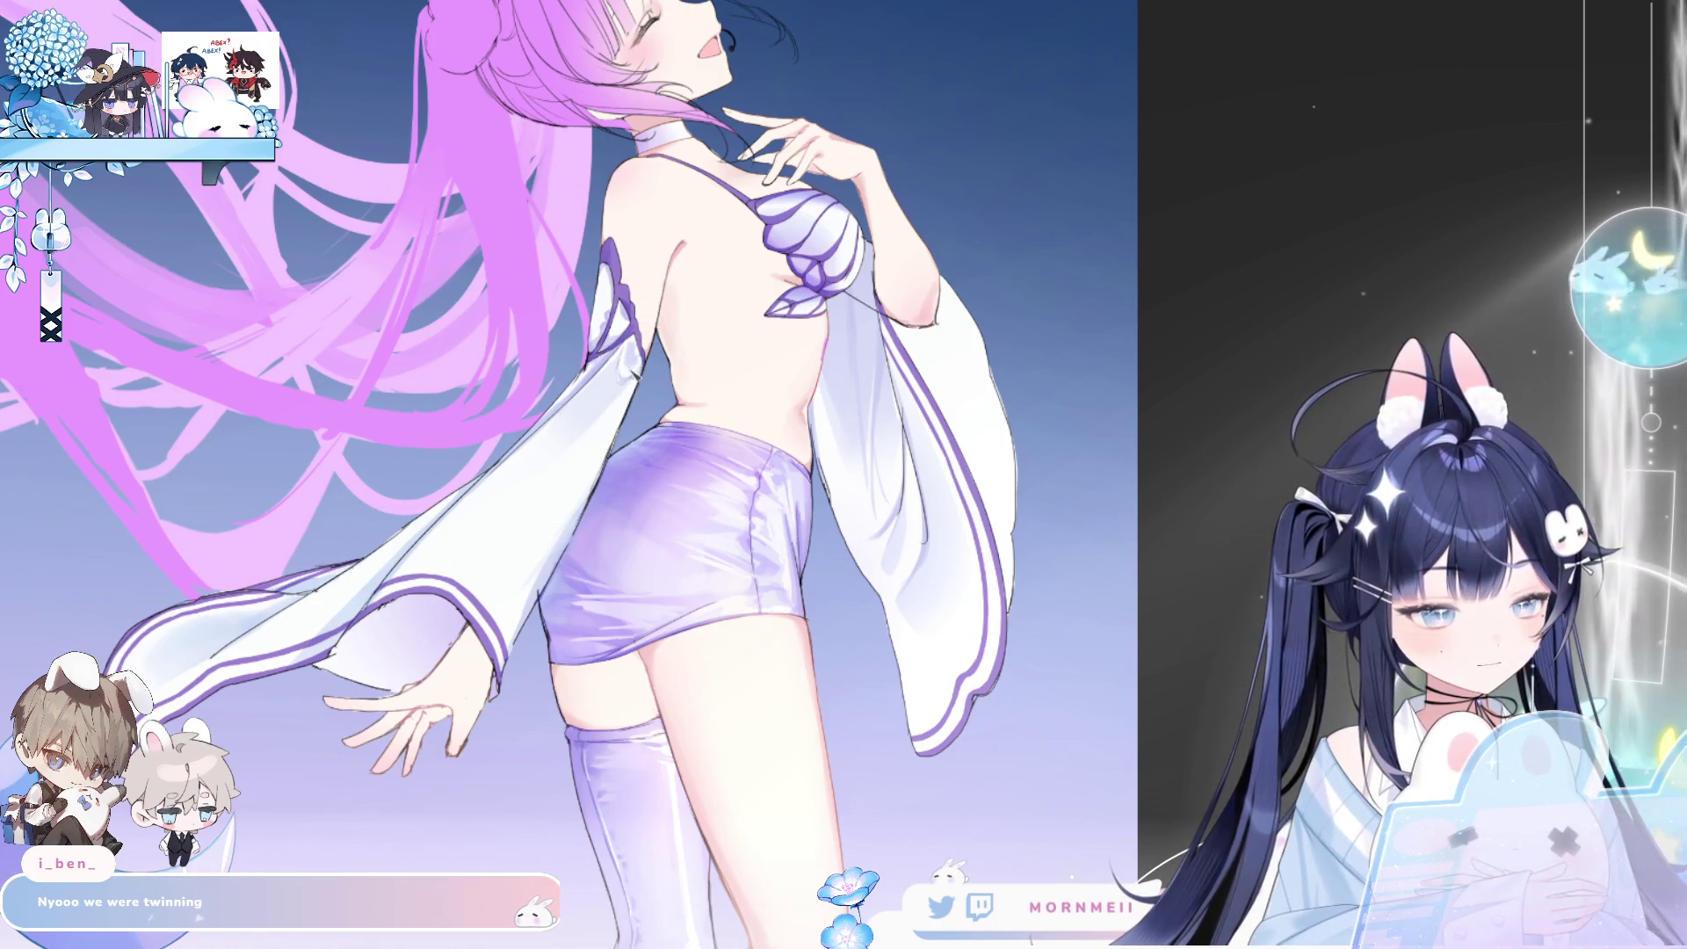
- Adjust the brush size, lasso along the sleeve fold, and flip the canvas to check
scroll(698, 315, up, 1)
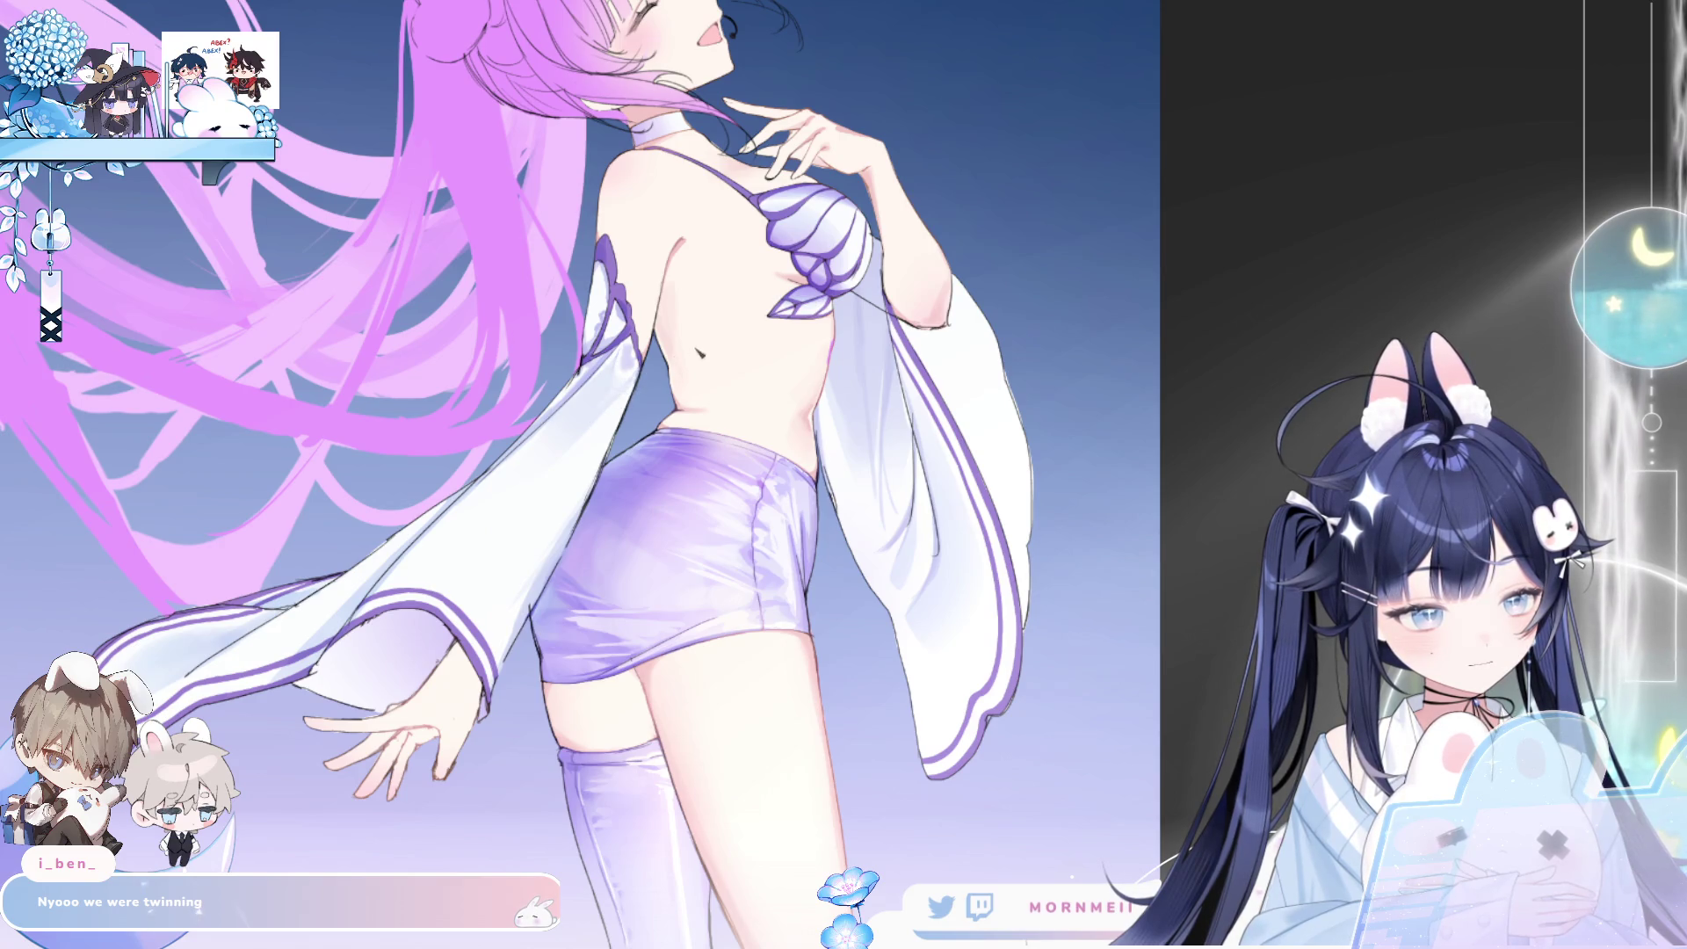
scroll(697, 316, down, 2)
key(h)
key(h)
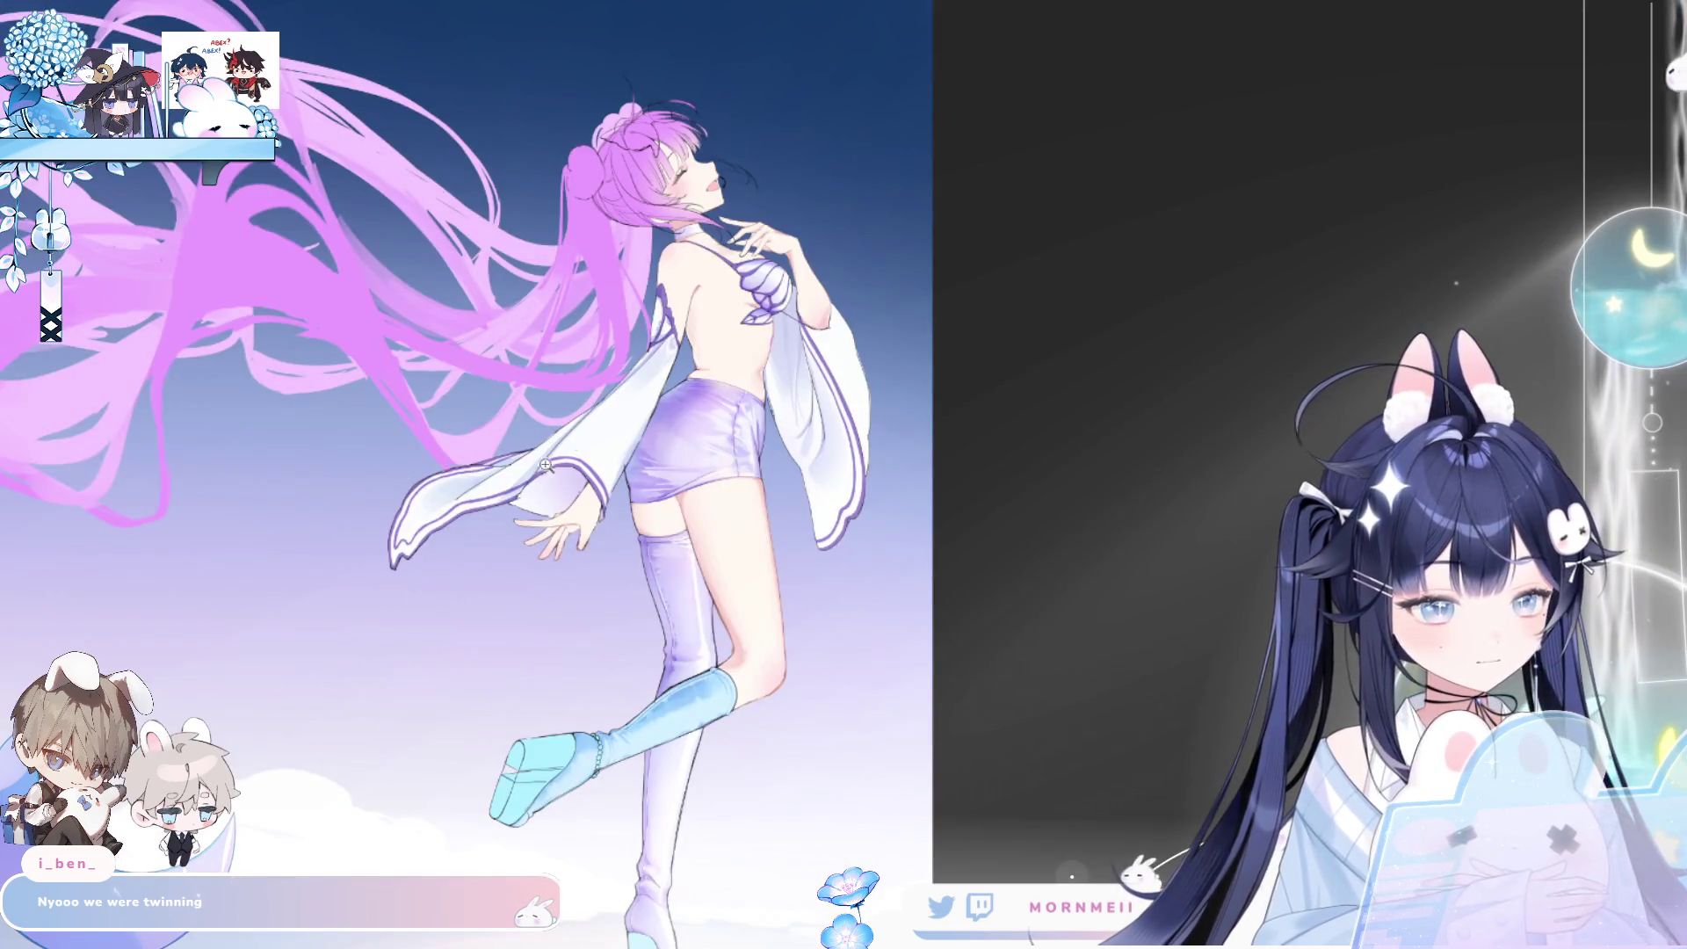
scroll(546, 465, up, 2)
scroll(541, 474, down, 1)
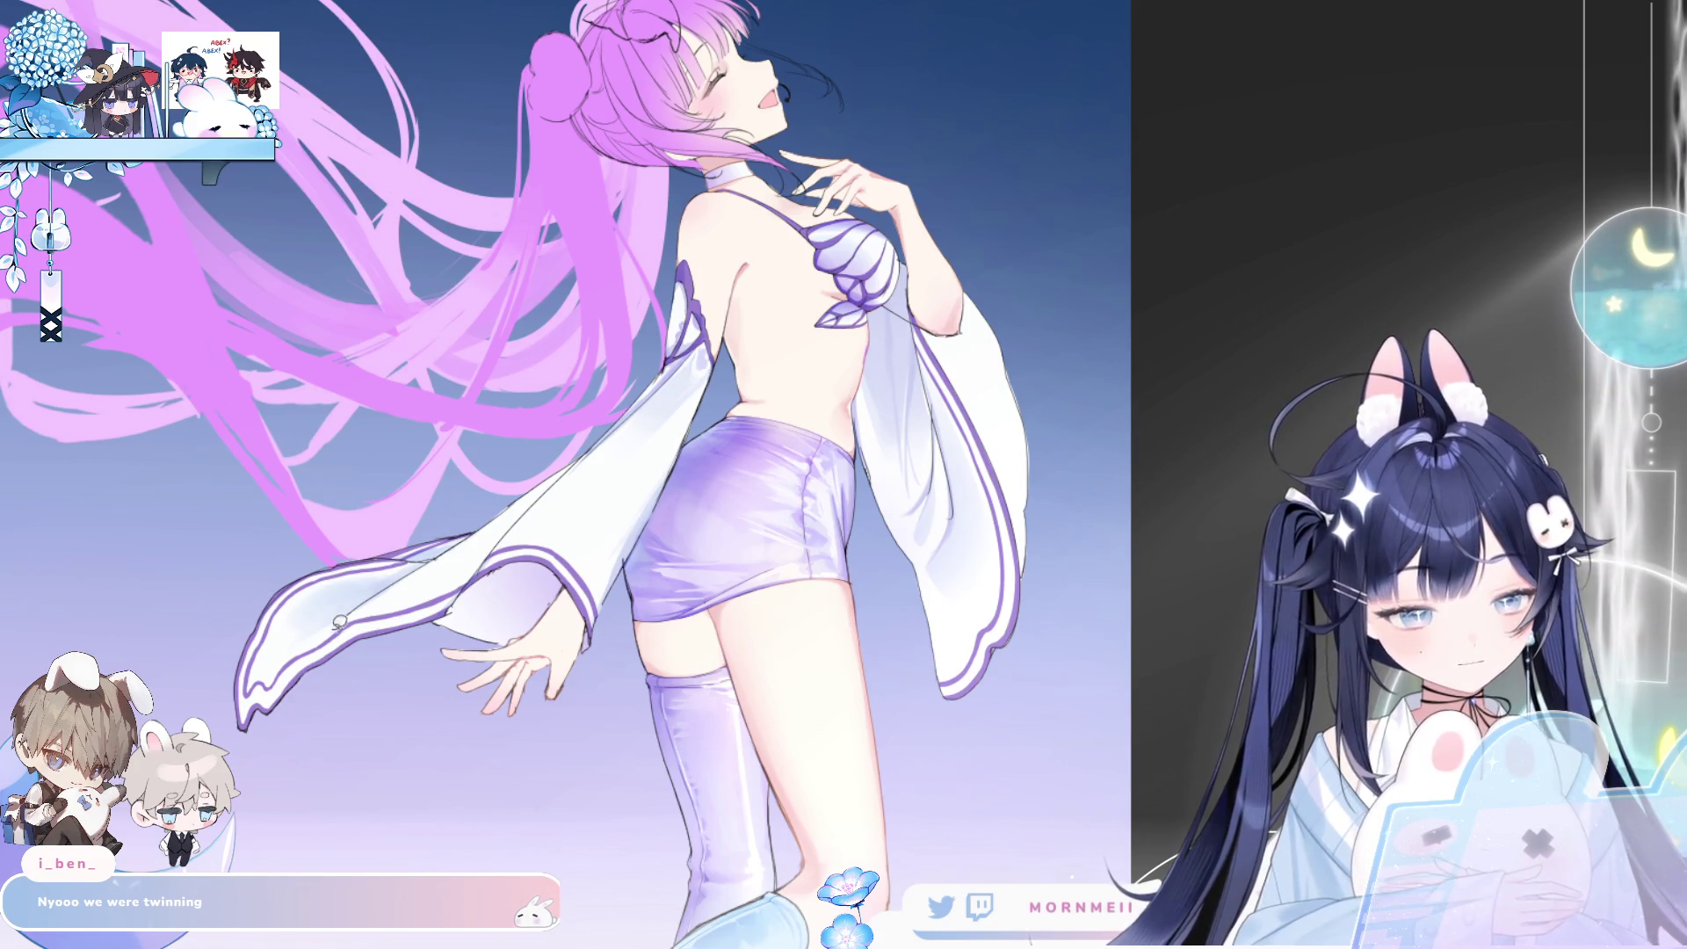
key(])
key(])
key(])
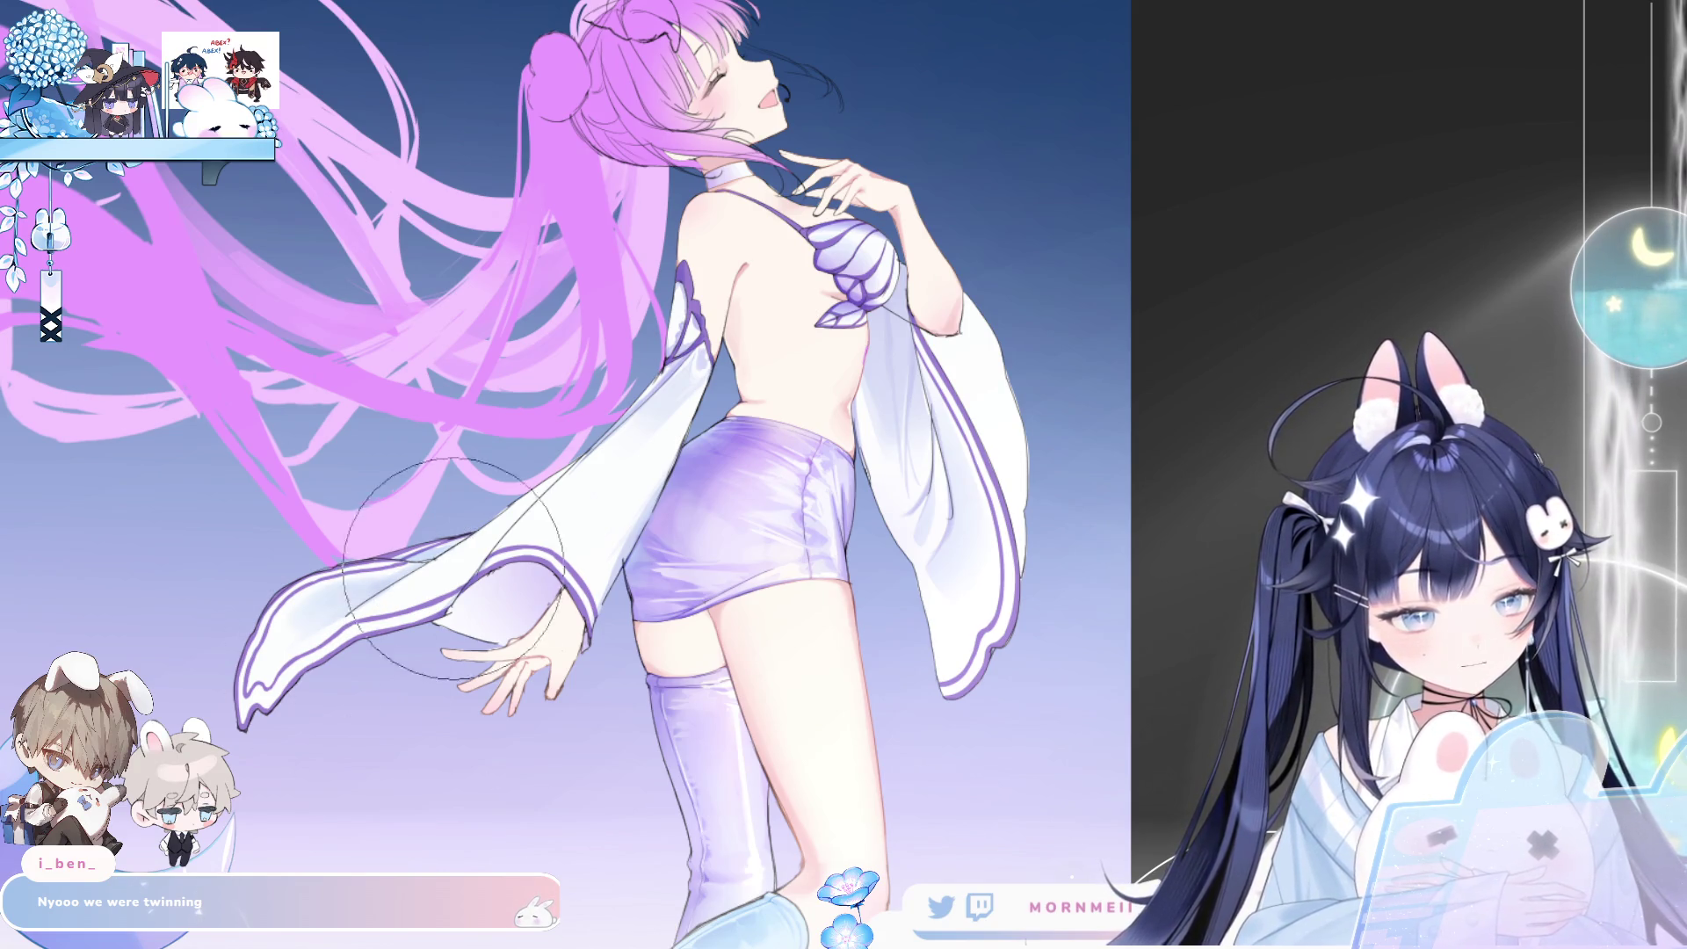
key([)
key([)
key([)
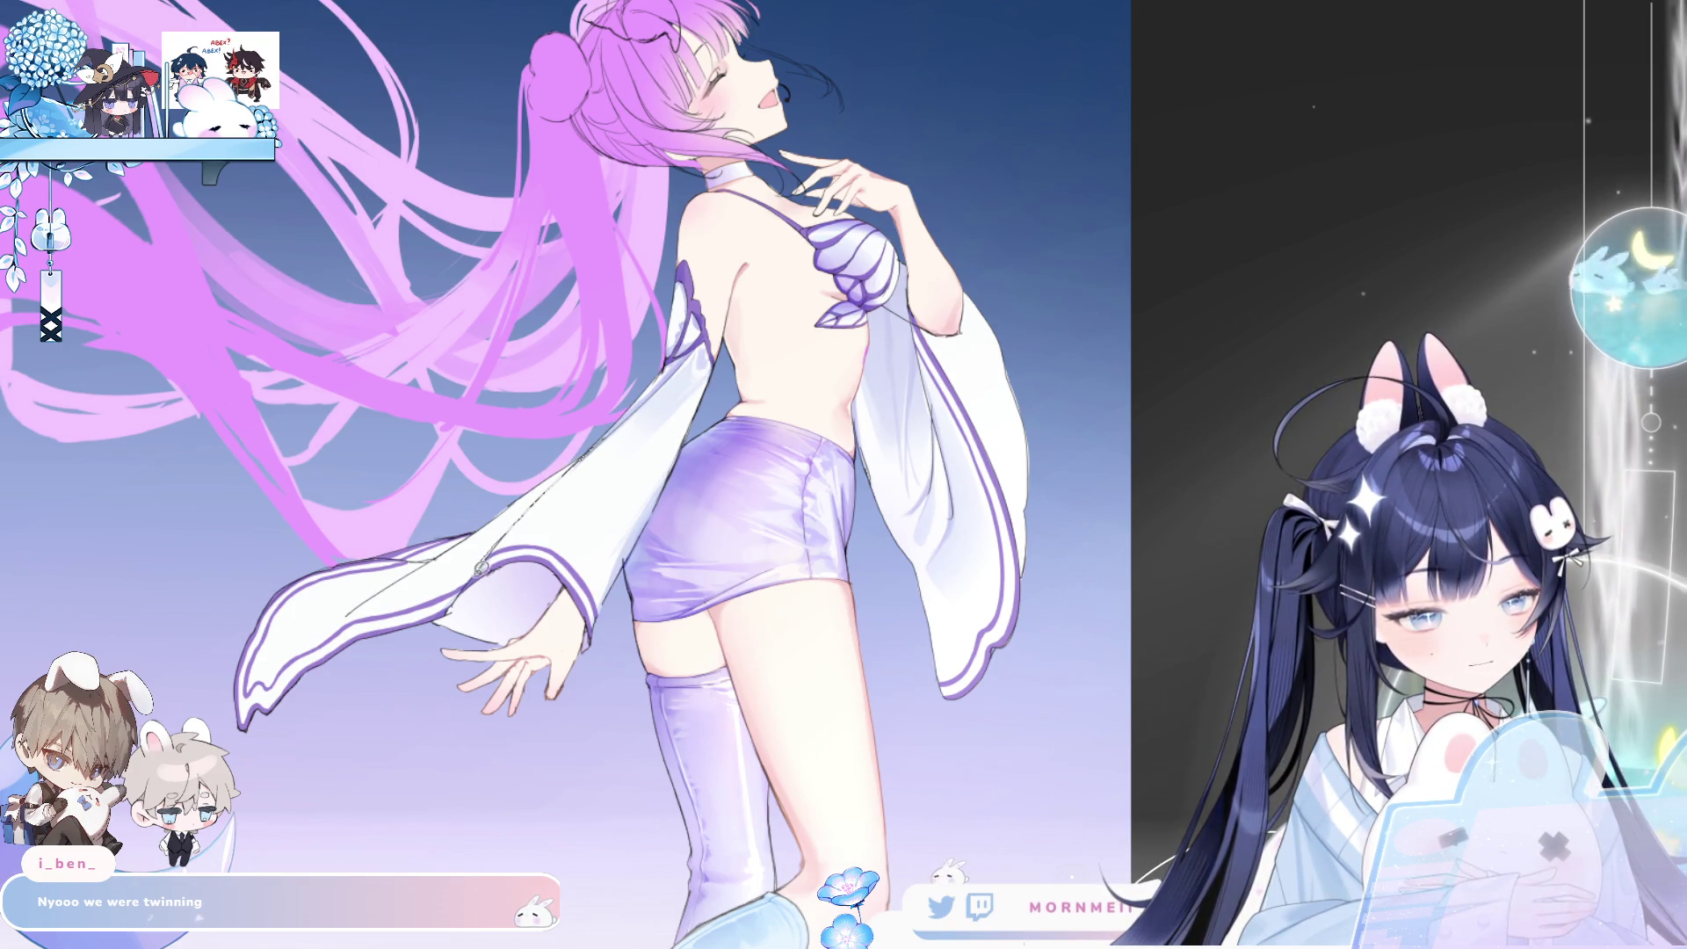
click(580, 521)
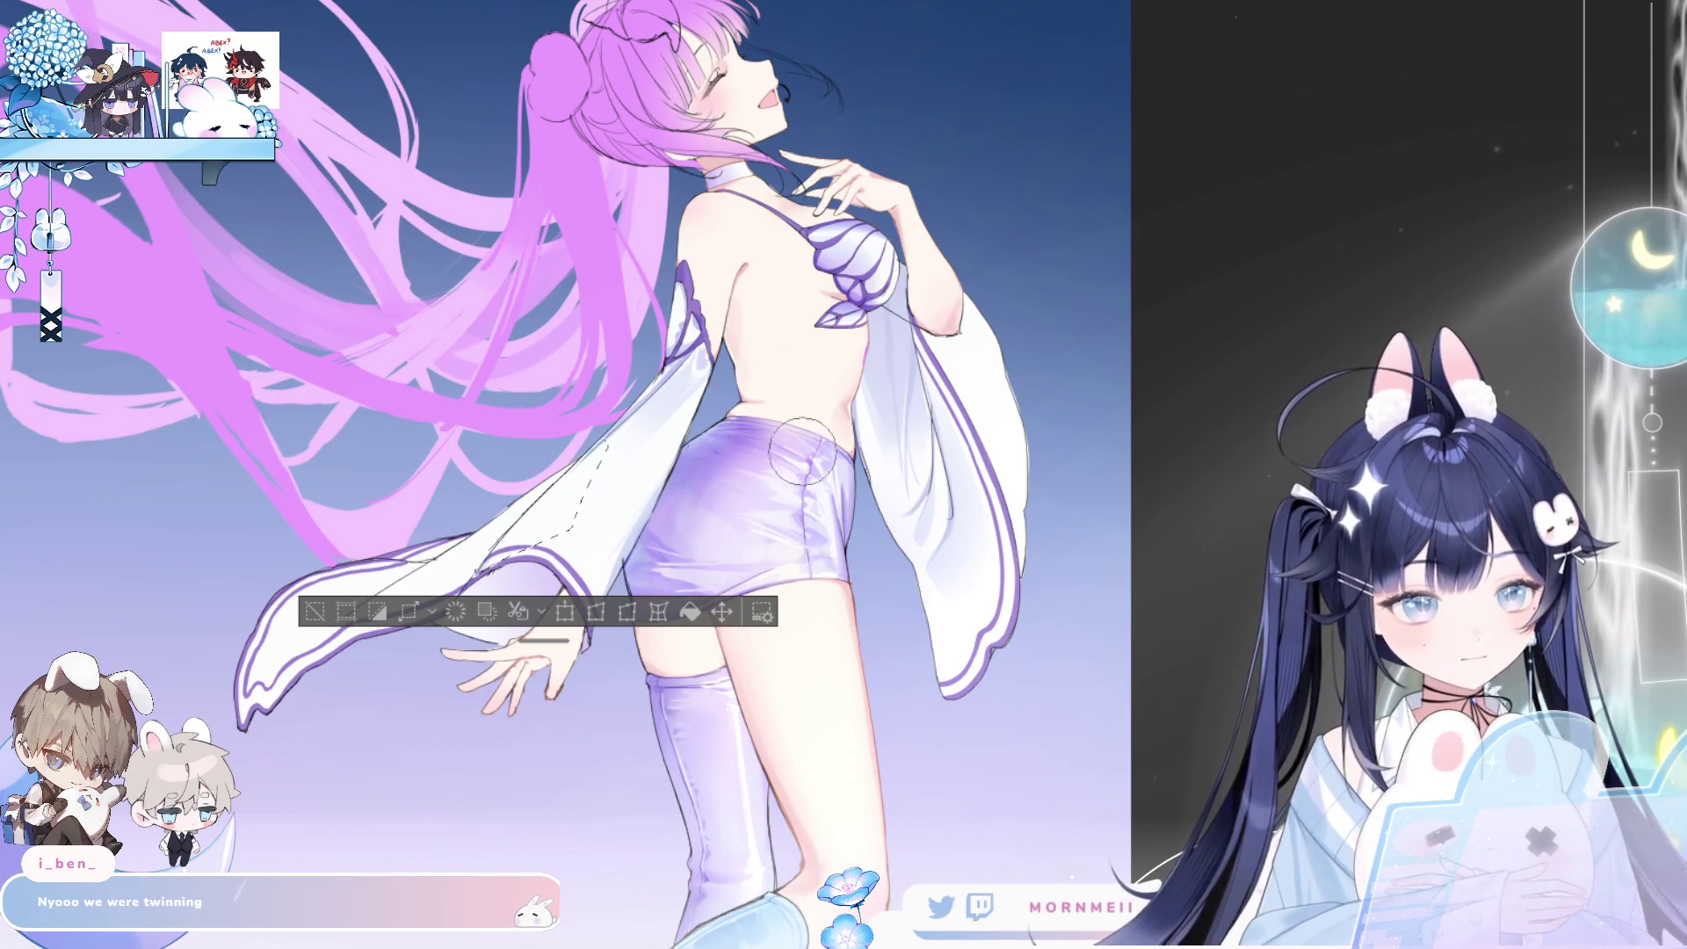
key(h)
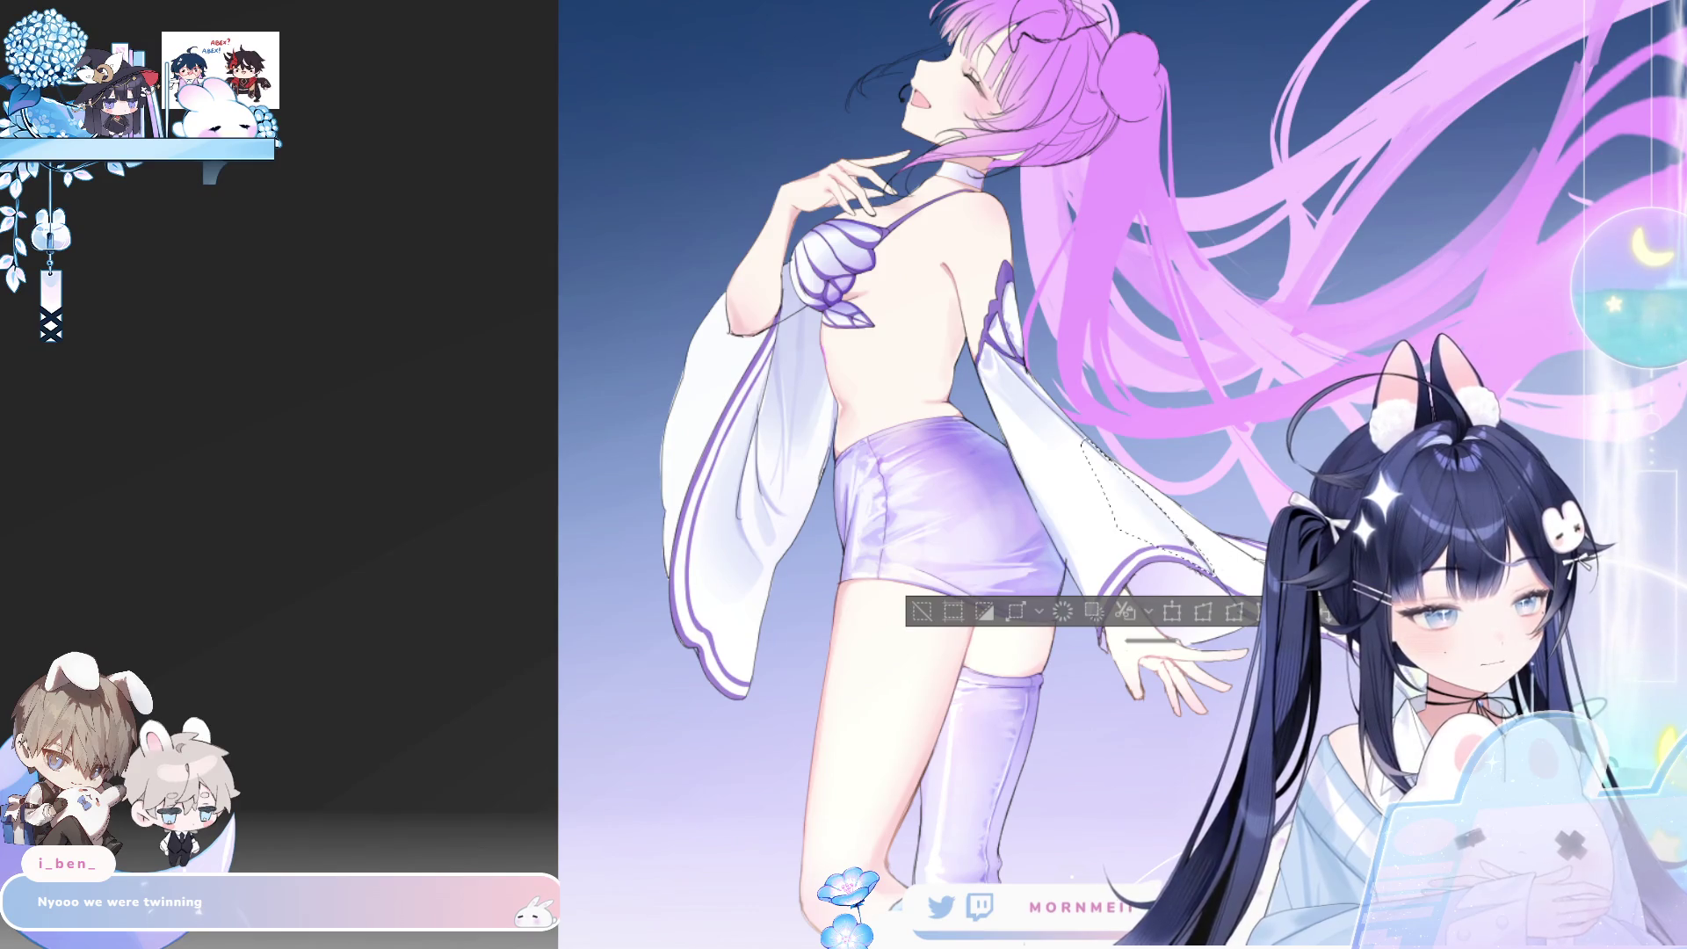
- Draw a thin line along the sleeve and try selections around the sleeve end
click(952, 606)
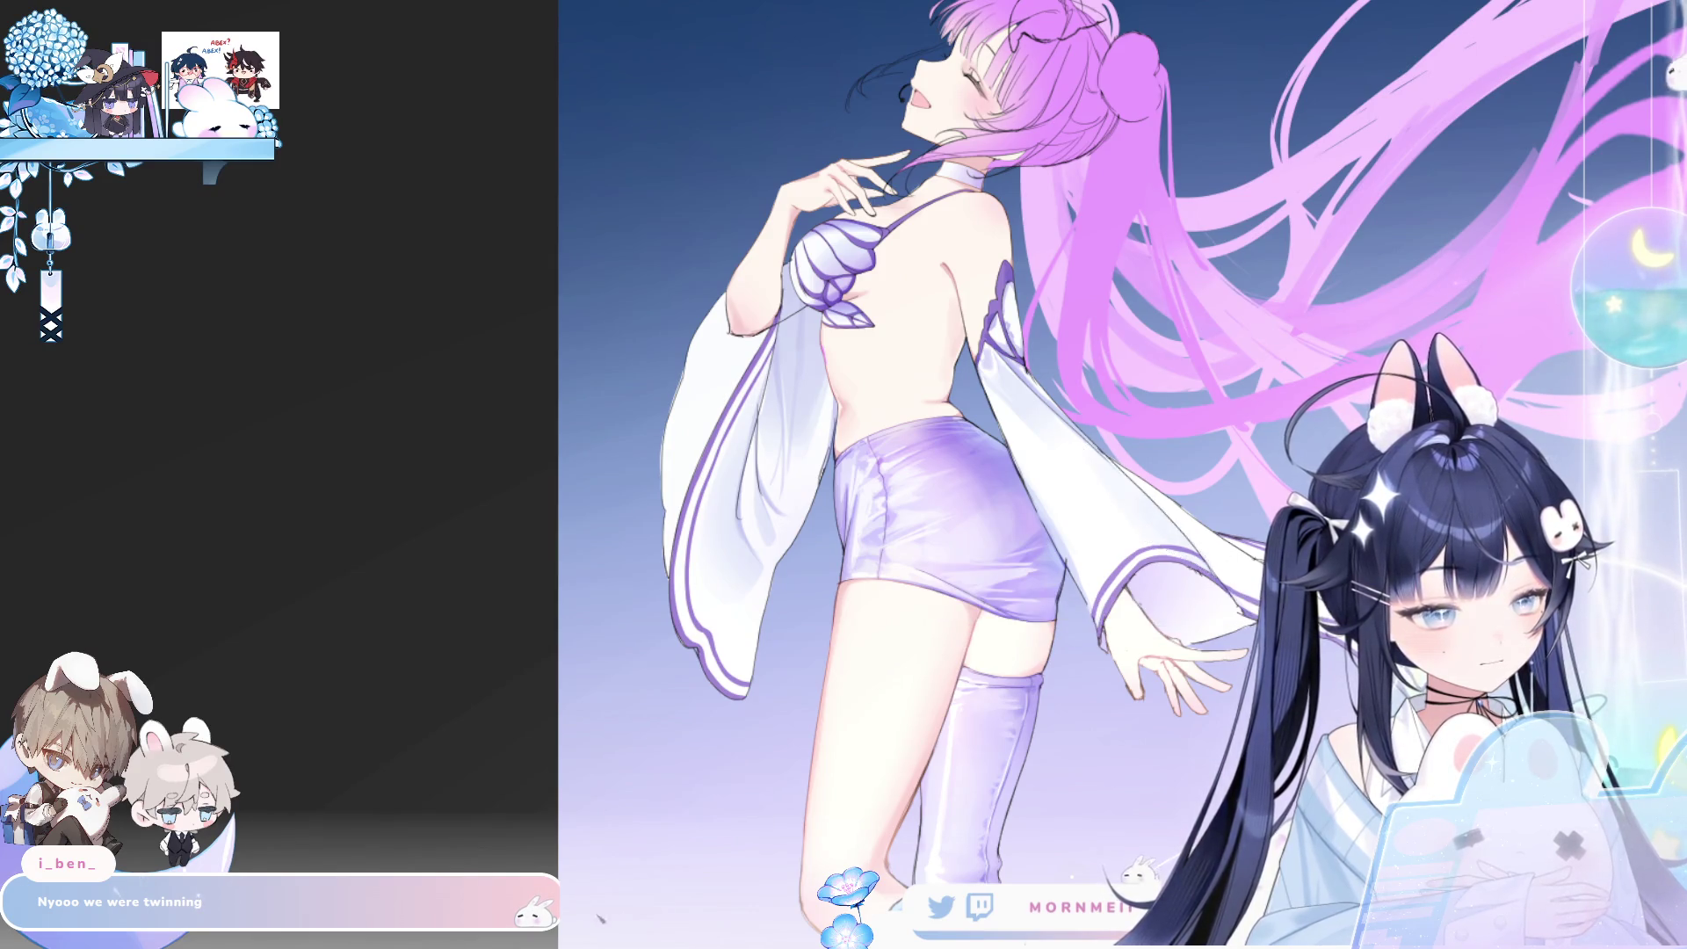
key(h)
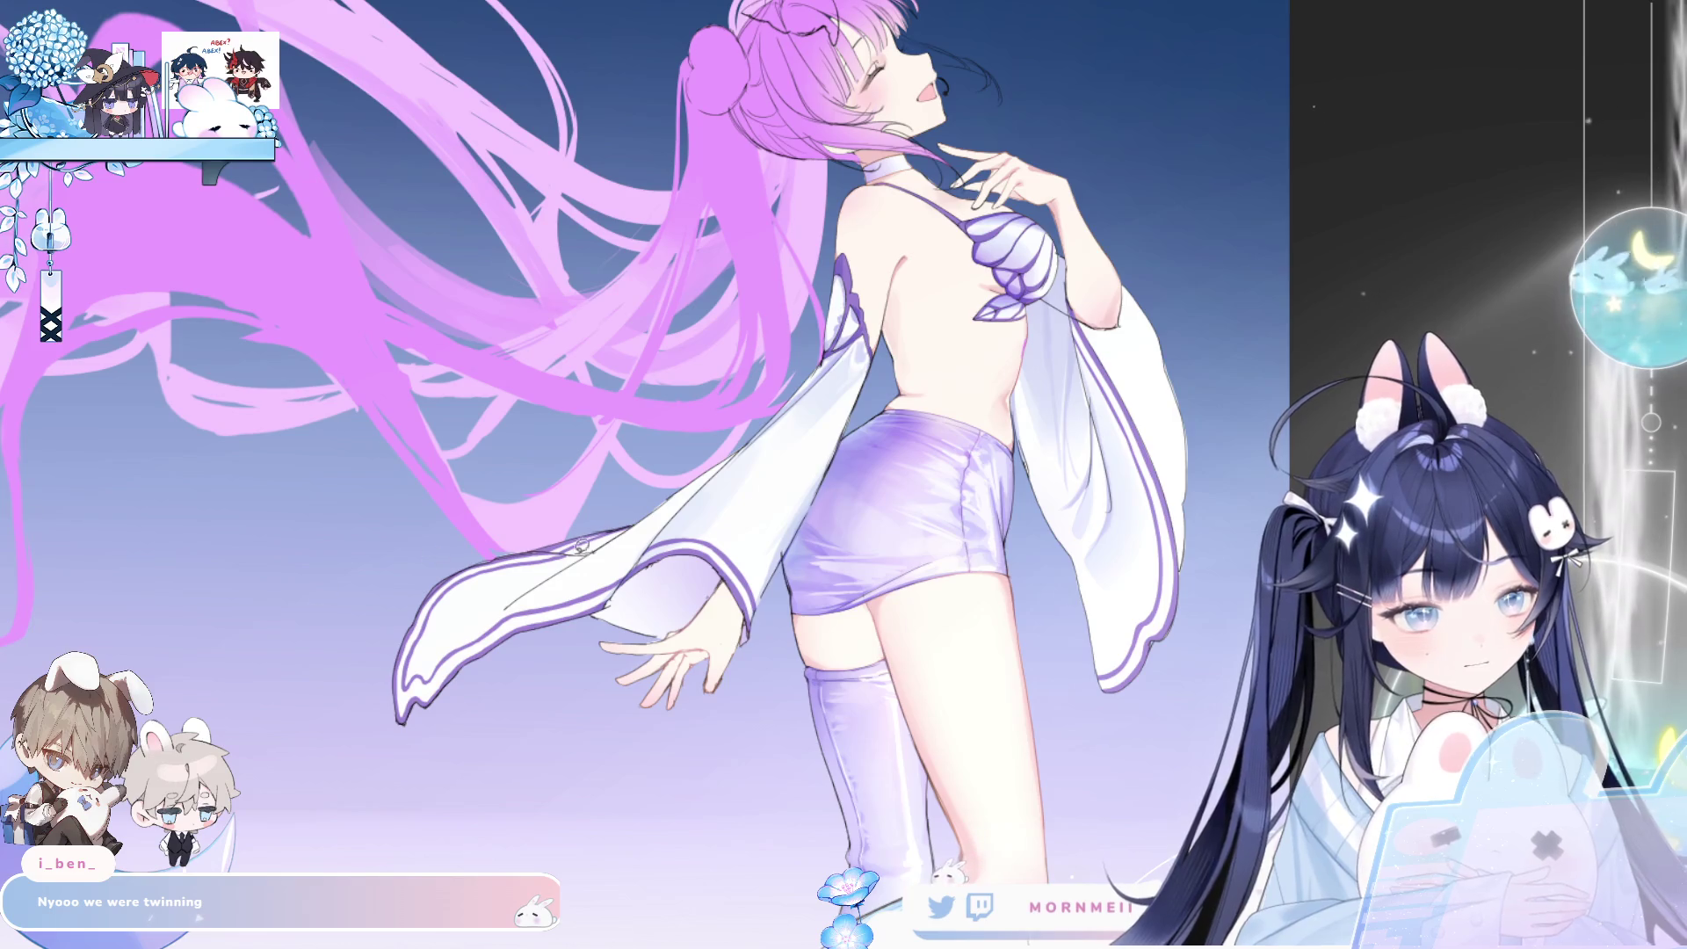
mouse_move(664, 500)
mouse_down()
mouse_move(448, 645)
mouse_move(575, 593)
mouse_move(650, 527)
mouse_up()
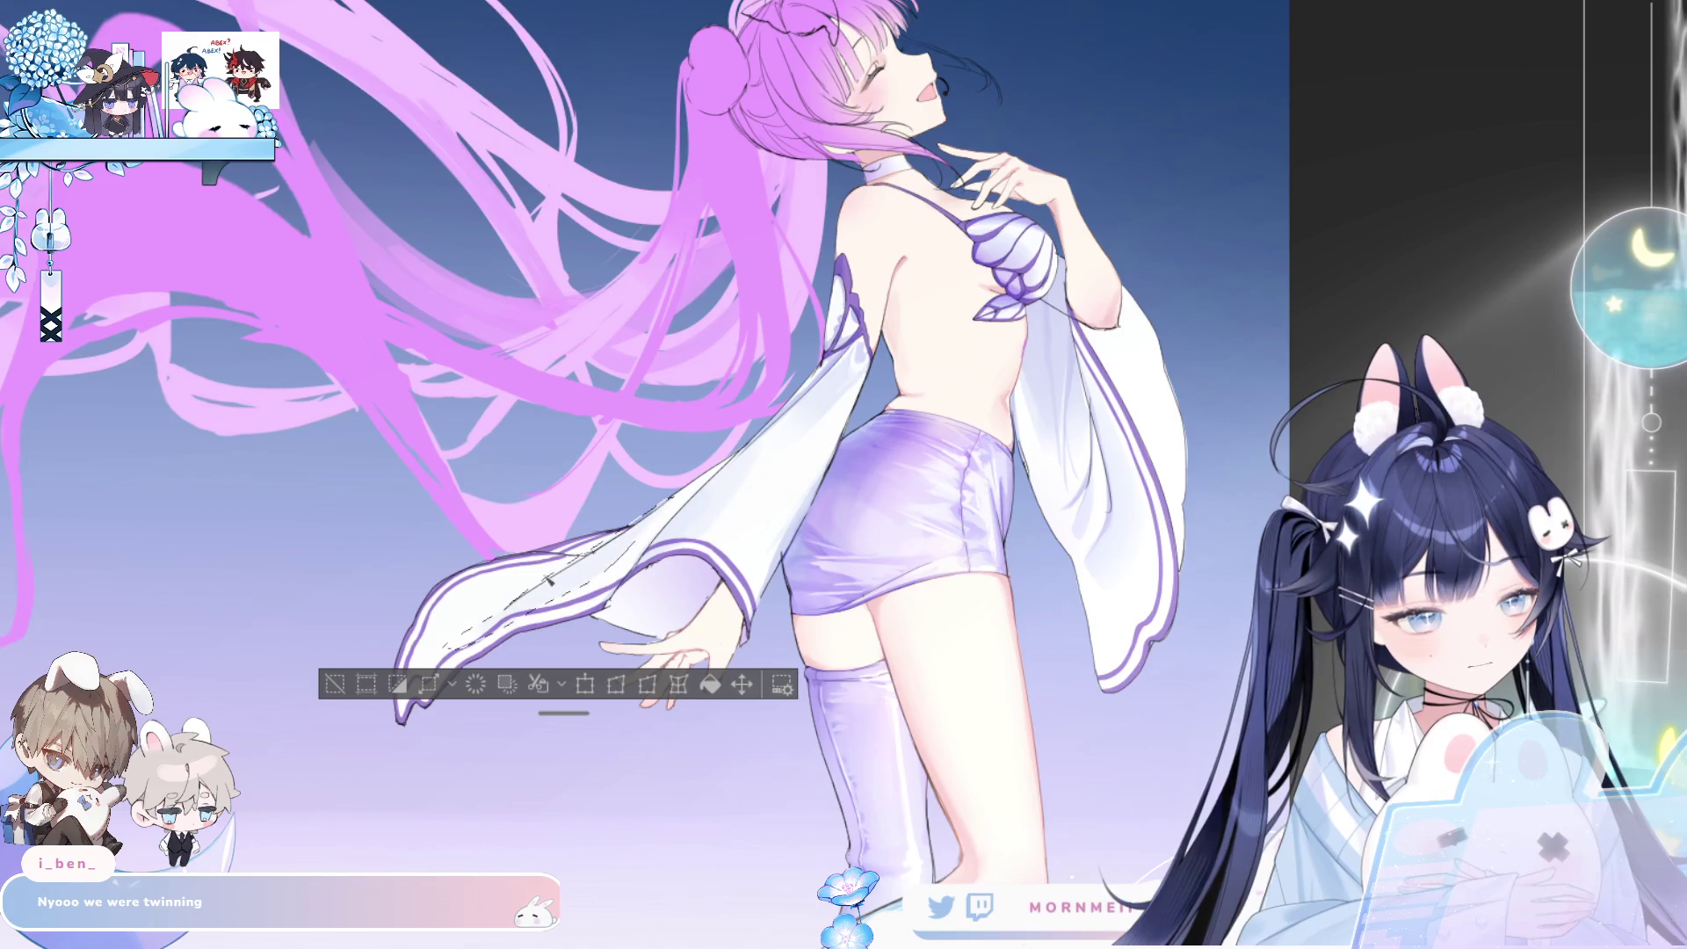
click(335, 684)
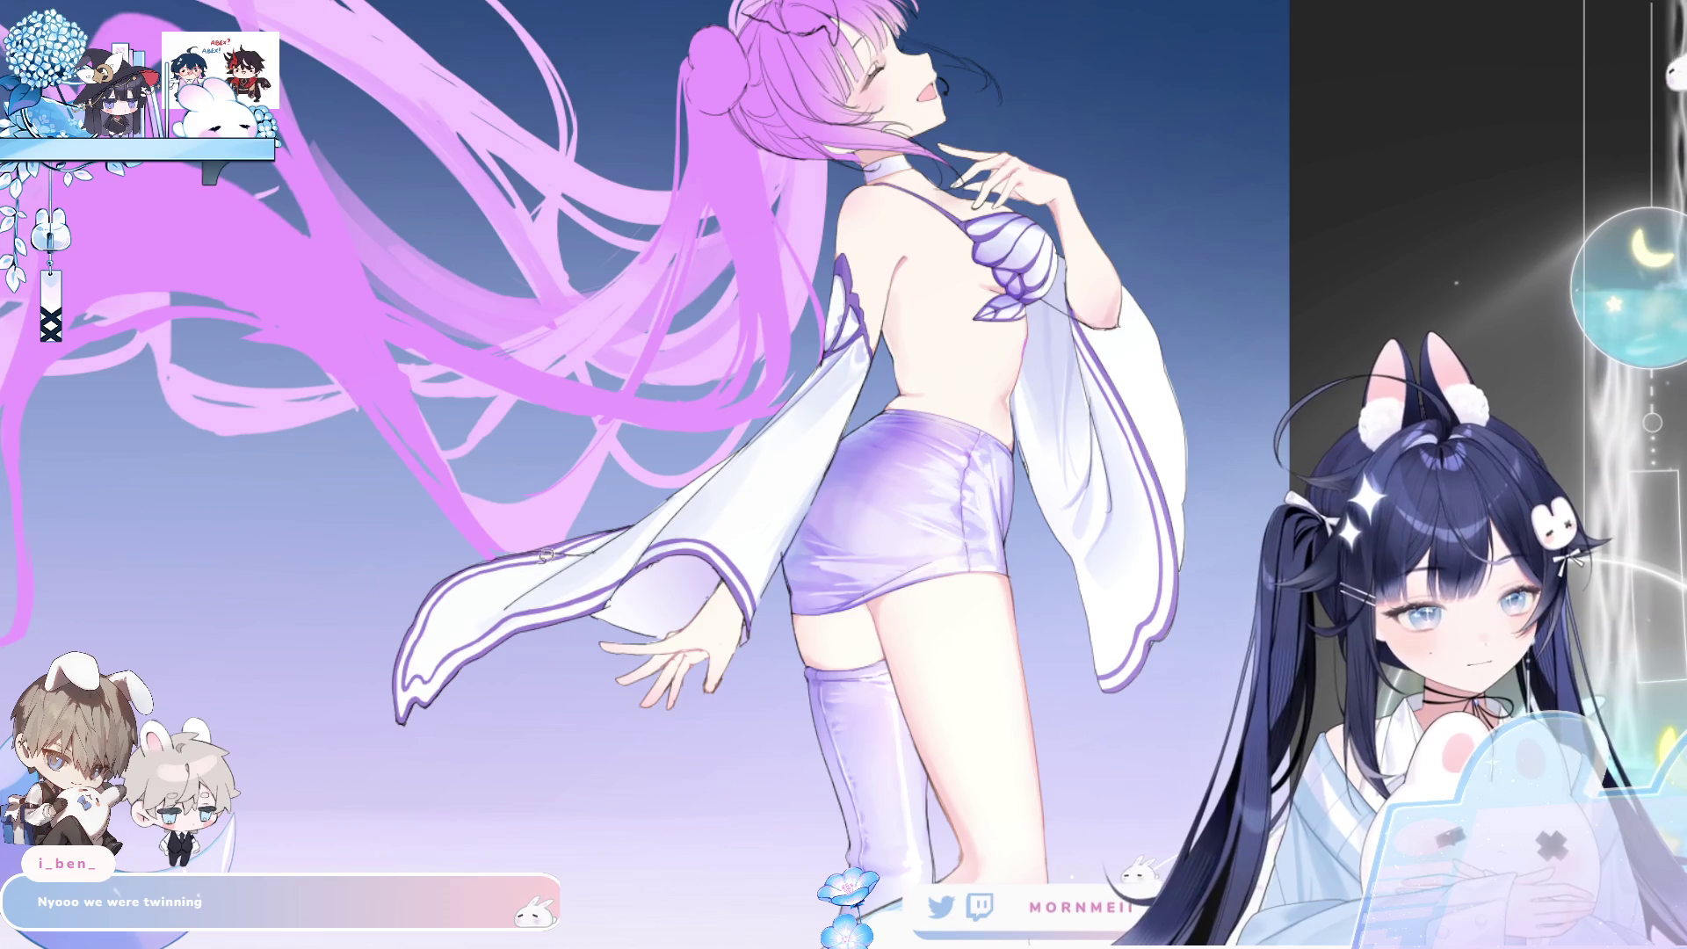
mouse_move(600, 540)
mouse_down()
mouse_move(492, 541)
mouse_move(496, 606)
mouse_move(598, 541)
mouse_up()
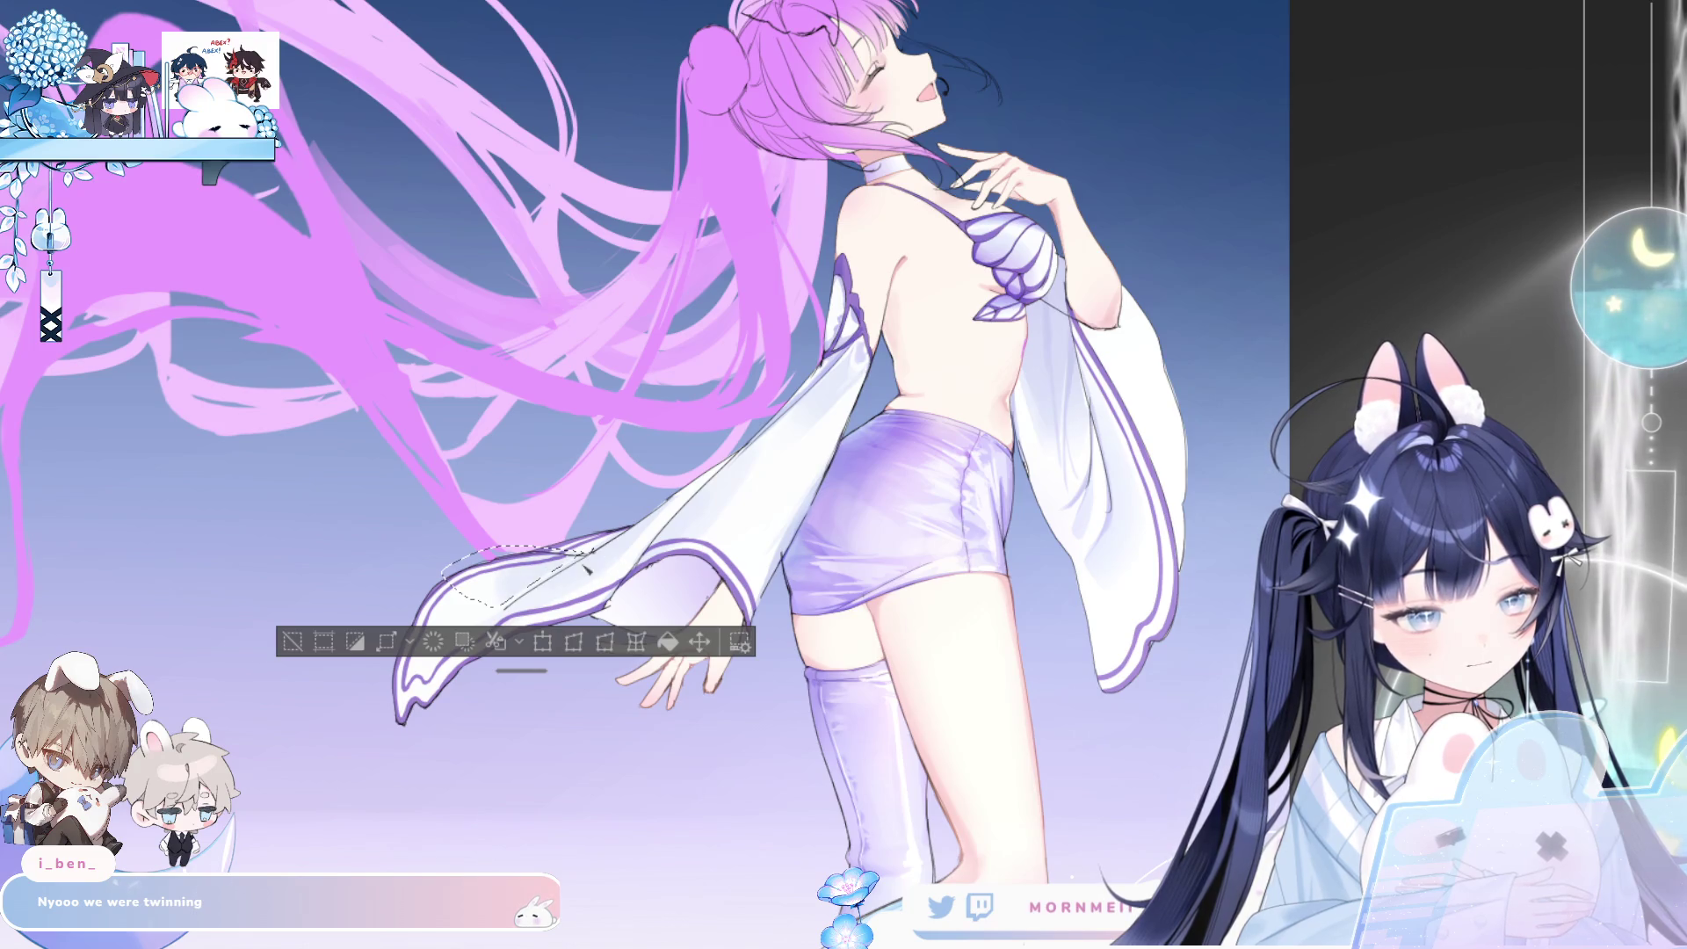
click(292, 641)
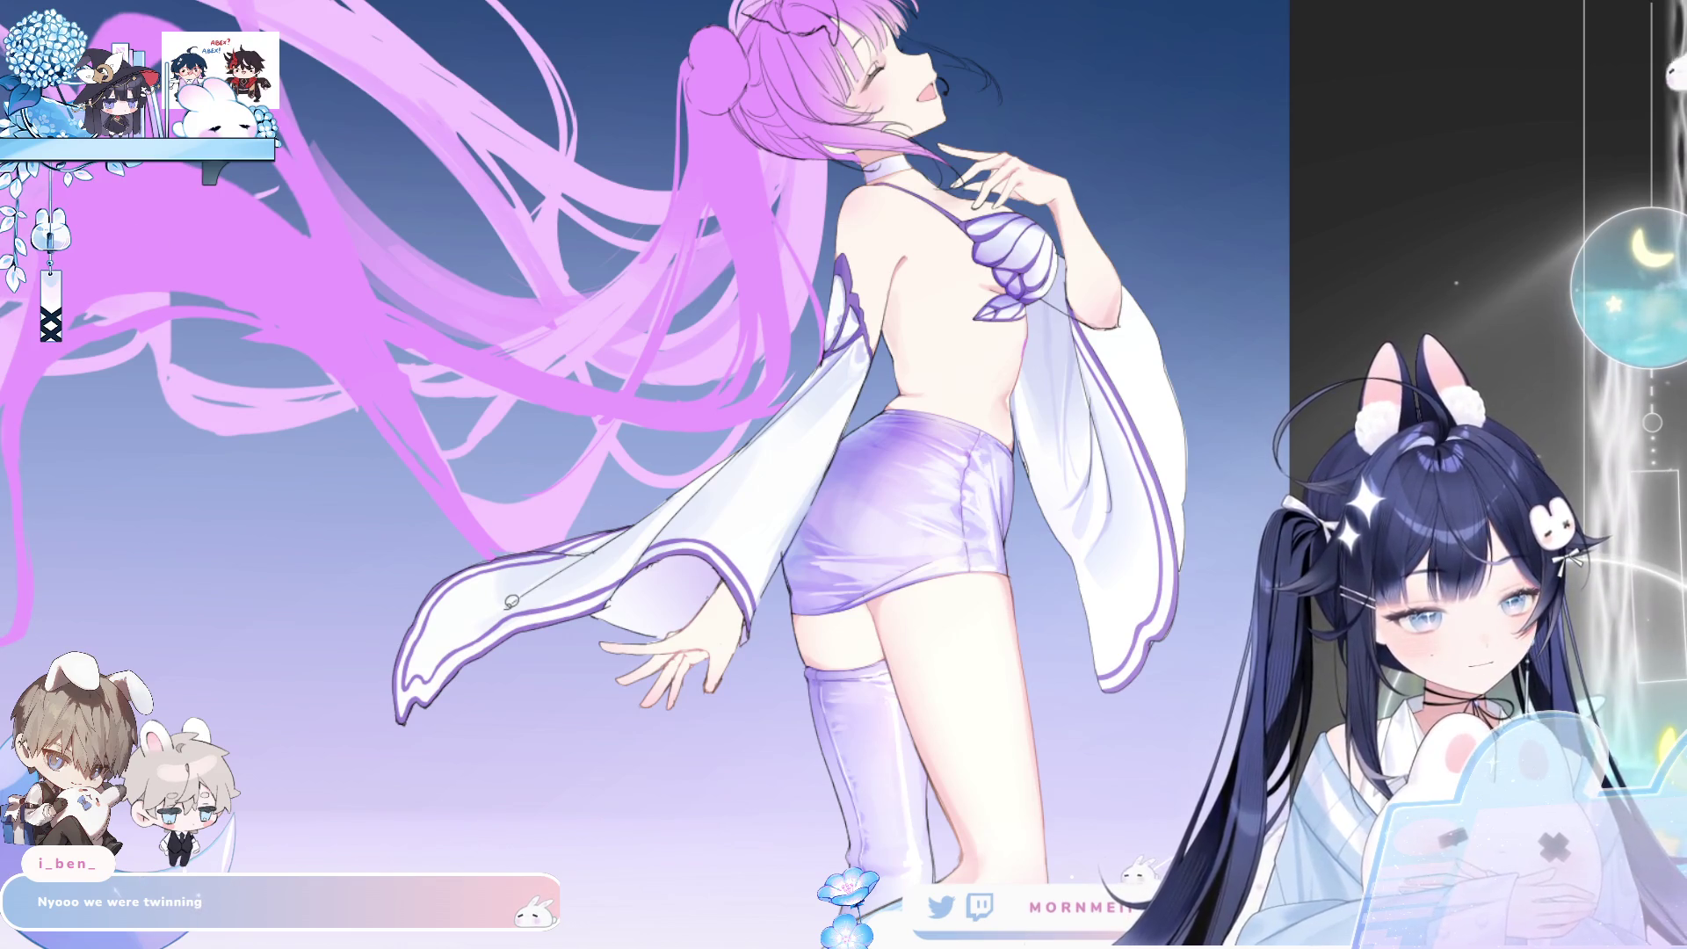
mouse_move(512, 601)
mouse_down()
mouse_move(659, 508)
mouse_move(413, 615)
mouse_move(505, 608)
mouse_up()
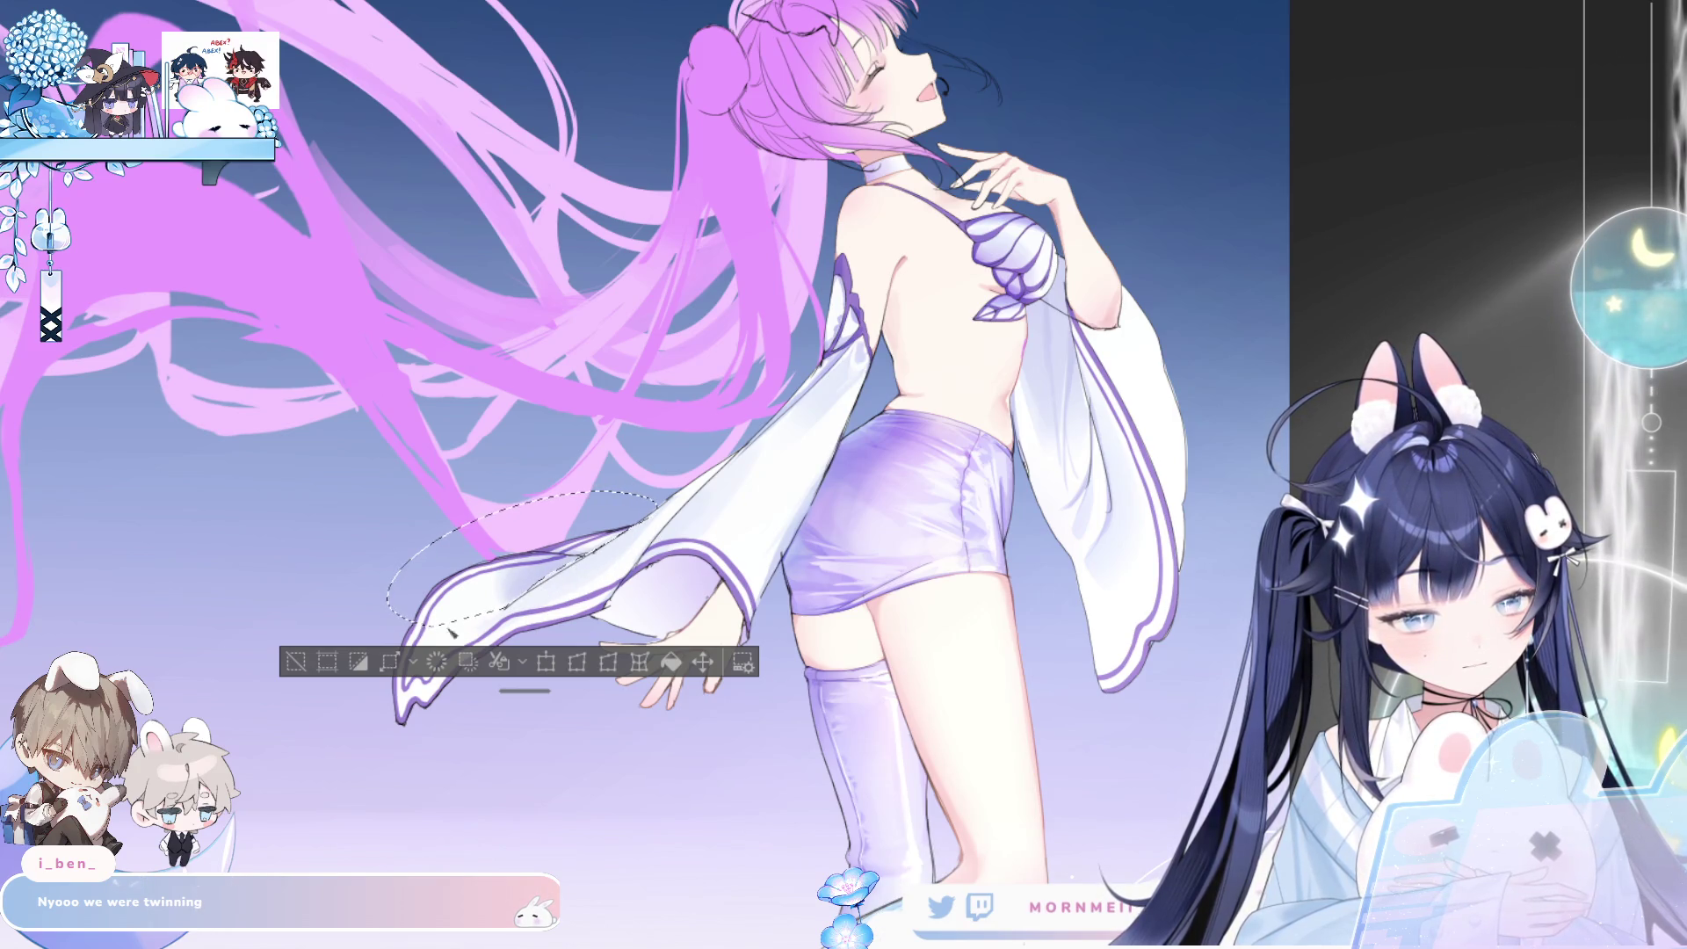
click(296, 662)
- Zoom in on the cuff, add a small line mark, and brighten the grey shading
click(536, 591)
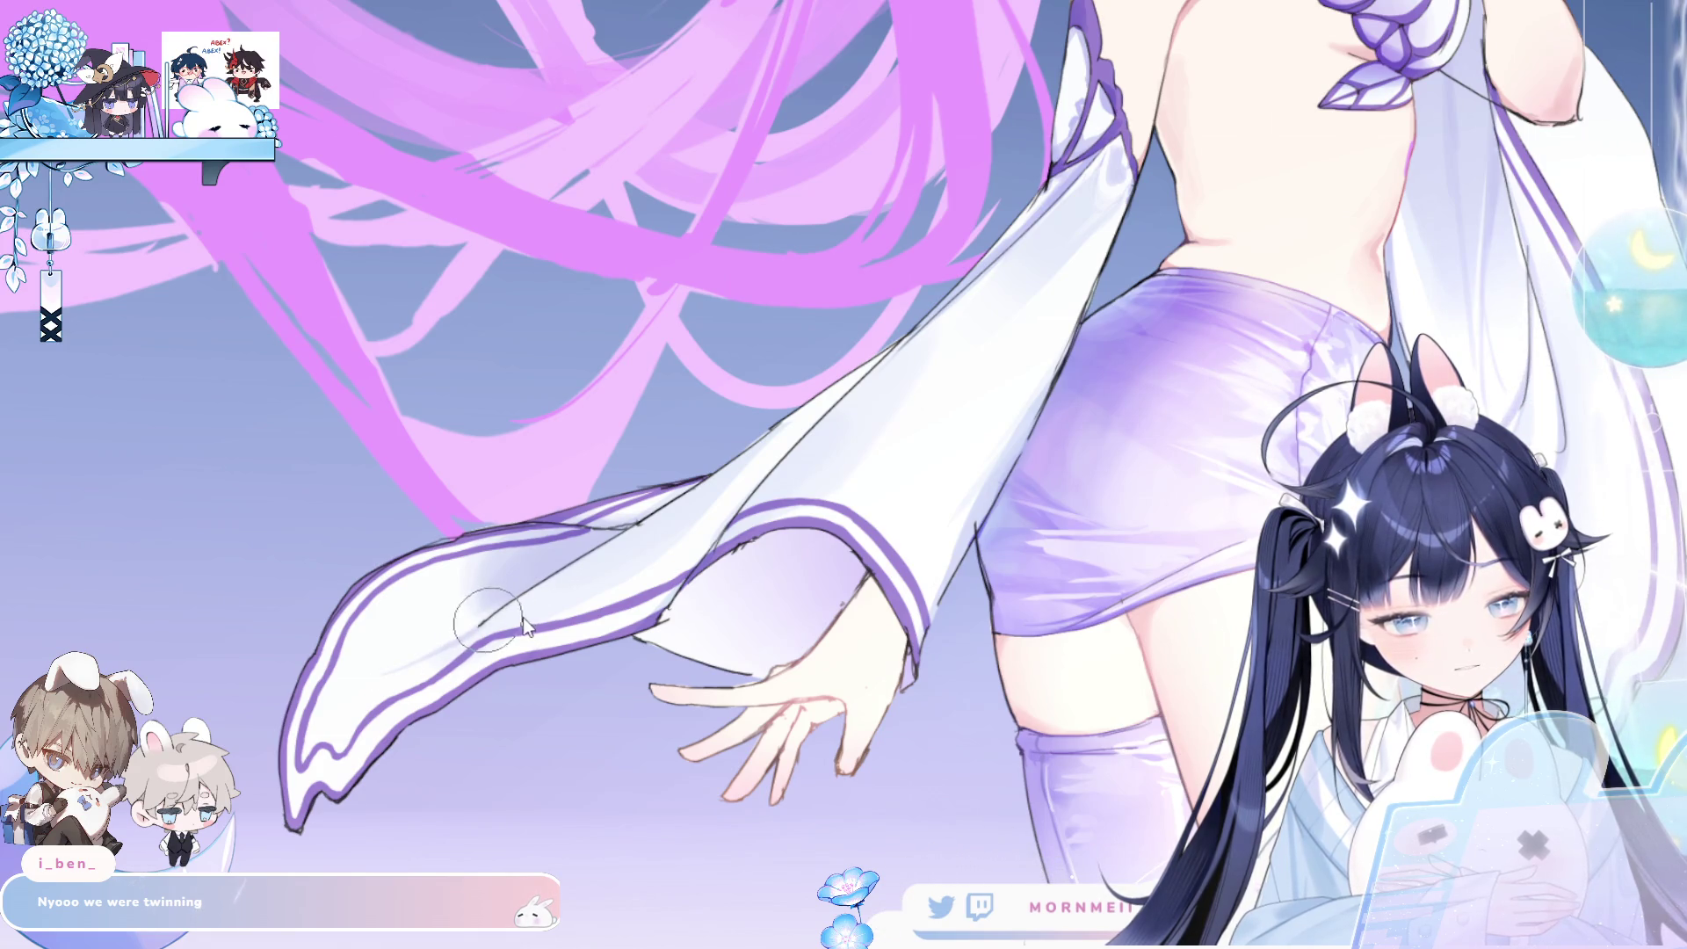
drag(497, 617, 503, 614)
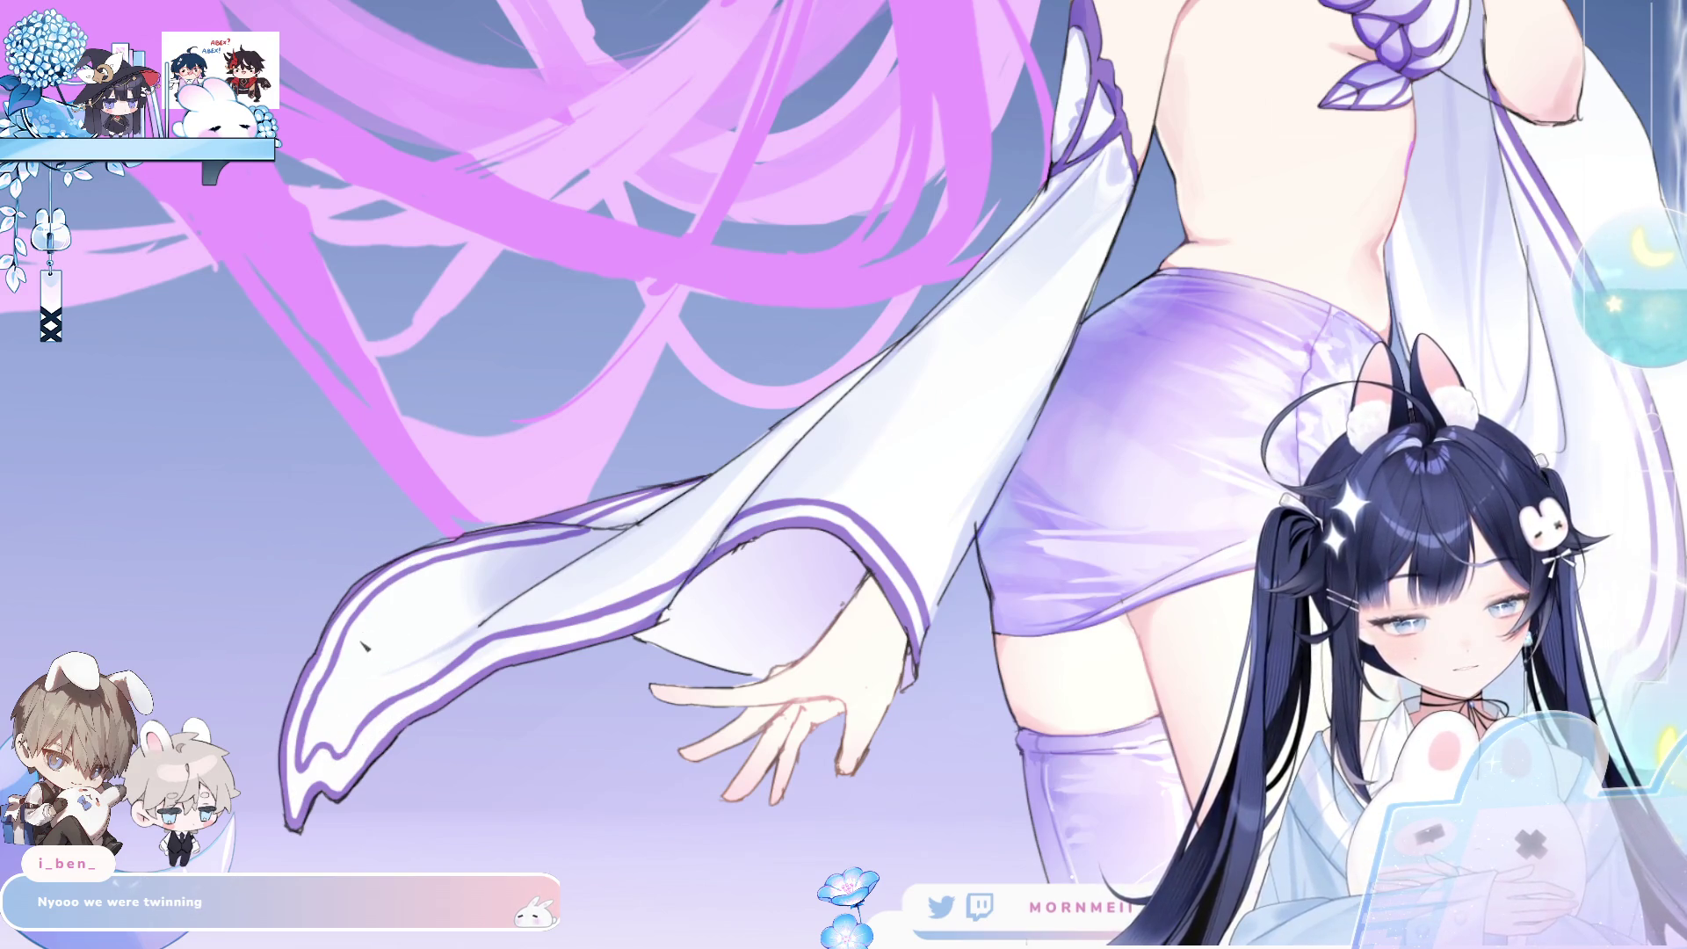
mouse_move(384, 650)
mouse_down()
mouse_move(400, 655)
mouse_move(342, 649)
mouse_move(367, 604)
mouse_up()
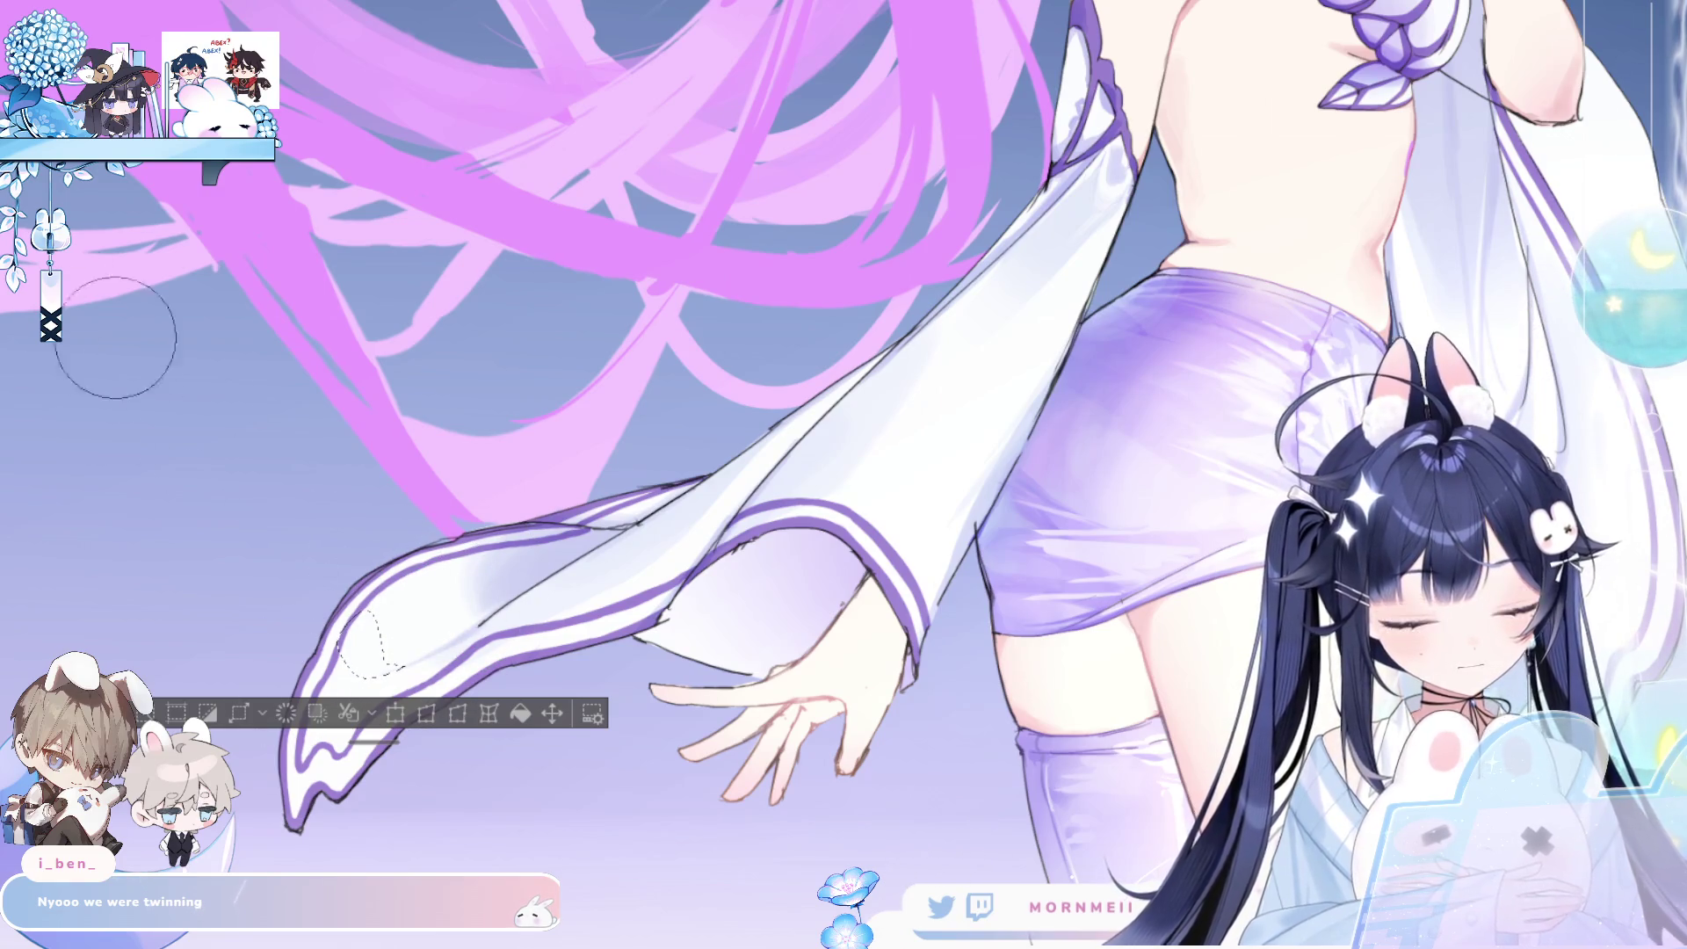
key(ctrl+d)
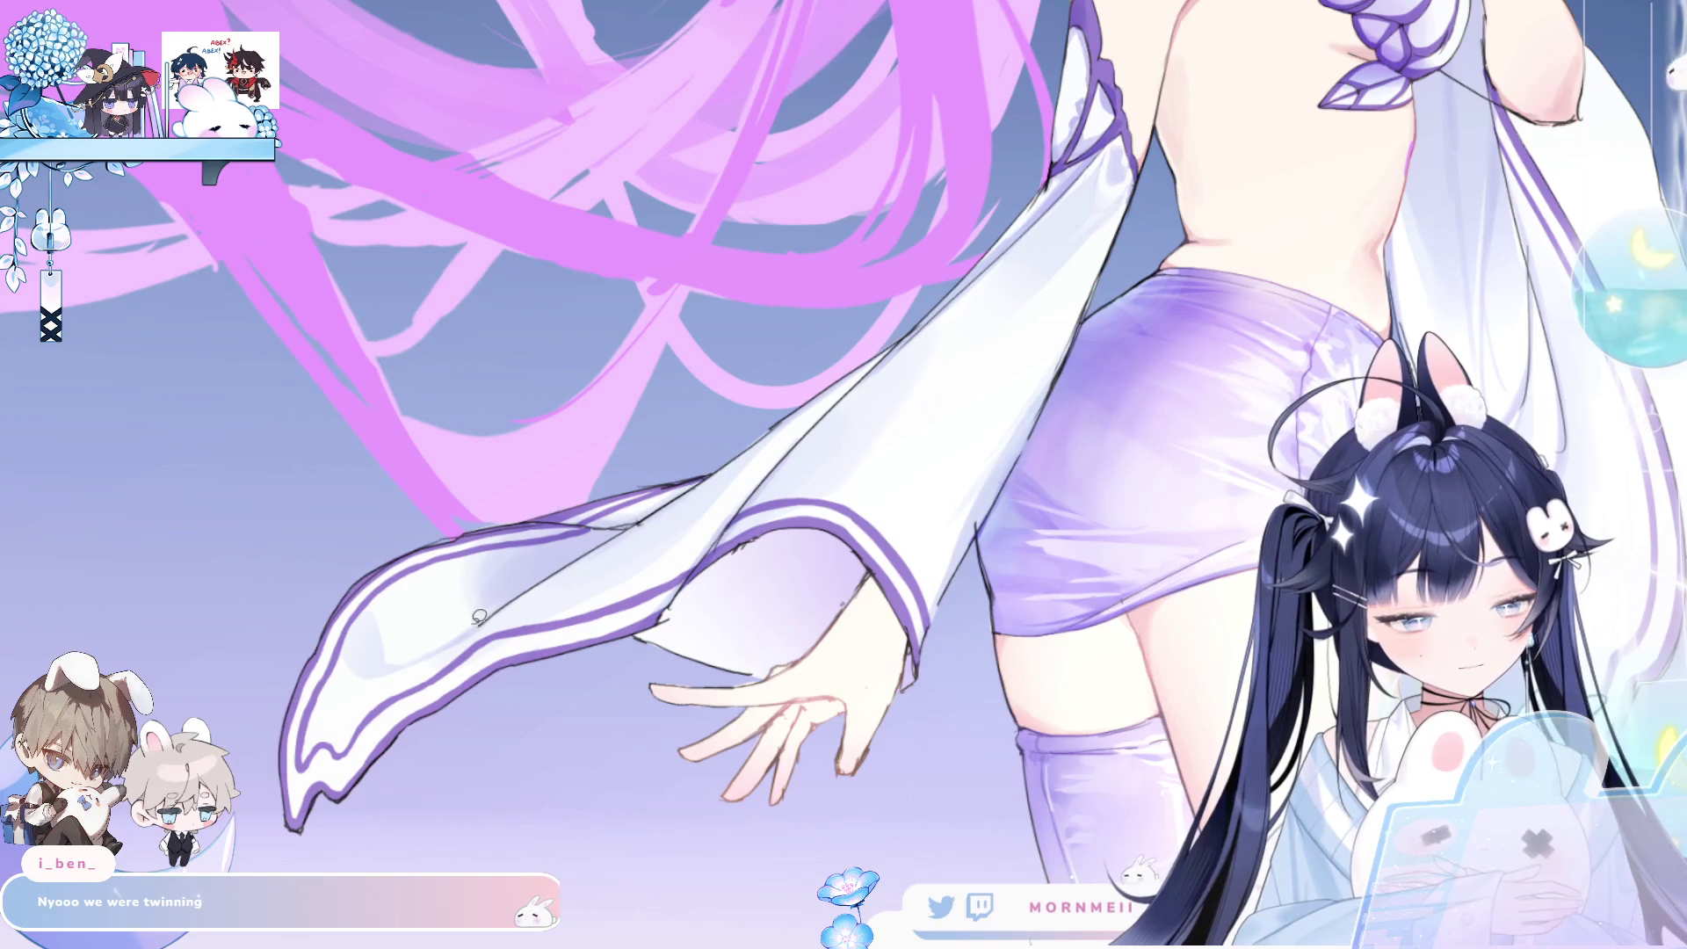
- Lasso a sleeve patch, shade it light lavender, and flip-check the result
mouse_move(482, 622)
mouse_down()
mouse_move(484, 588)
mouse_move(479, 628)
mouse_up()
key(ctrl+z)
drag(483, 568, 528, 580)
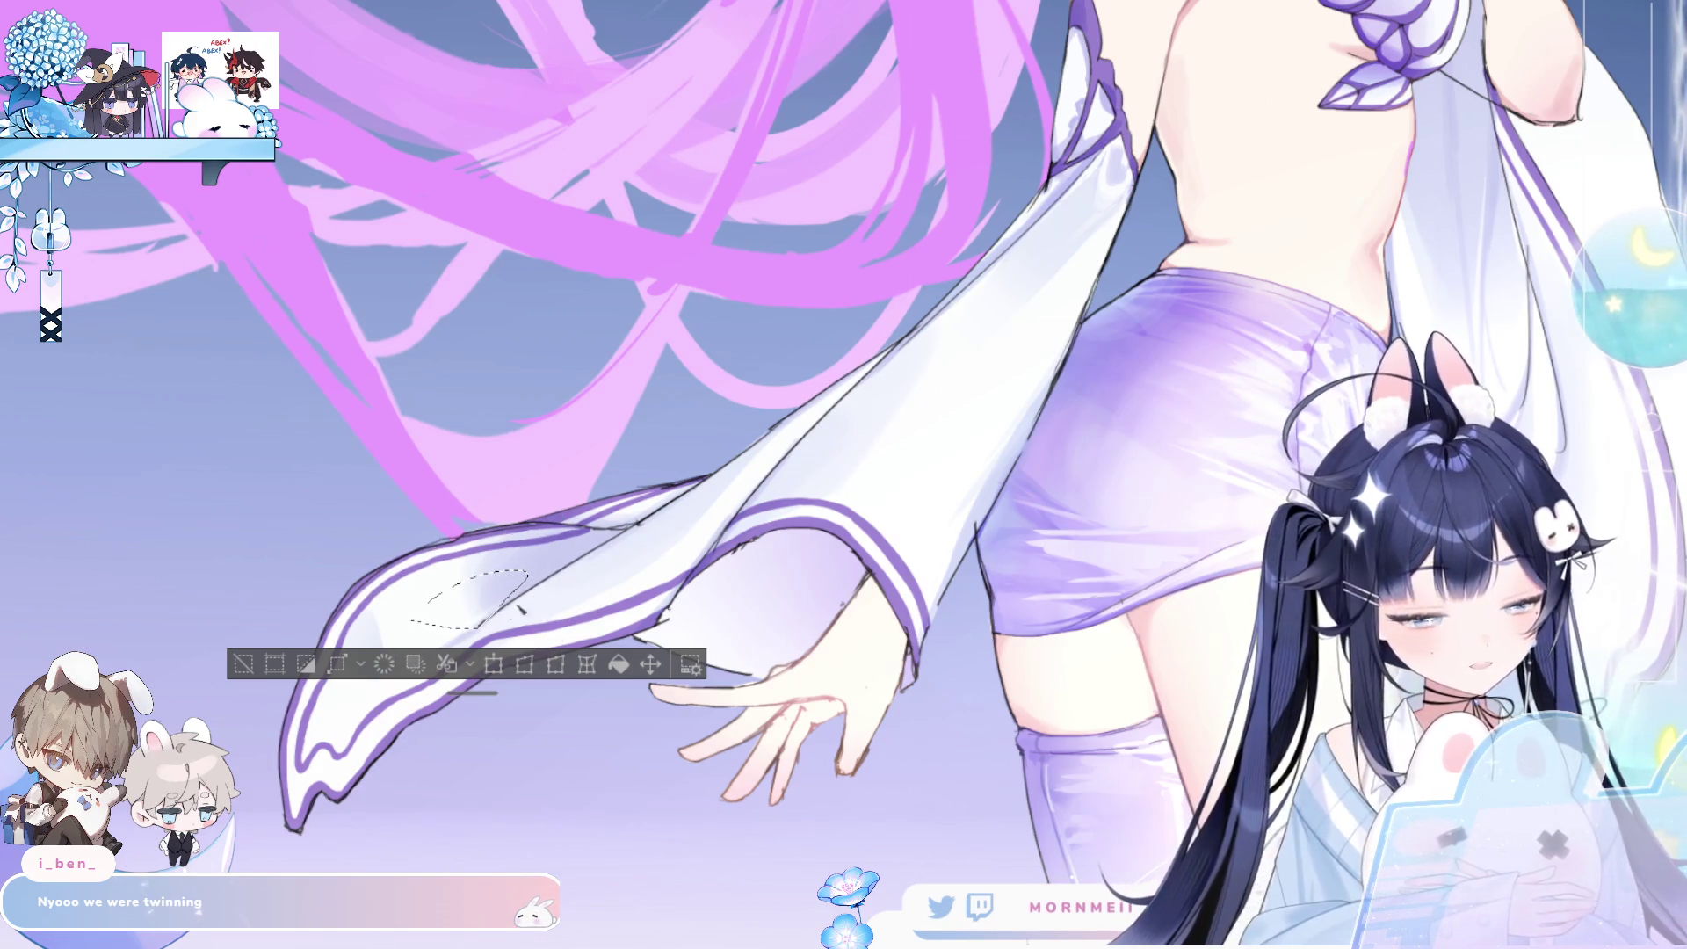
drag(448, 607, 486, 624)
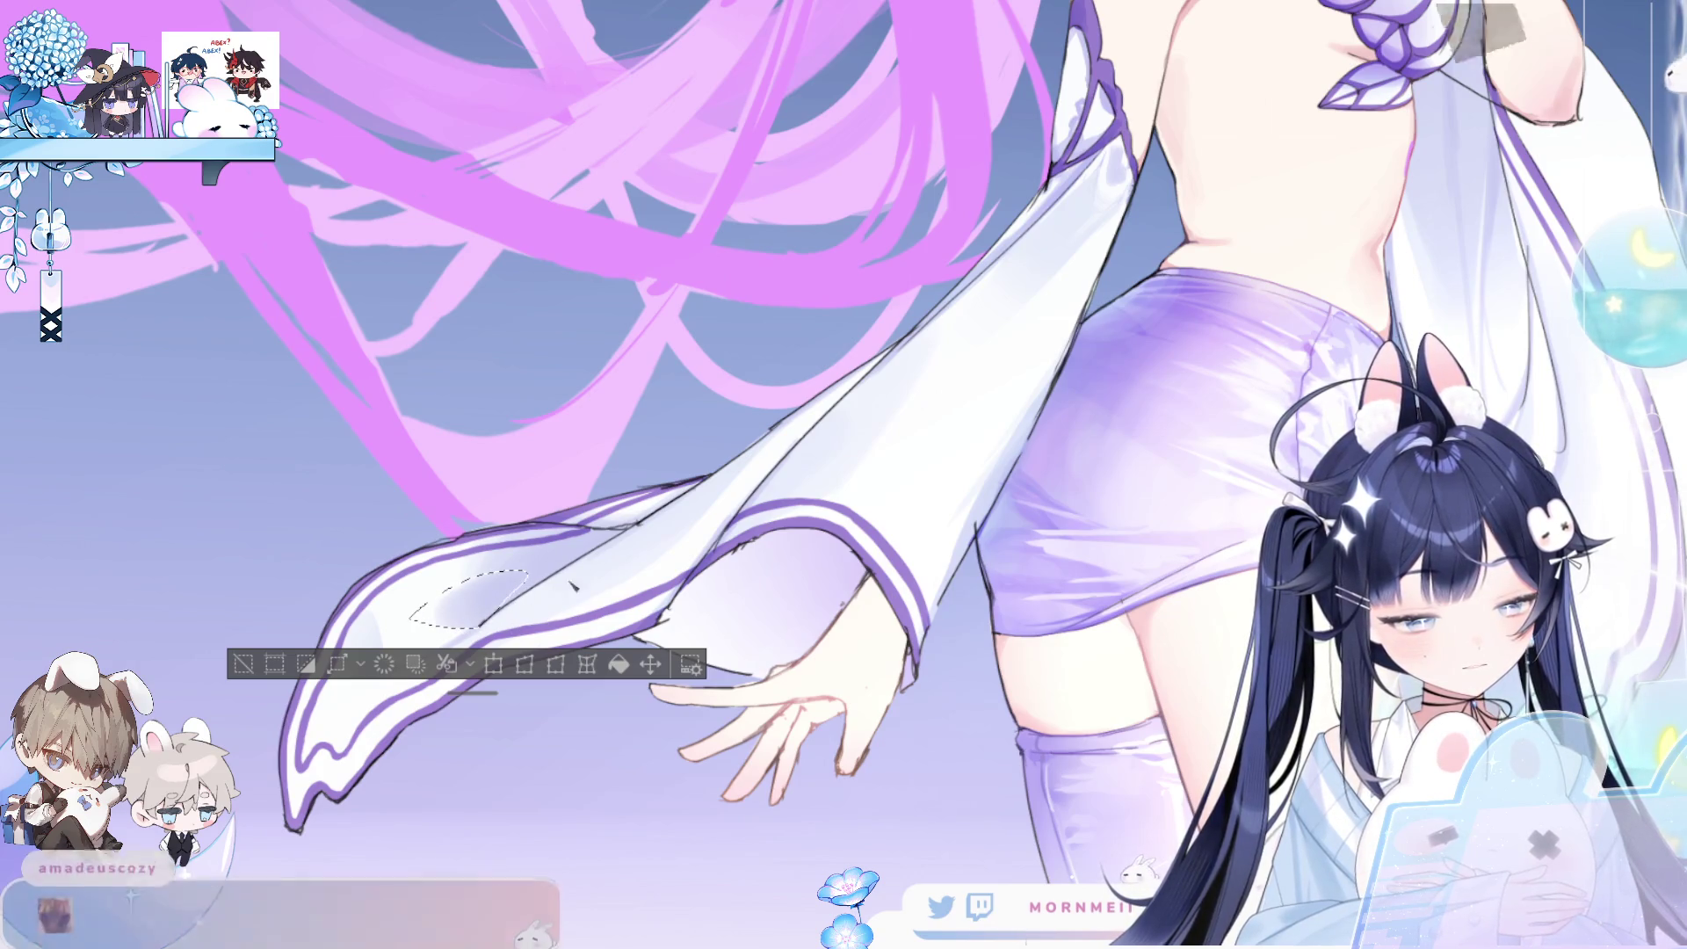
key(ctrl+d)
key(h)
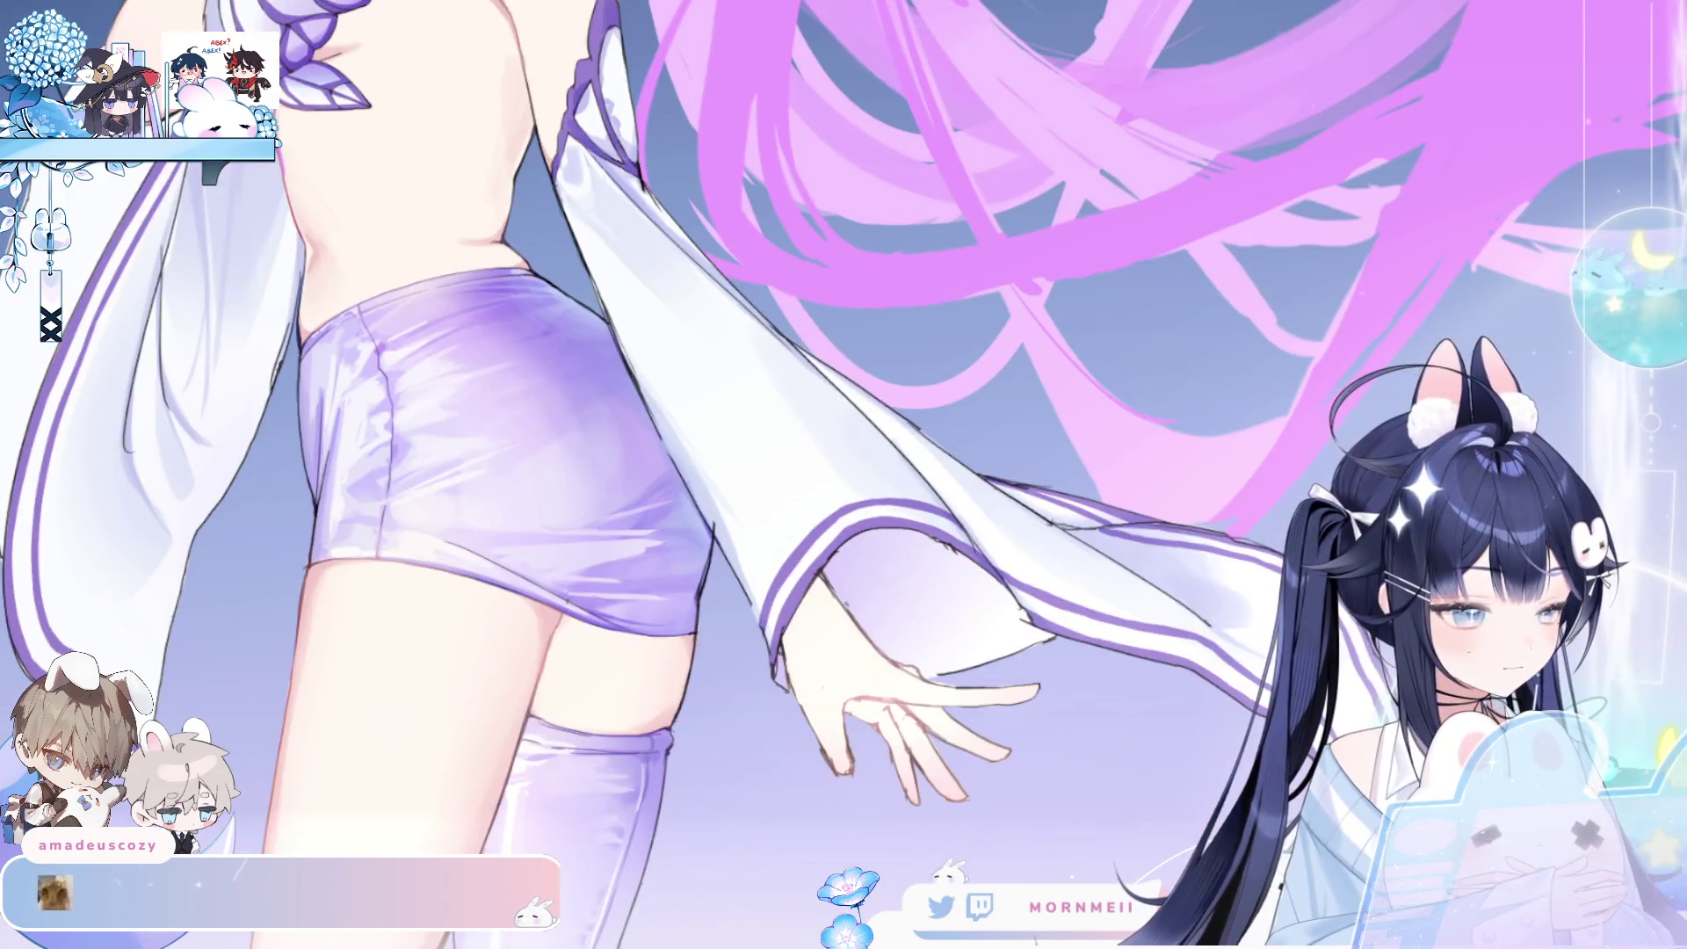
key(h)
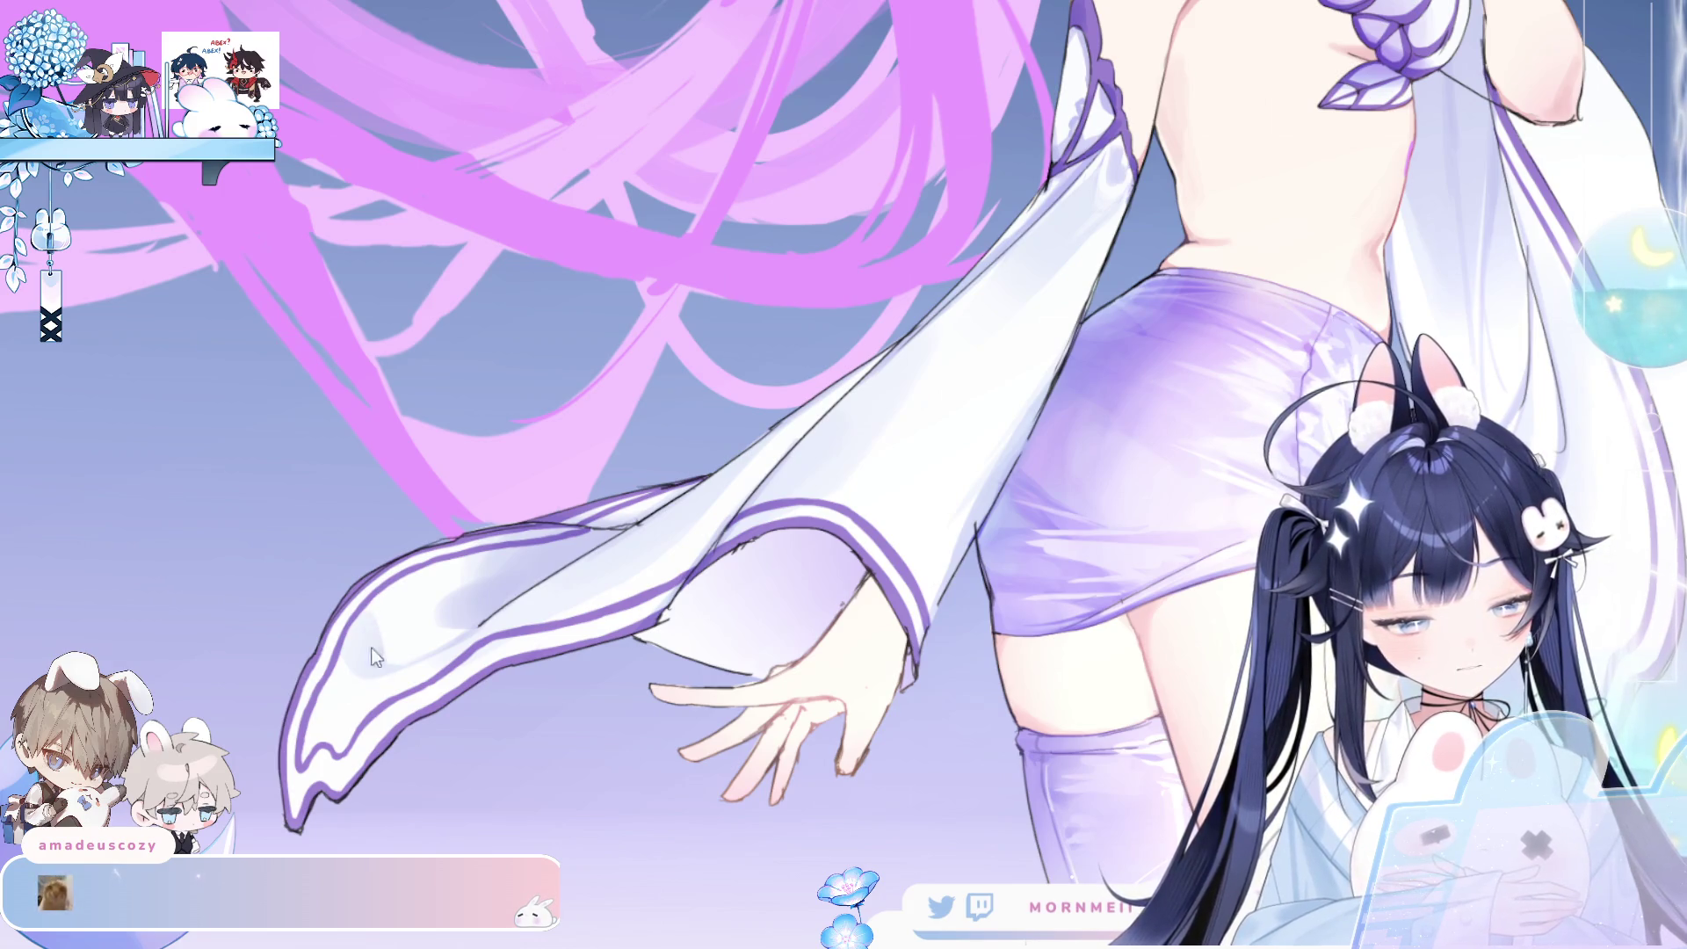
key(h)
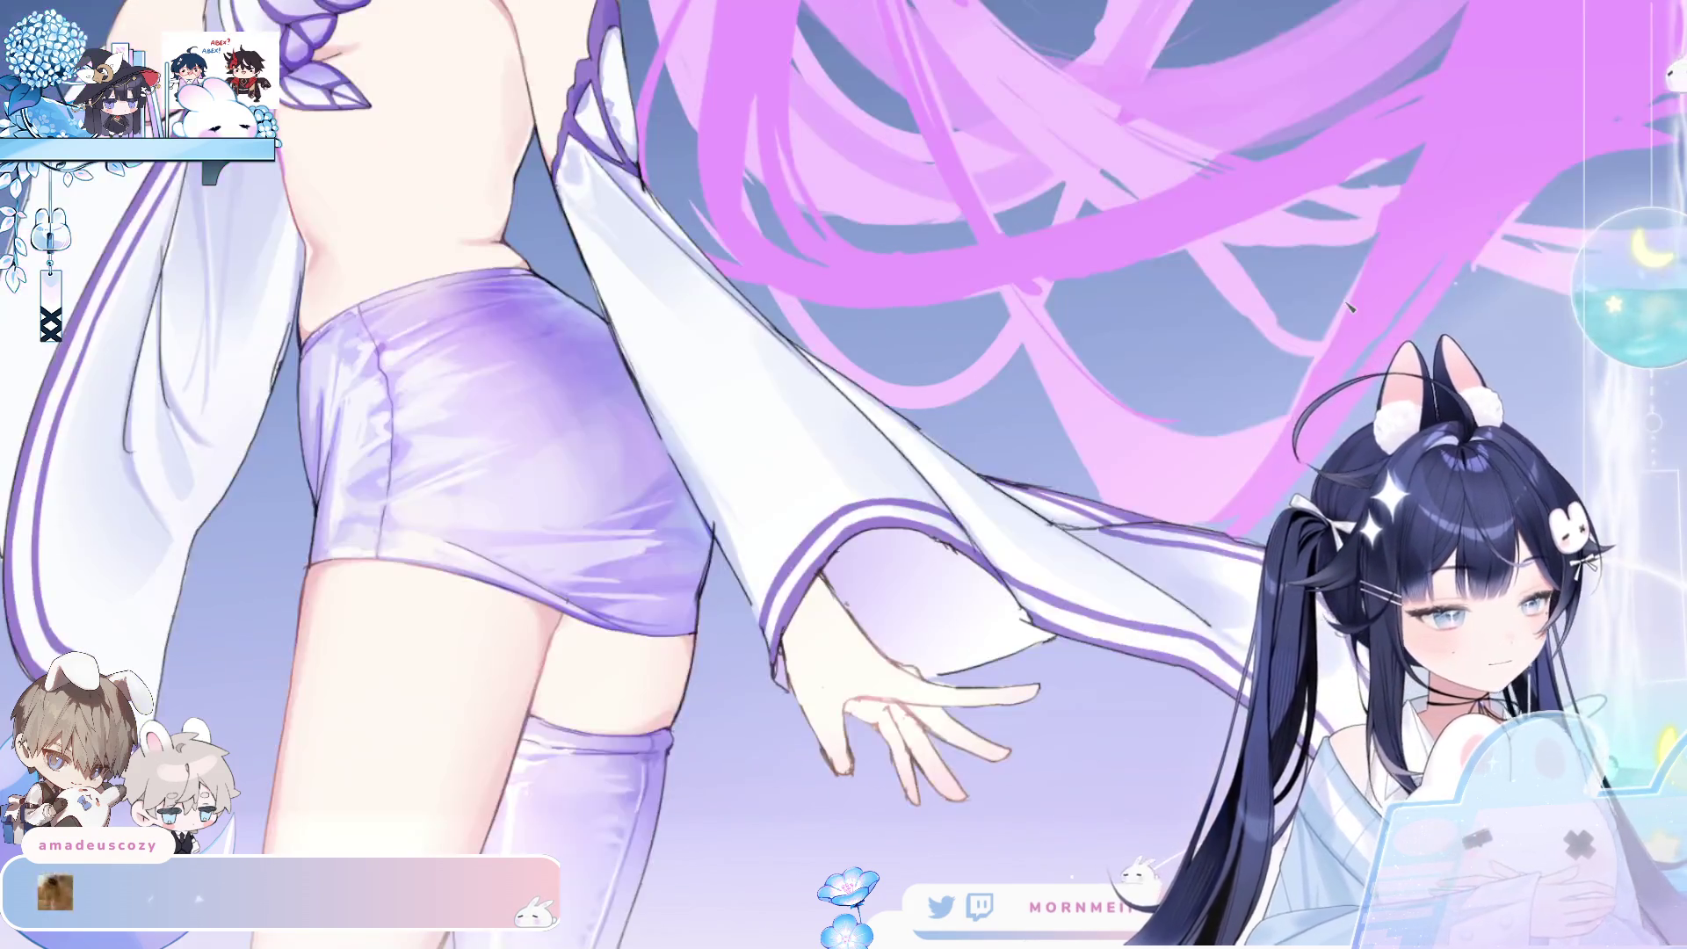
key(h)
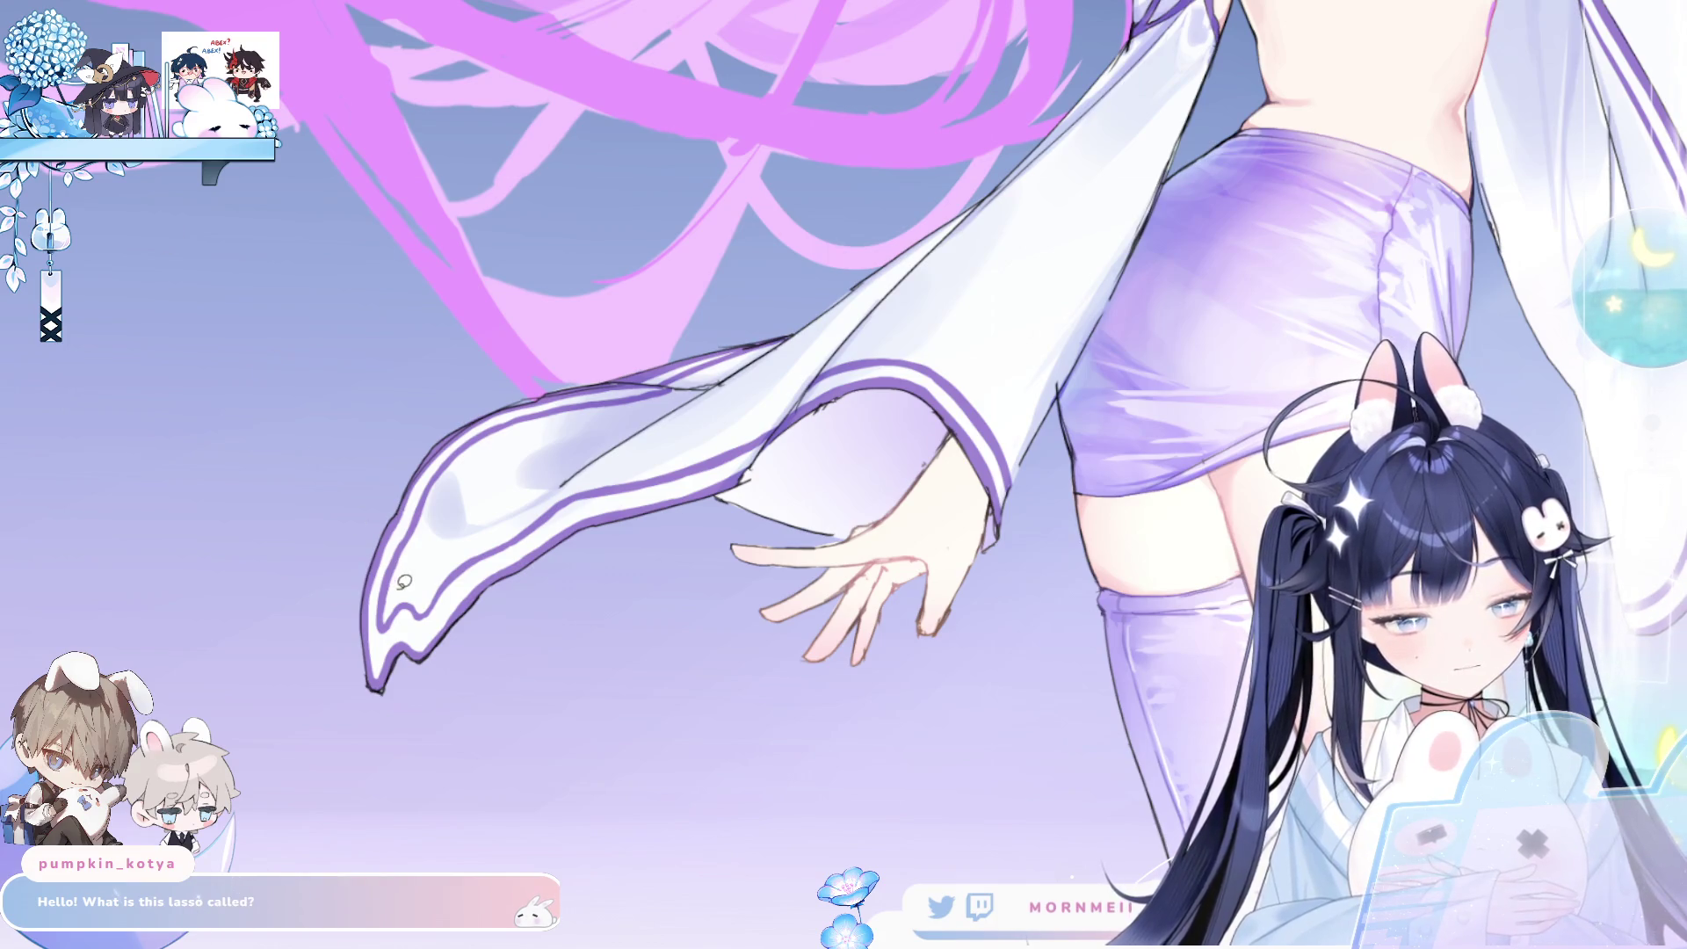
mouse_move(839, 344)
mouse_down()
mouse_move(843, 388)
mouse_move(723, 496)
mouse_move(488, 591)
mouse_up()
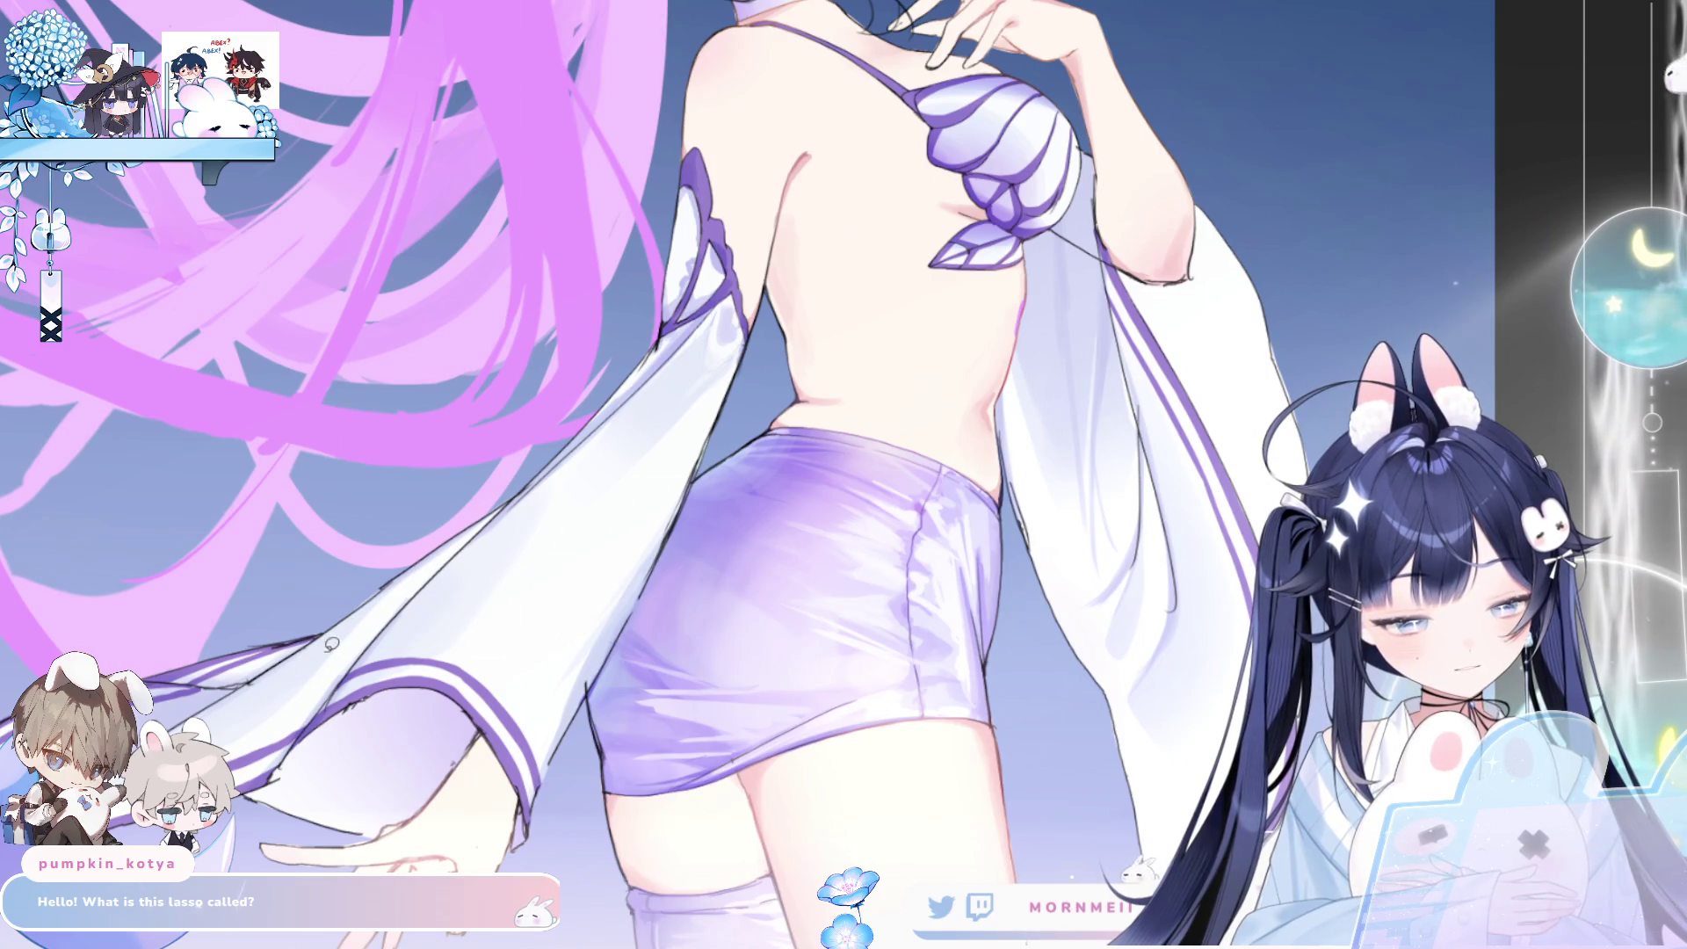
- Try a selection along the sleeve edge, then fit the whole figure in the window
mouse_move(331, 644)
mouse_down()
mouse_move(400, 581)
mouse_move(270, 718)
mouse_move(367, 623)
mouse_up()
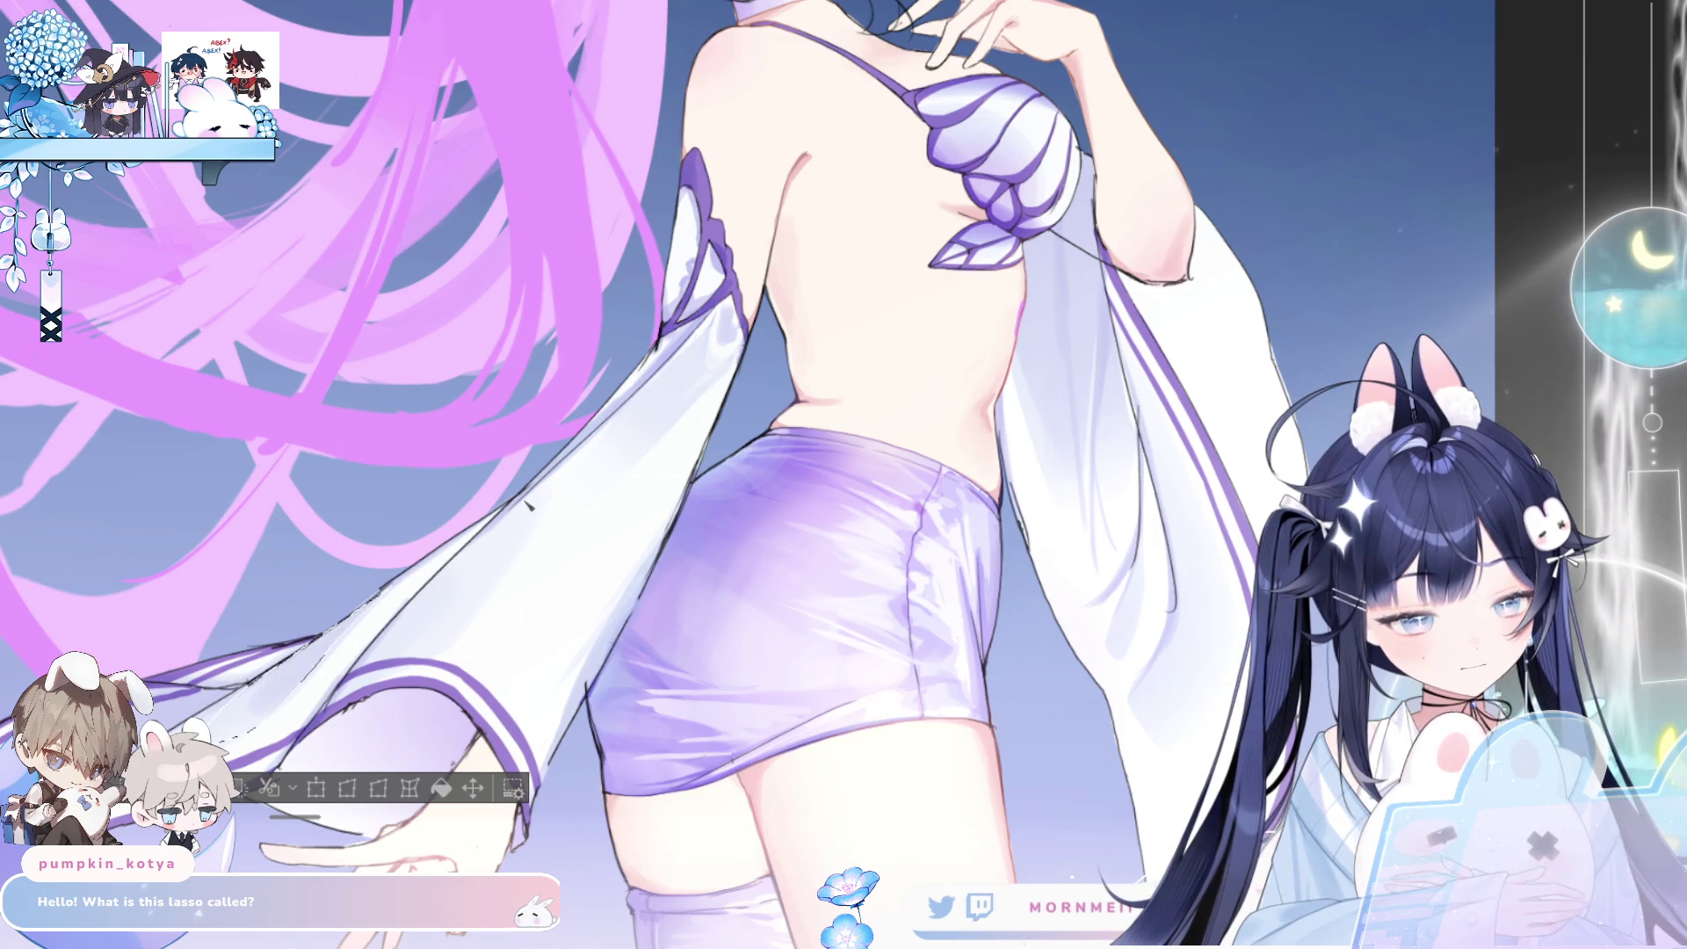
key(ctrl+d)
key(h)
key(h)
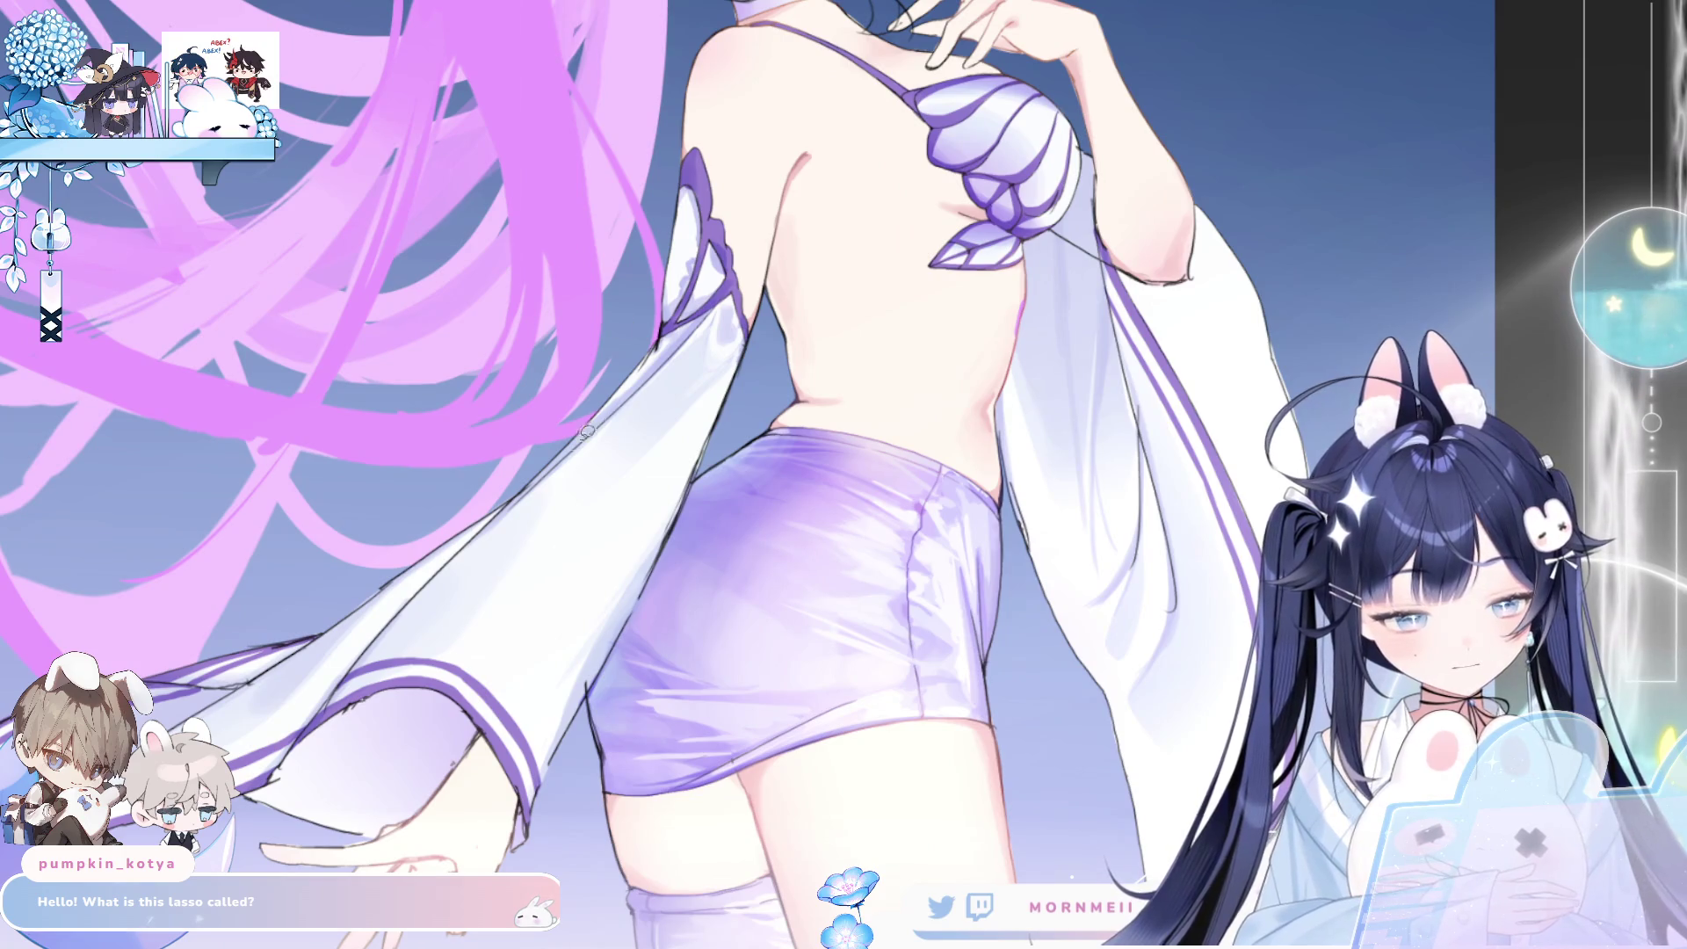
scroll(683, 377, down, 3)
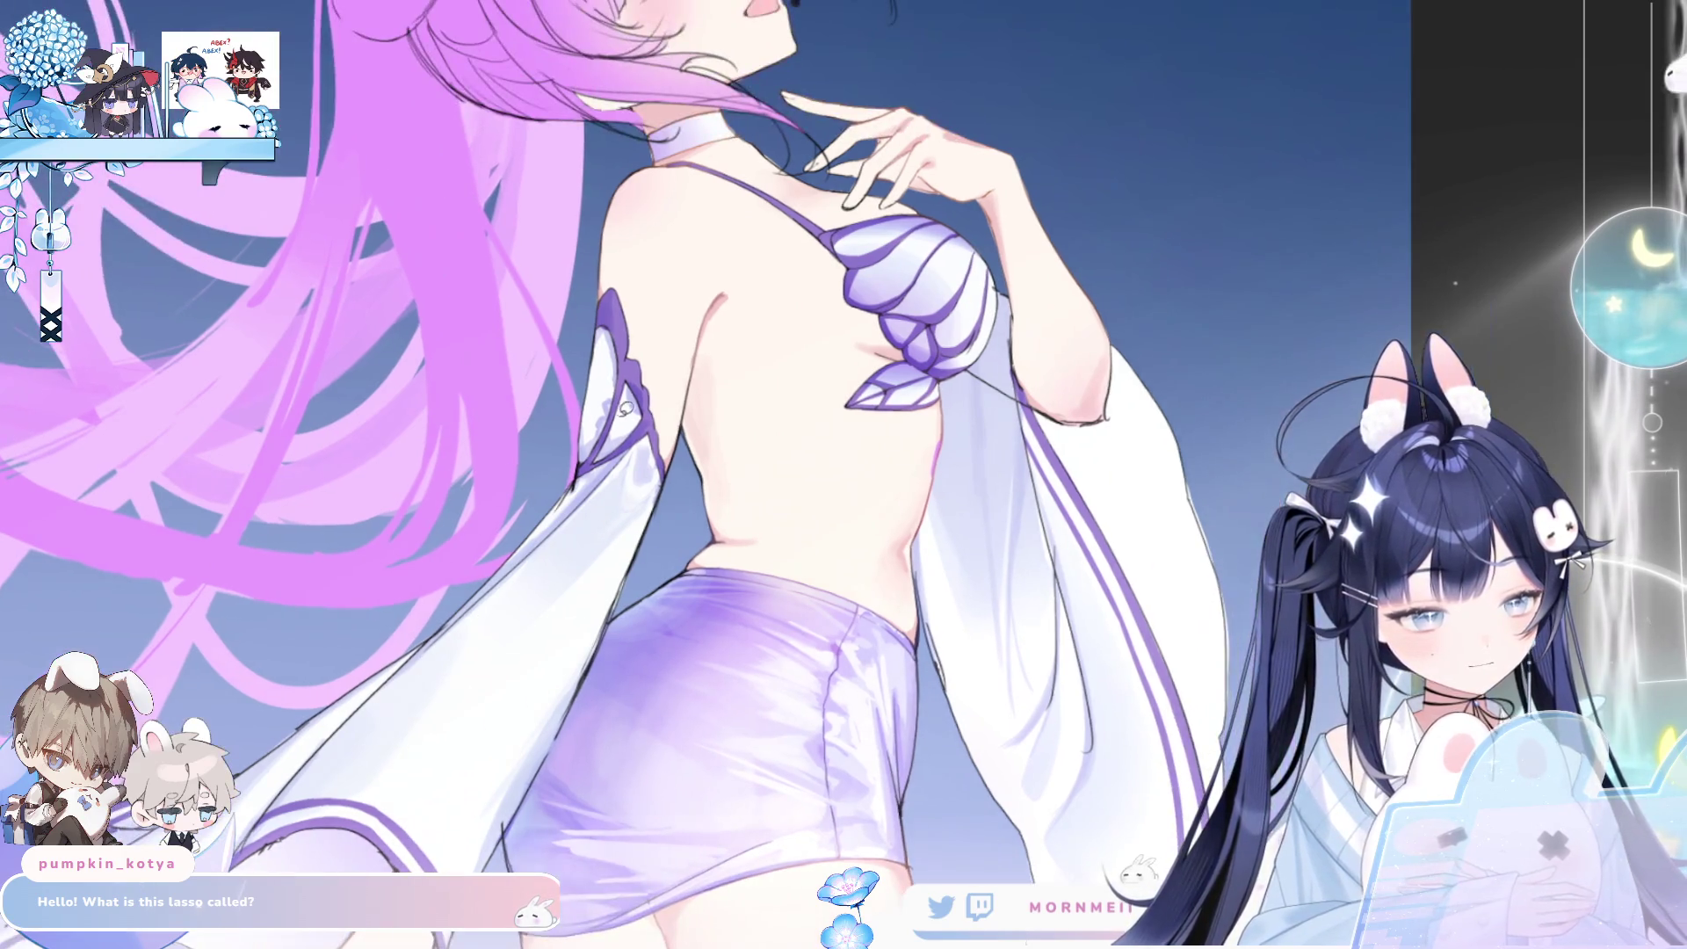
scroll(687, 397, up, 3)
drag(687, 397, 264, 853)
key(ctrl+0)
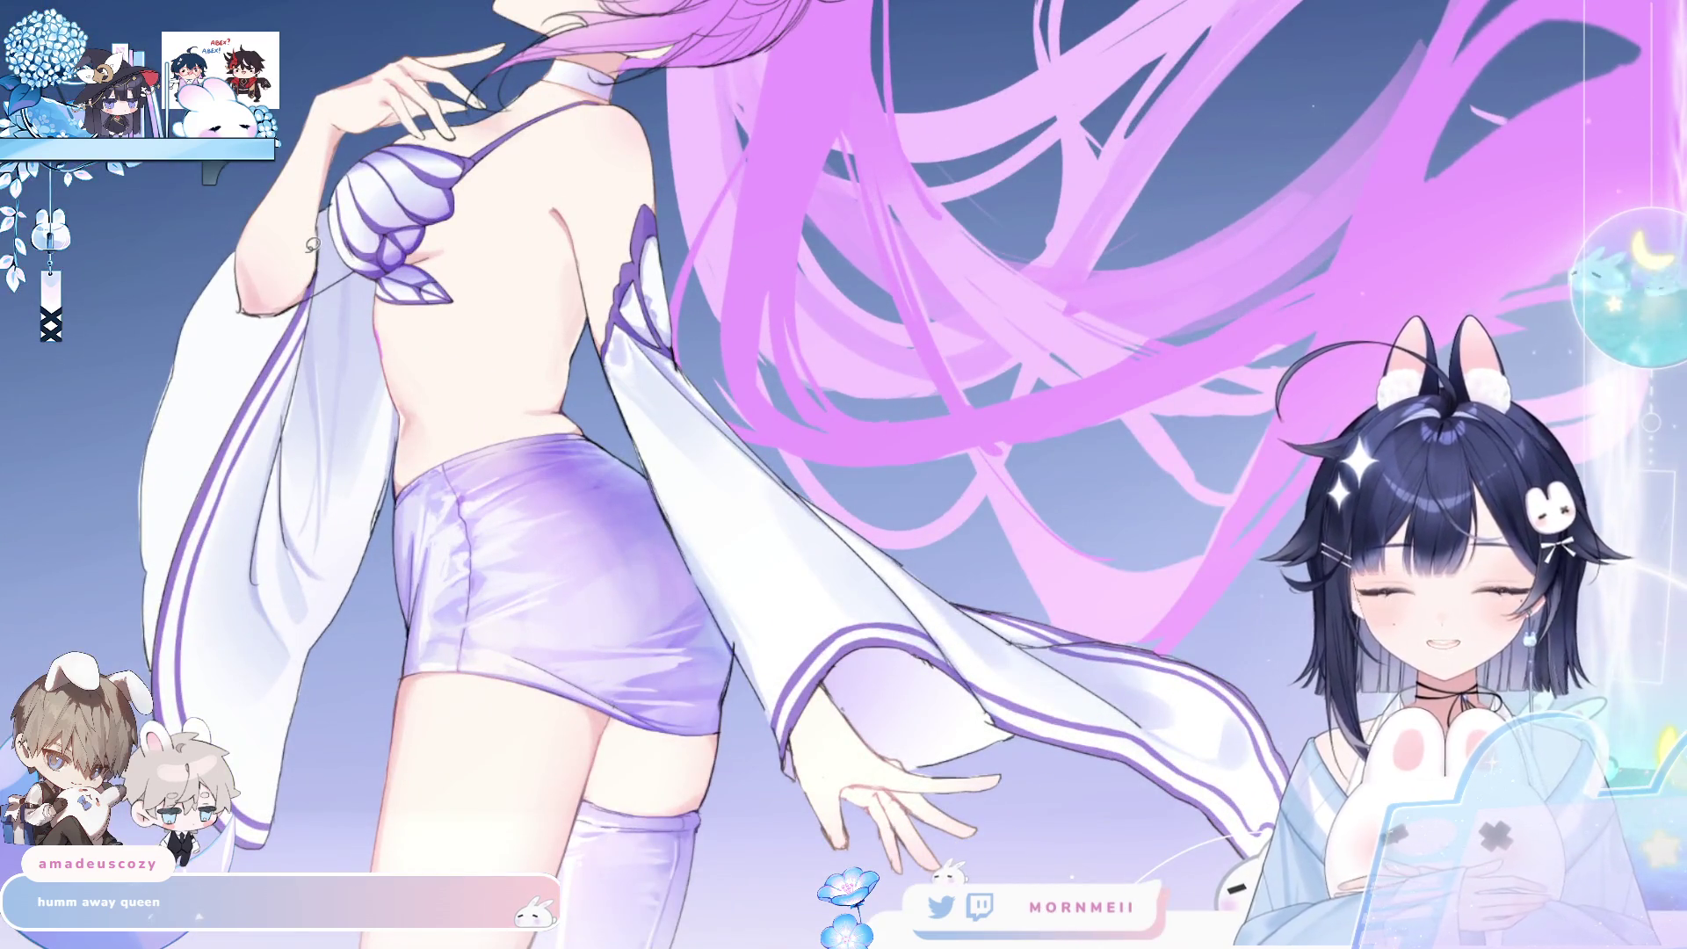
- Lasso a patch on the white sleeve and fill it with grey
mouse_move(689, 446)
mouse_down()
mouse_move(762, 552)
mouse_move(734, 441)
mouse_move(701, 485)
mouse_move(690, 453)
mouse_up()
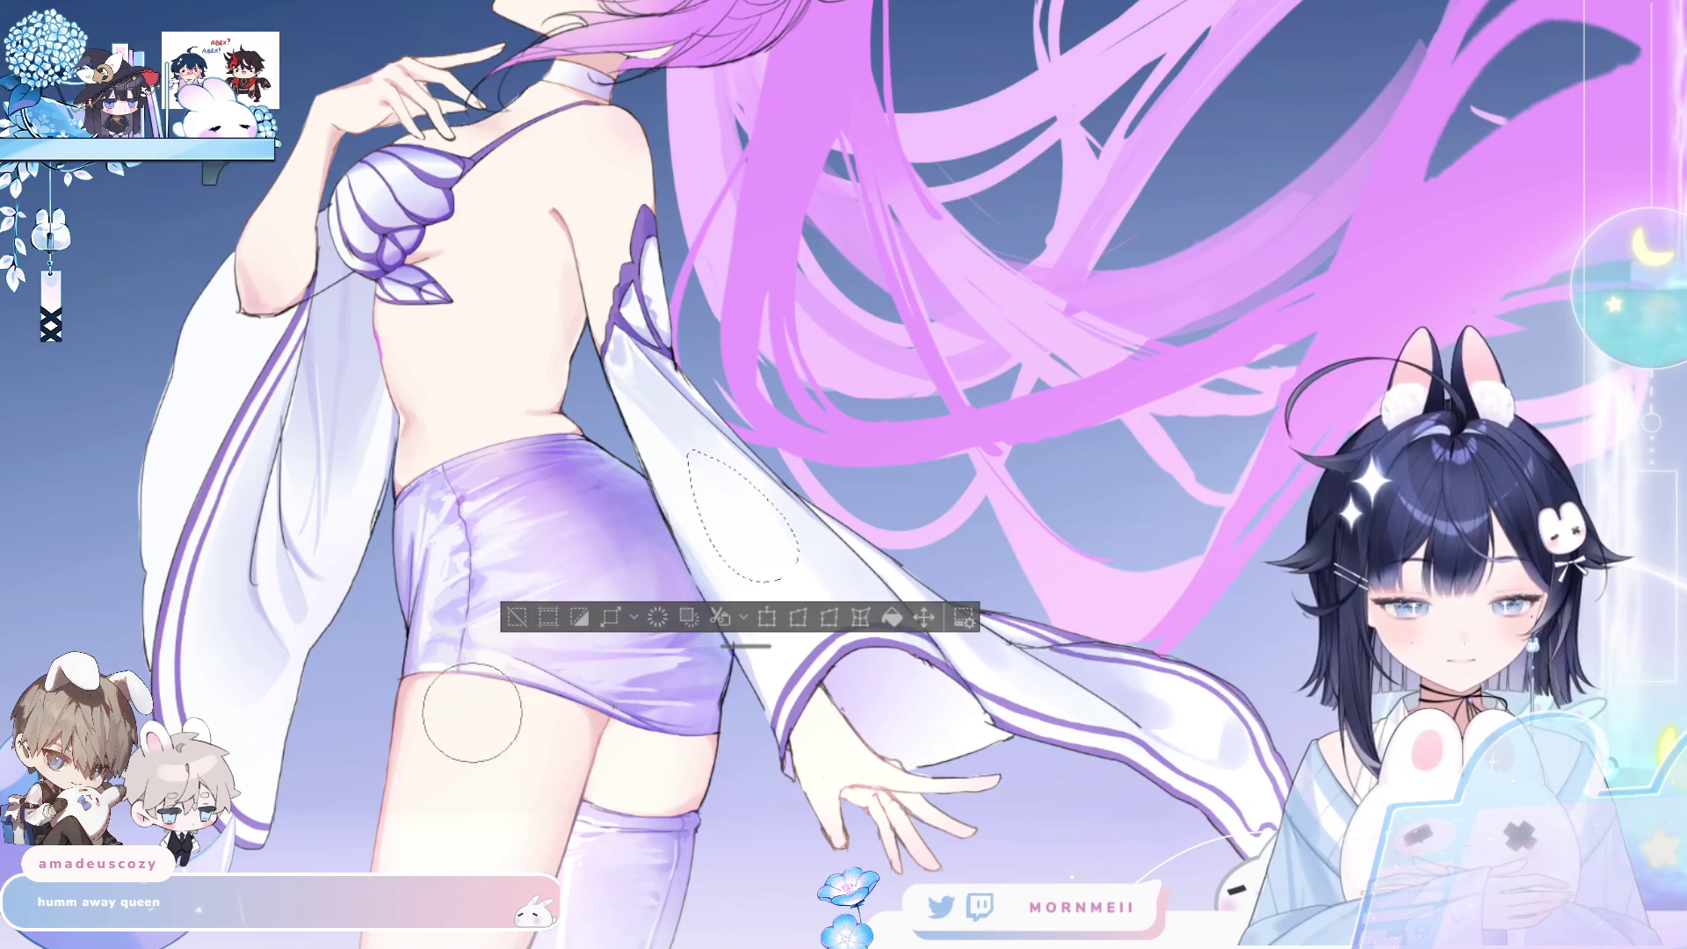
key(h)
drag(1073, 358, 671, 387)
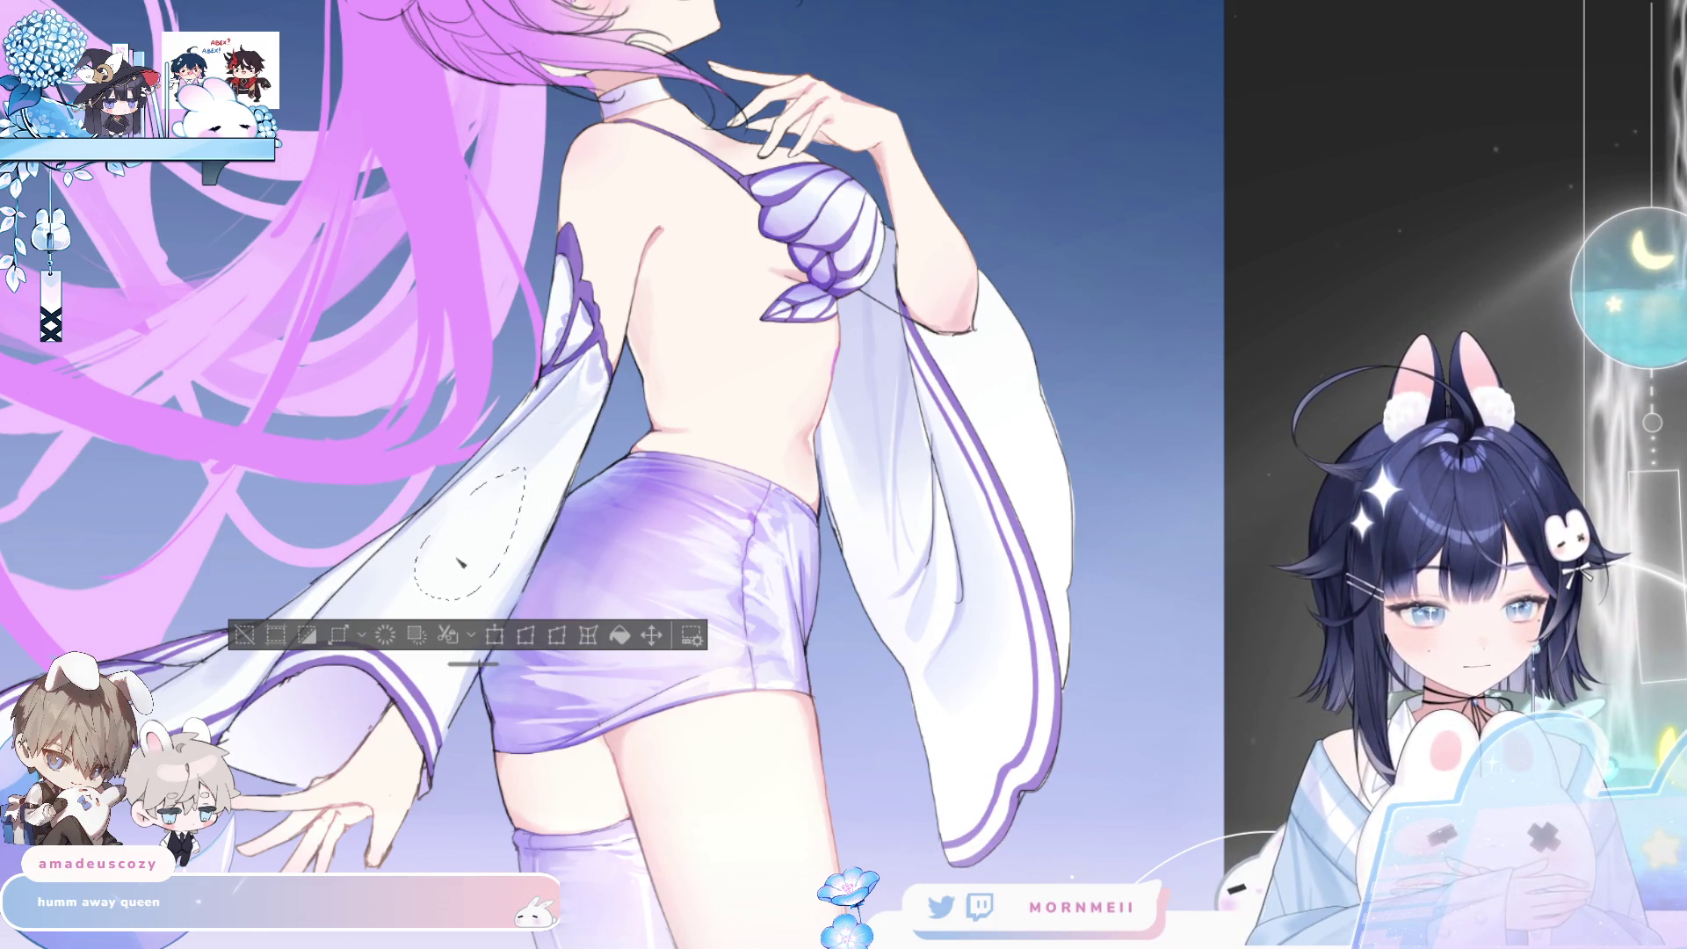
key(e)
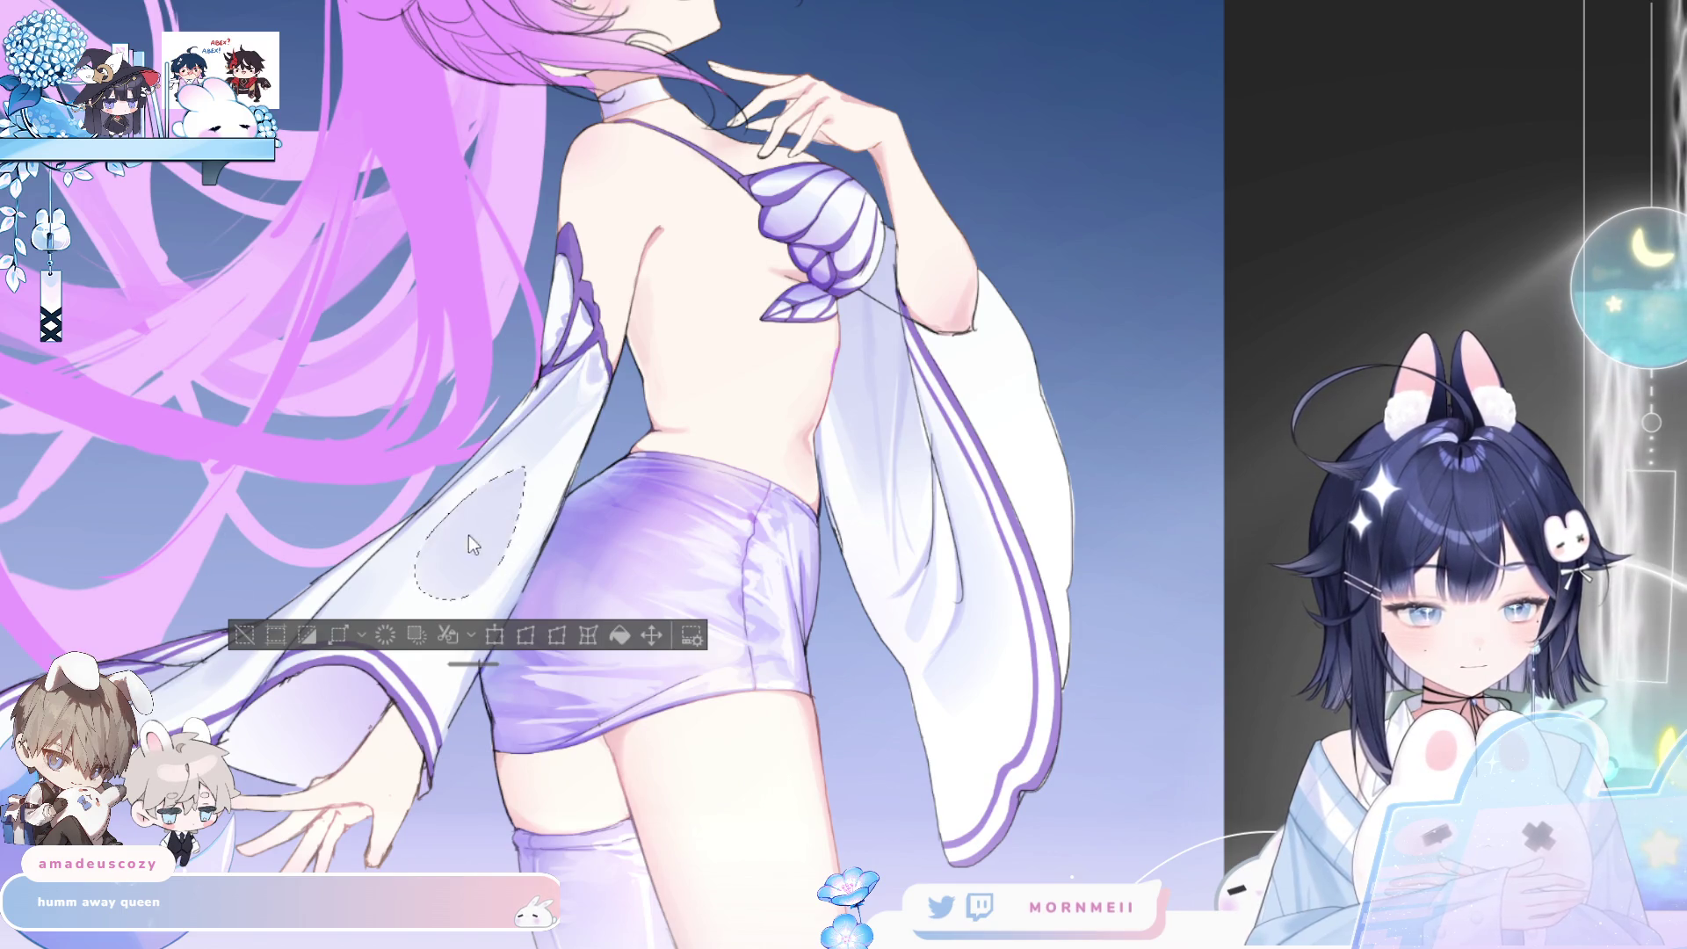
key(Delete)
key(ctrl+d)
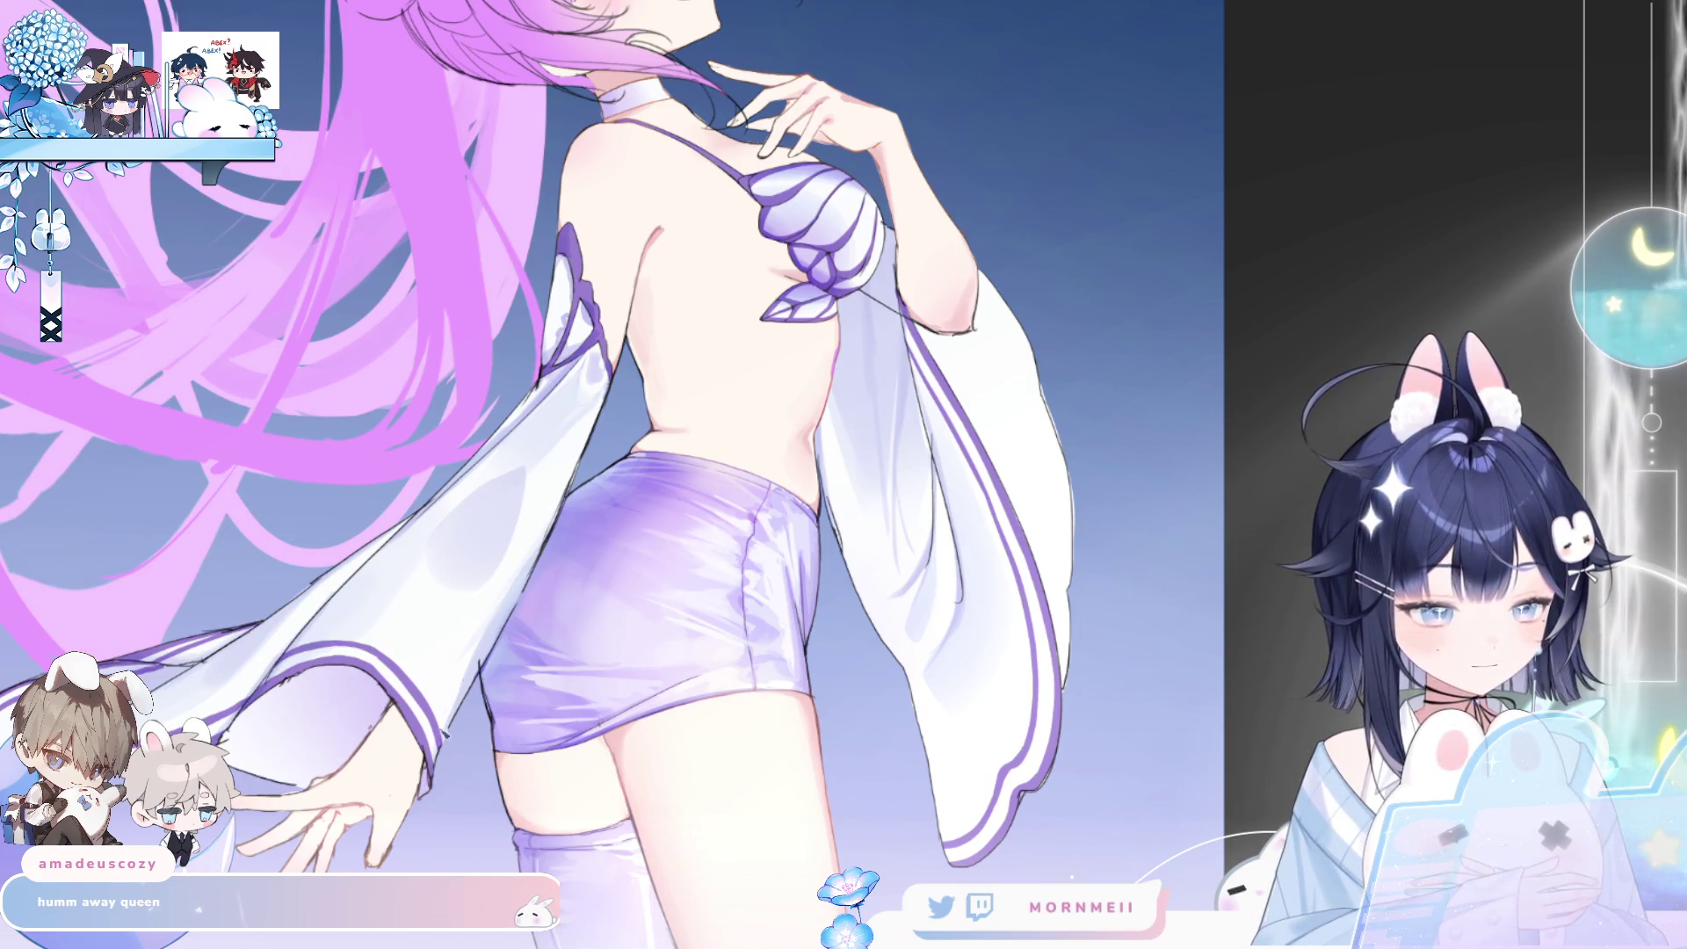
- Zoom in beside the skirt, reselect the grey patch, and erase it
click(482, 556)
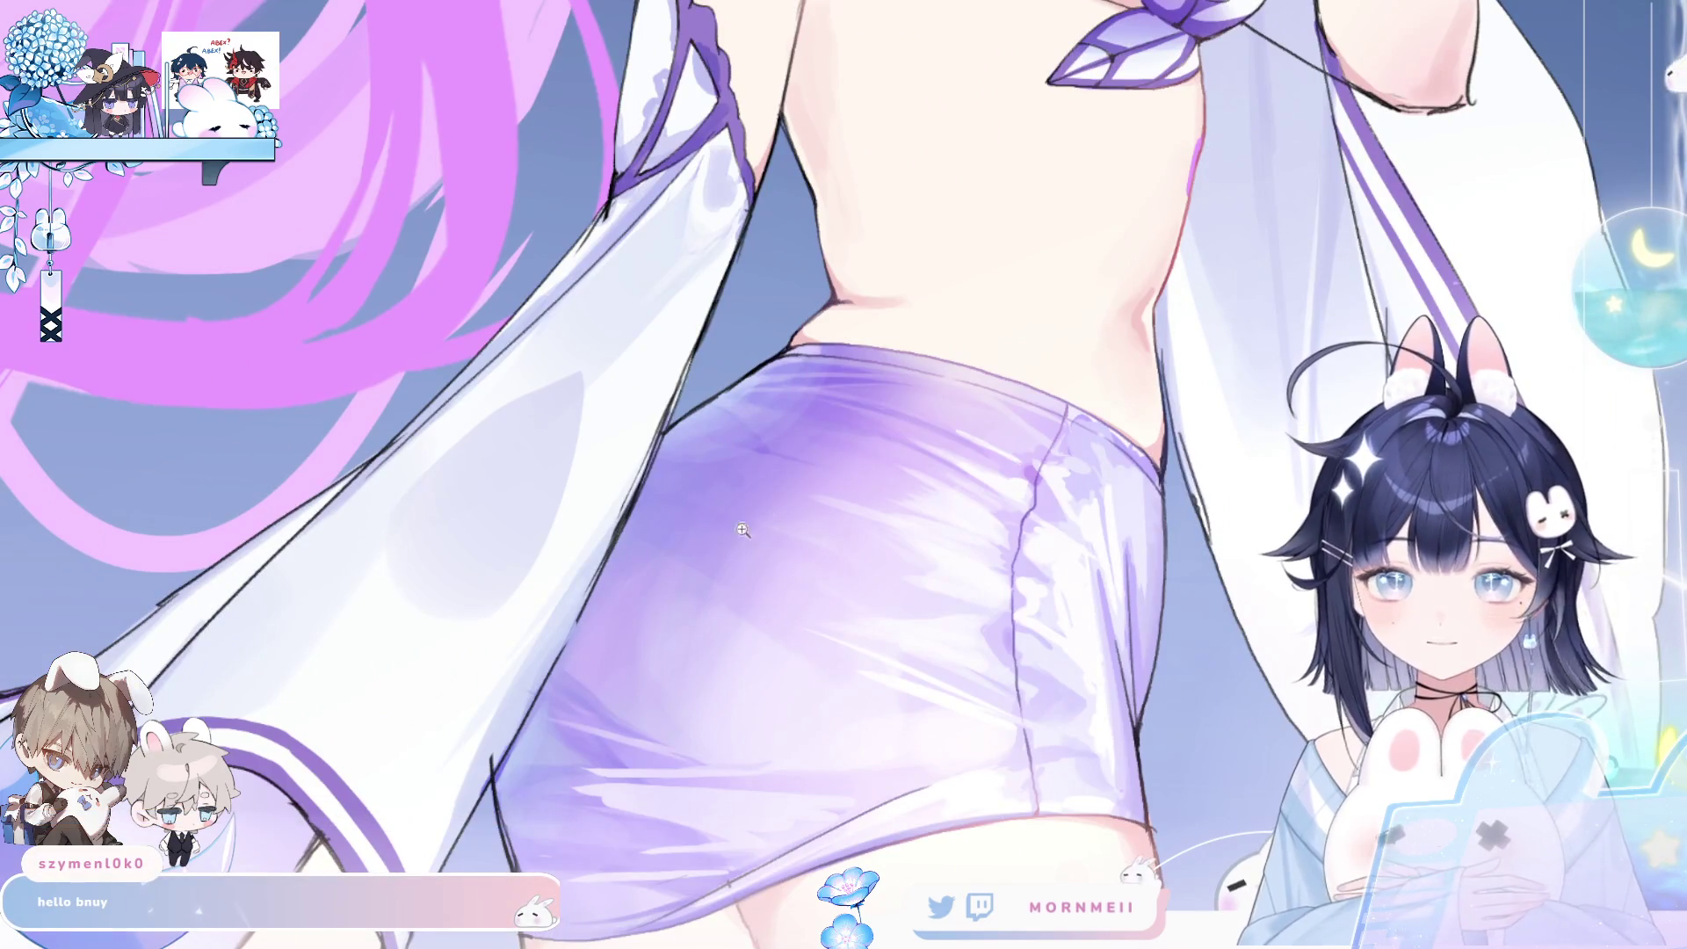
scroll(743, 530, down, 3)
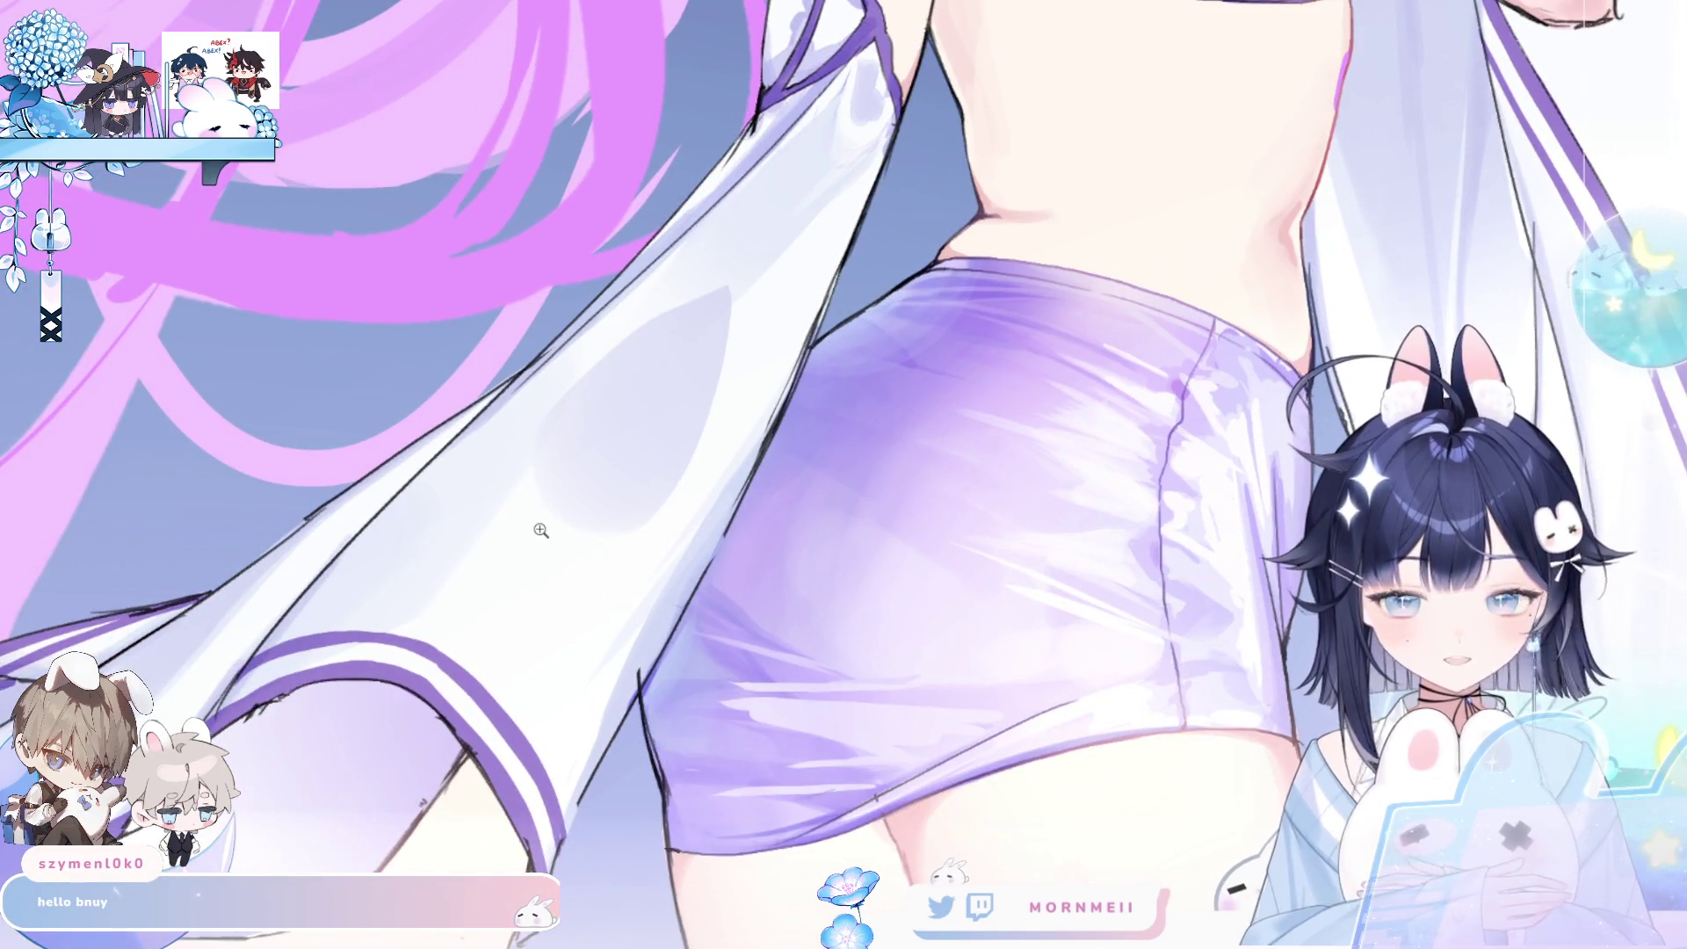
key(ctrl+shift+d)
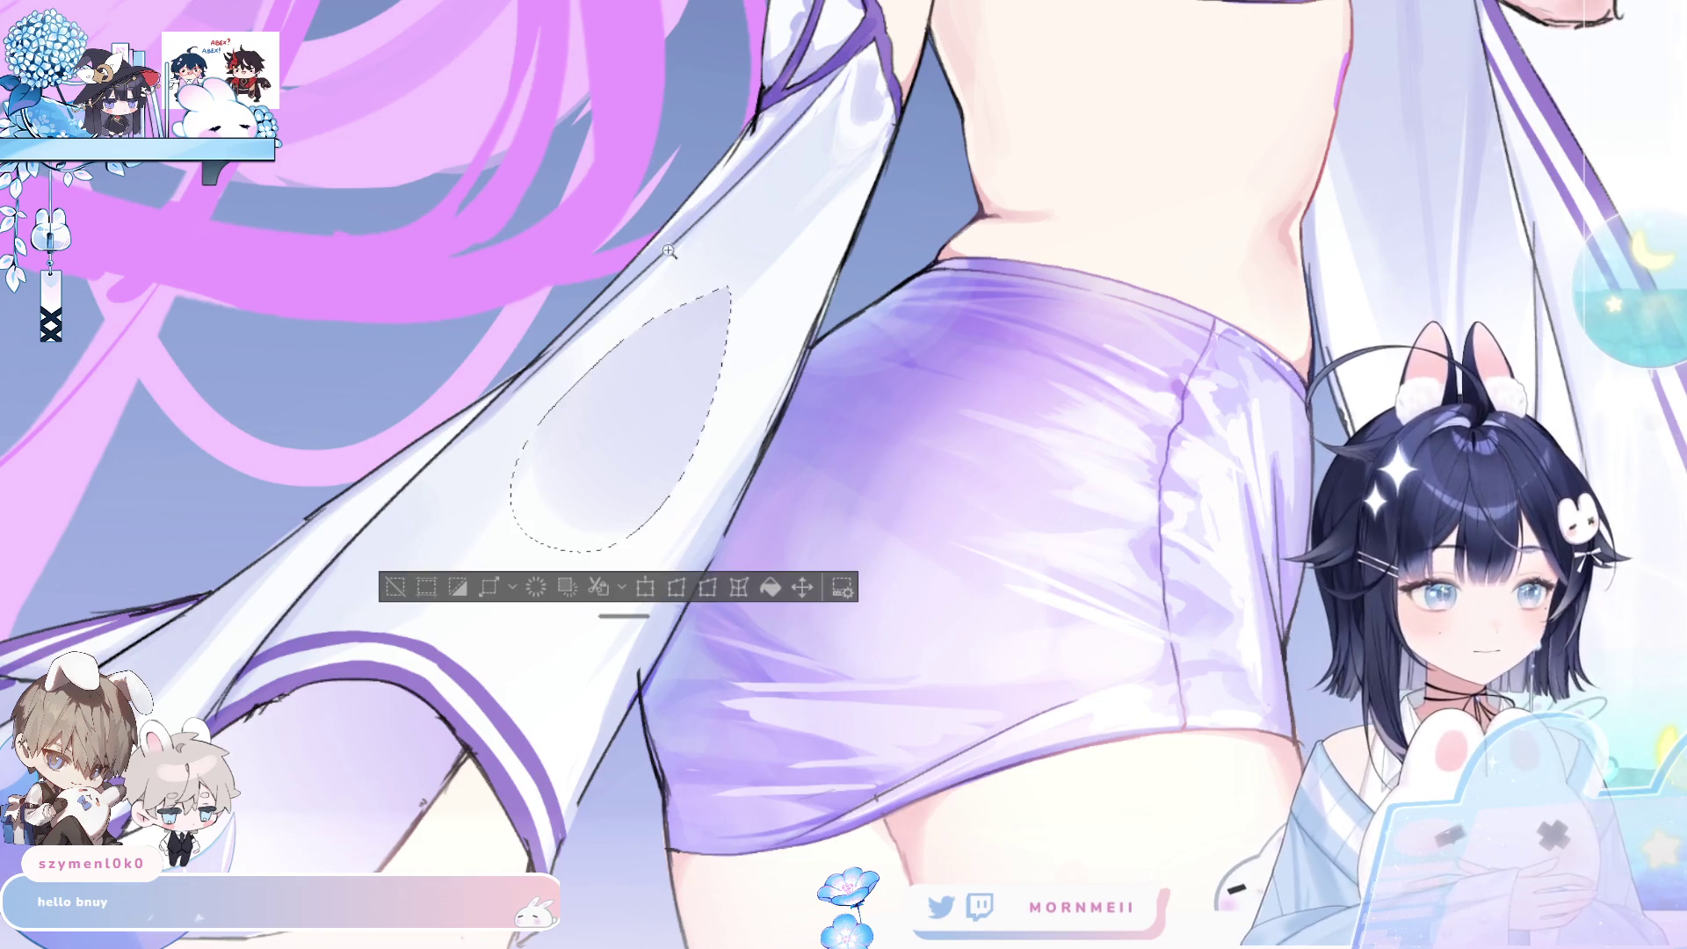
key(Delete)
- Clear the grey patch from the sleeve and zoom out to the whole illustration
click(394, 587)
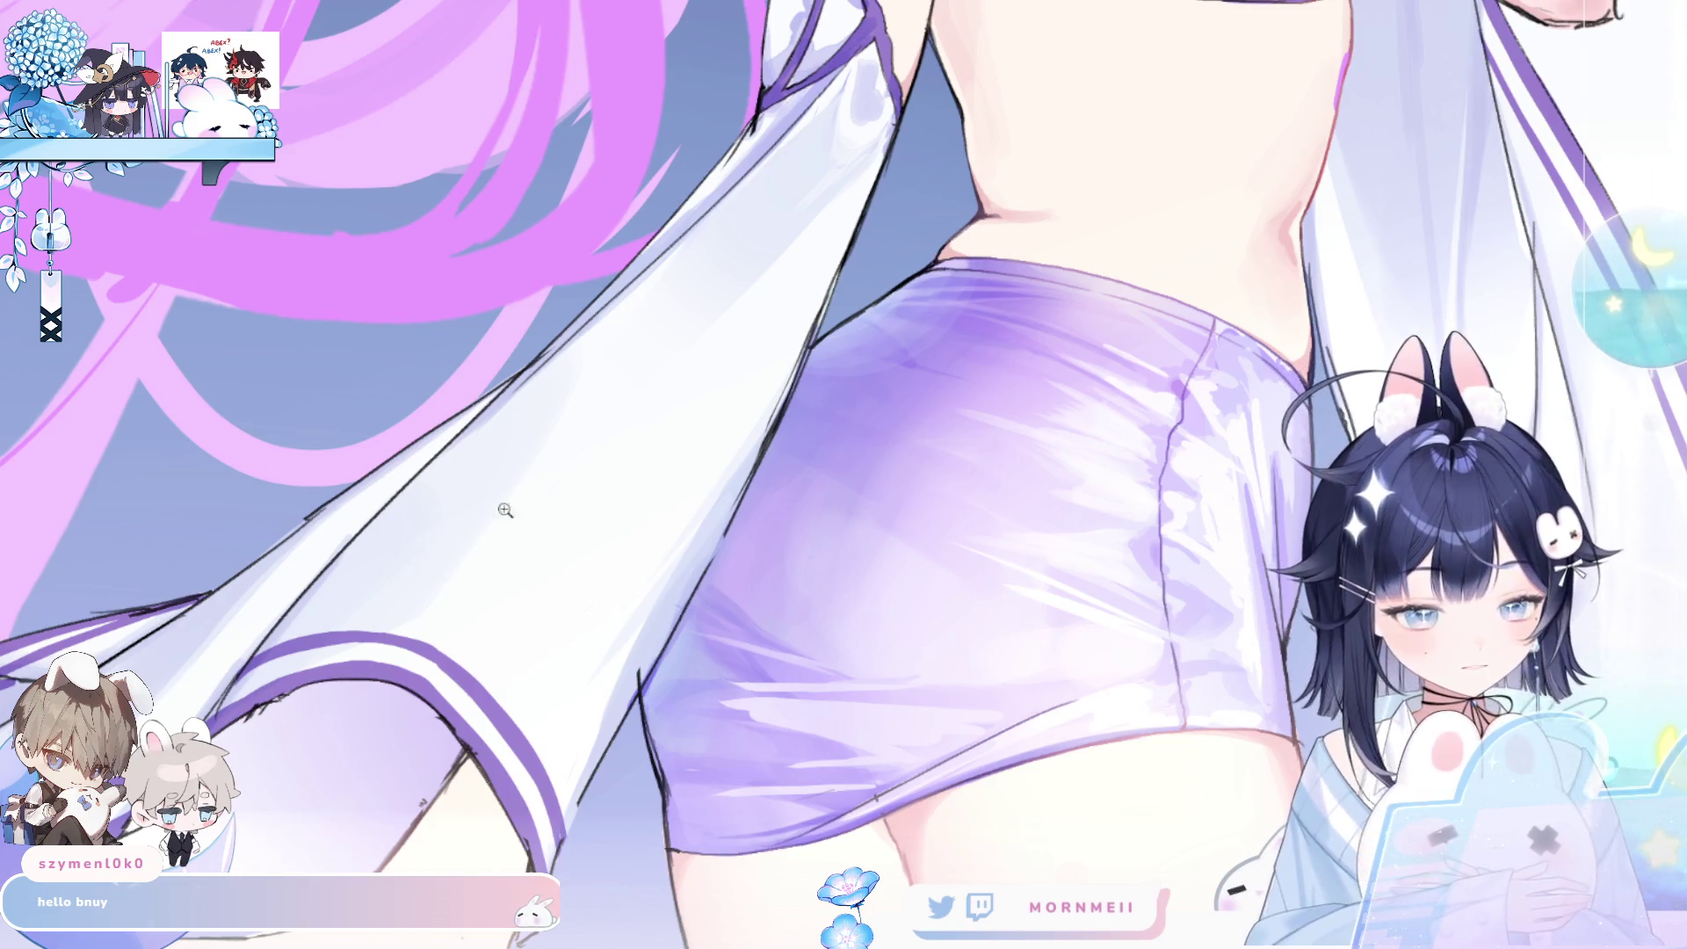
key(ctrl+0)
- Mirror the view and zoom in close on the head and pink hair buns
key(h)
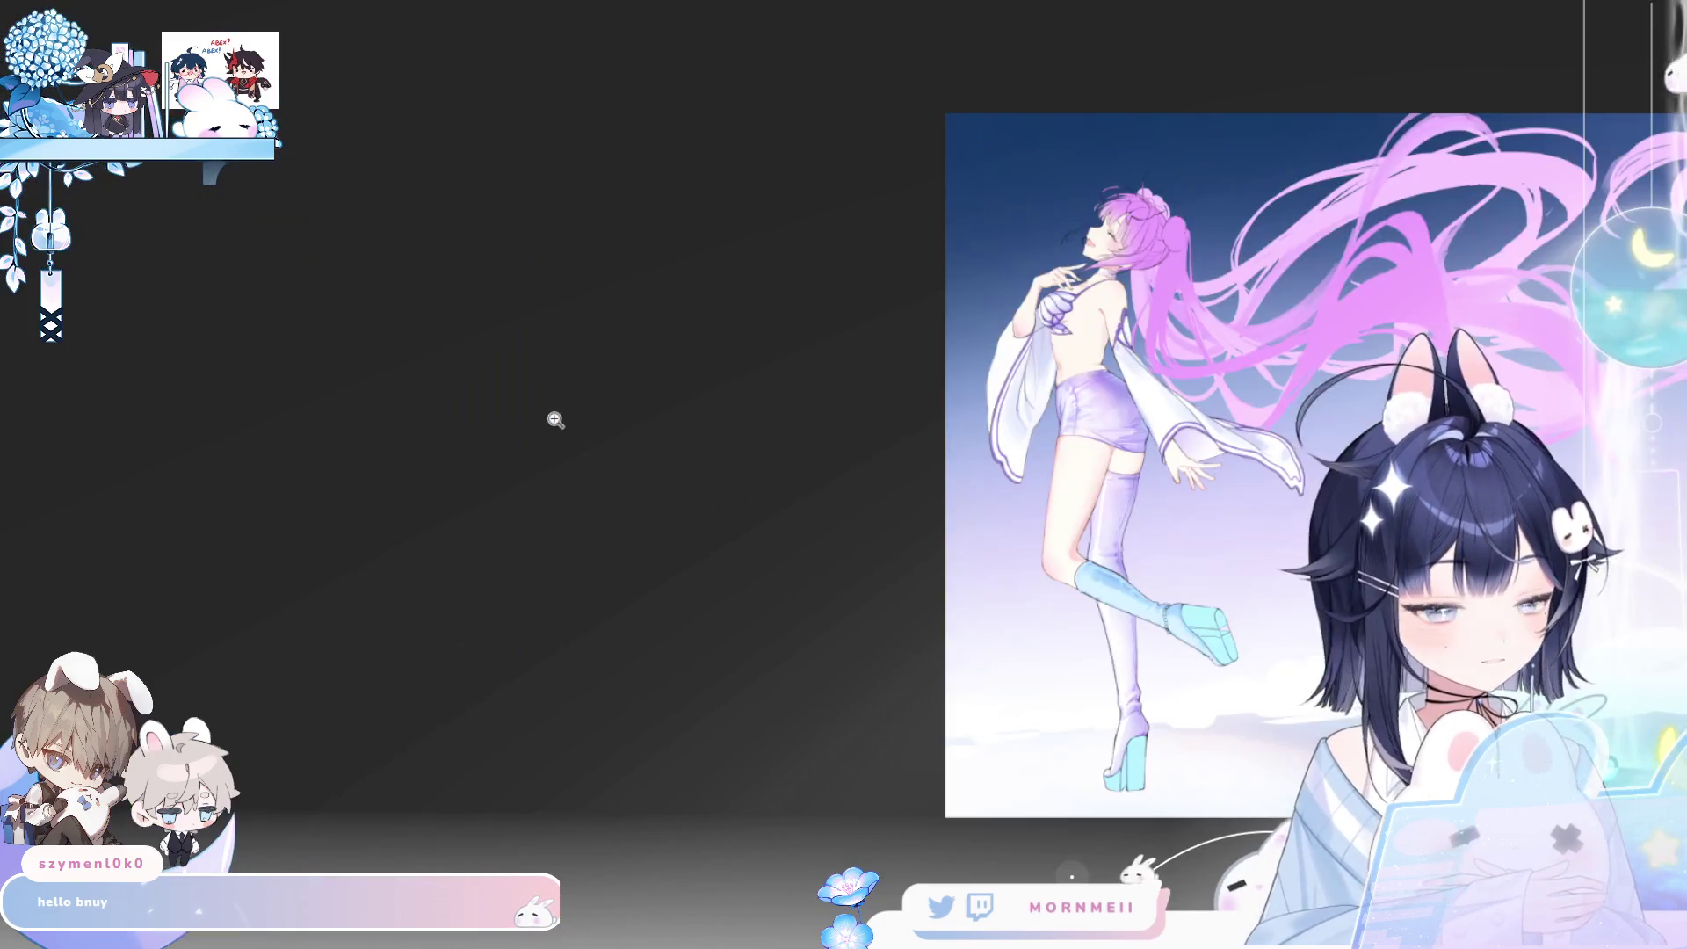
drag(557, 418, 856, 485)
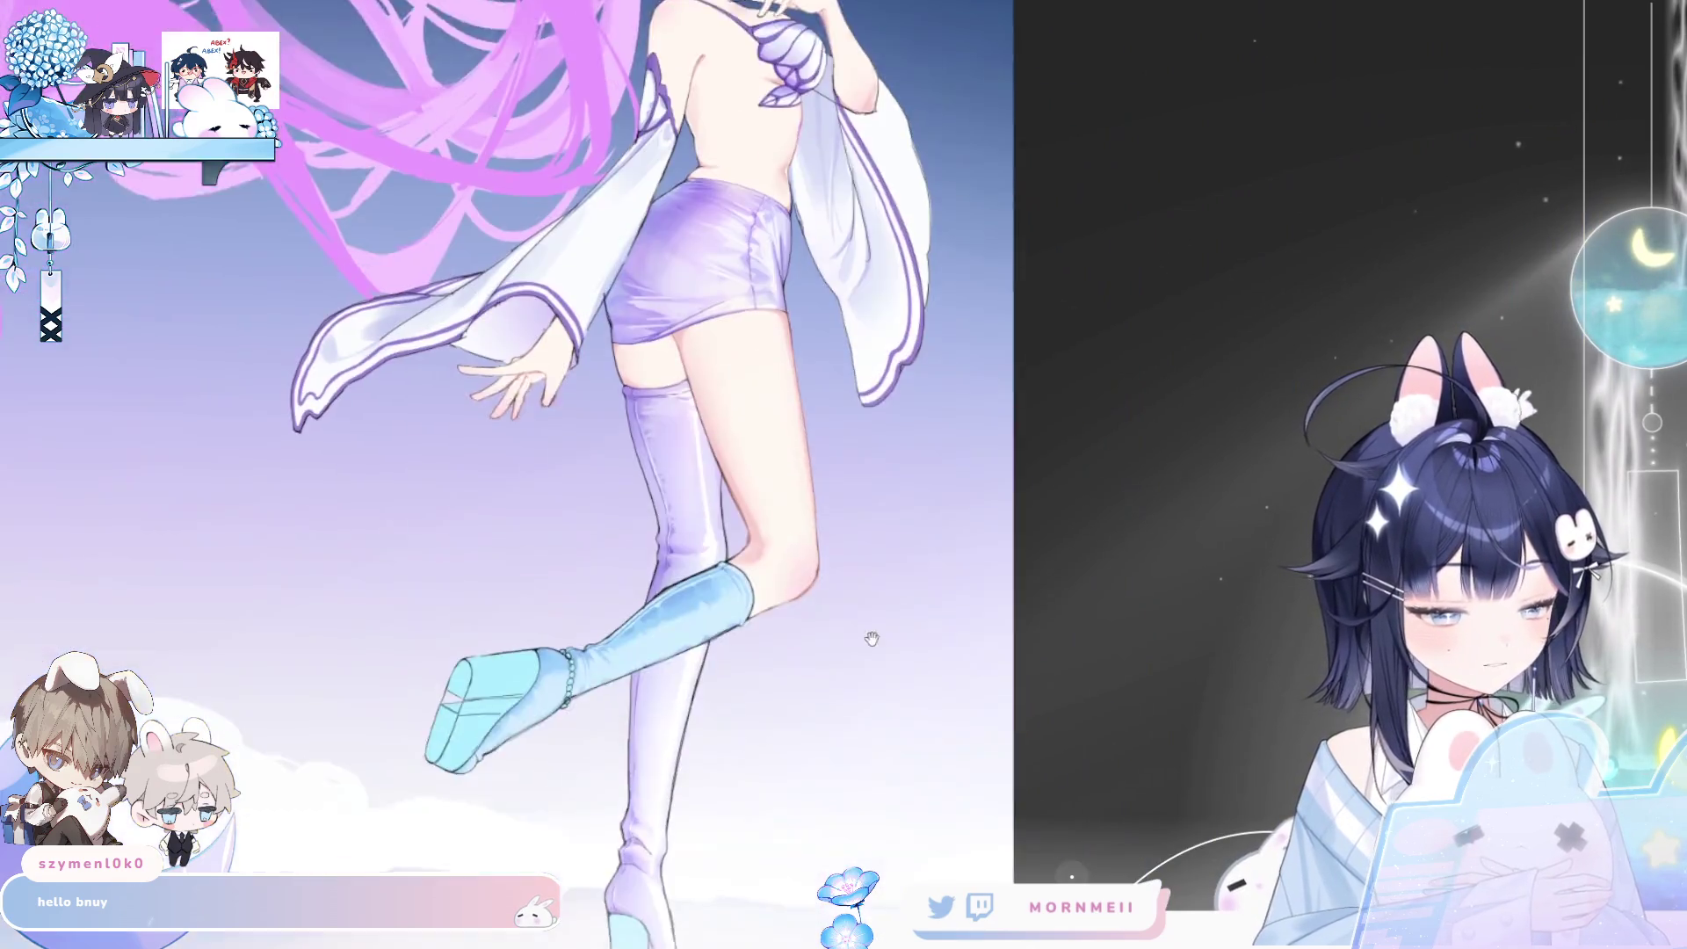
drag(872, 639, 864, 785)
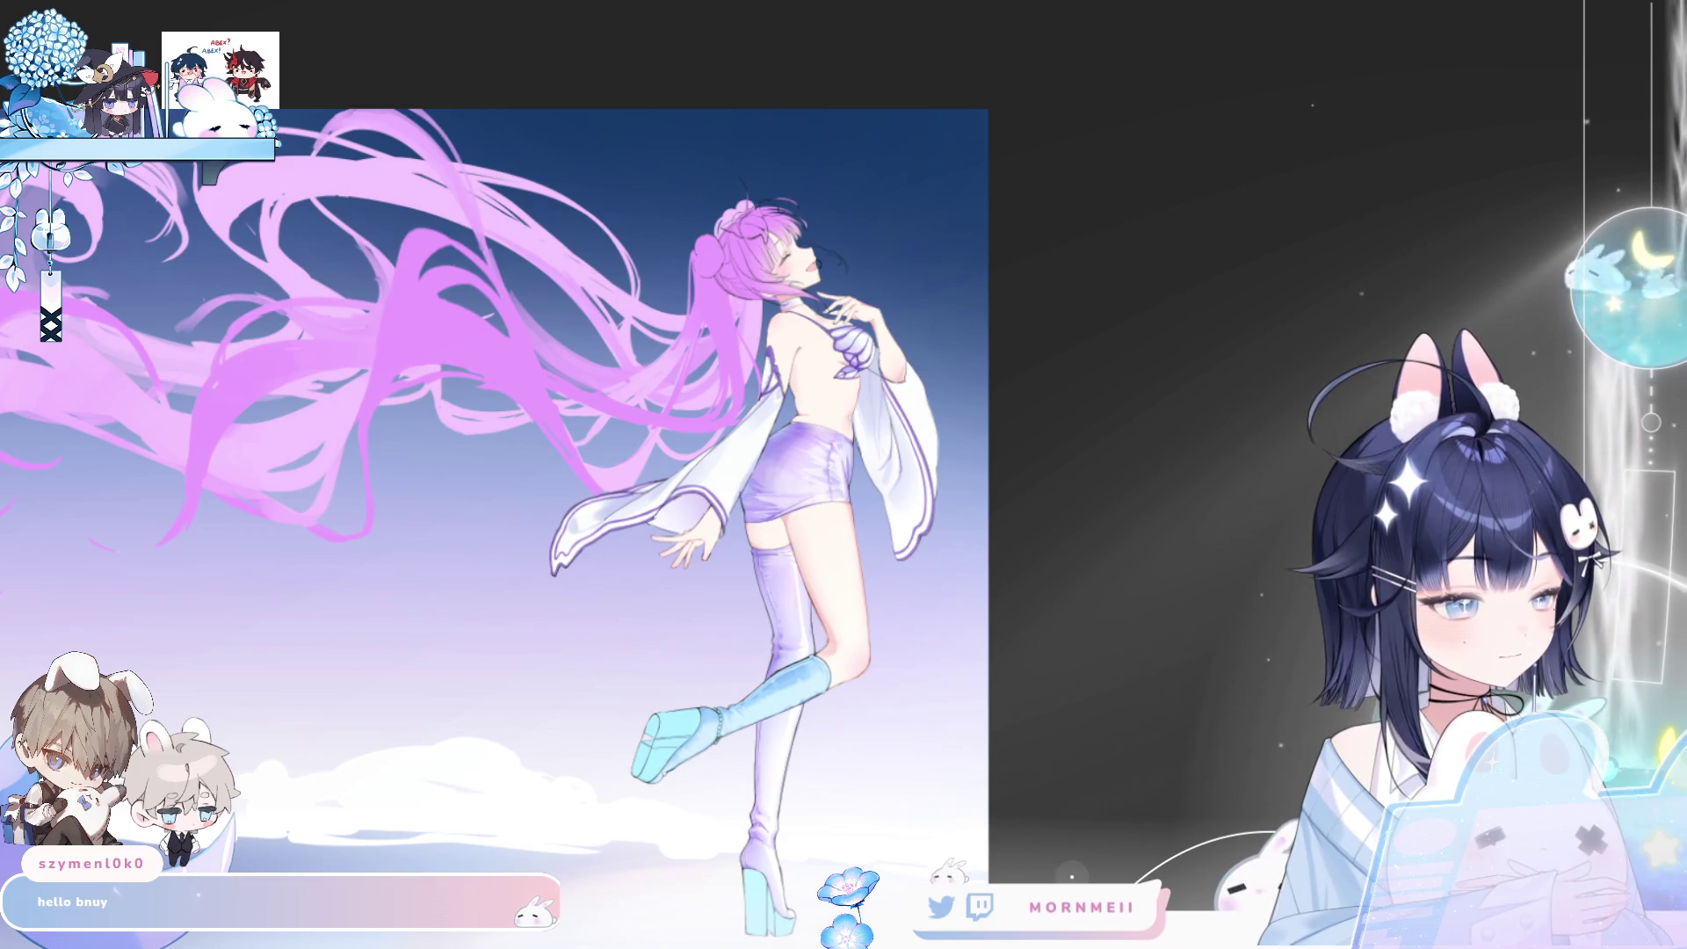
click(840, 355)
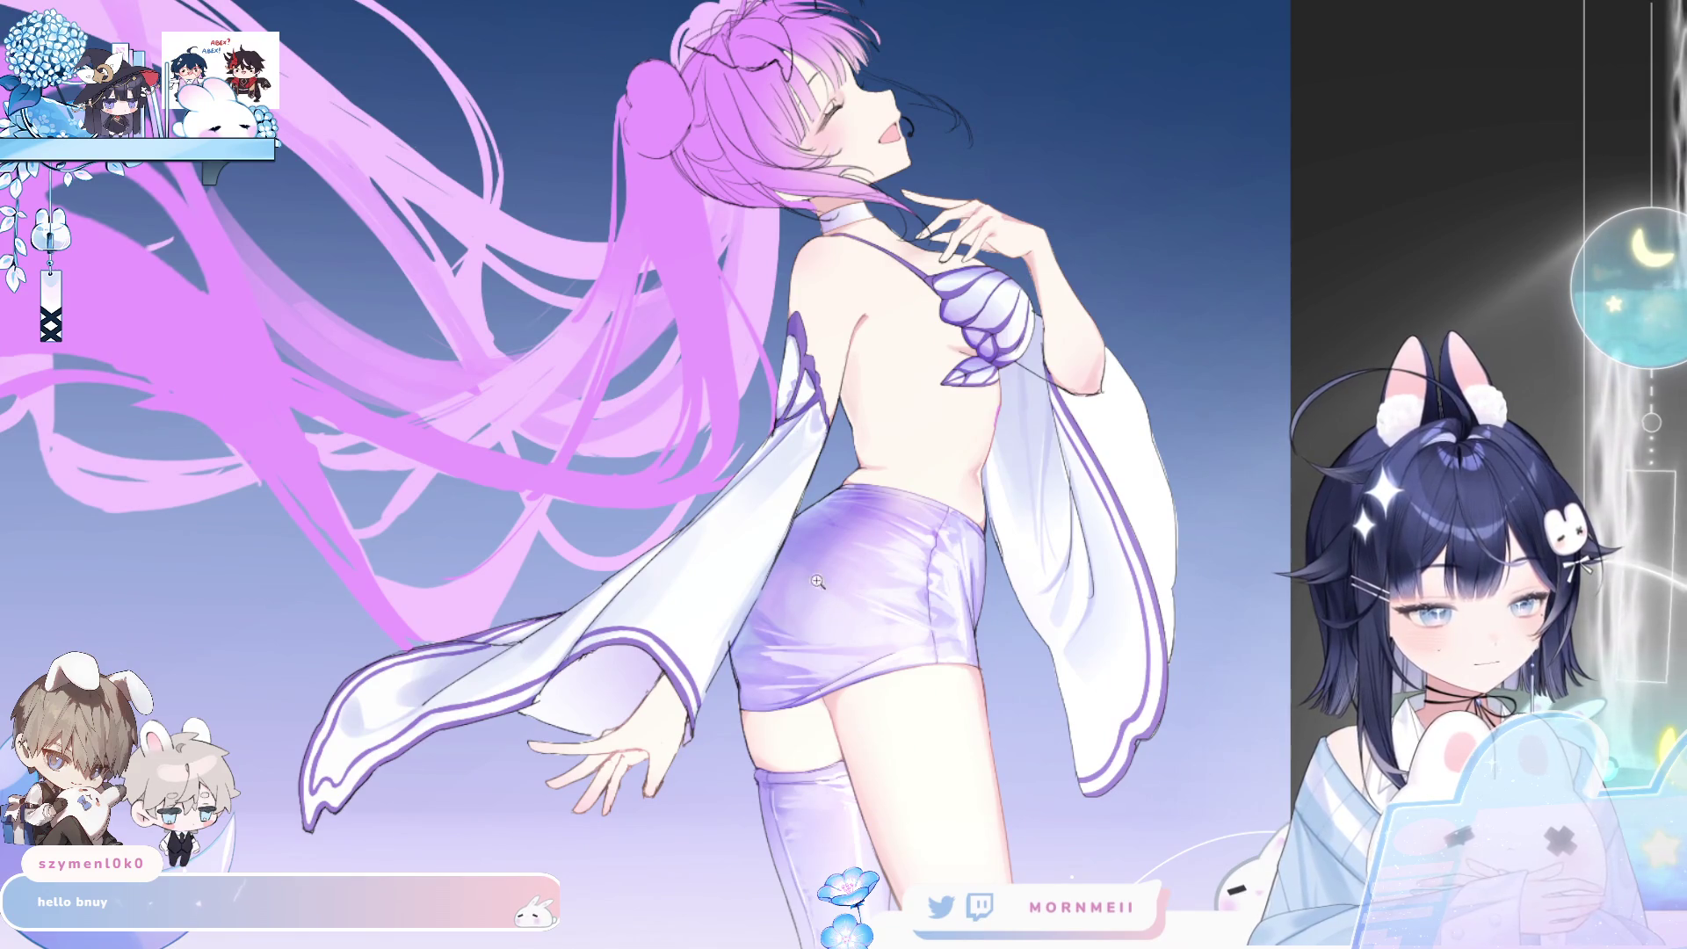
key(h)
click(866, 420)
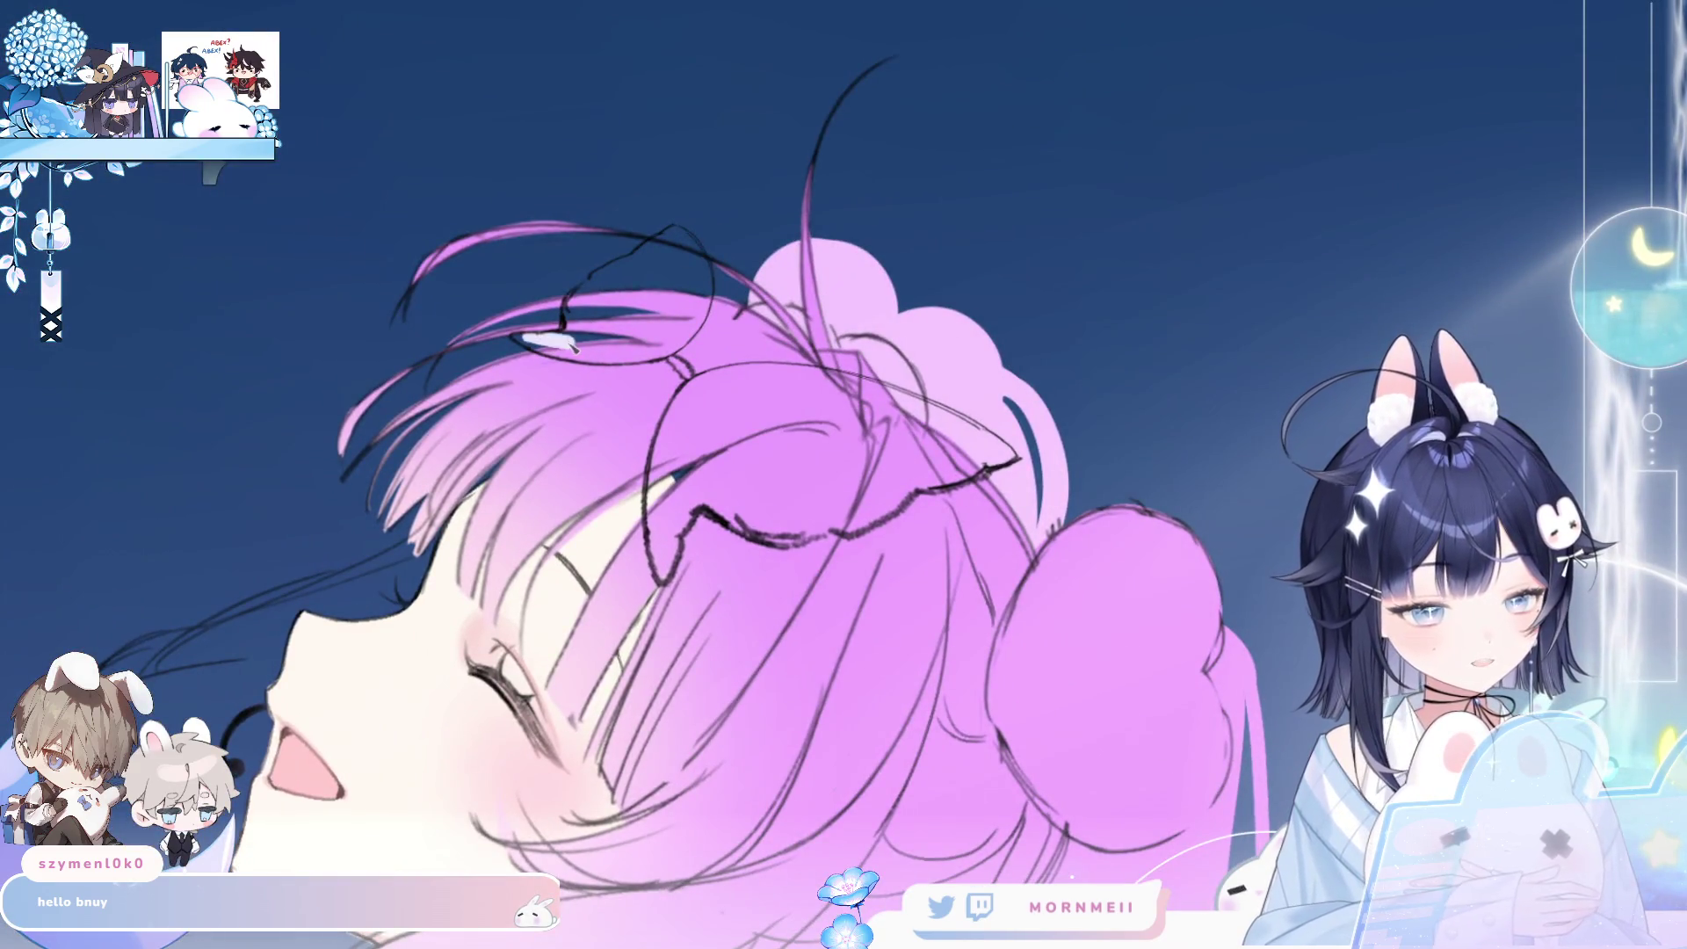
- Draw the pale lavender ear and the headband arcing over the hair, filling the ears
mouse_move(512, 345)
mouse_down()
mouse_move(600, 355)
mouse_move(615, 341)
mouse_move(571, 334)
mouse_move(577, 305)
mouse_move(672, 233)
mouse_move(707, 303)
mouse_move(668, 351)
mouse_move(707, 299)
mouse_up()
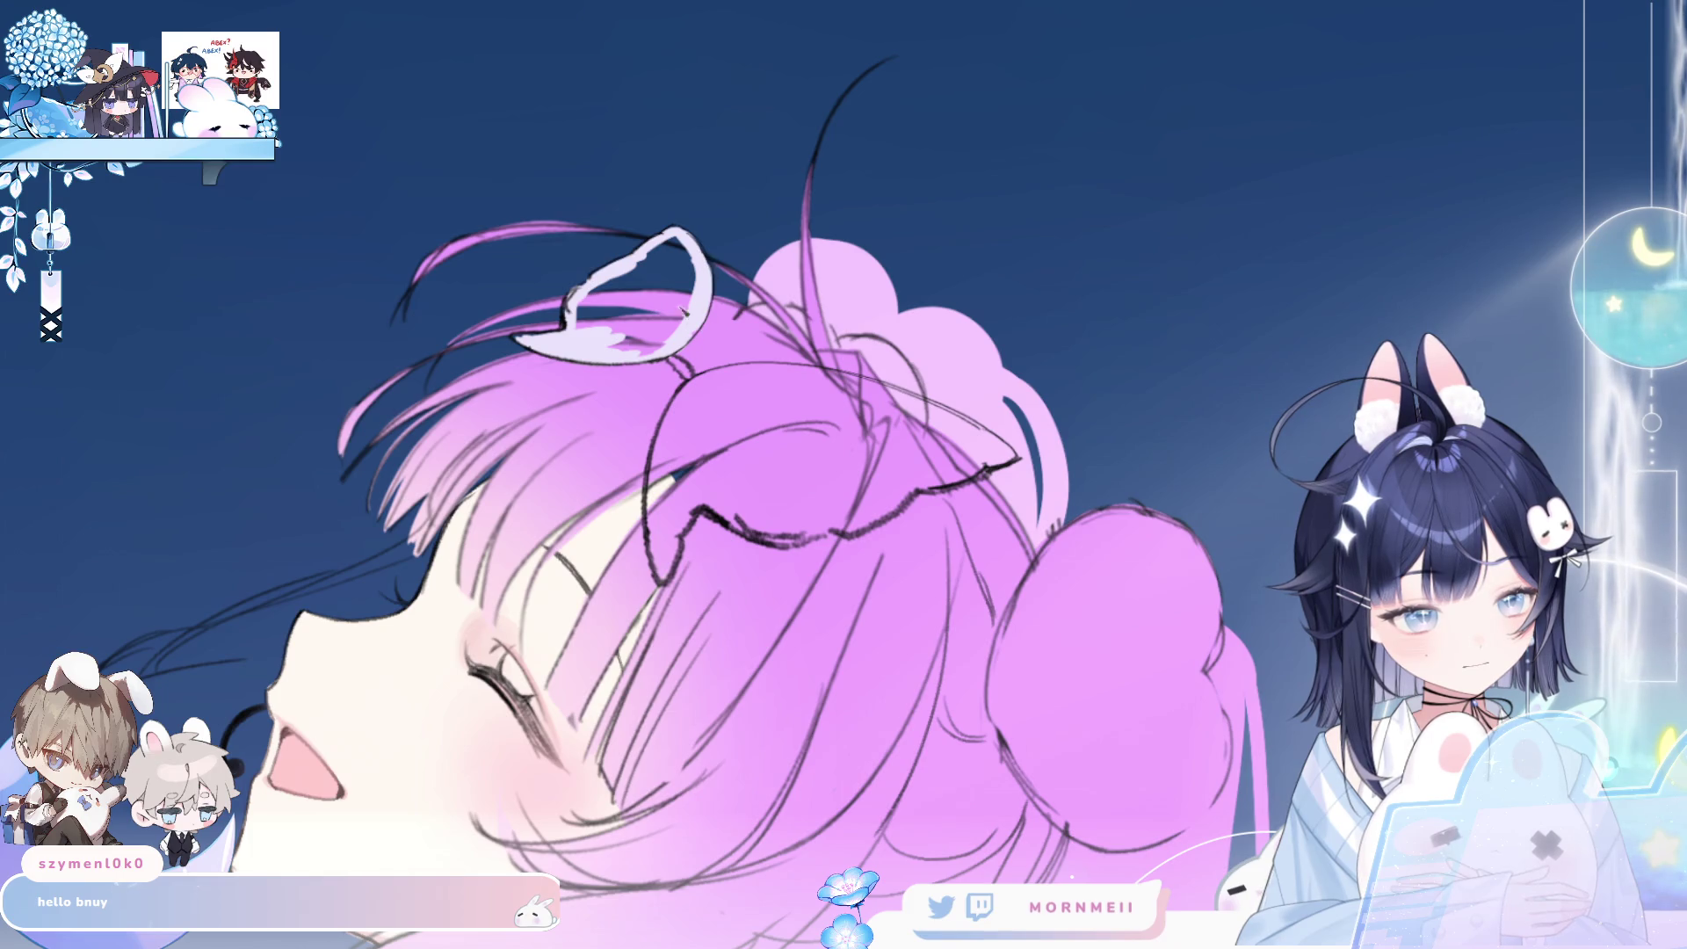
click(633, 317)
mouse_move(673, 360)
mouse_down()
mouse_move(693, 386)
mouse_move(655, 558)
mouse_up()
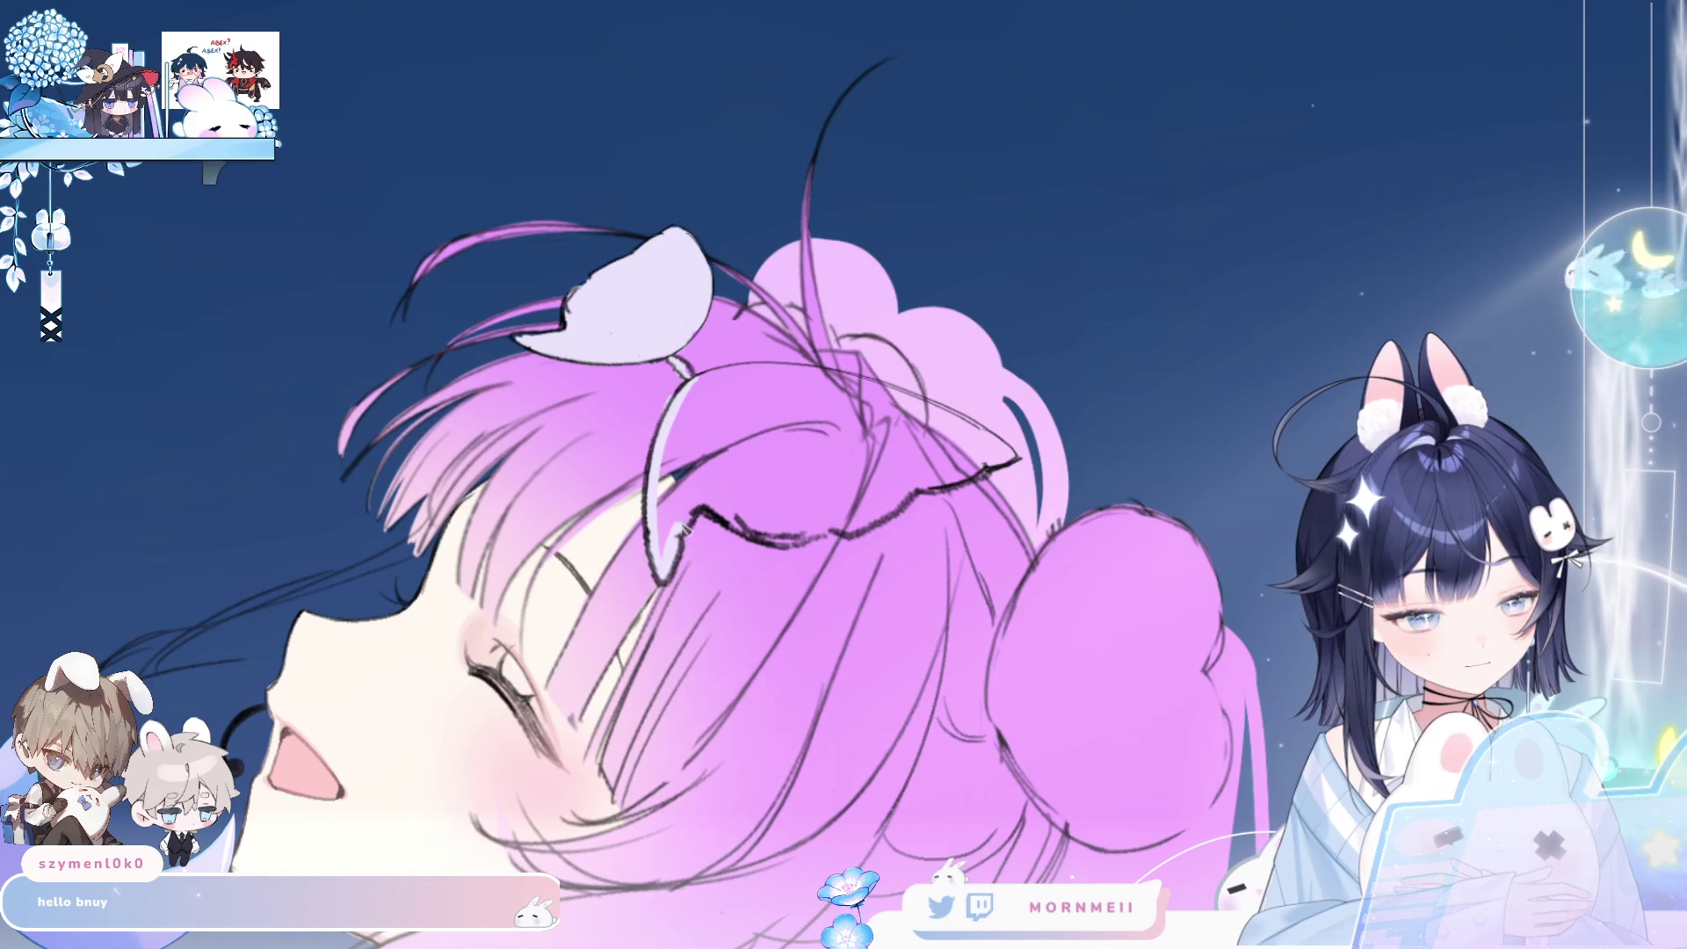
key(h)
mouse_move(678, 461)
mouse_down()
mouse_move(857, 378)
mouse_move(1004, 369)
mouse_up()
mouse_move(674, 455)
mouse_down()
mouse_move(869, 523)
mouse_move(947, 527)
mouse_move(988, 499)
mouse_up()
click(1019, 452)
- Add lavender shading to both ears and check them in mirrored, full views
scroll(1019, 452, down, 5)
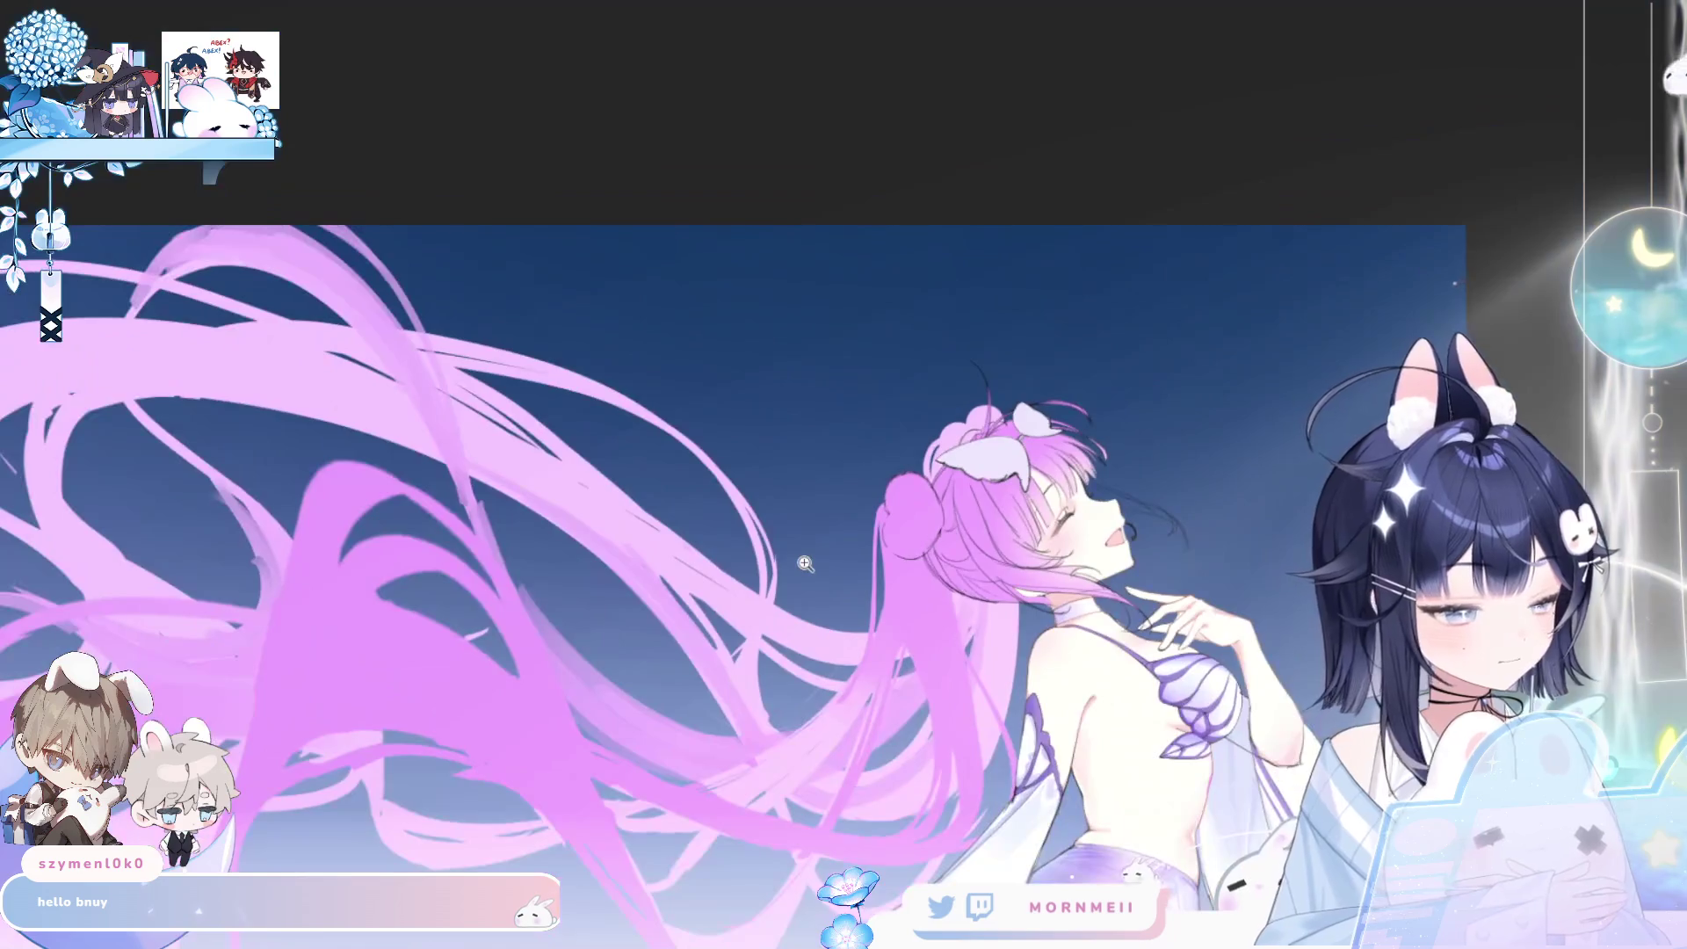
key(ctrl+0)
key(h)
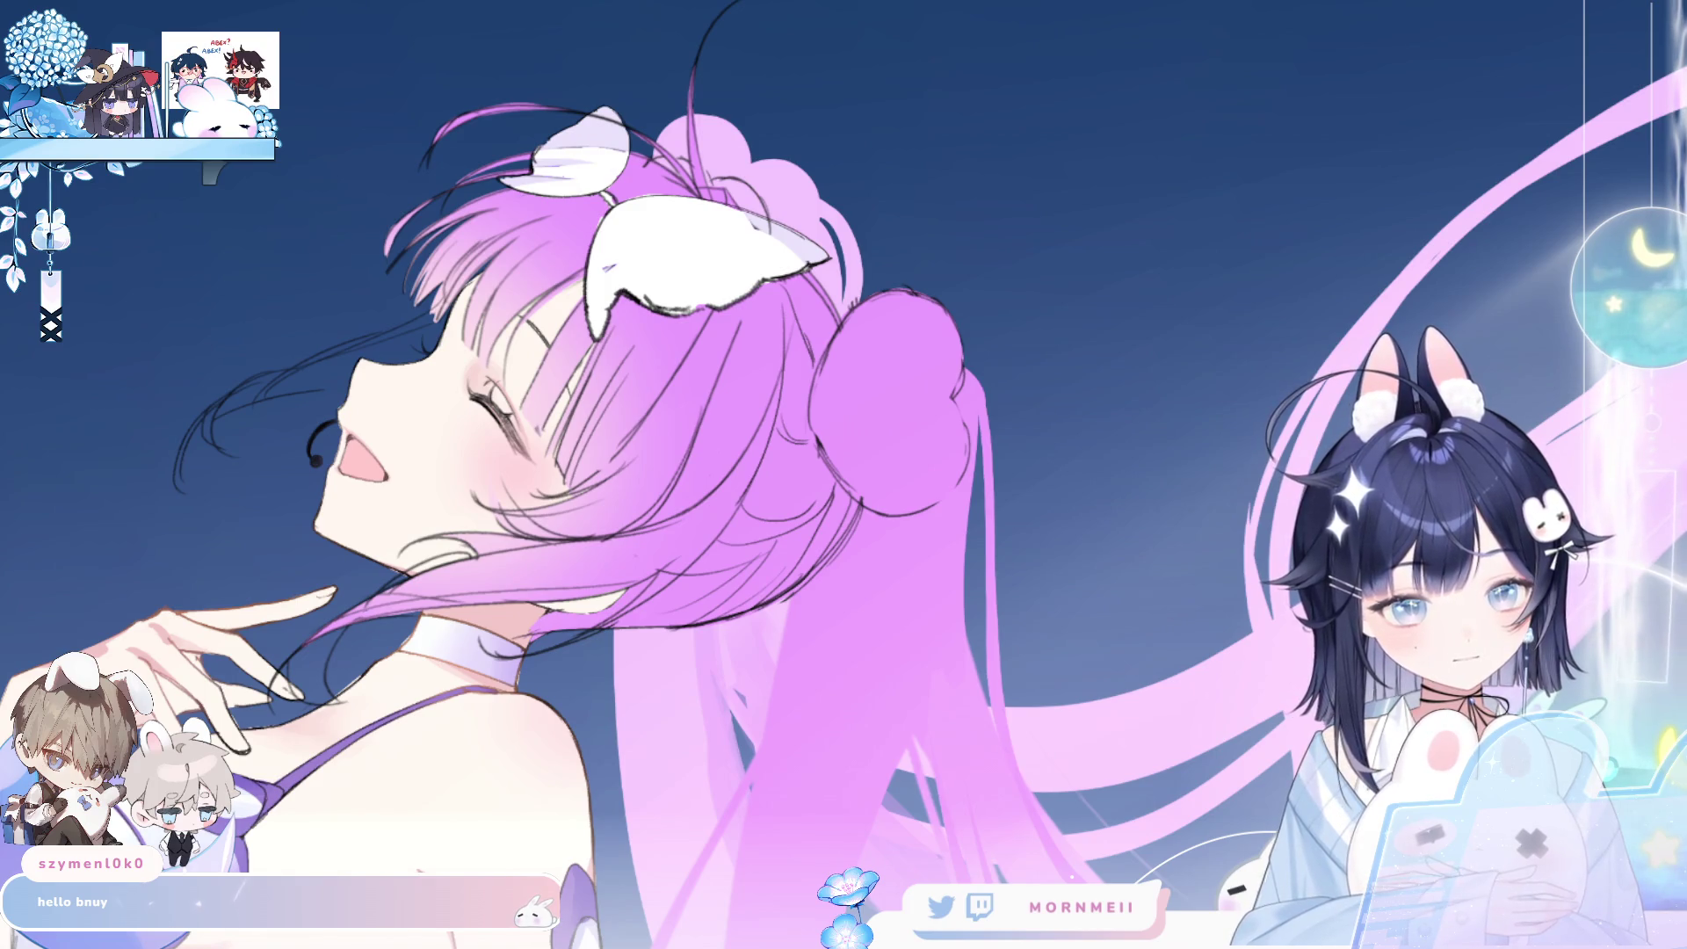
key(ctrl+z)
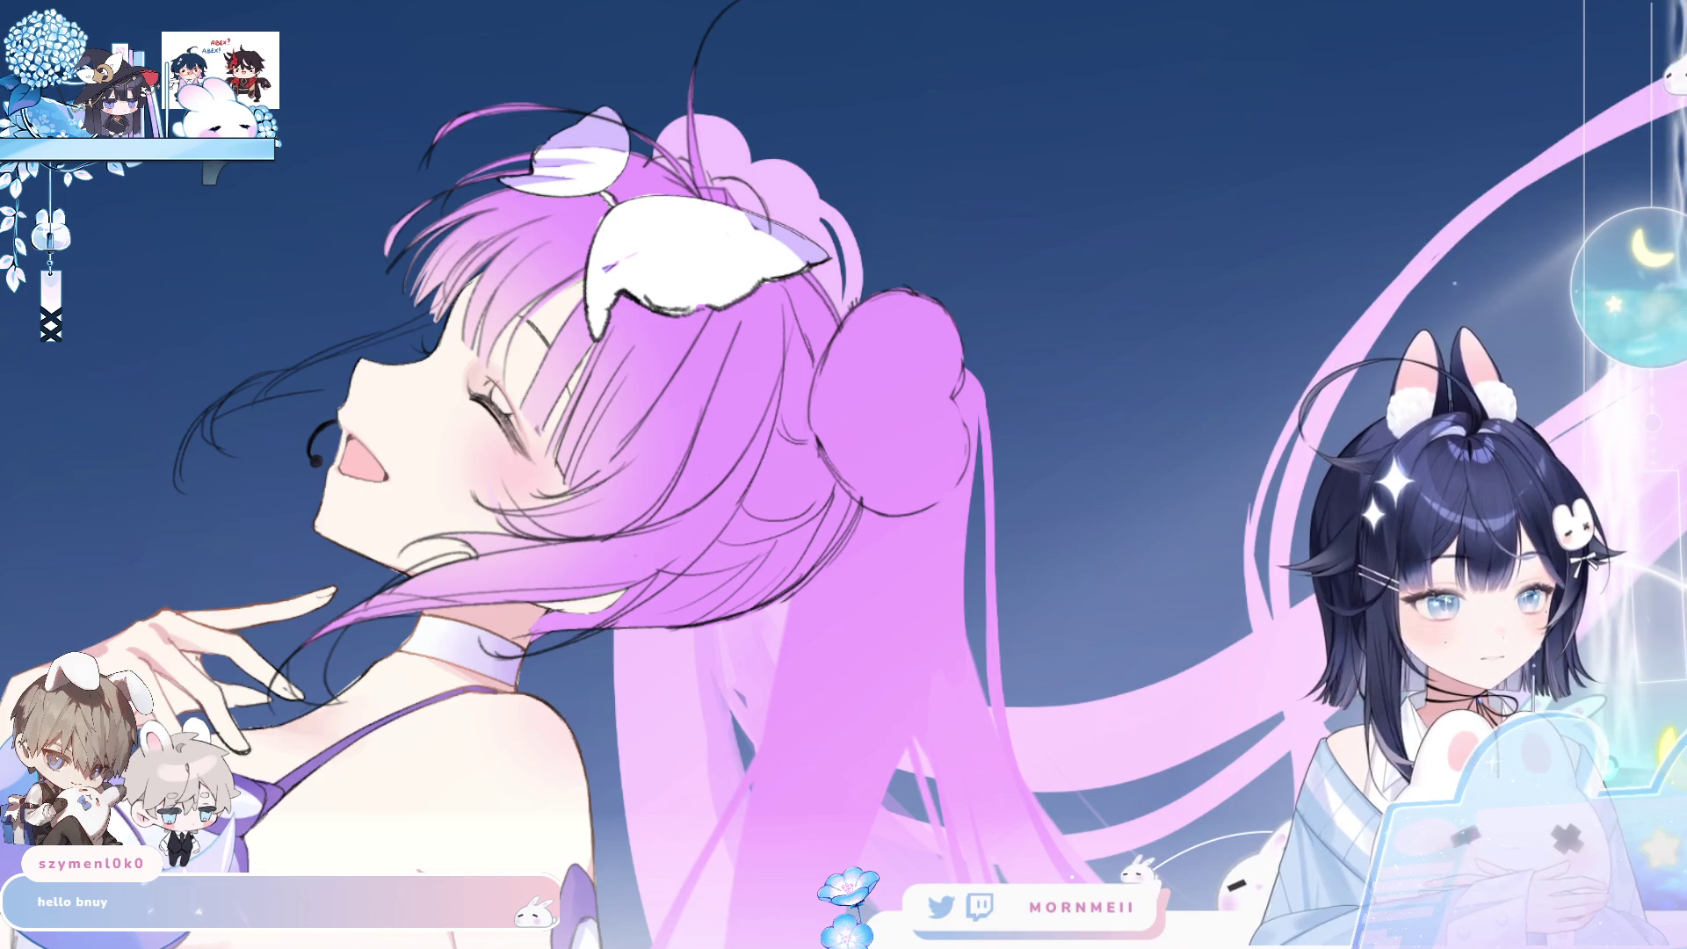
key(ctrl+z)
key(h)
key(h)
key(ctrl+0)
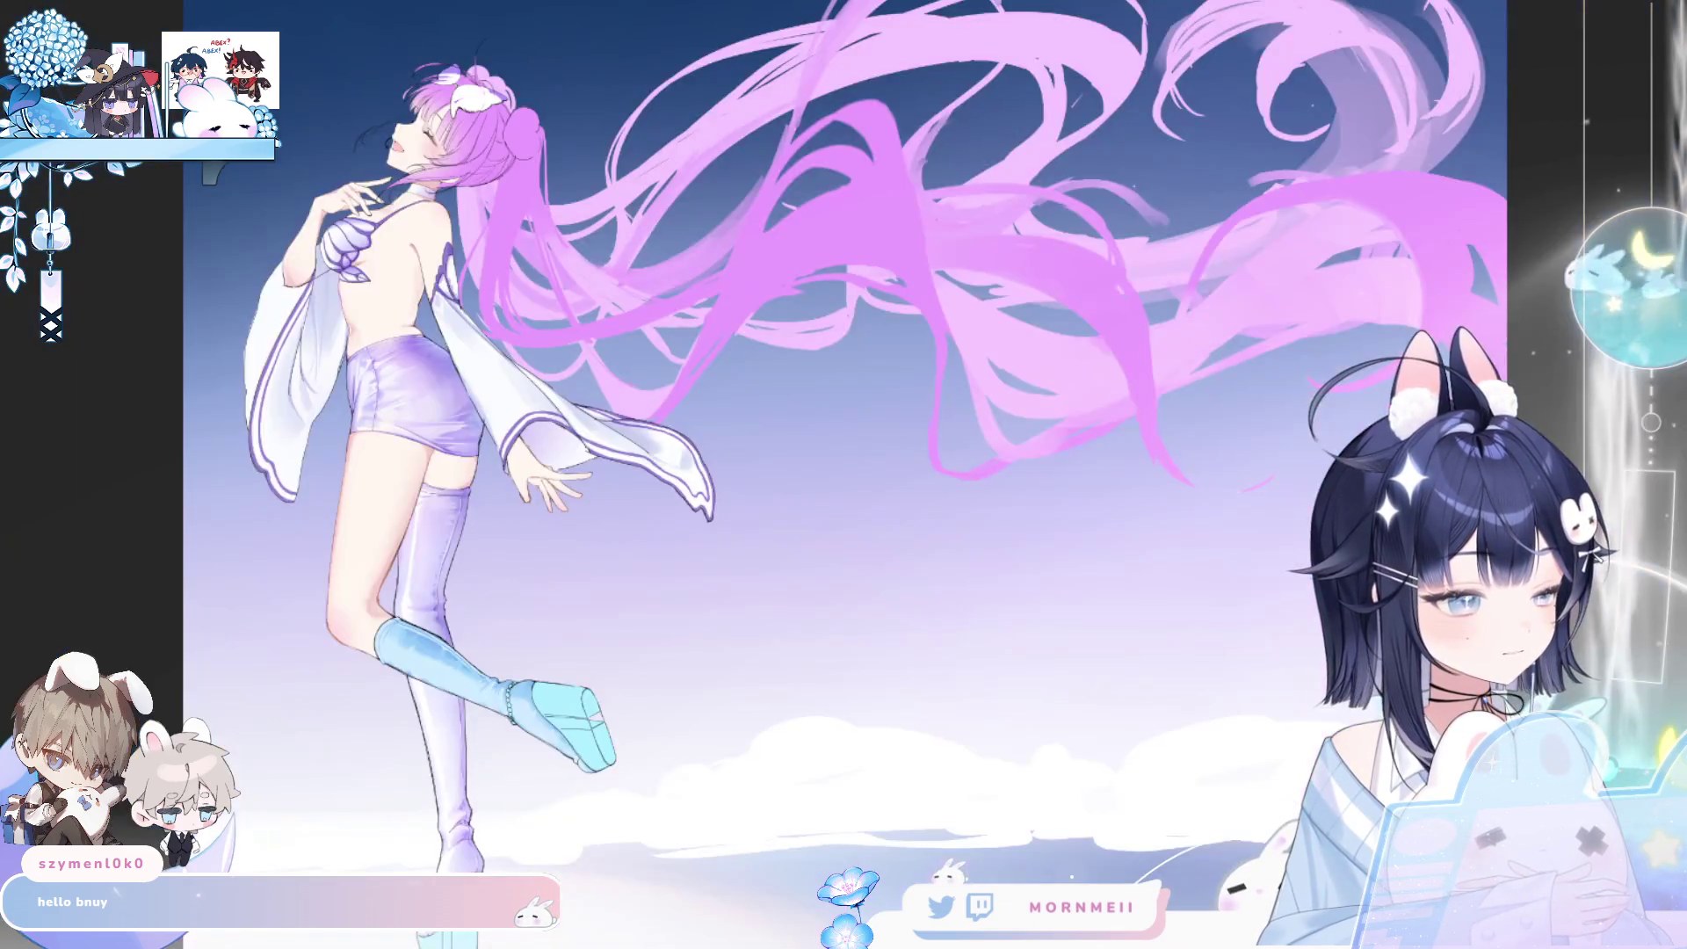
key(h)
key(h)
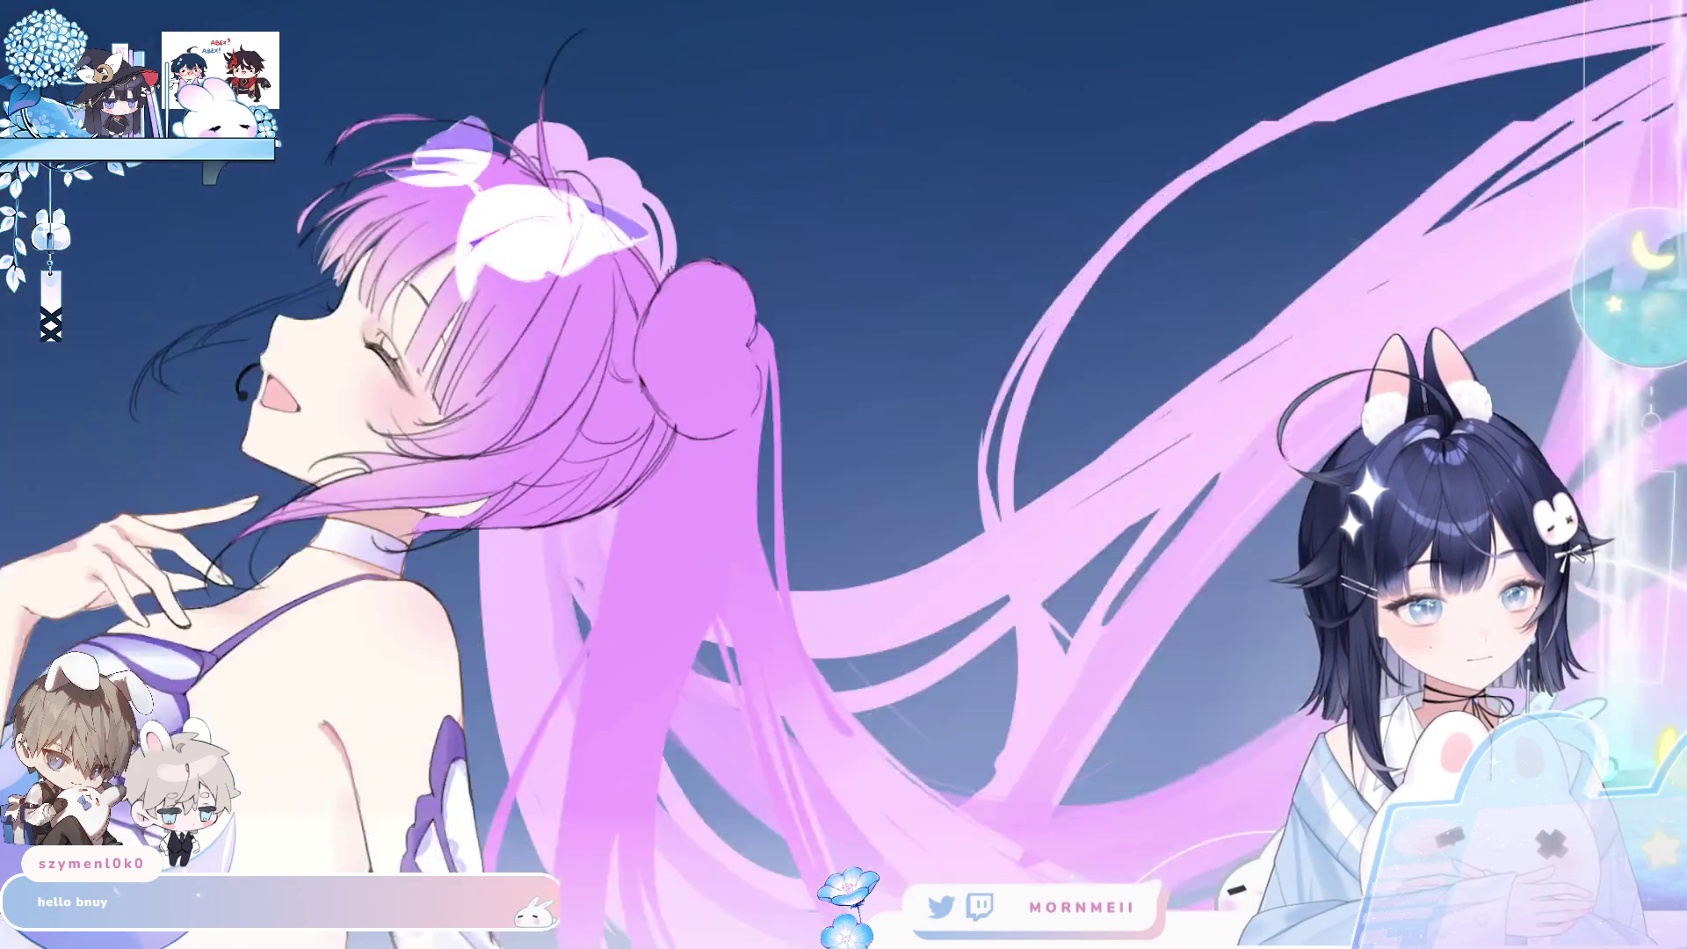
- Zoom in on the head and bun, remove the ears' white fill, and mirror-check
click(456, 37)
alt+click(507, 52)
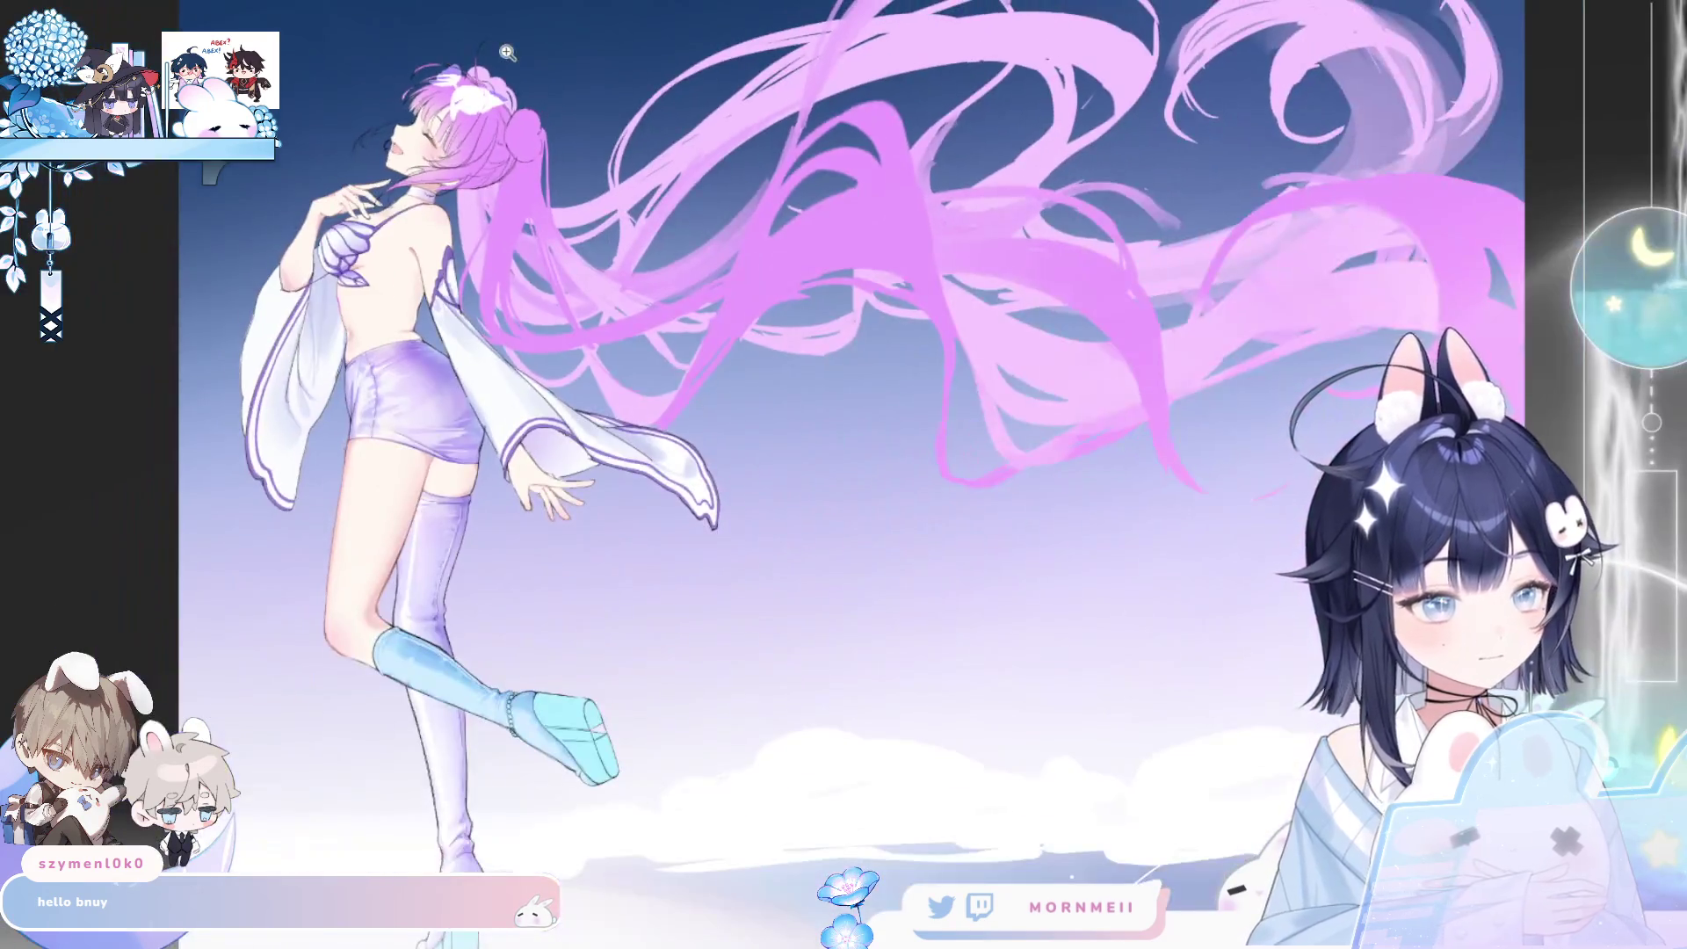
key(h)
key(h)
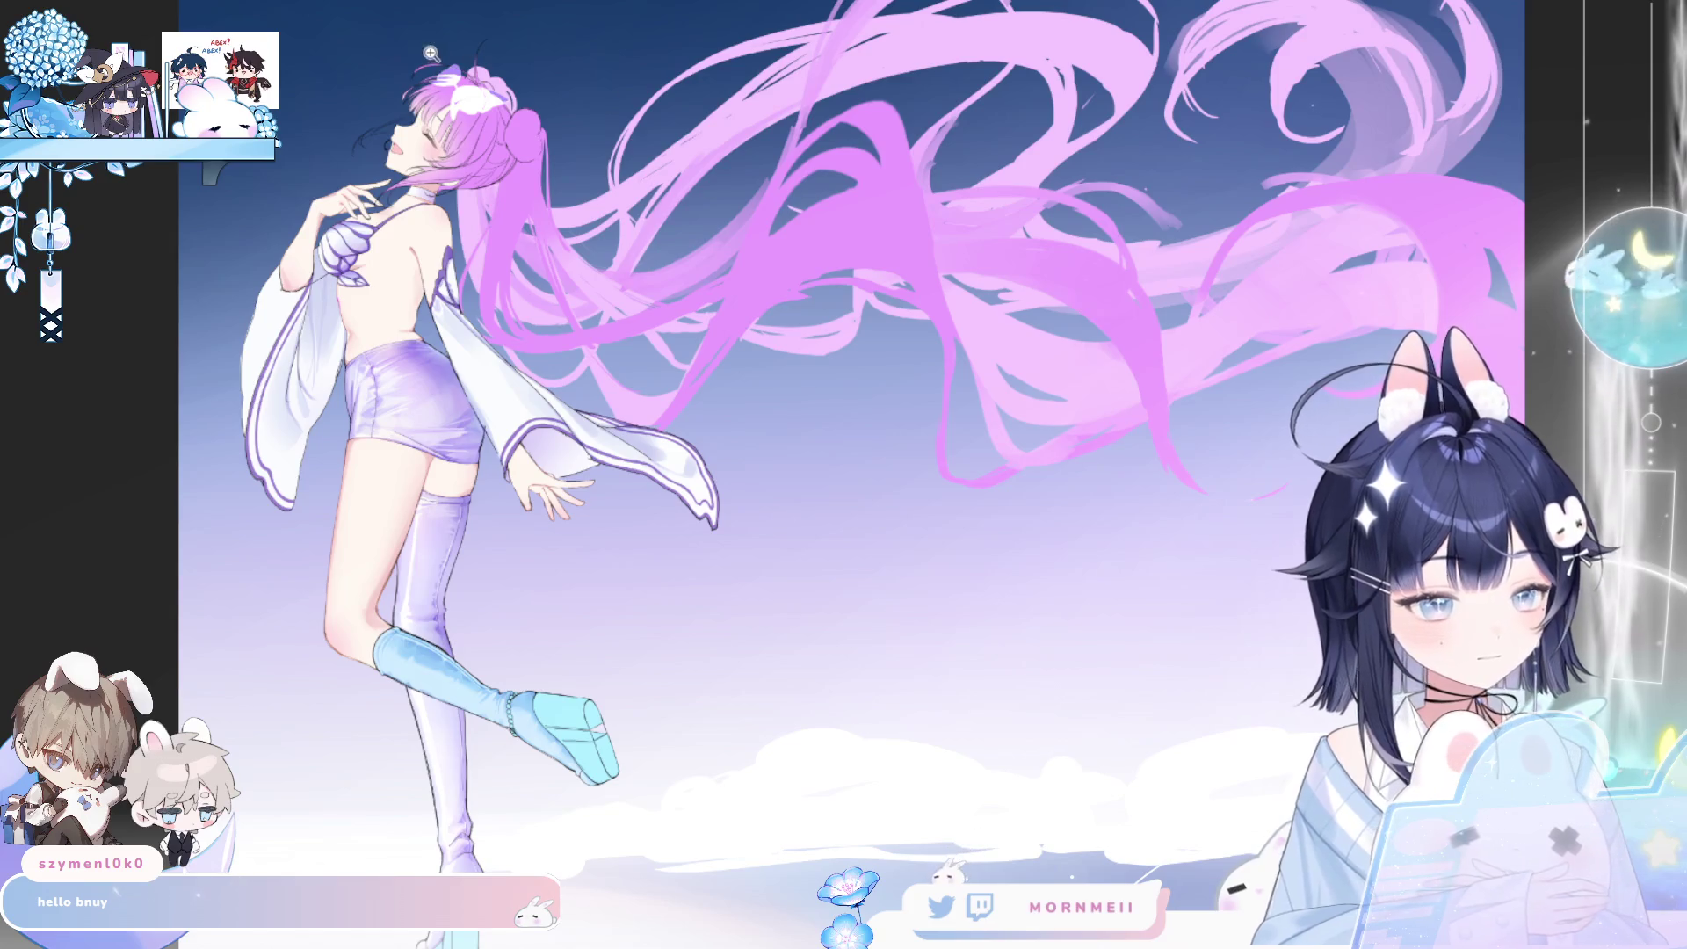
click(459, 26)
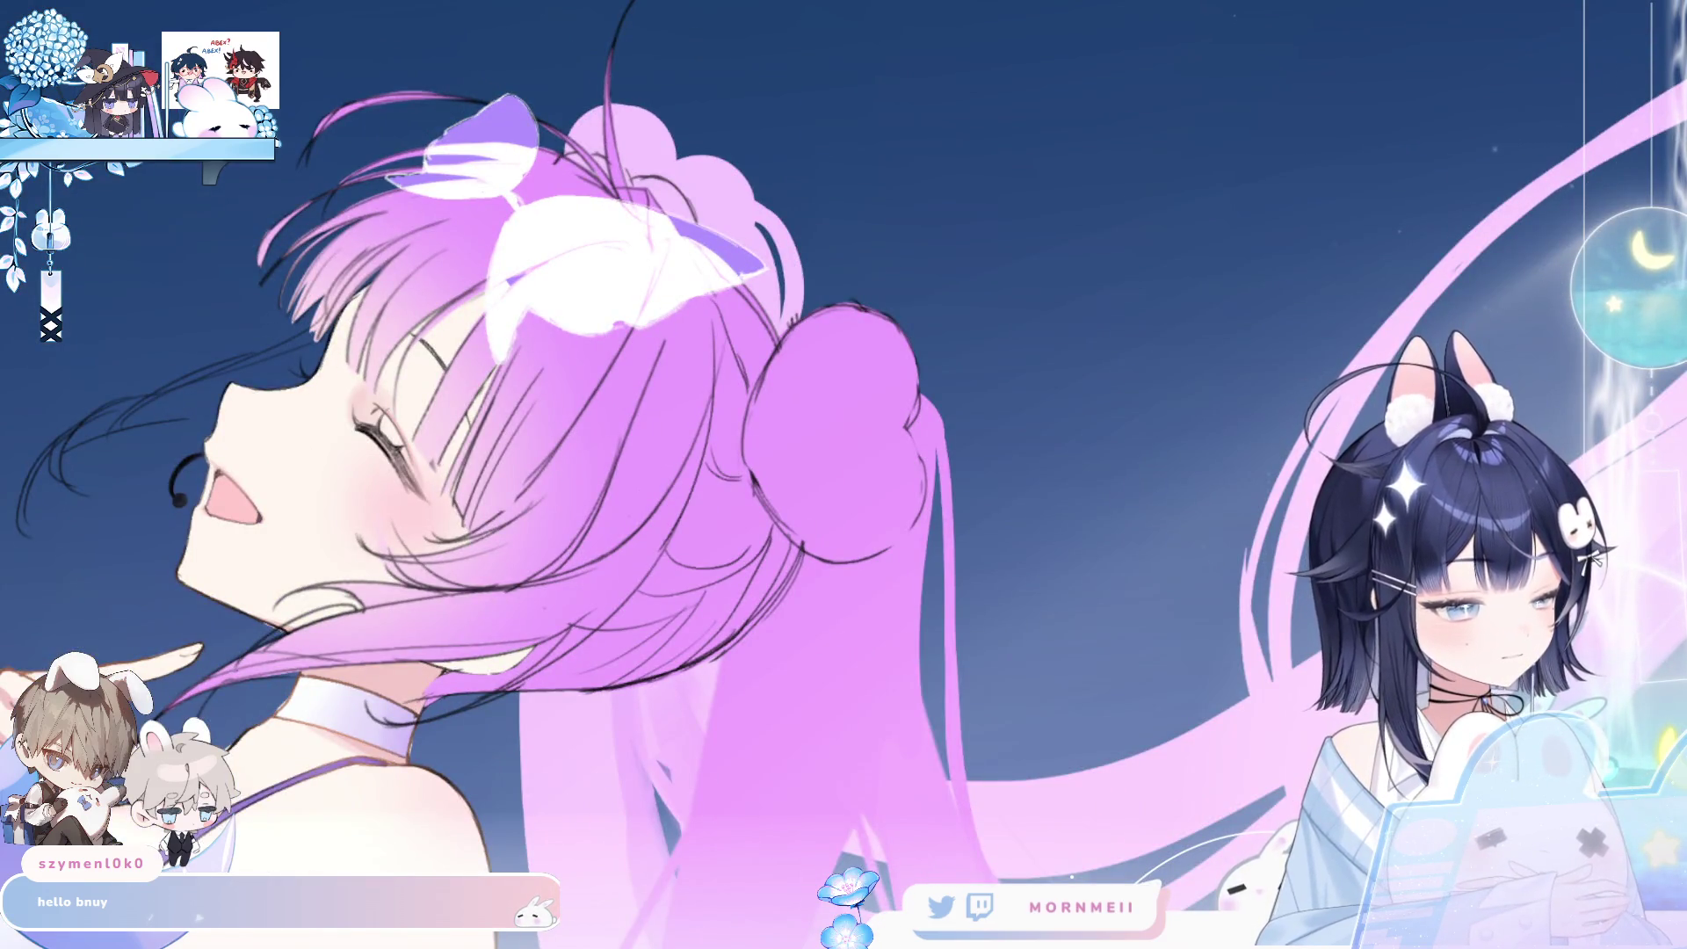
key(ctrl+z)
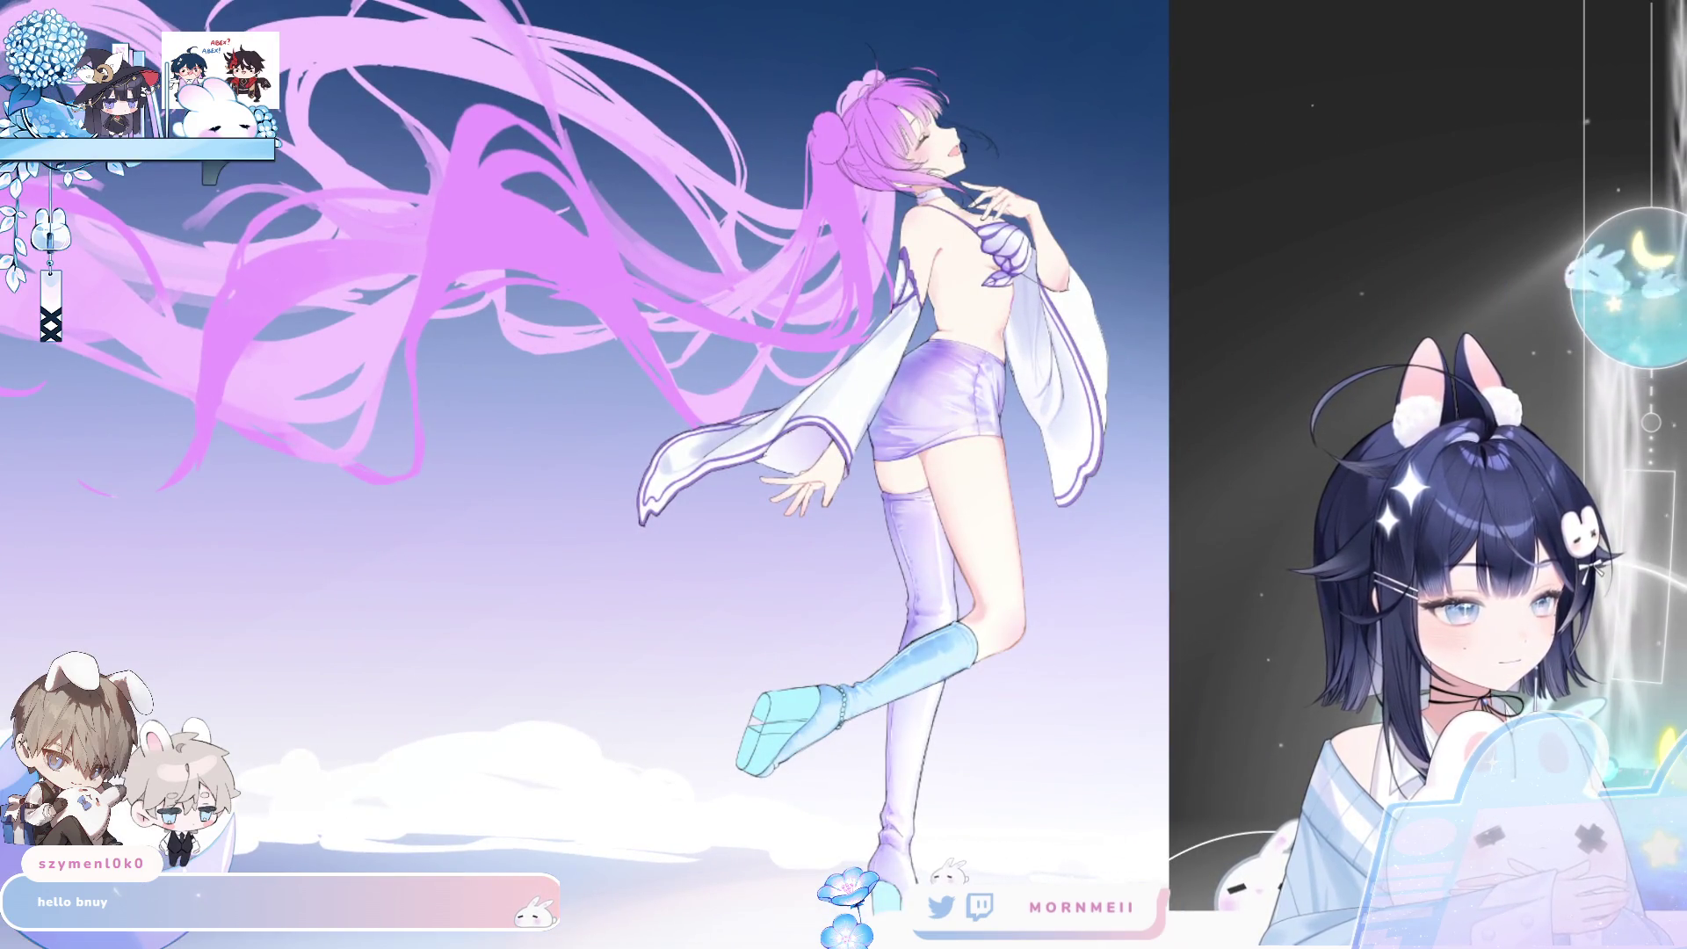
key(h)
key(h)
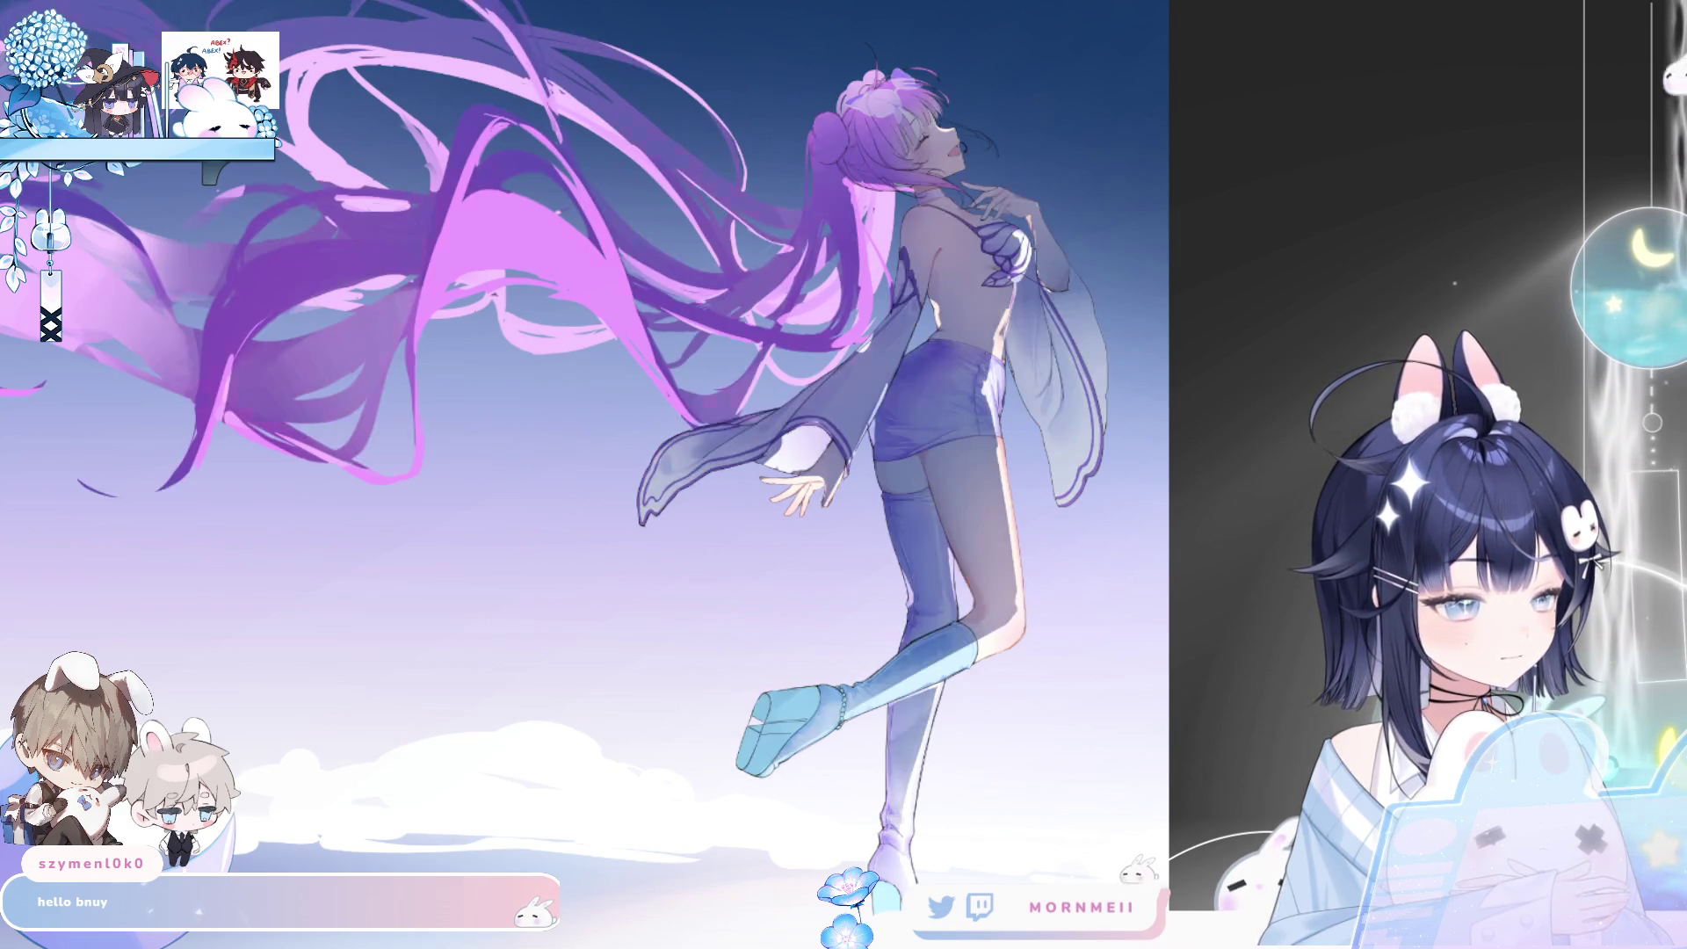
- Zoom around the darkened figure's torso, face and legs, mirroring the view to check
key(h)
click(820, 270)
click(820, 270)
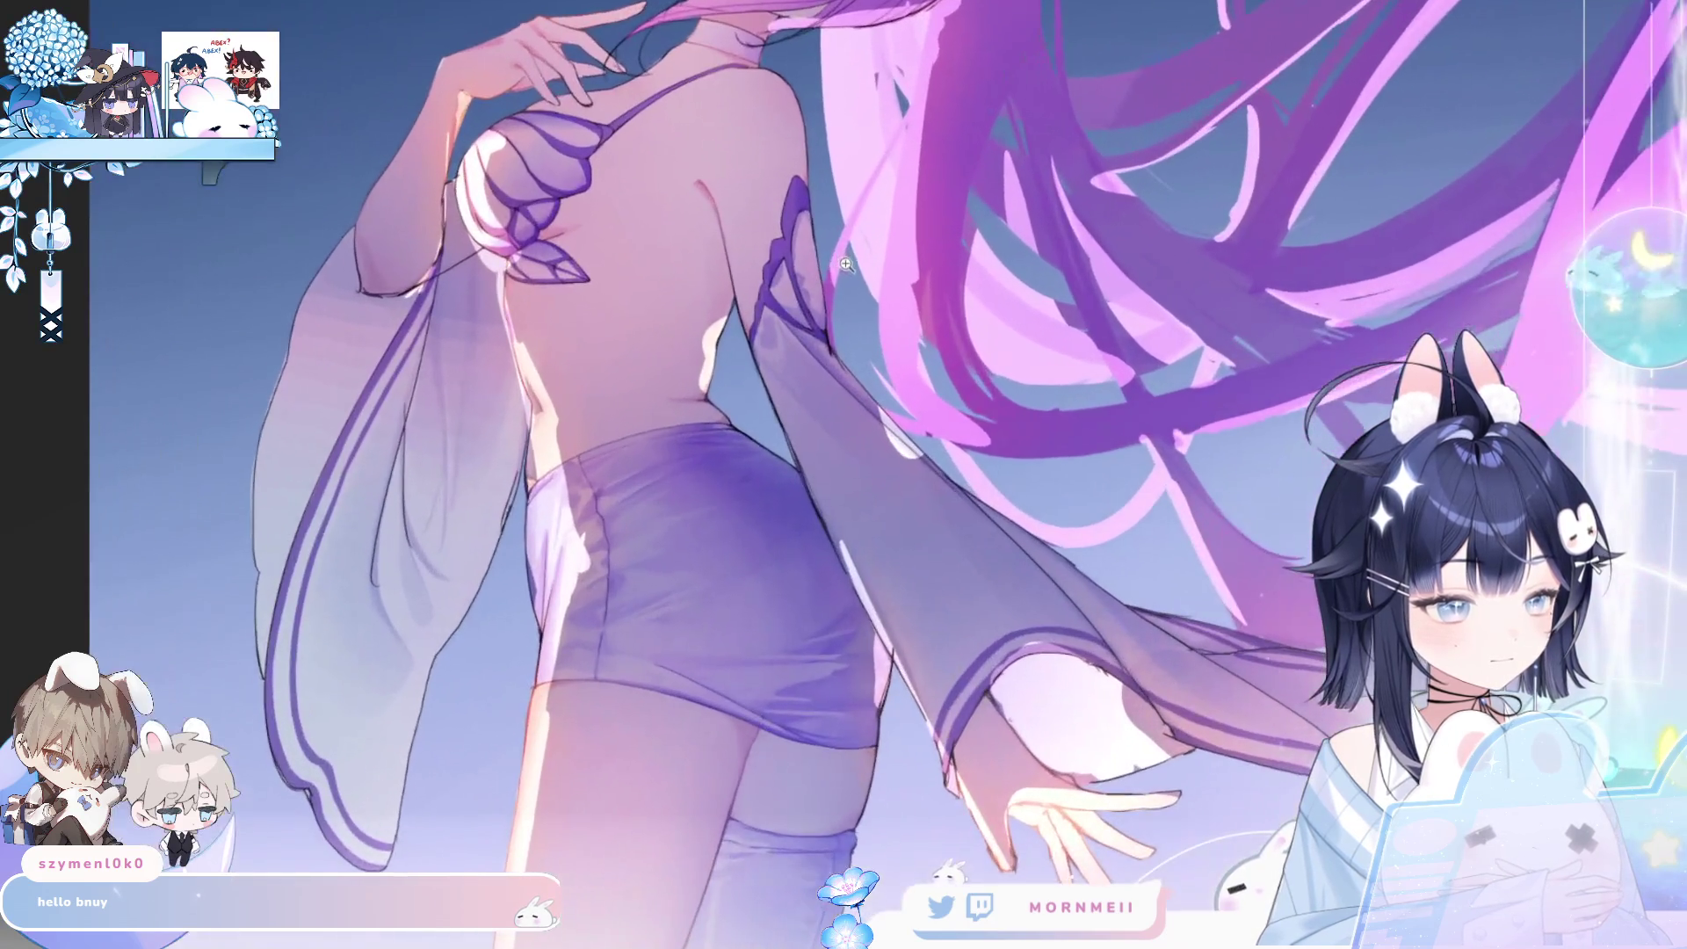
drag(900, 481, 859, 670)
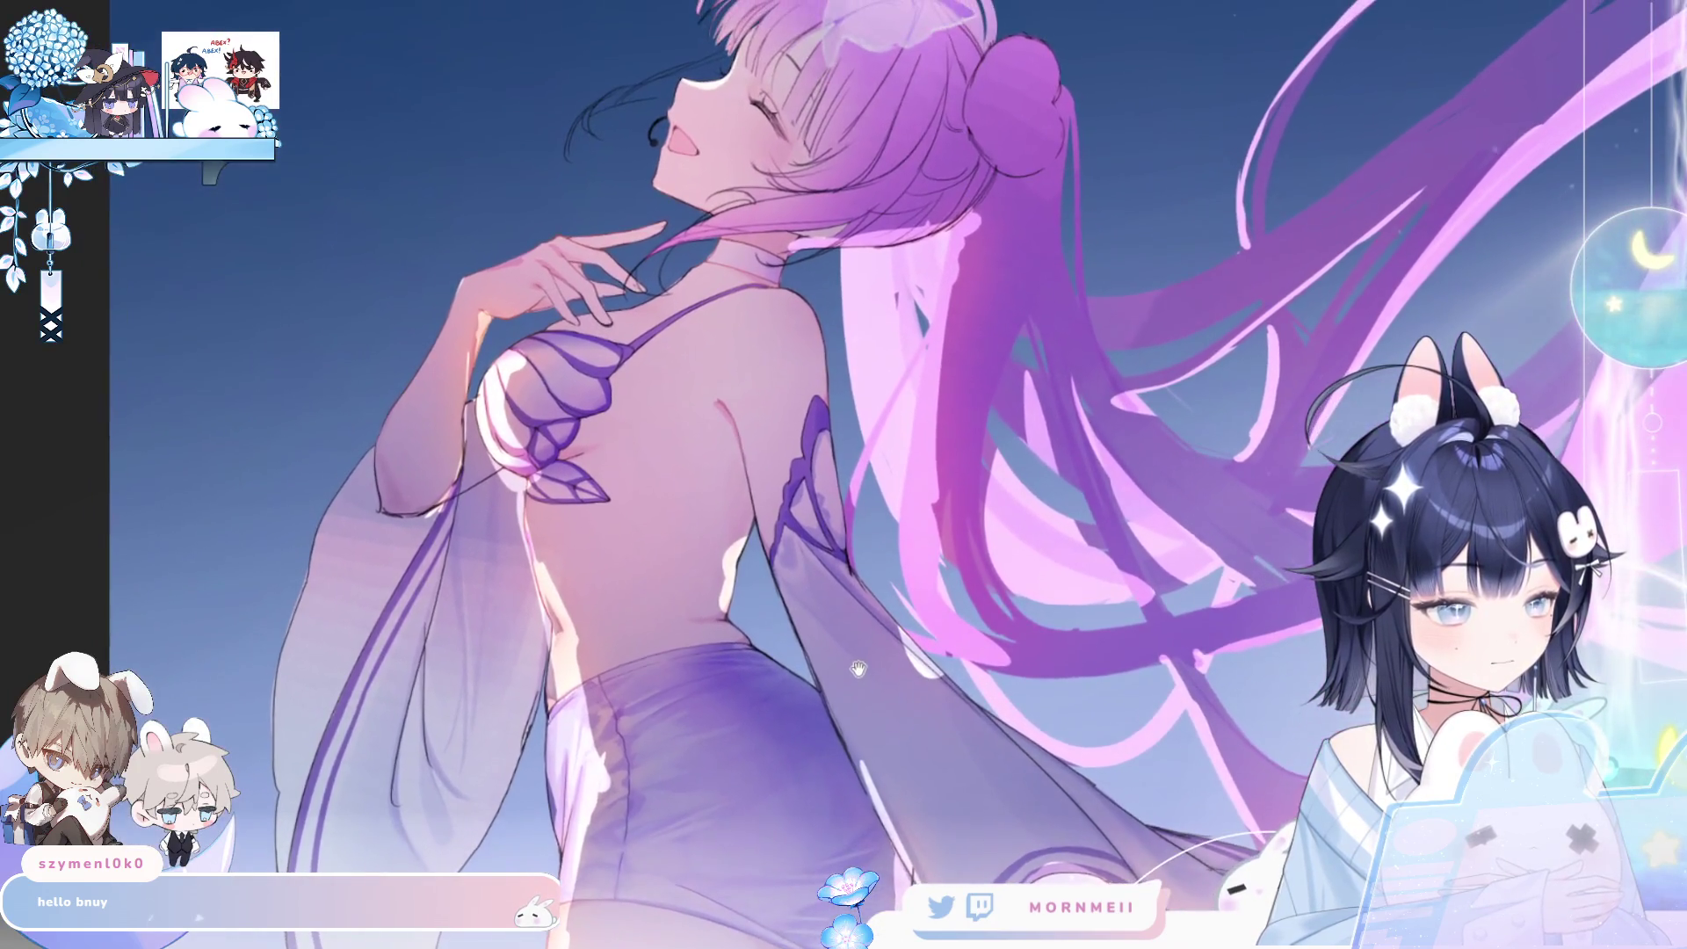
alt+click(944, 455)
key(h)
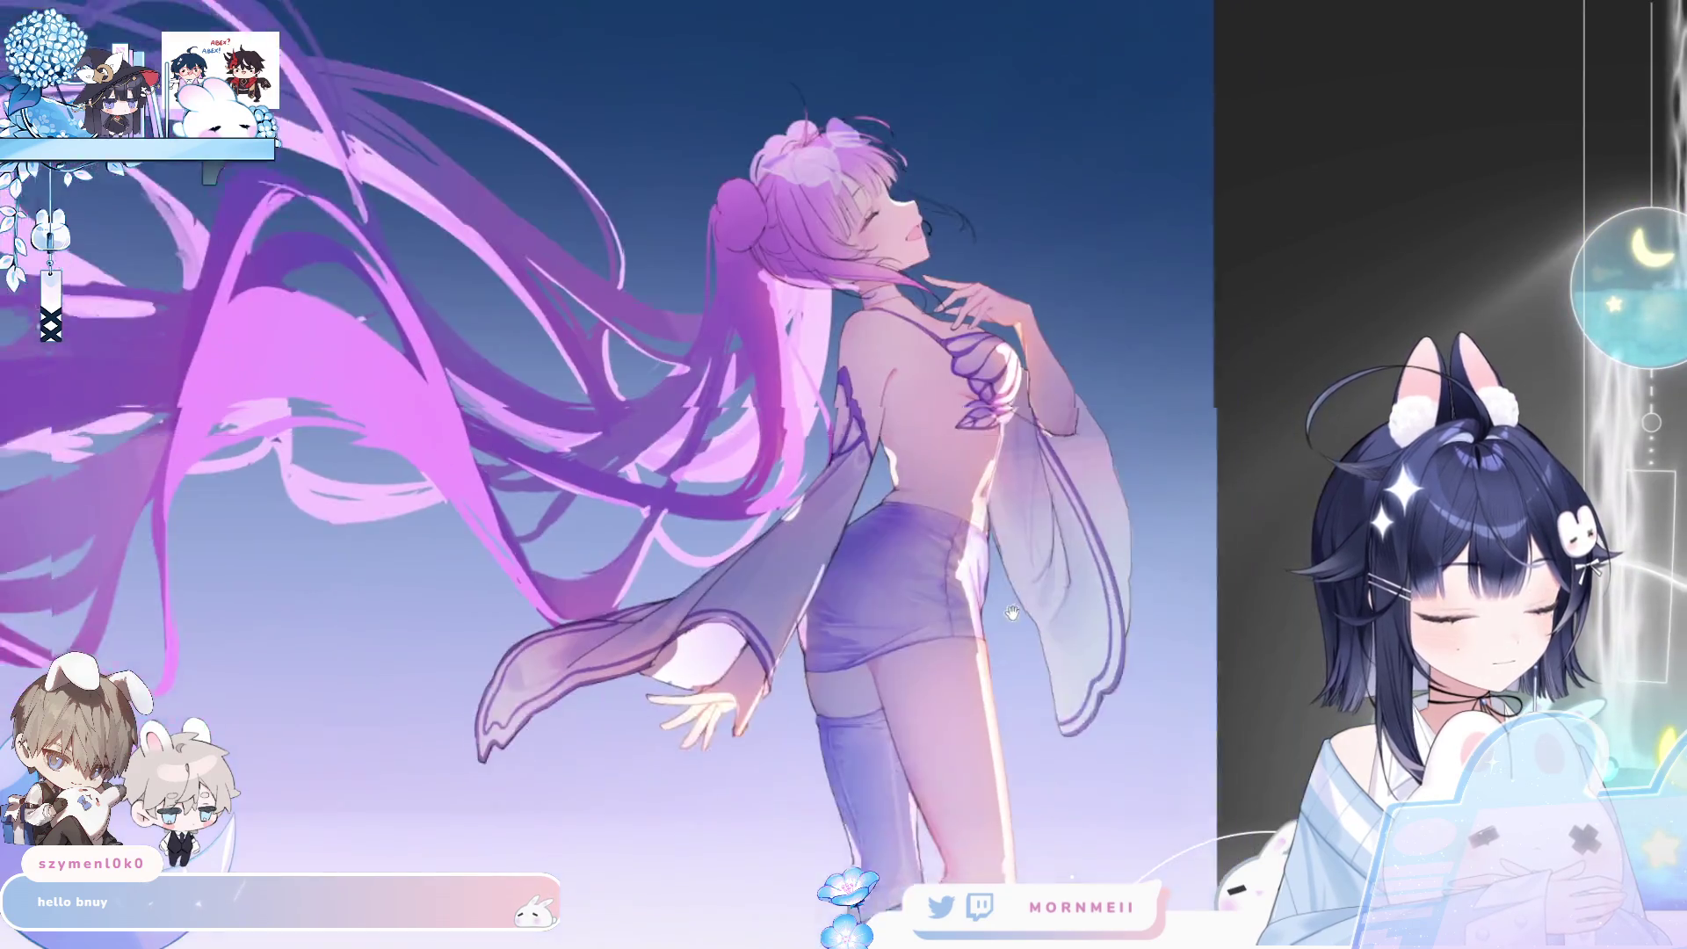
mouse_move(928, 527)
mouse_down()
mouse_move(928, 716)
mouse_move(909, 512)
mouse_move(919, 562)
mouse_move(996, 599)
mouse_up()
scroll(926, 591, down, 3)
key(h)
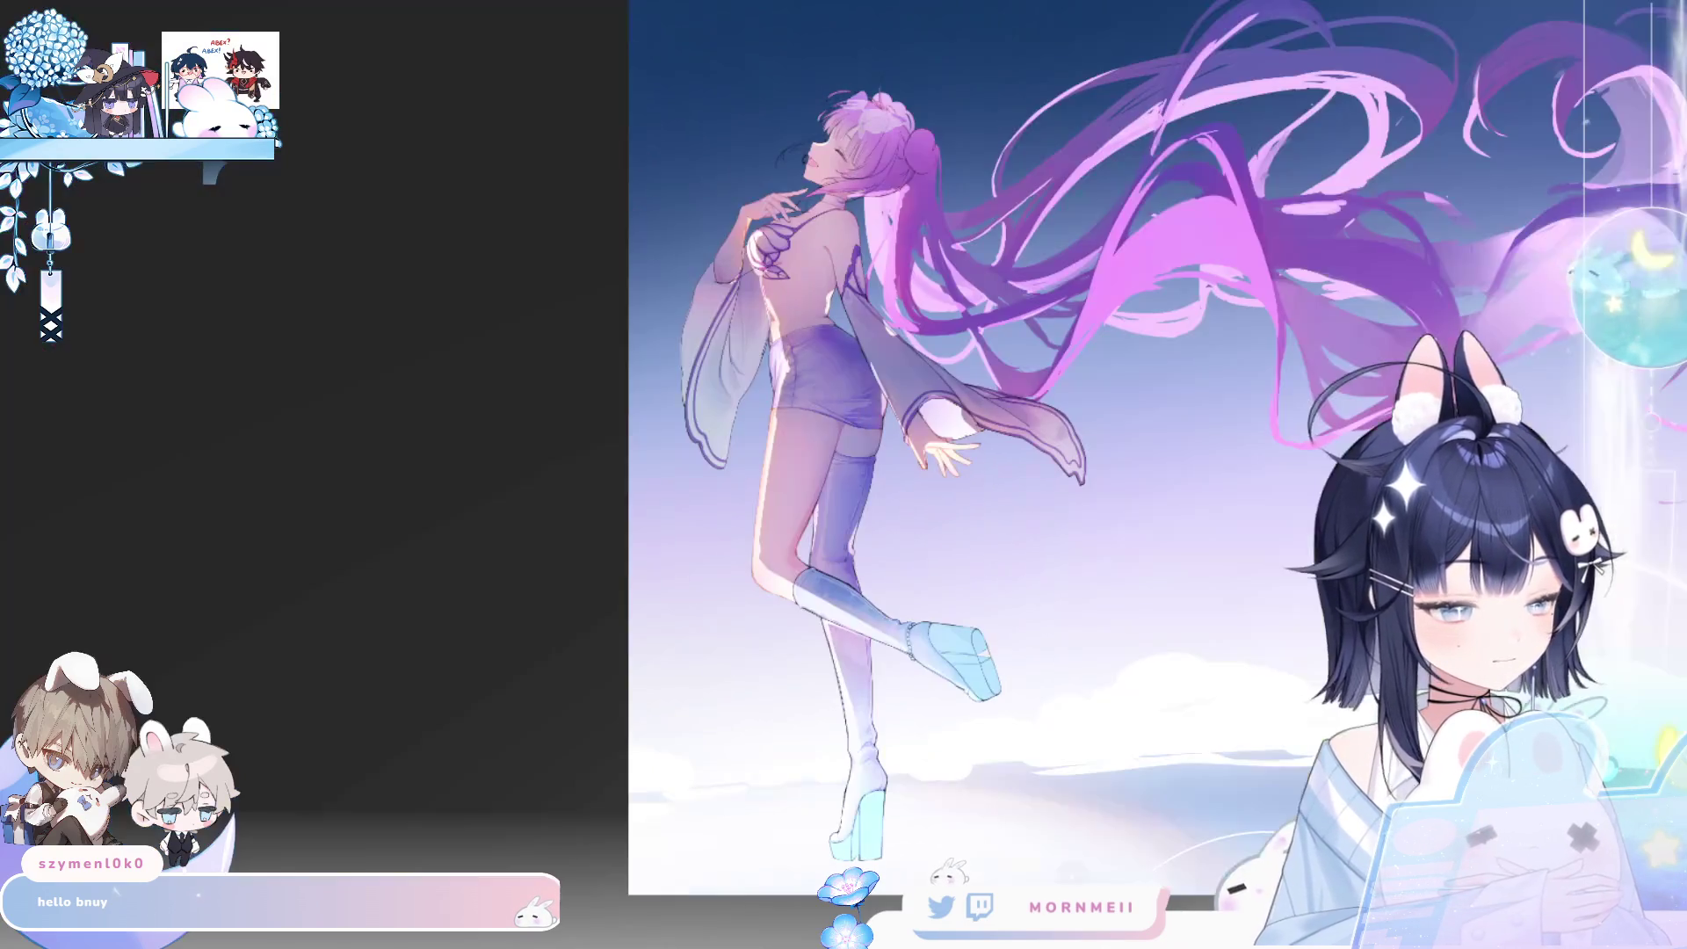
key(h)
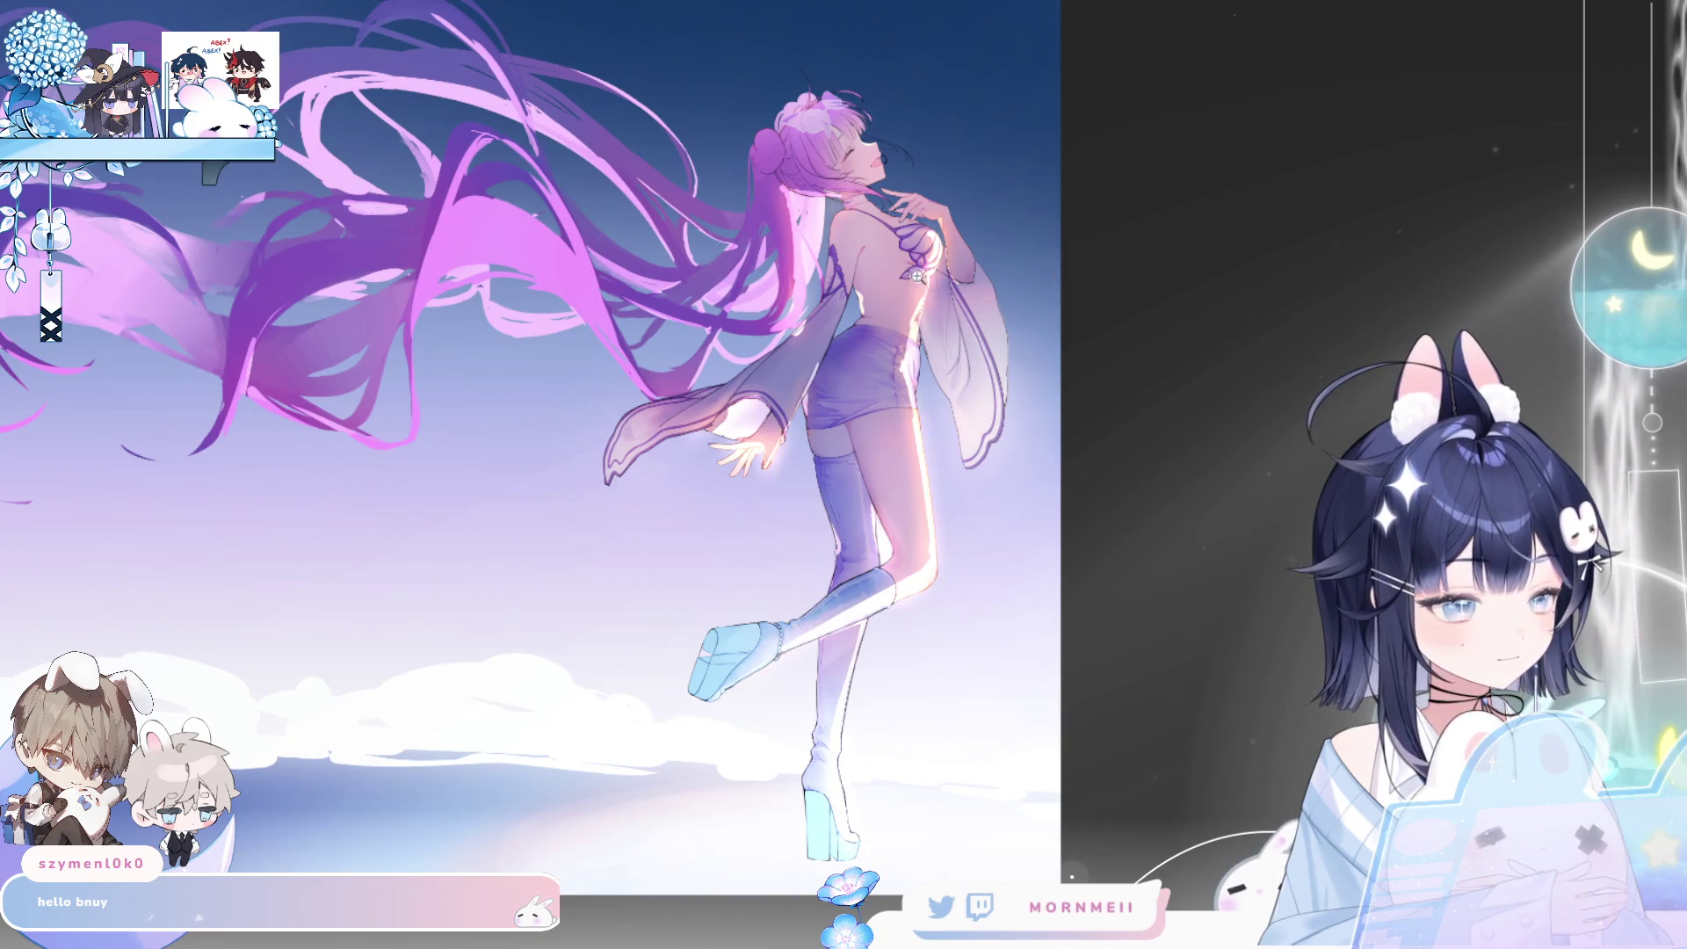
- Zoom in on the upper body and hide the purple overlay, comparing it once
click(935, 301)
scroll(935, 301, down, 2)
click(915, 224)
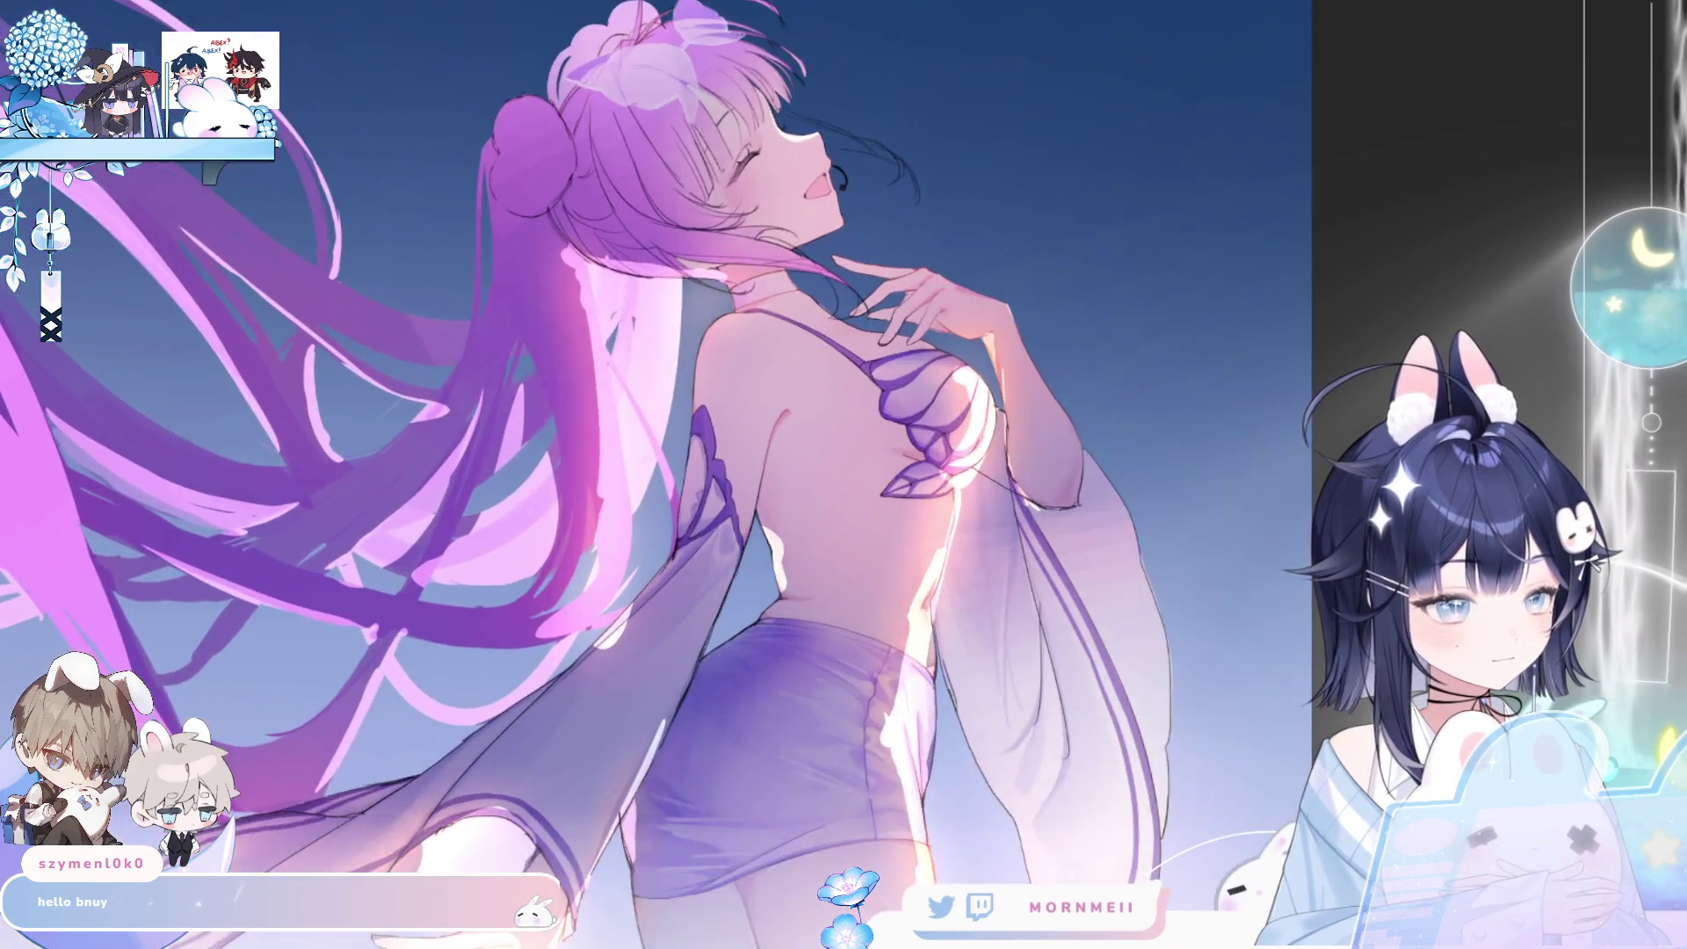
key(h)
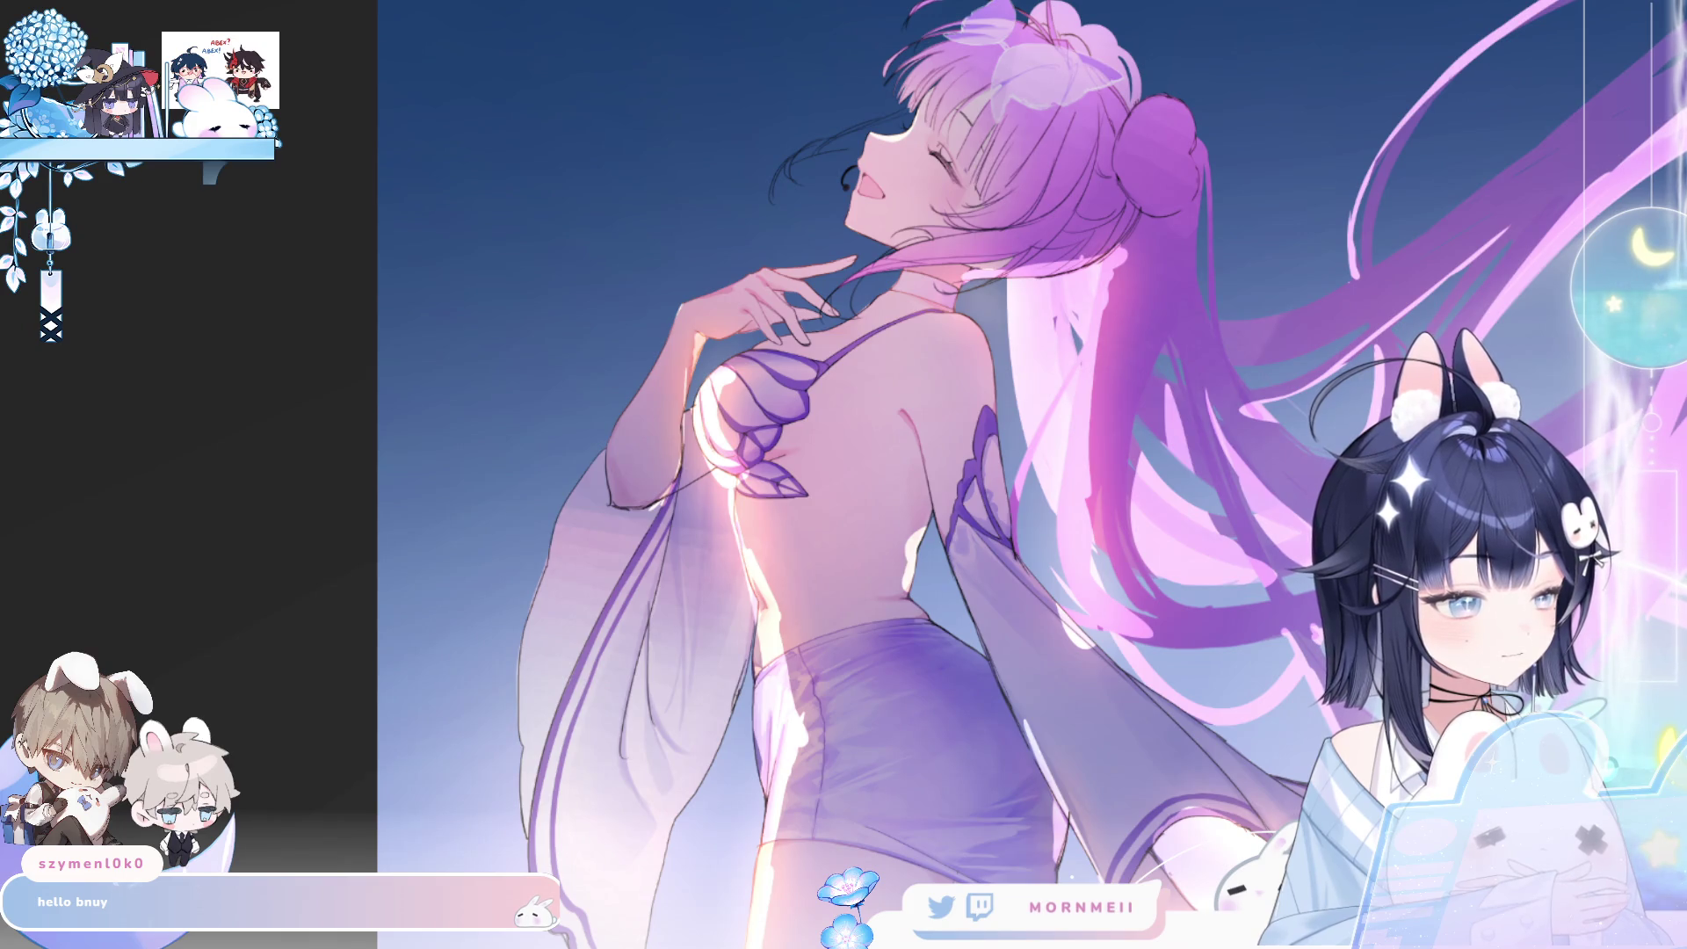
key(ctrl+z)
key(ctrl+y)
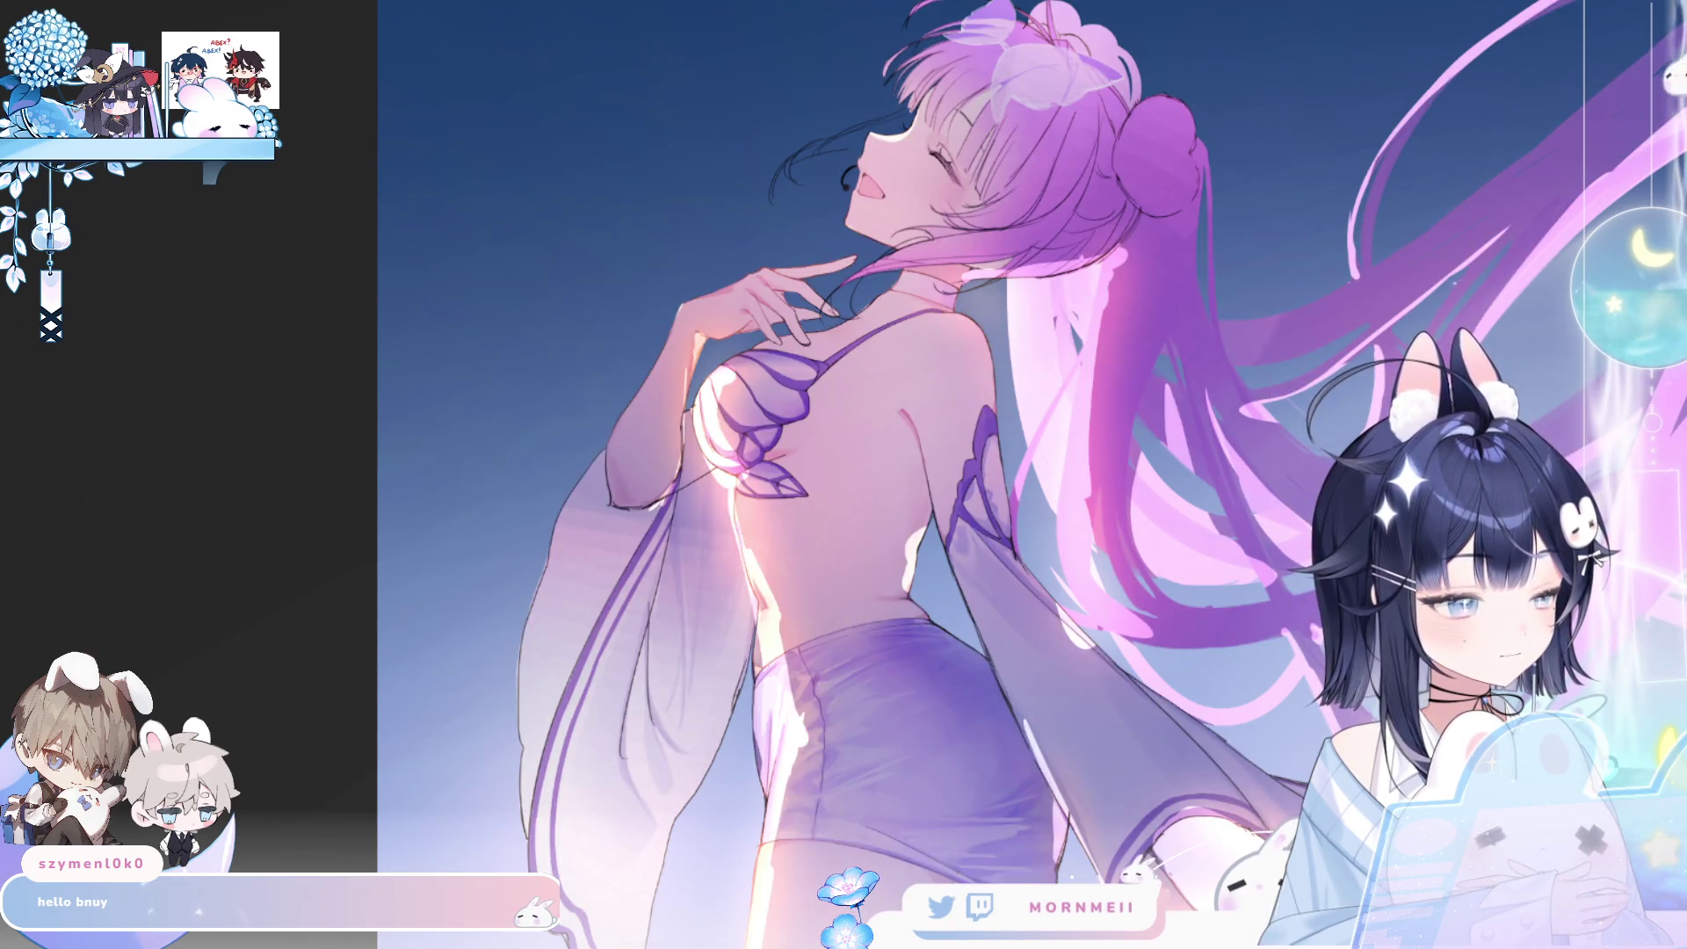
key(ctrl+z)
scroll(989, 475, down, 3)
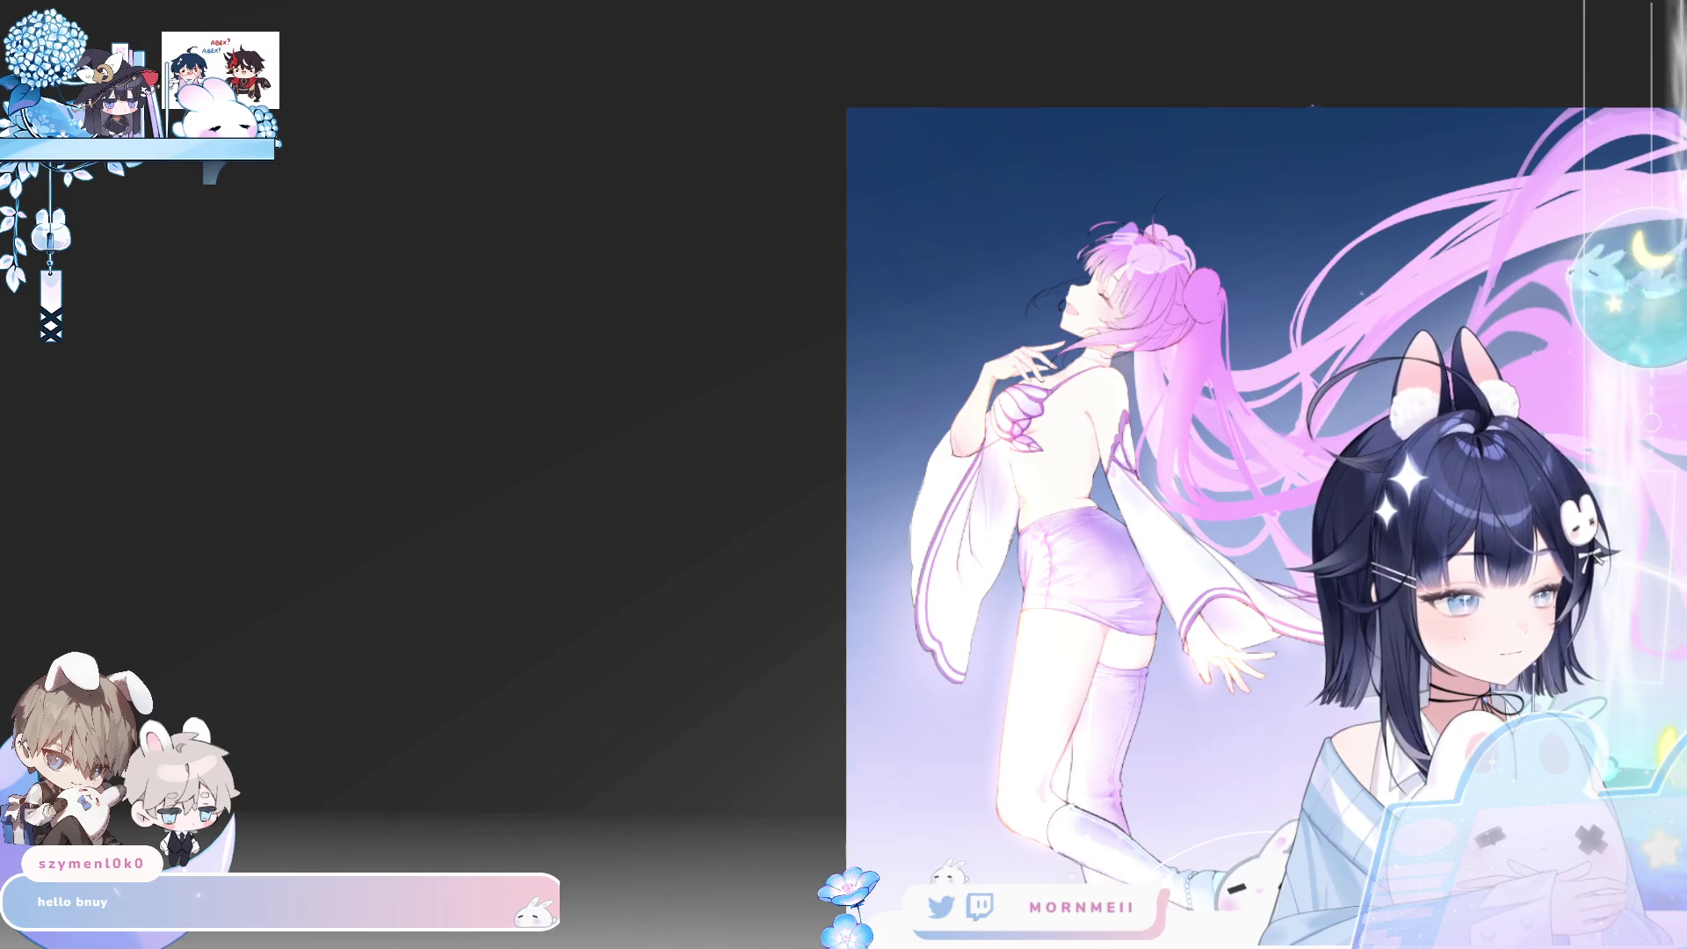
scroll(843, 474, up, 1)
key(ctrl+y)
key(h)
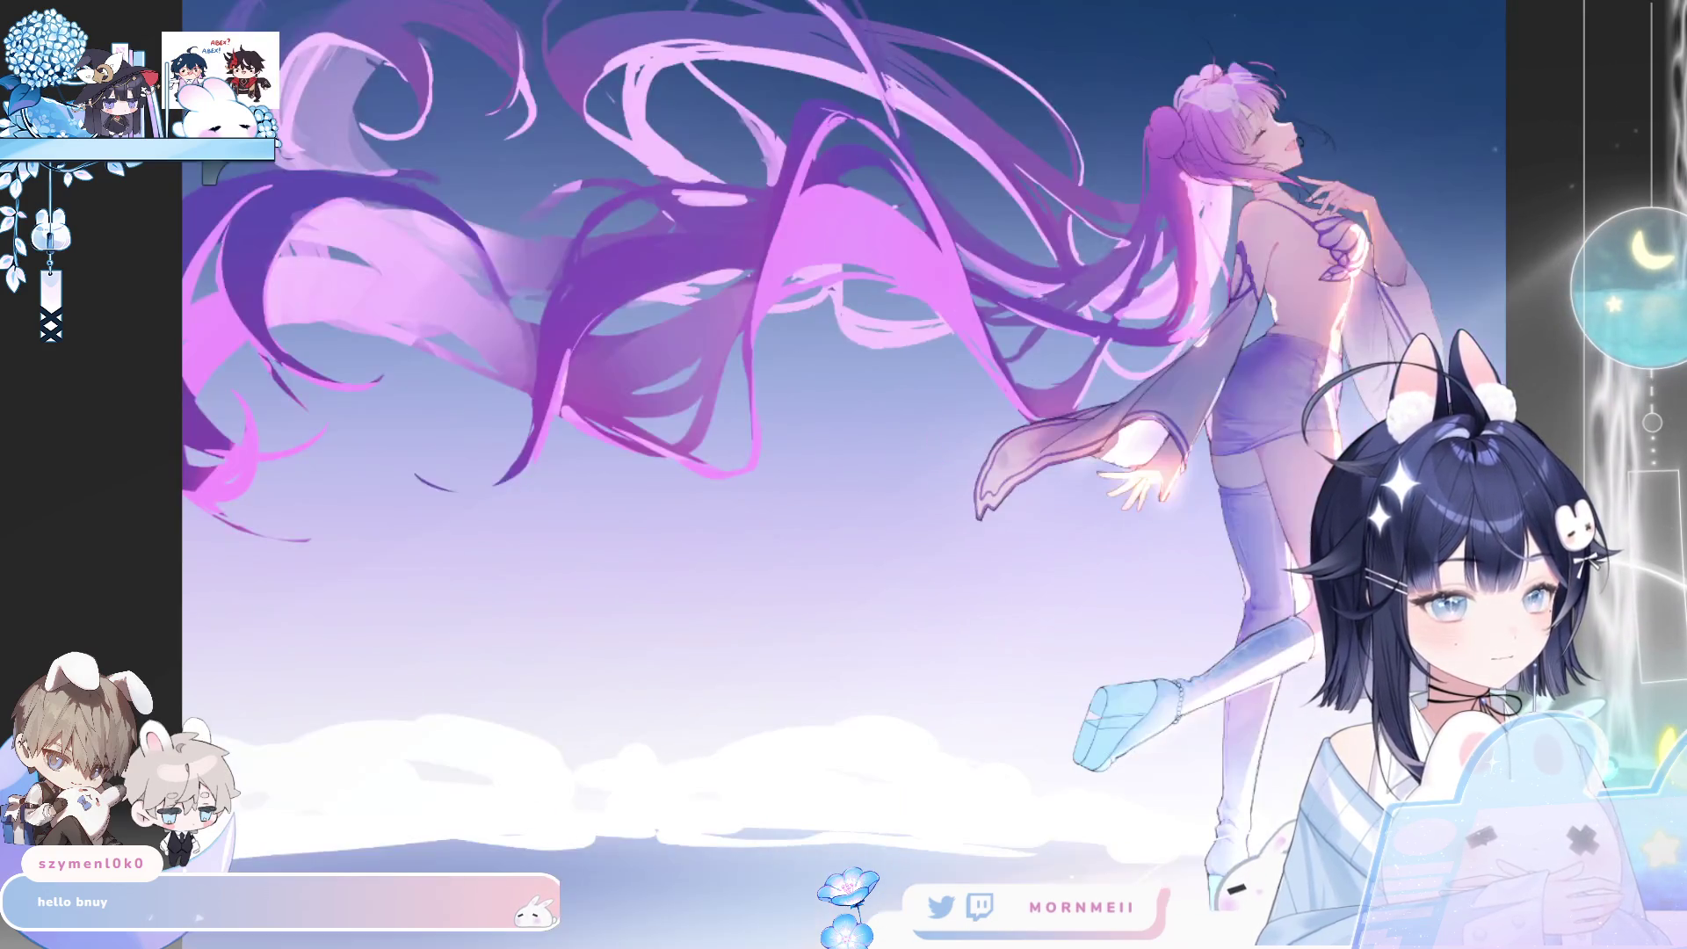
drag(1276, 516, 606, 708)
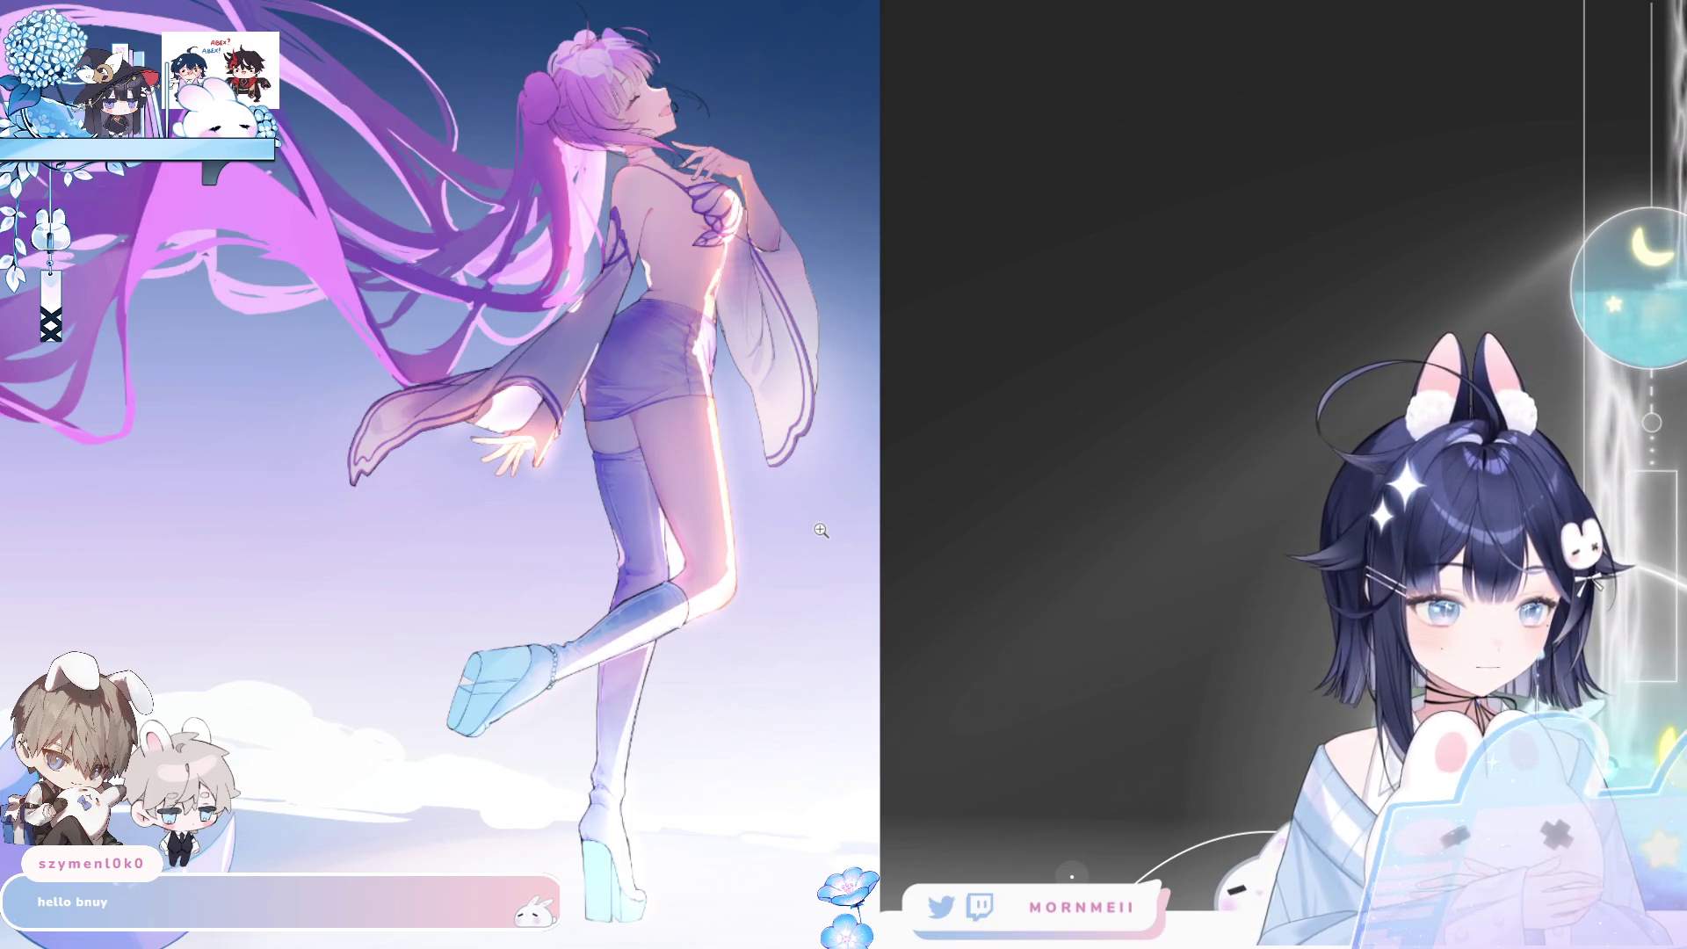
key(ctrl+0)
key(h)
key(h)
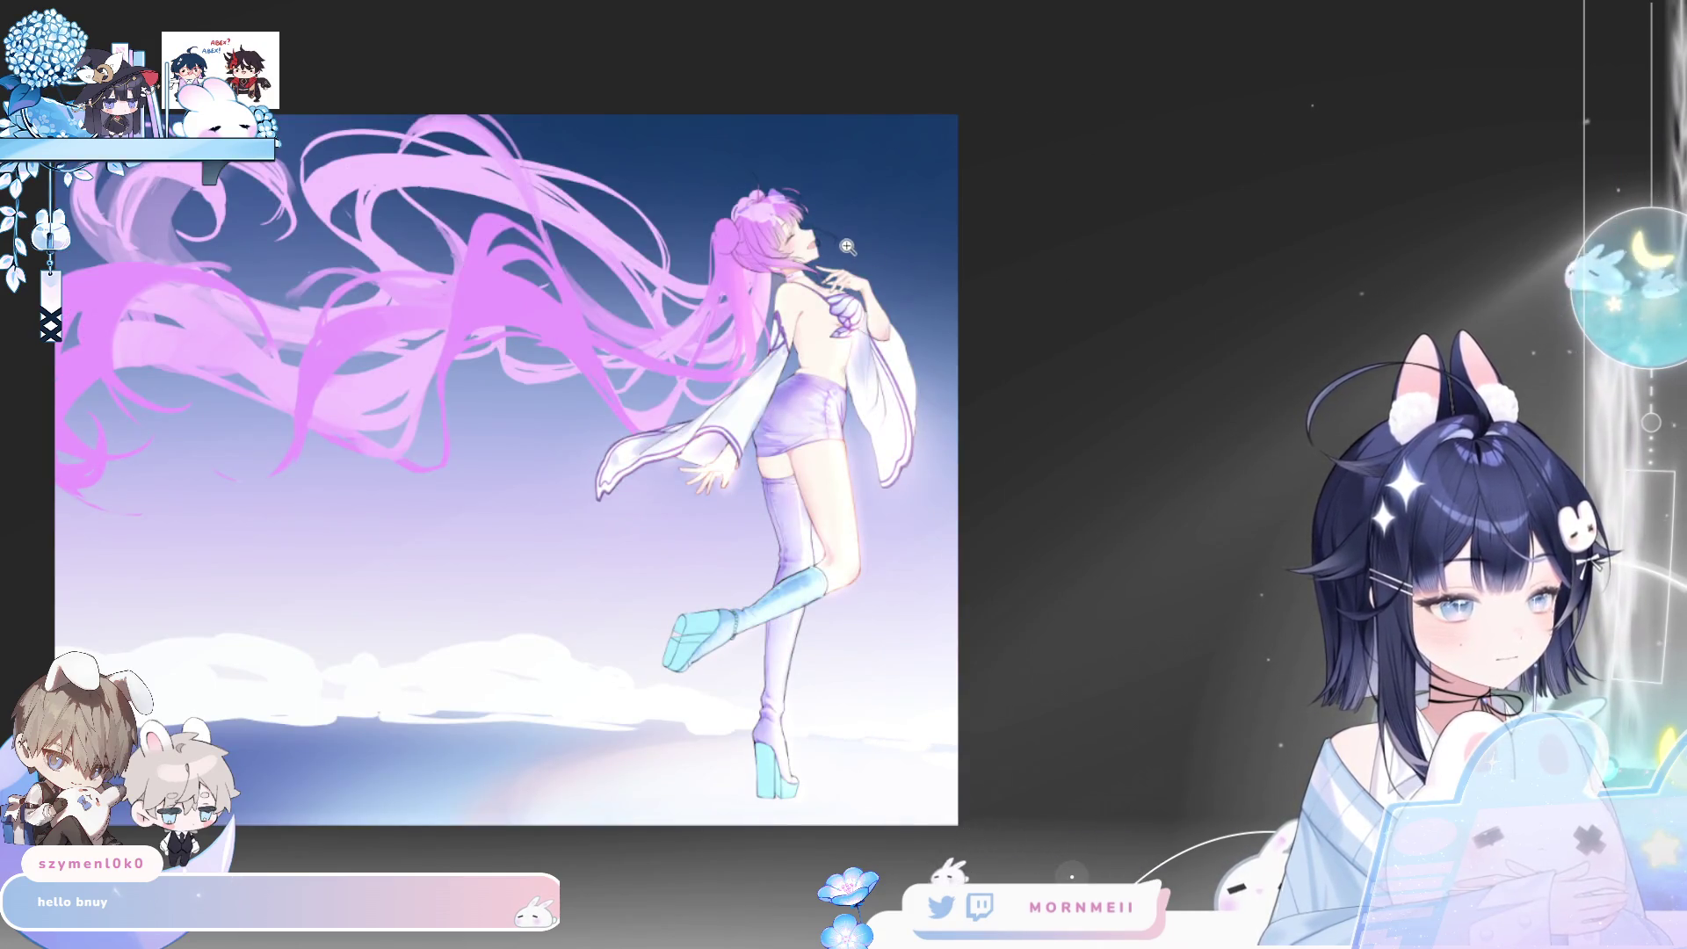
click(908, 212)
key(h)
key(h)
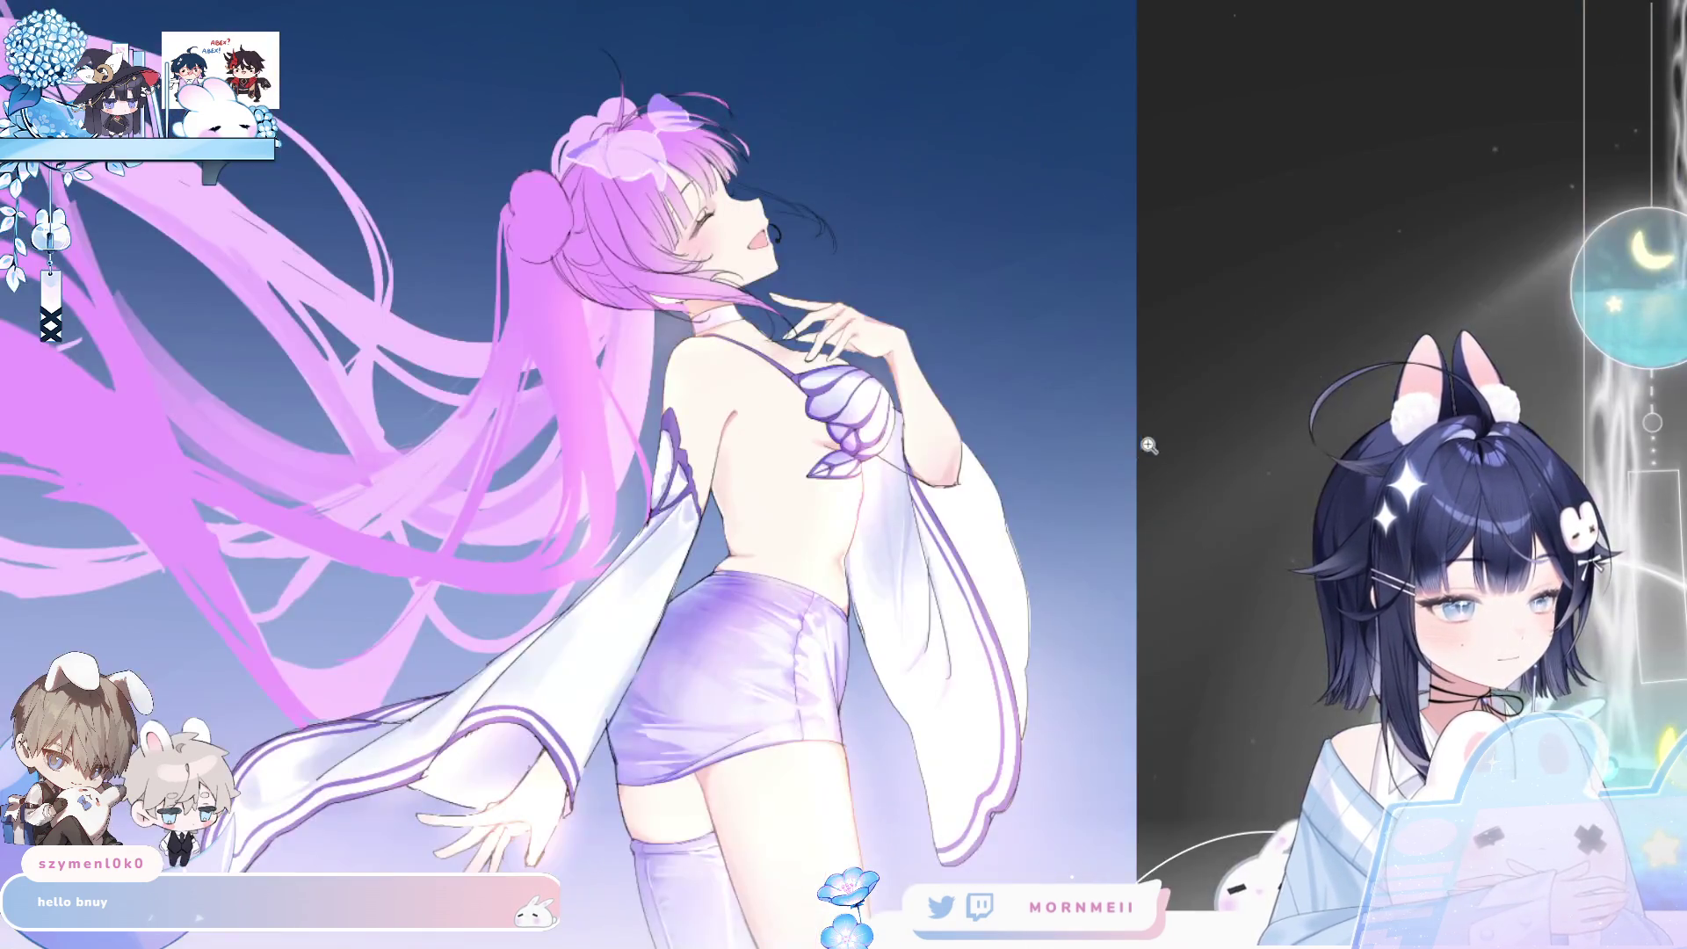
key(ctrl+0)
drag(1185, 653, 960, 582)
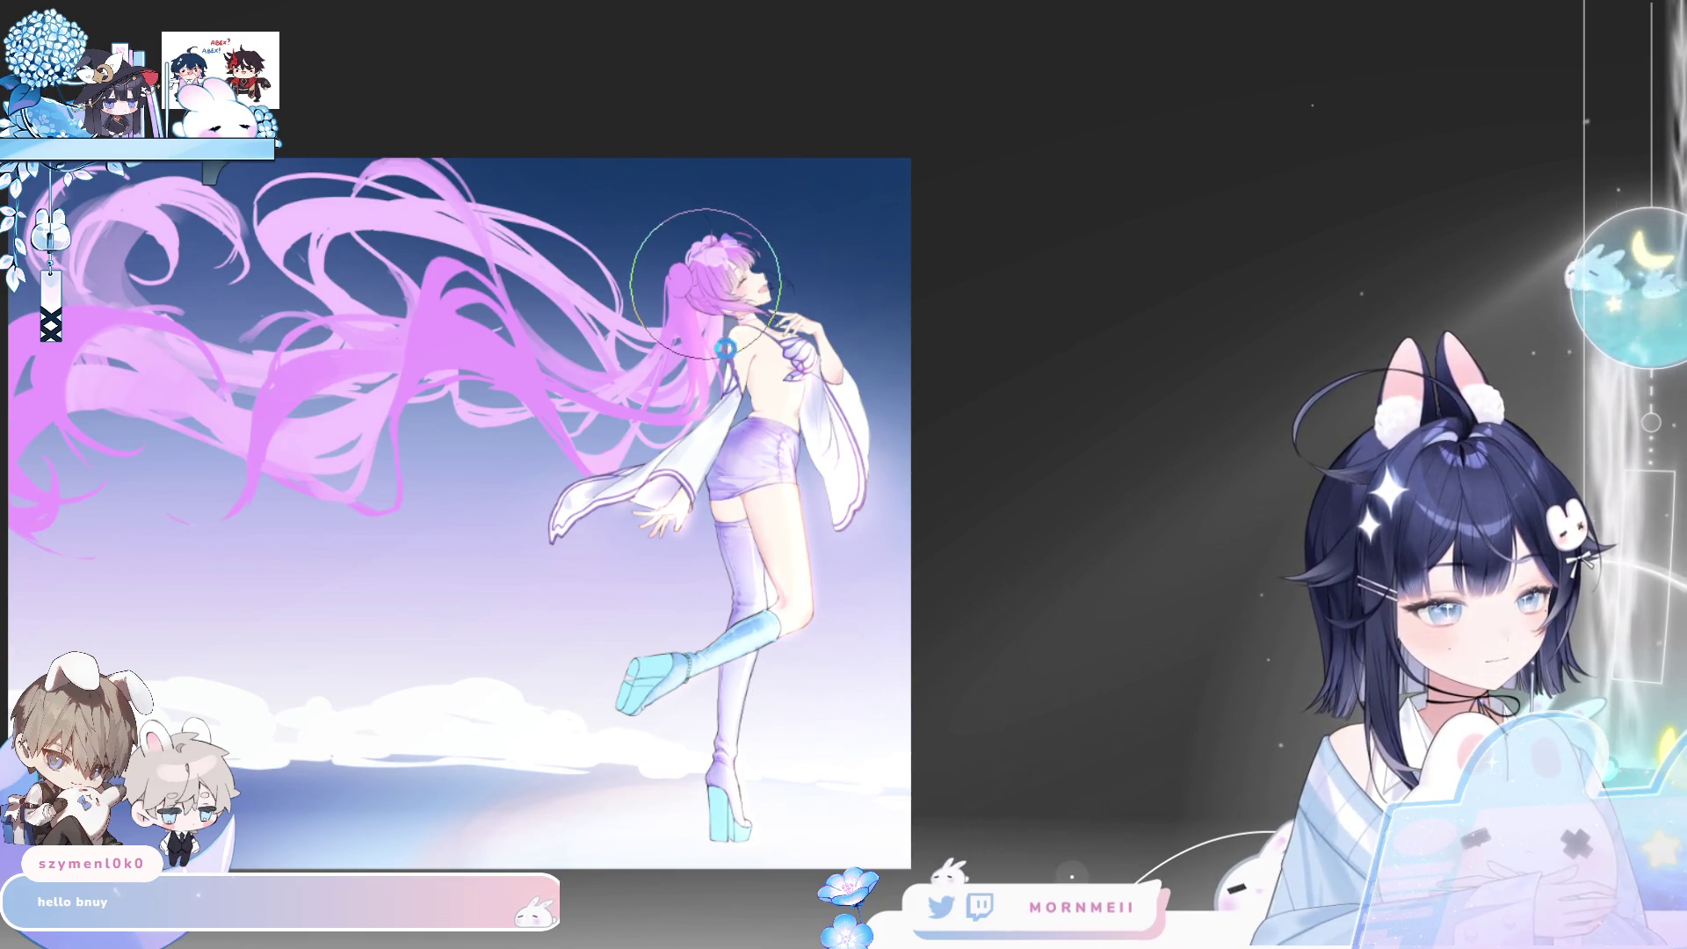
key(h)
scroll(1028, 301, up, 2)
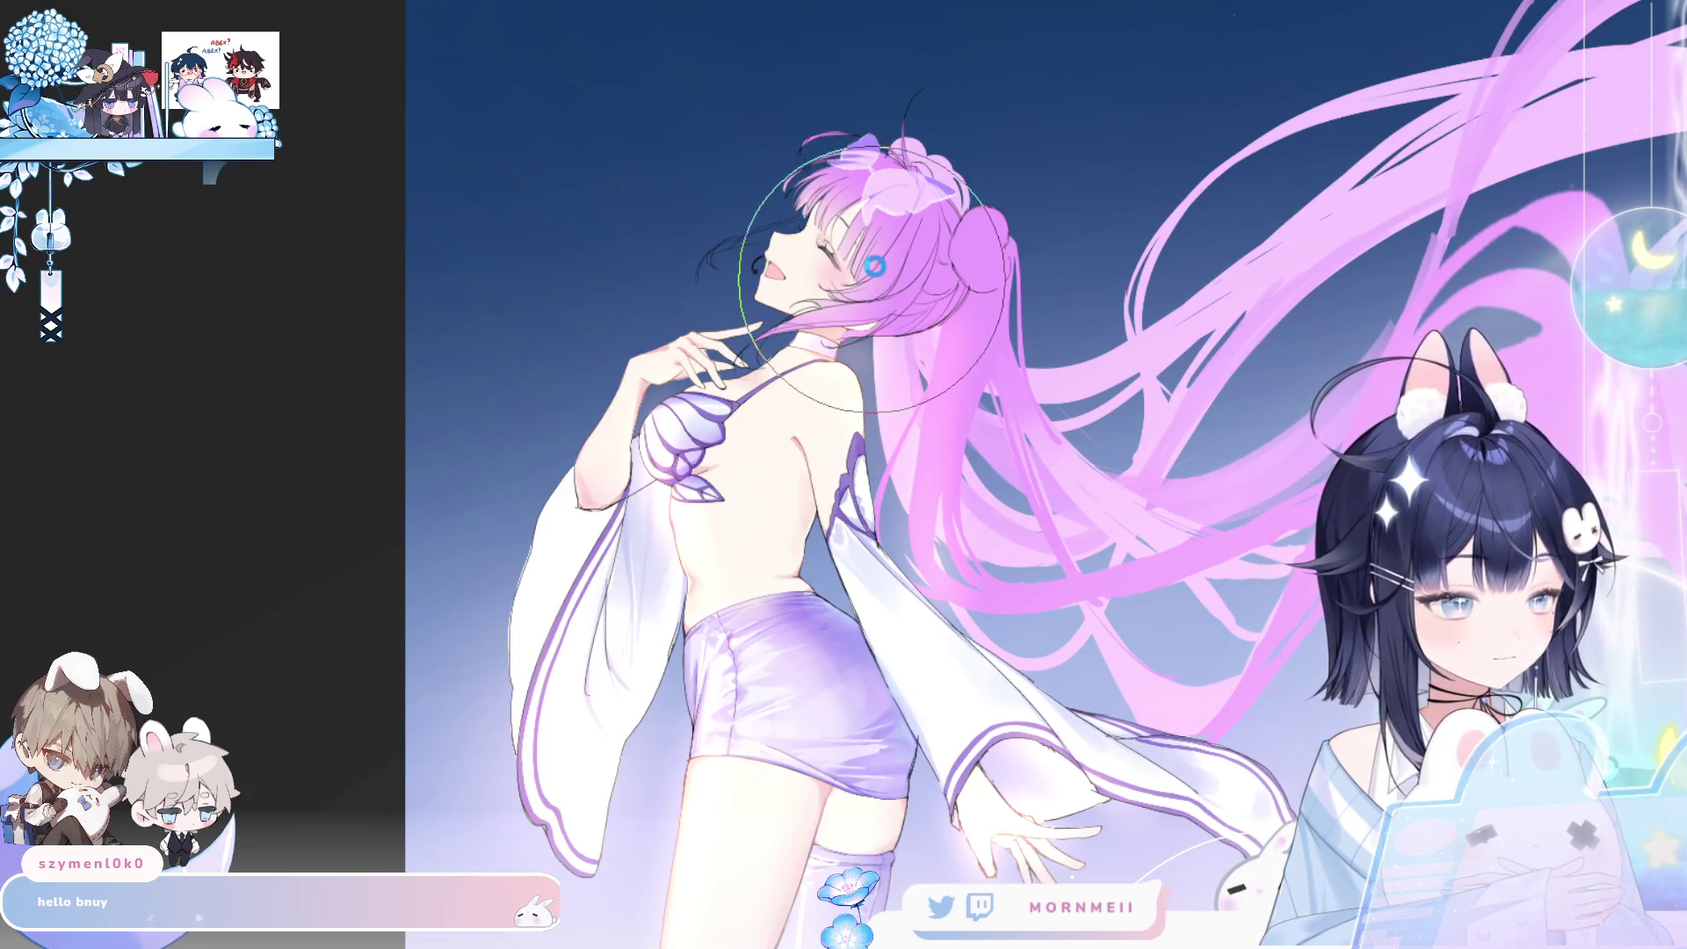
key(h)
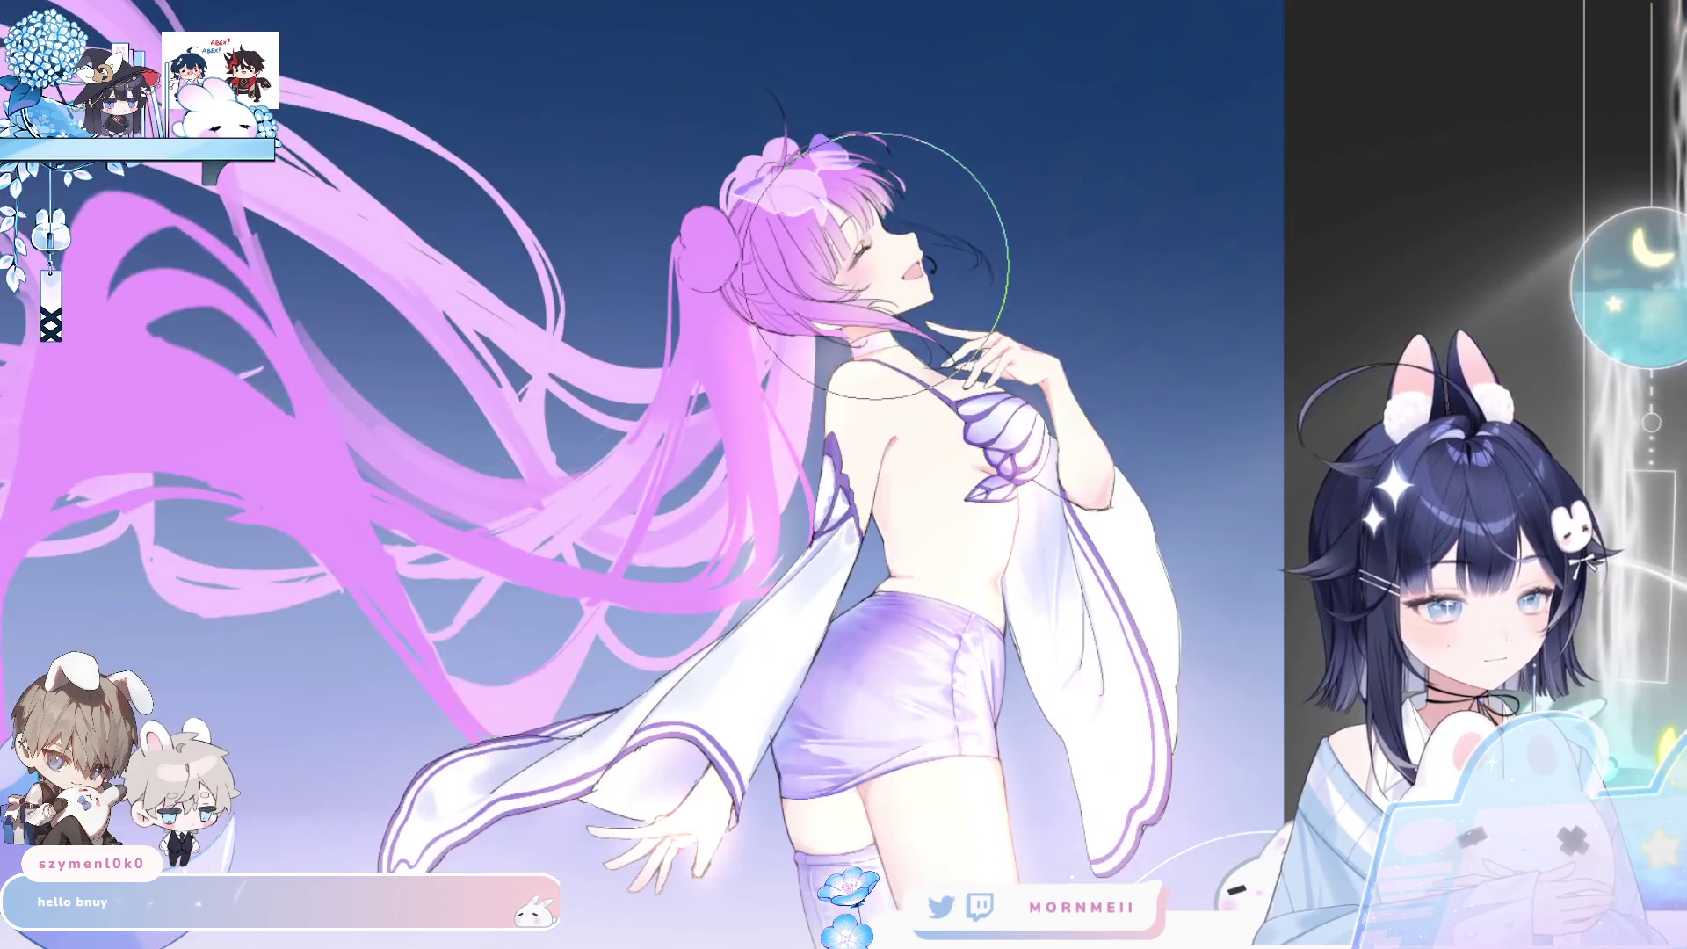
scroll(875, 266, down, 3)
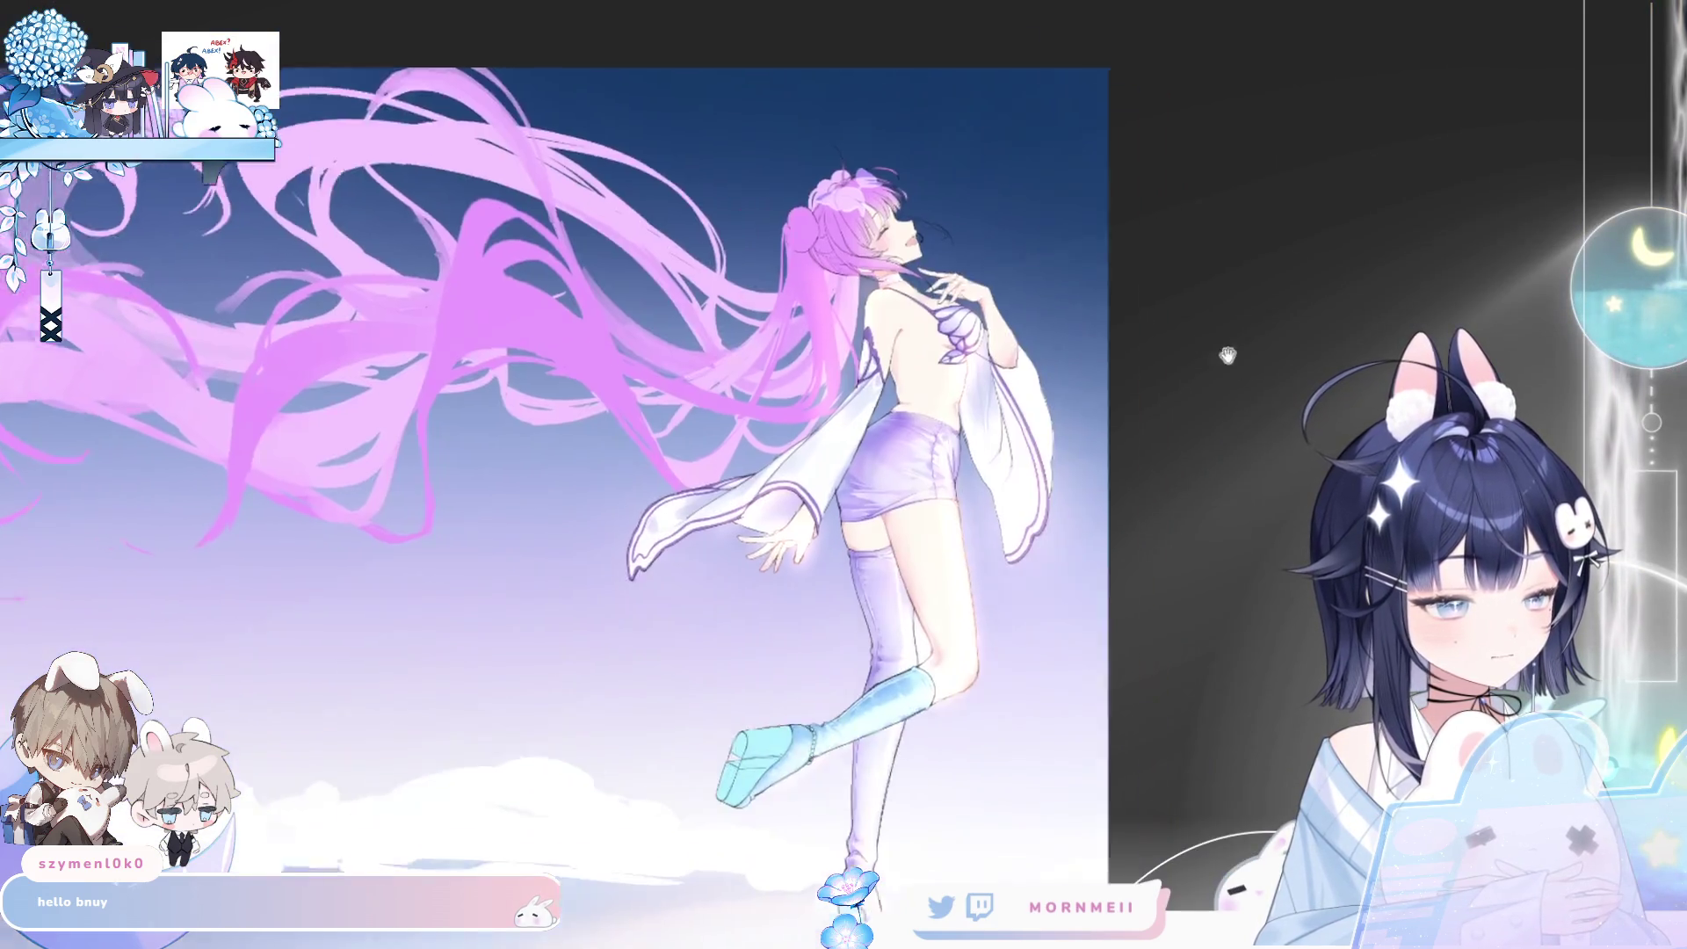
key(h)
key(h)
scroll(1575, 54, up, 4)
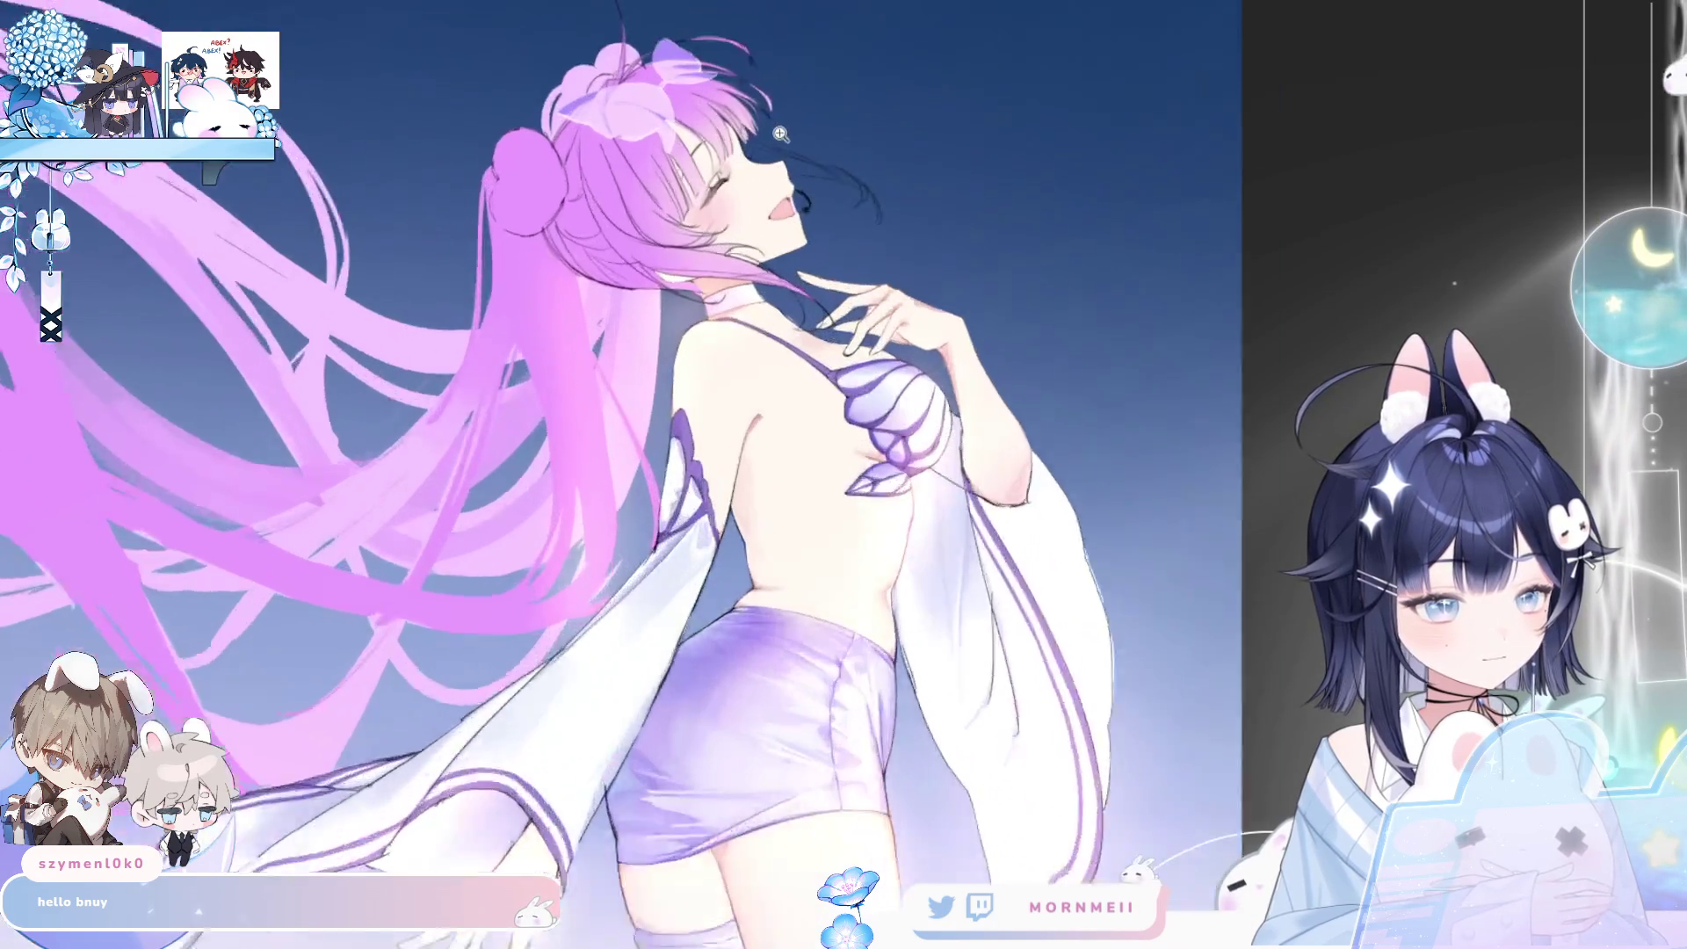
scroll(959, 103, down, 2)
scroll(1518, 211, down, 5)
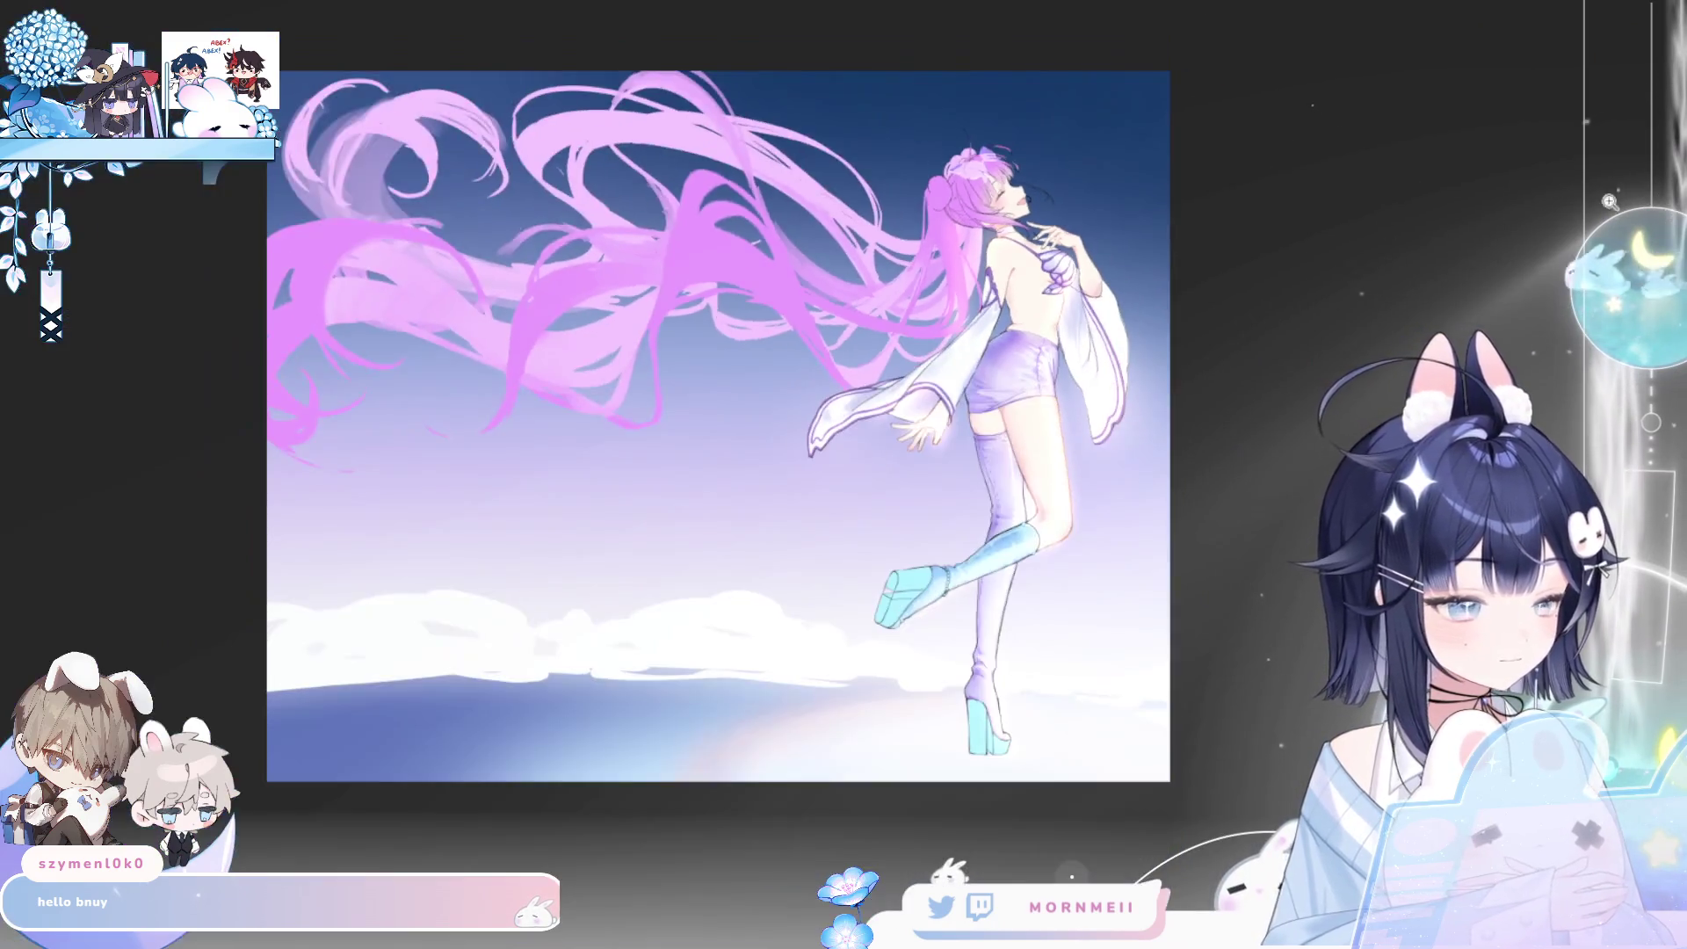
key(h)
key(h)
drag(1149, 290, 1540, 263)
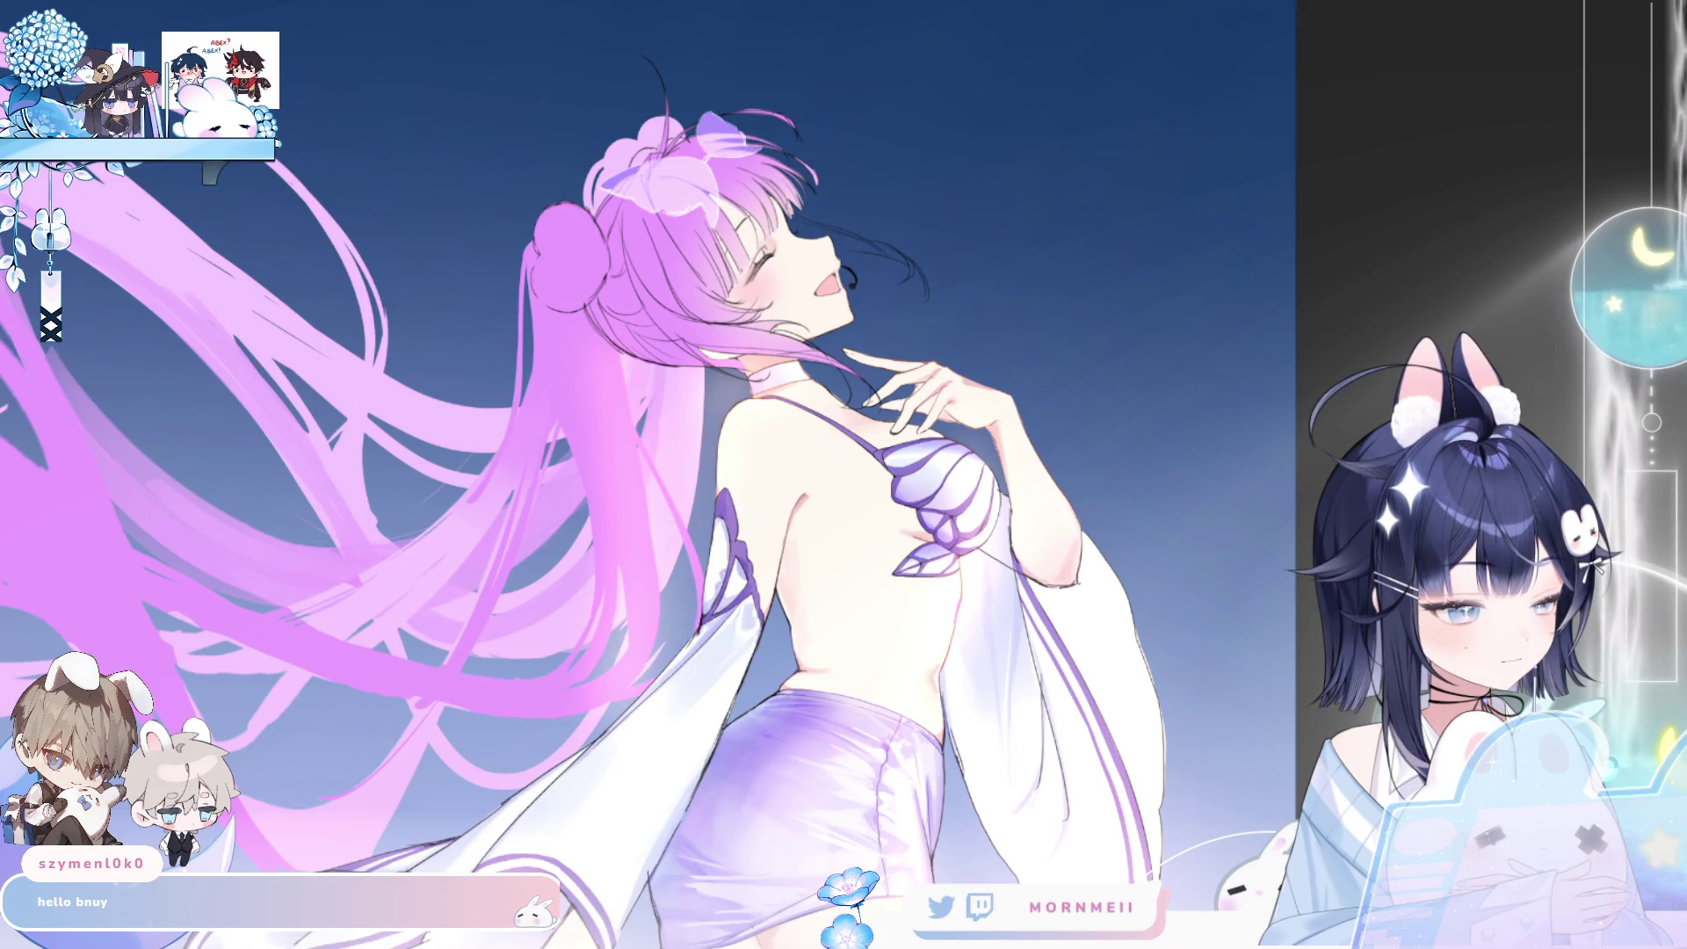
- Toggle the figure's shading to compare, leaving it lighter
key(ctrl+z)
key(ctrl+y)
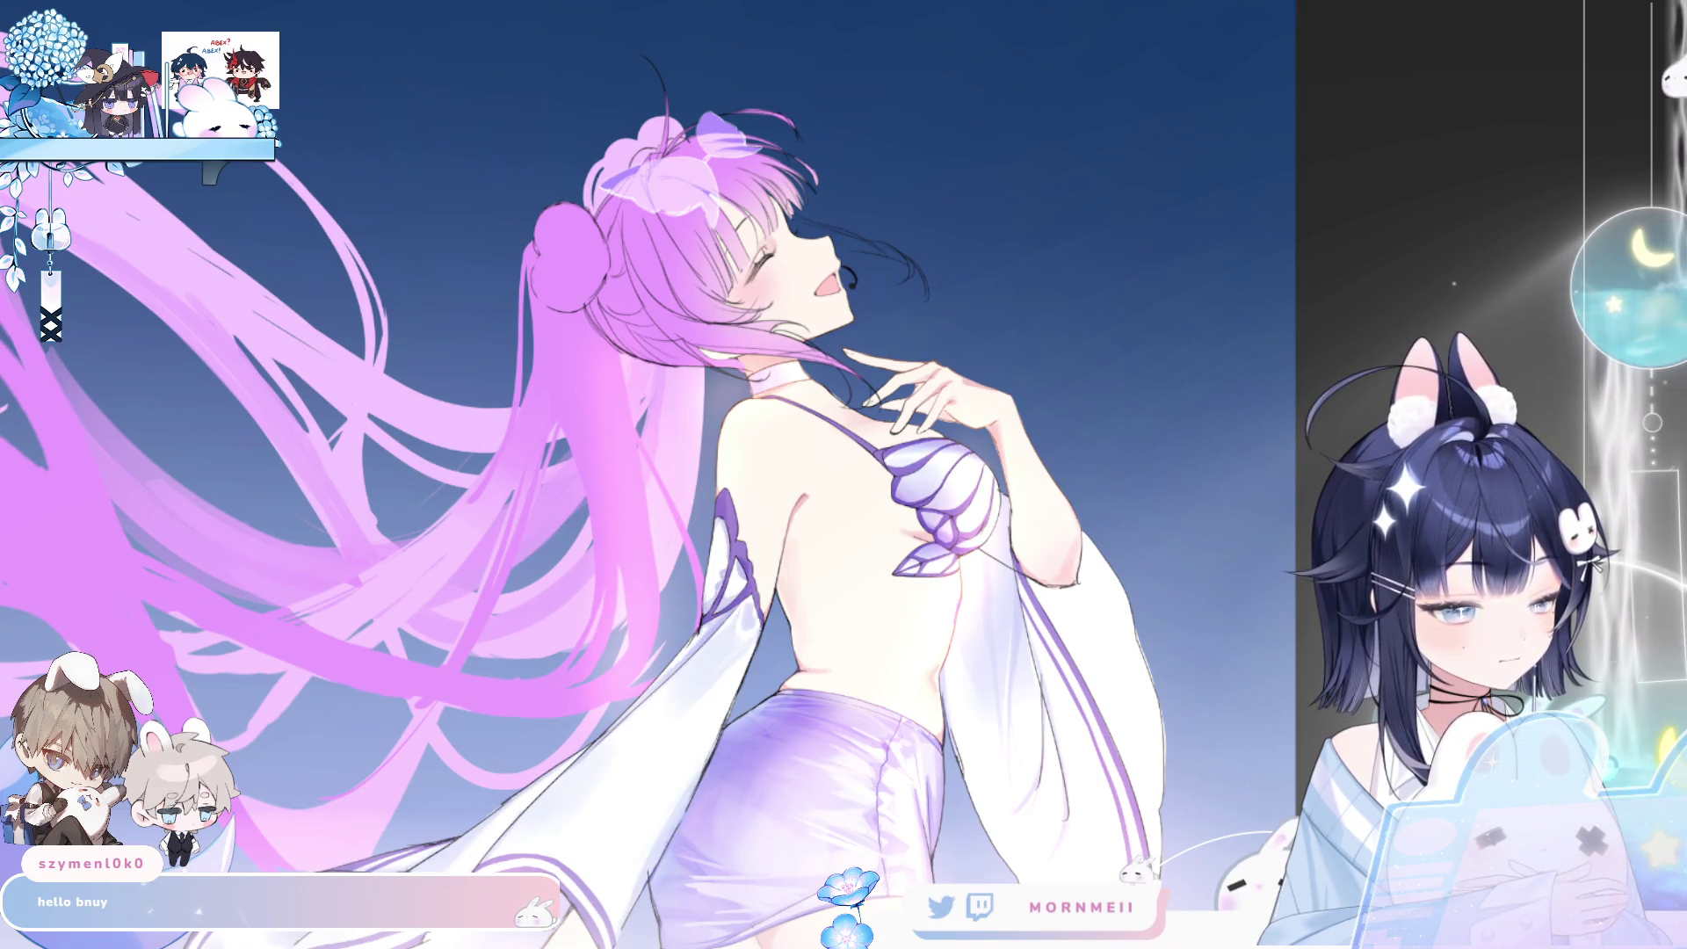
key(ctrl+z)
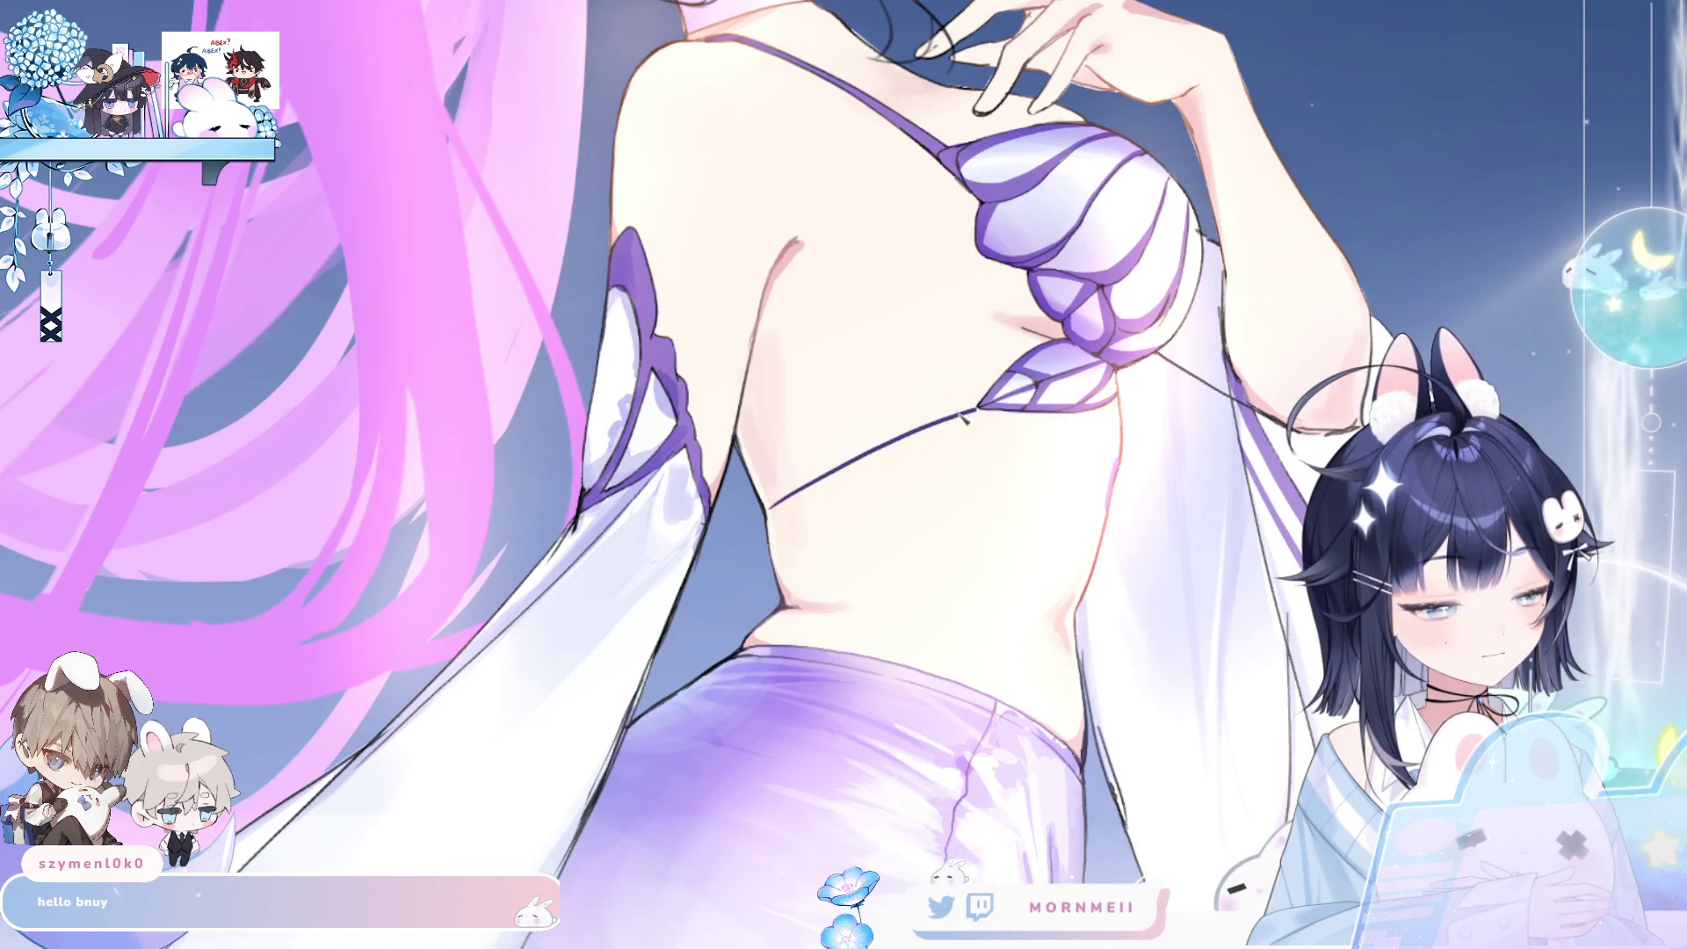
- Draw the thin strap line across the back, redrawing it several times until satisfied
drag(978, 409, 767, 507)
key(h)
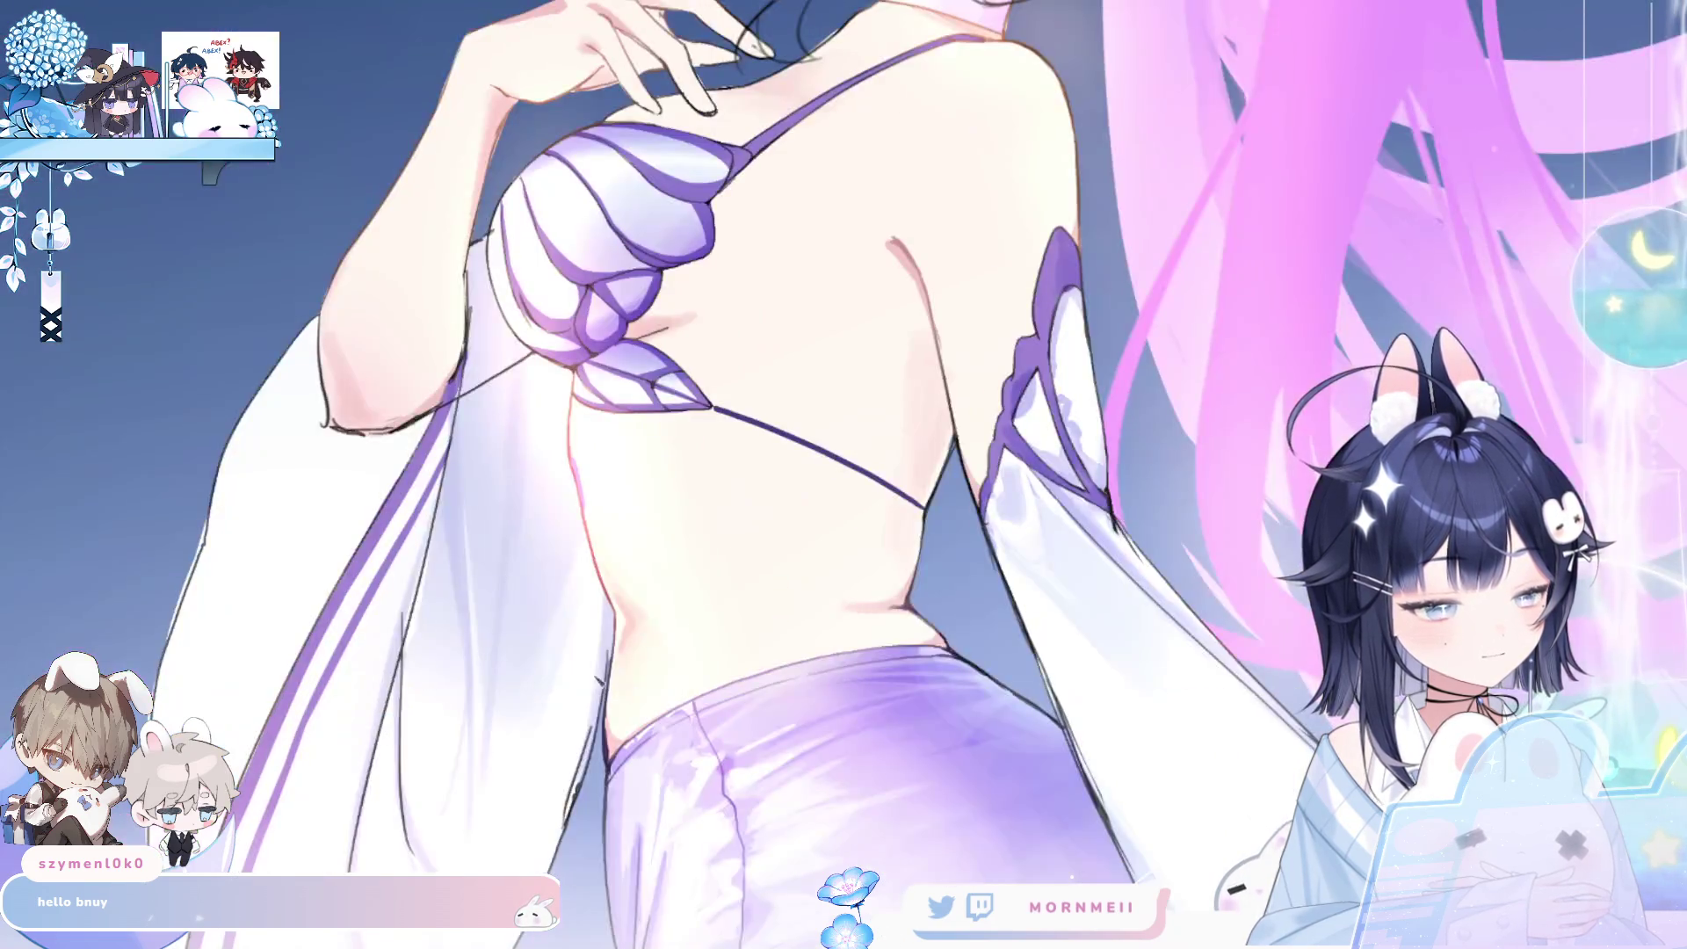
key(h)
key(ctrl+z)
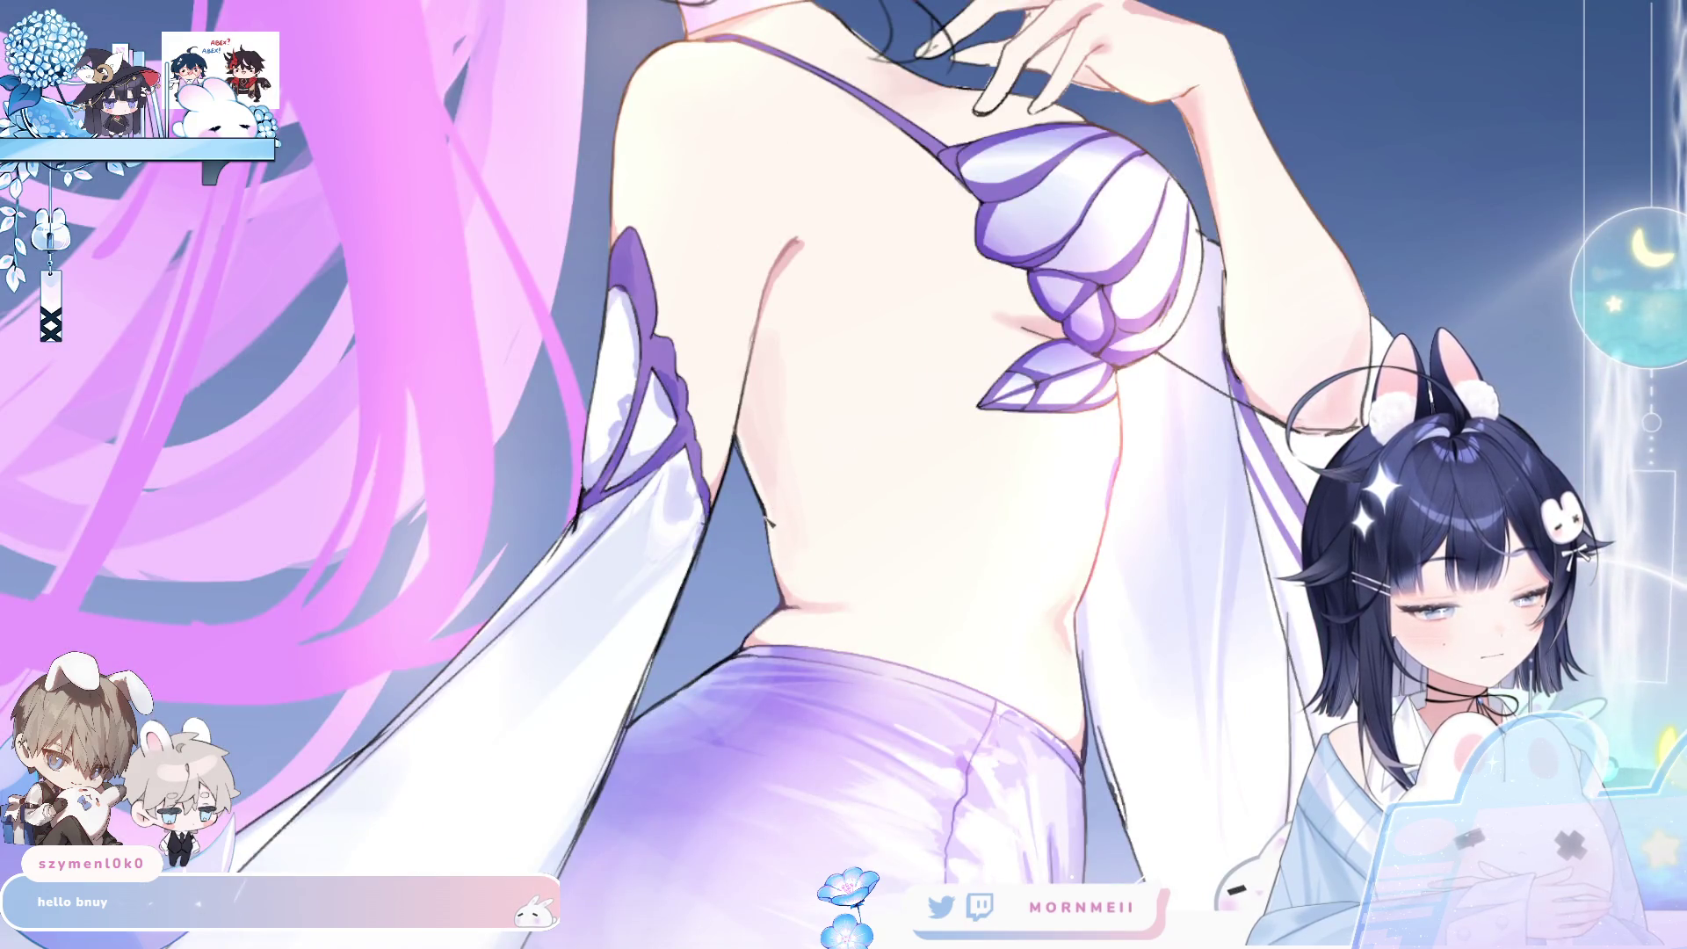
drag(775, 513, 984, 413)
key(ctrl+z)
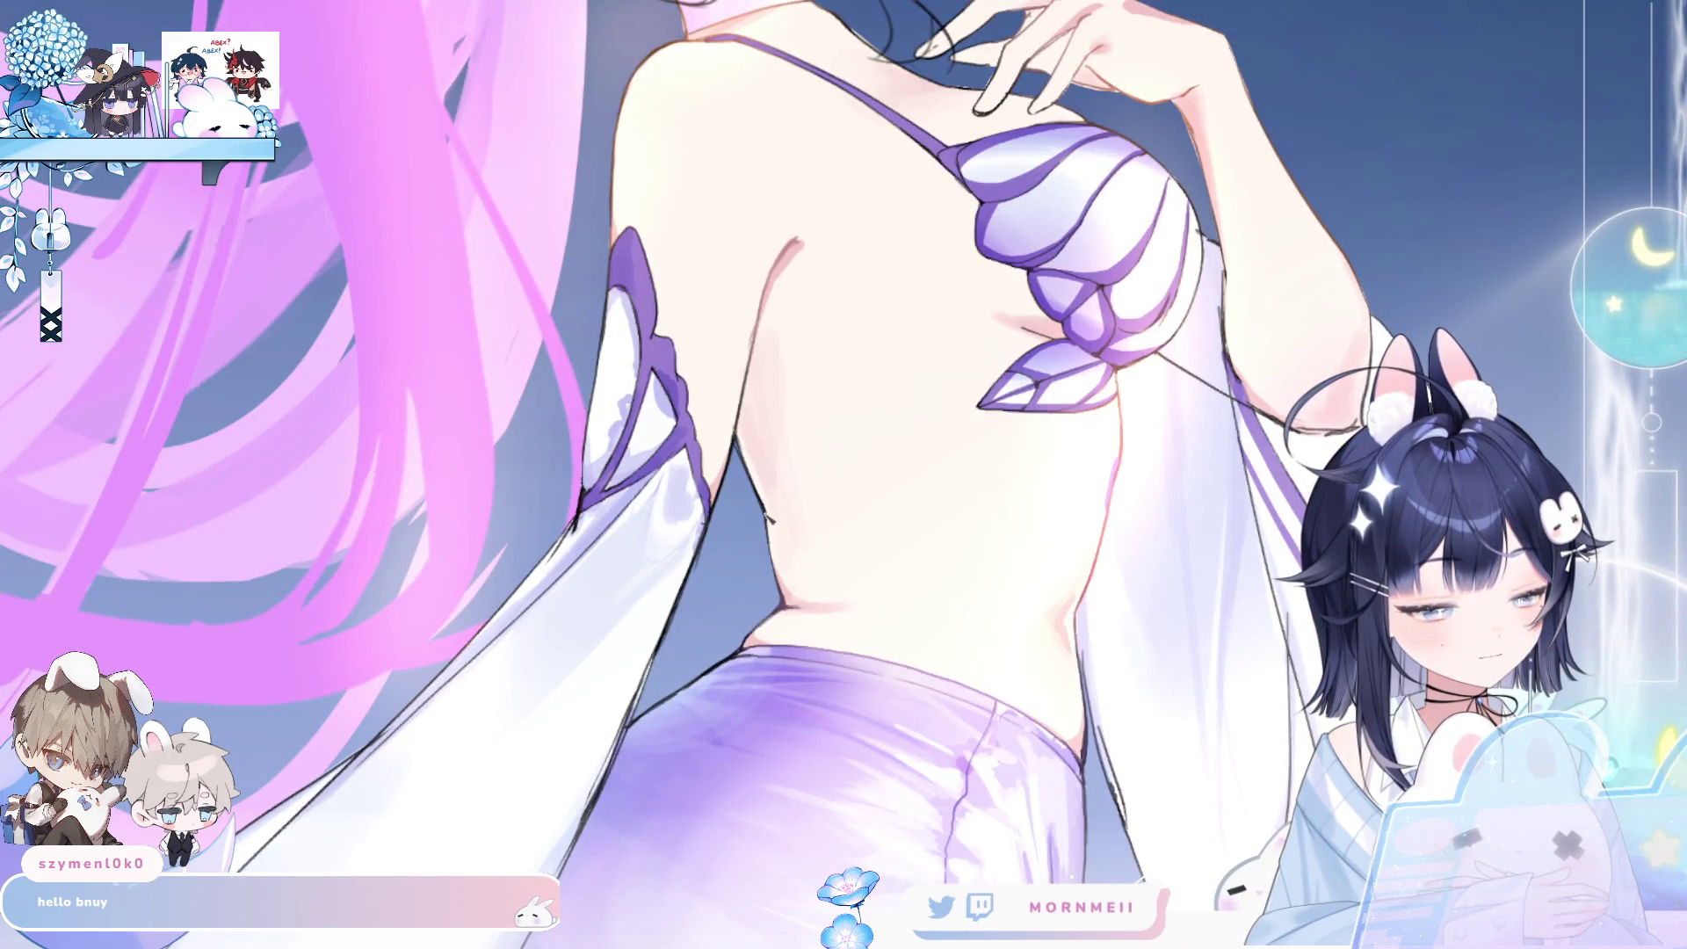
drag(774, 516, 984, 410)
key(ctrl+z)
drag(773, 516, 984, 410)
key(ctrl+z)
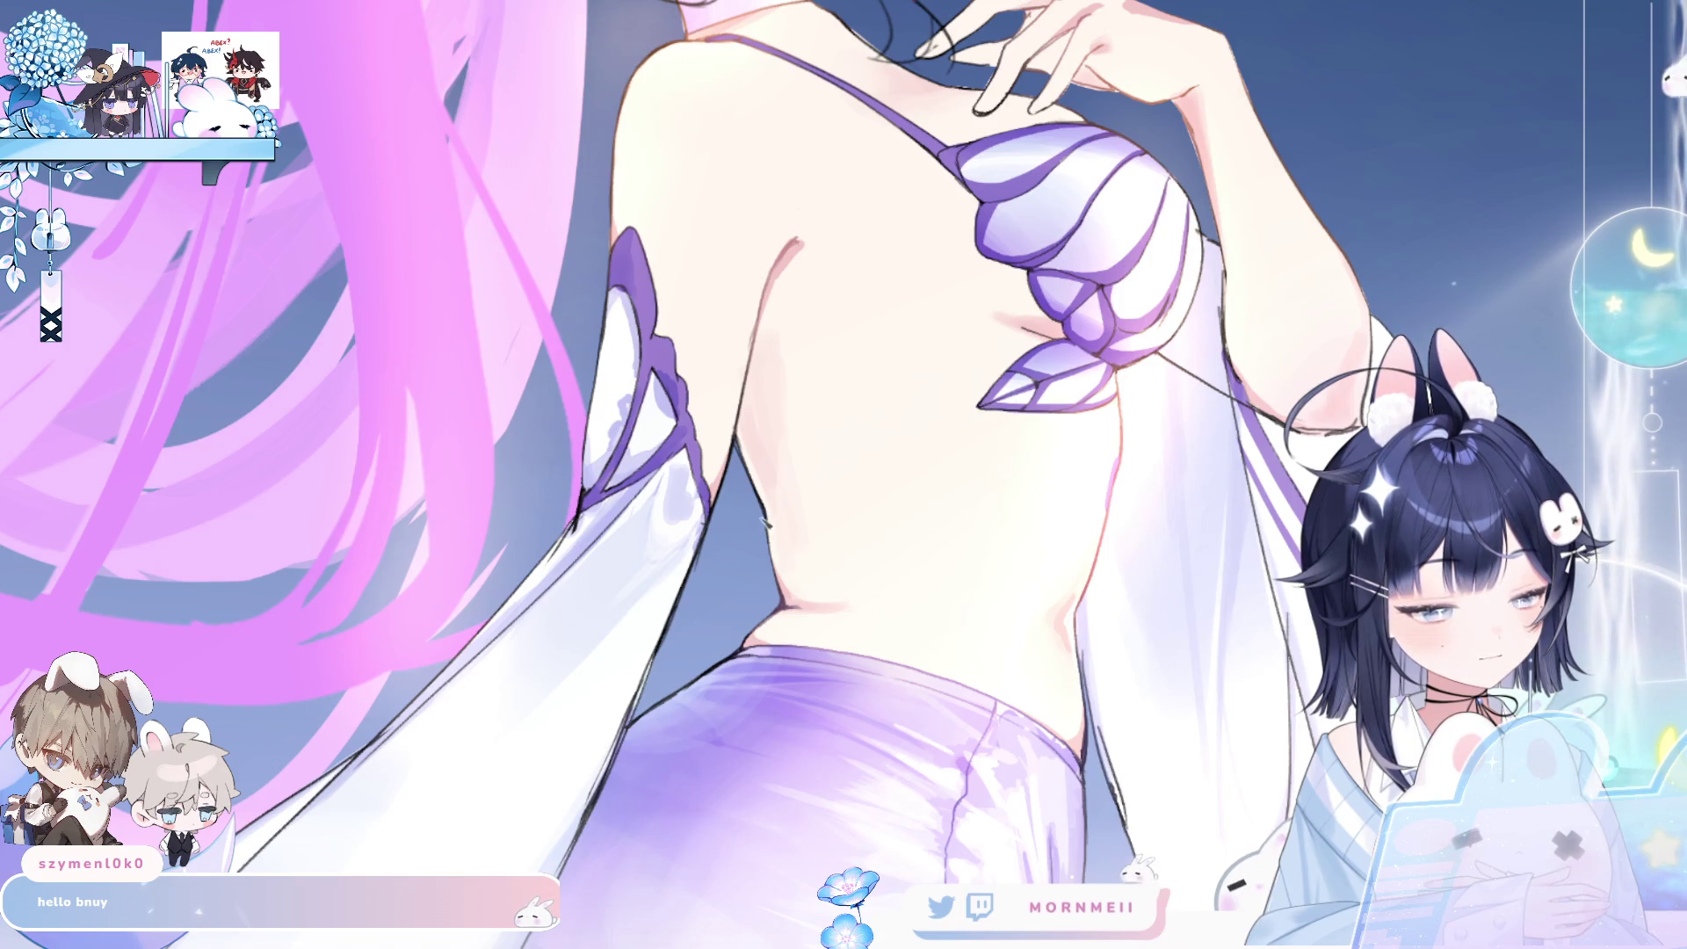
drag(773, 518, 984, 409)
key(ctrl+z)
drag(773, 518, 983, 410)
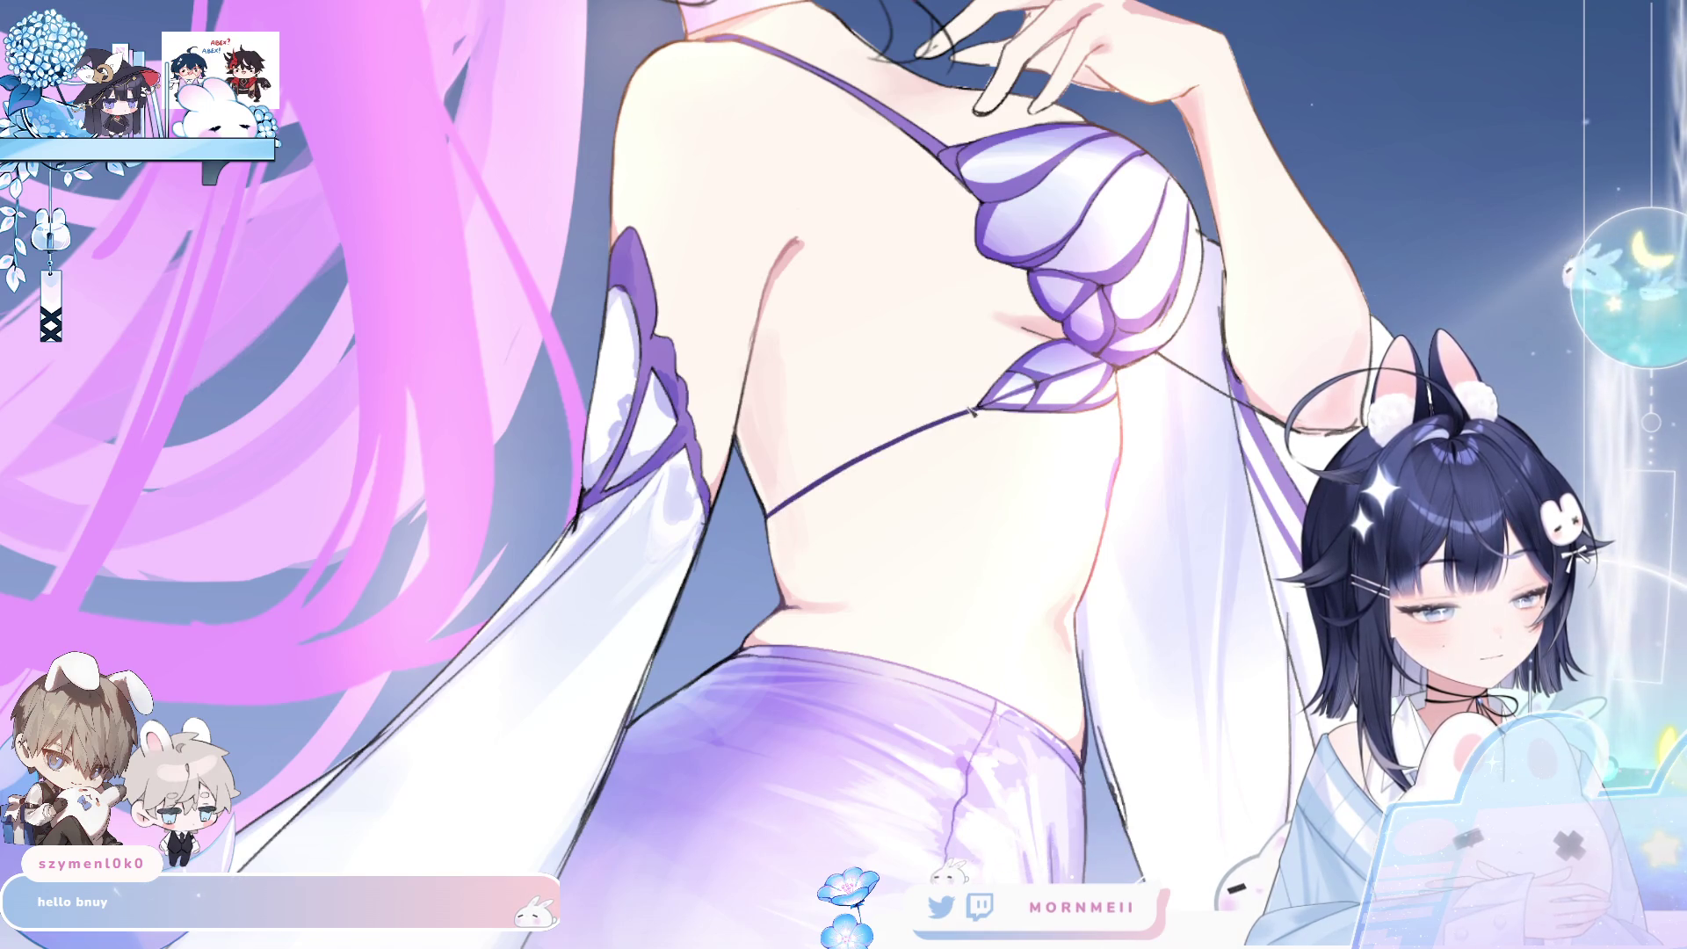
- Zoom out and mirror-check the full figure with the new strap
key(ctrl+0)
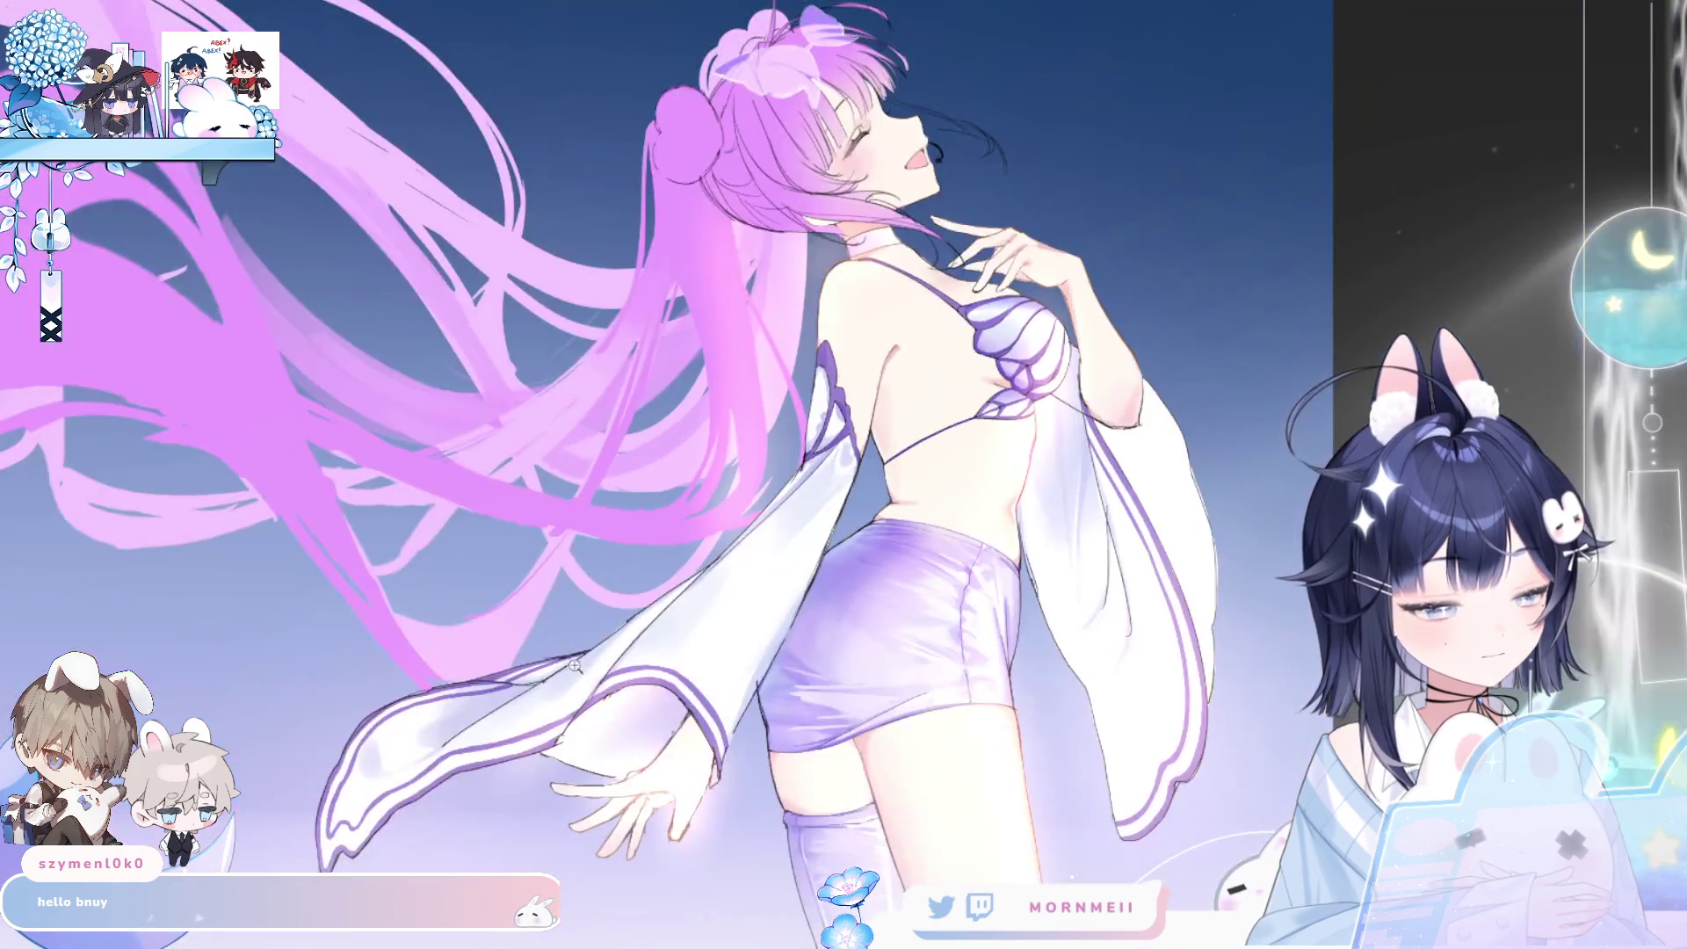
key(h)
key(h)
scroll(920, 463, down, 1)
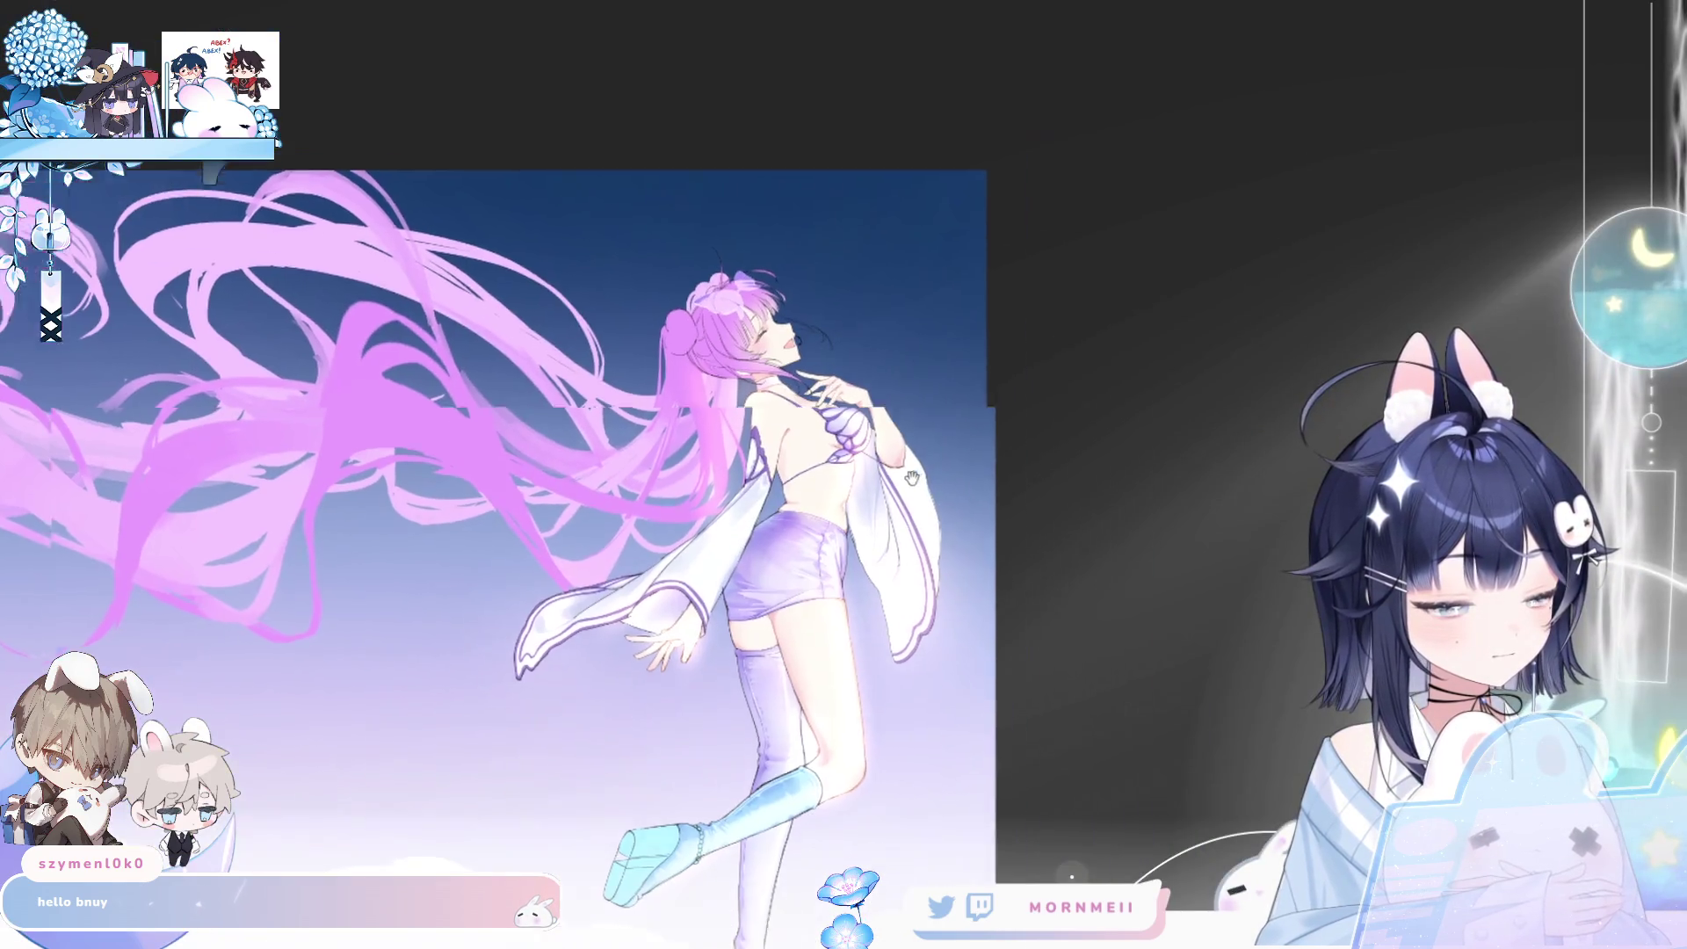
key(h)
key(h)
scroll(746, 331, up, 5)
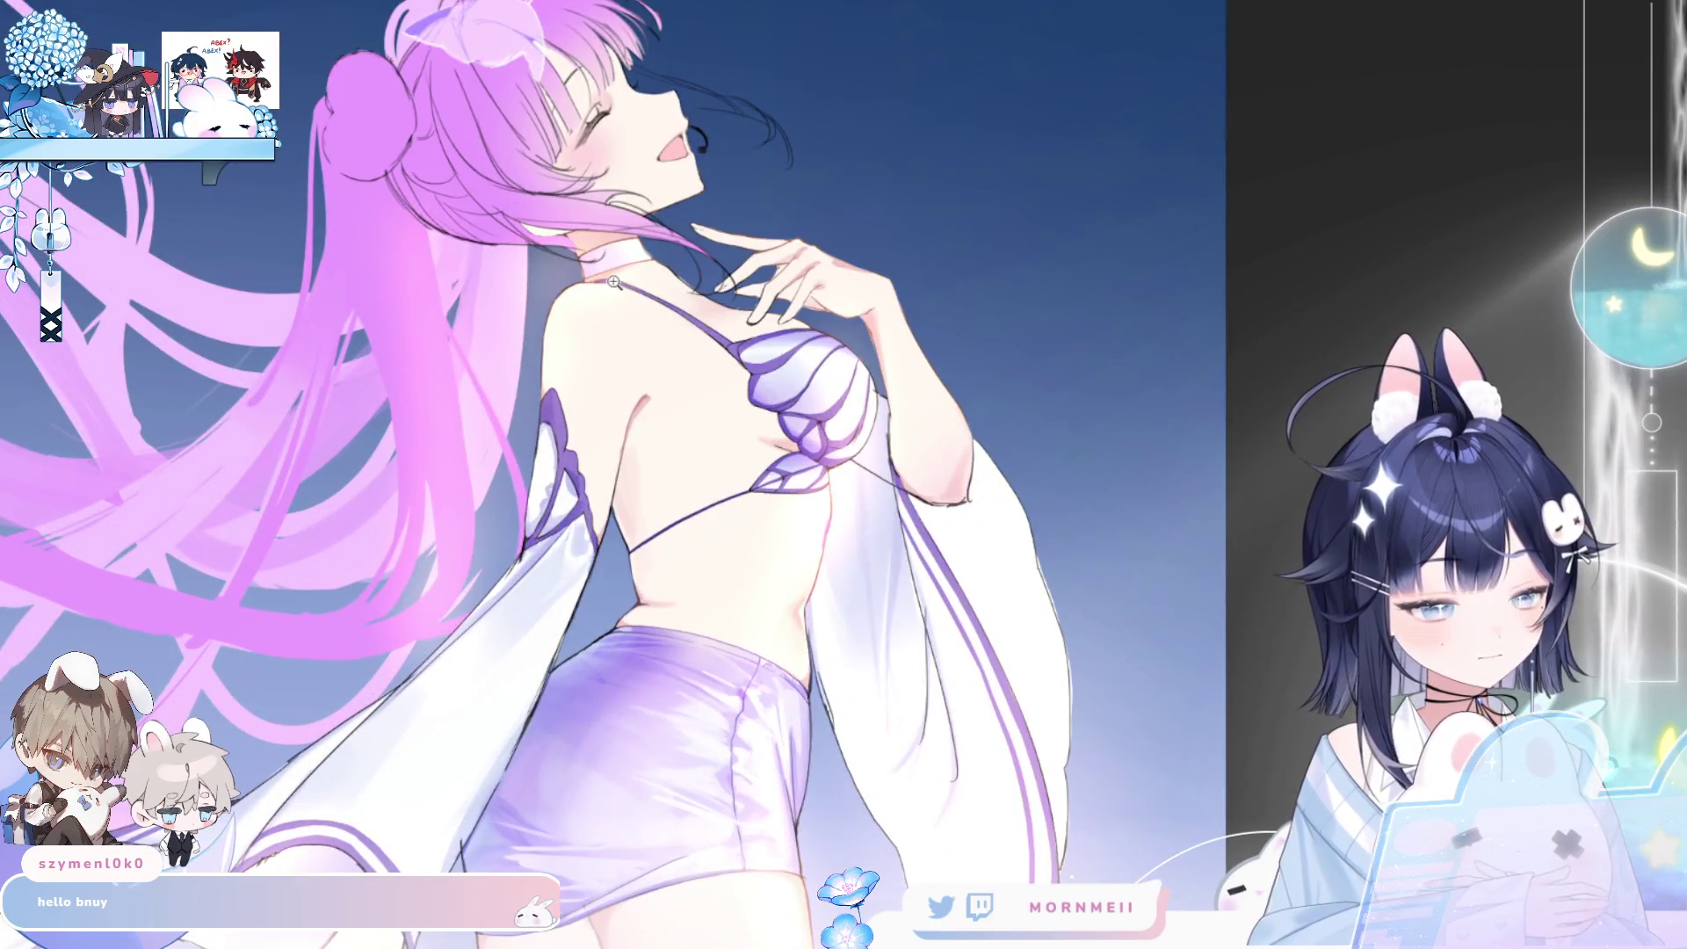
scroll(693, 249, up, 3)
scroll(817, 572, down, 4)
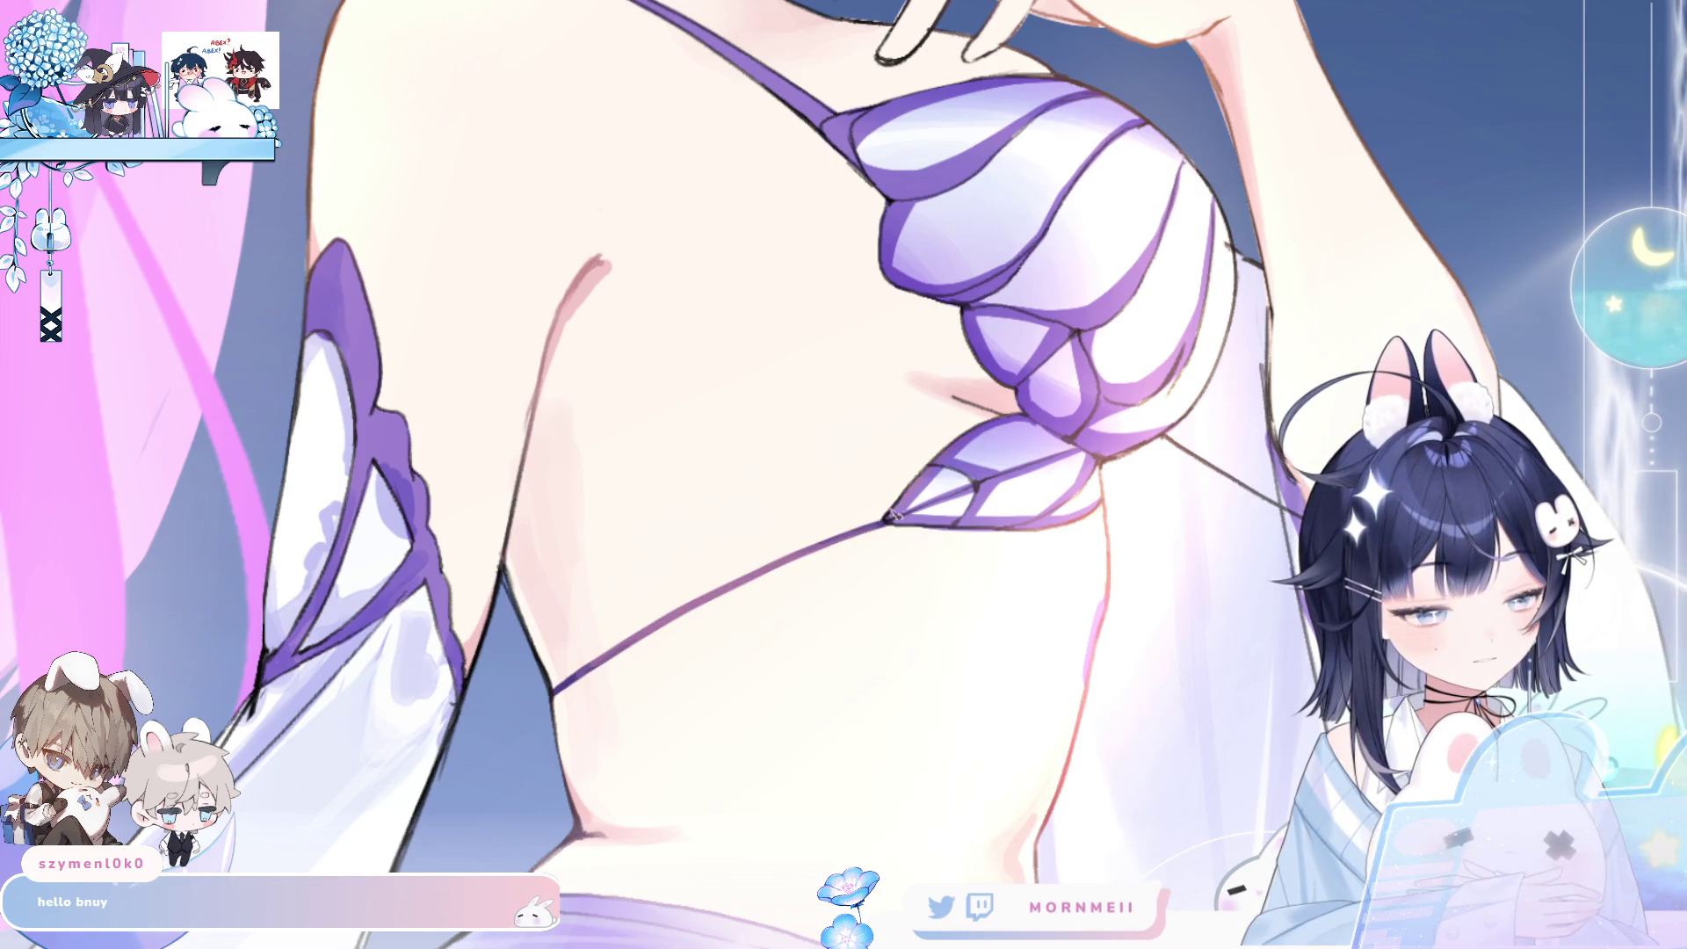
key(ctrl+0)
key(h)
key(h)
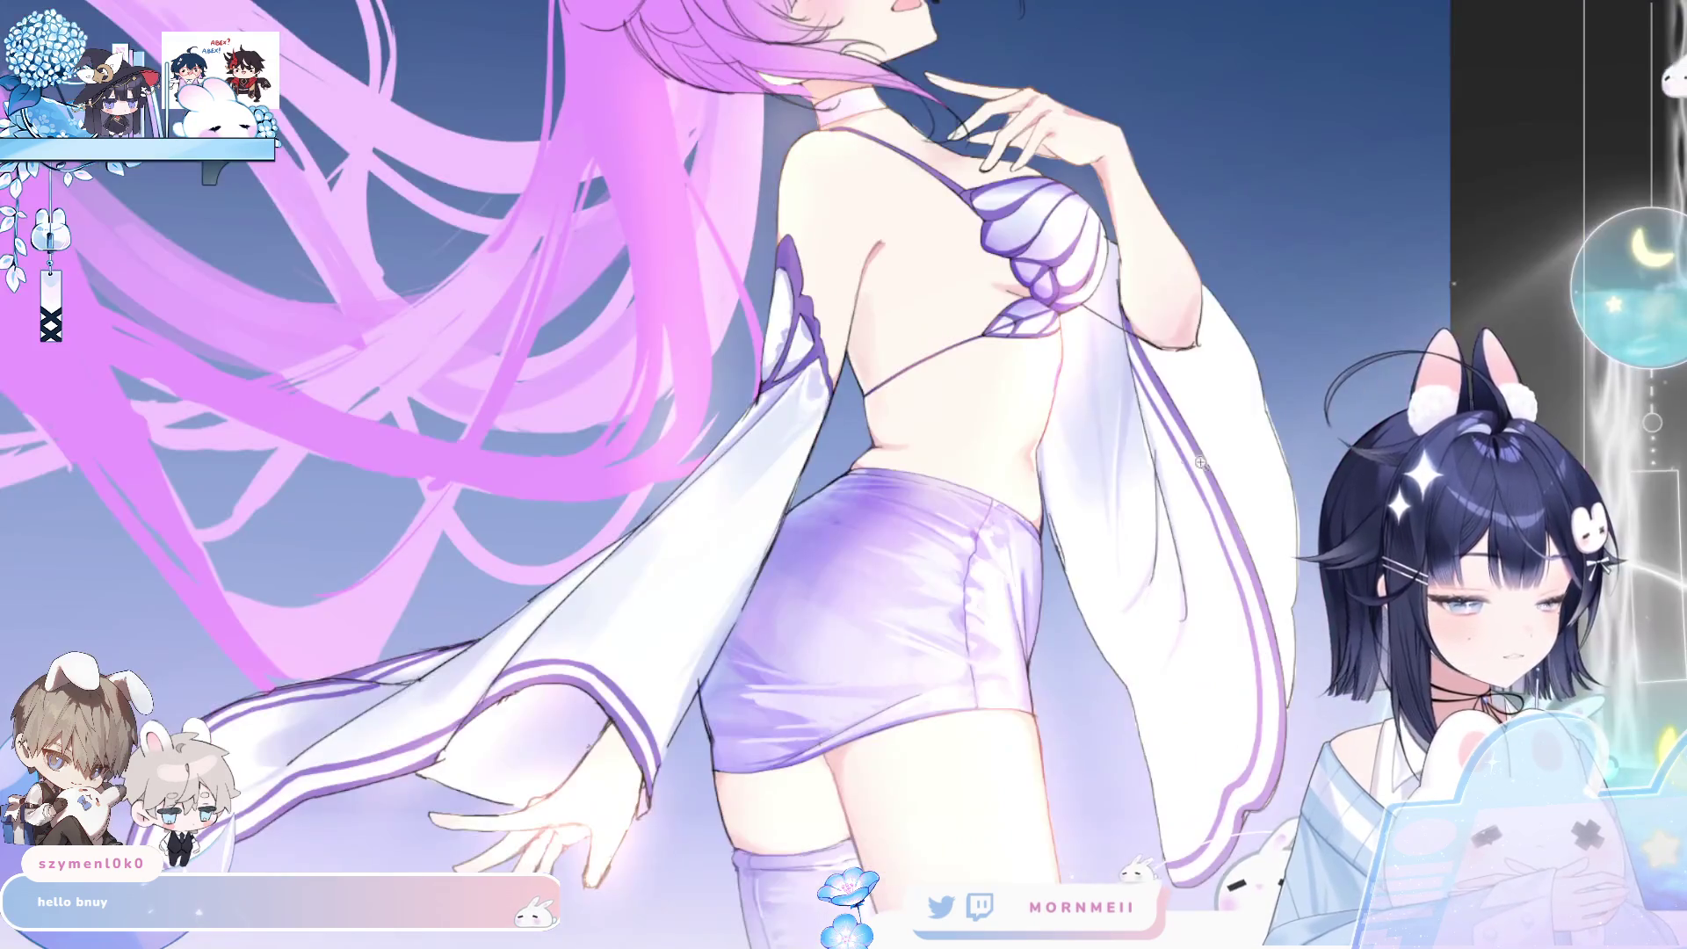
click(934, 434)
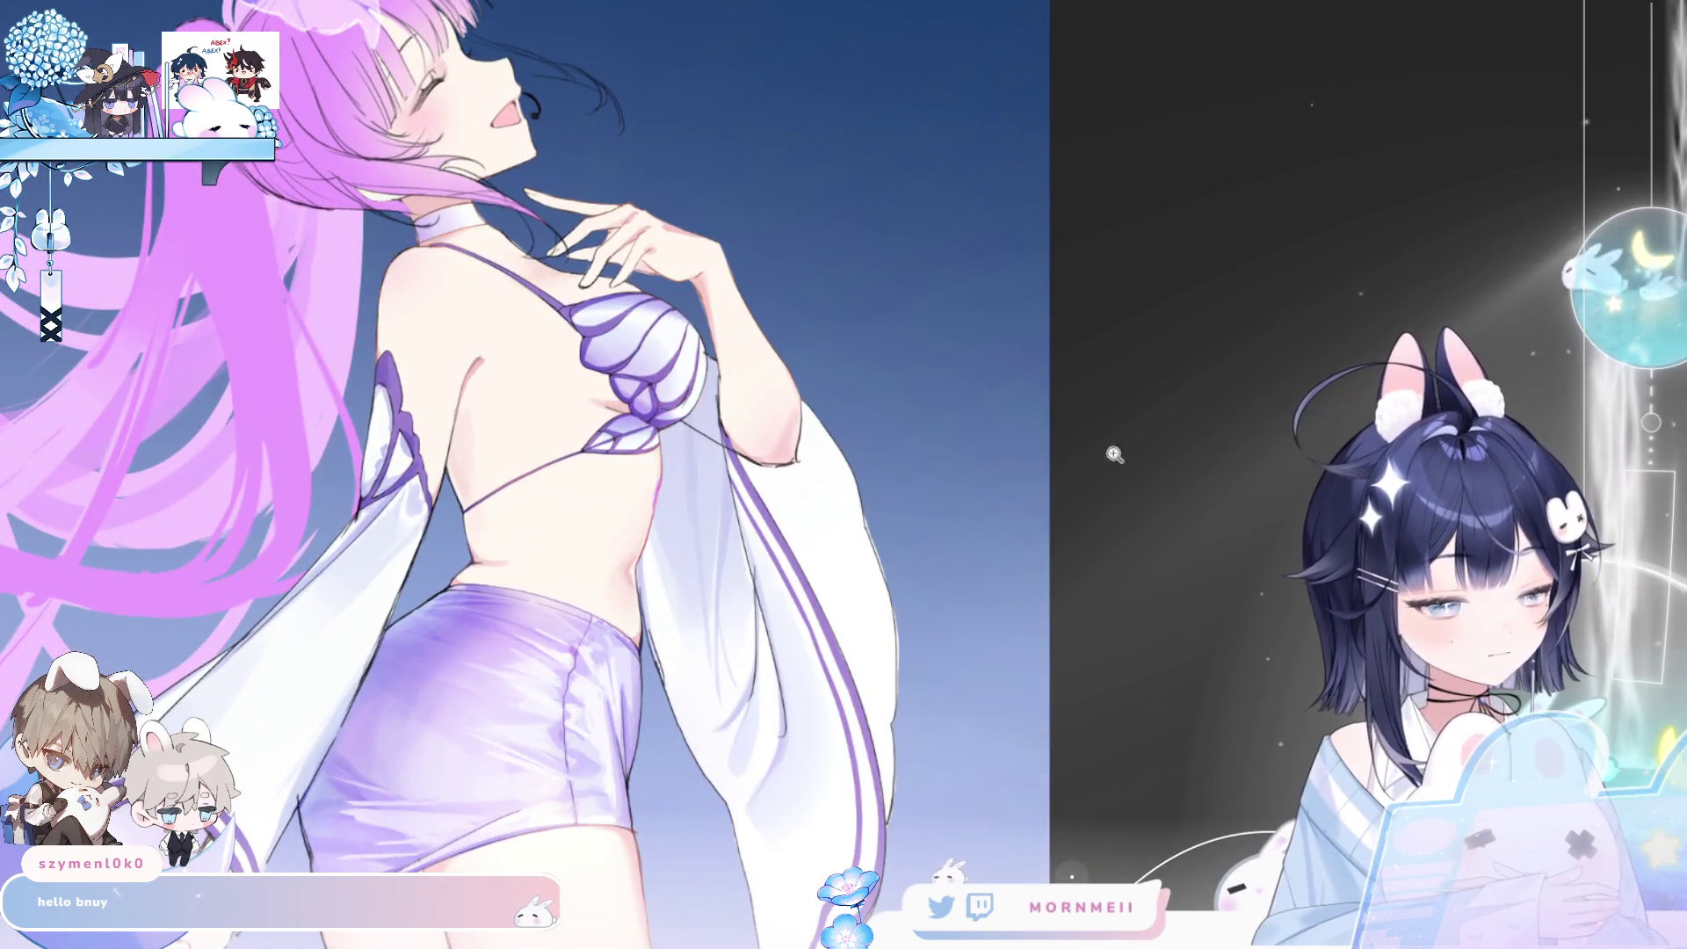
drag(532, 440, 533, 595)
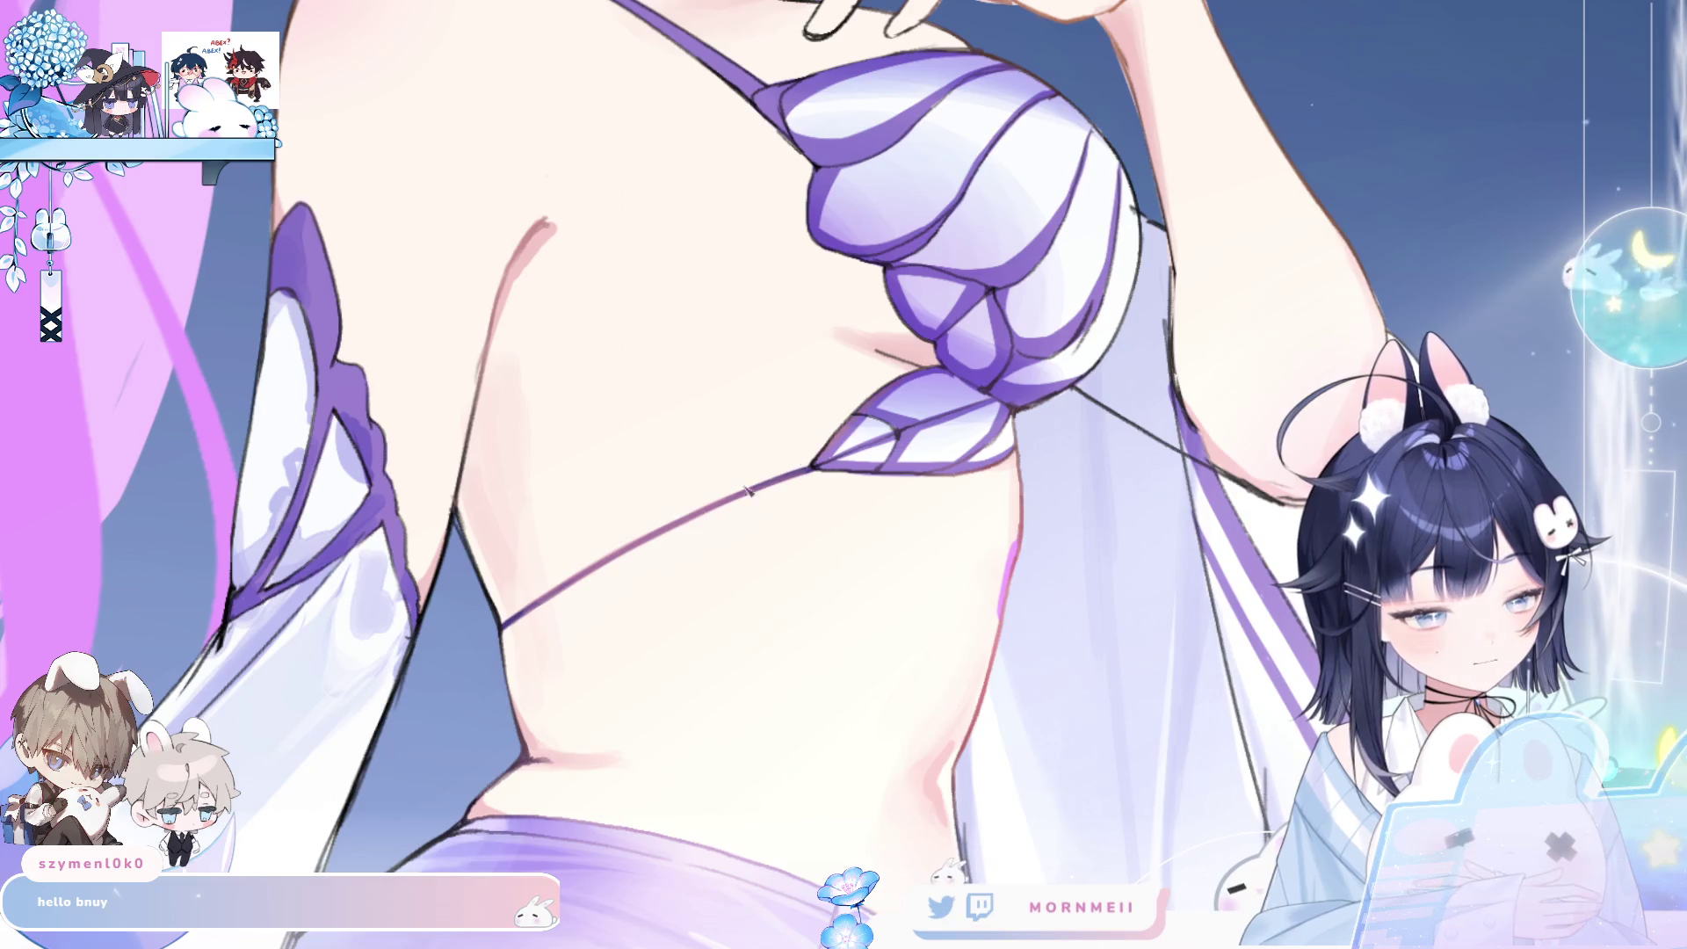
key(ctrl+0)
key(m)
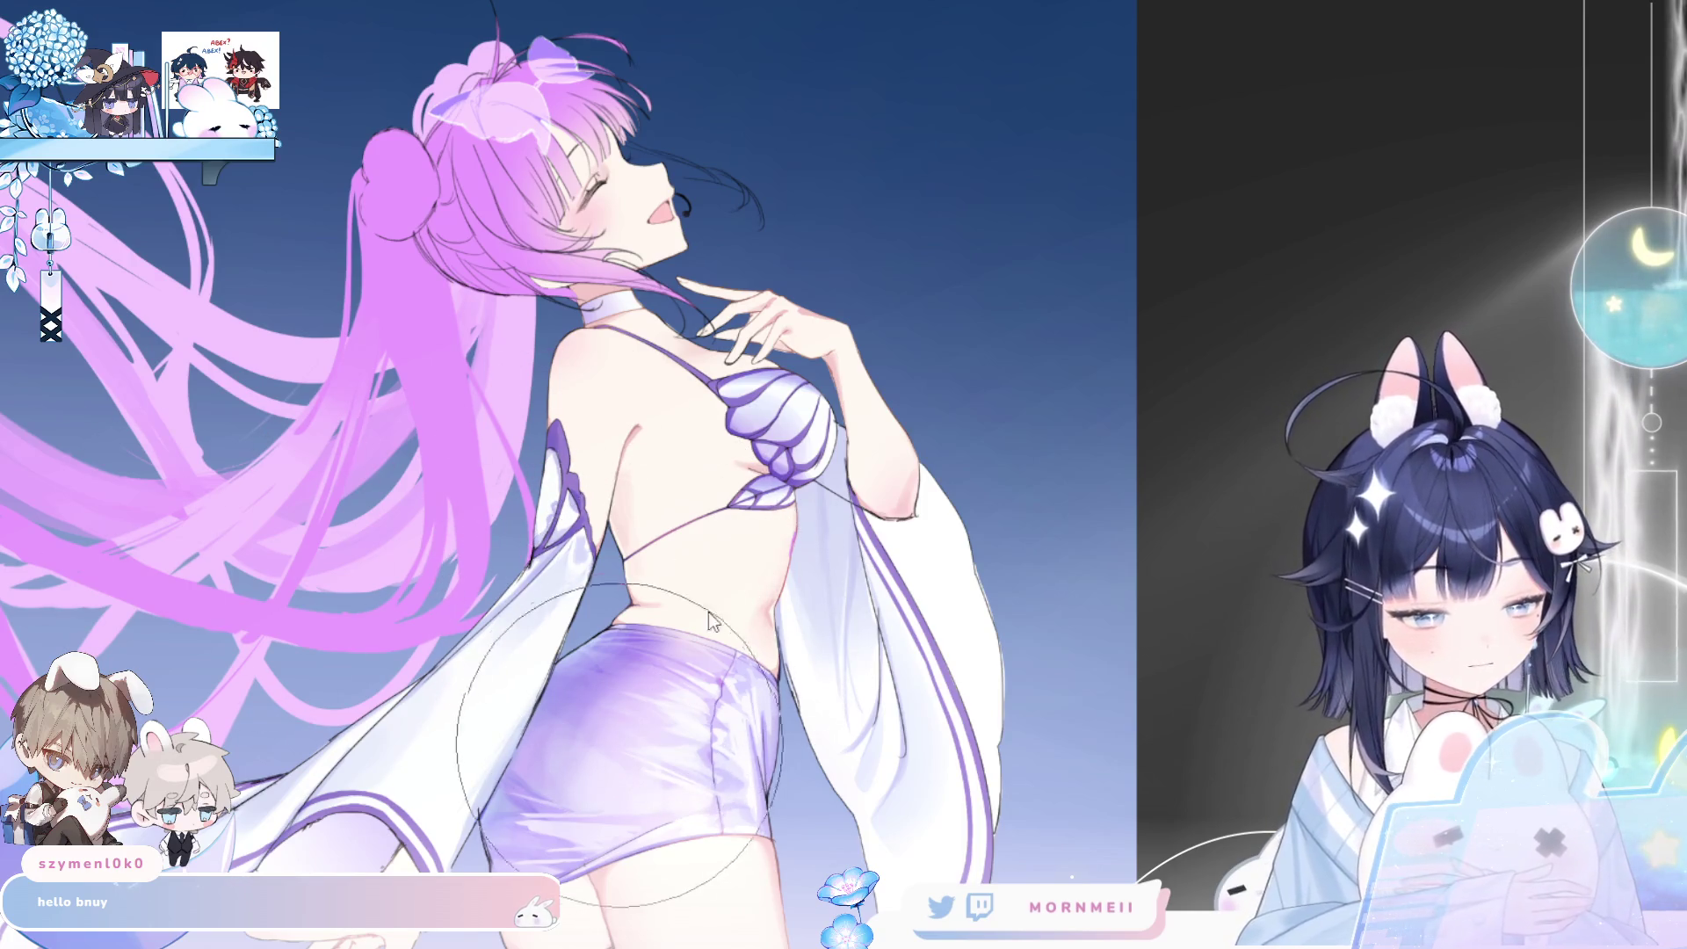
key(m)
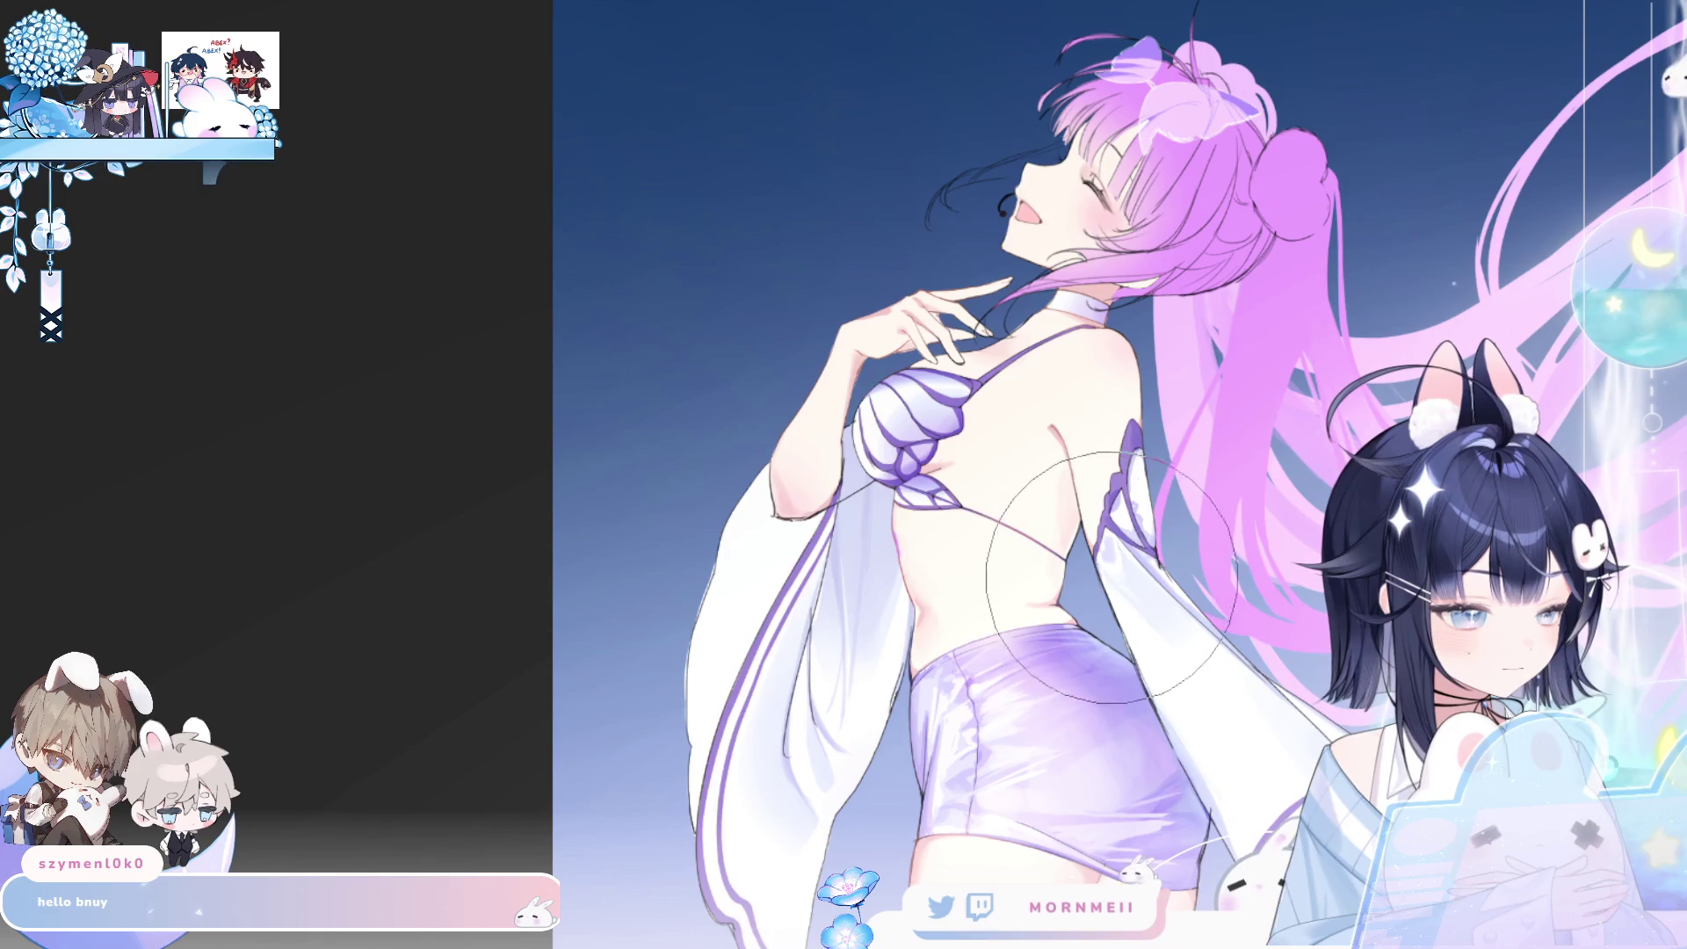
scroll(936, 435, up, 3)
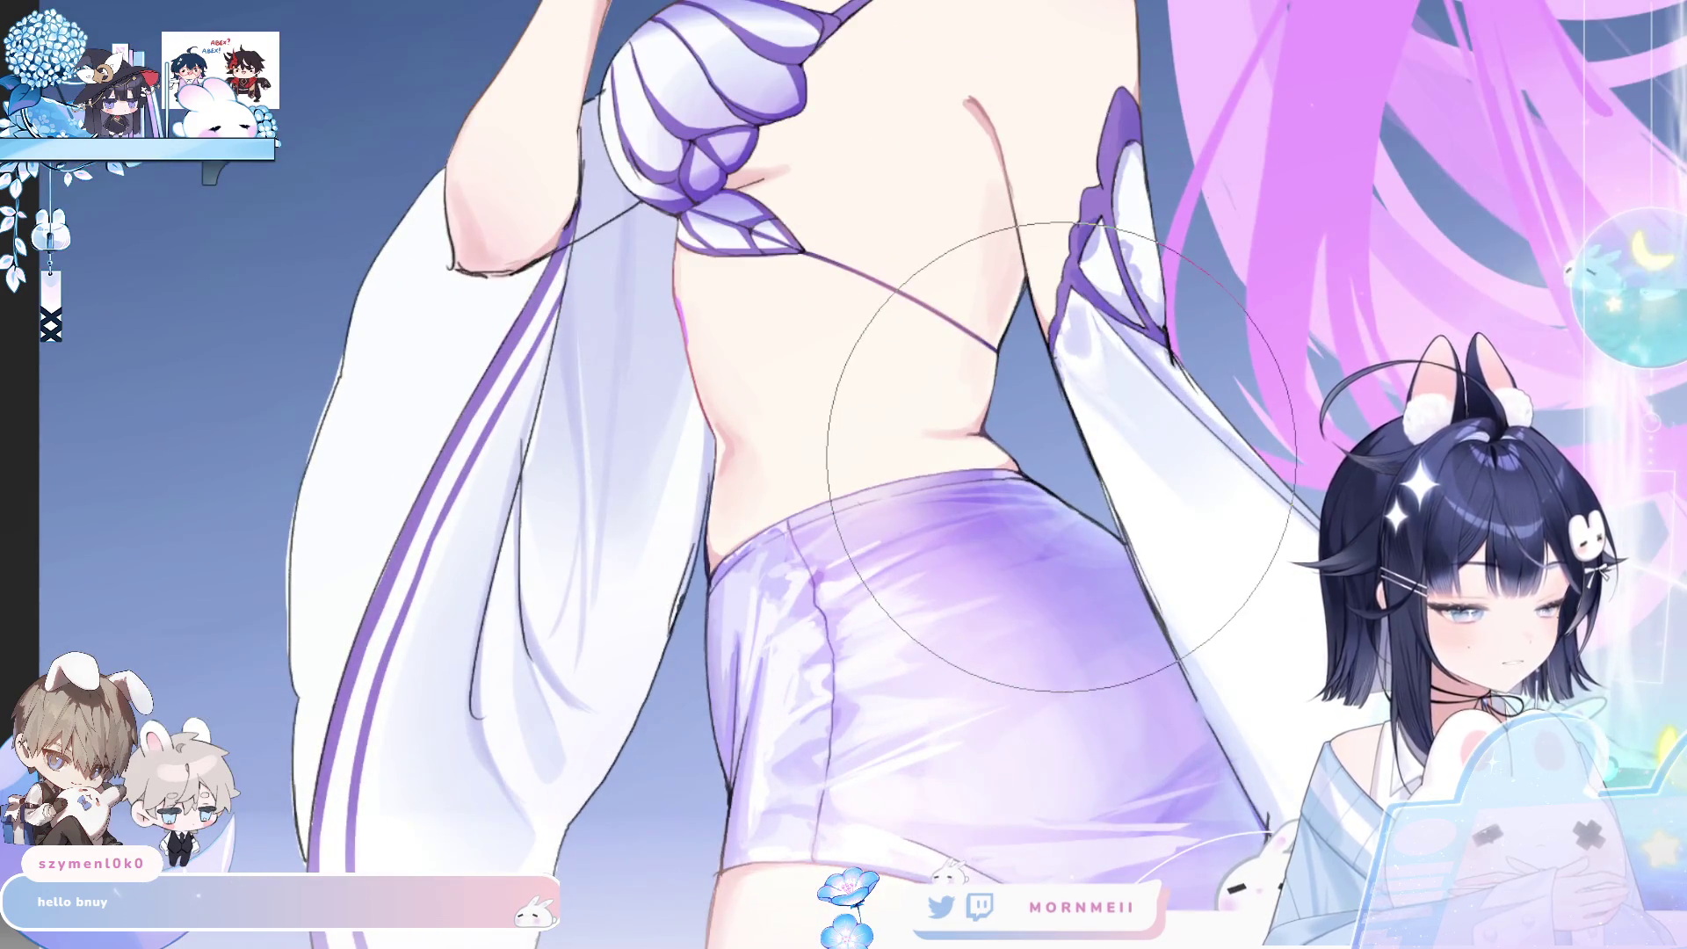
key(bracketleft)
key(bracketleft)
key(bracketleft)
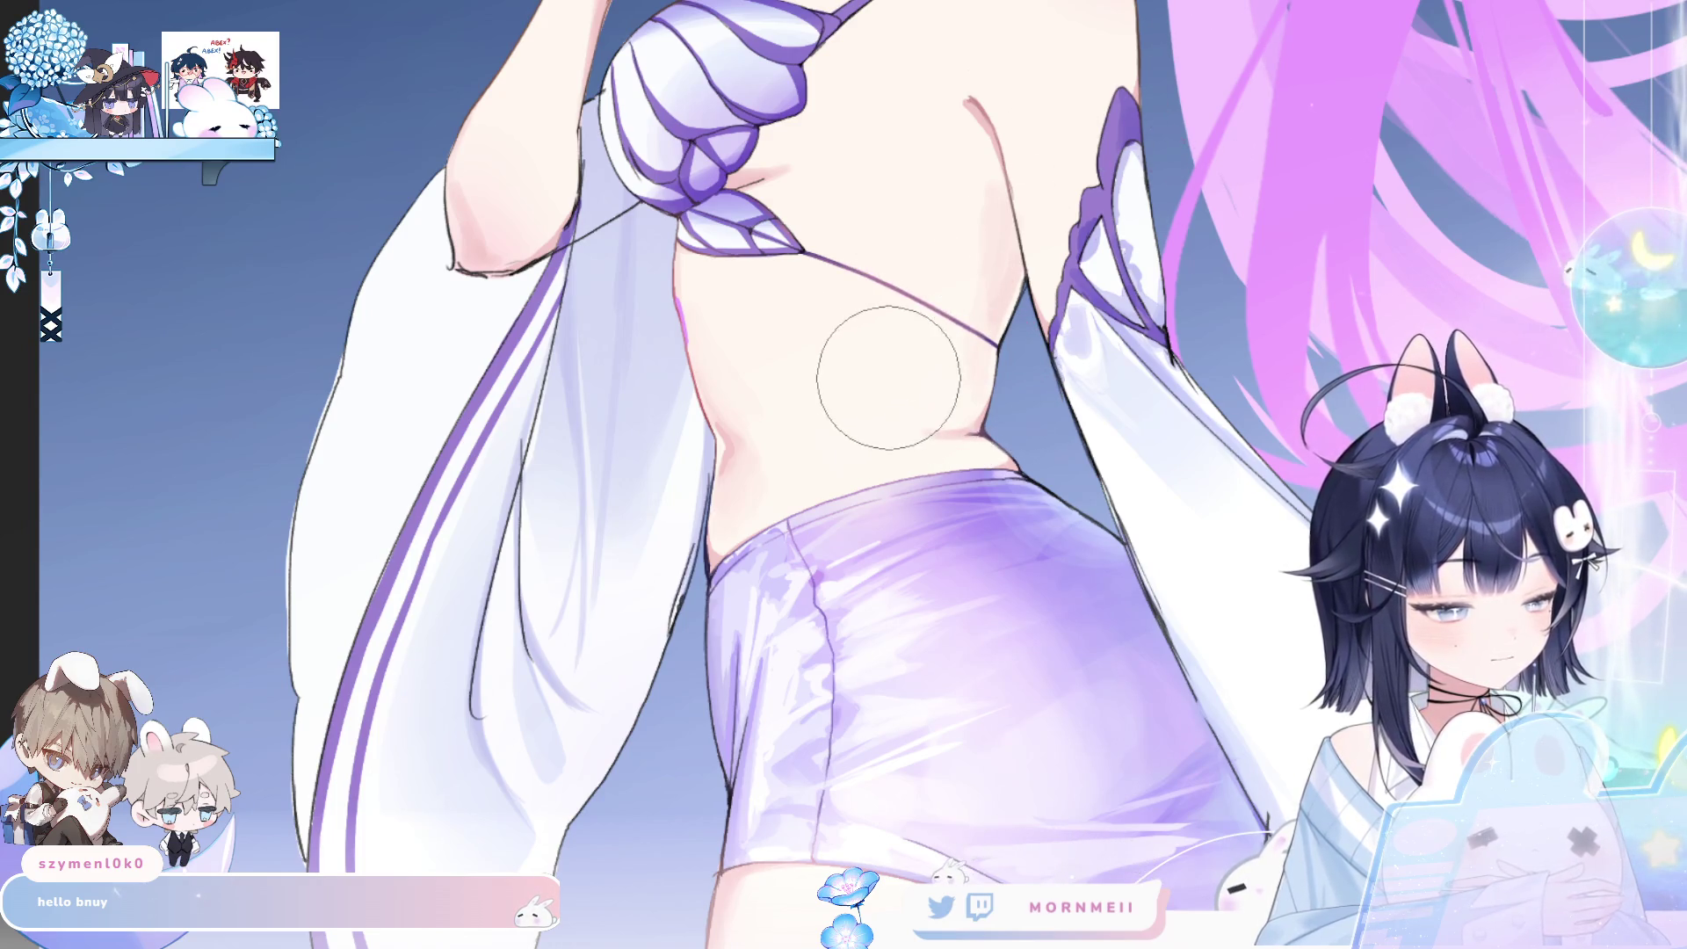
key(h)
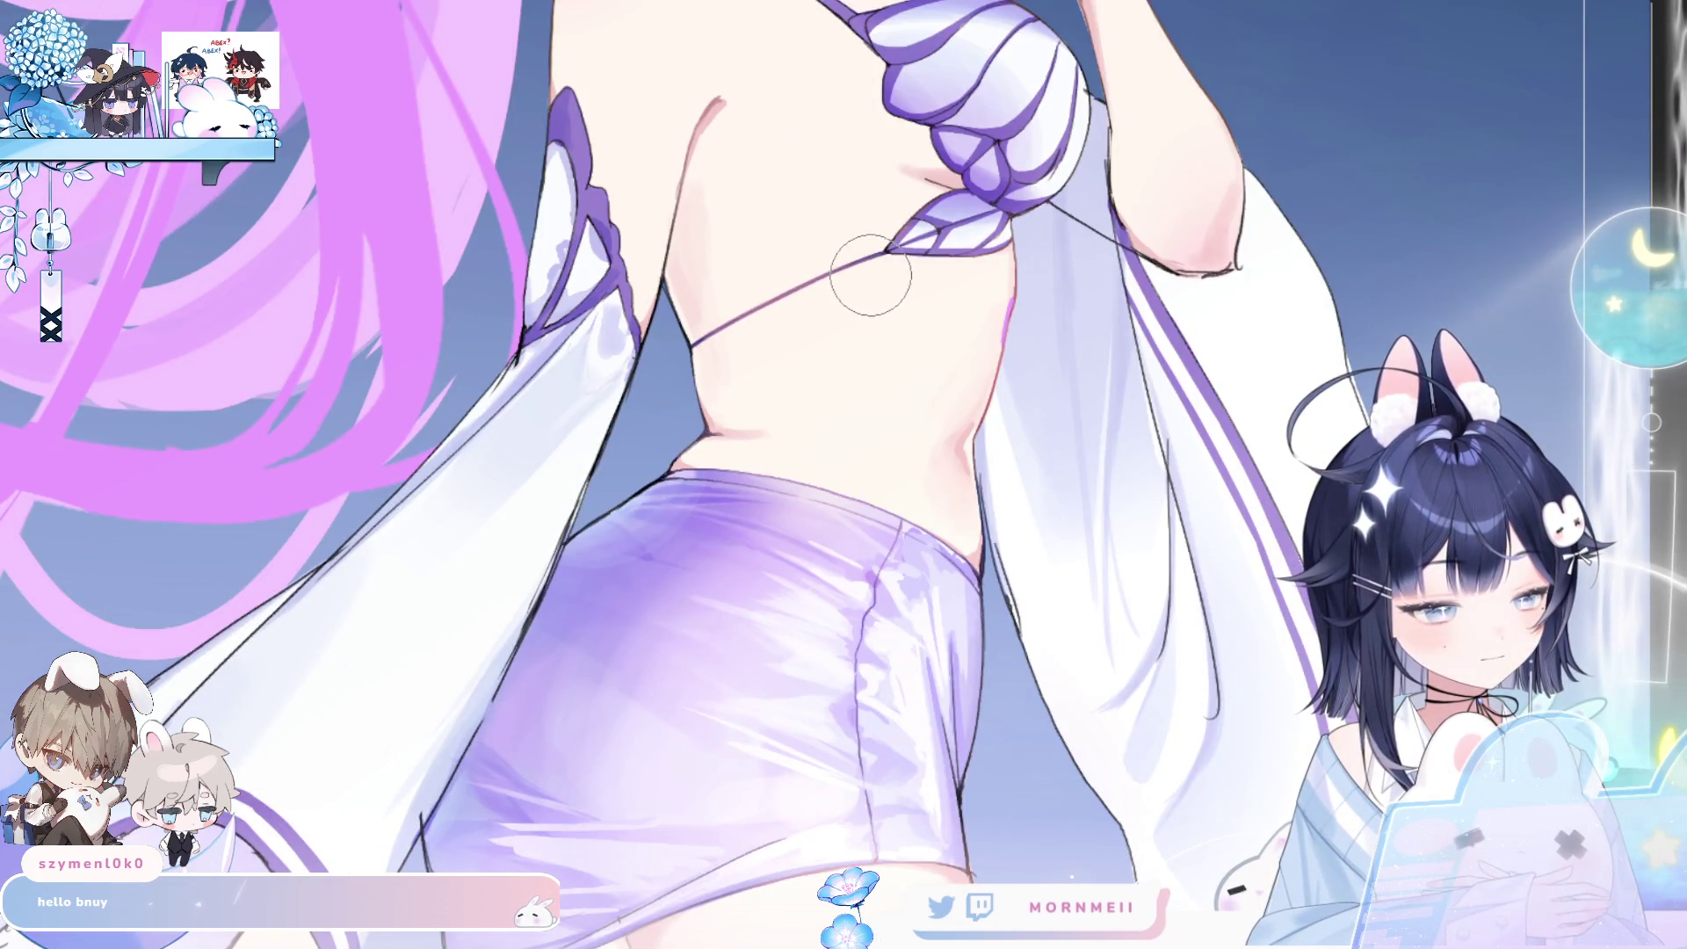
scroll(843, 332, down, 2)
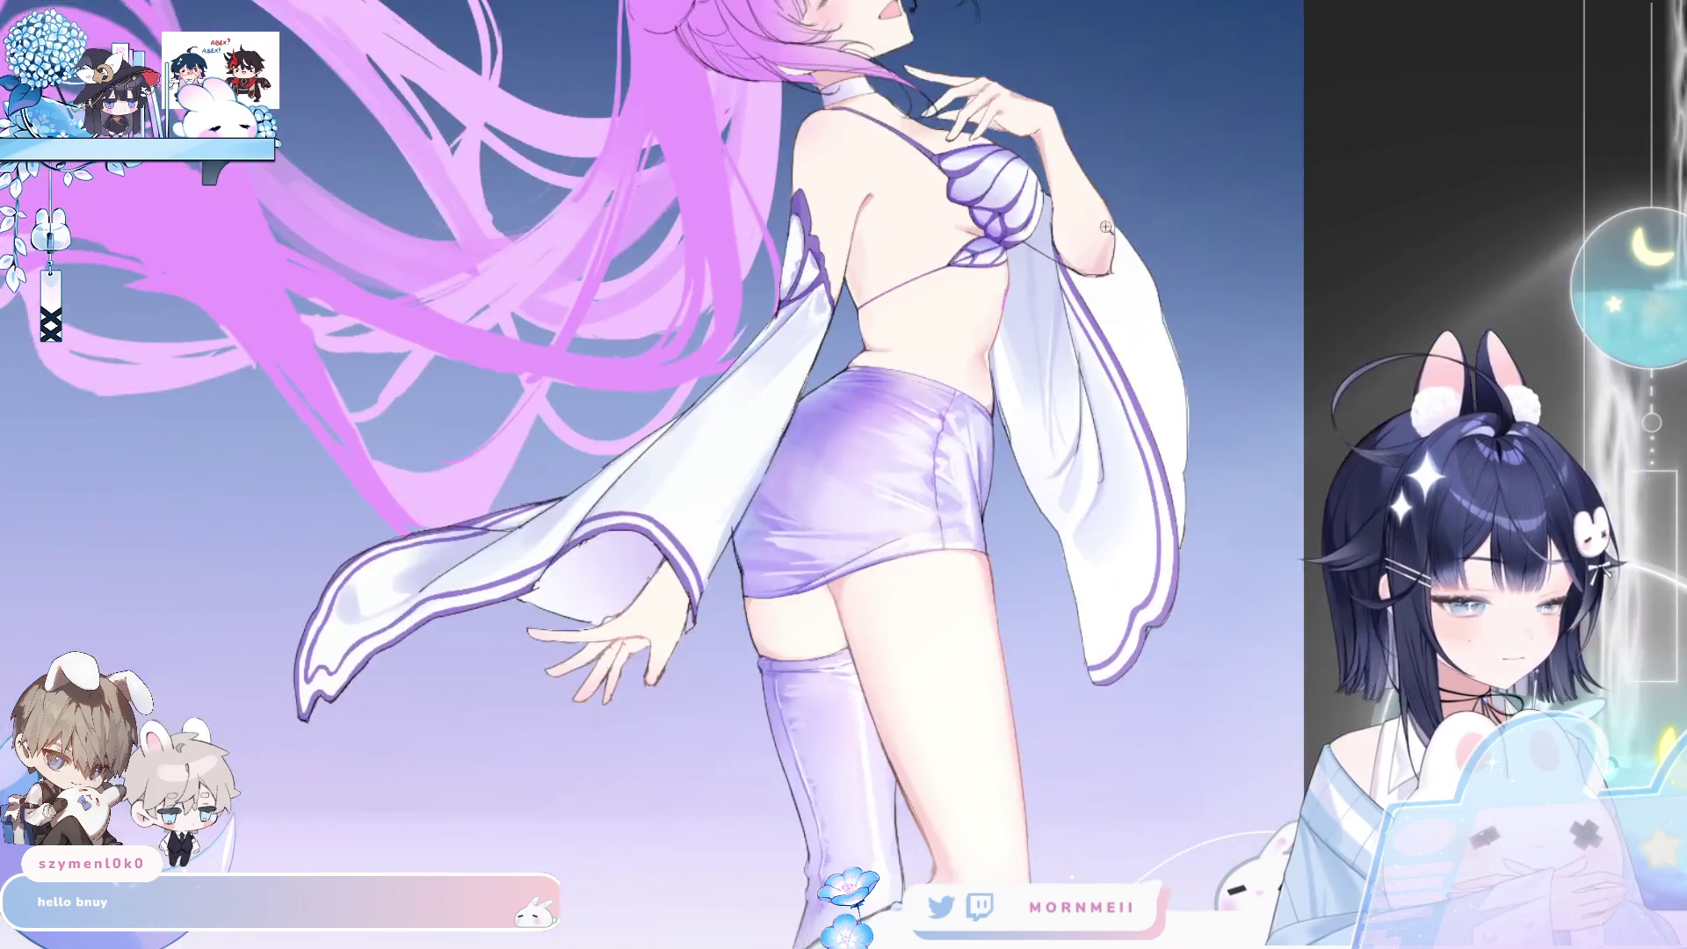
key(h)
key(h)
scroll(1350, 228, down, 3)
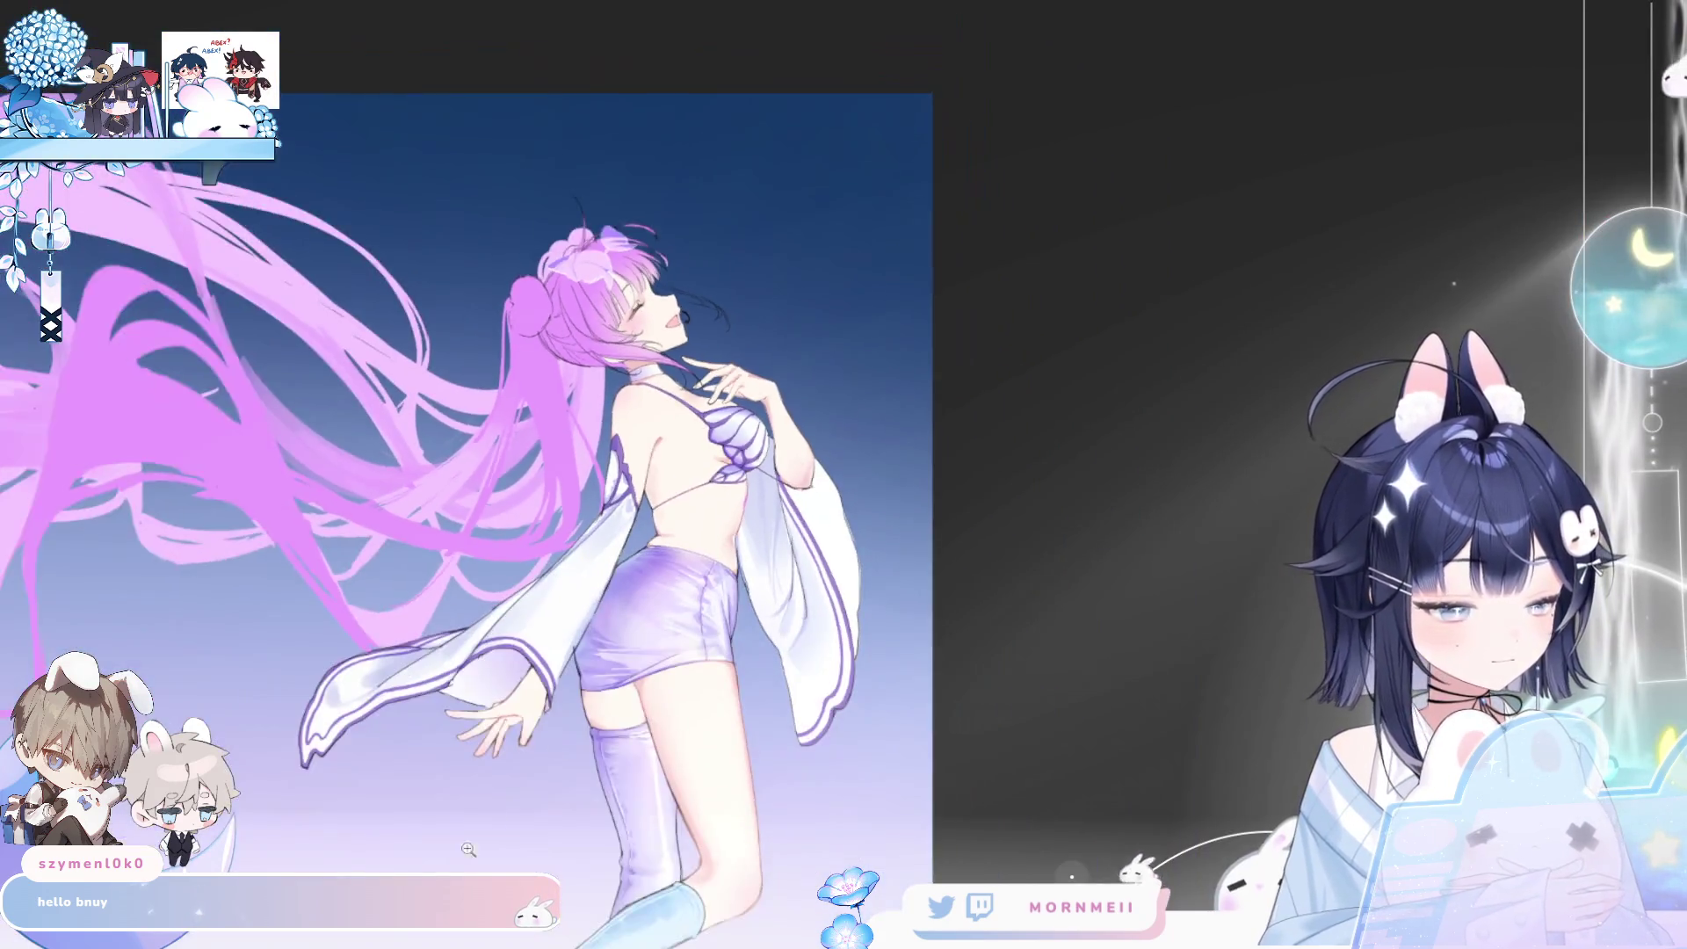
key(h)
key(h)
scroll(801, 559, down, 2)
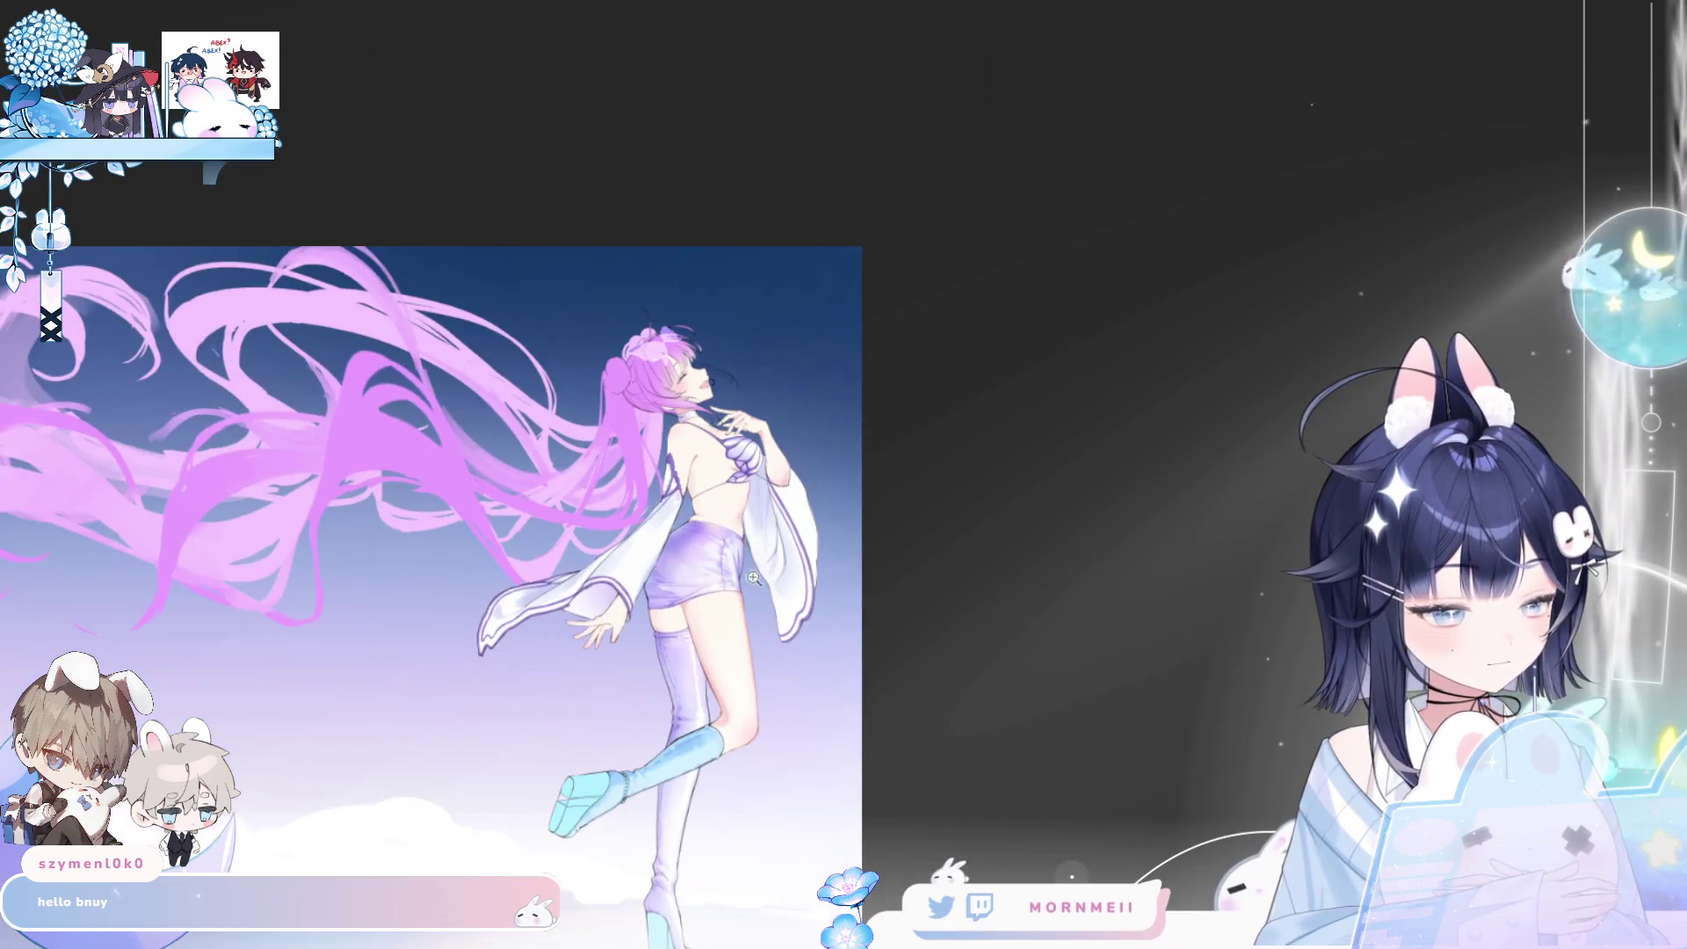
key(h)
key(h)
scroll(789, 493, up, 5)
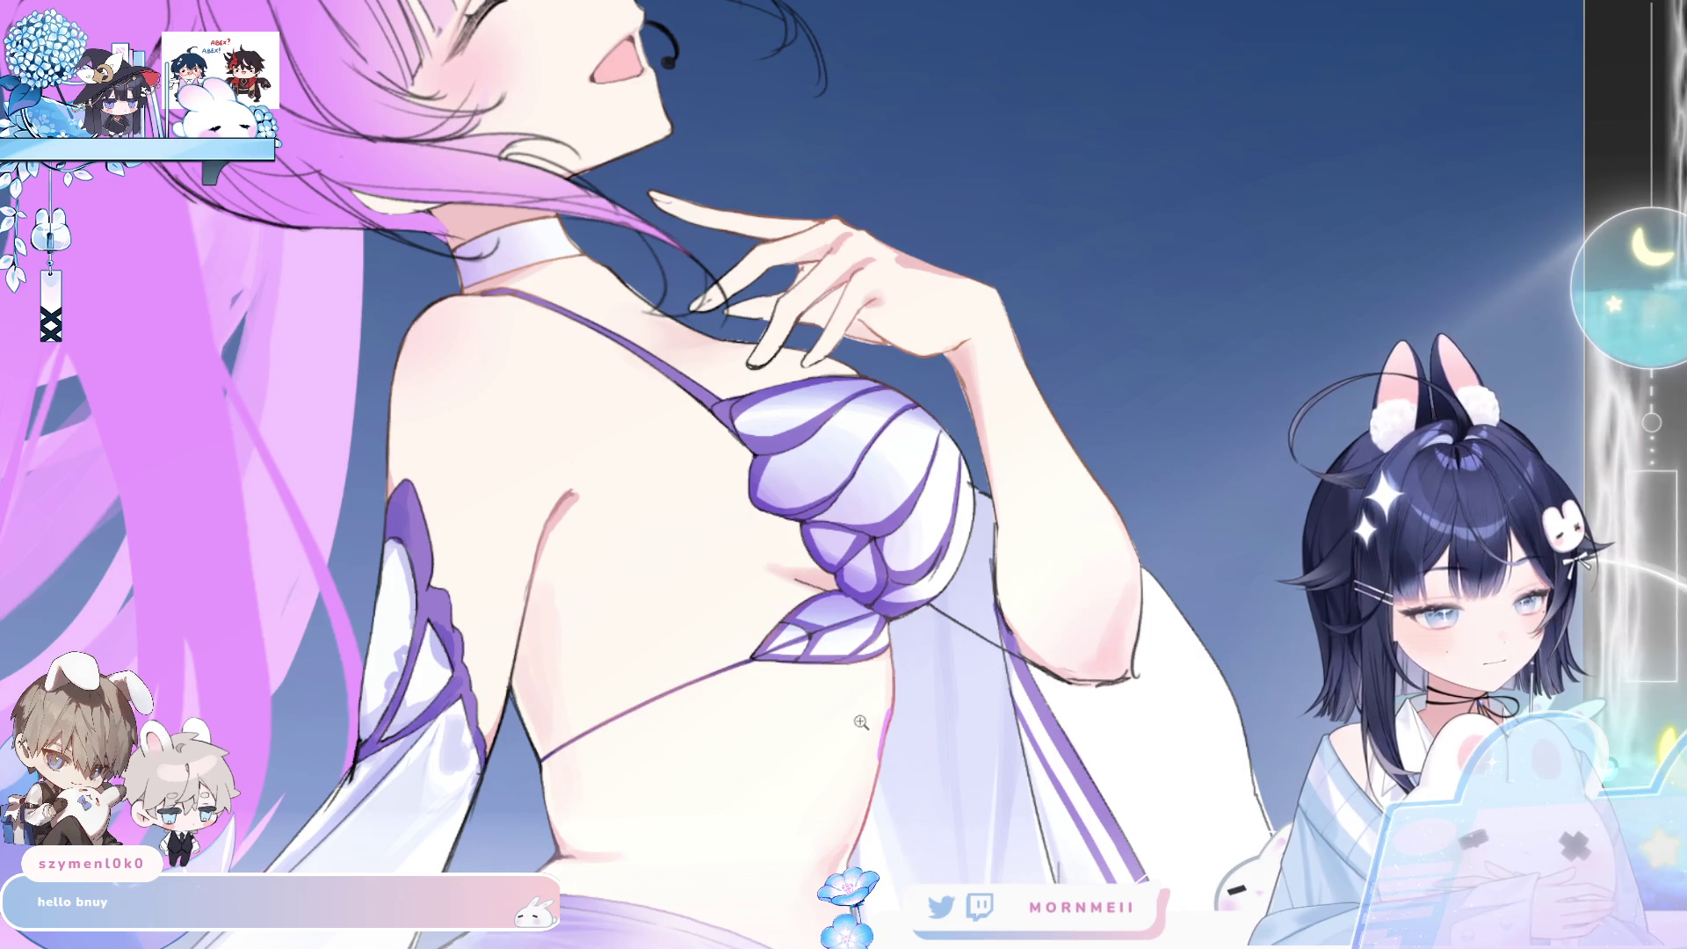
key(h)
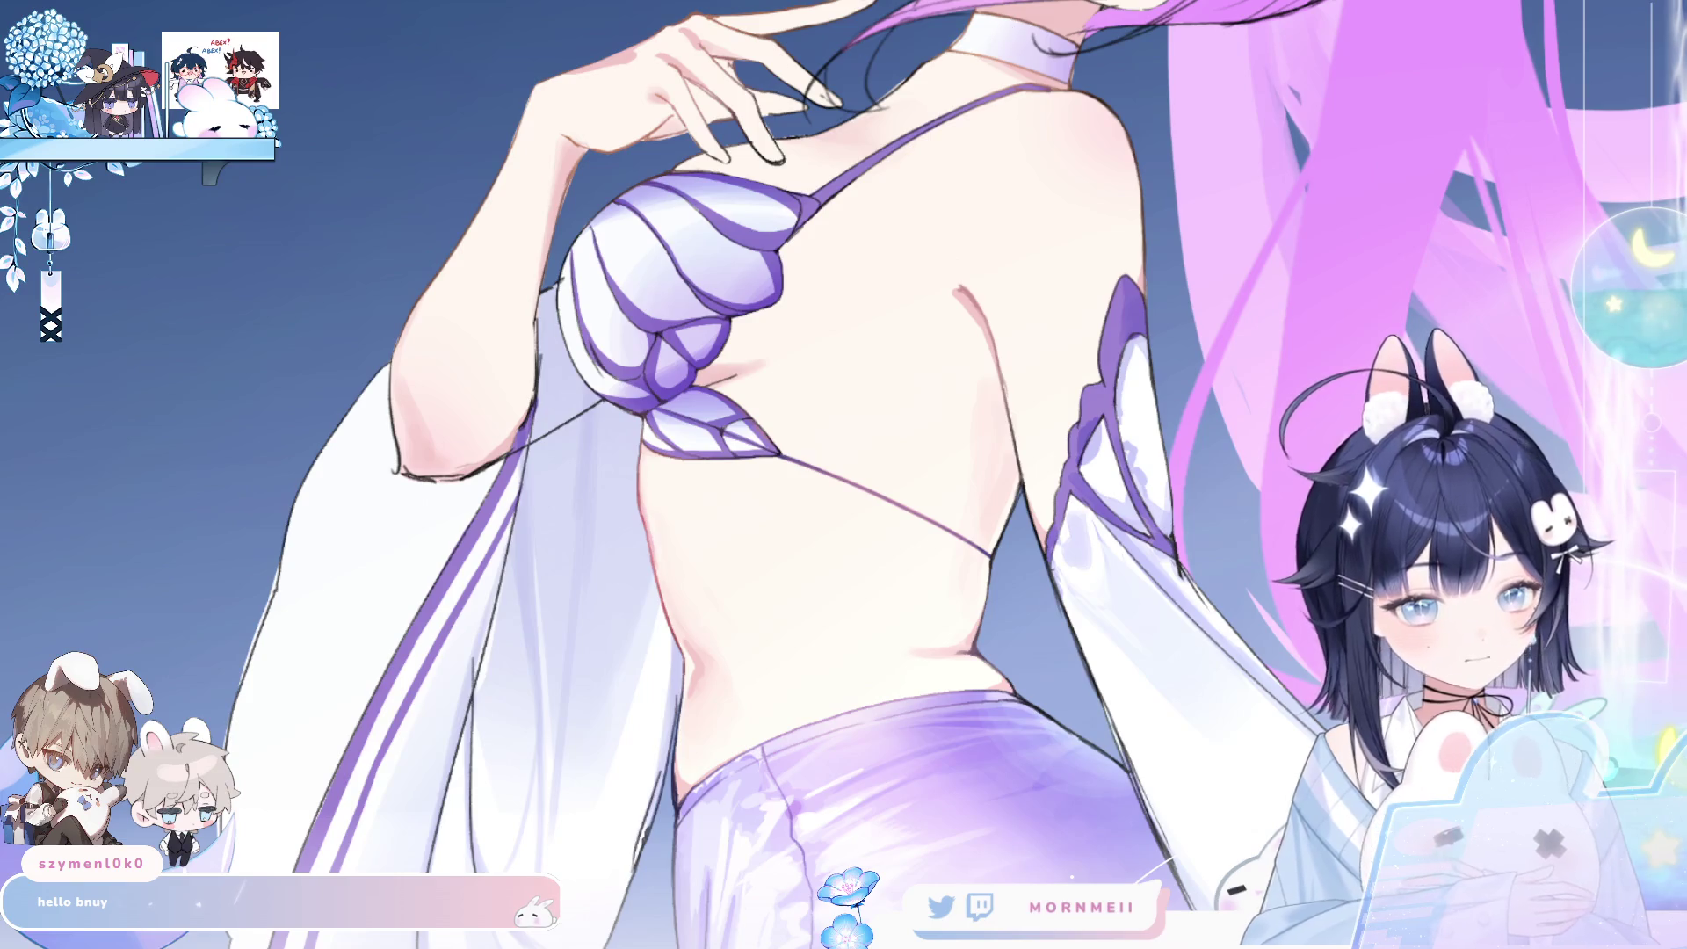
key(h)
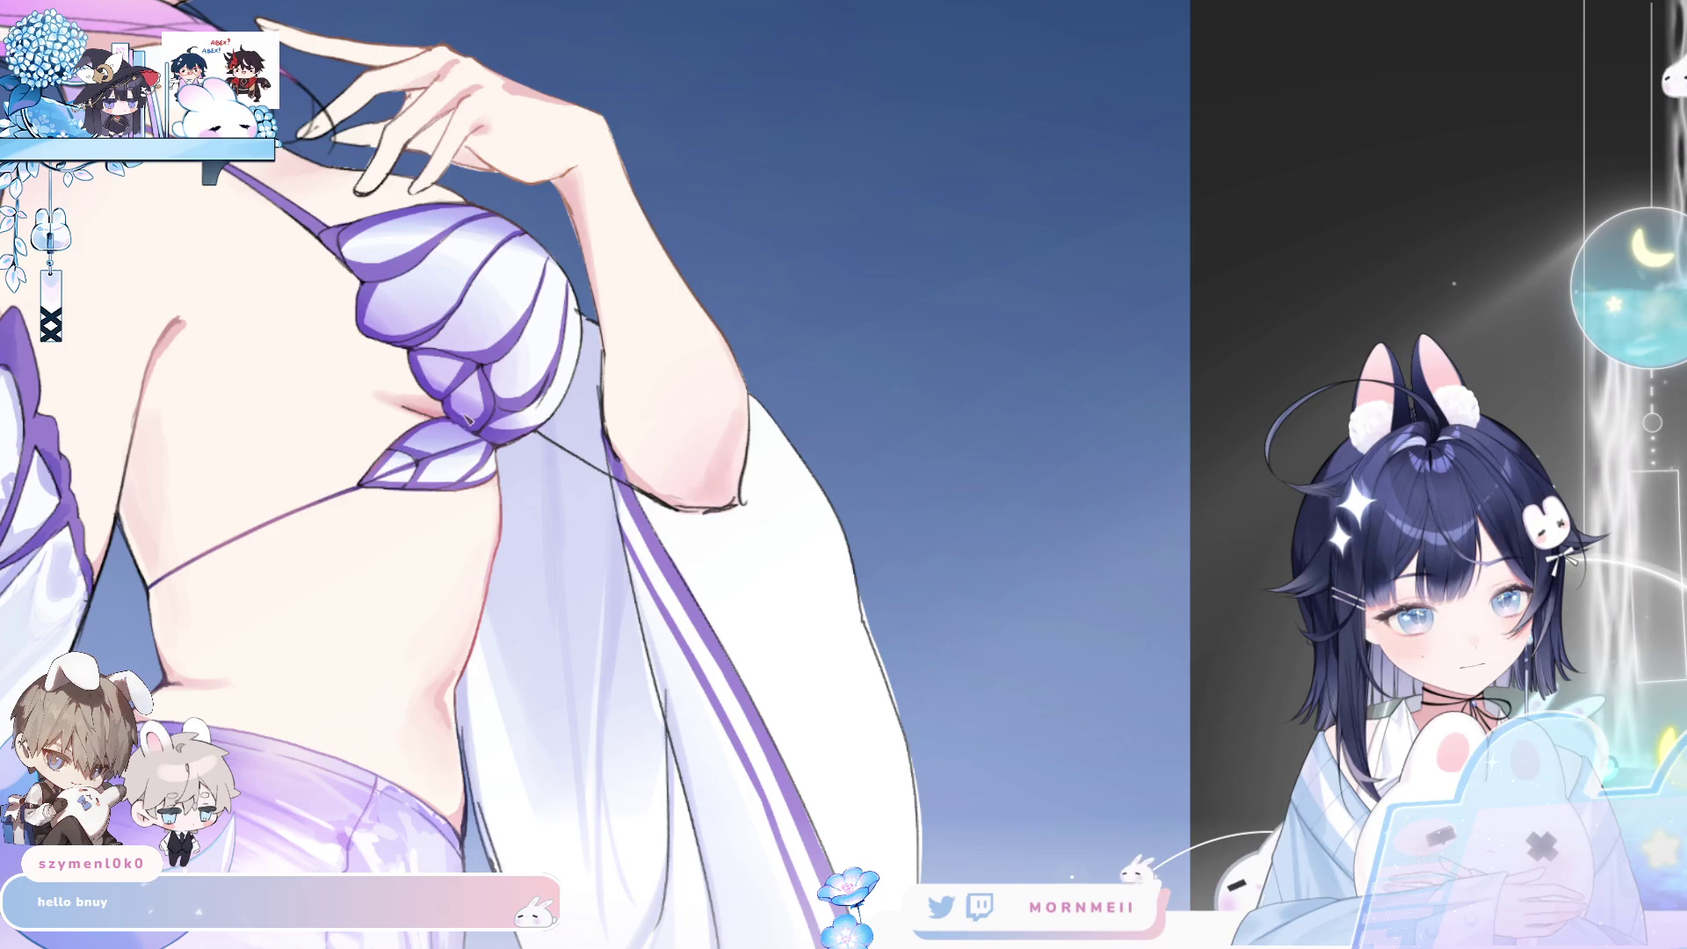
drag(466, 422, 568, 509)
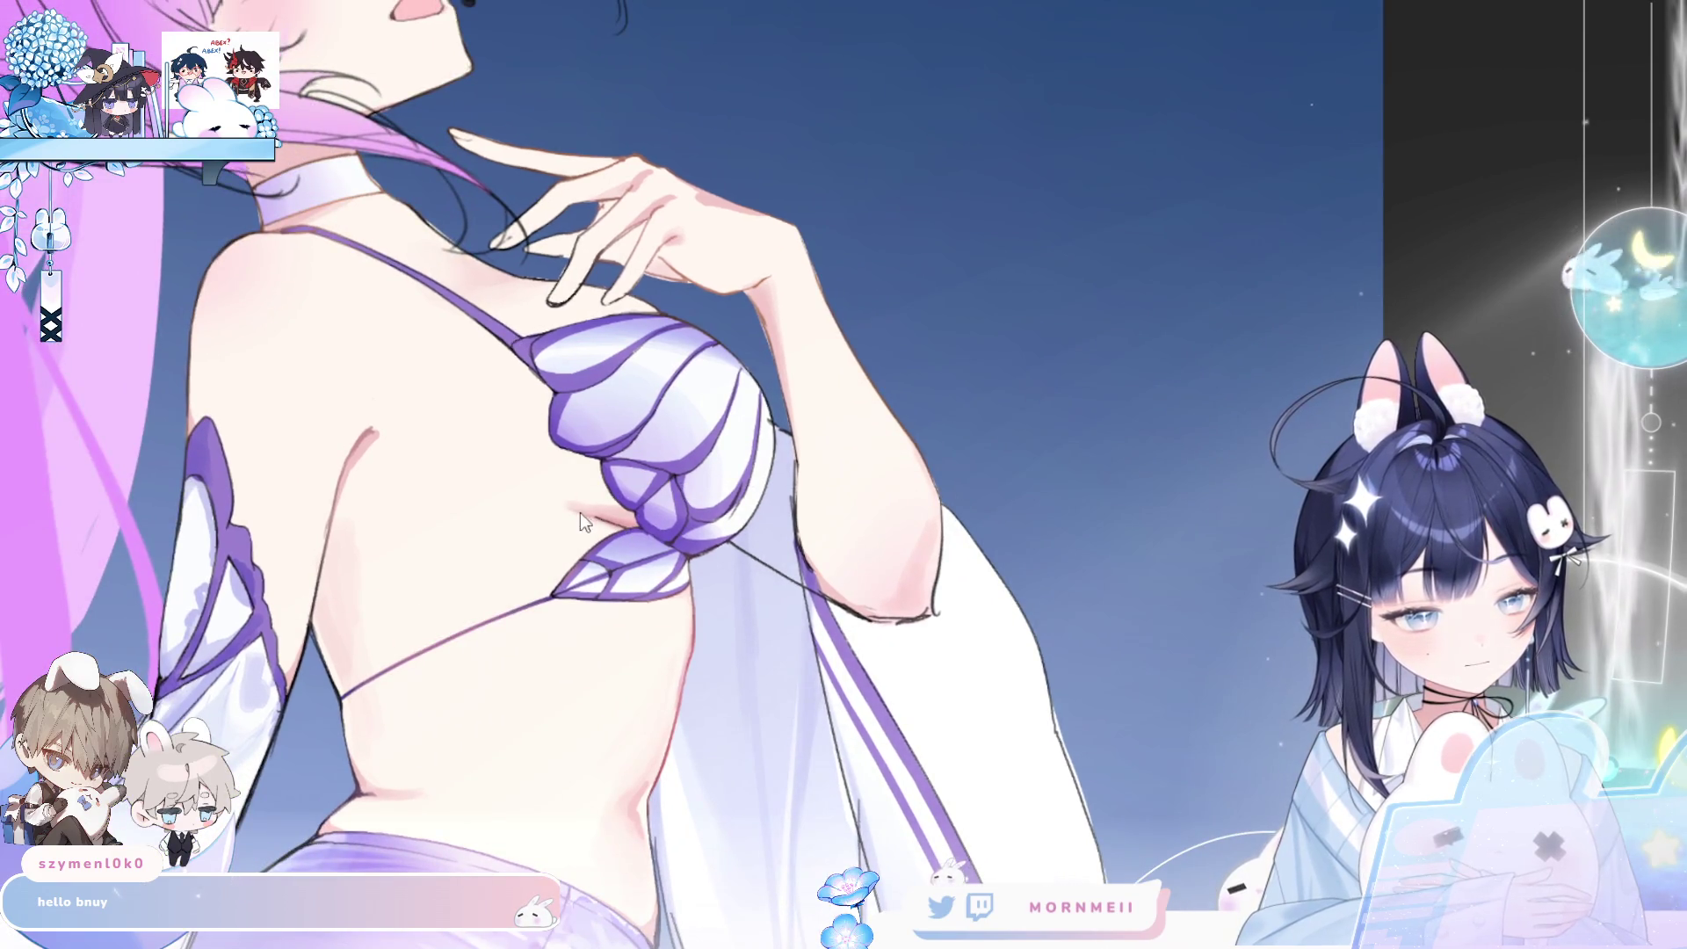
key(h)
drag(1144, 518, 757, 554)
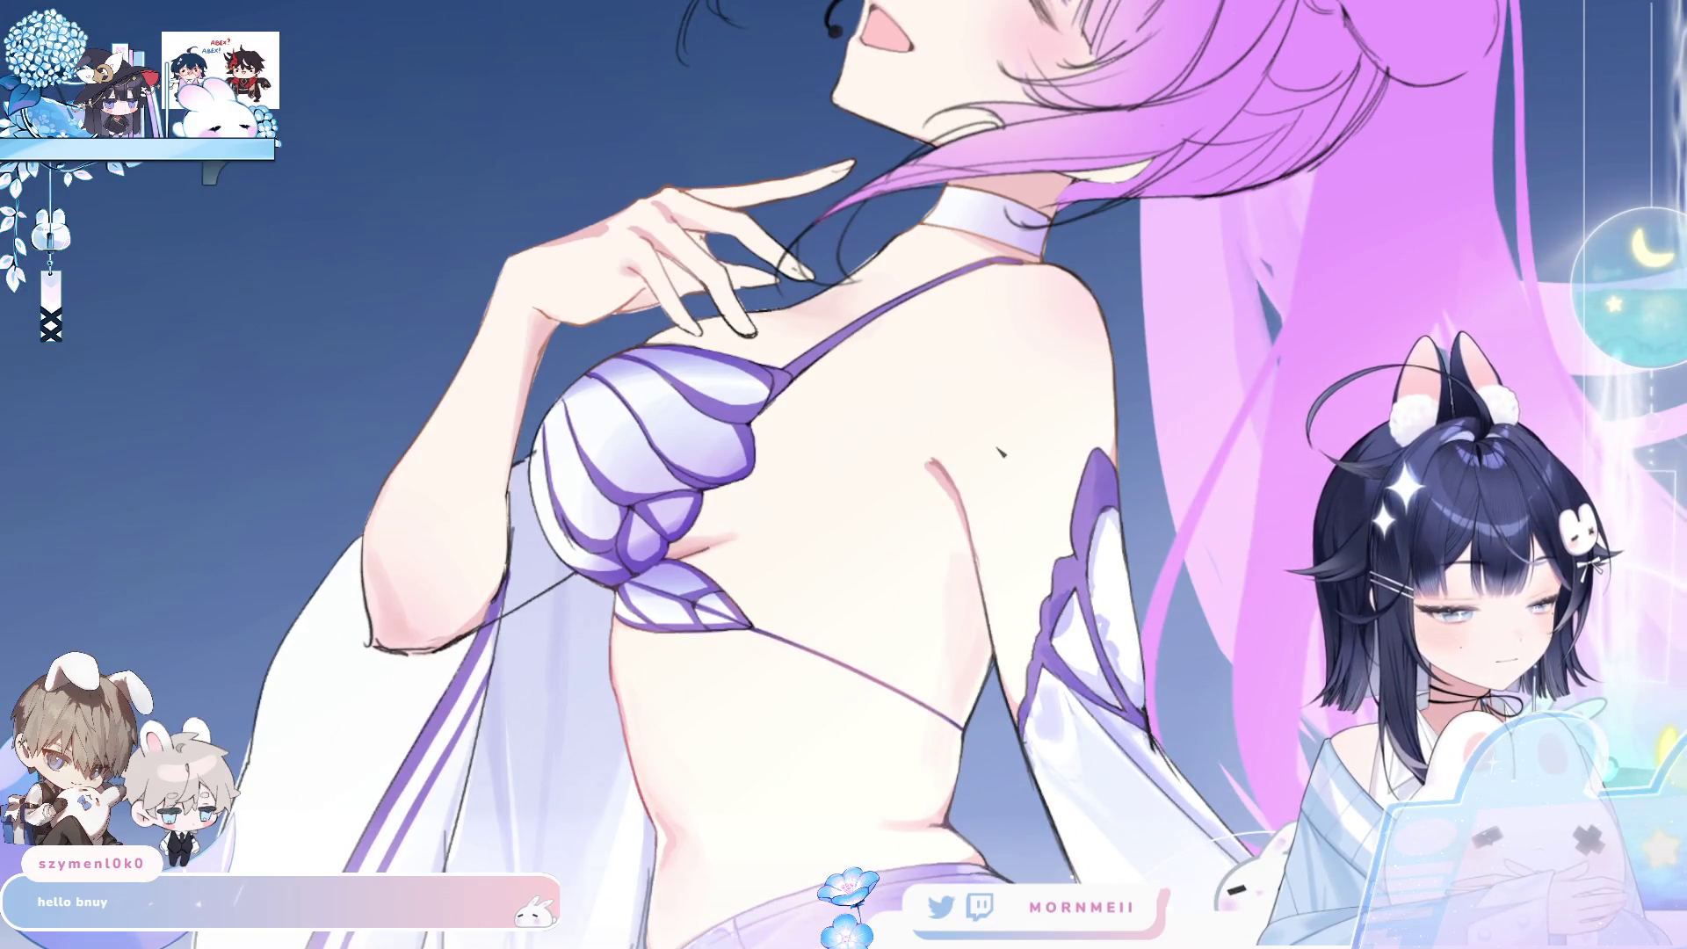
key(h)
key(h)
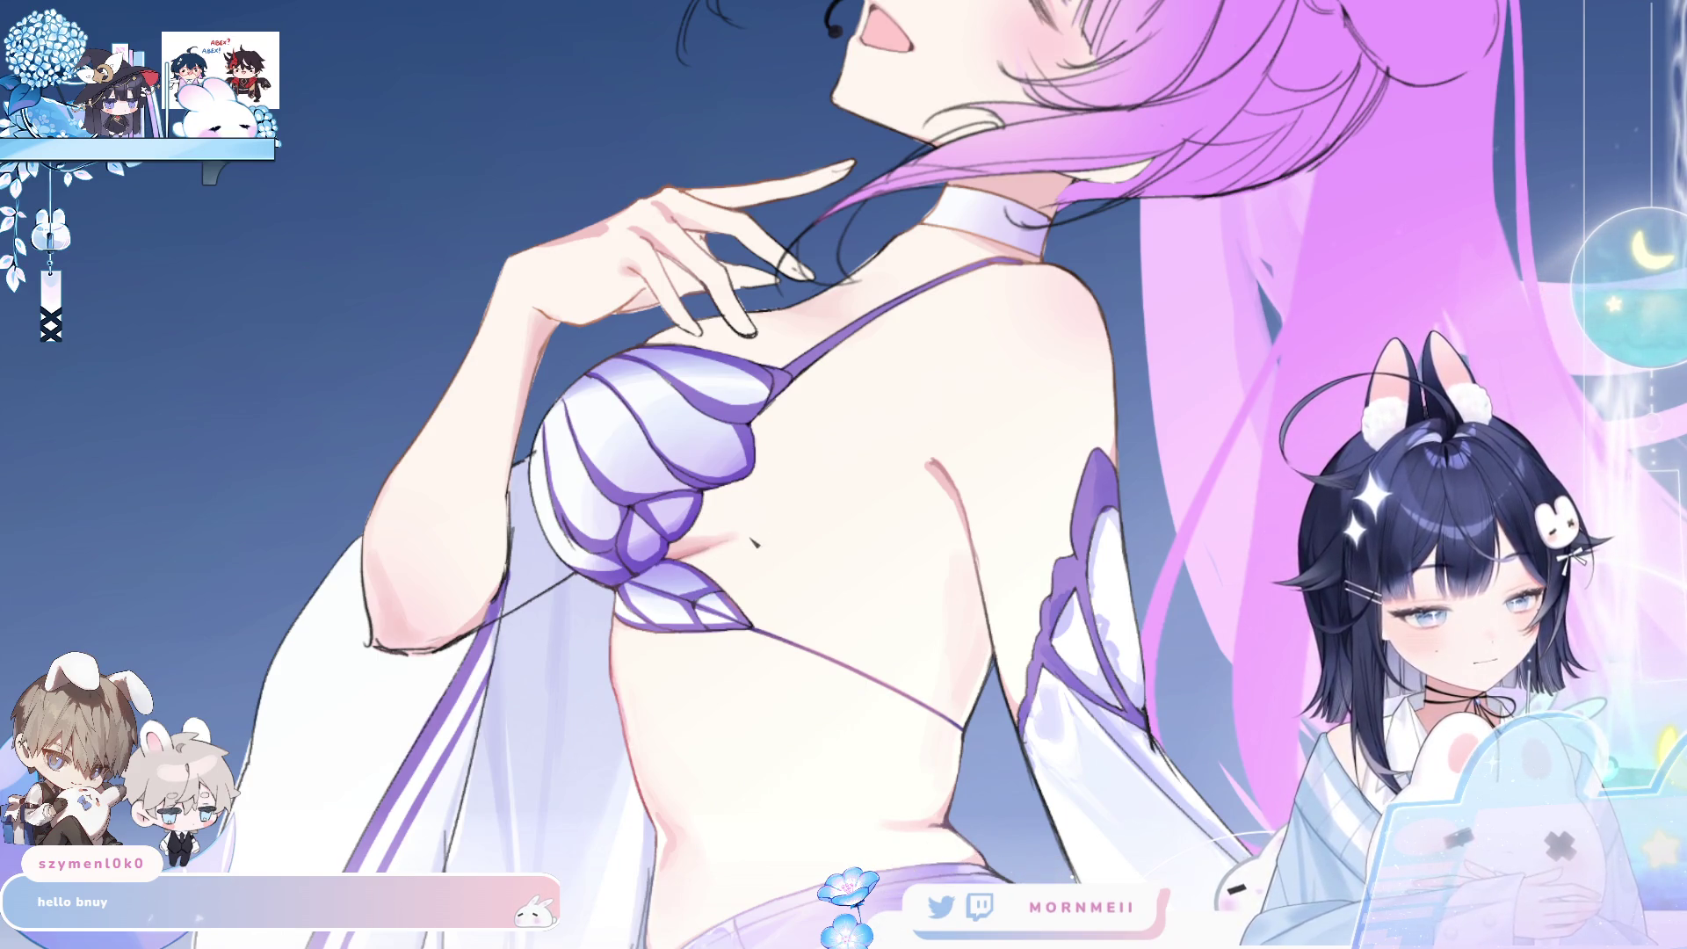
key(h)
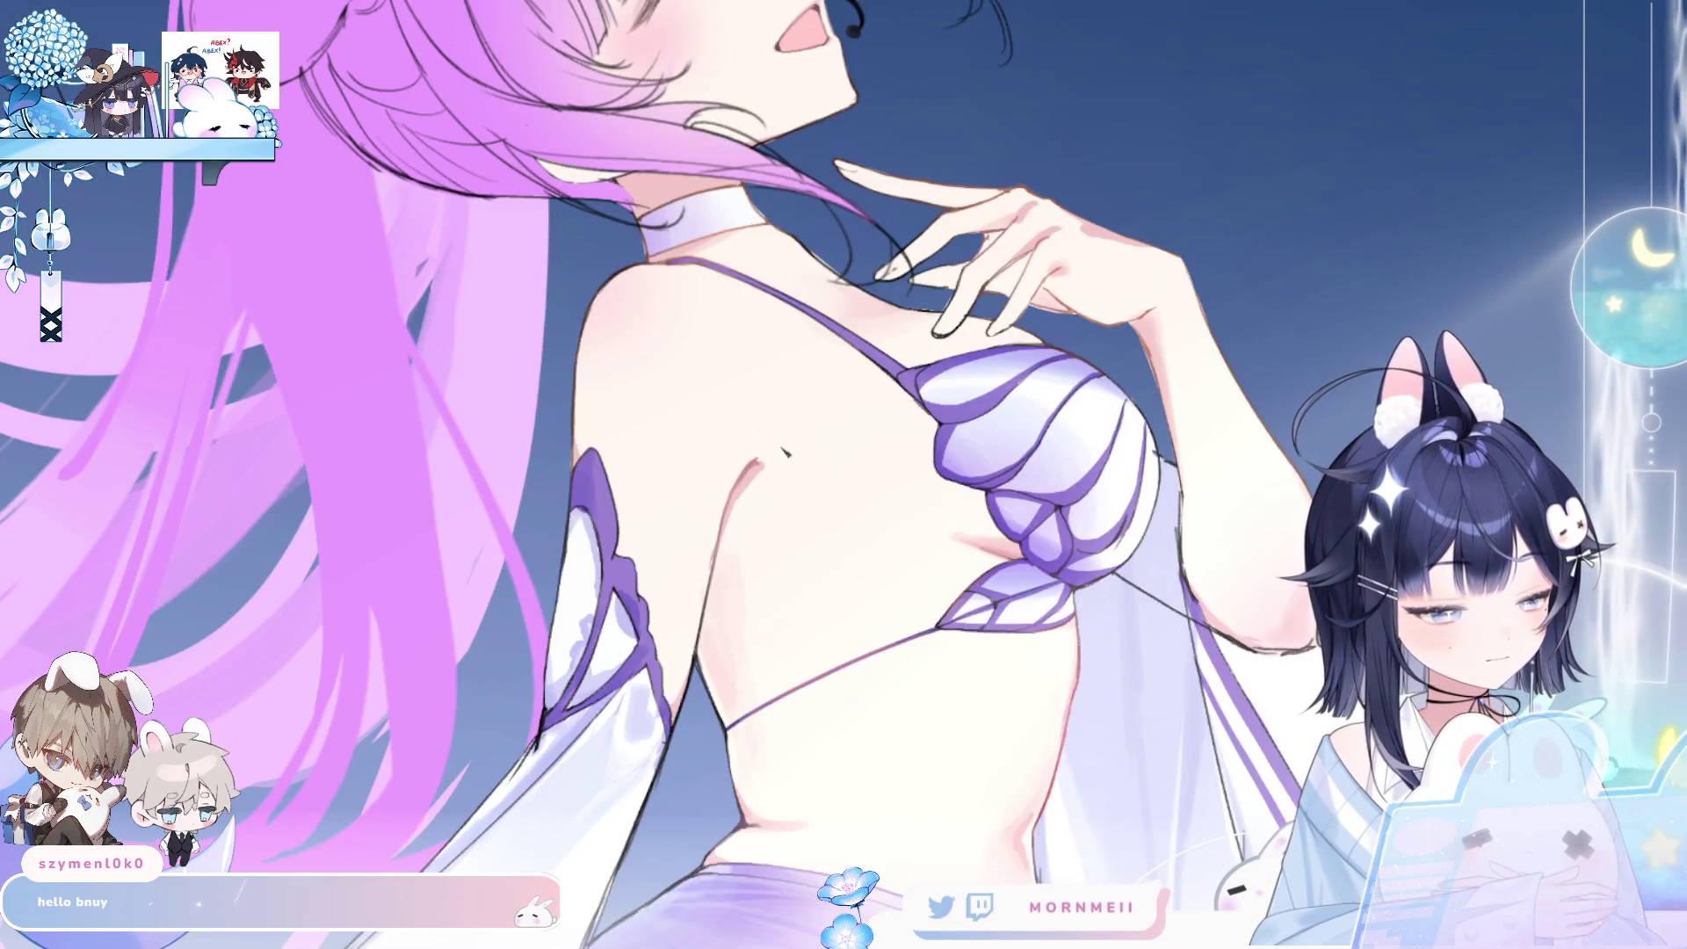
key(h)
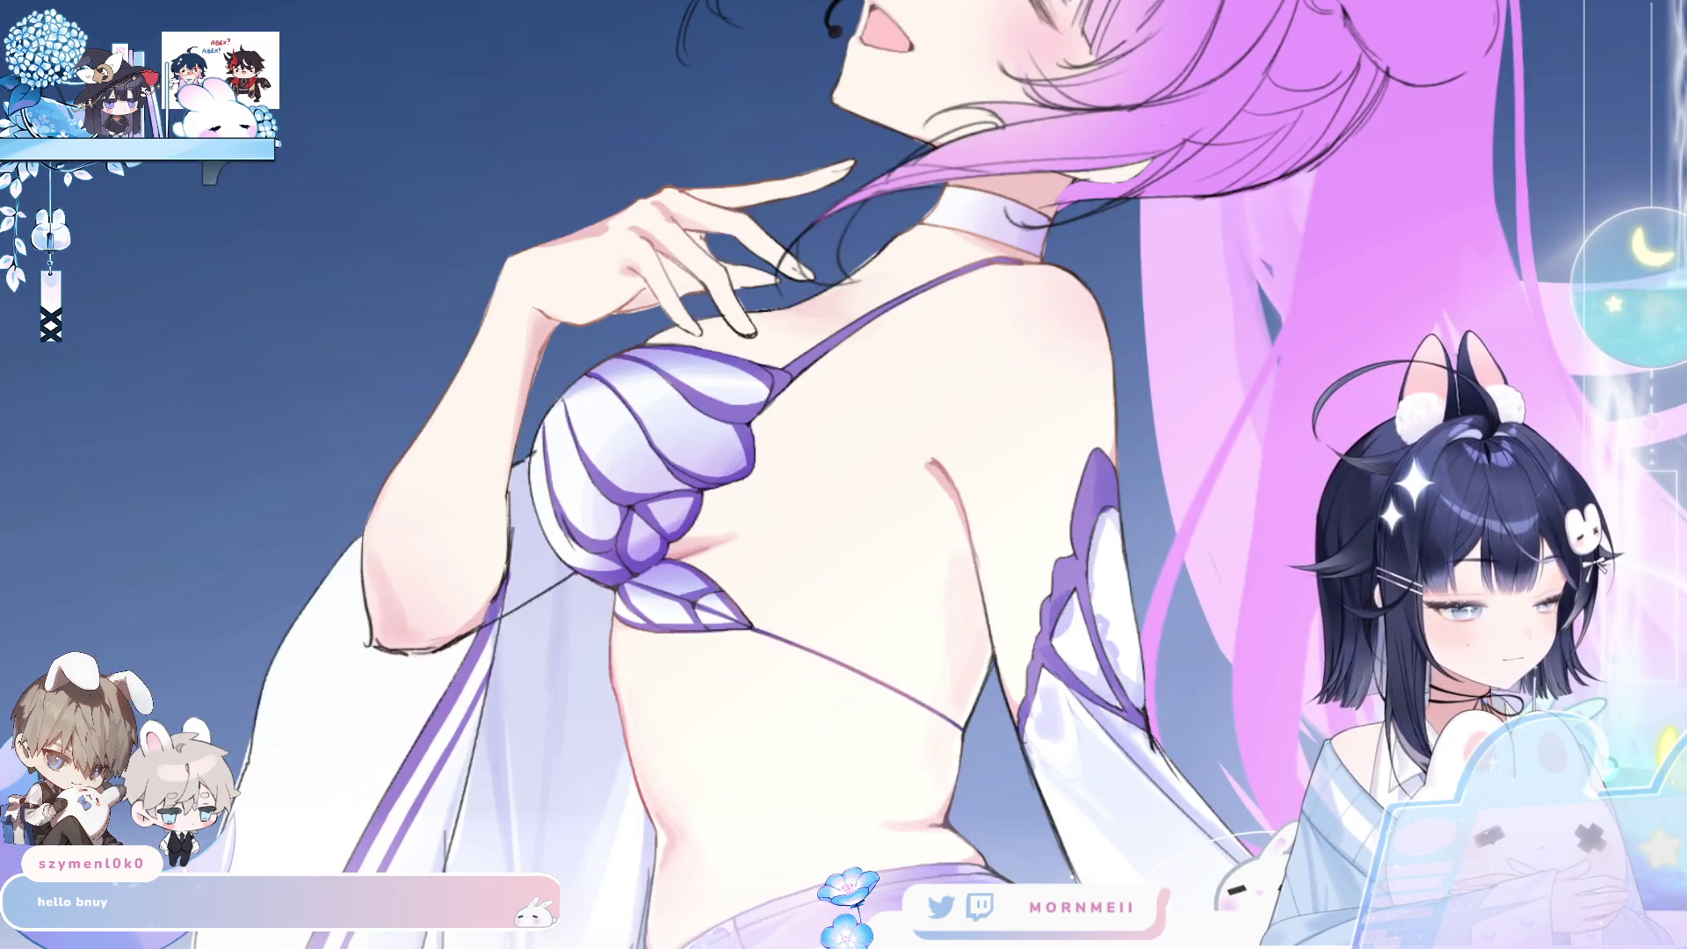
key(ctrl+z)
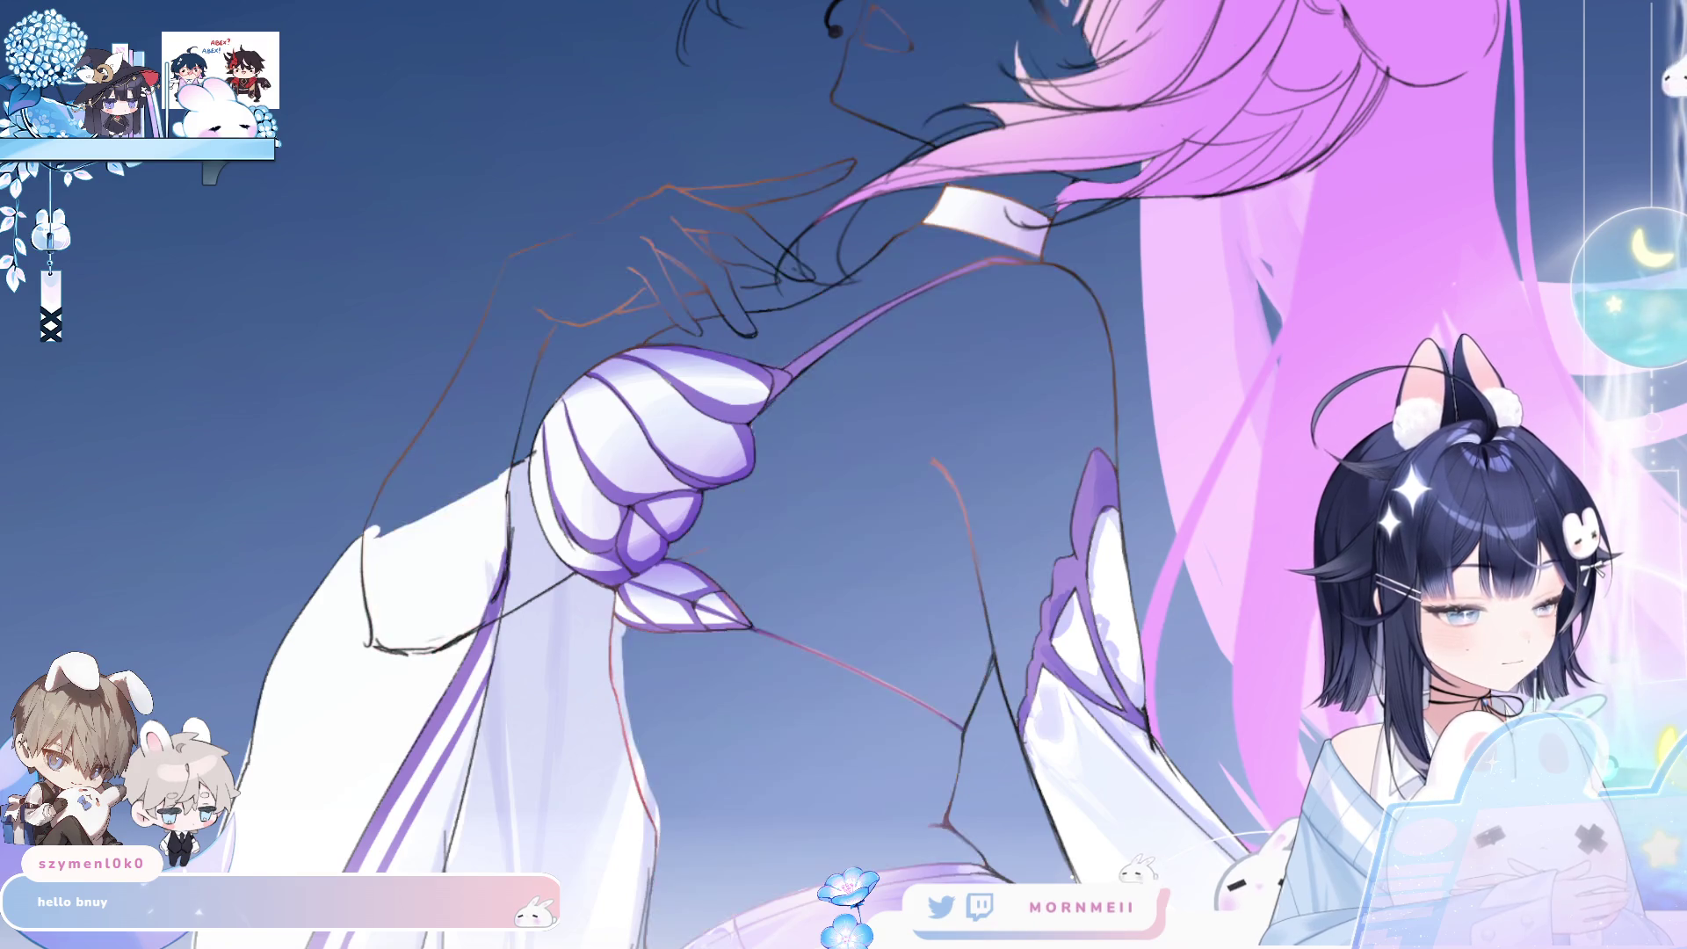
key(ctrl+y)
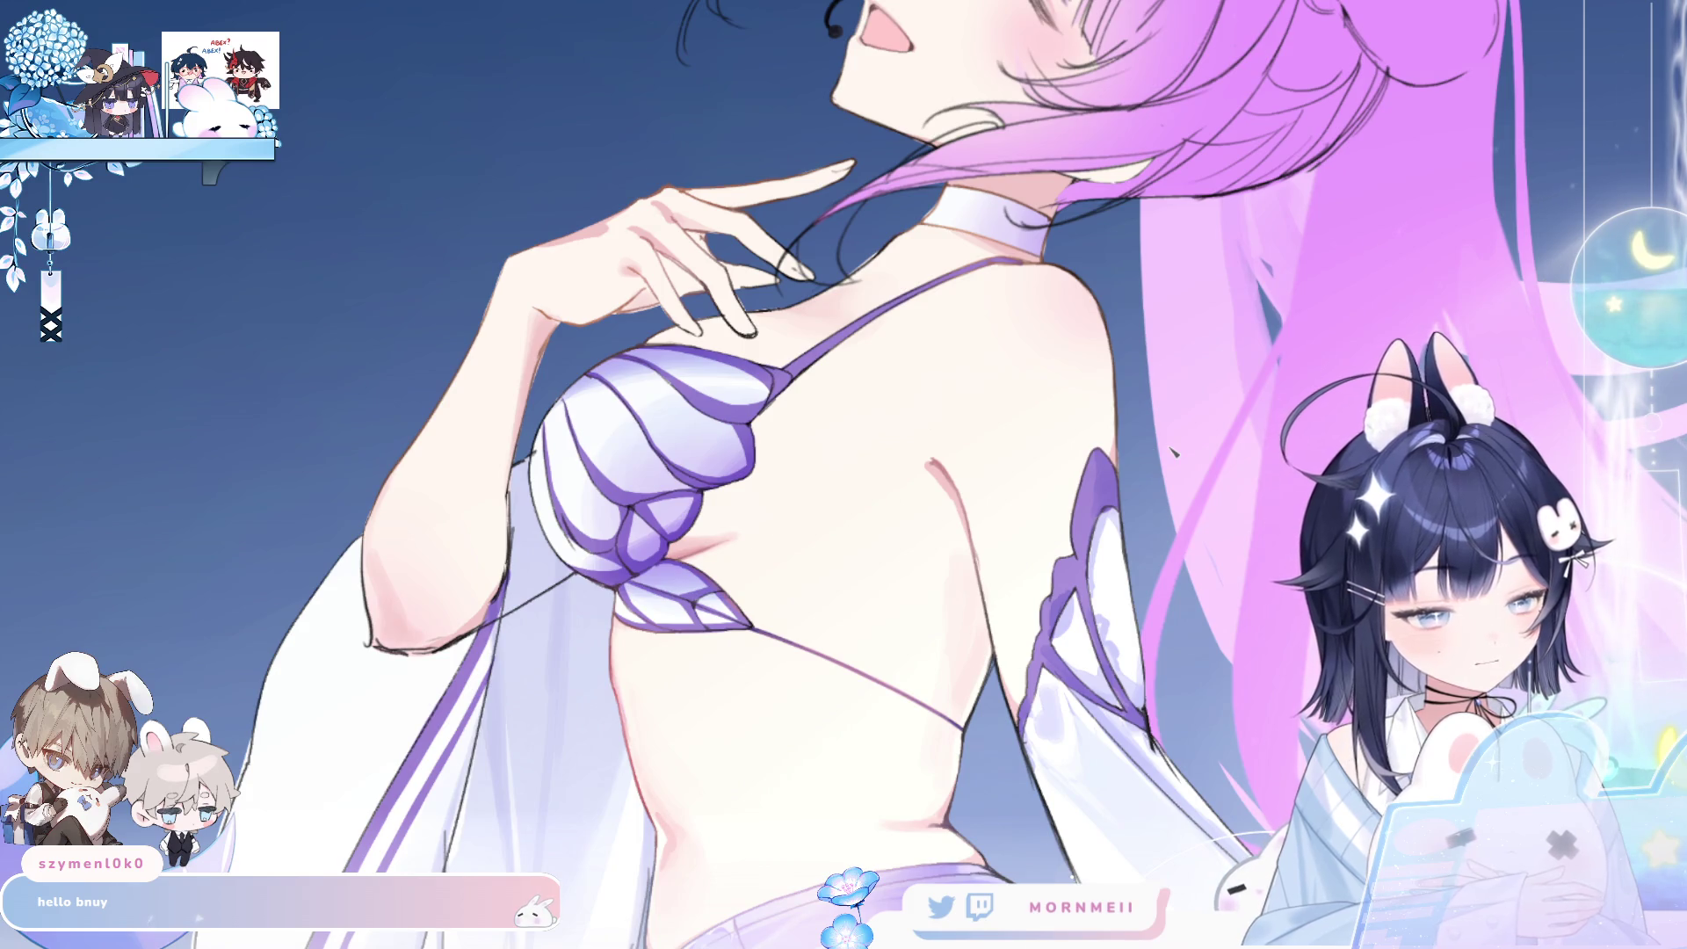
key(h)
key(h)
key(h)
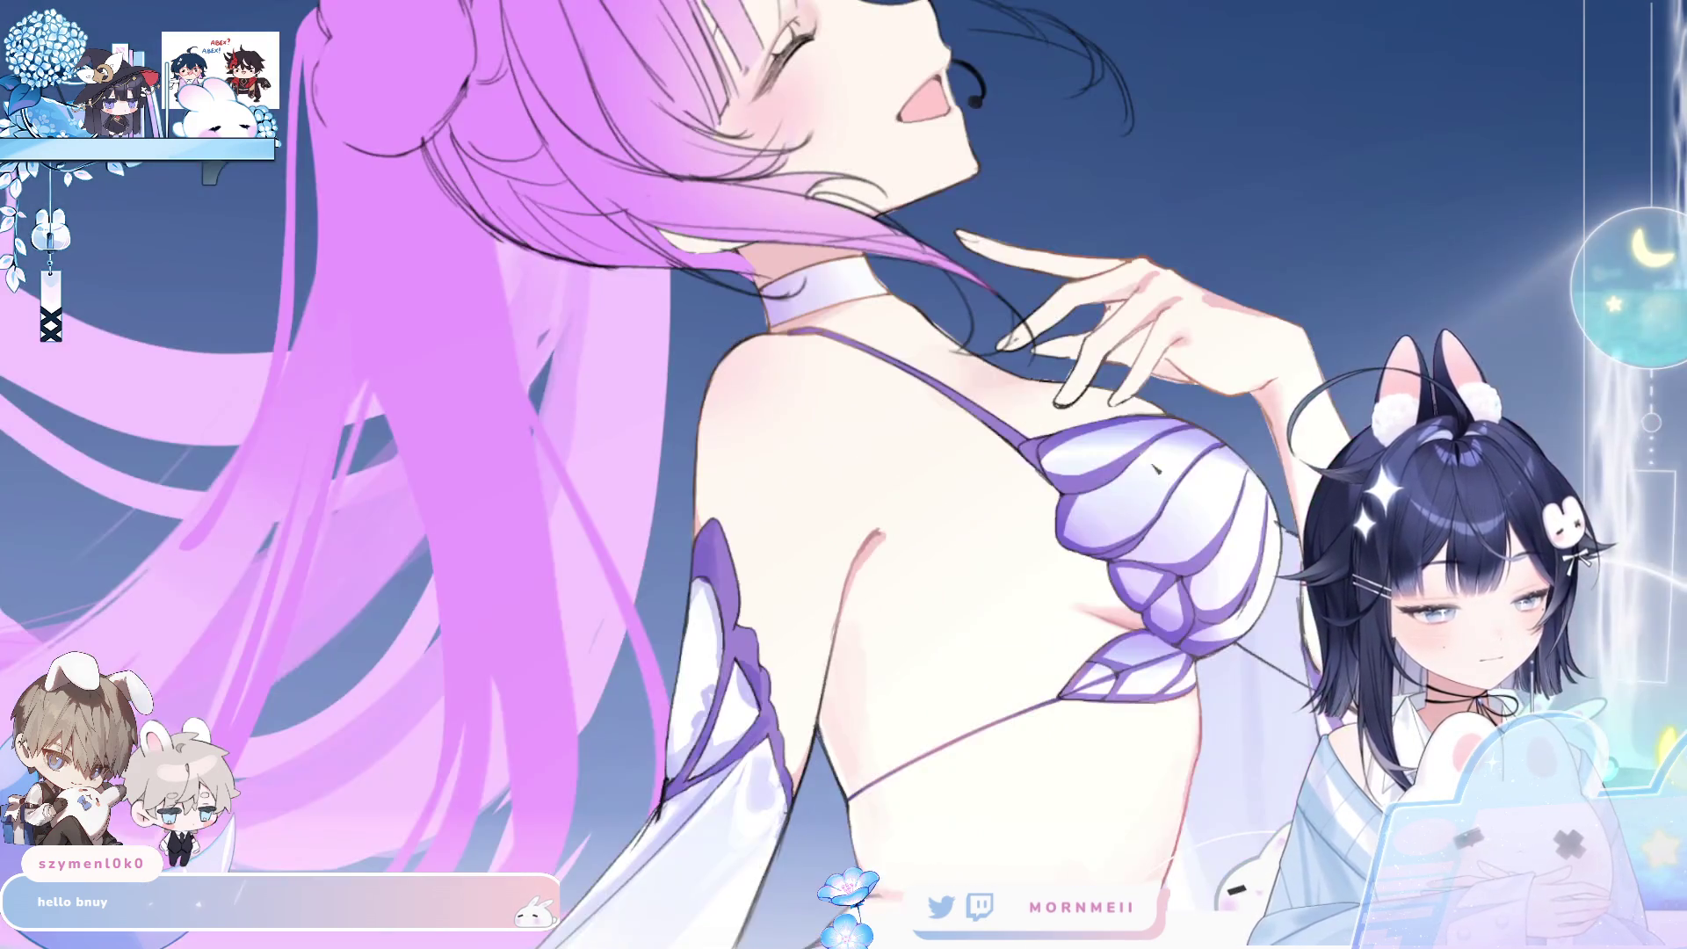
key(h)
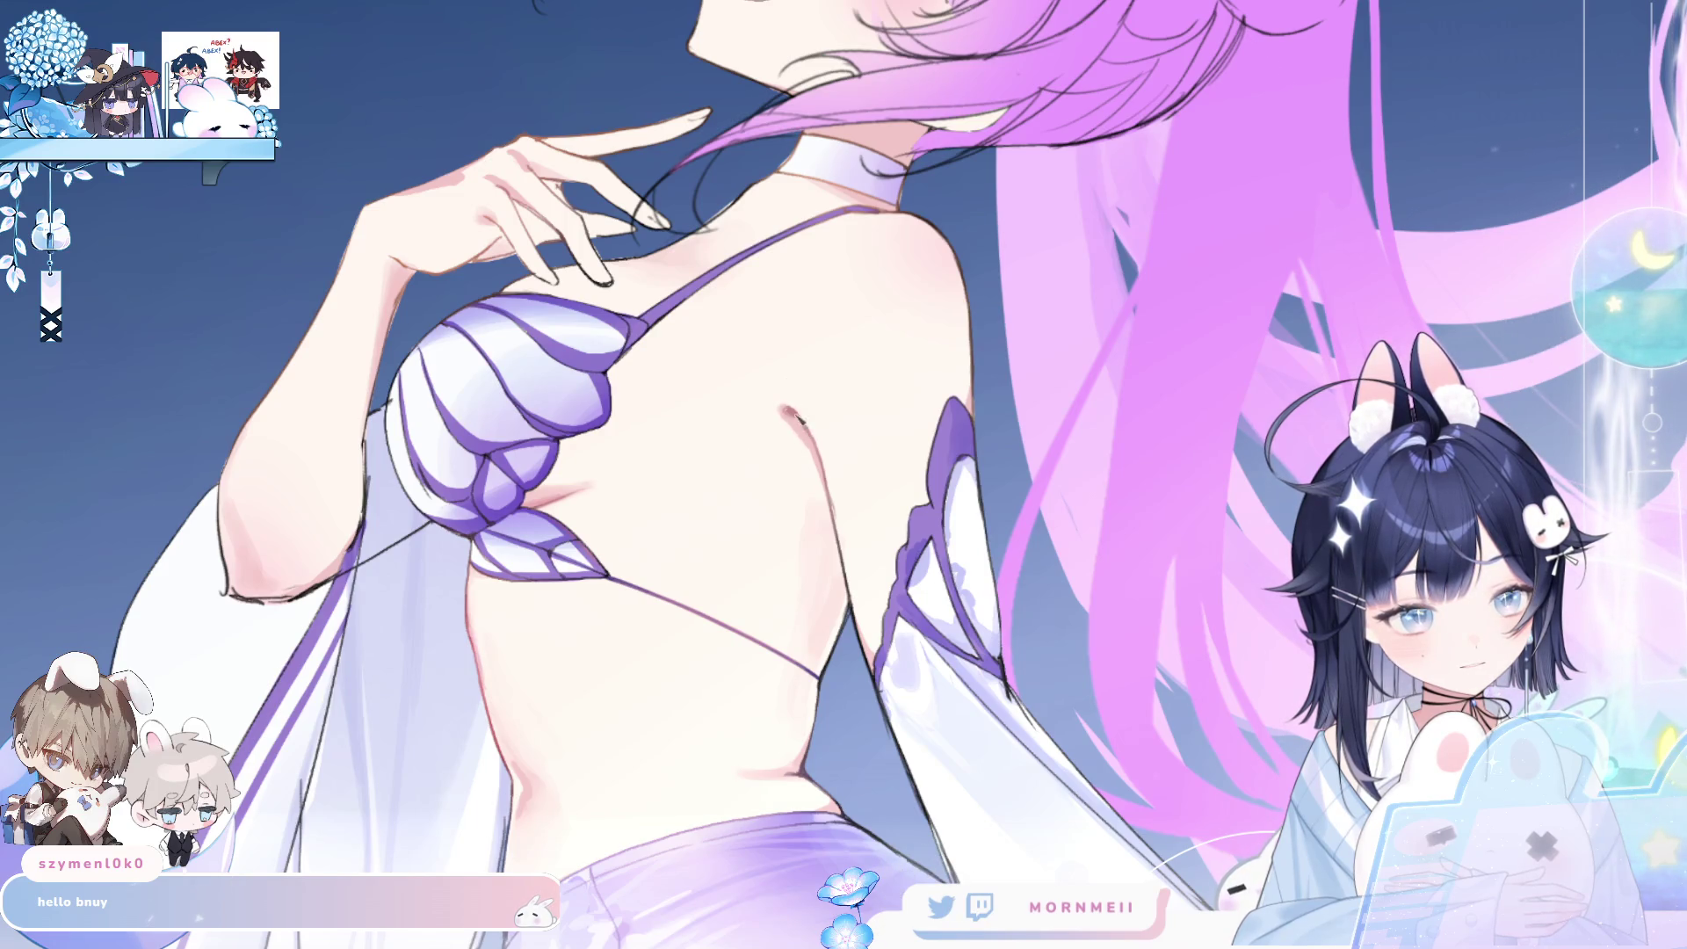
key(h)
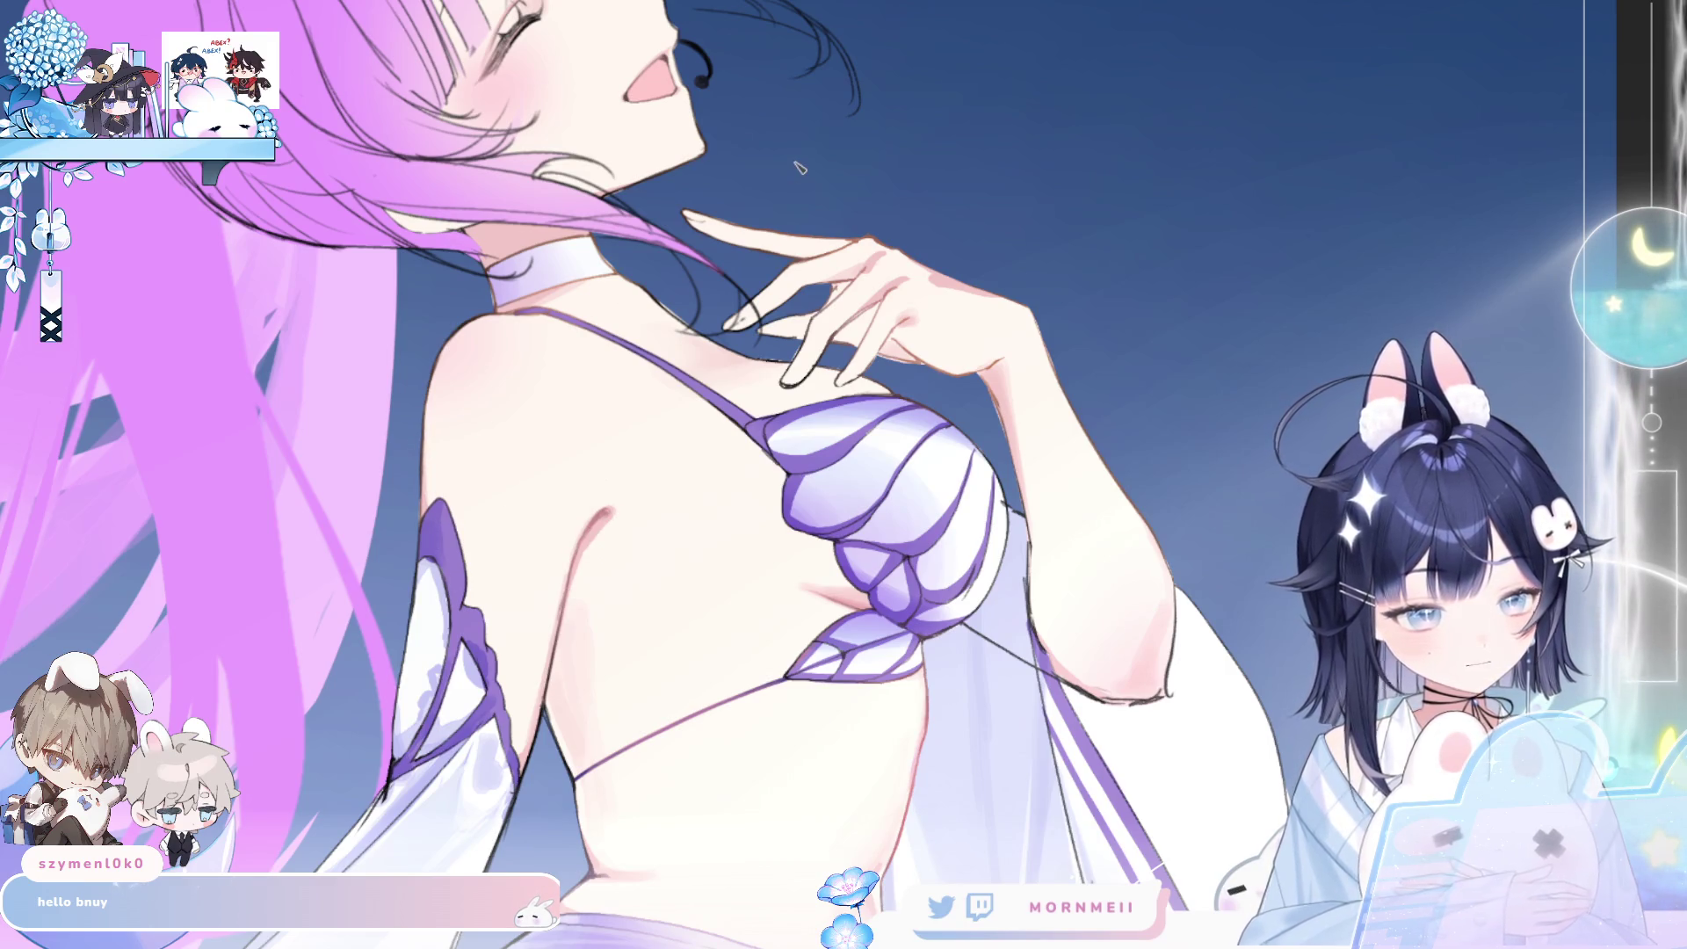
key(m)
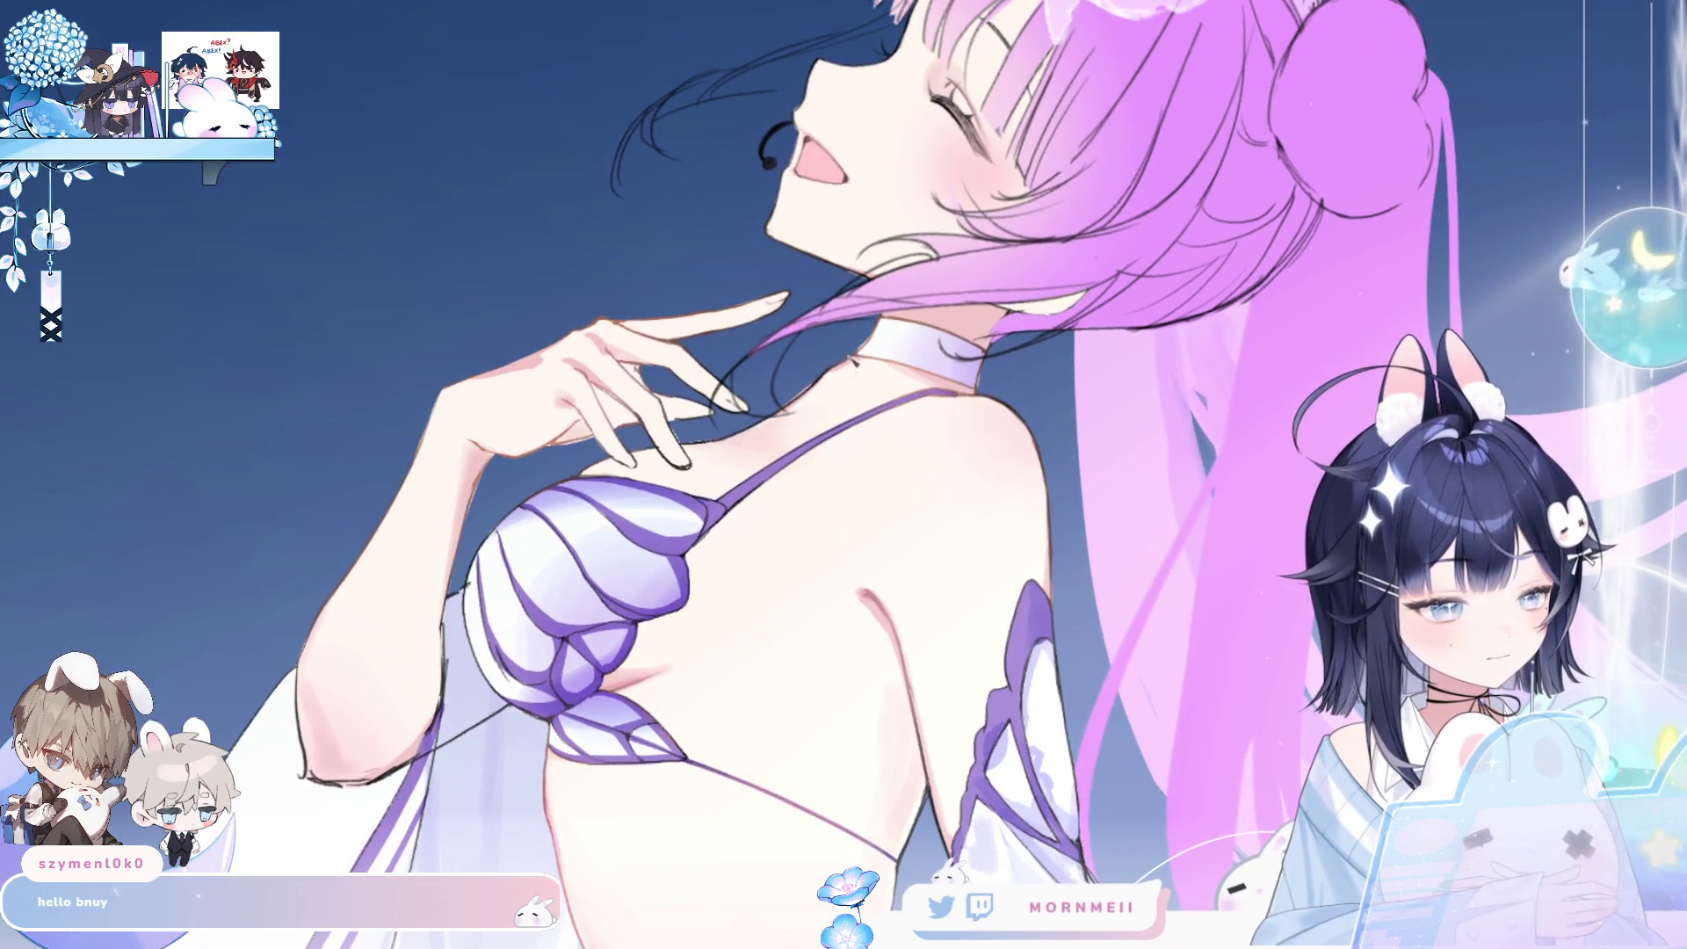
key(m)
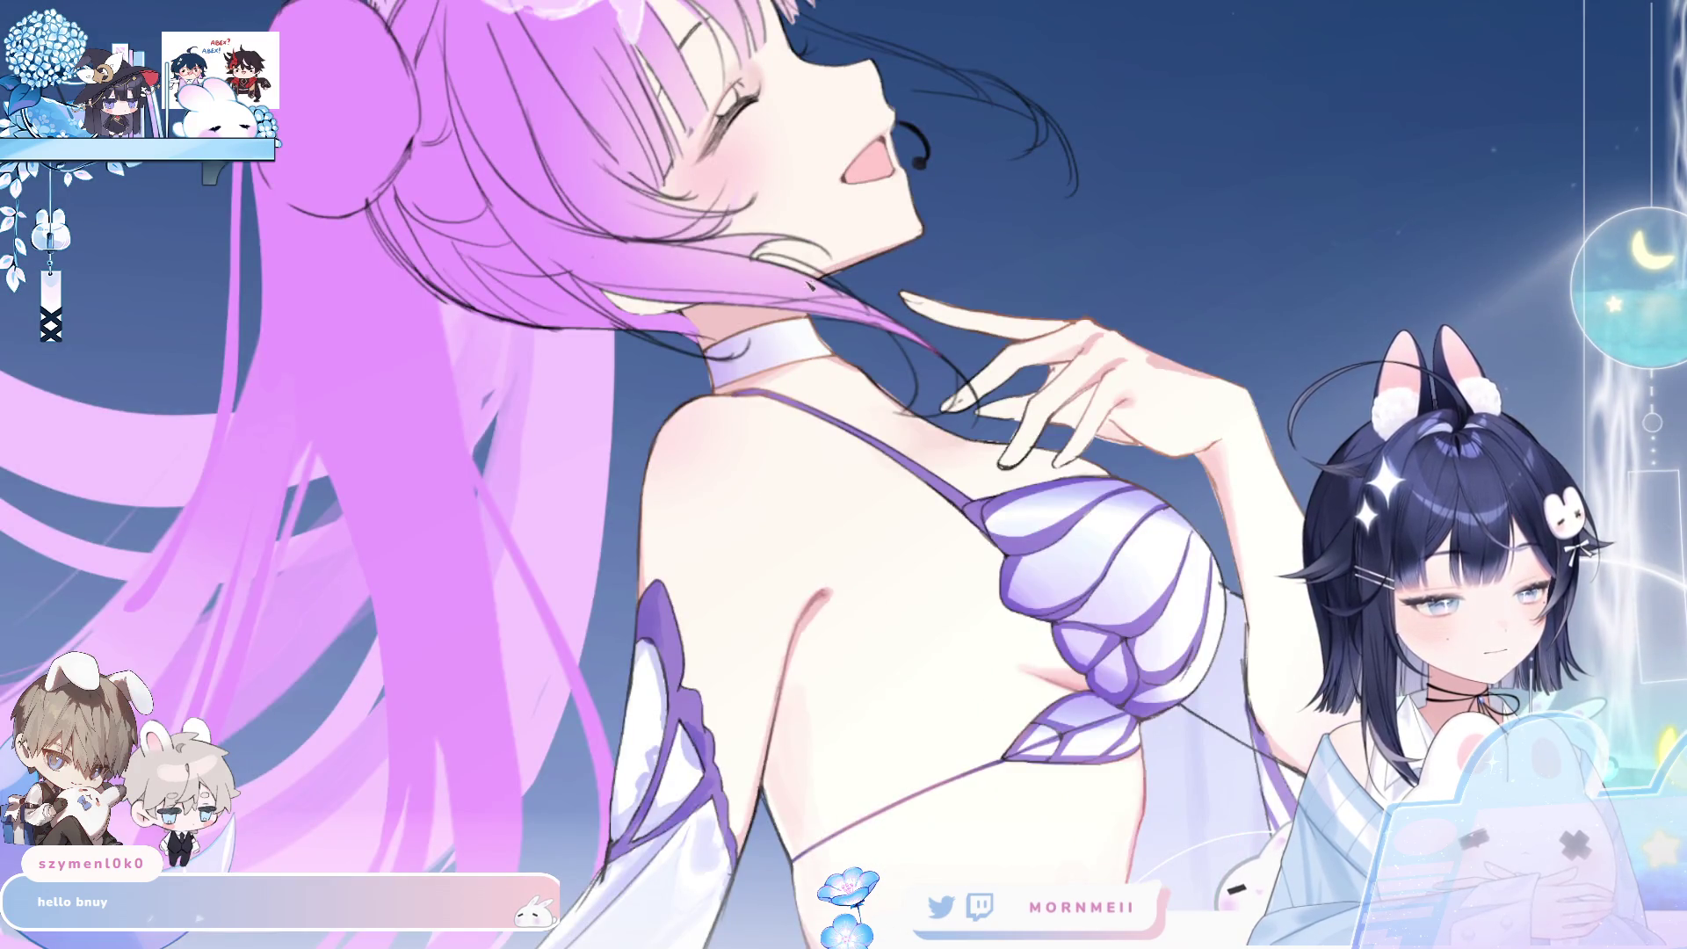
key(m)
scroll(988, 244, up, 2)
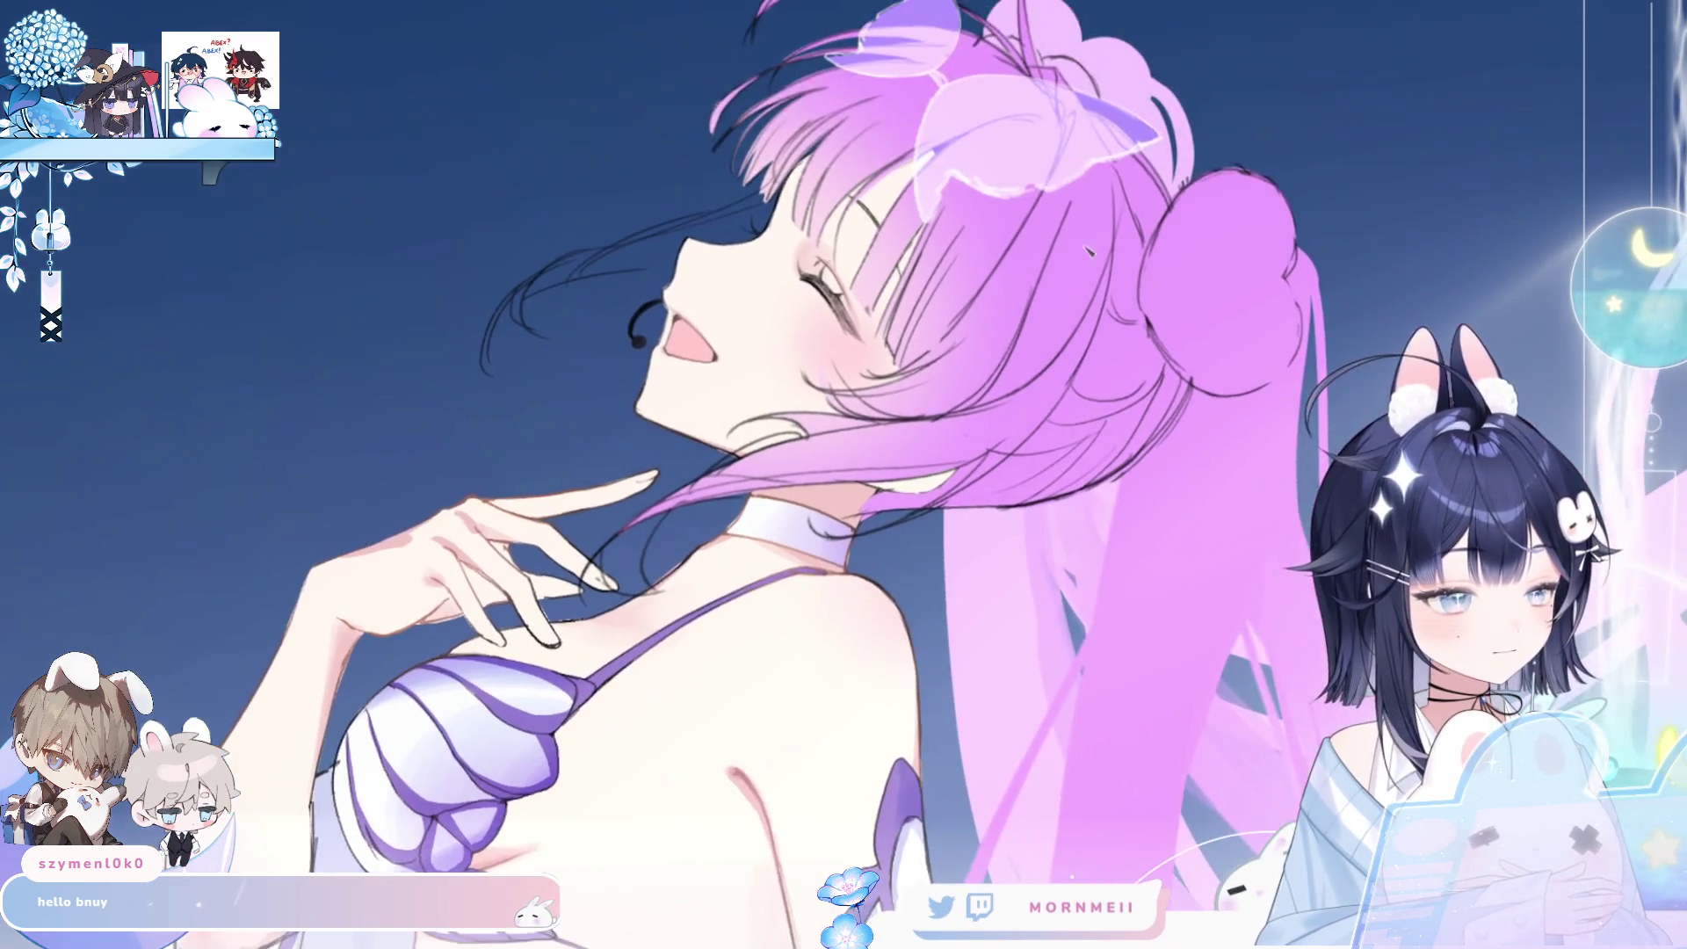
key(m)
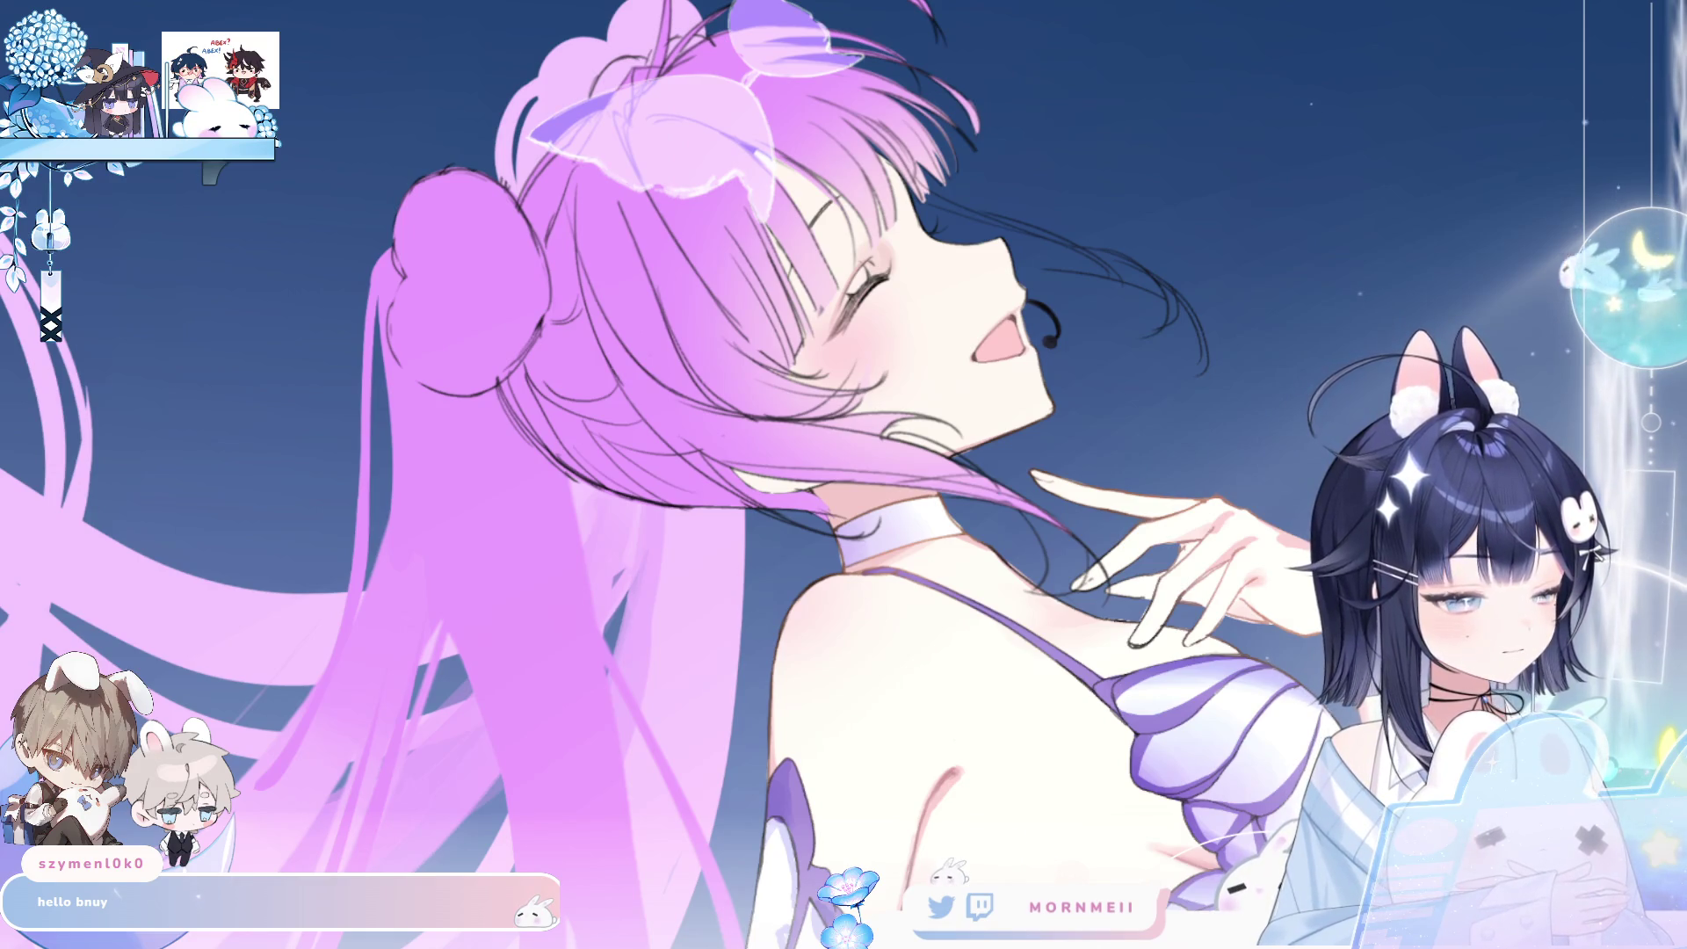
click(879, 216)
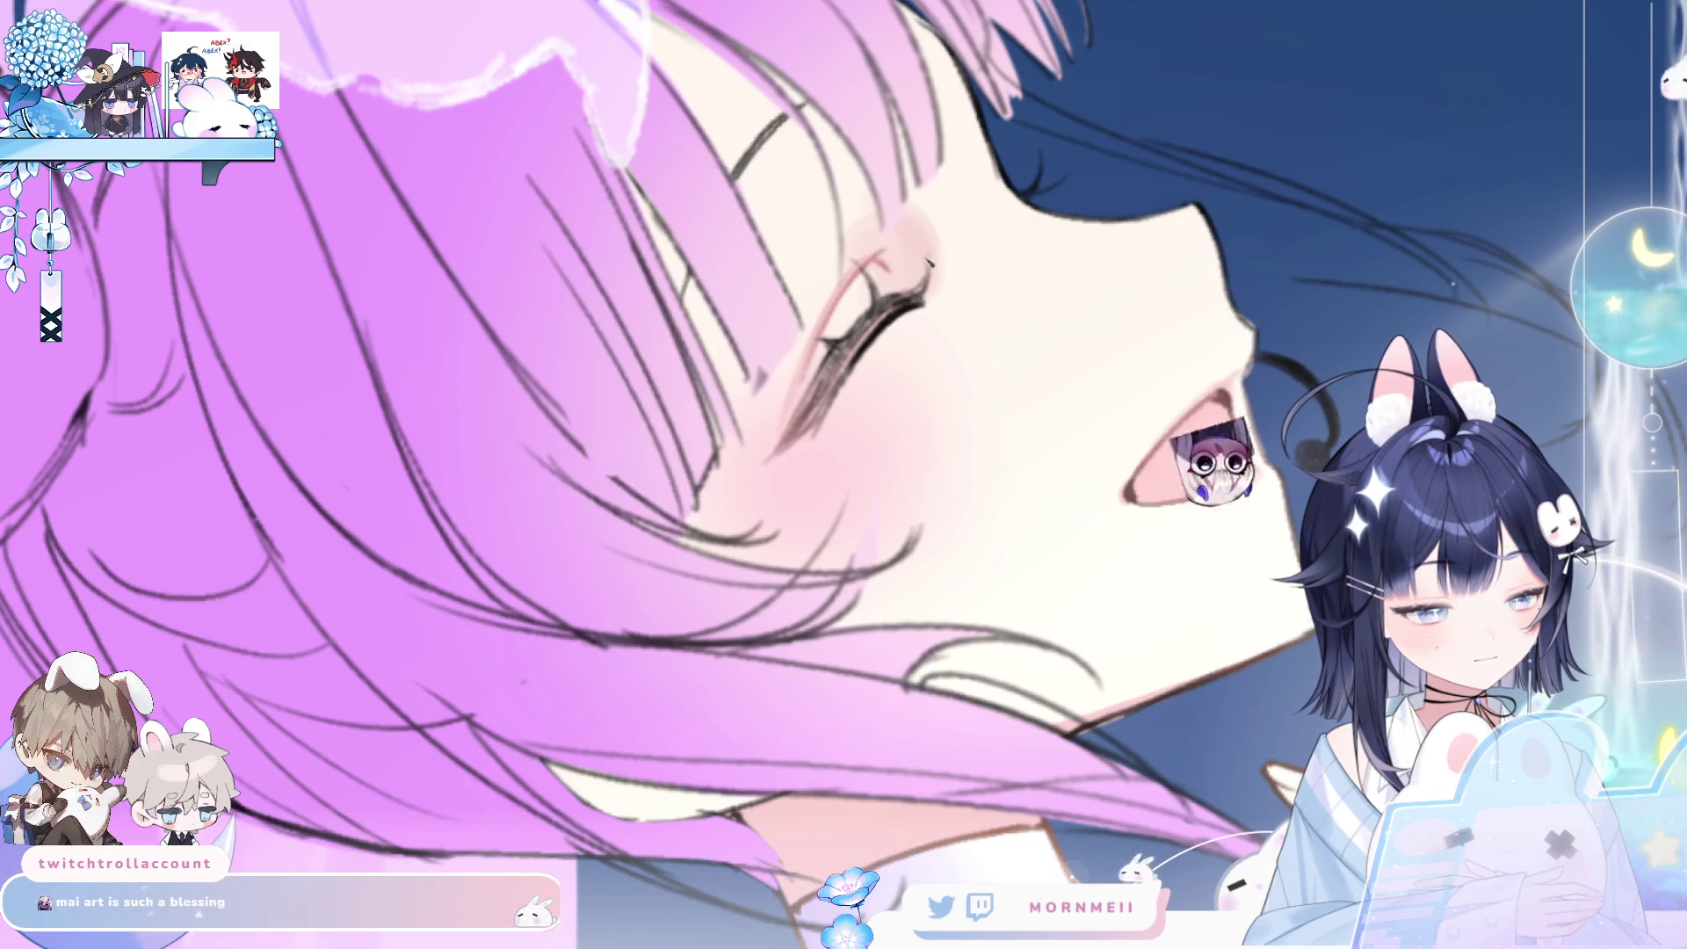
- Pan to the neck and shoulder, checking it mirrored, then zoom in twice on the collarbone hand
key(ctrl+0)
key(h)
click(567, 426)
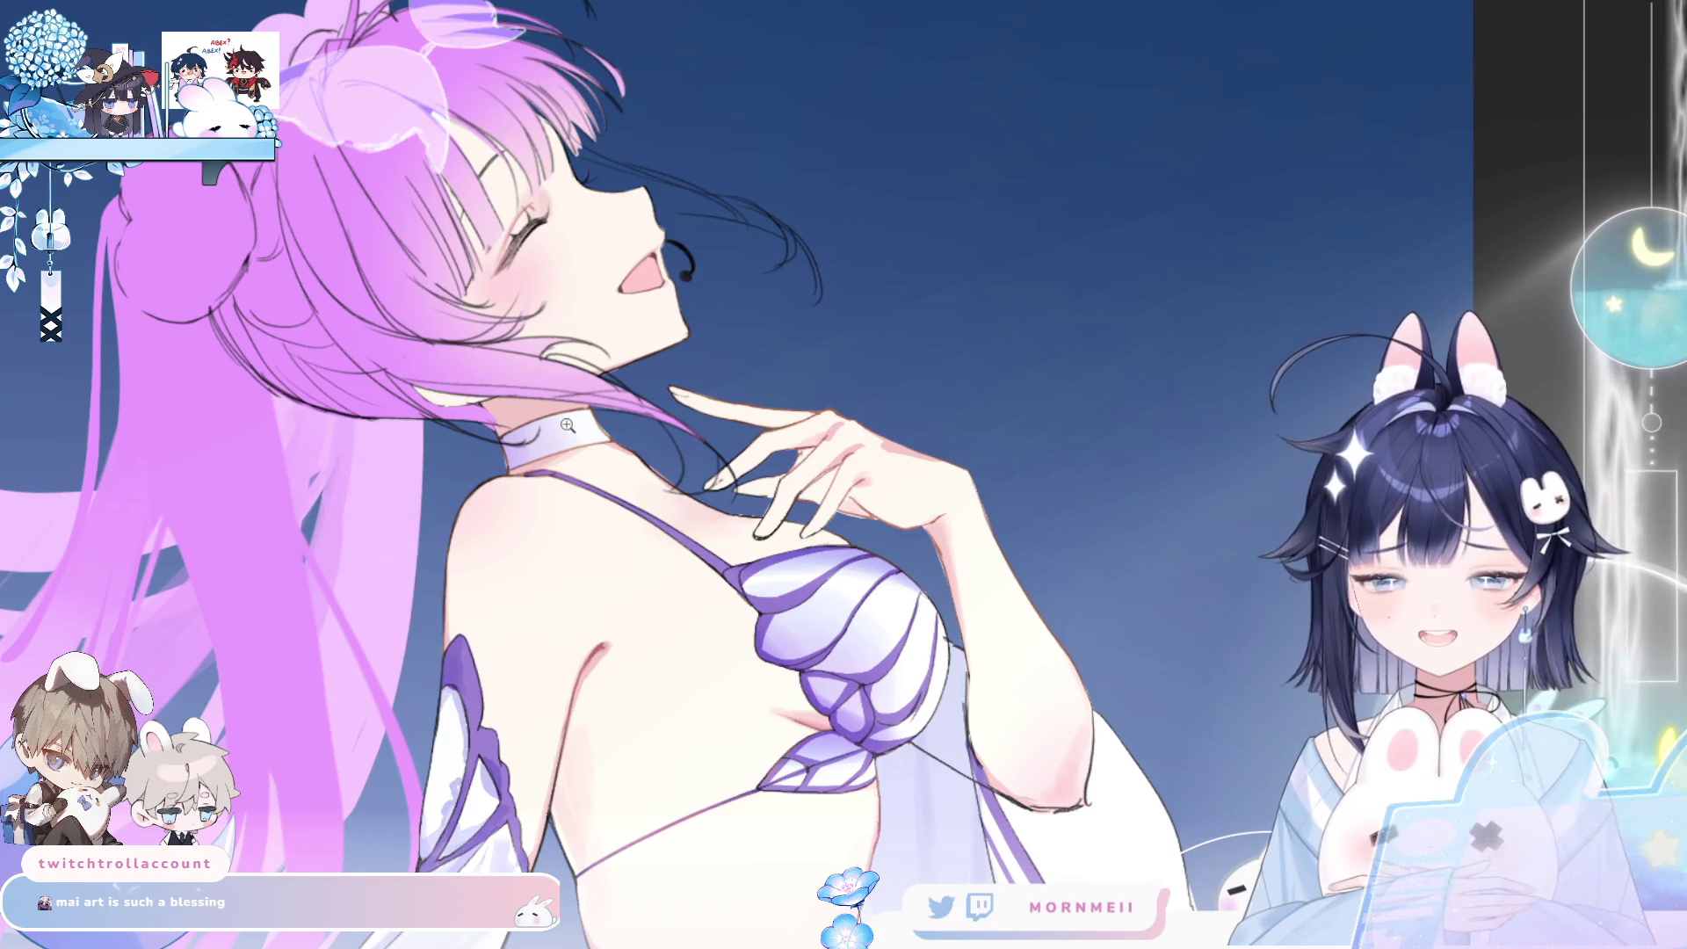
drag(988, 799, 1146, 580)
key(h)
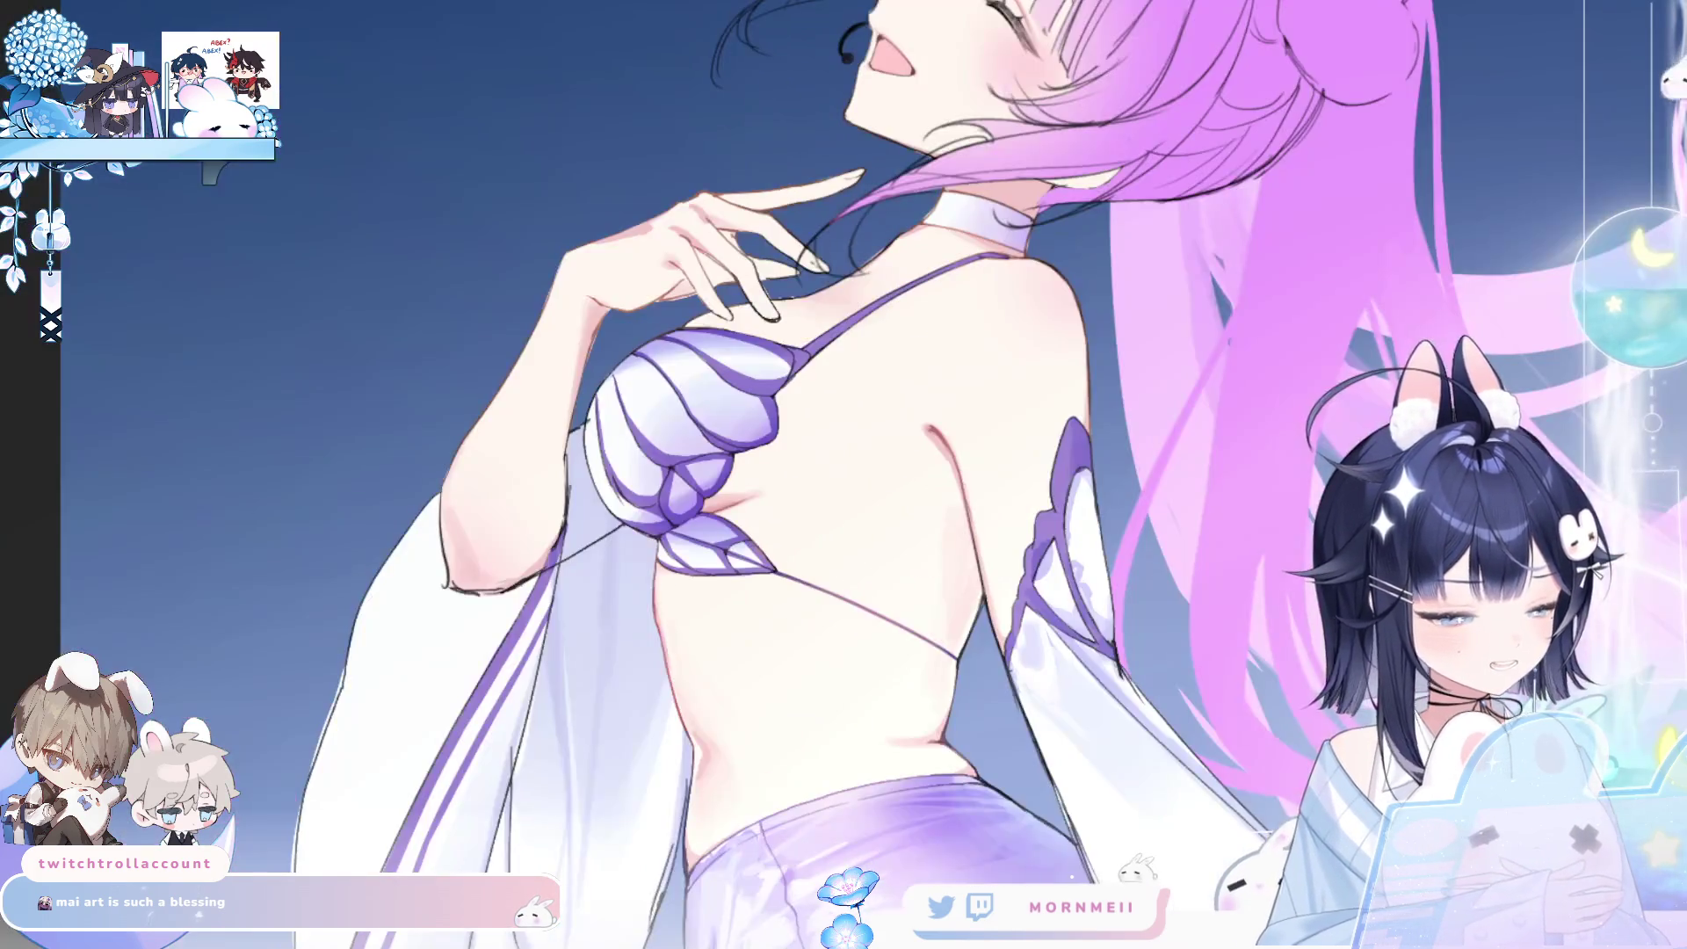
key(h)
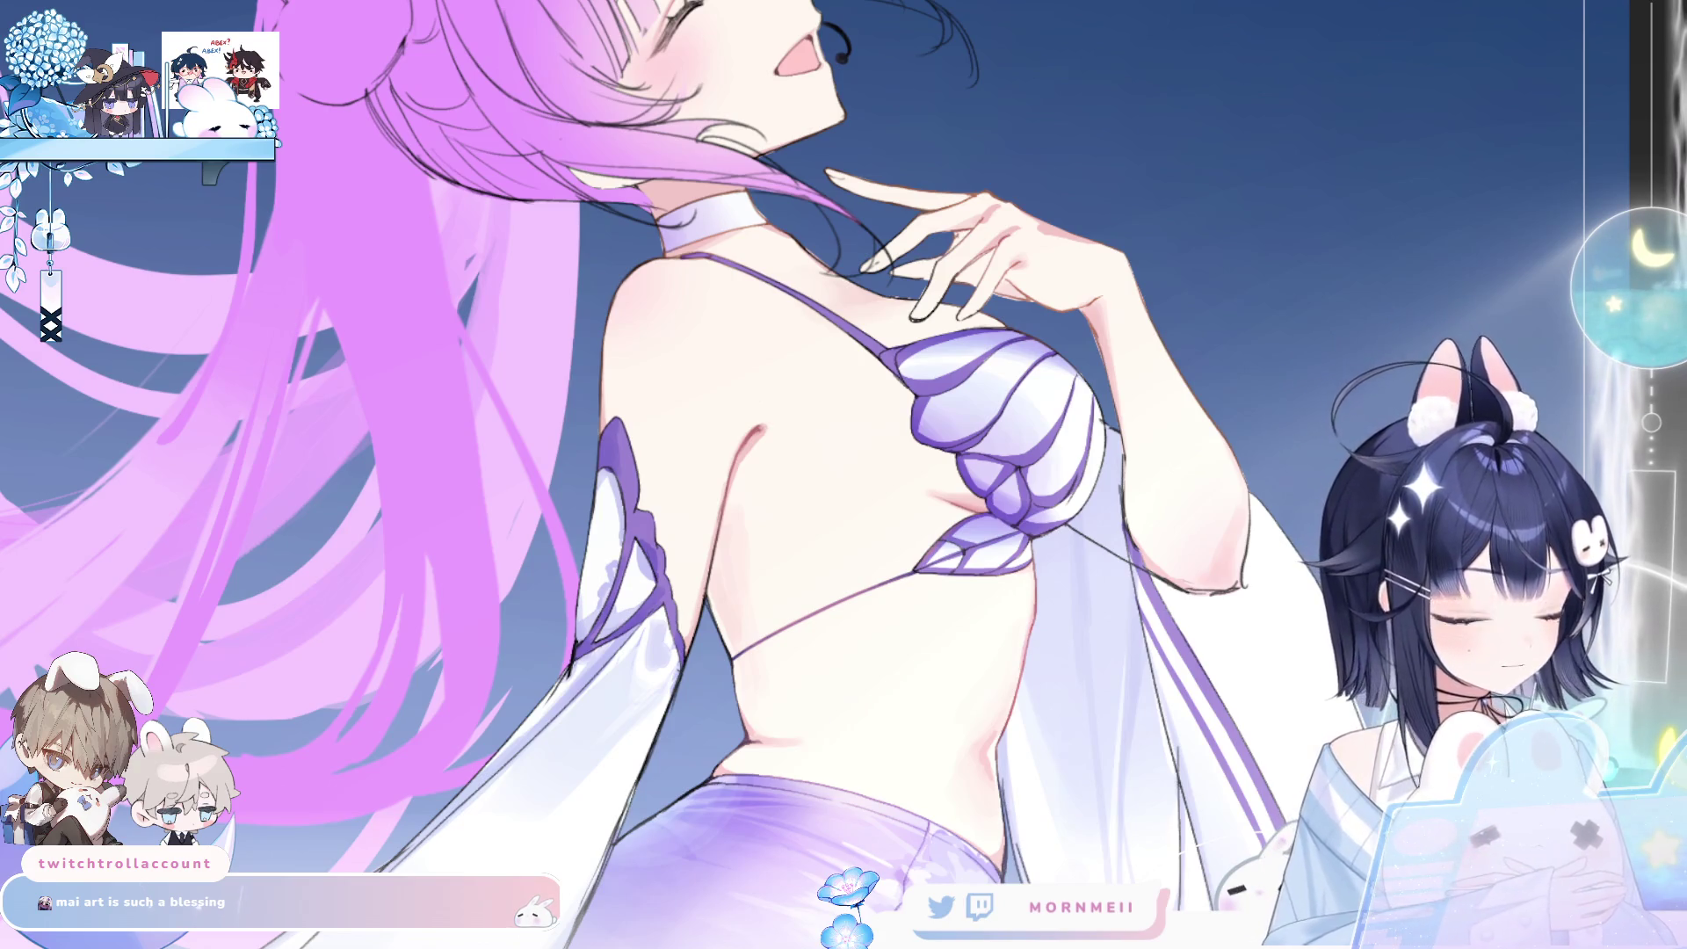
key(h)
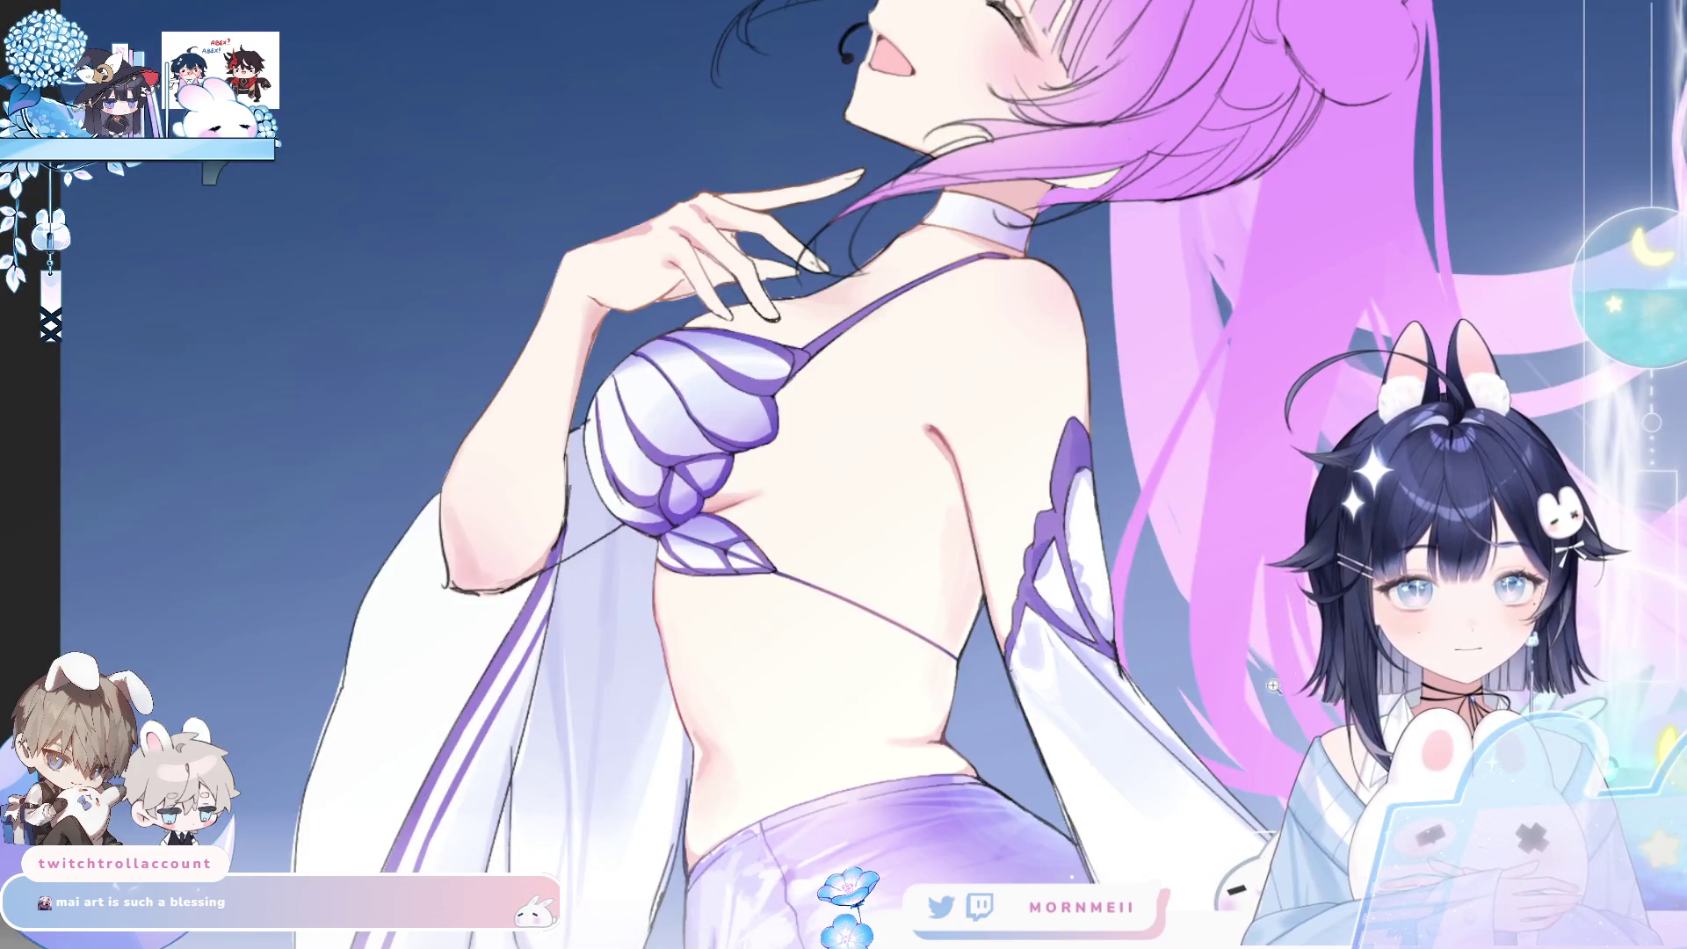
key(ctrl+0)
click(858, 545)
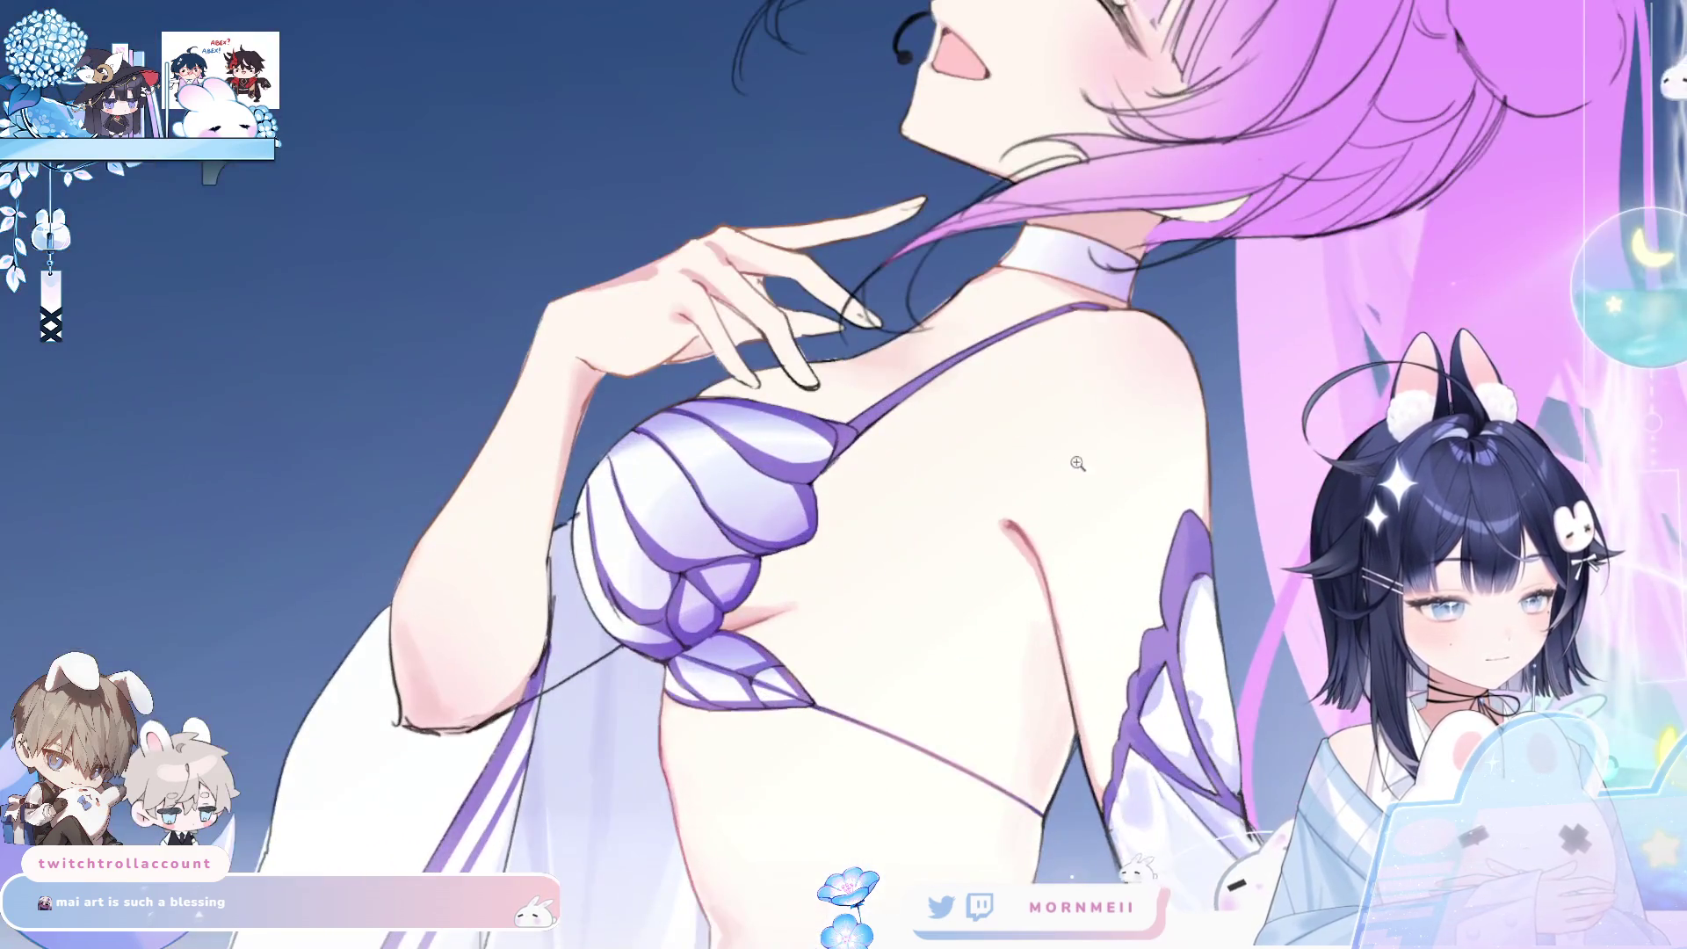
click(858, 545)
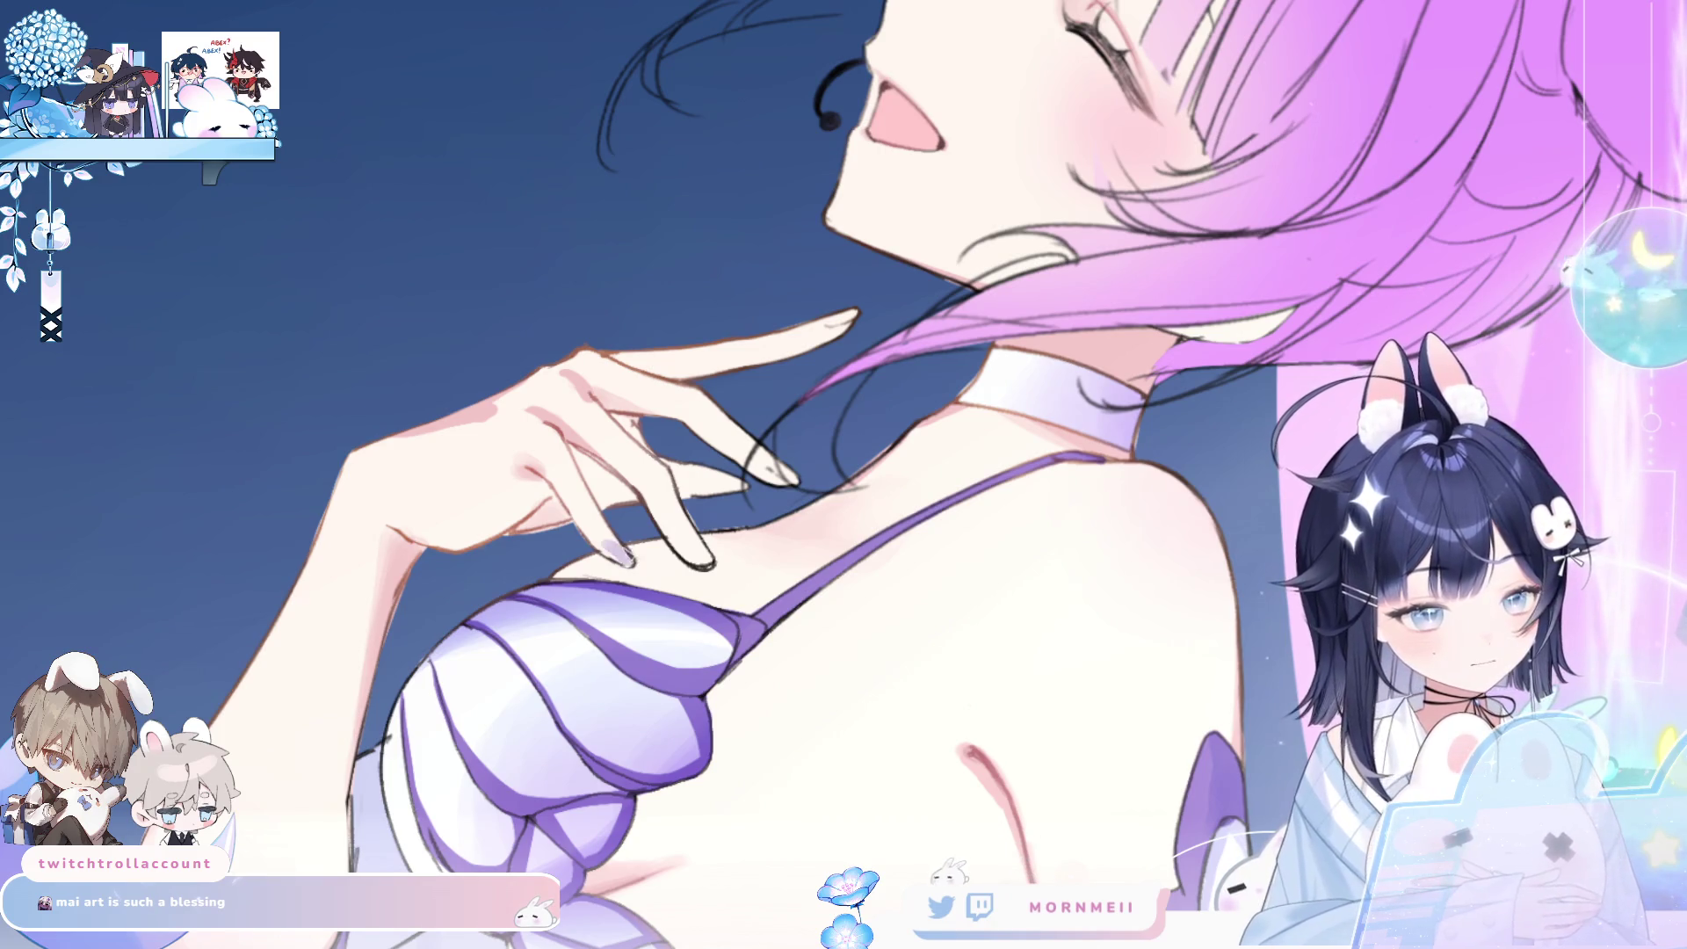
- Paint the fingernails of the hand at the chest lavender
mouse_move(613, 547)
mouse_down()
mouse_move(628, 565)
mouse_move(710, 564)
mouse_up()
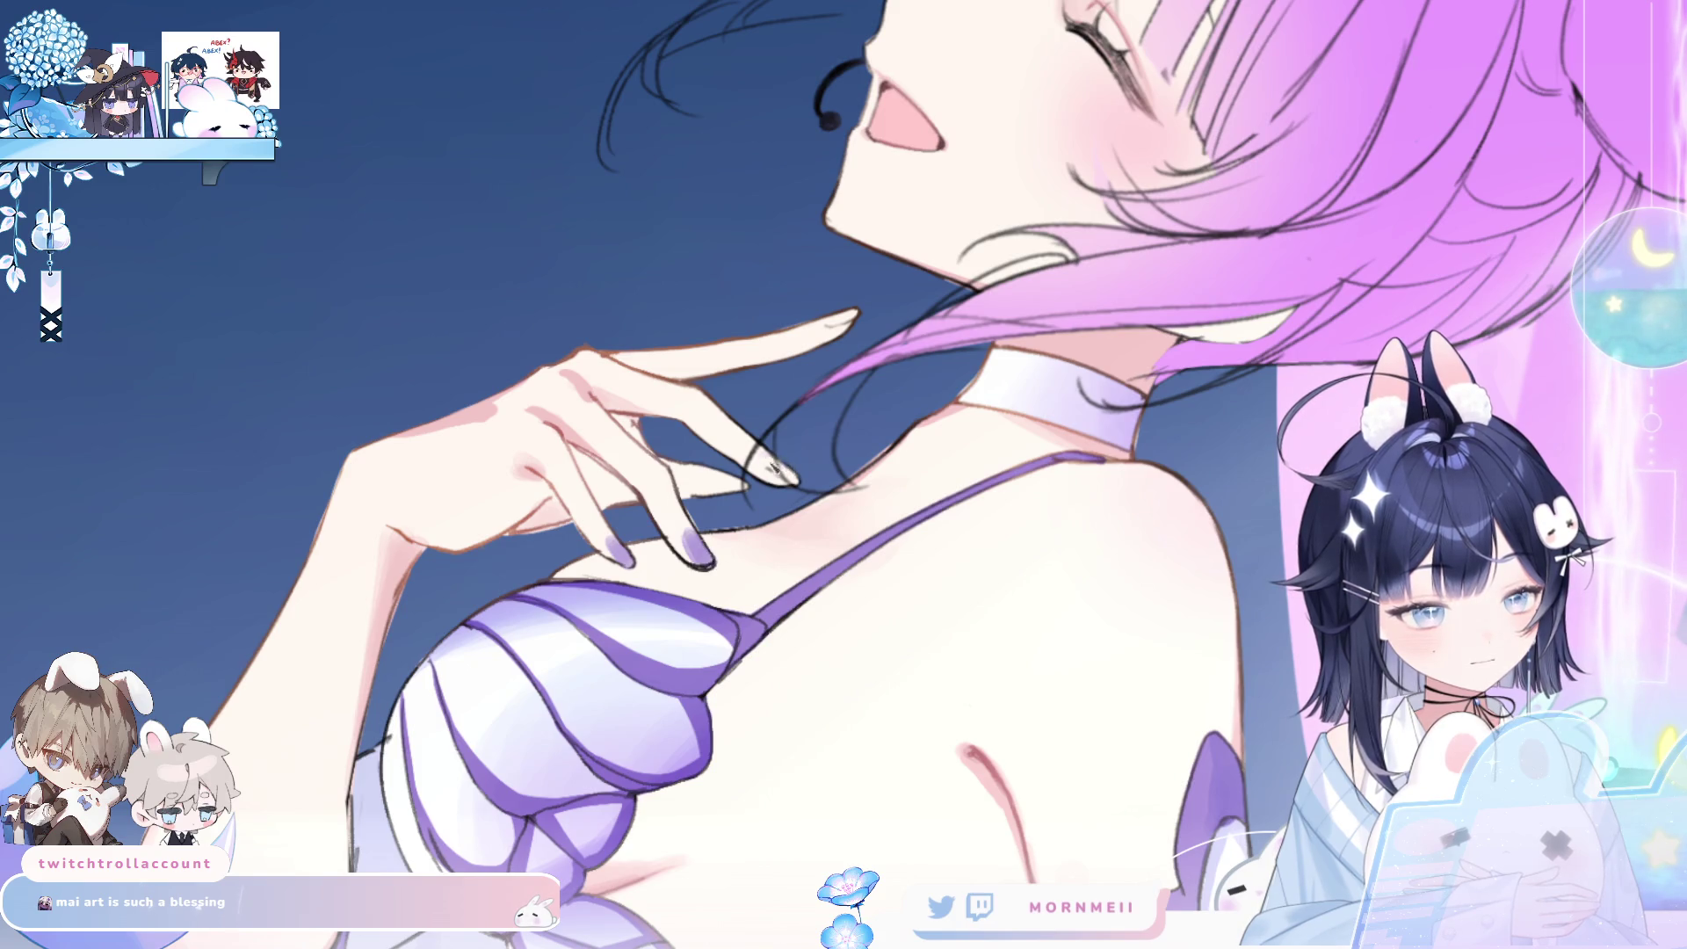
drag(764, 457, 798, 482)
drag(831, 325, 860, 313)
key(h)
key(h)
- Paint the outstretched hand's pinky and index nails light blue, redoing the index nail
scroll(967, 341, down, 5)
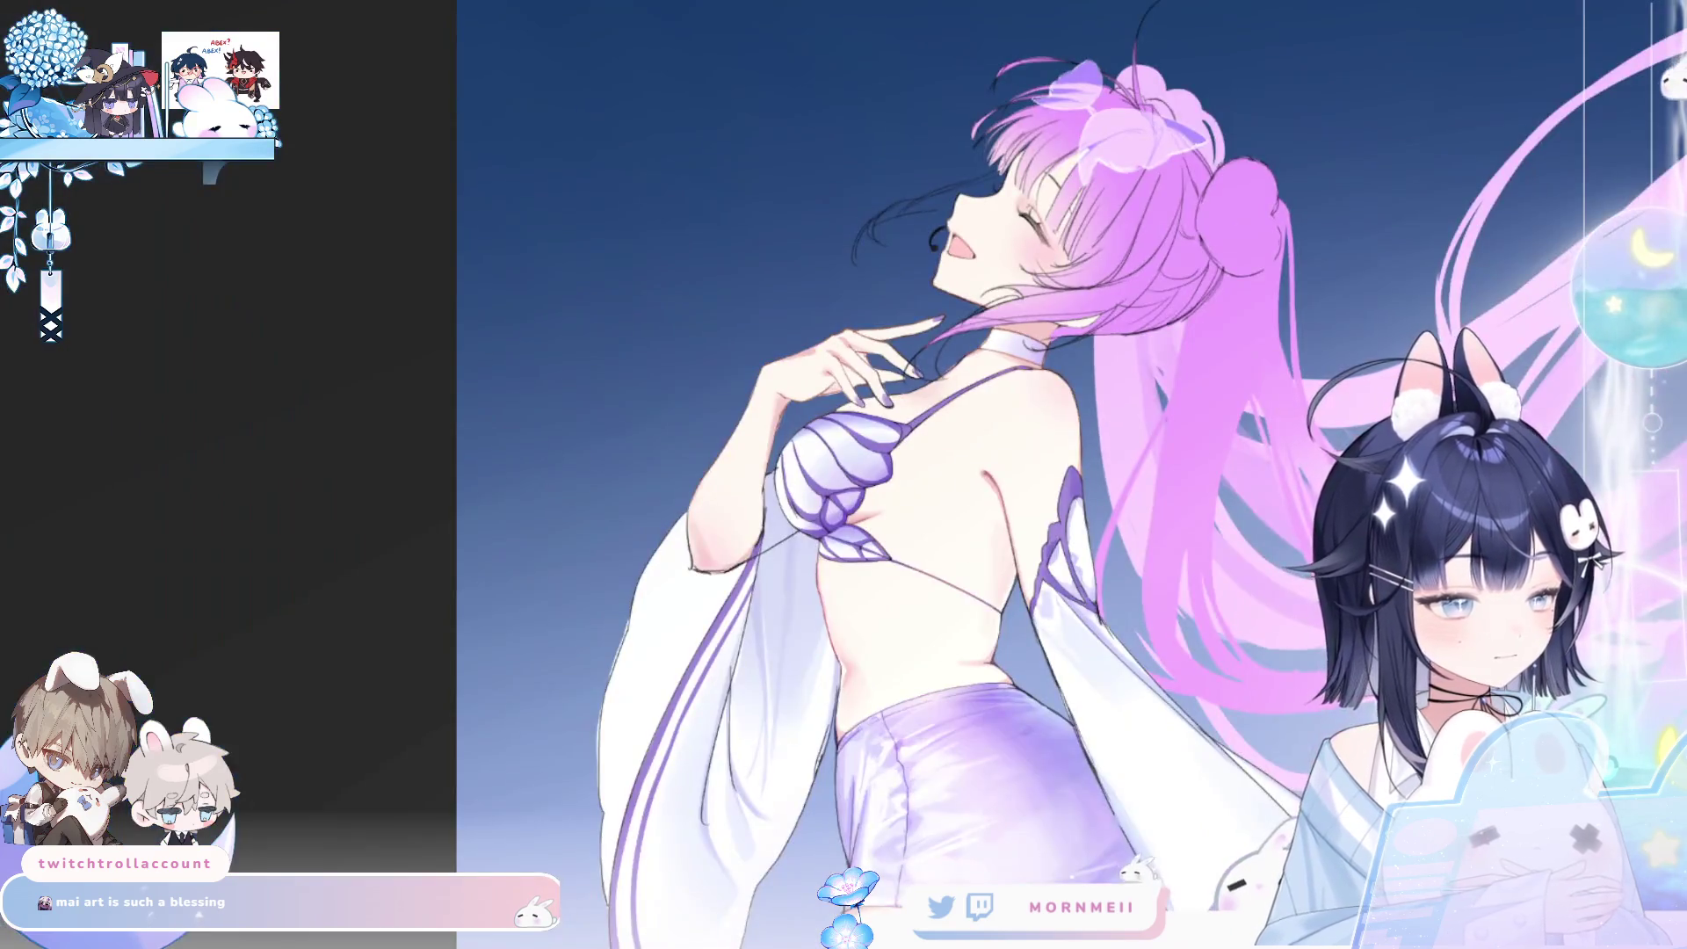
scroll(193, 180, up, 5)
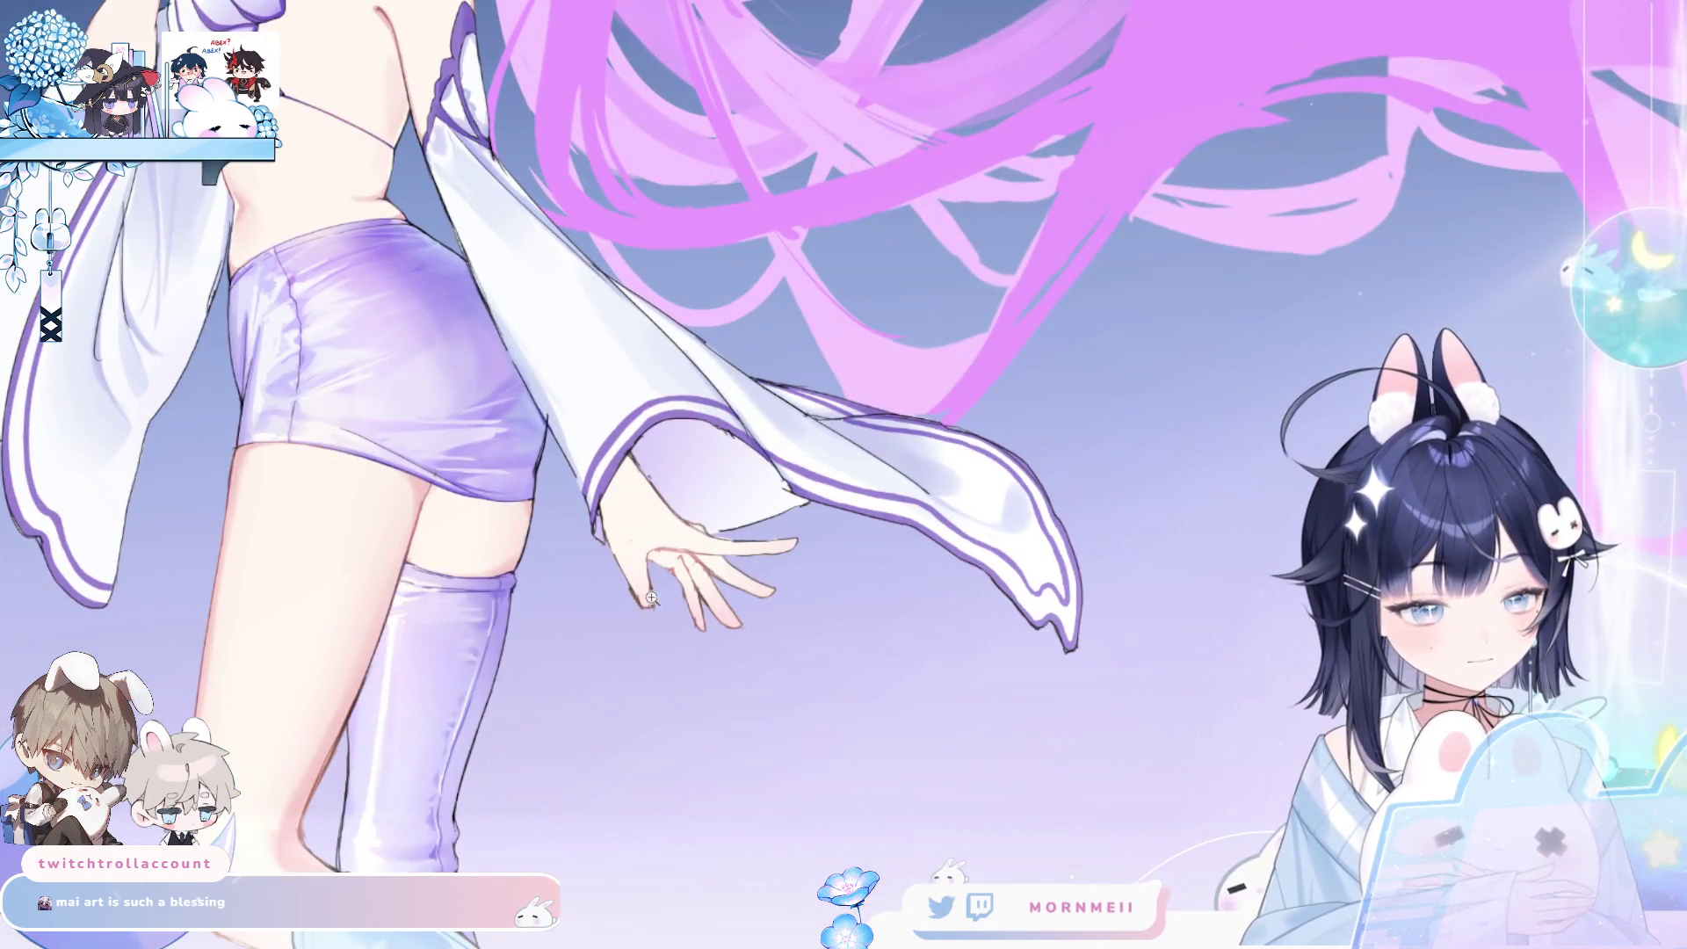
scroll(655, 602, up, 3)
drag(644, 576, 663, 606)
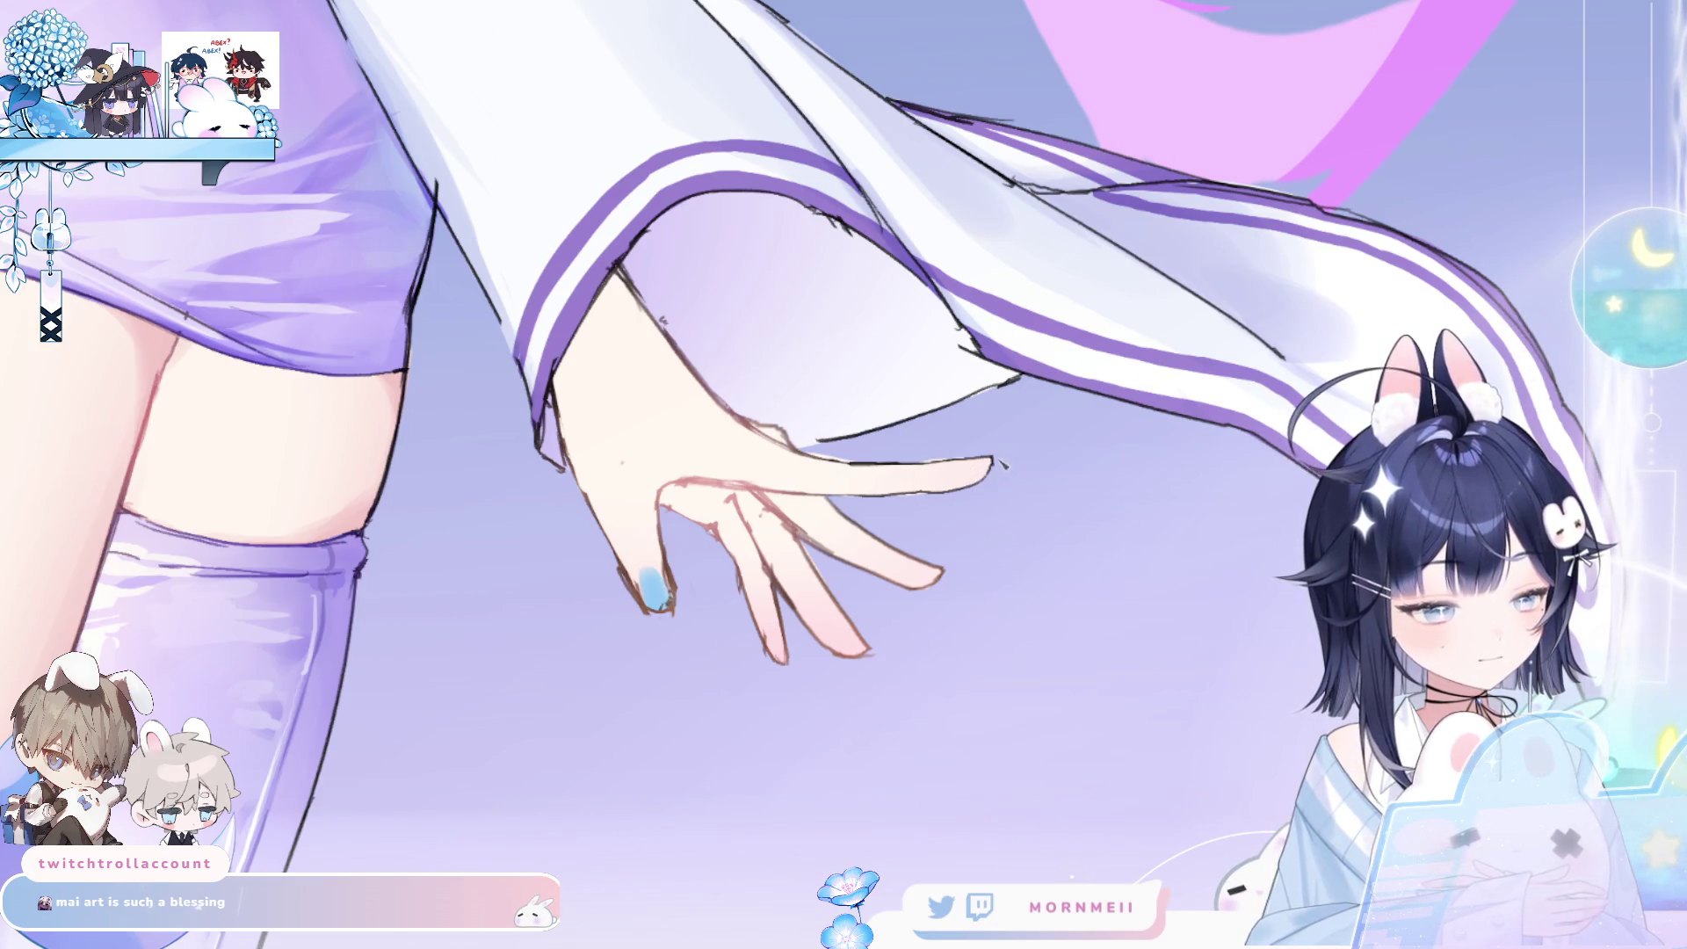
drag(959, 464, 987, 464)
key(ctrl+z)
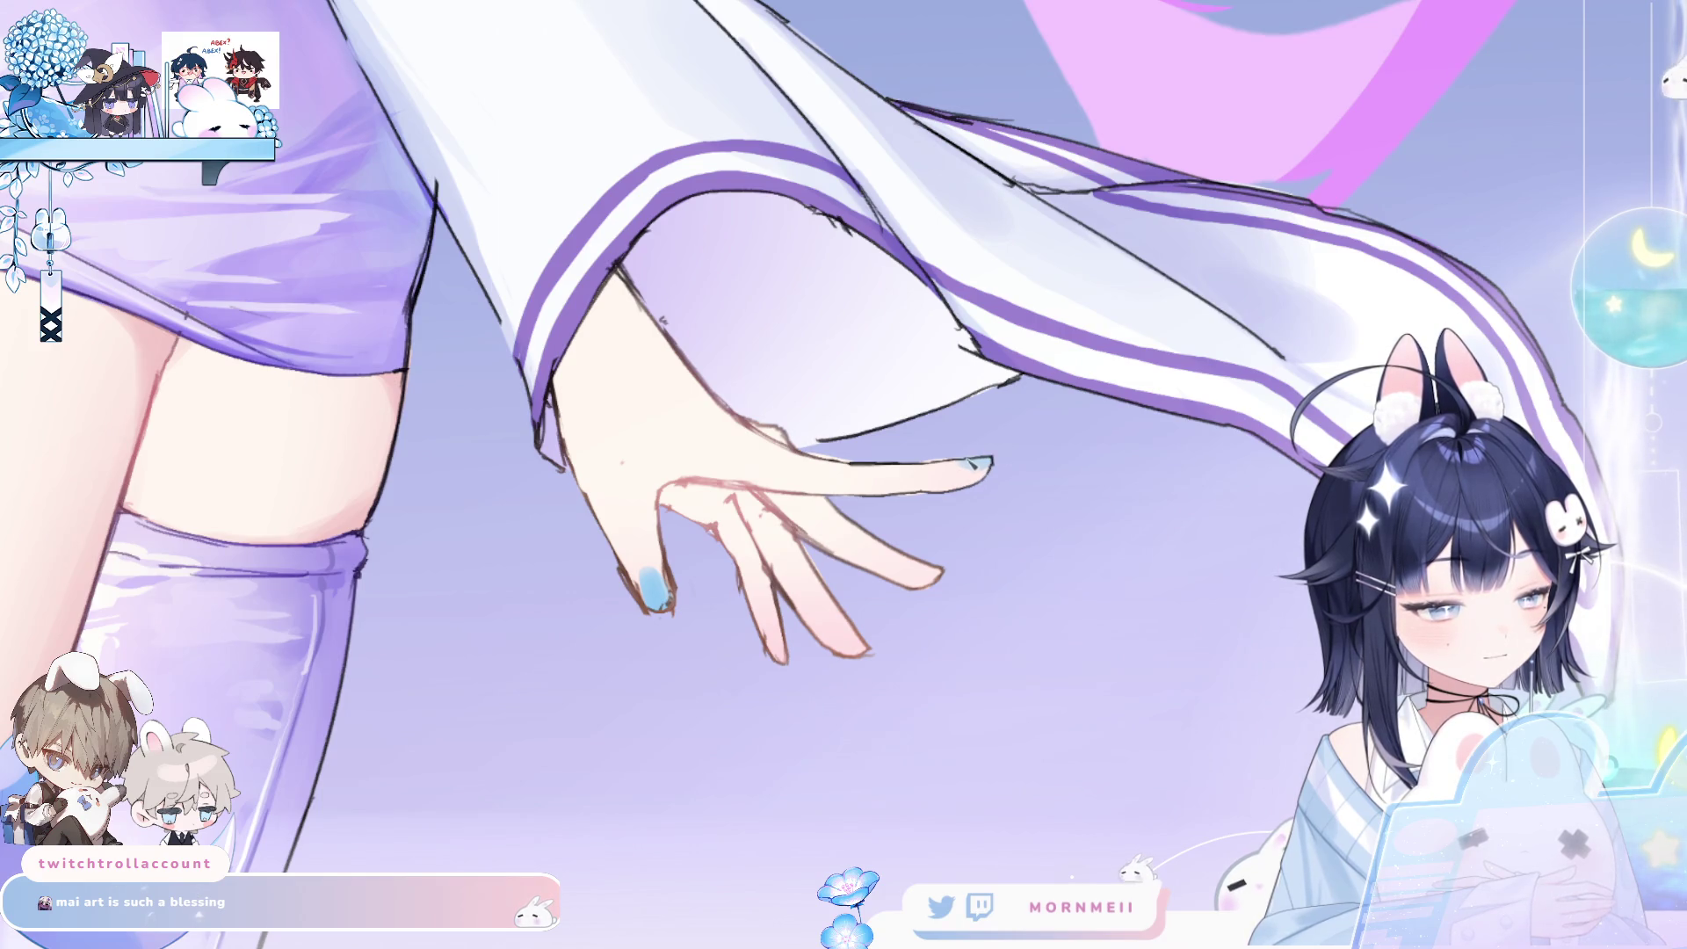
key(h)
key(h)
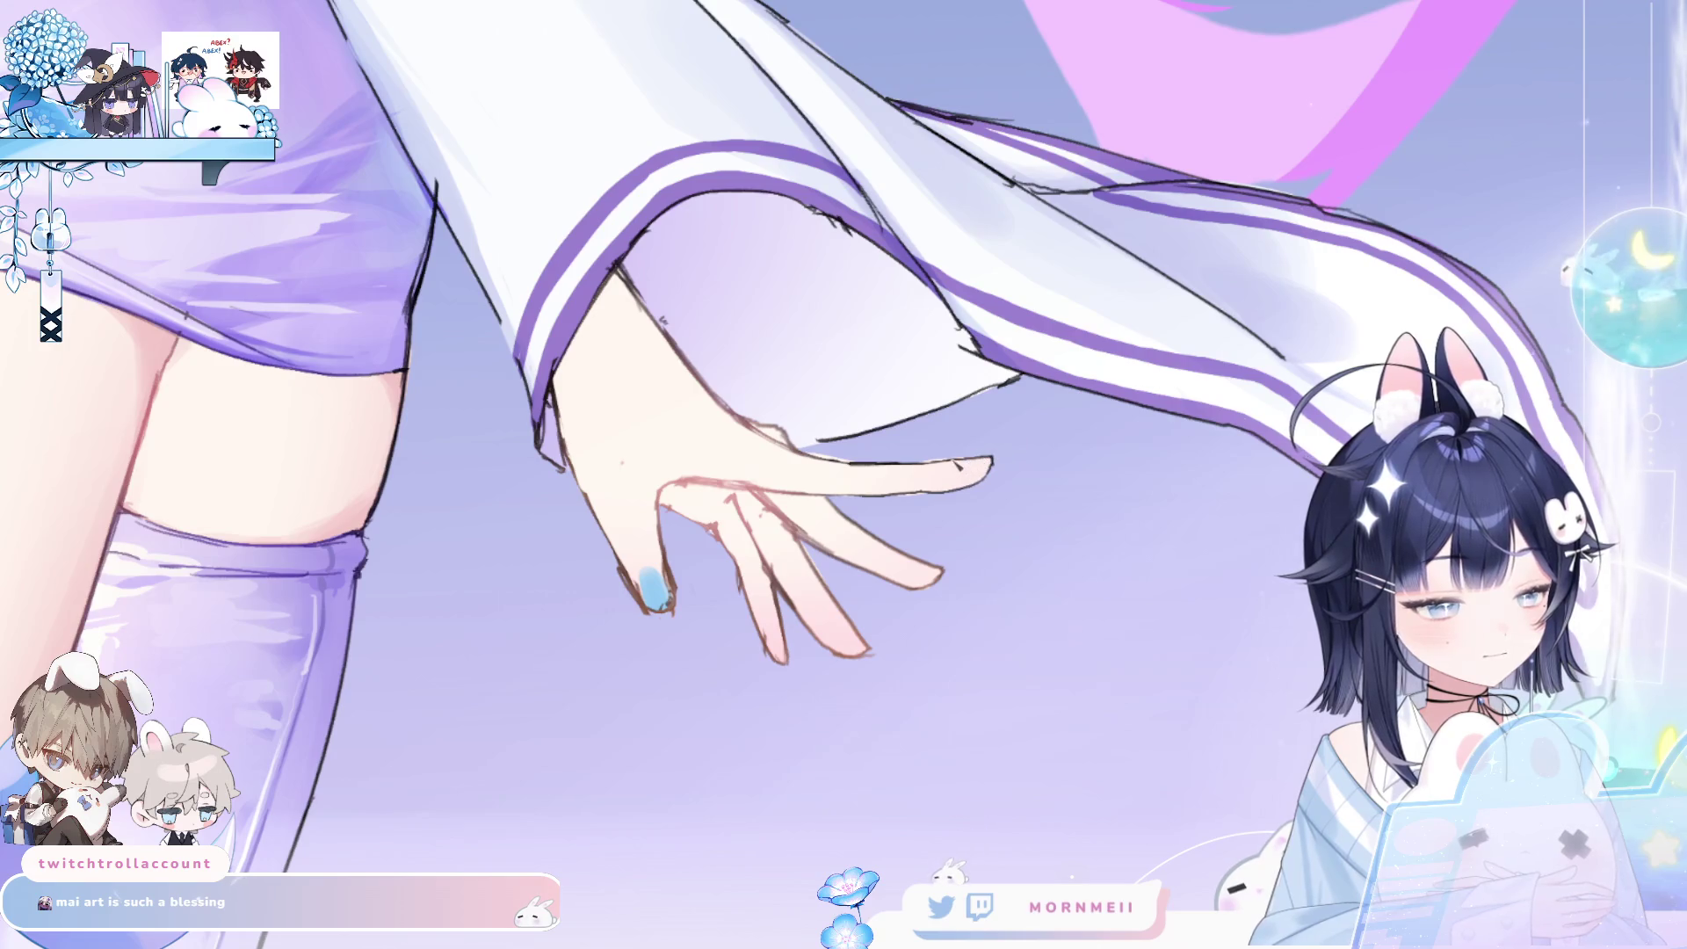
drag(964, 462, 988, 464)
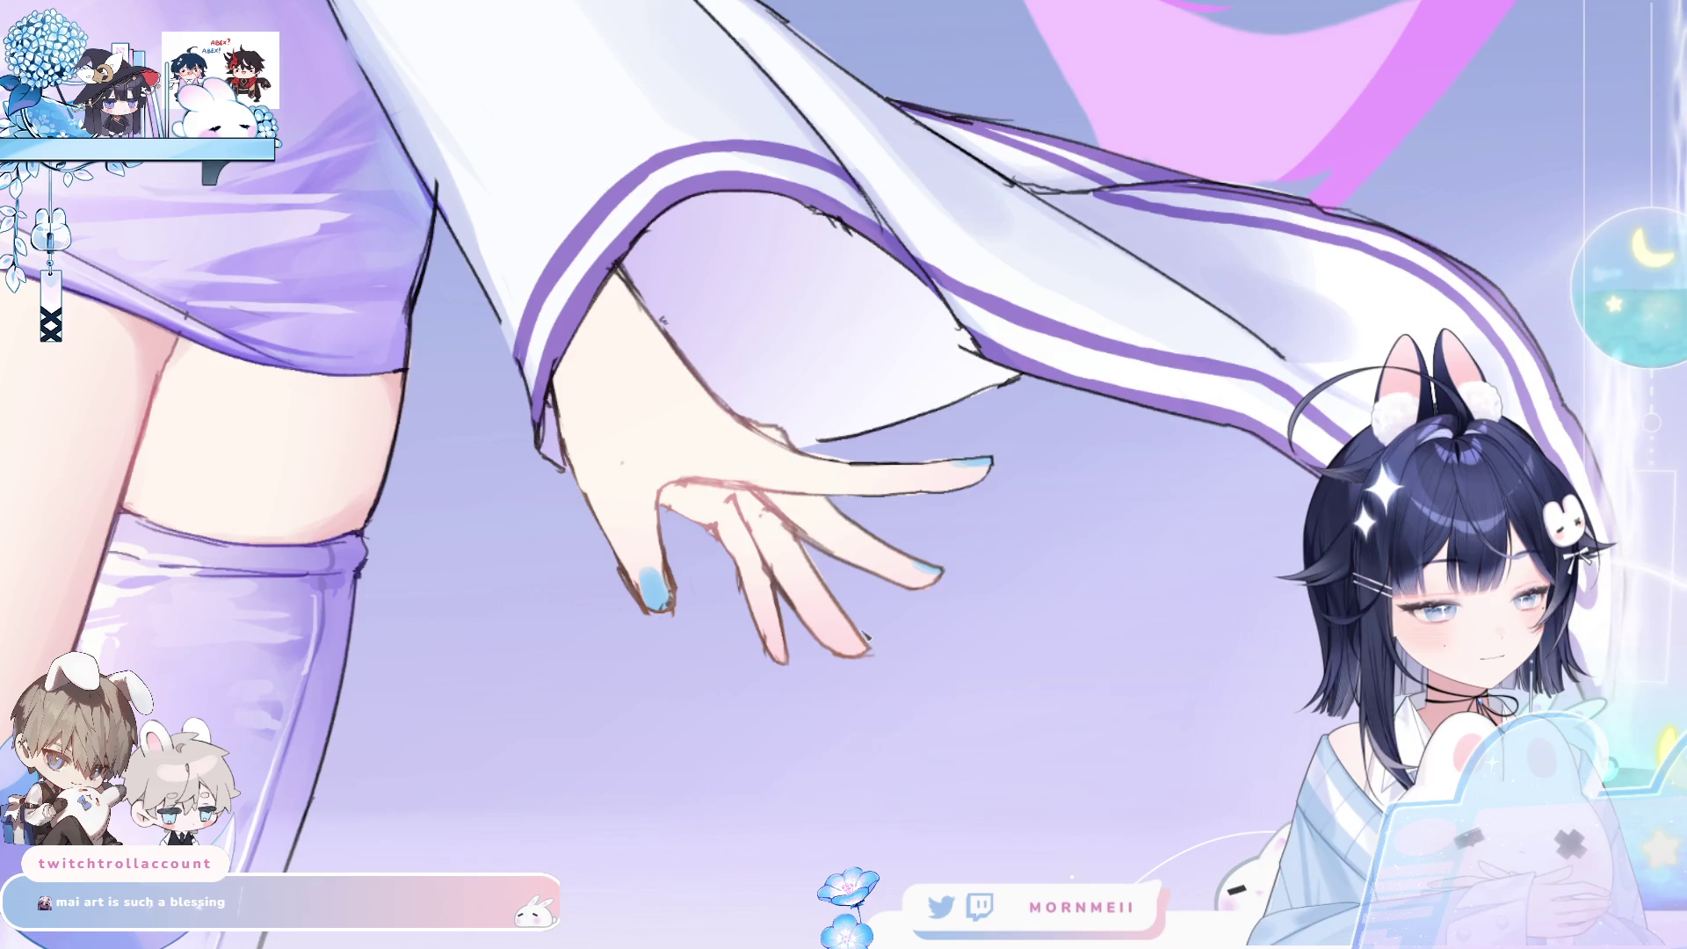
key(ctrl+minus)
key(ctrl+plus)
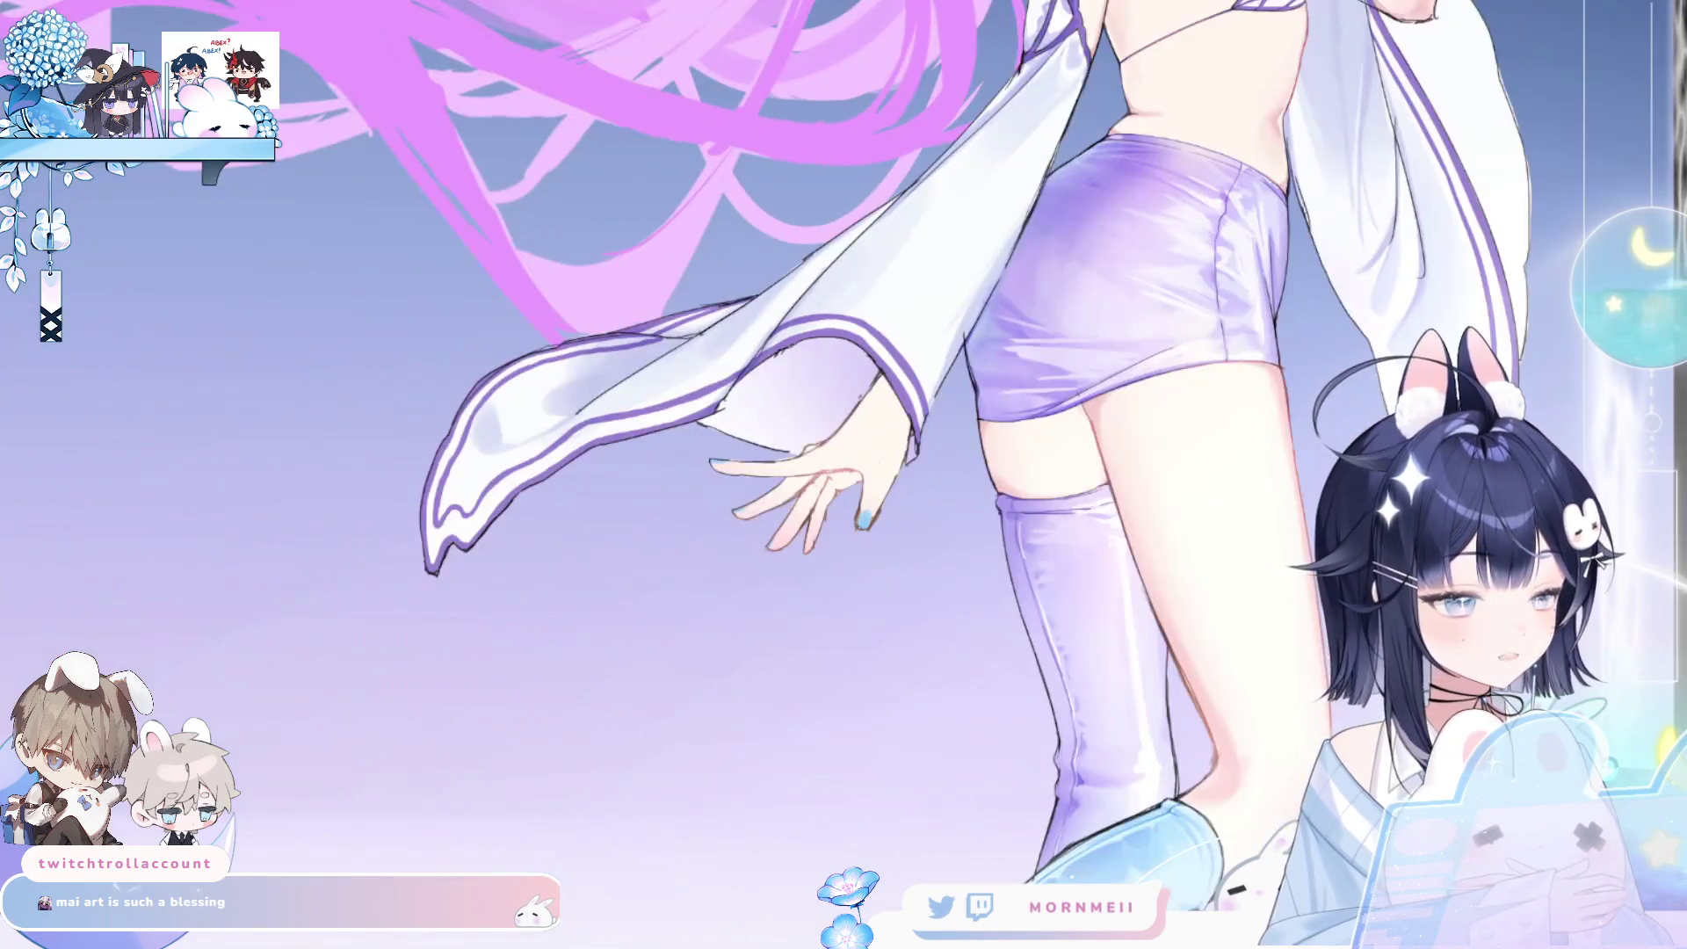
key(ctrl+minus)
- Zoom in on the chest and the lavender-nailed hand, mirroring the view to check it
key(h)
key(h)
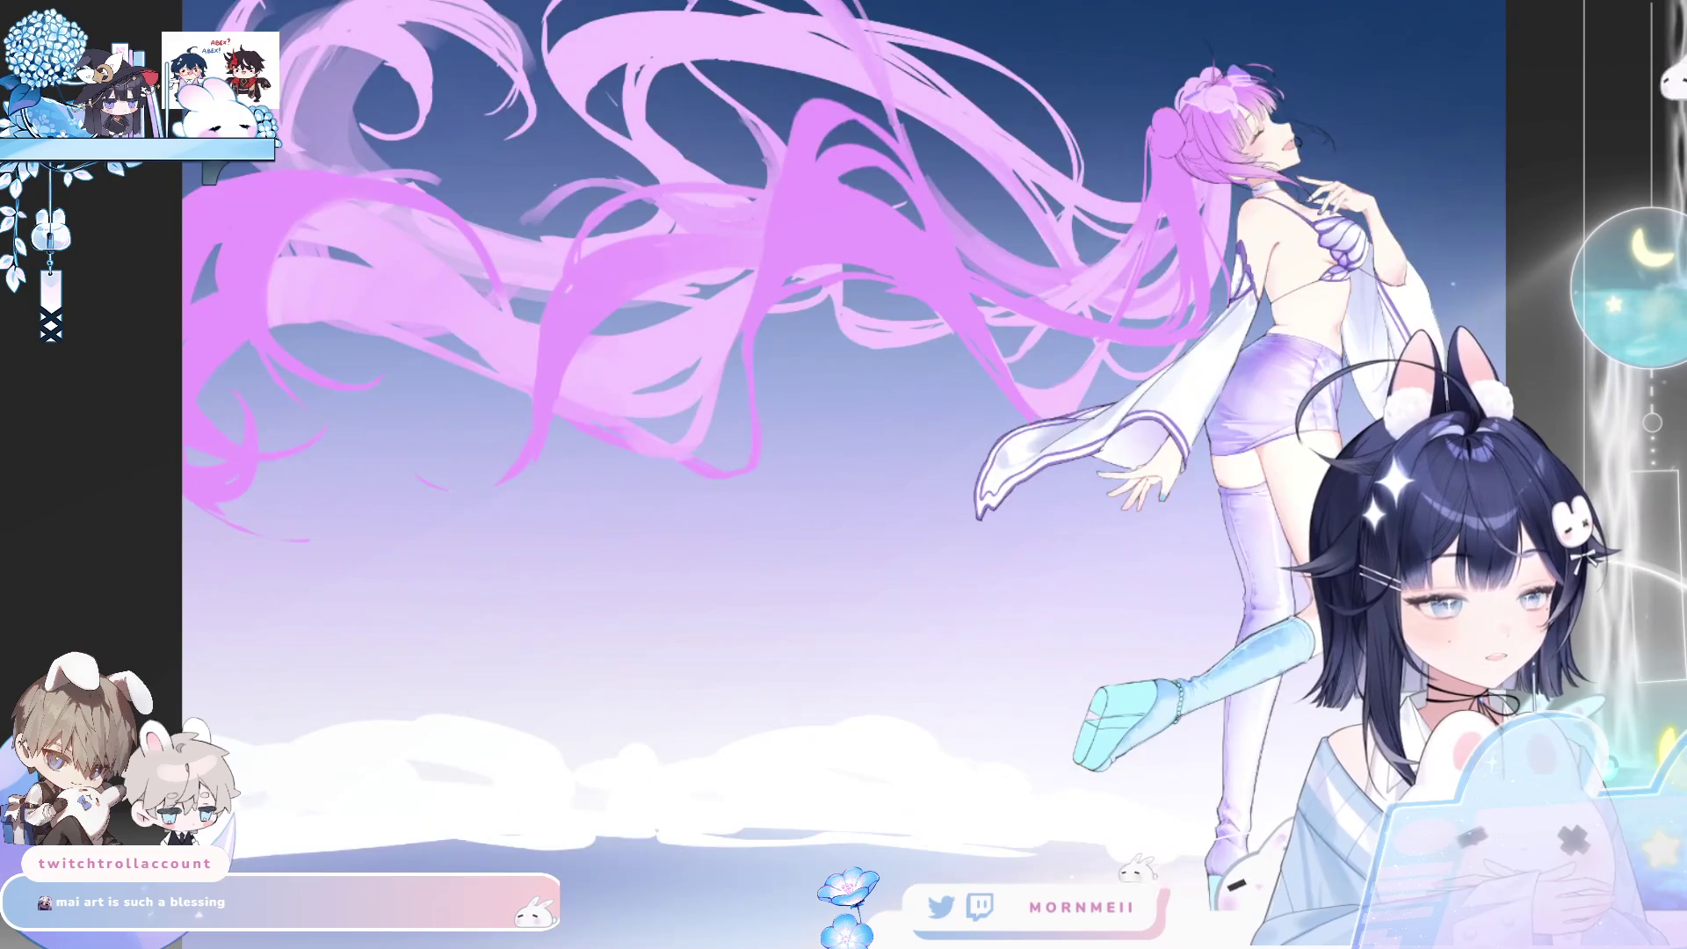
key(ctrl+plus)
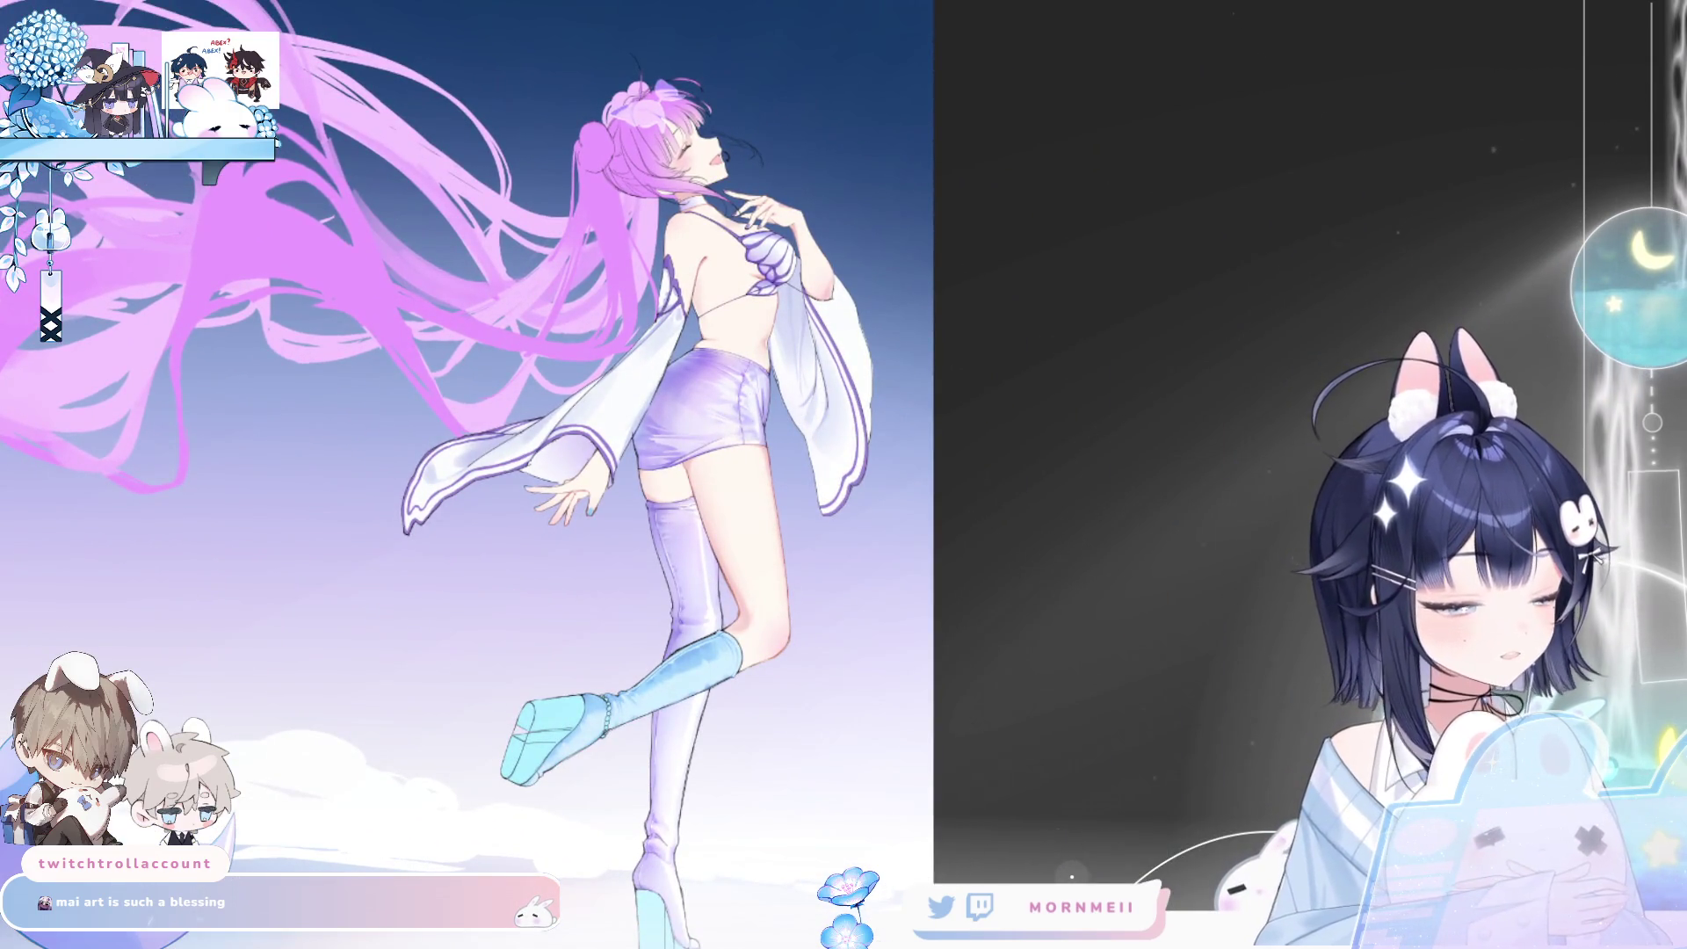
click(709, 240)
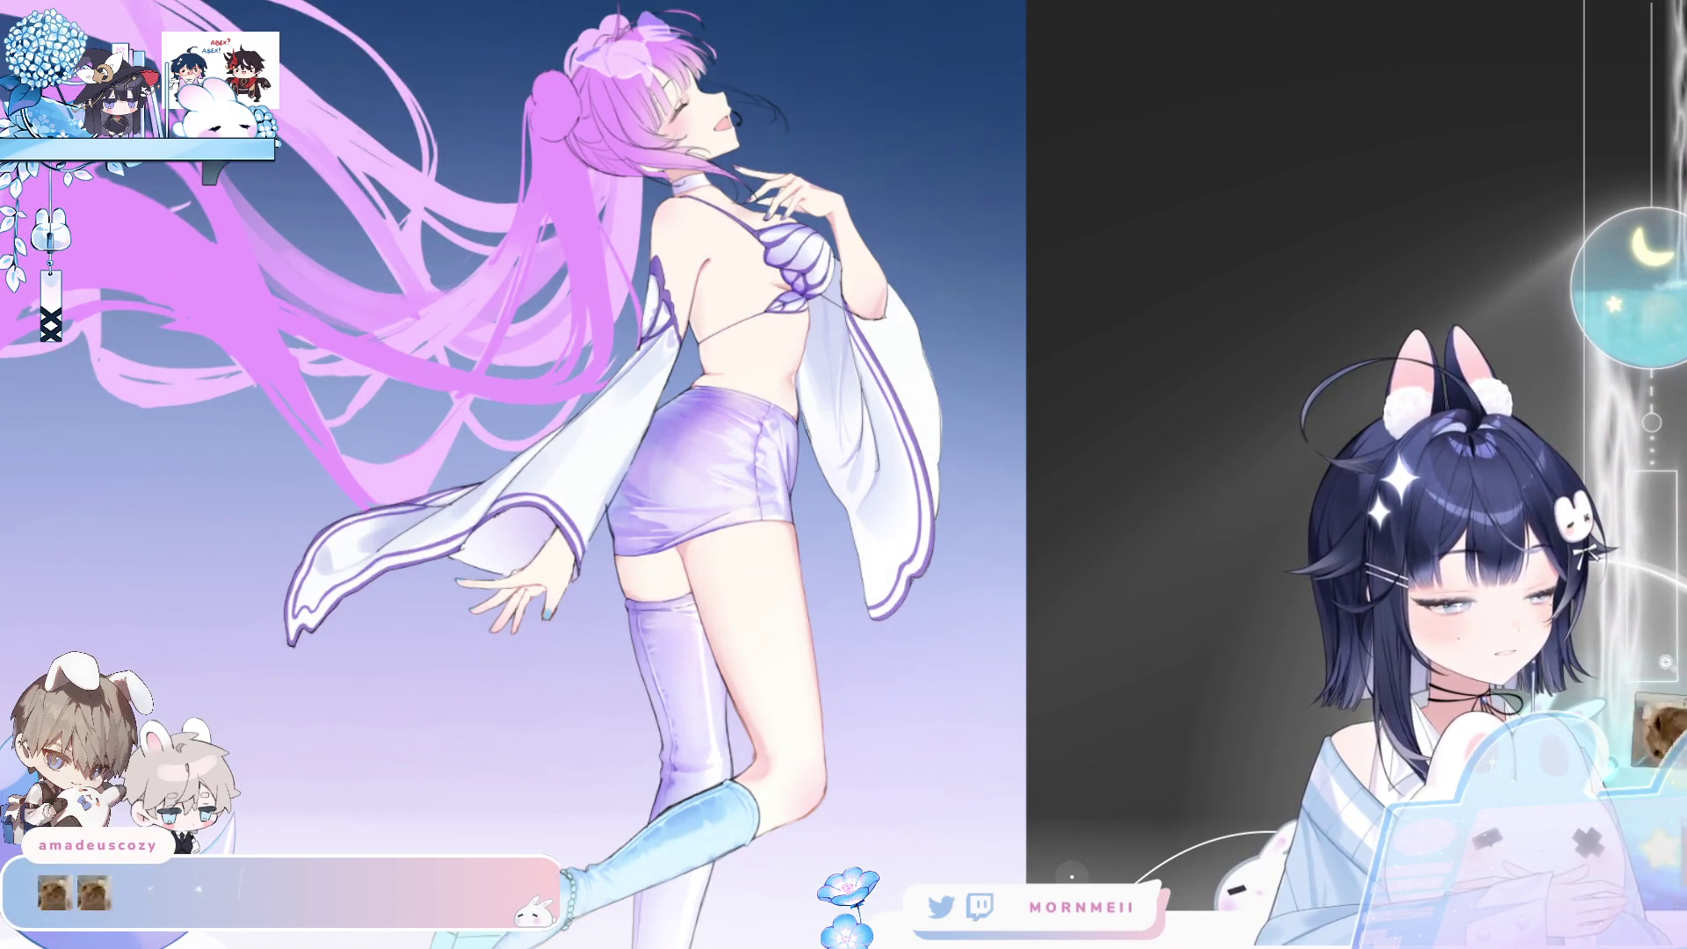
click(749, 216)
key(h)
key(h)
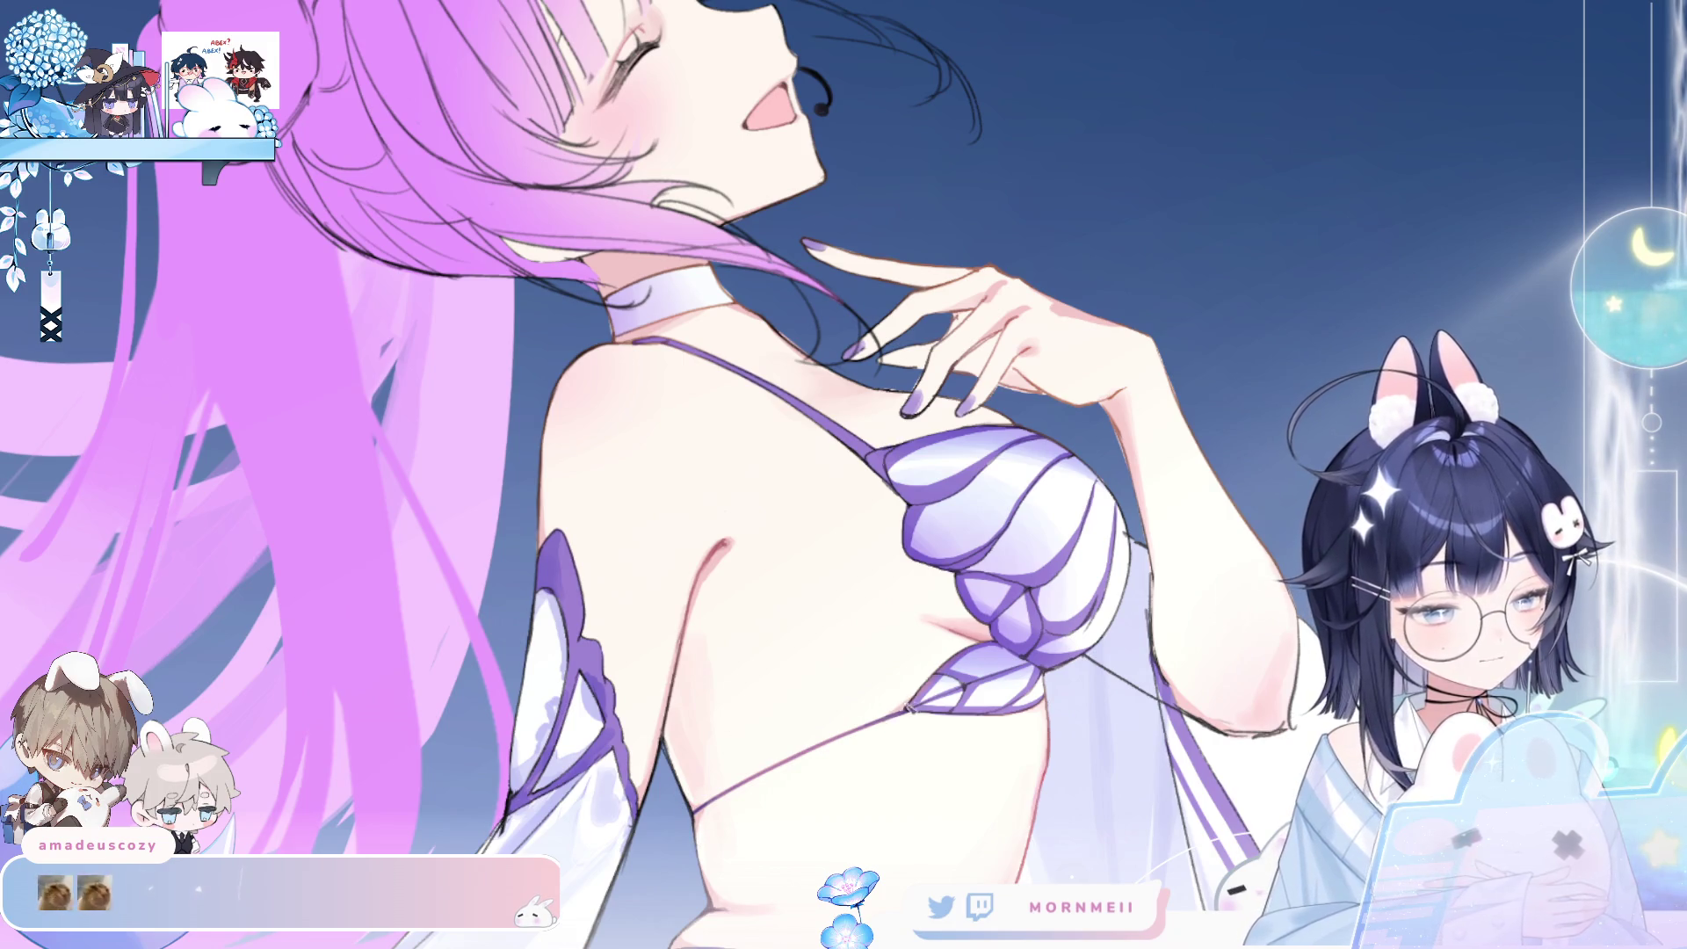
scroll(998, 656, down, 5)
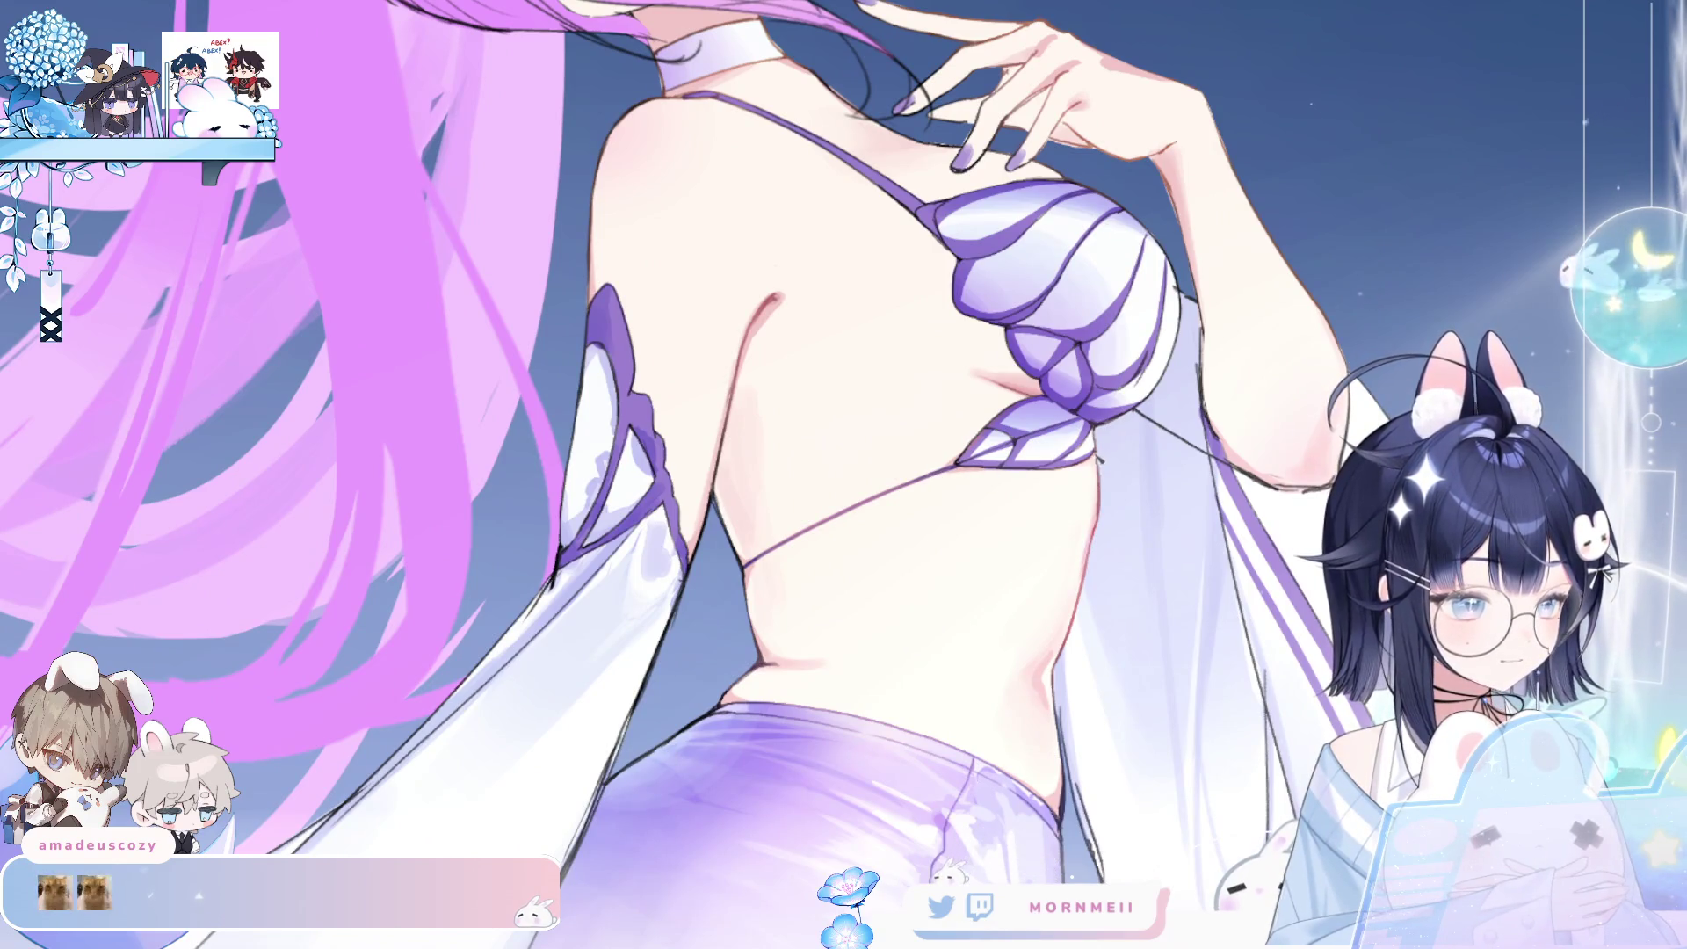
key(h)
key(h)
scroll(853, 650, up, 5)
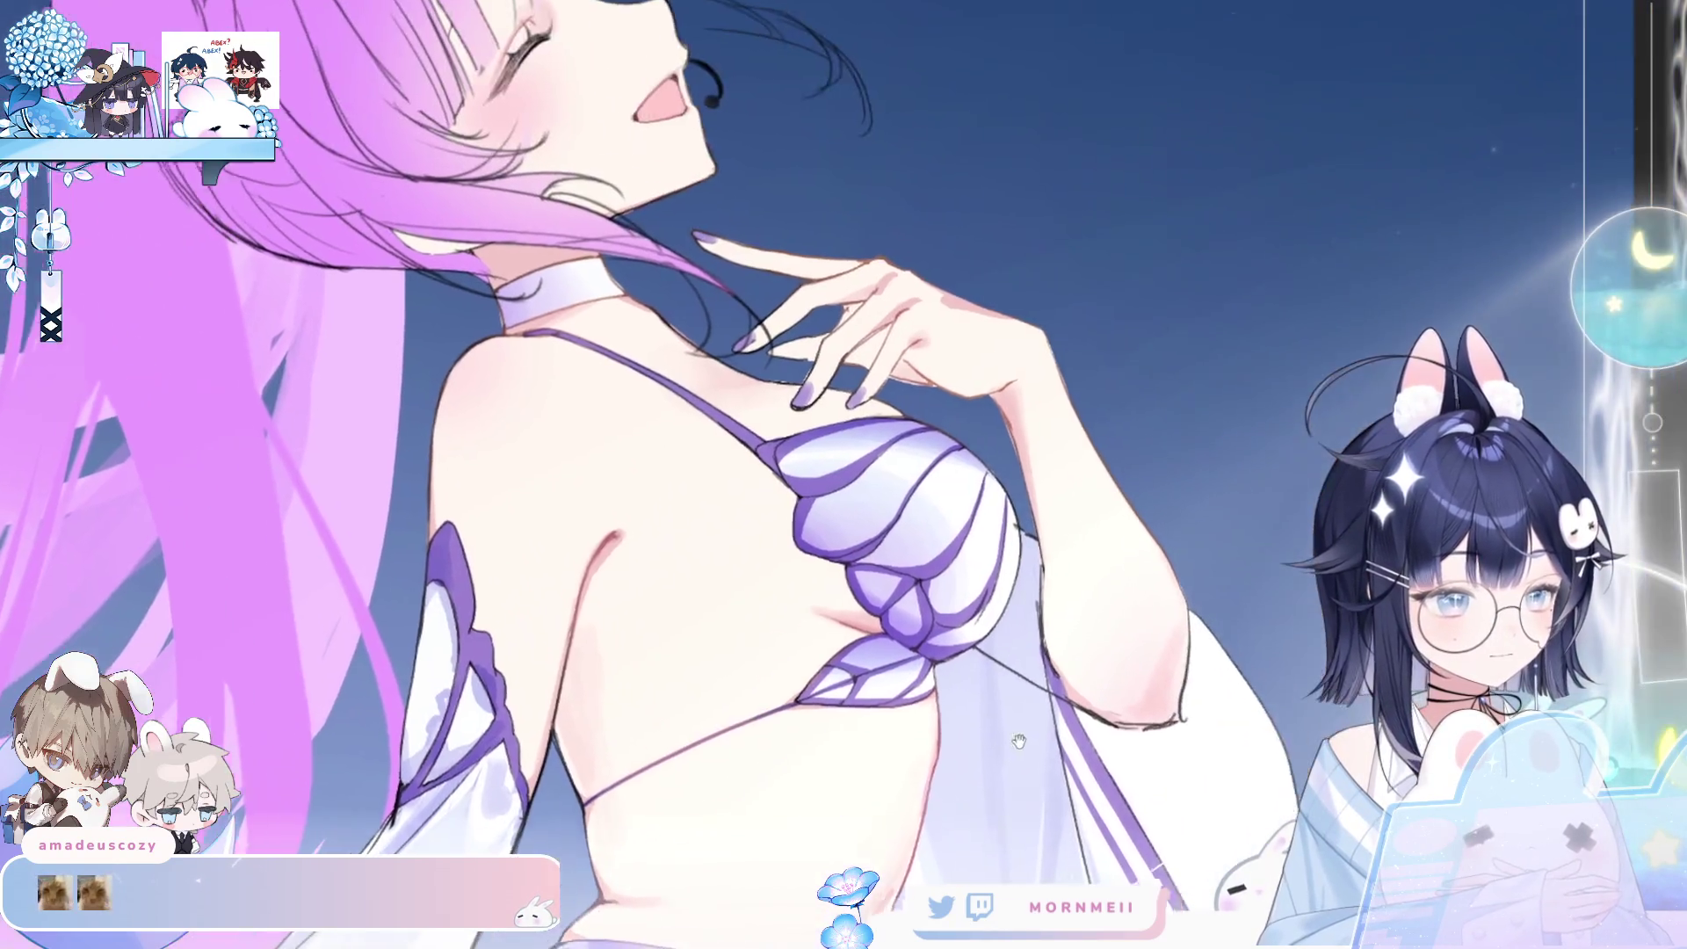
scroll(852, 646, down, 5)
key(h)
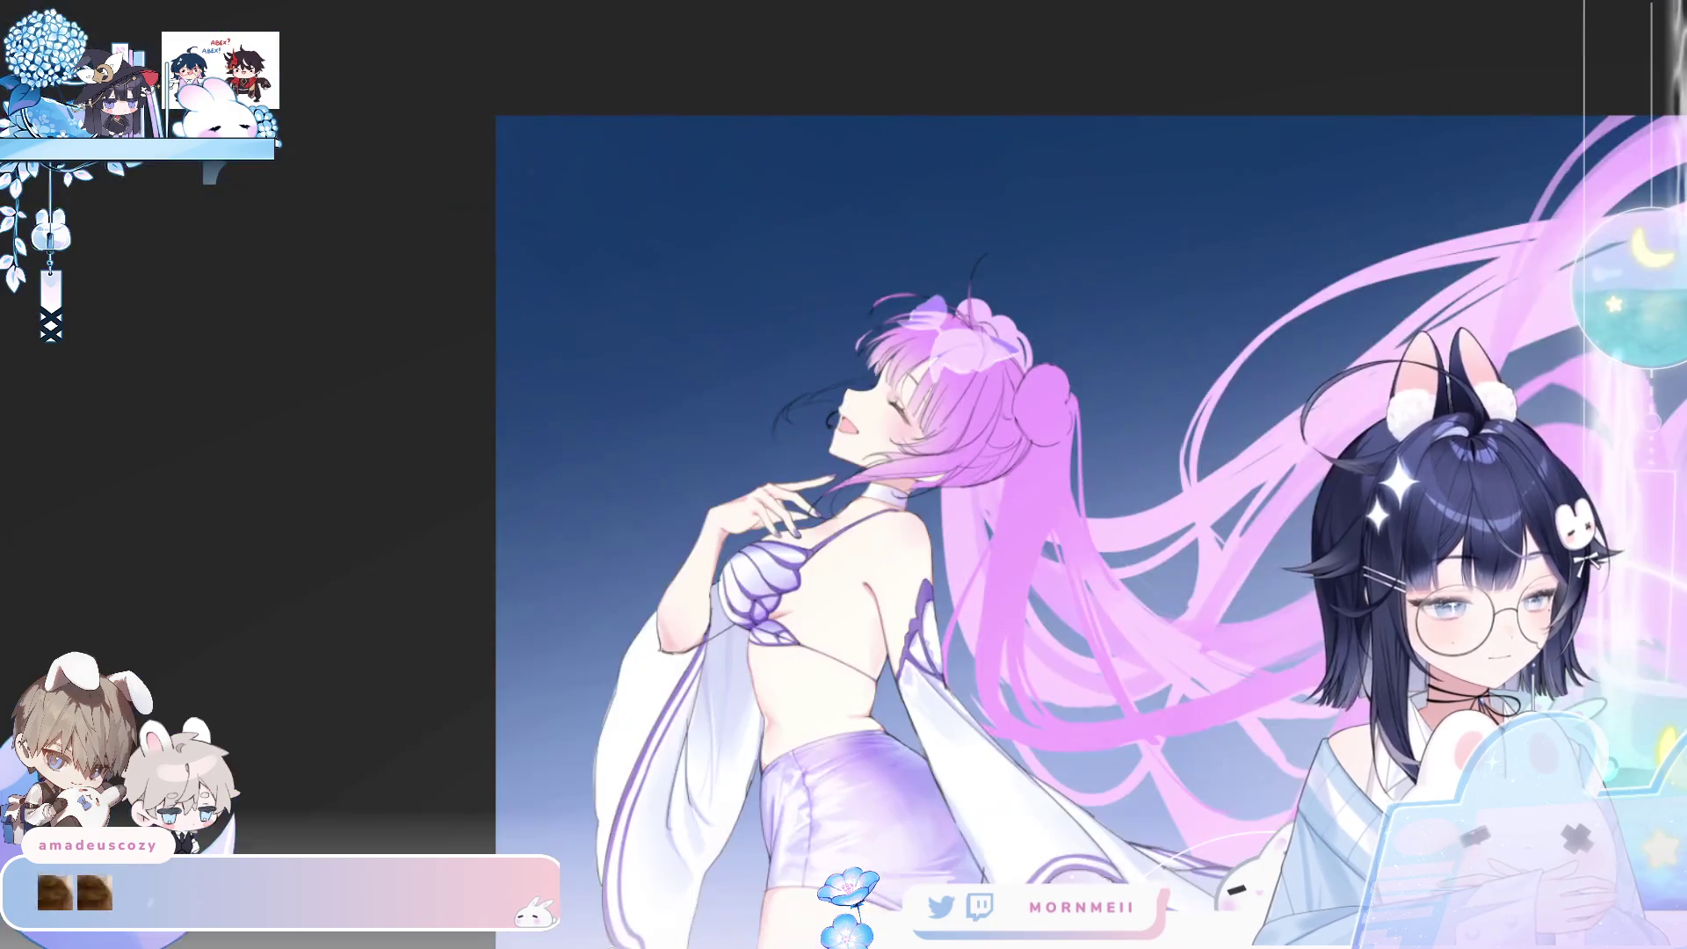
key(h)
scroll(990, 251, down, 2)
scroll(990, 251, up, 3)
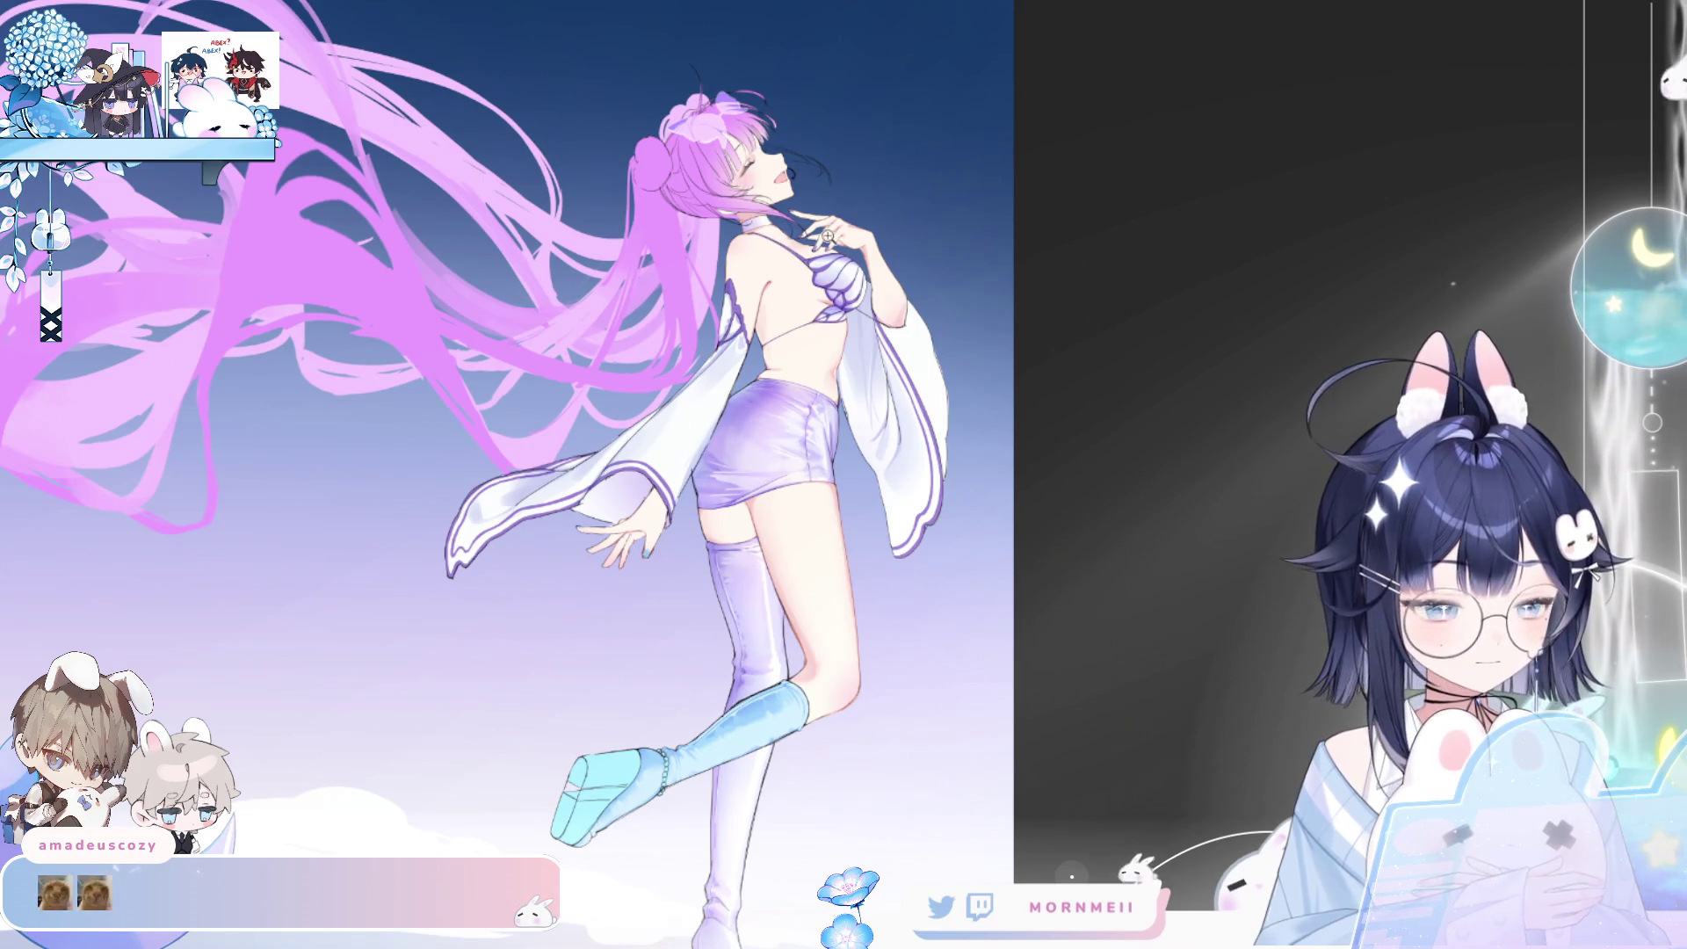
scroll(991, 251, up, 3)
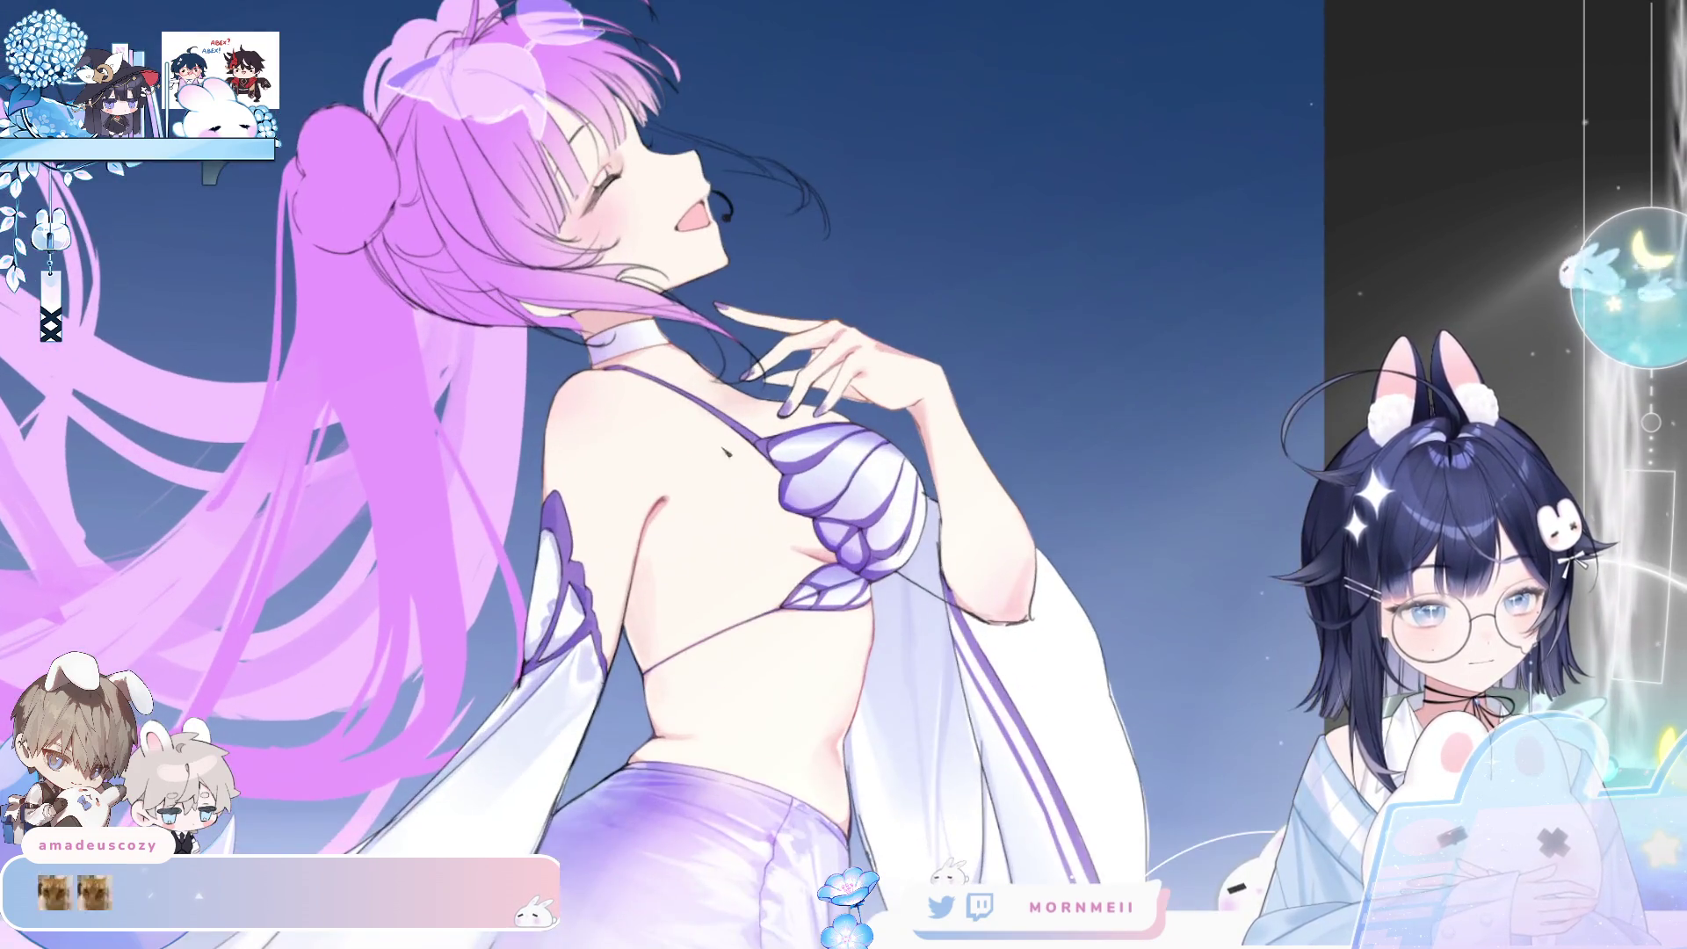
scroll(637, 356, up, 2)
drag(763, 532, 800, 538)
key(ctrl+z)
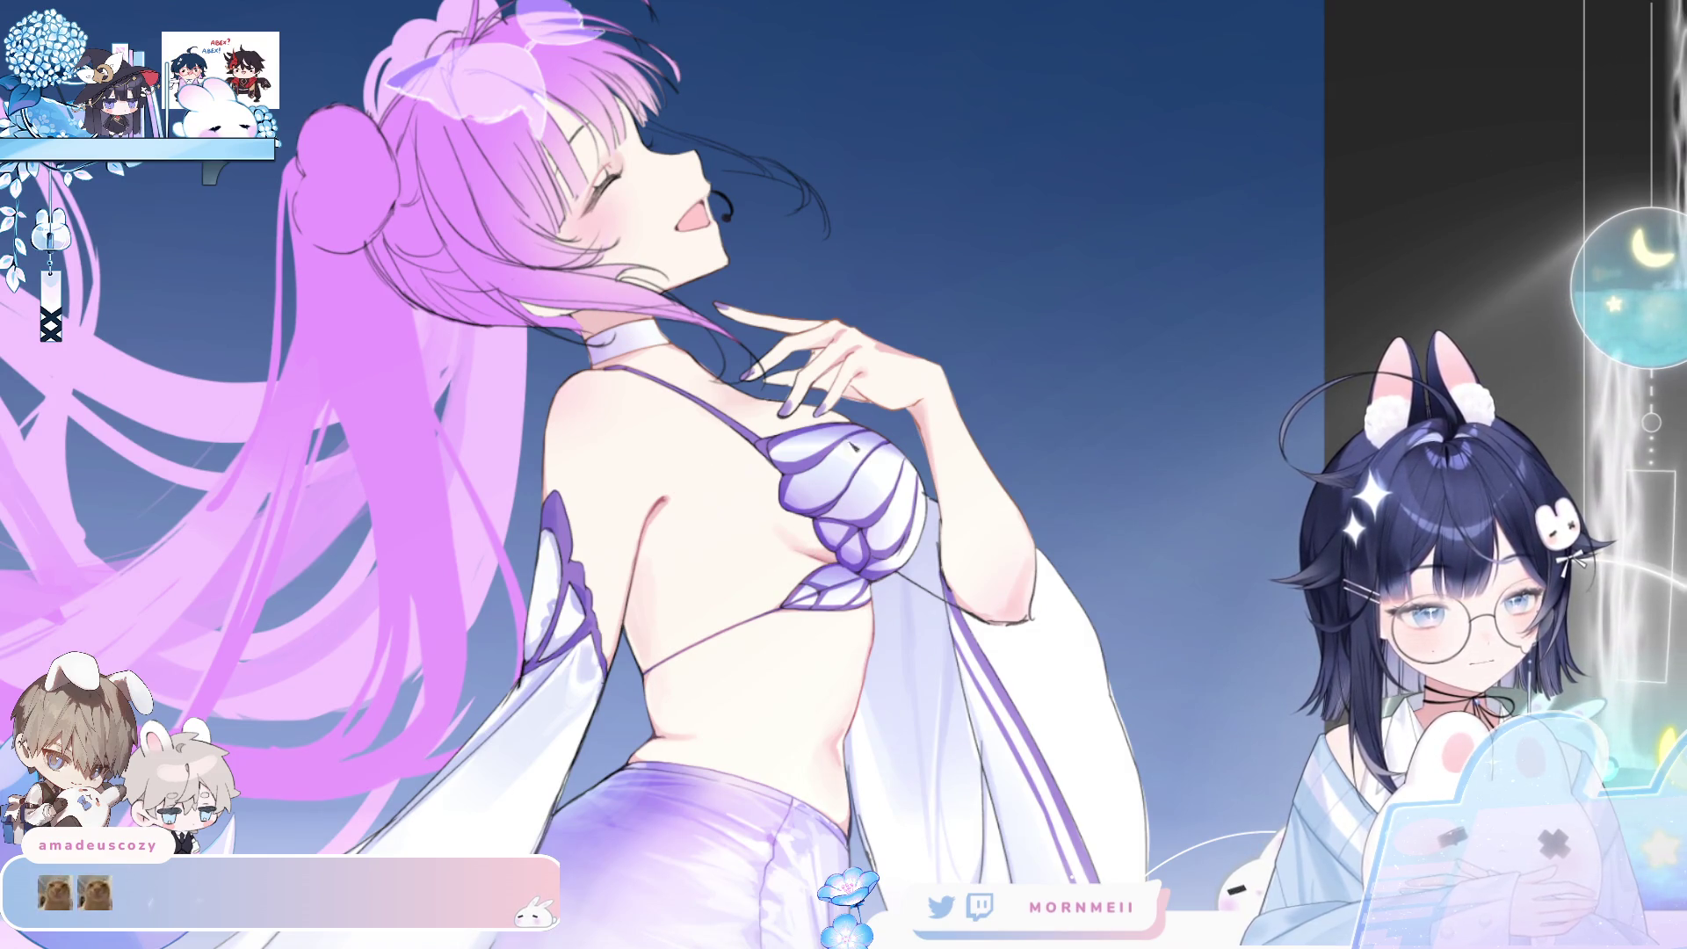
key(h)
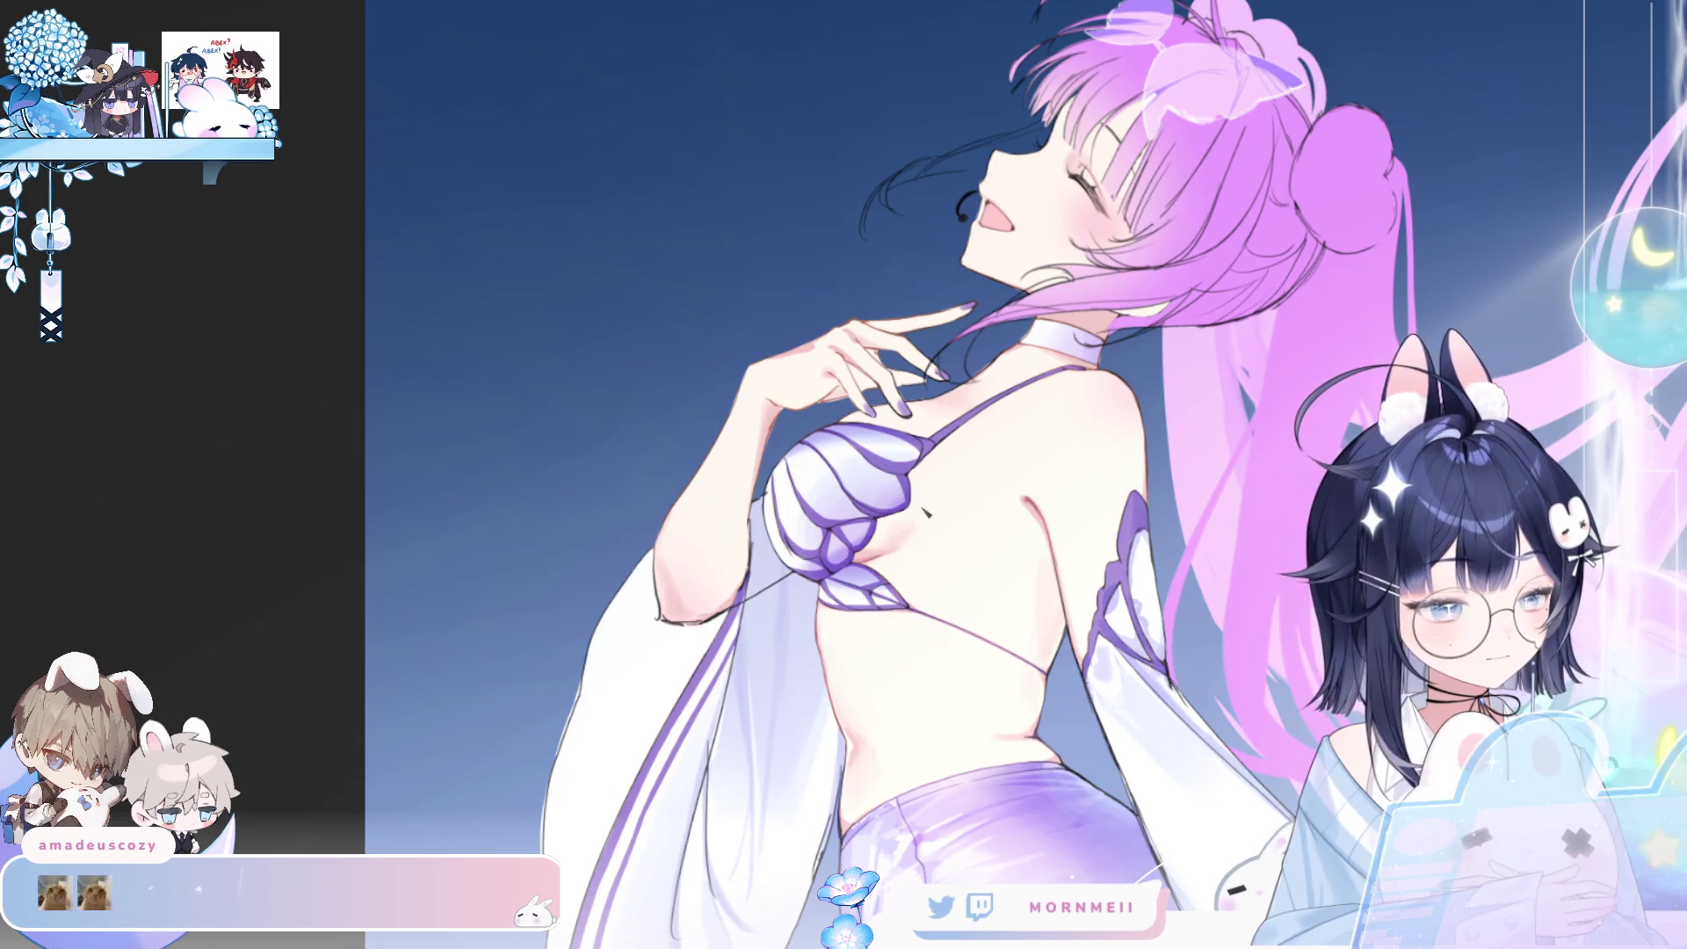
key(h)
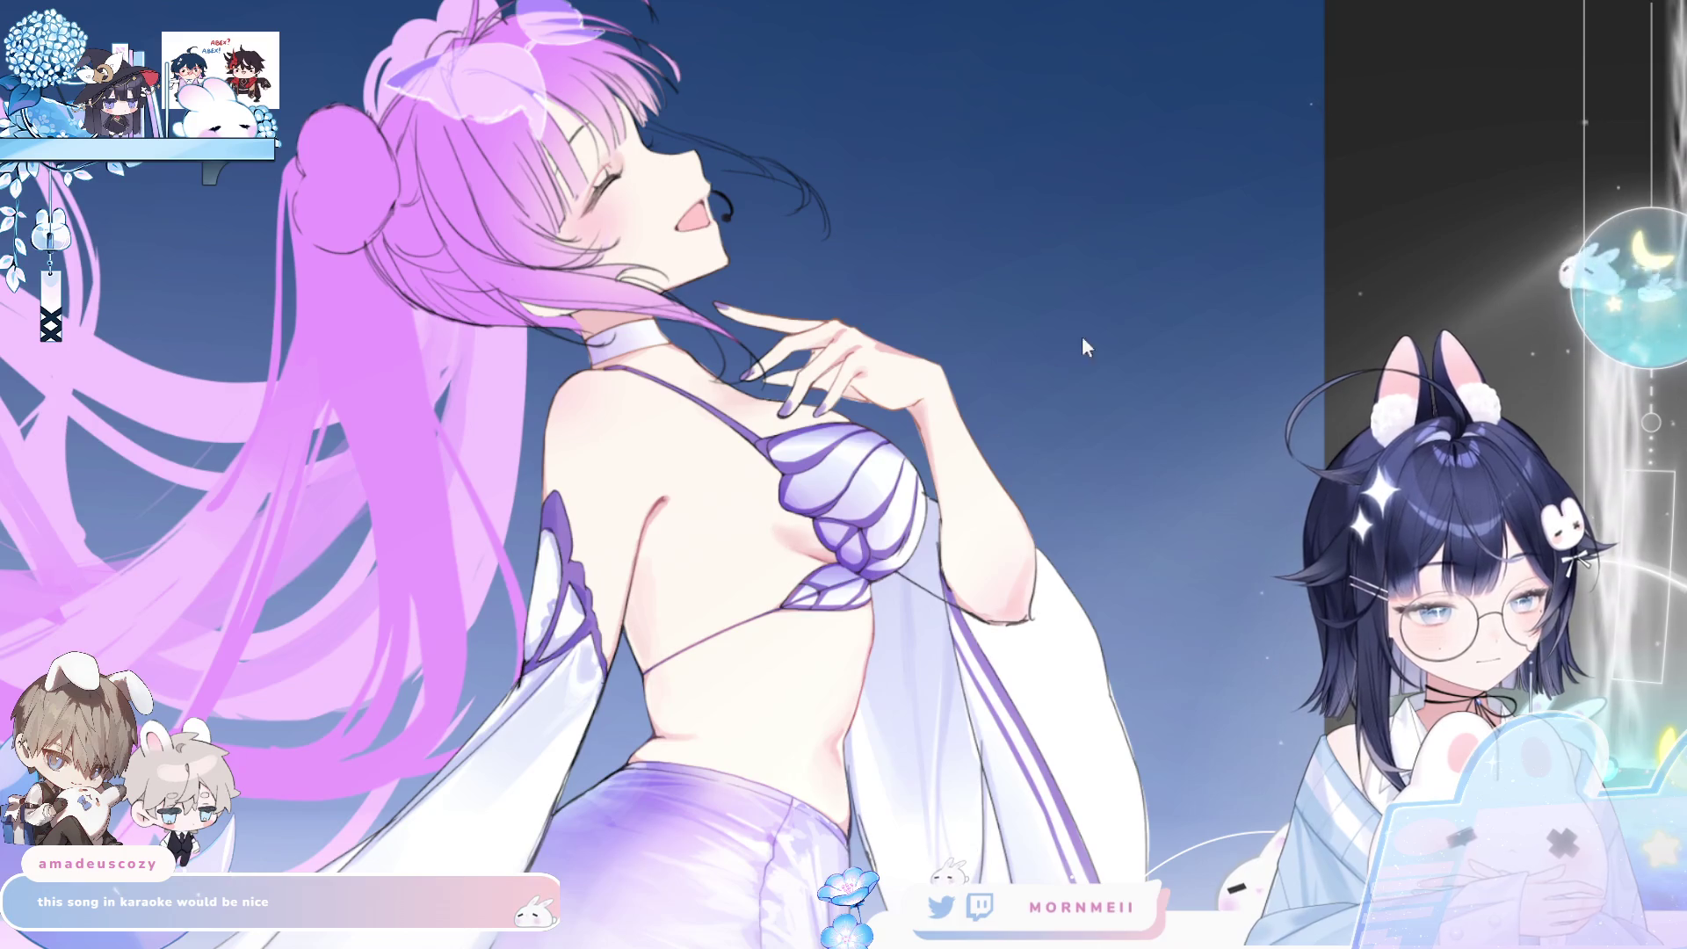
key(h)
key(h)
drag(1265, 206, 1099, 114)
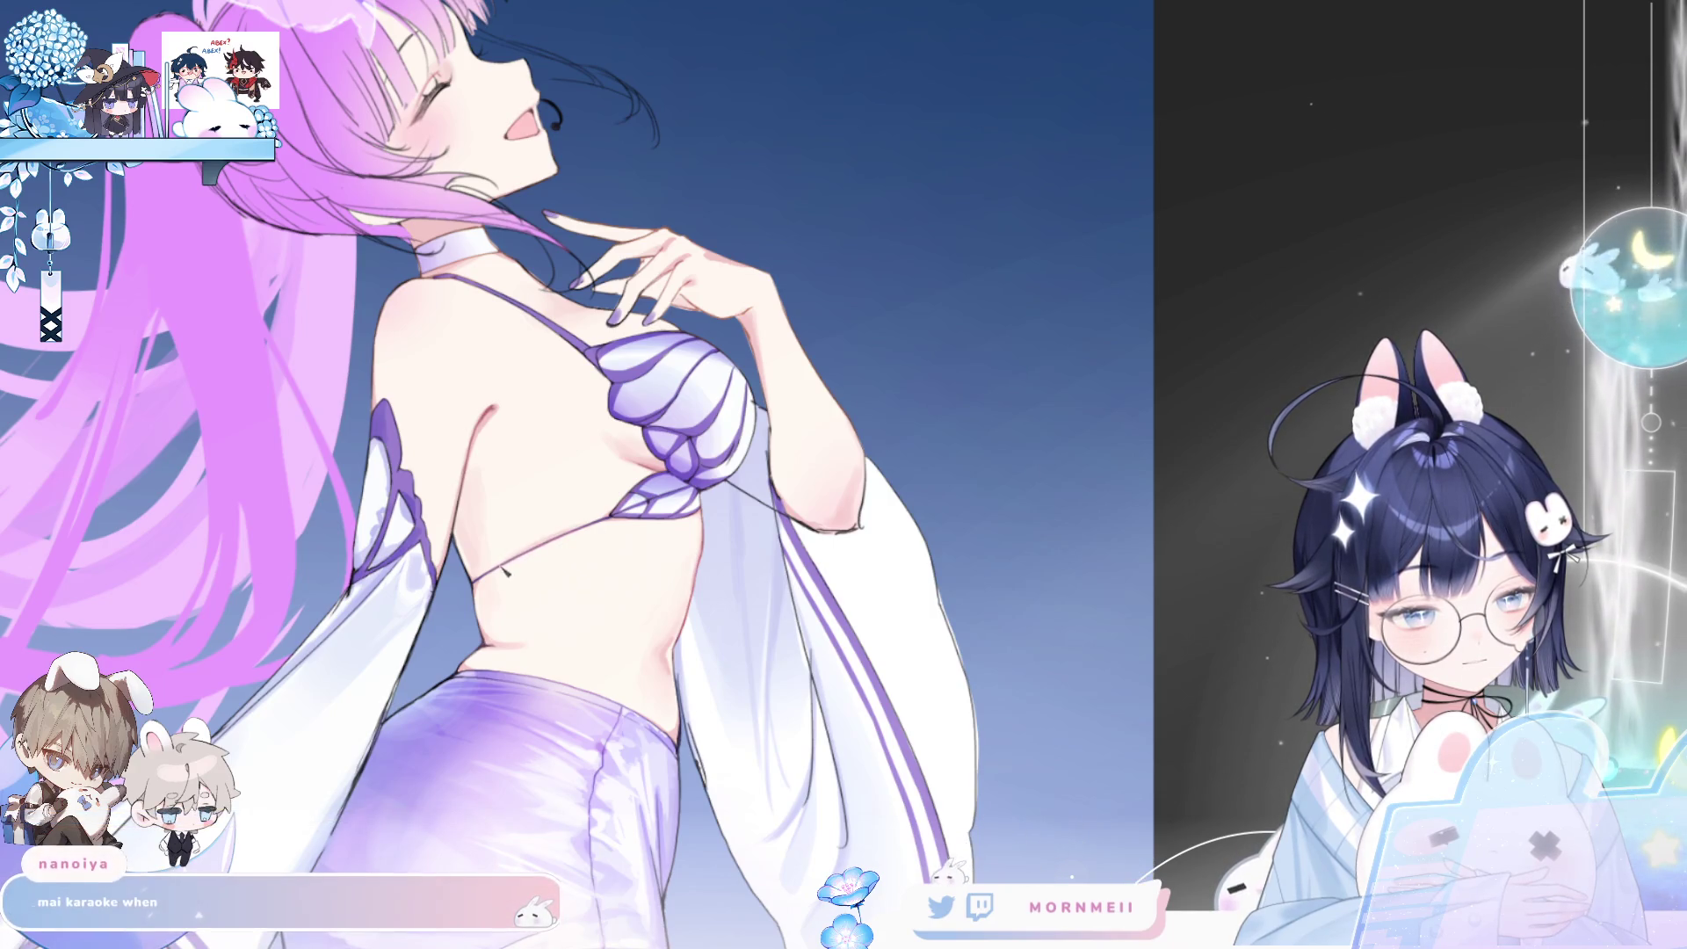
key(h)
key(h)
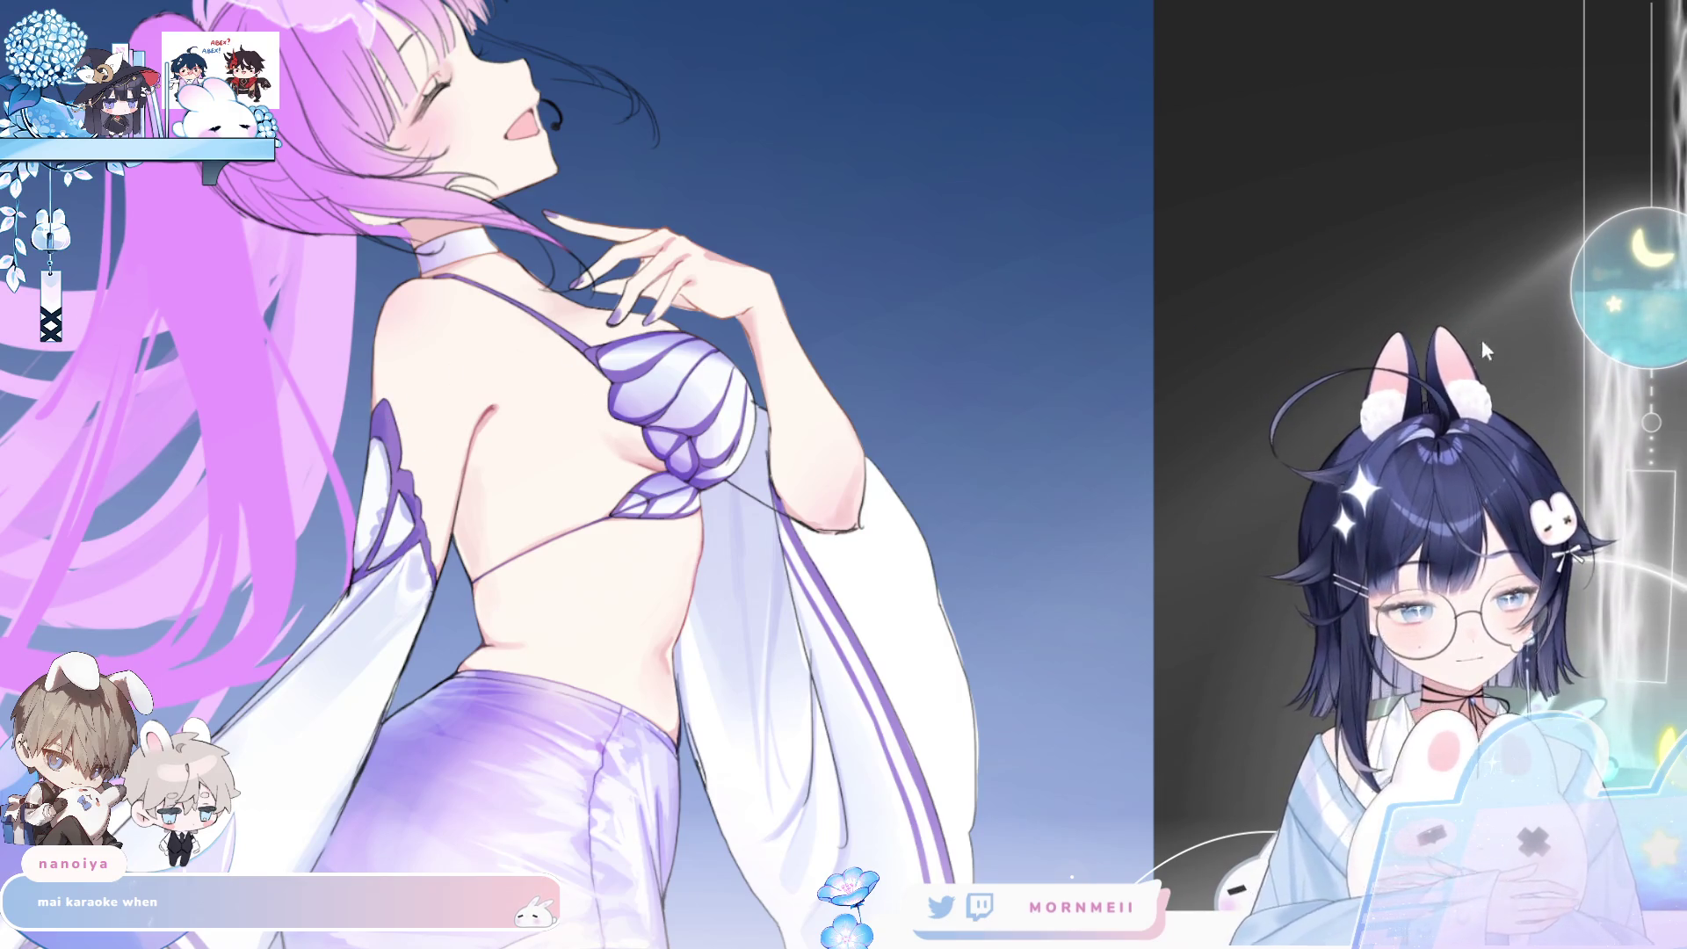
key(h)
key(h)
key(h)
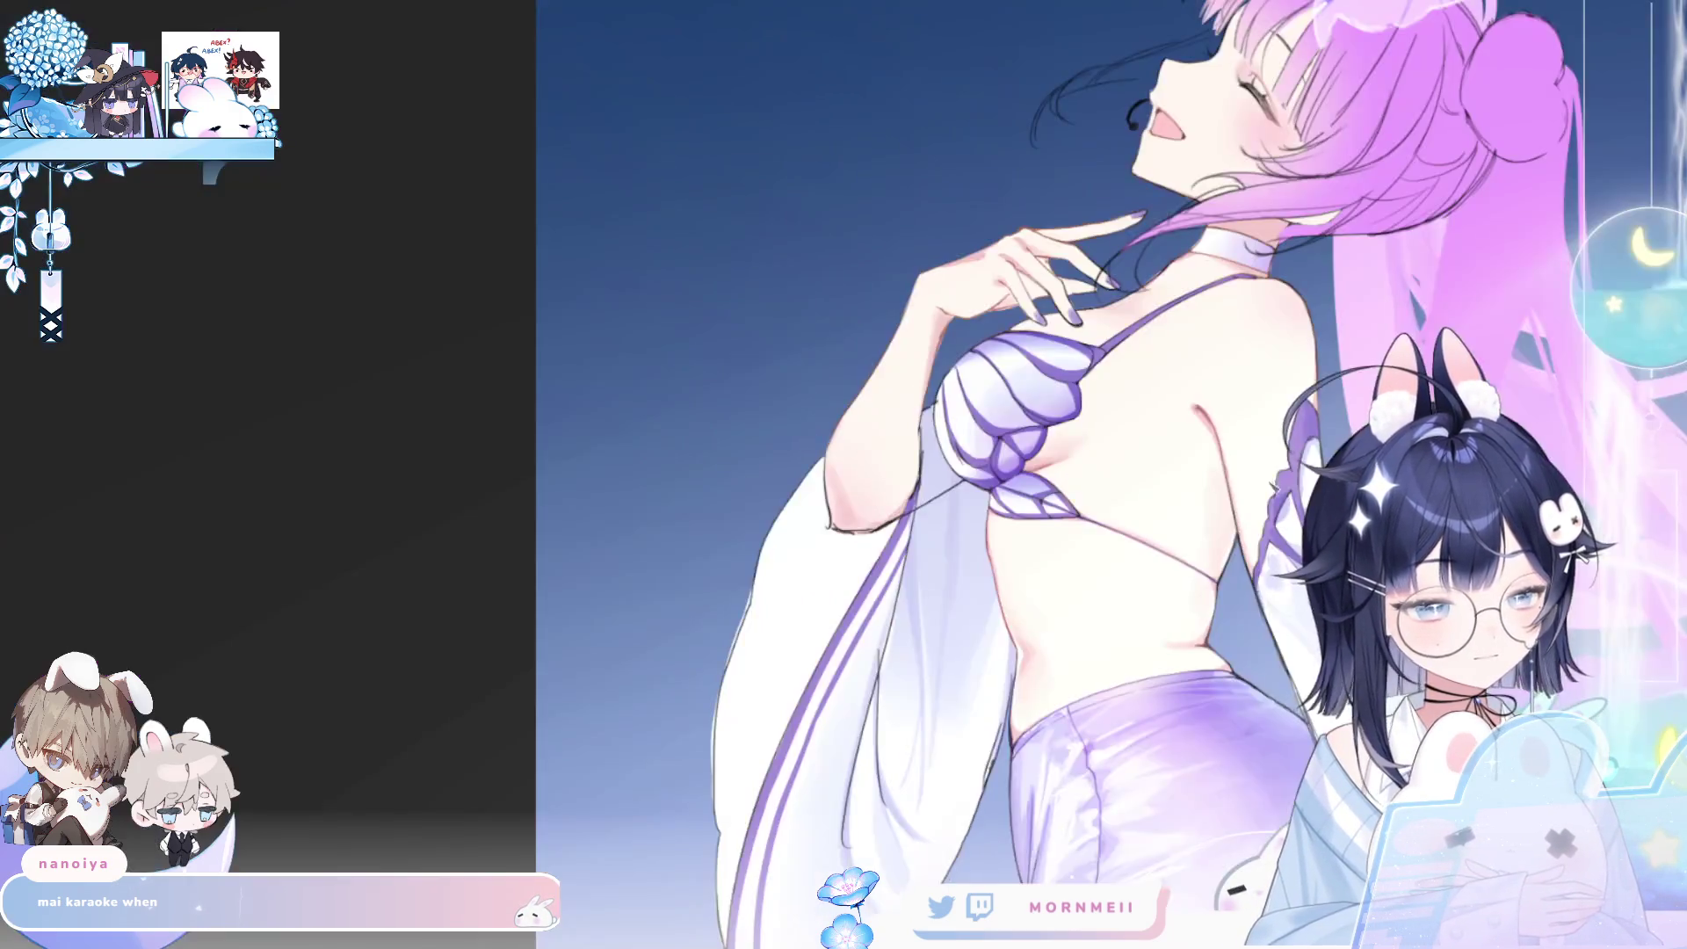
scroll(765, 329, up, 3)
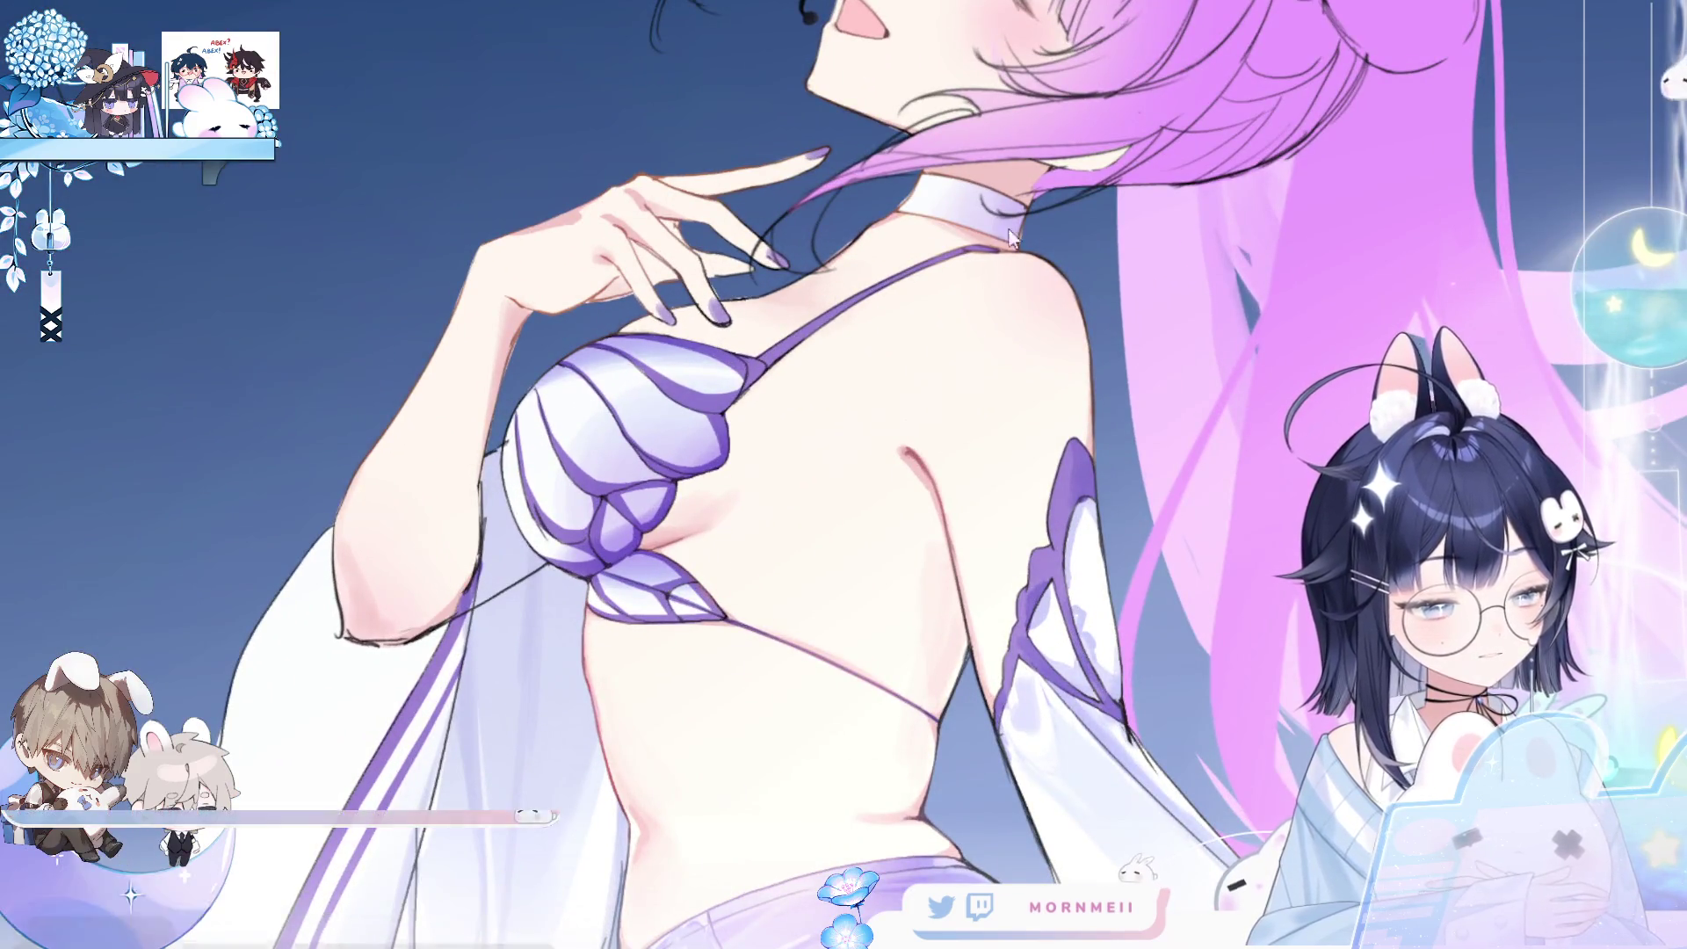
key(h)
scroll(751, 396, up, 2)
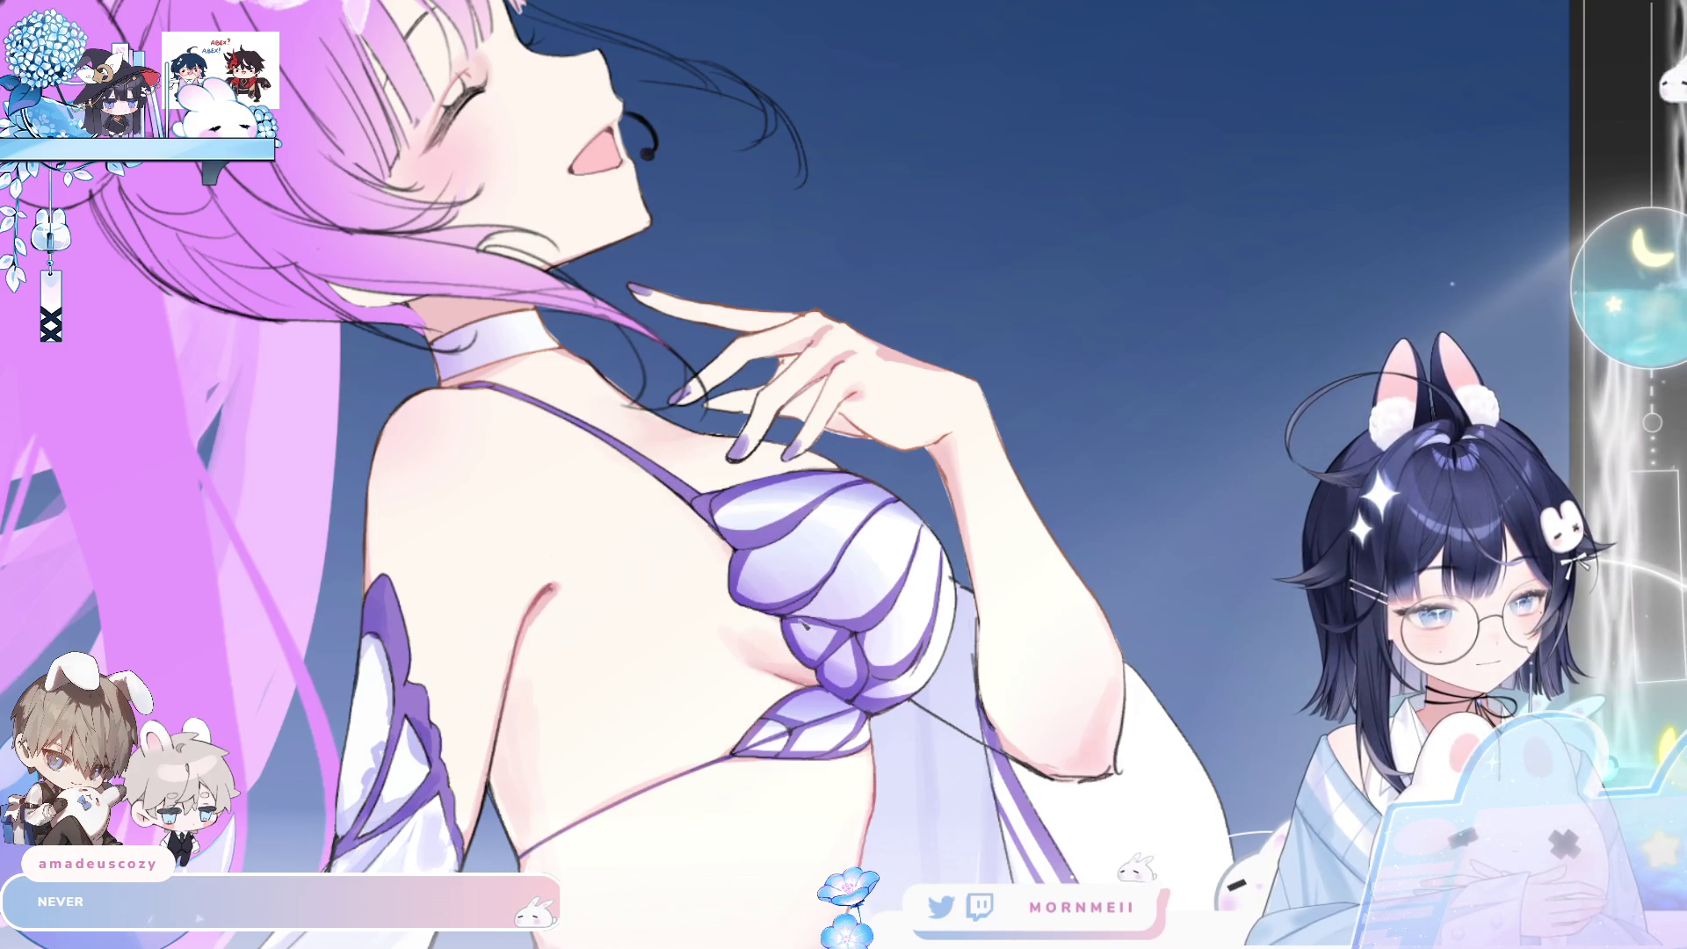
key(h)
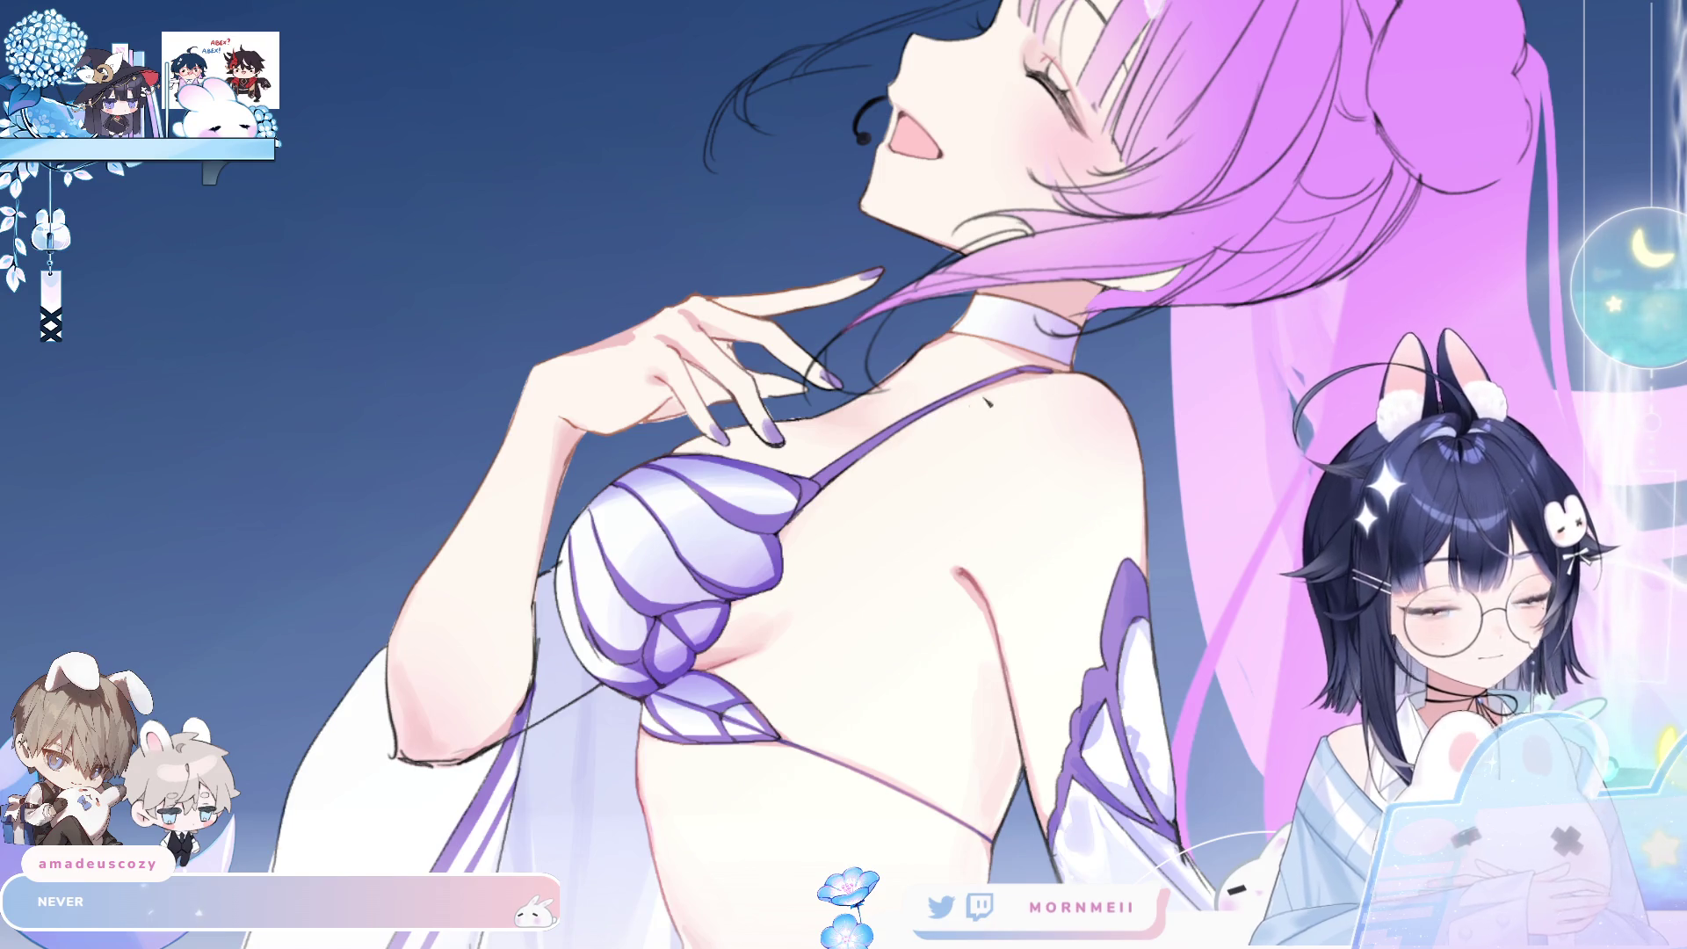
drag(985, 400, 573, 486)
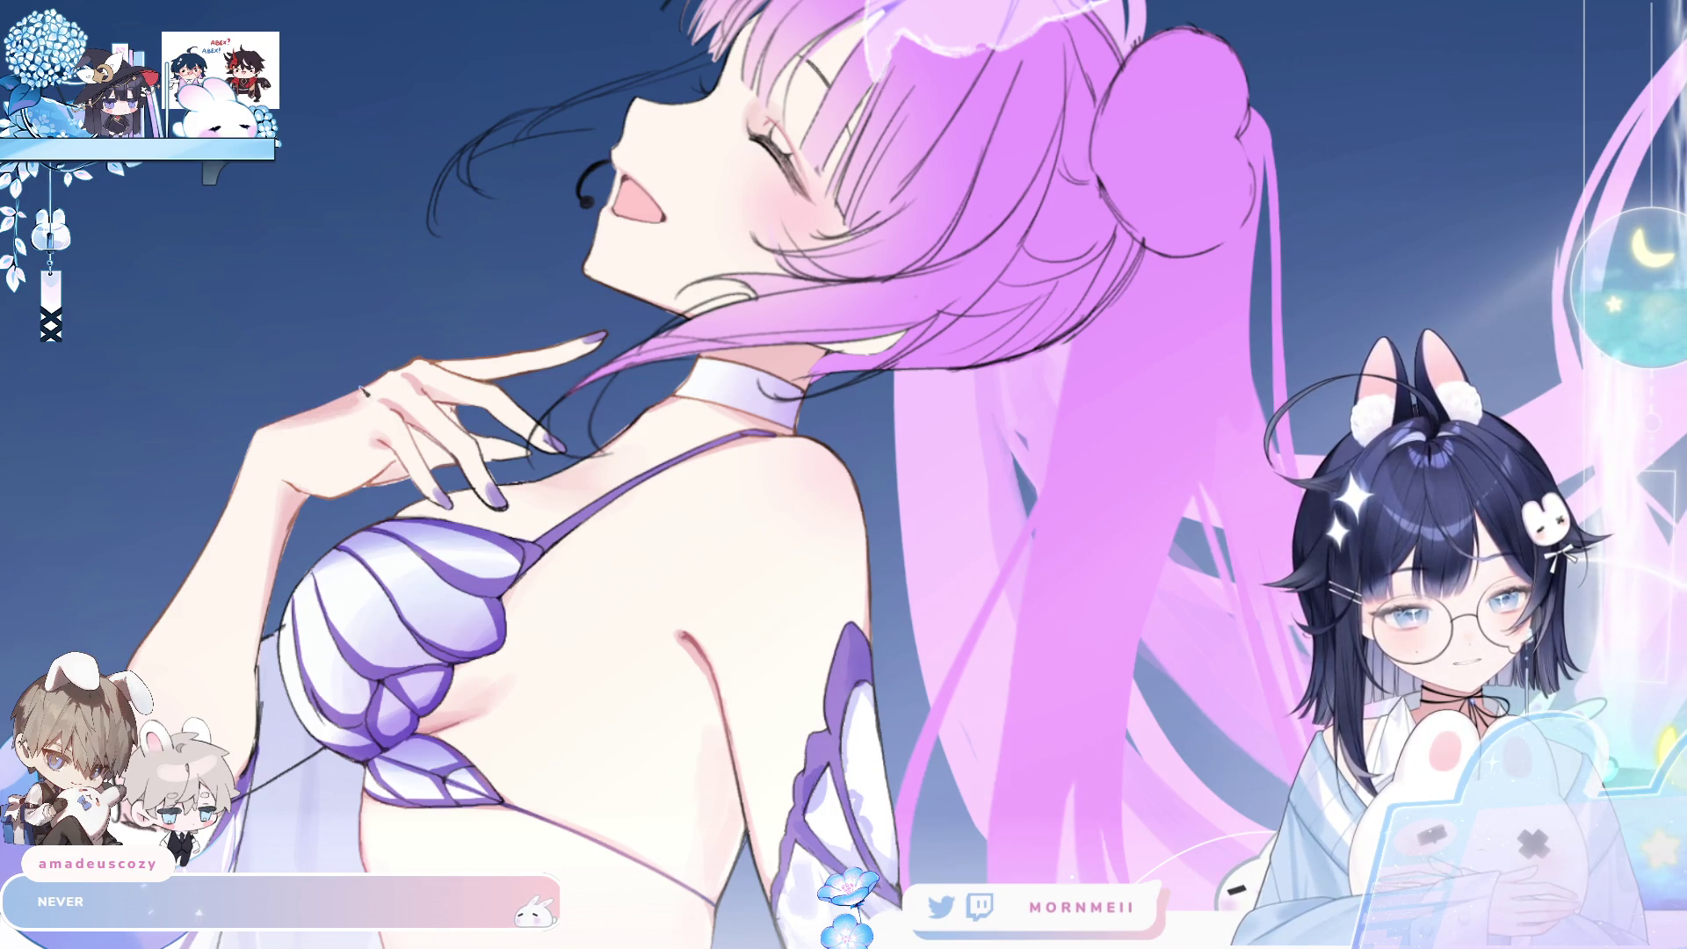
key(ctrl+0)
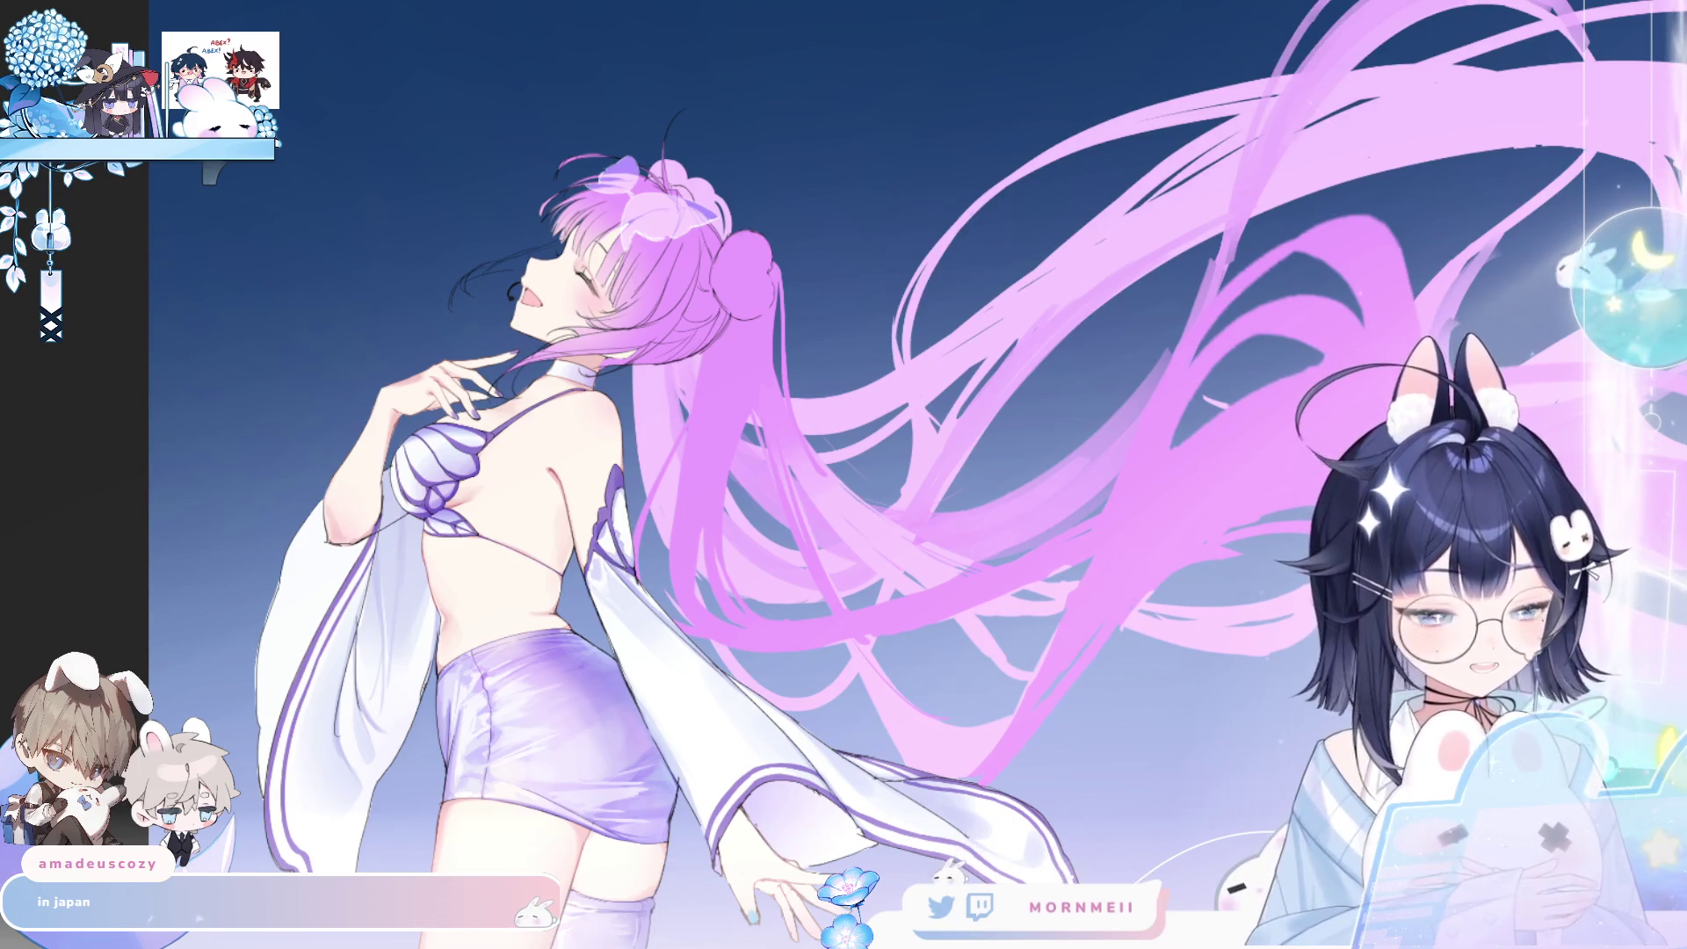
scroll(499, 358, down, 1)
scroll(498, 358, up, 3)
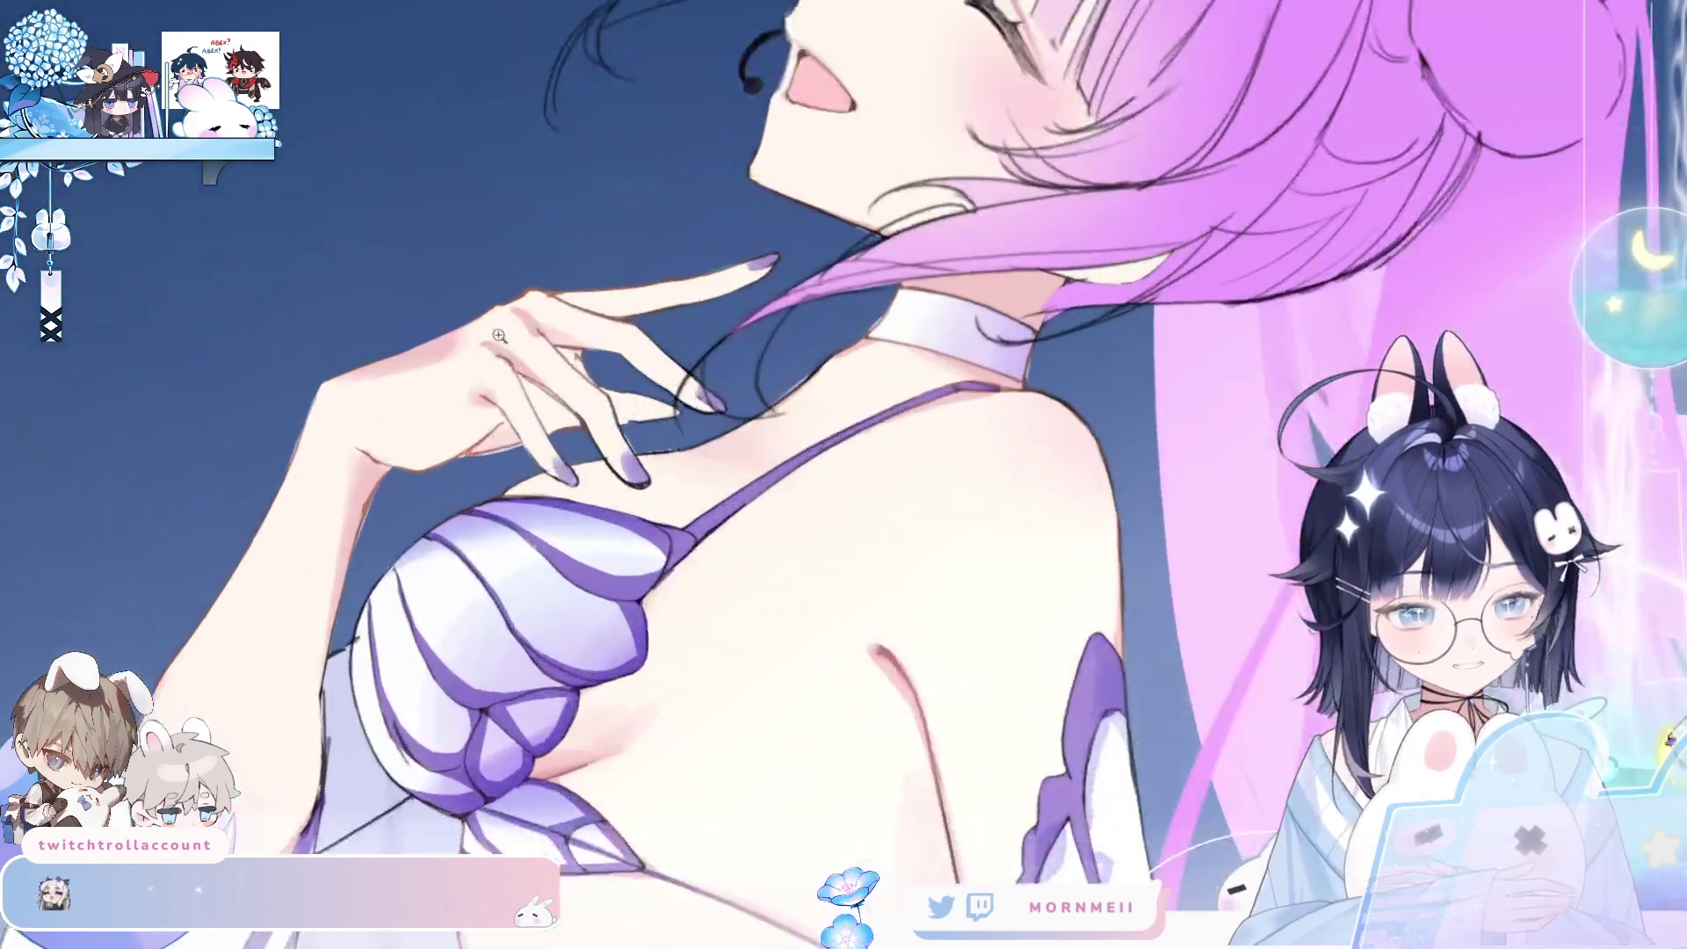
scroll(498, 357, down, 2)
key(h)
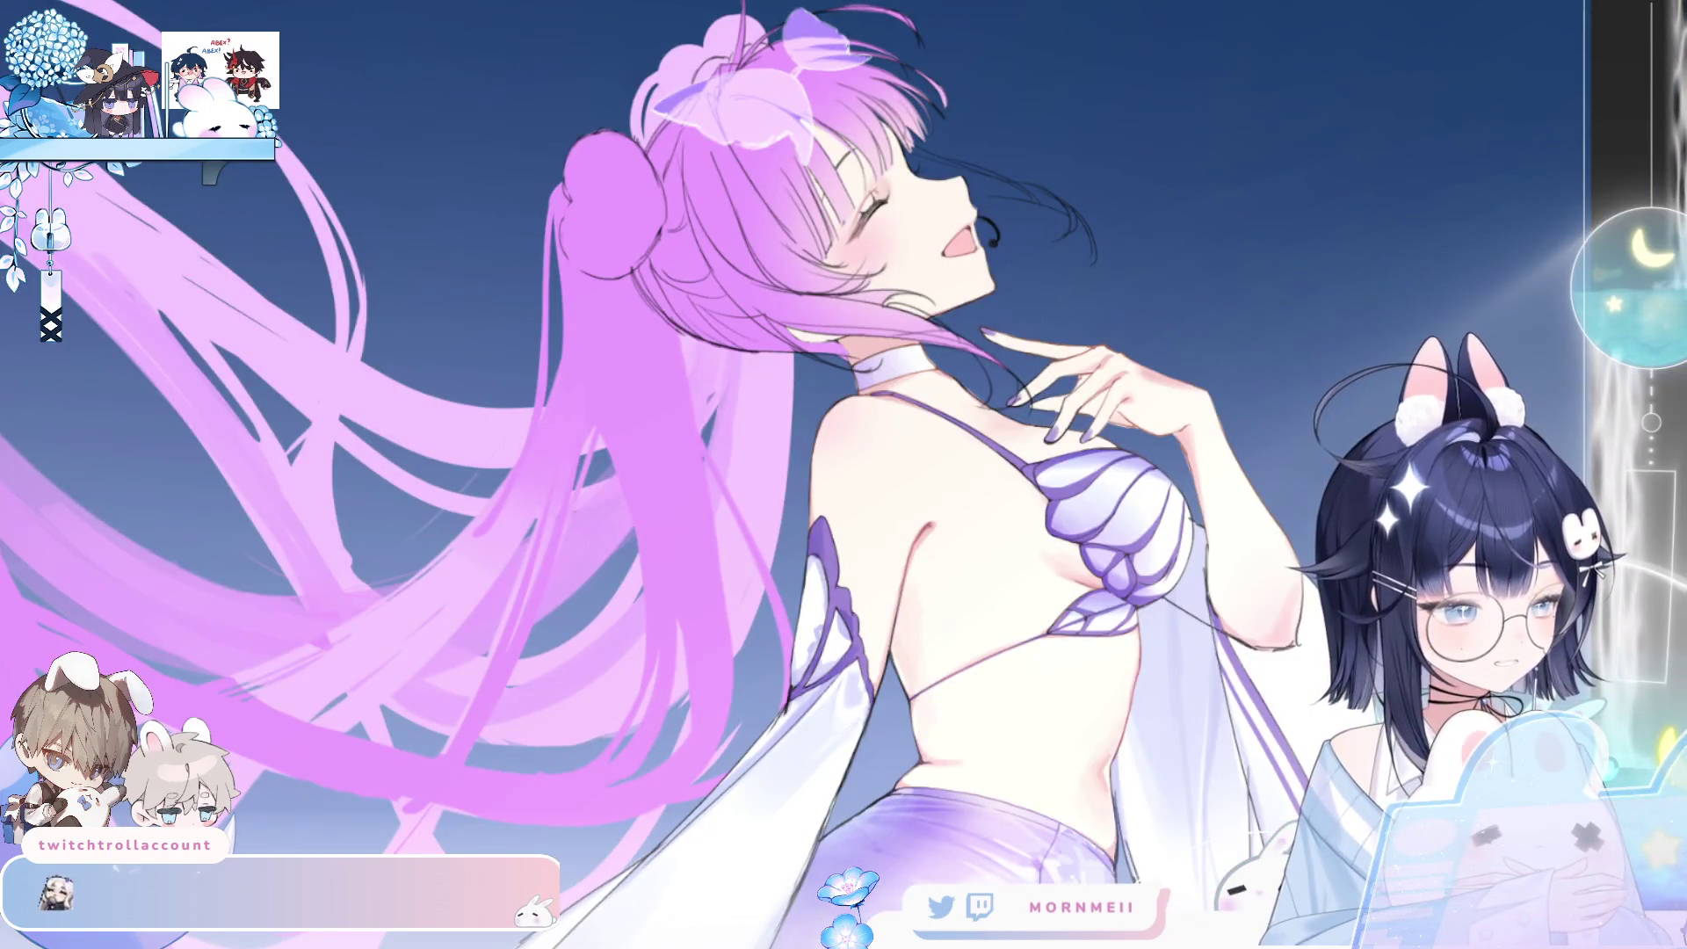
key(ctrl+0)
key(h)
key(h)
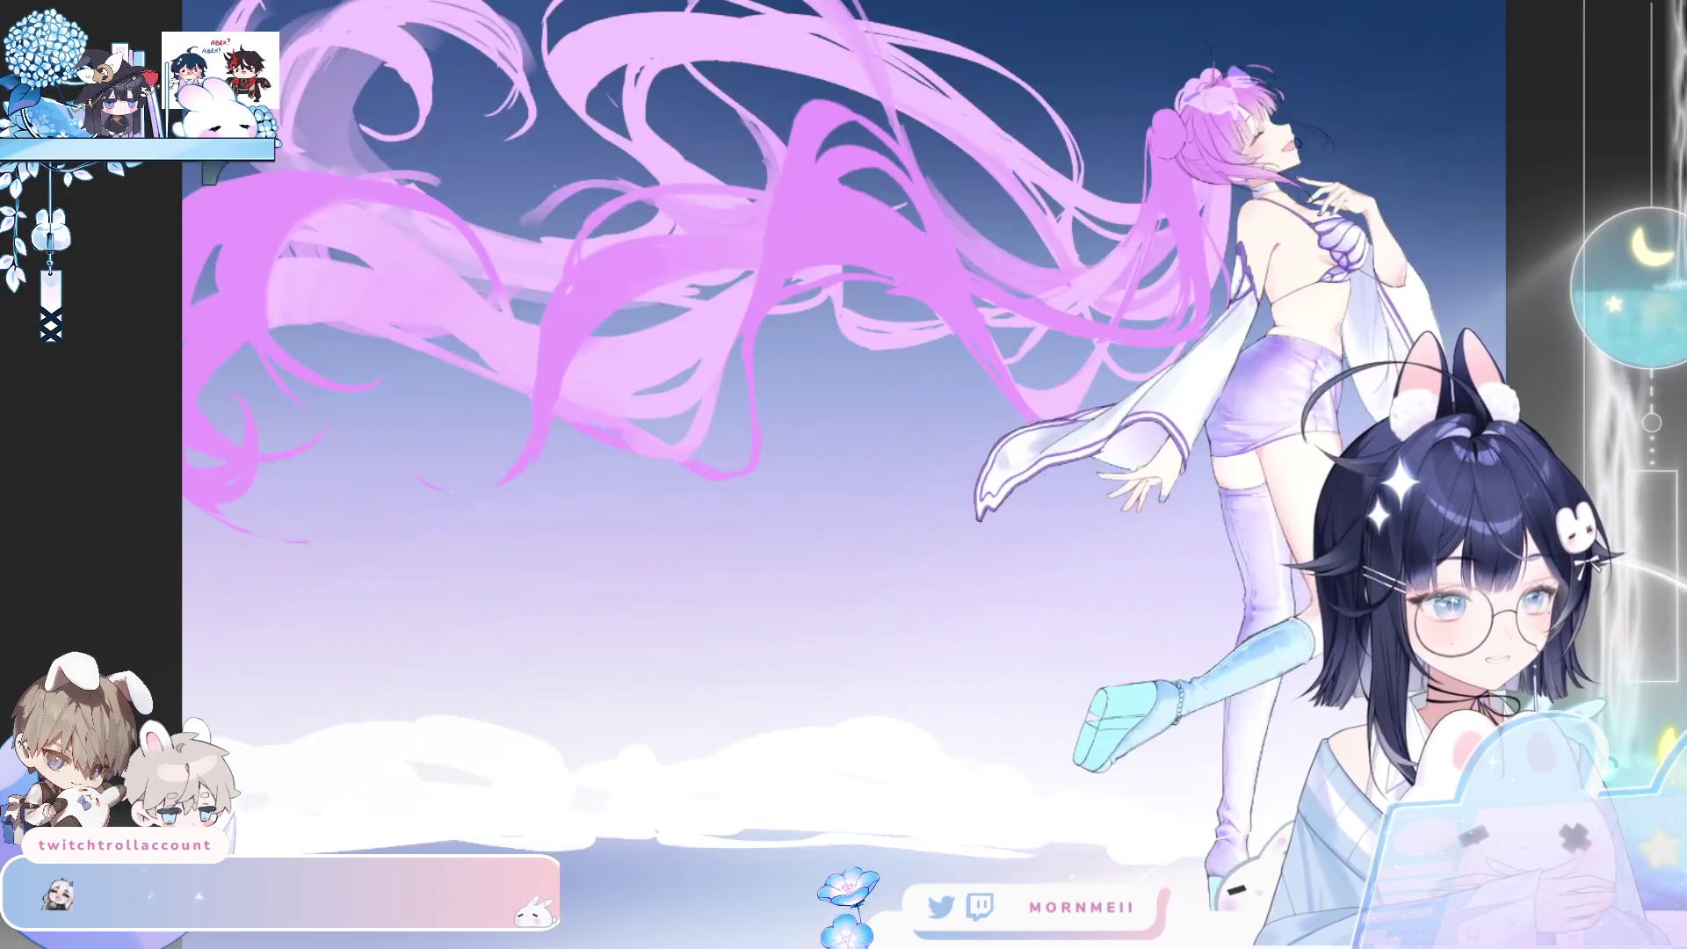
key(h)
key(h)
scroll(755, 474, up, 2)
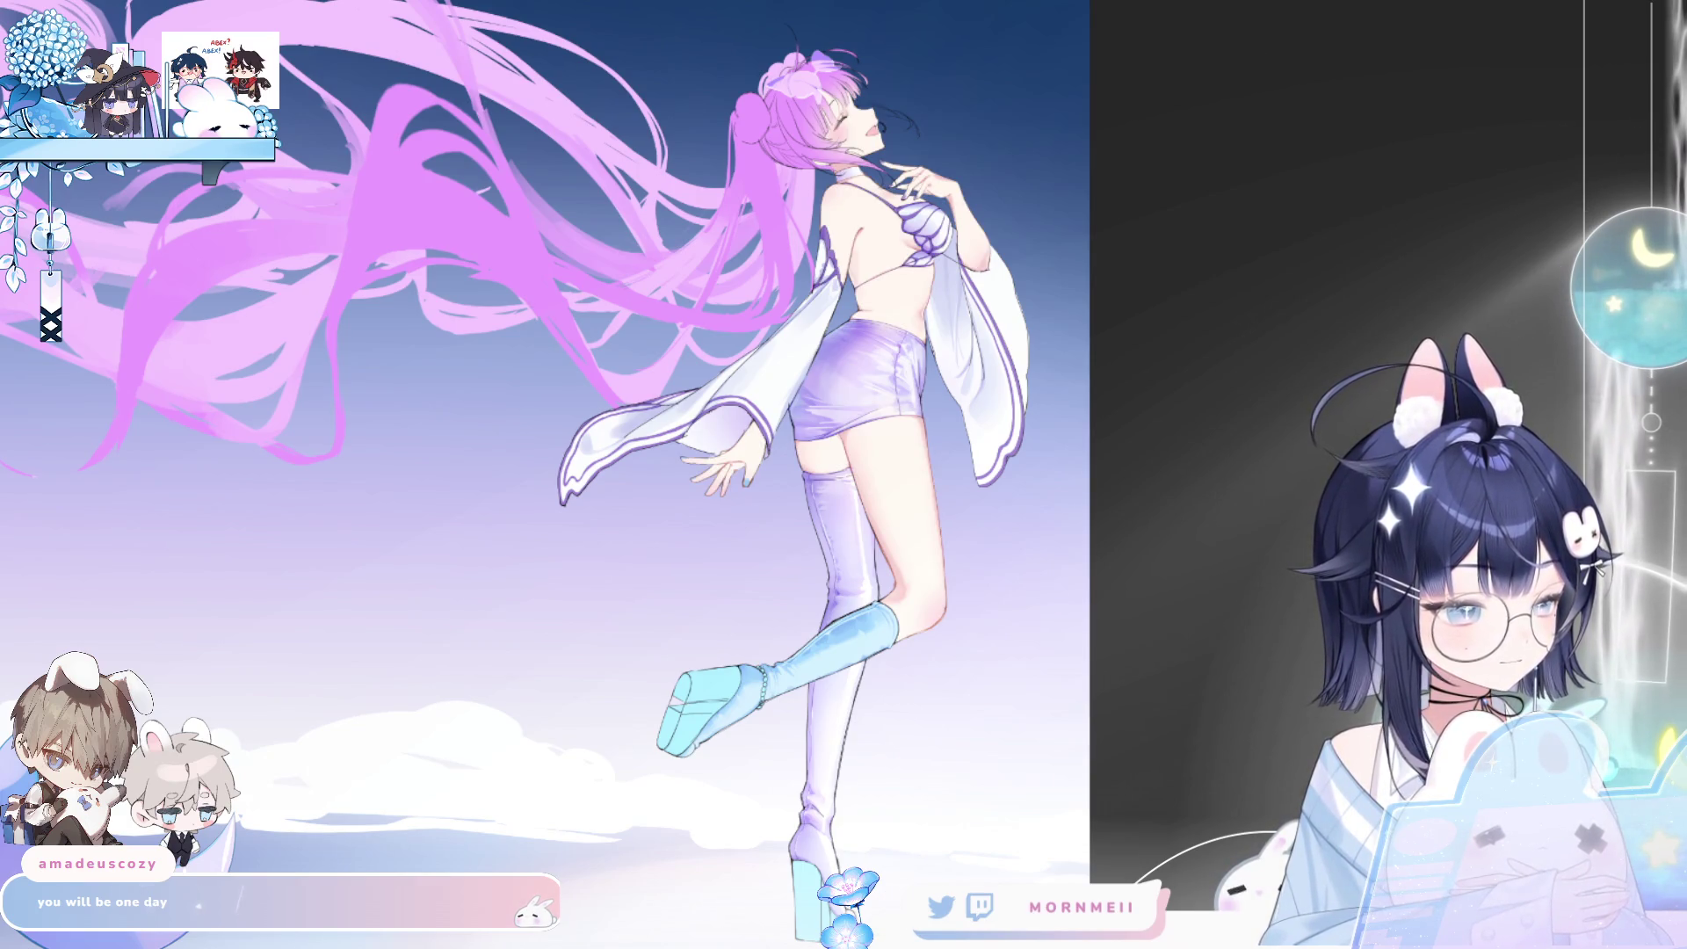
scroll(870, 523, up, 5)
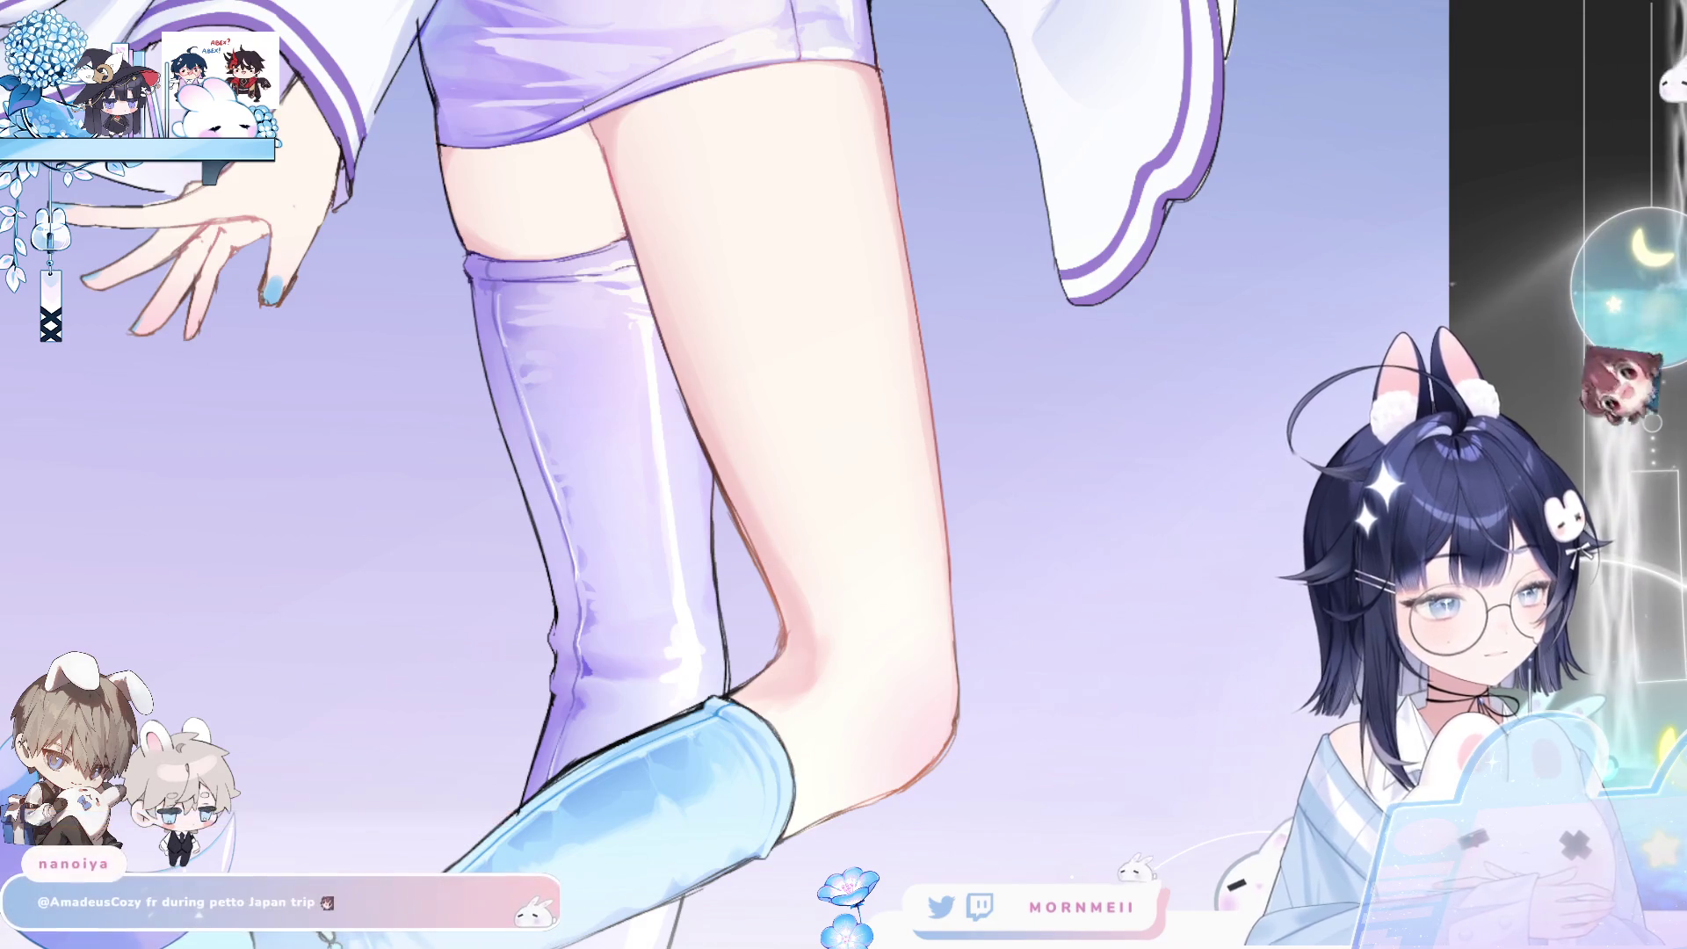
key(h)
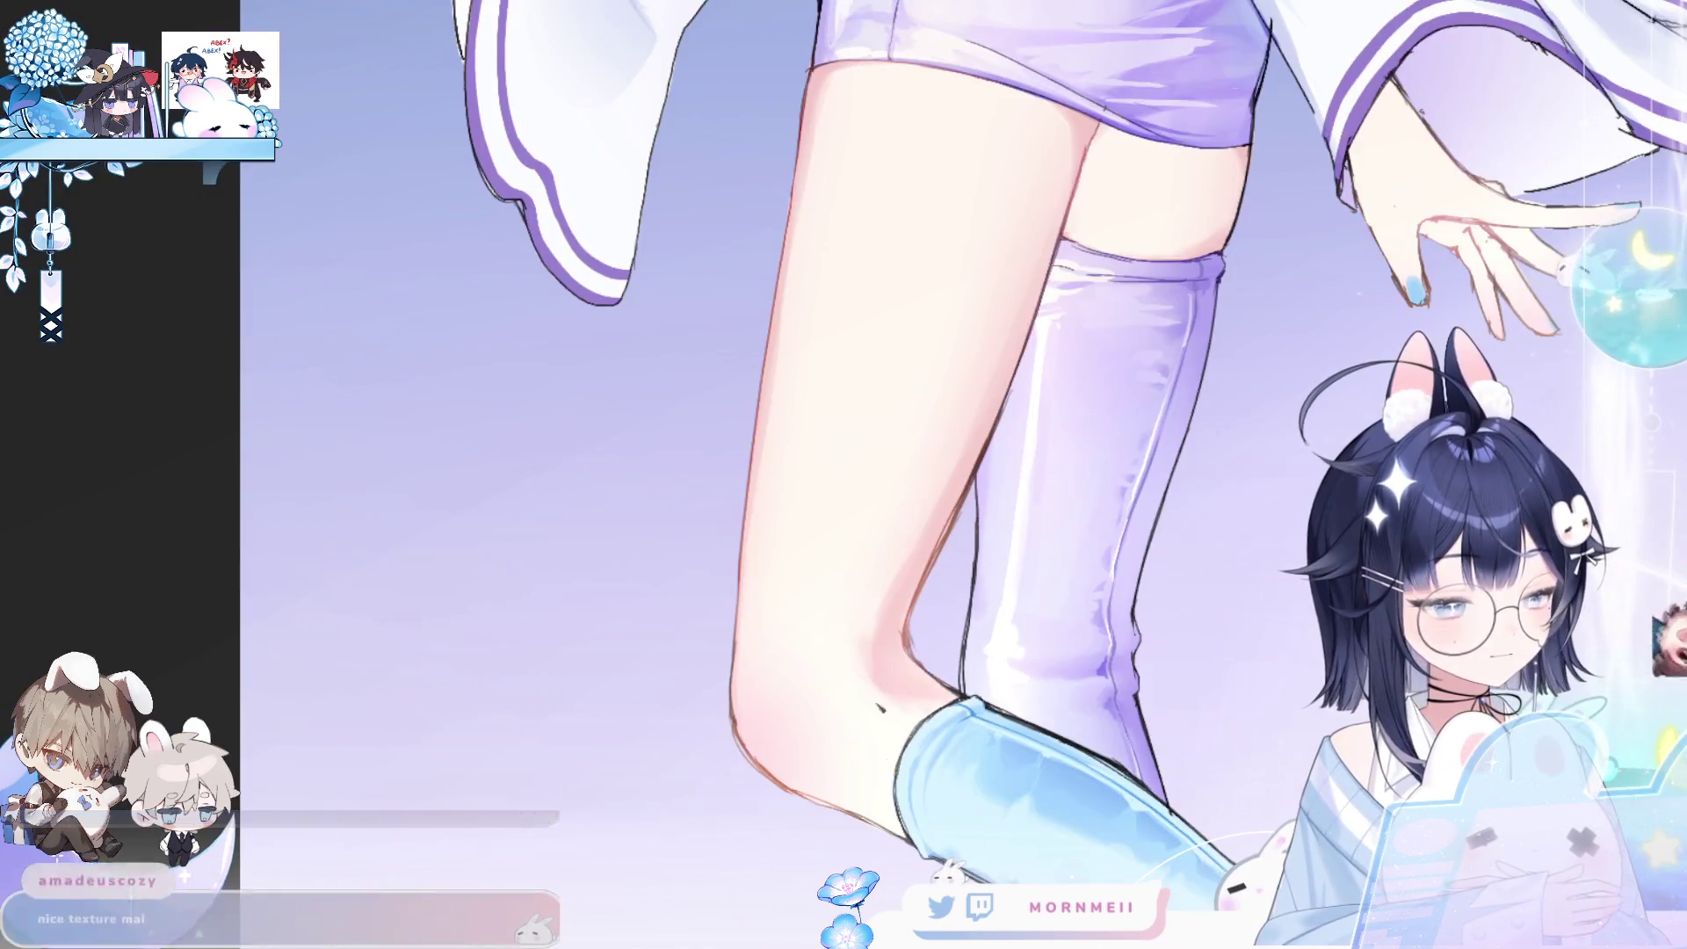
click(891, 760)
key(ctrl+z)
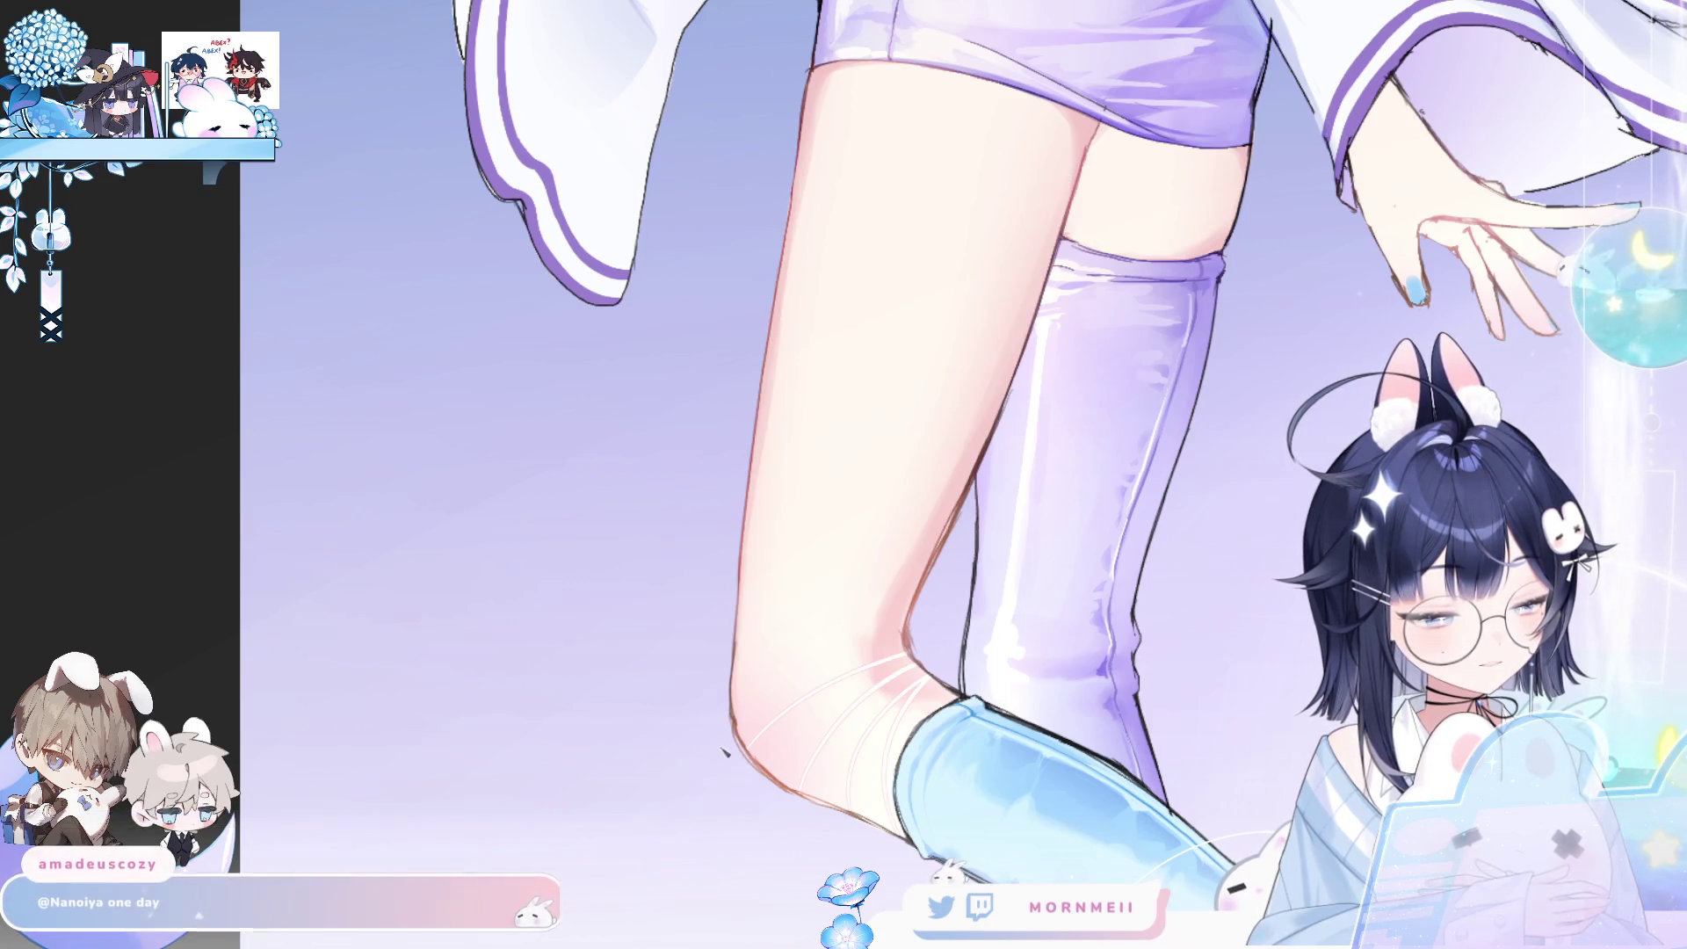
- Mirror the leg view and draw the first curved white stripes across the thigh, redrawing one
key(m)
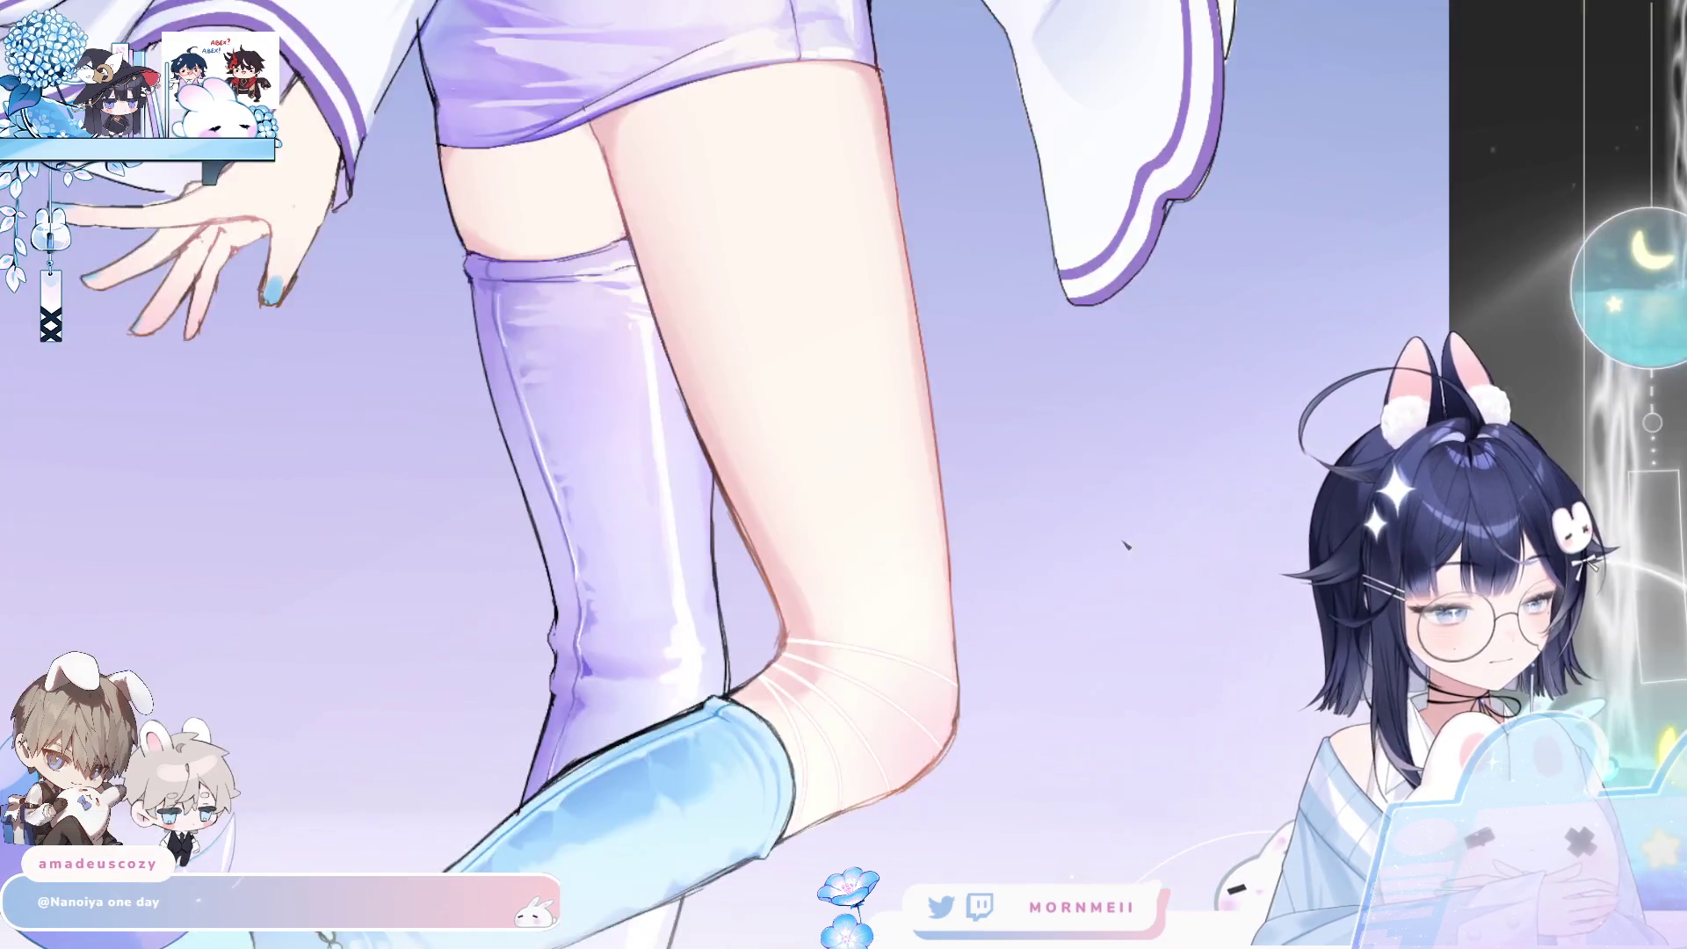
key(m)
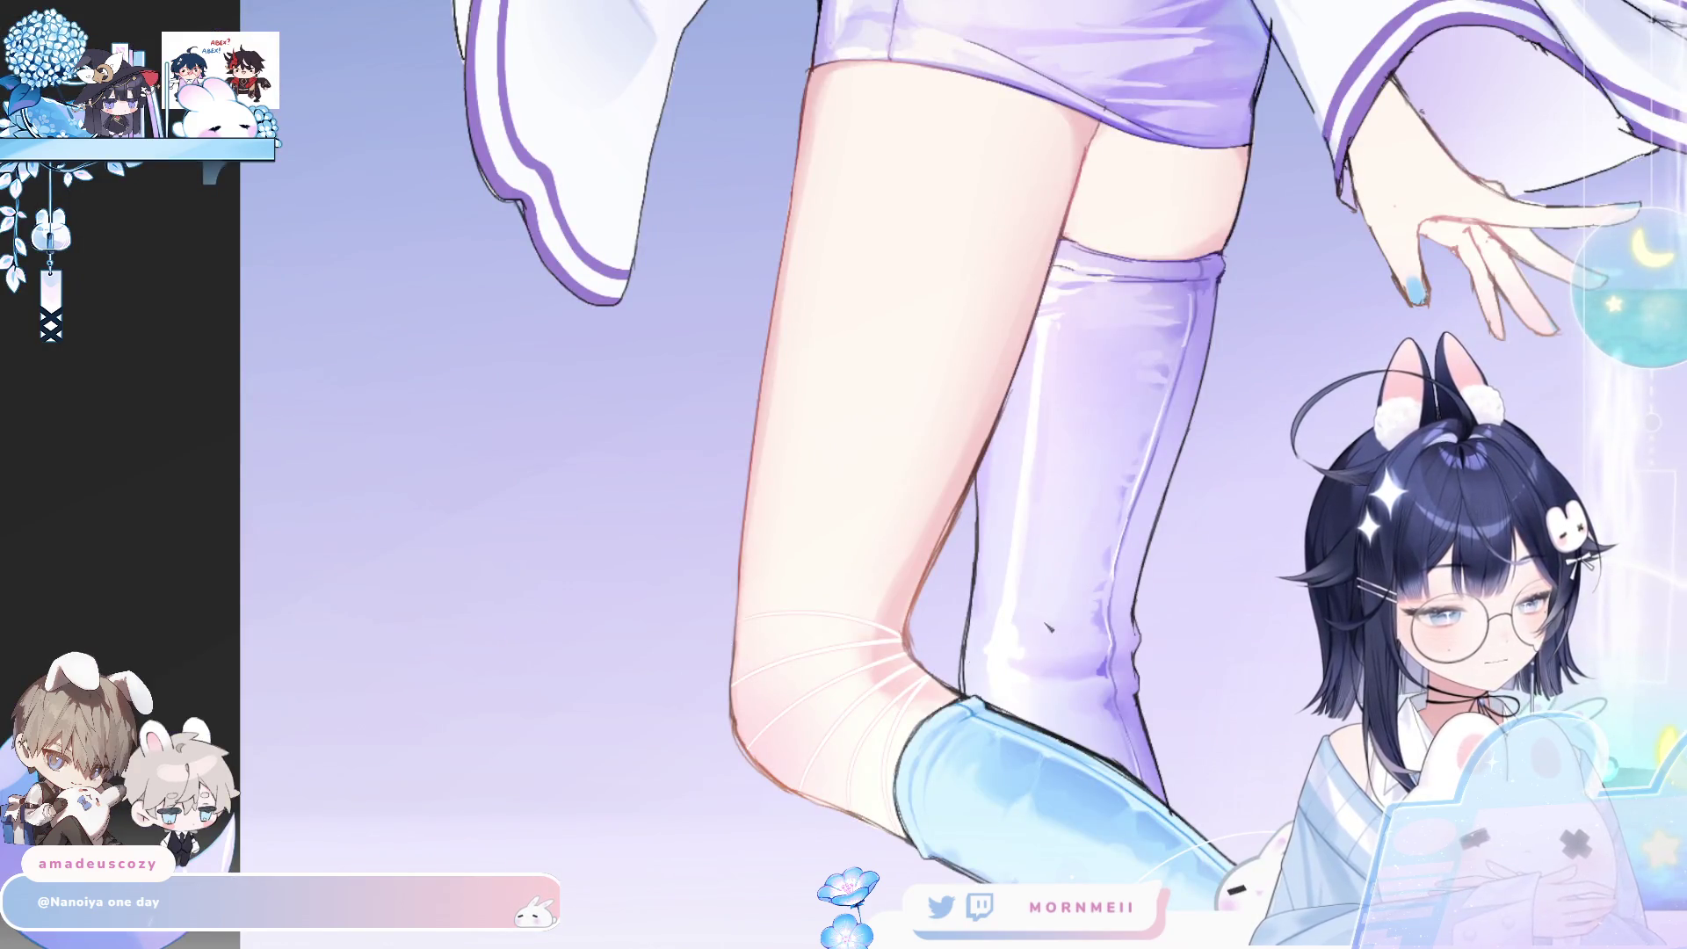
key(m)
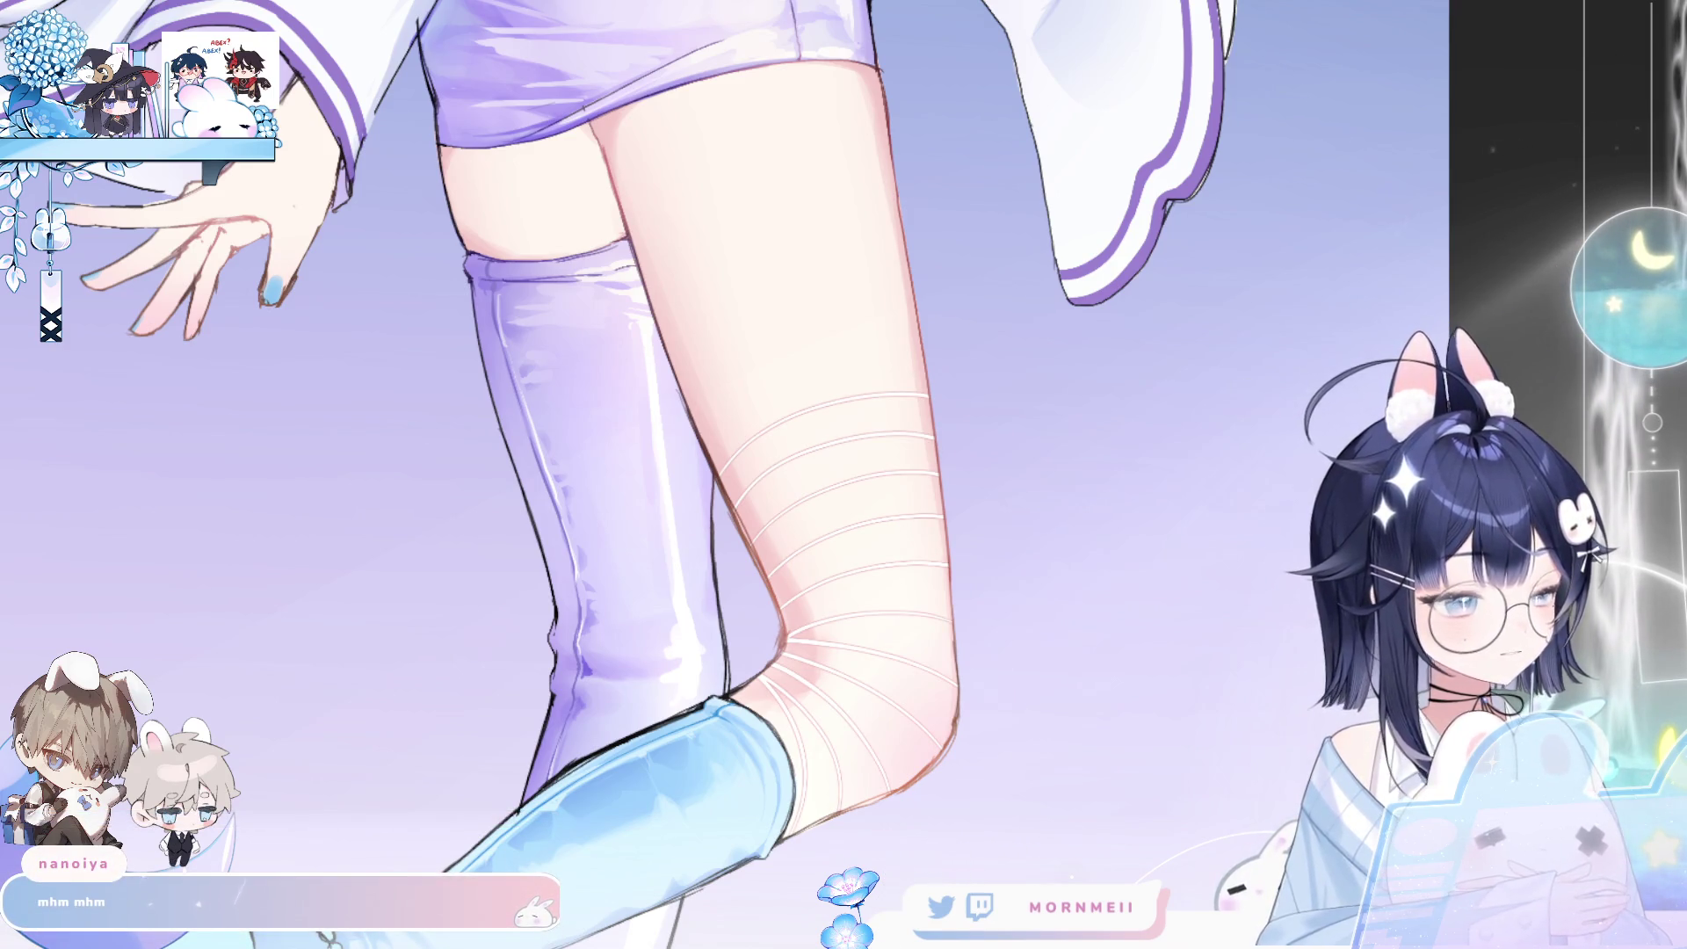
drag(707, 435, 866, 358)
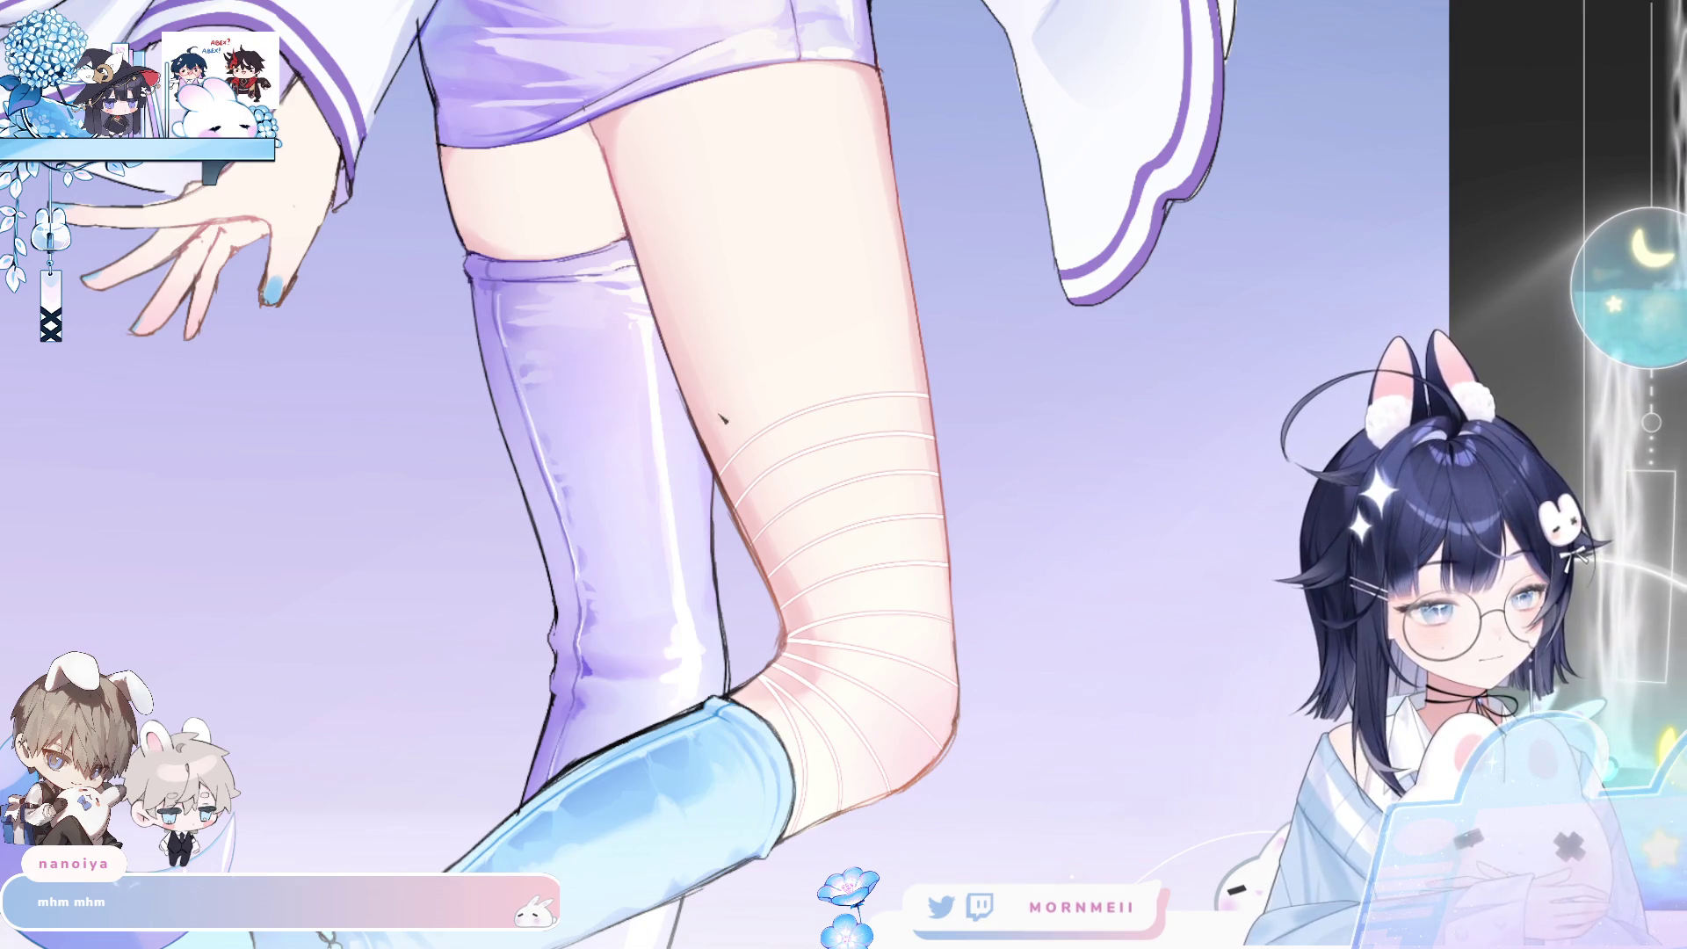
drag(731, 406, 922, 352)
drag(693, 376, 917, 301)
key(ctrl+z)
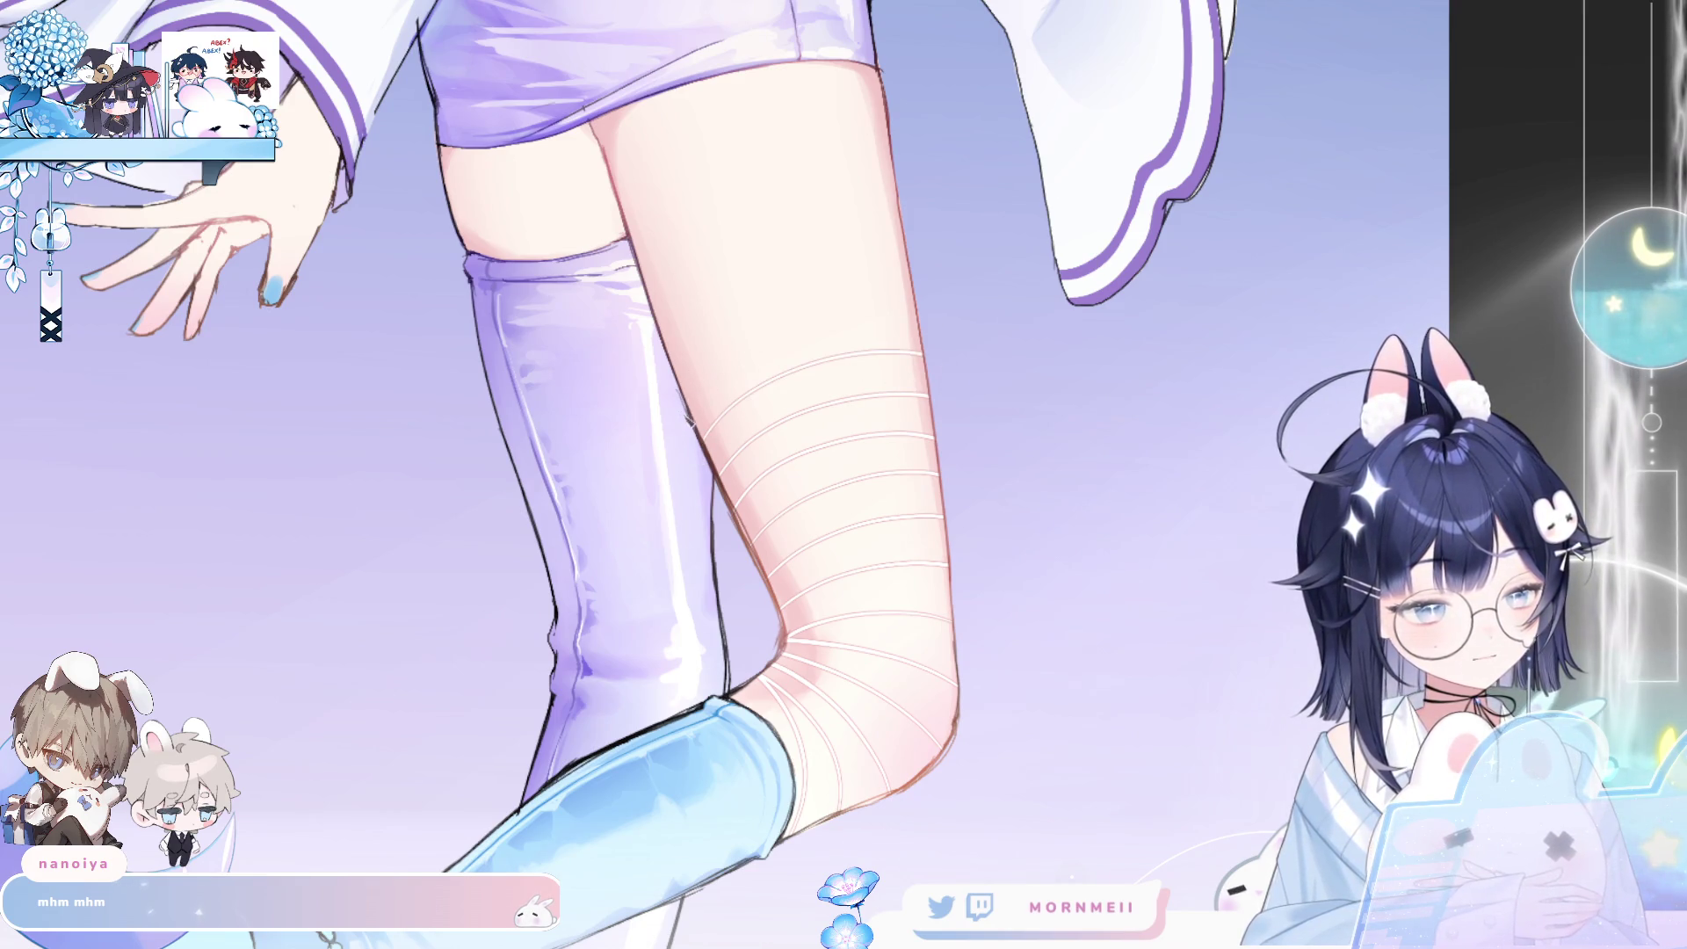
drag(699, 376, 905, 301)
- Add more curved white stripes higher up the thigh, undoing and redrawing the misplaced ones
drag(691, 324, 868, 258)
drag(693, 322, 888, 256)
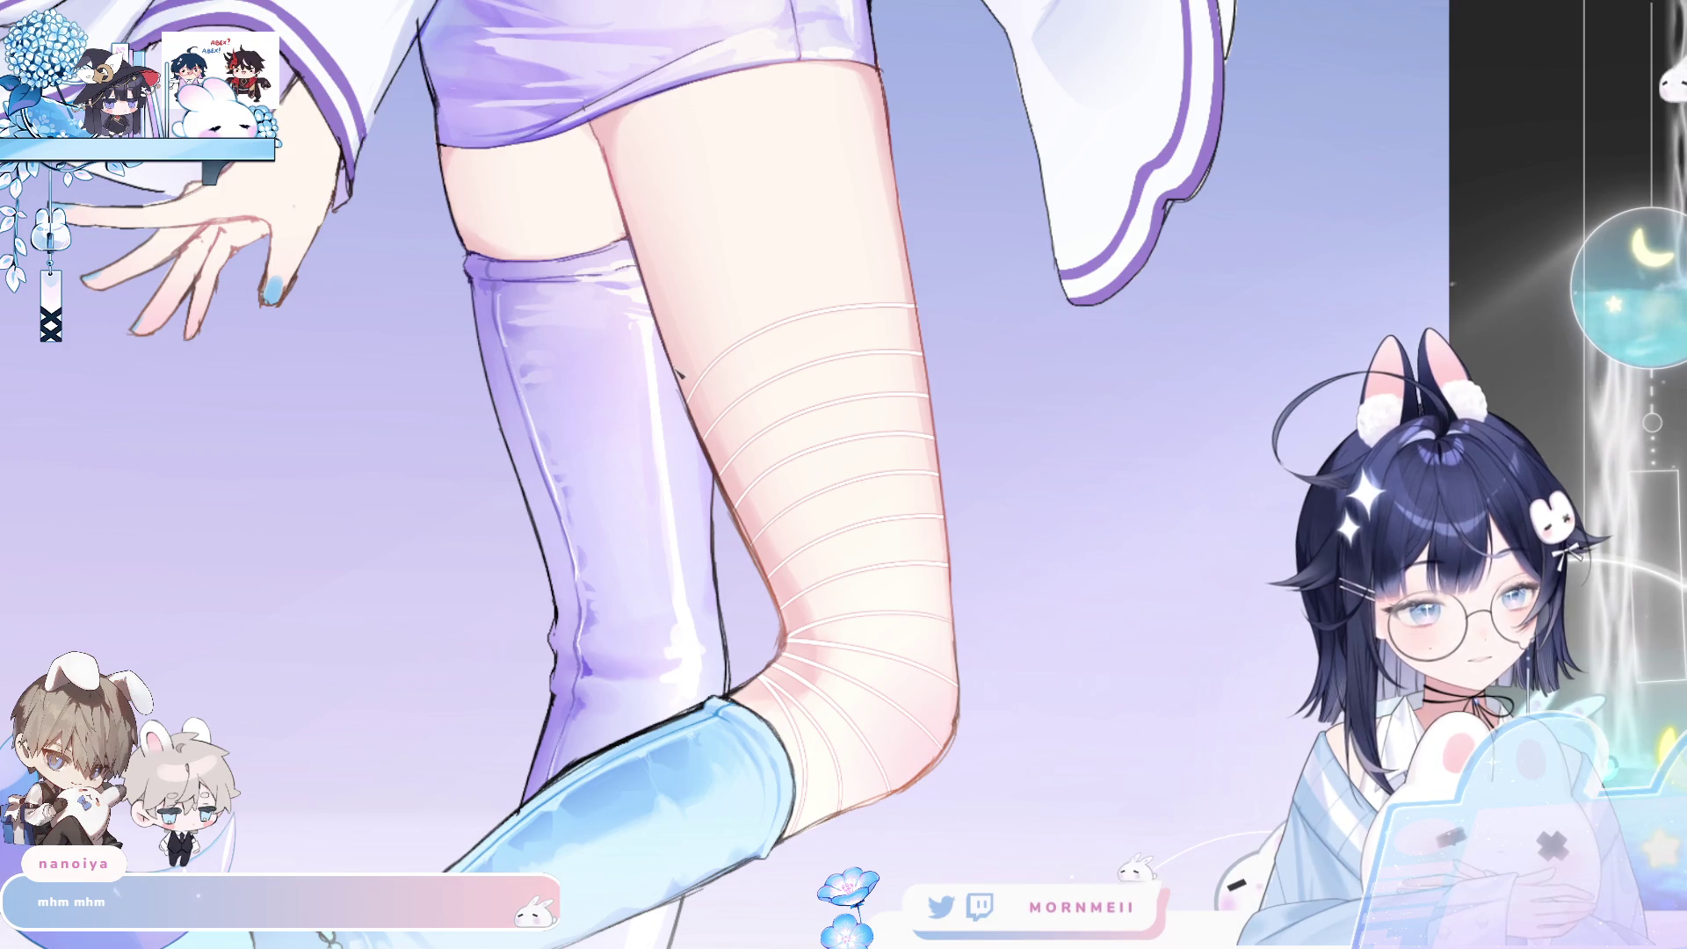
key(ctrl+z)
drag(688, 290, 896, 229)
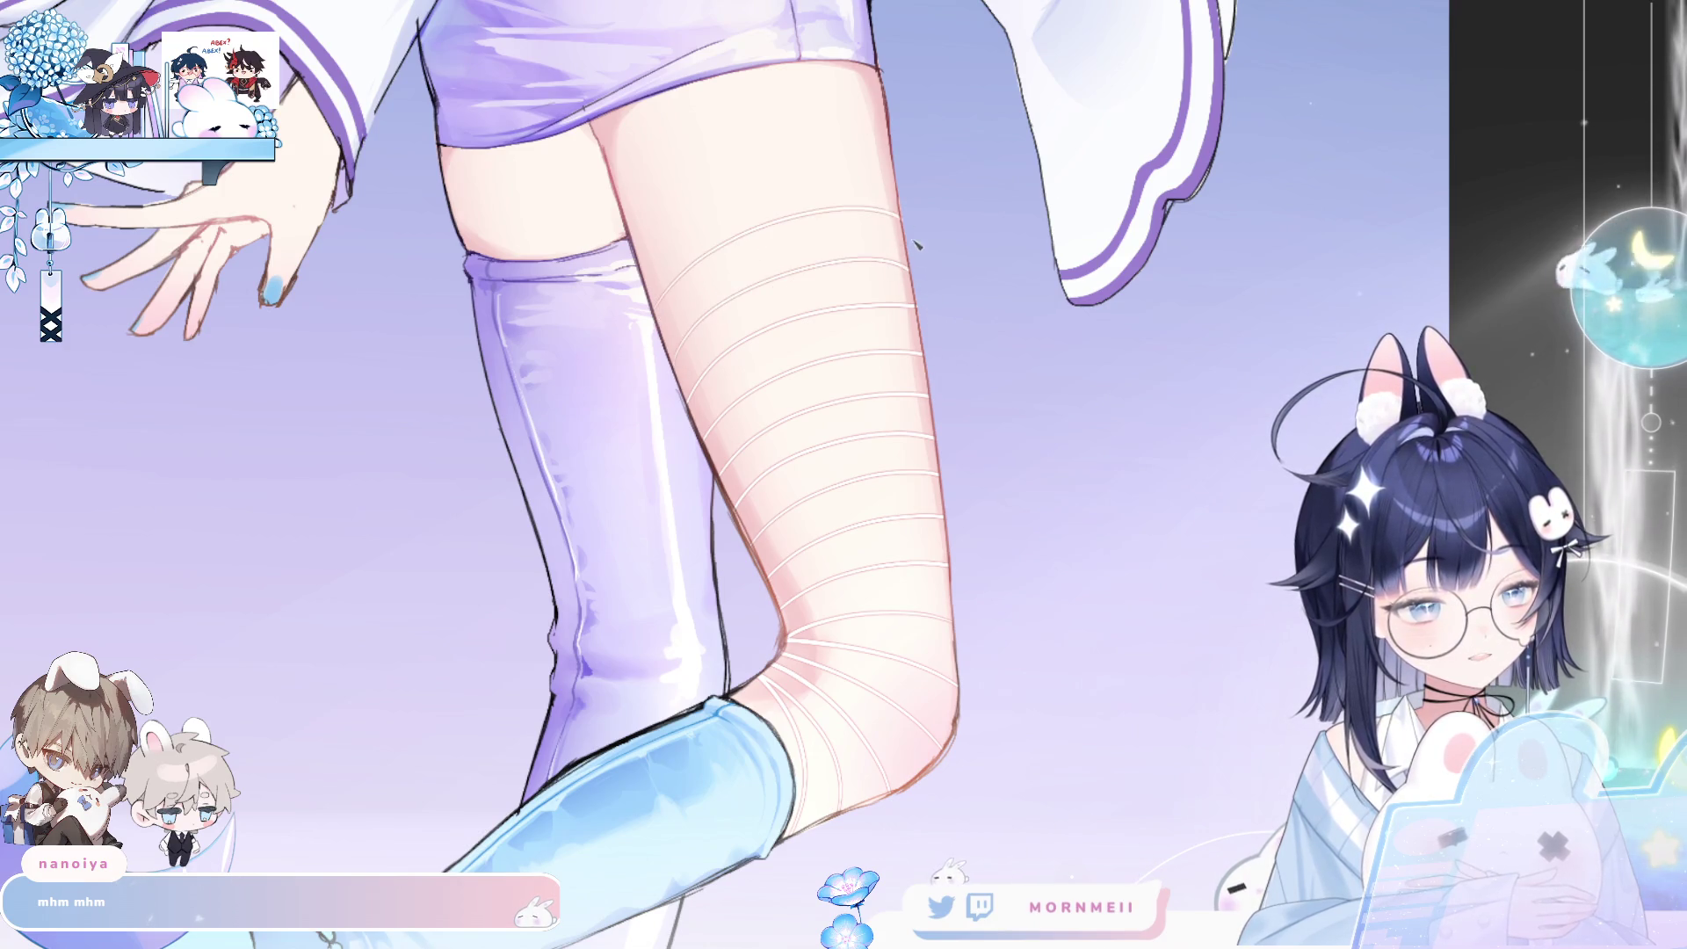
scroll(815, 282, up, 3)
drag(719, 380, 970, 293)
key(ctrl+z)
drag(709, 325, 964, 249)
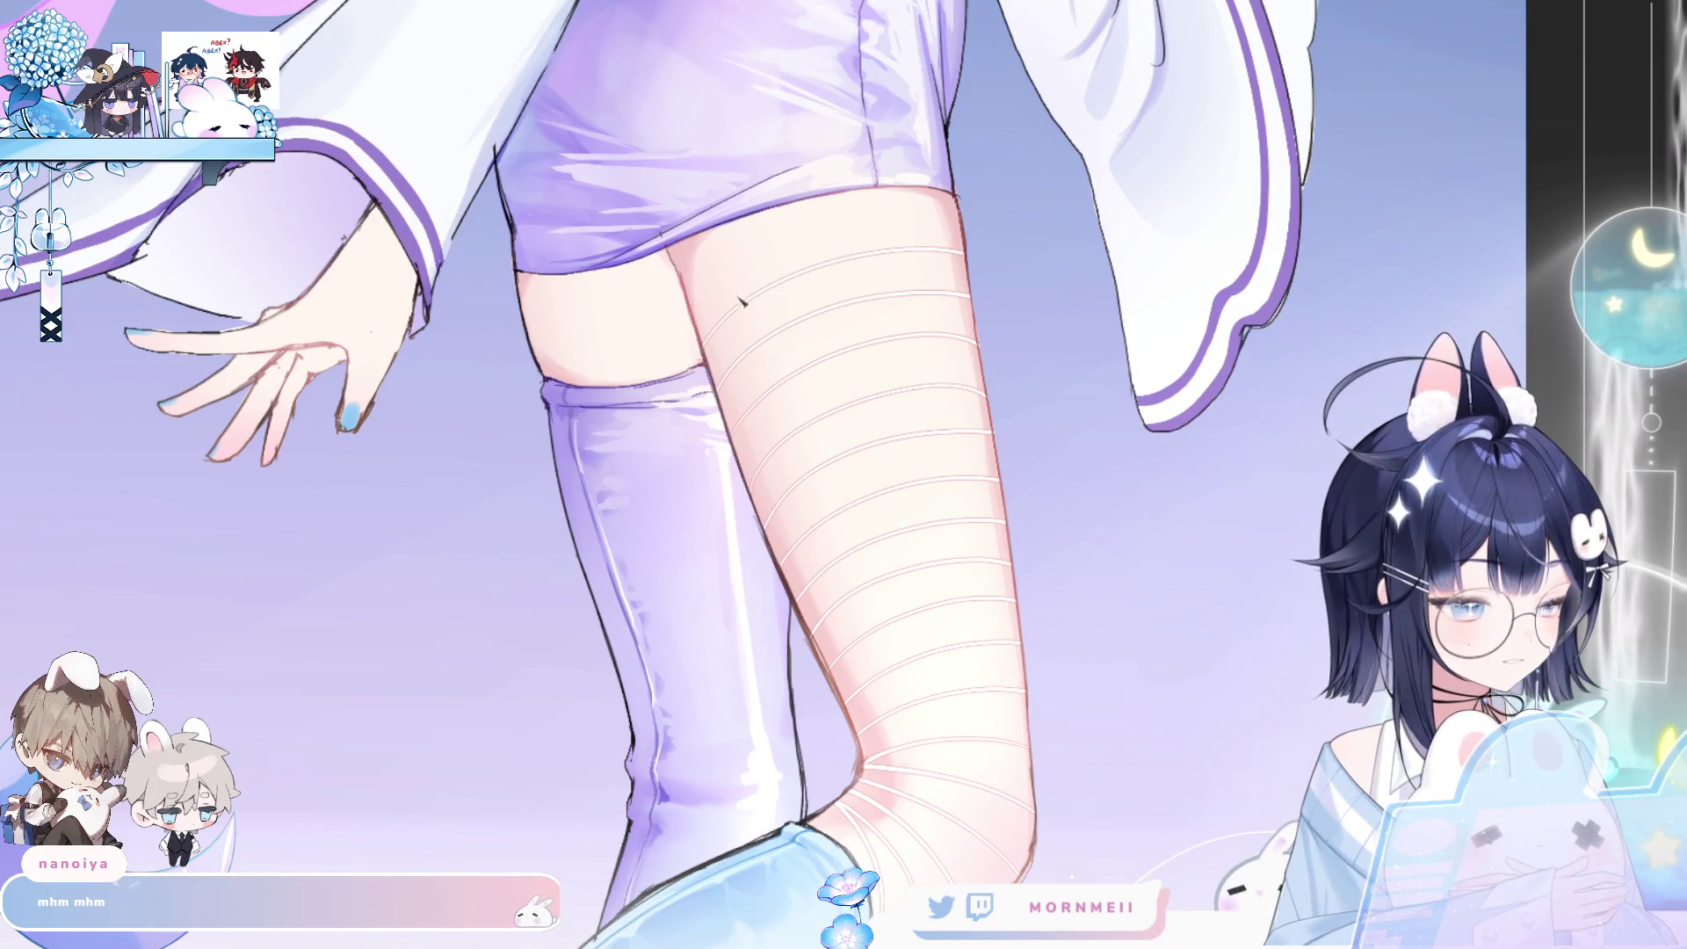
- Add another white stripe at the top of the thigh and check it mirrored
drag(694, 294, 939, 213)
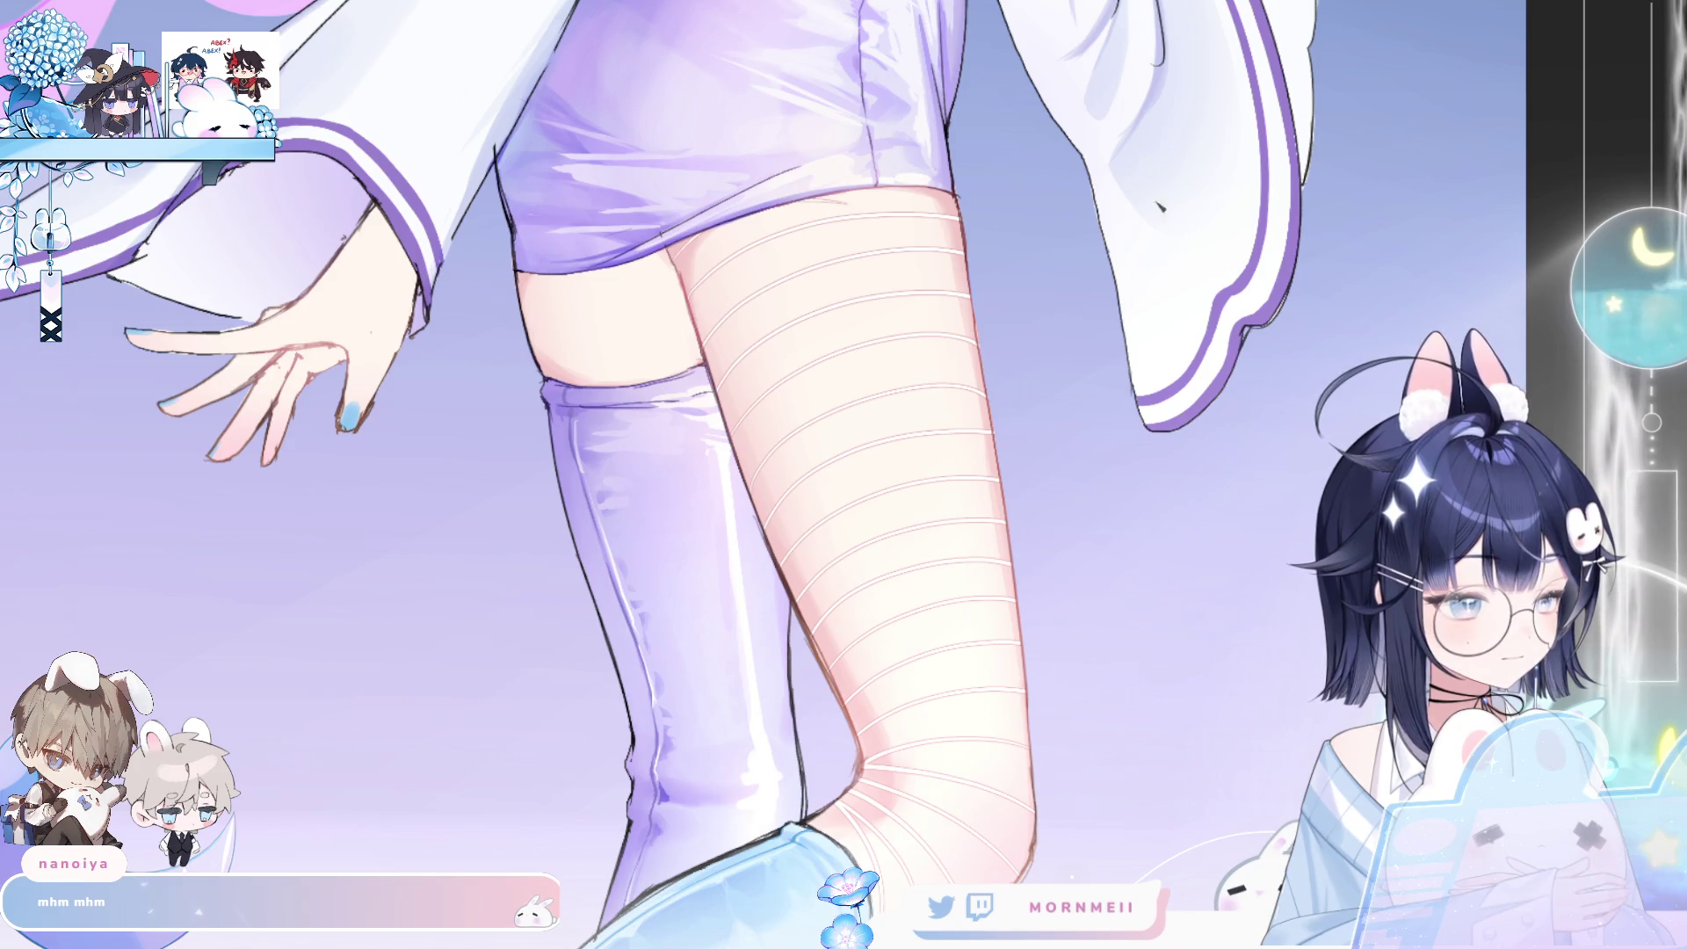
key(h)
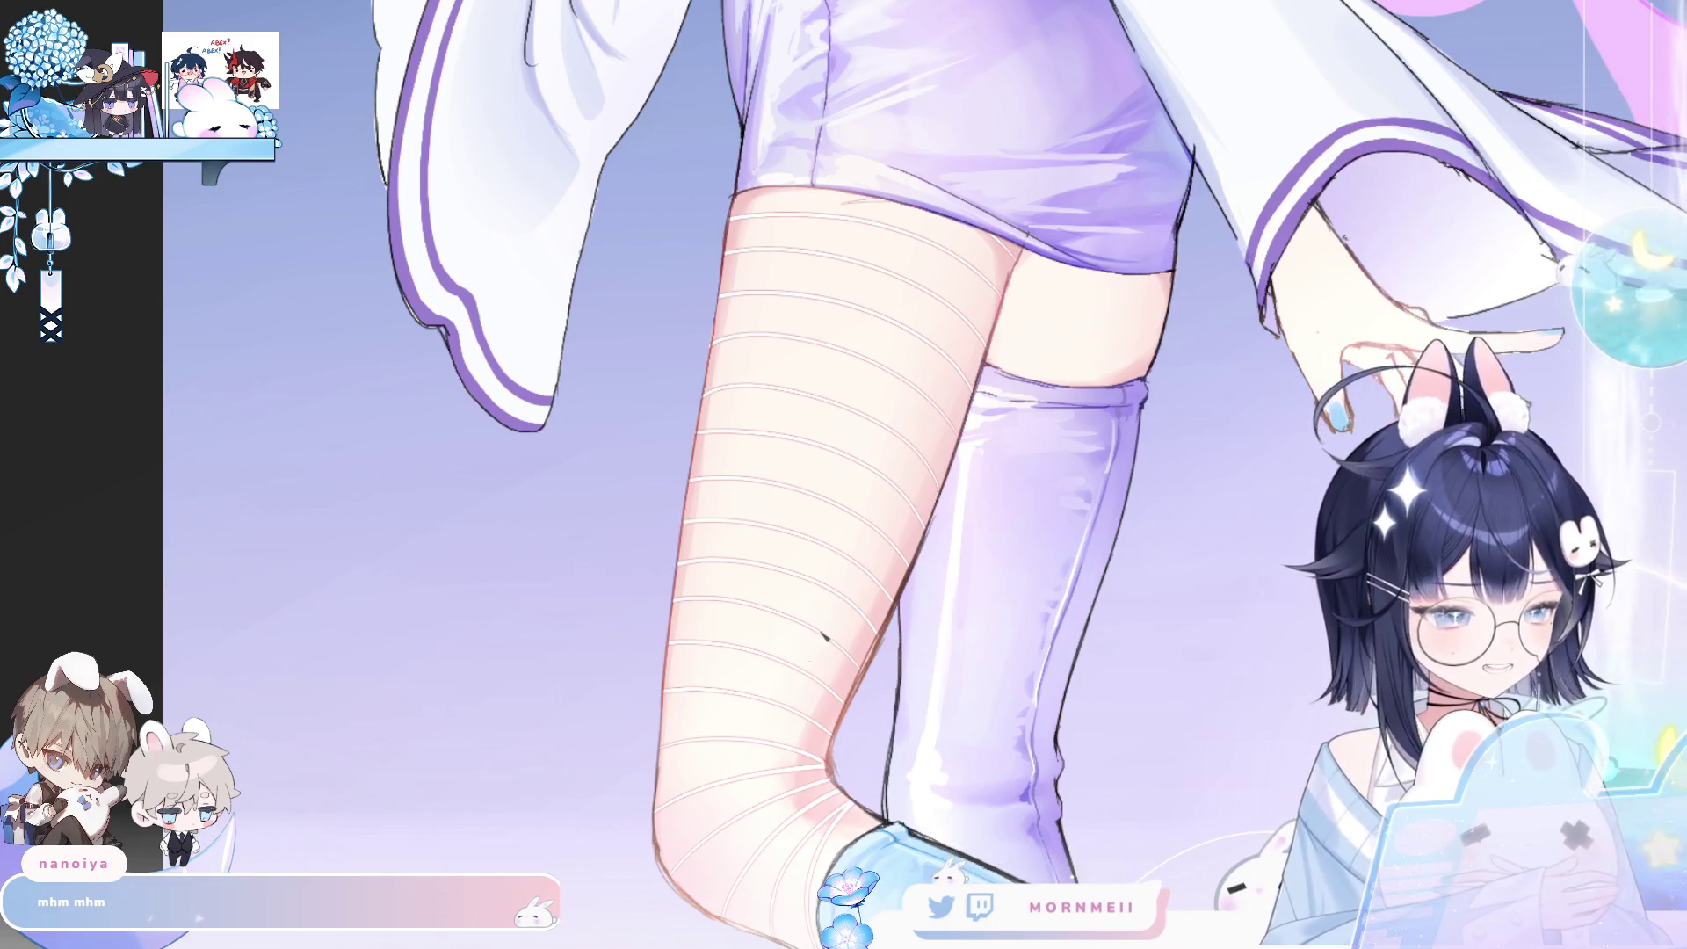
scroll(714, 331, down, 3)
scroll(715, 331, up, 3)
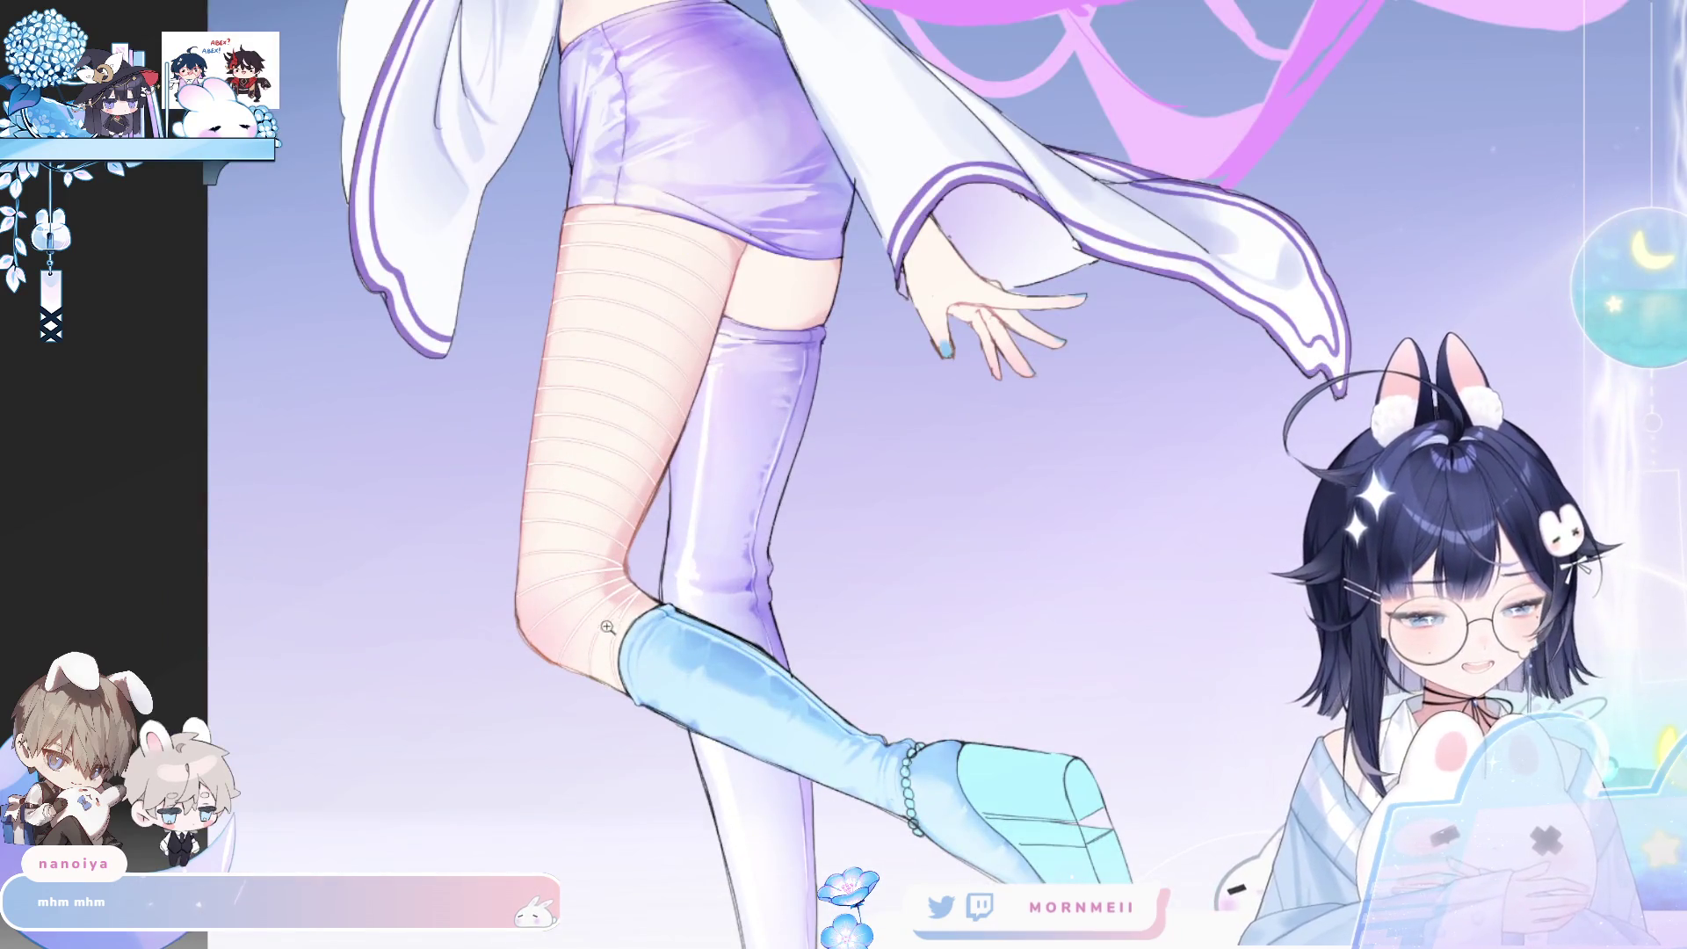
- Zoom in around the knee and pan across the striped leg, mirroring to compare
click(607, 627)
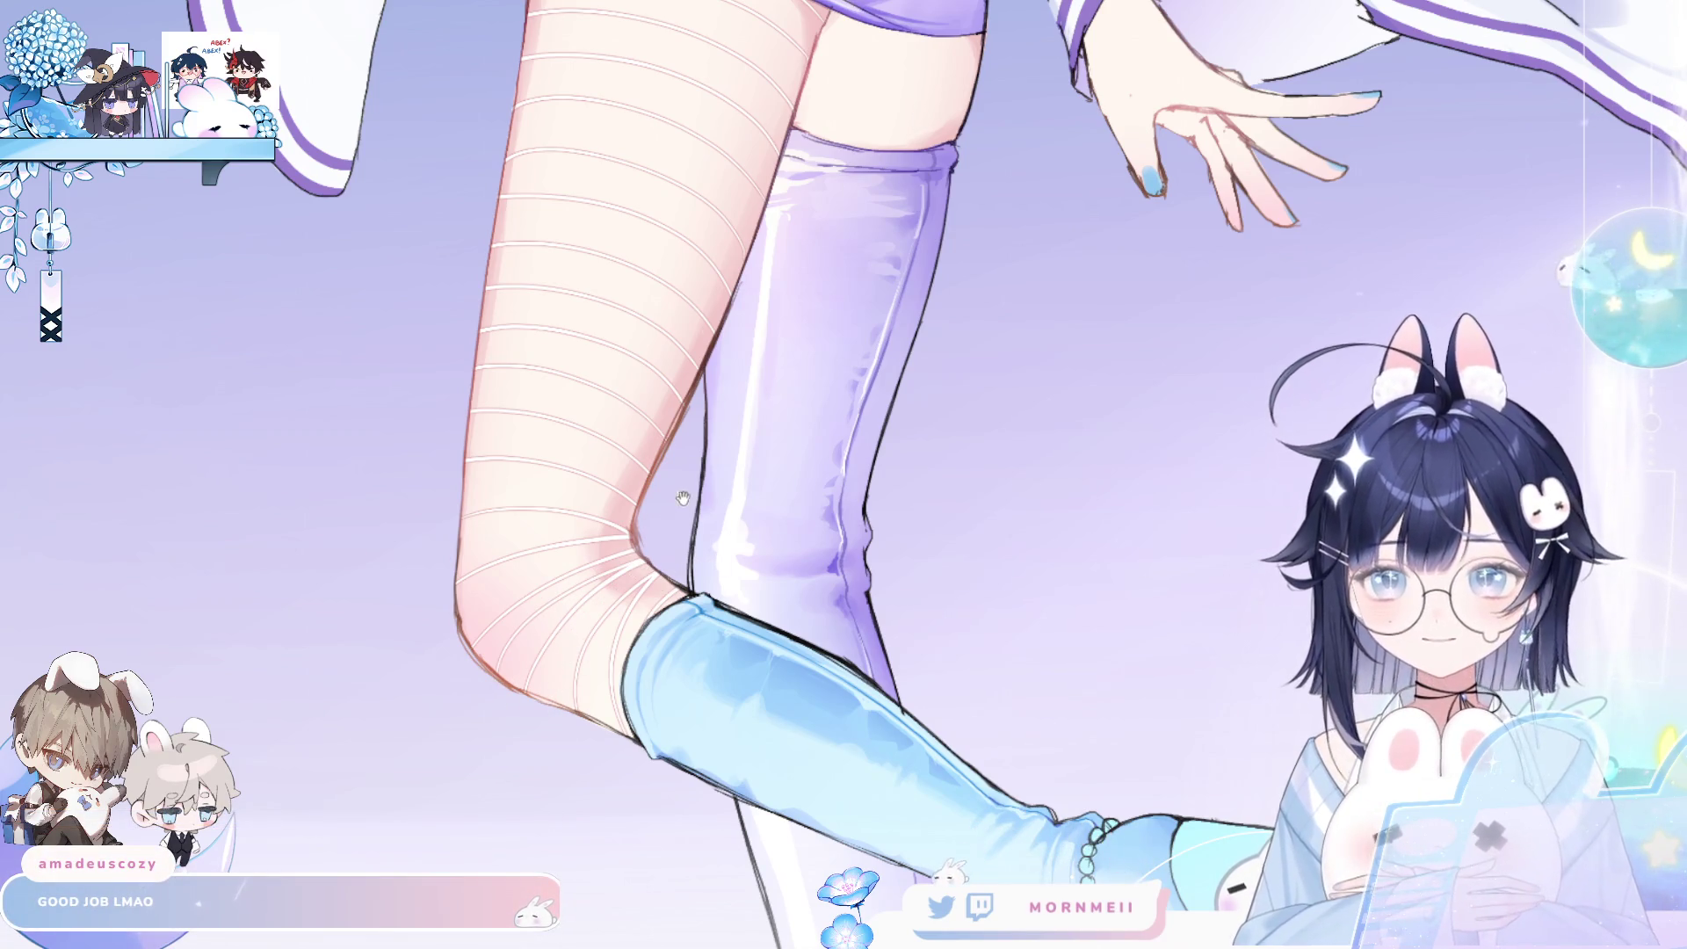
scroll(1046, 642, down, 2)
scroll(786, 558, up, 2)
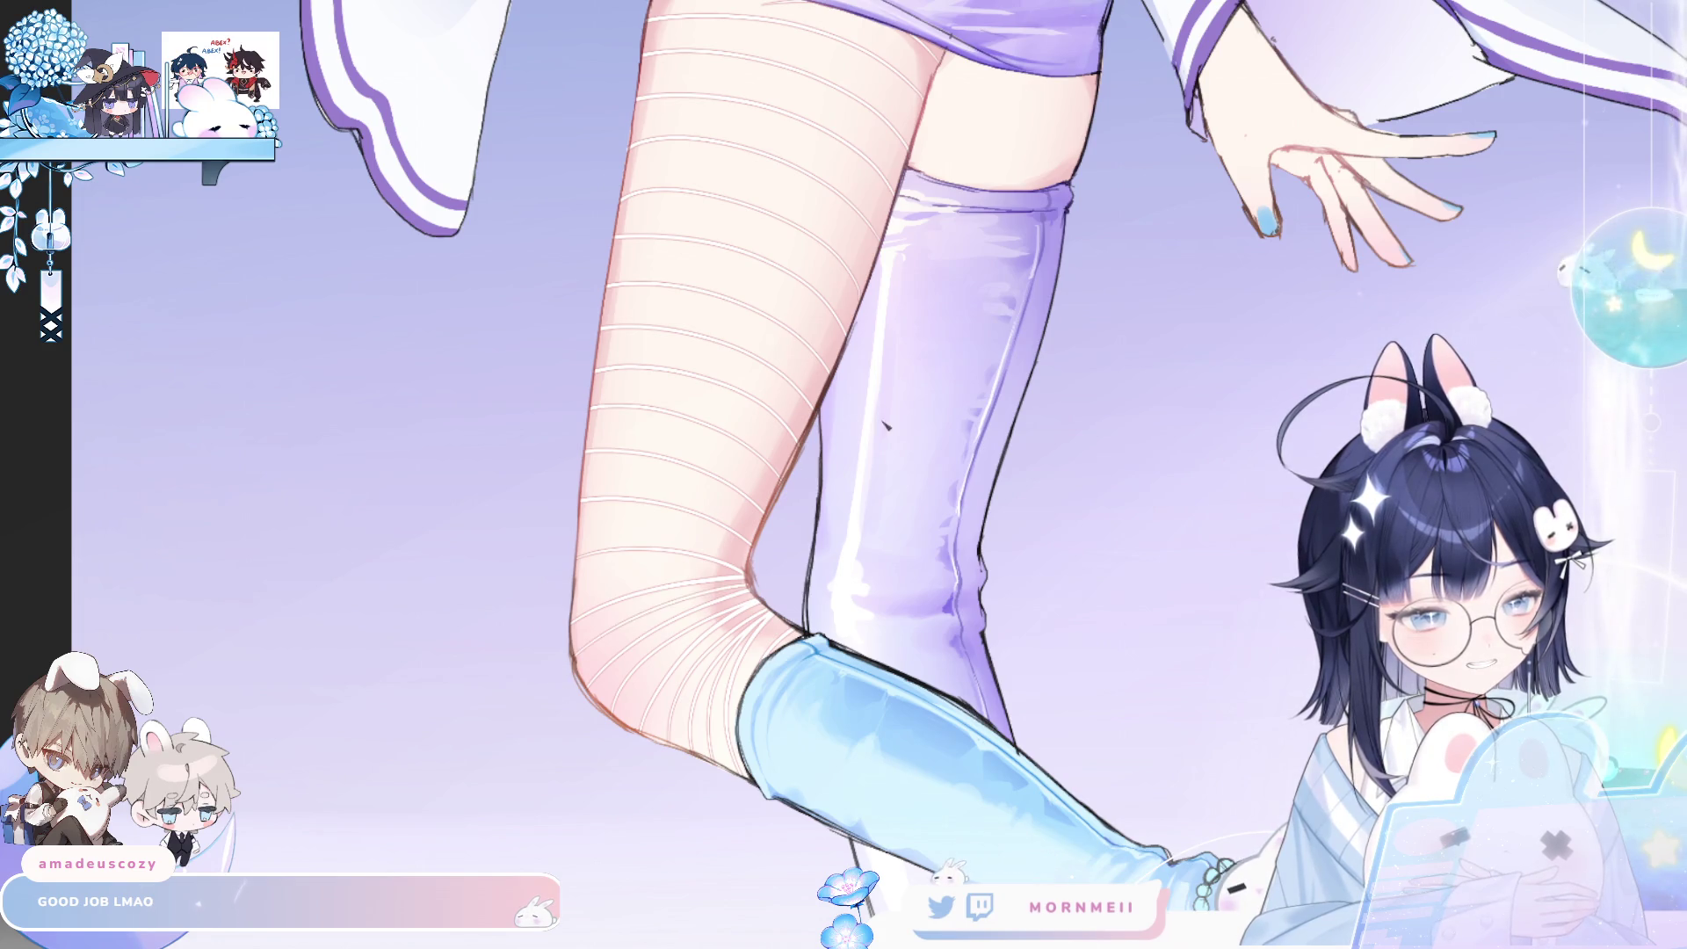
key(h)
key(h)
drag(580, 646, 967, 476)
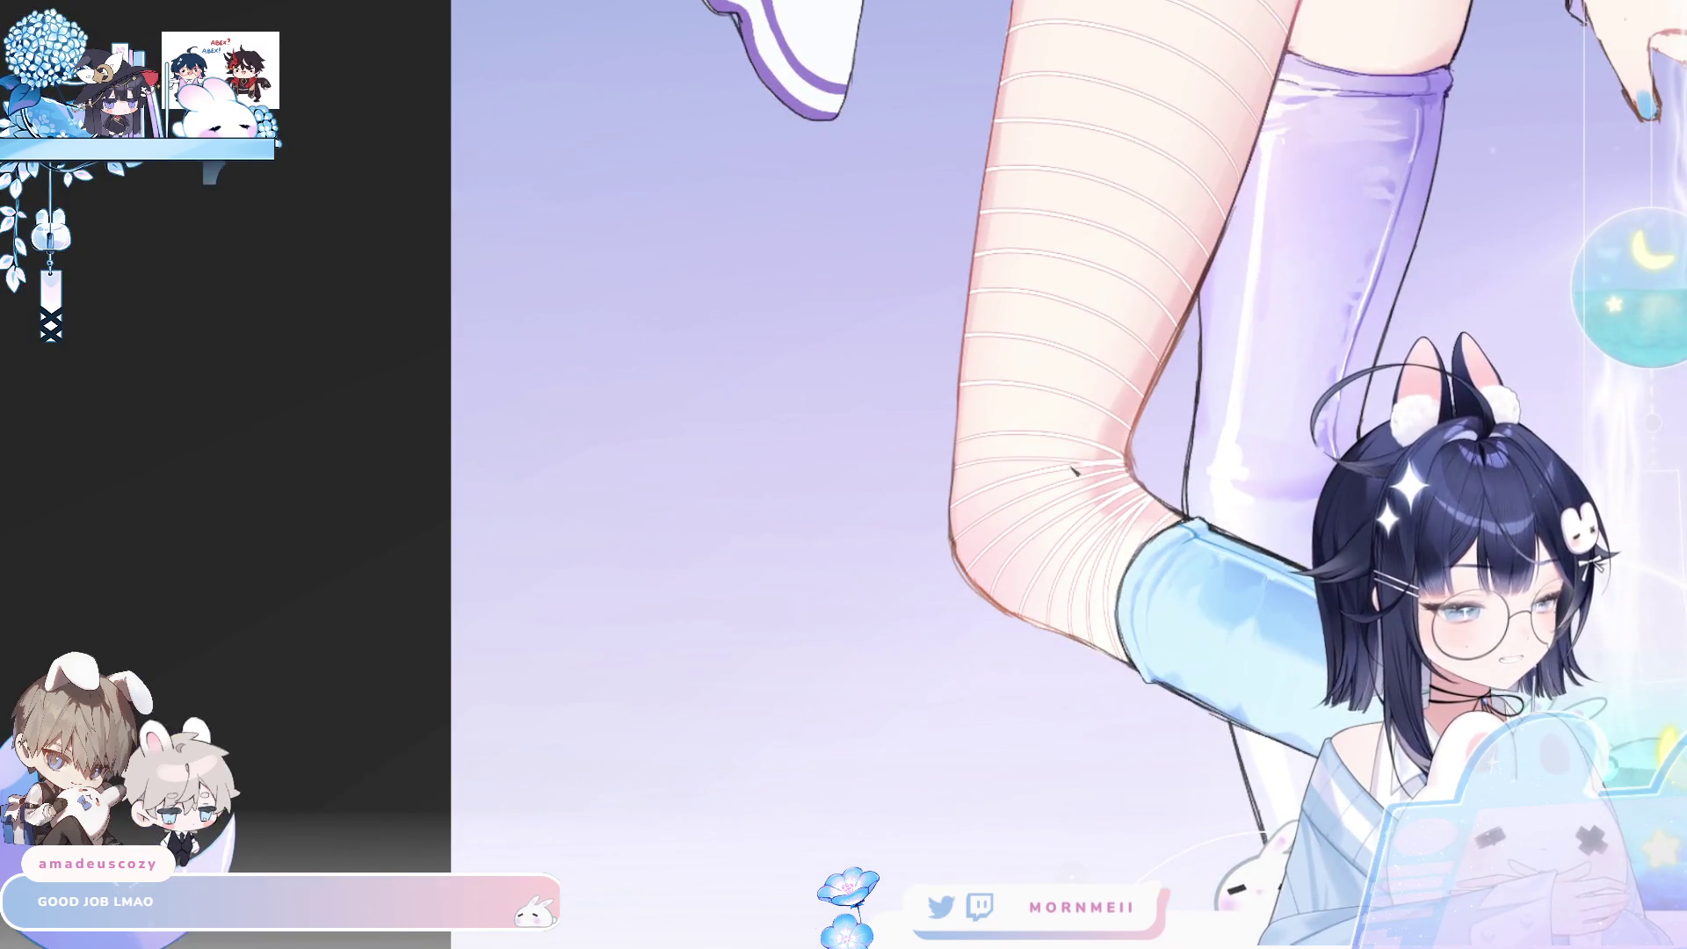
key(h)
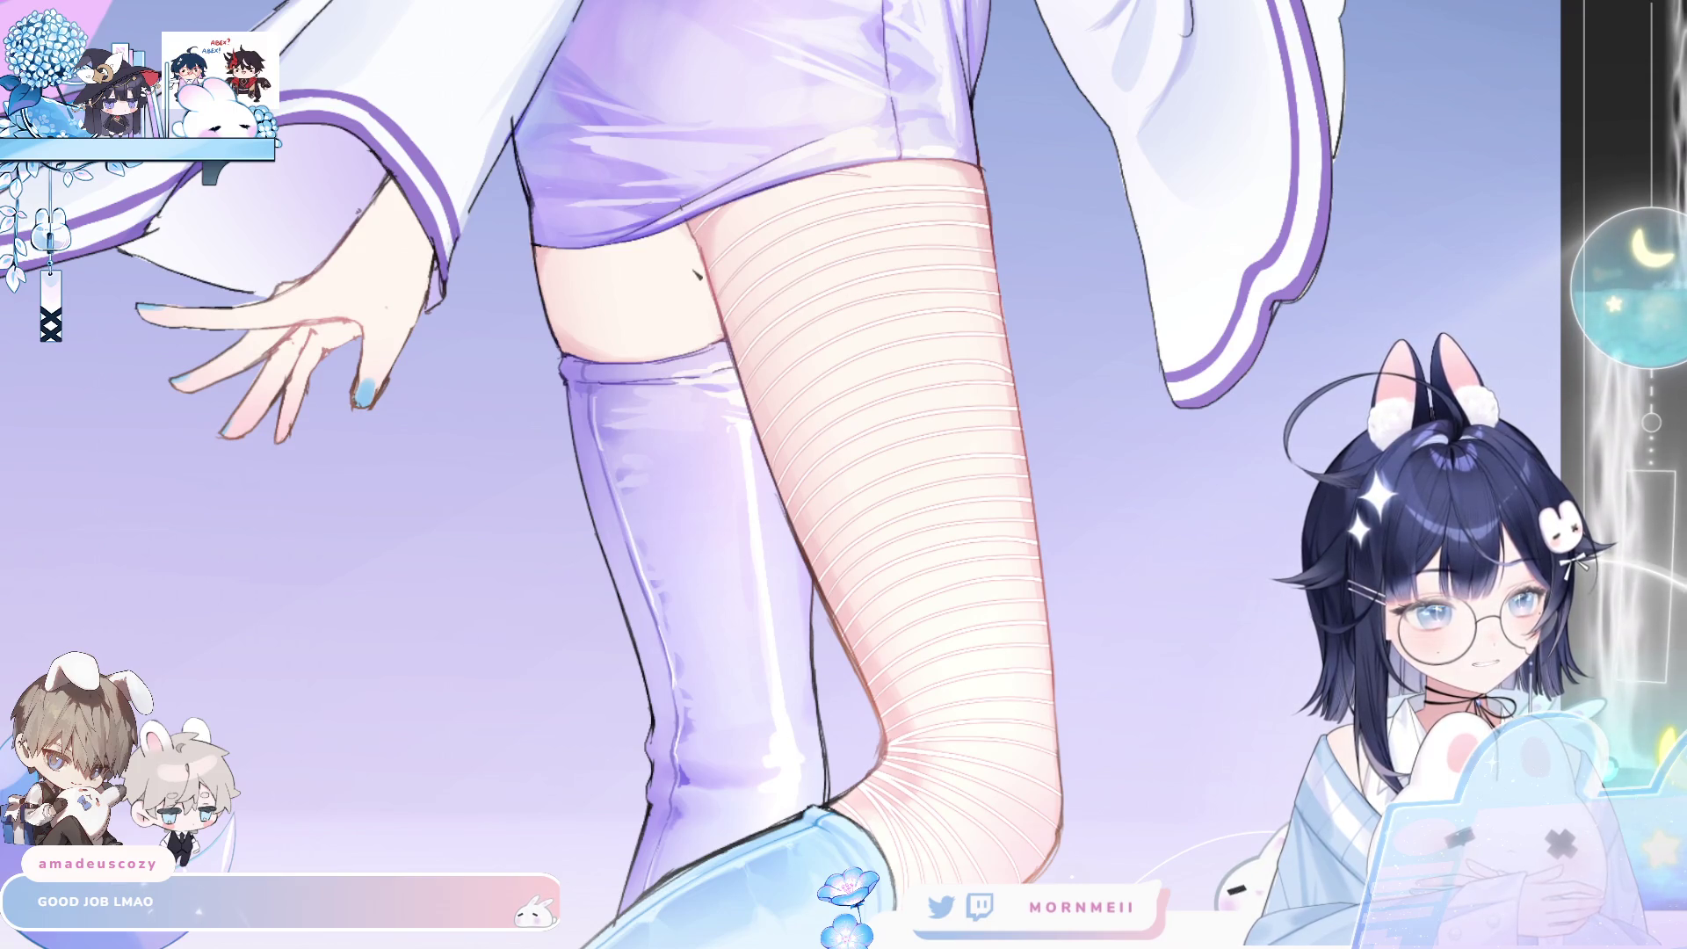
- Flip the canvas back and forth to inspect the striped stocking, ending unmirrored
key(h)
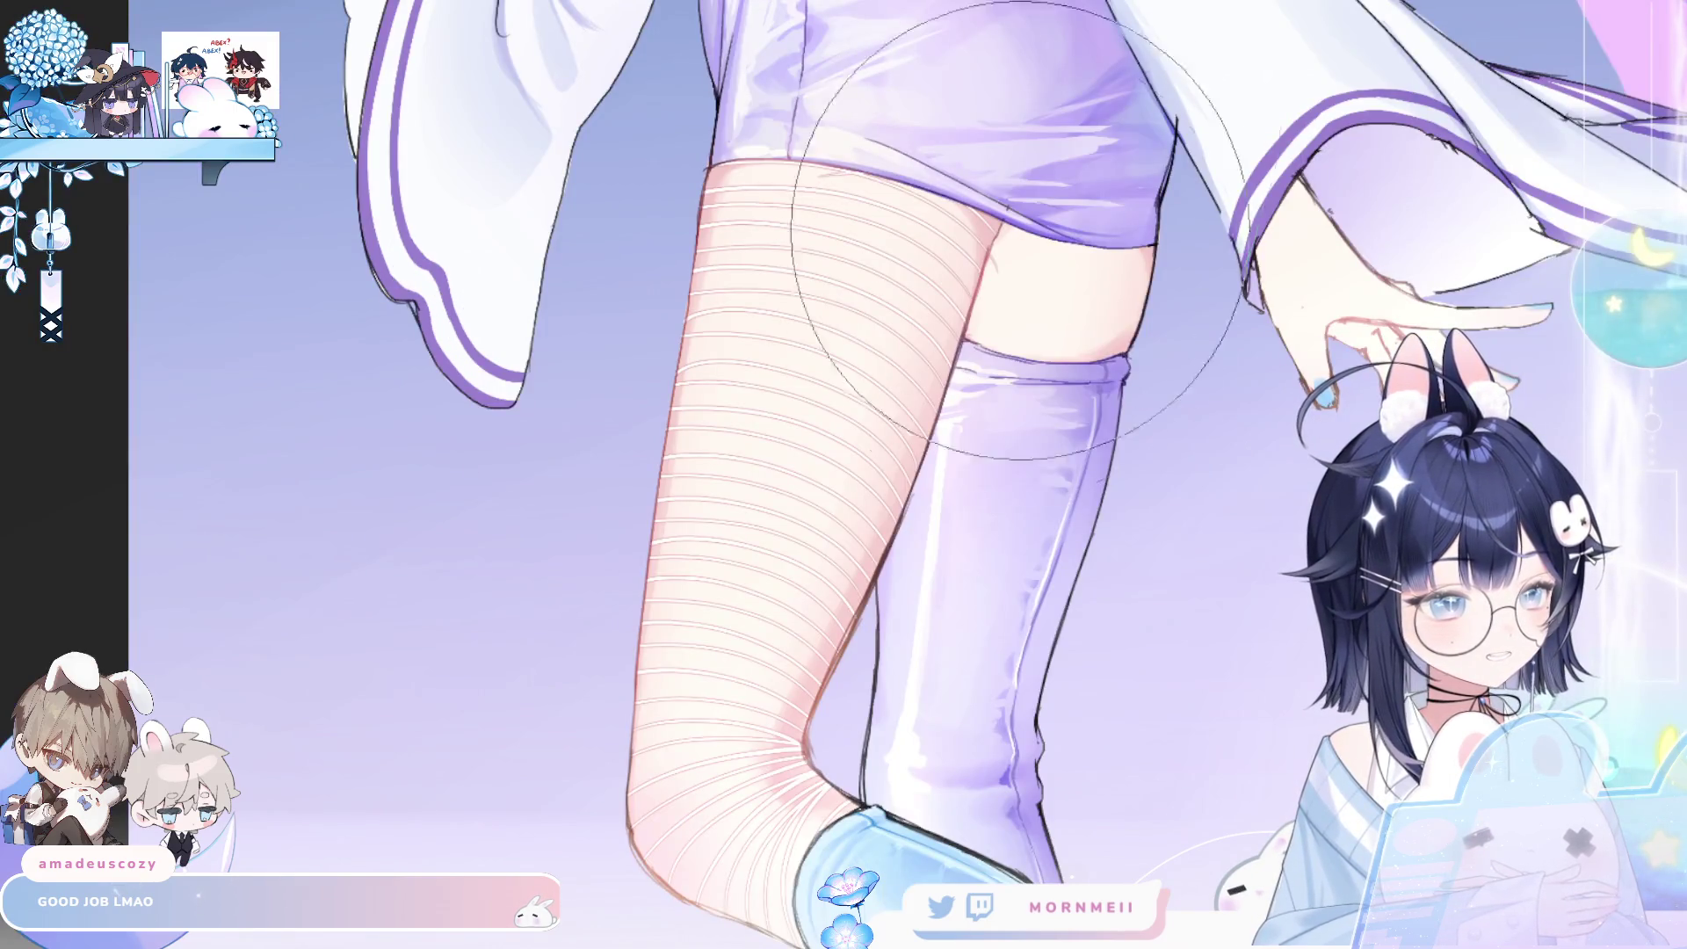
key(h)
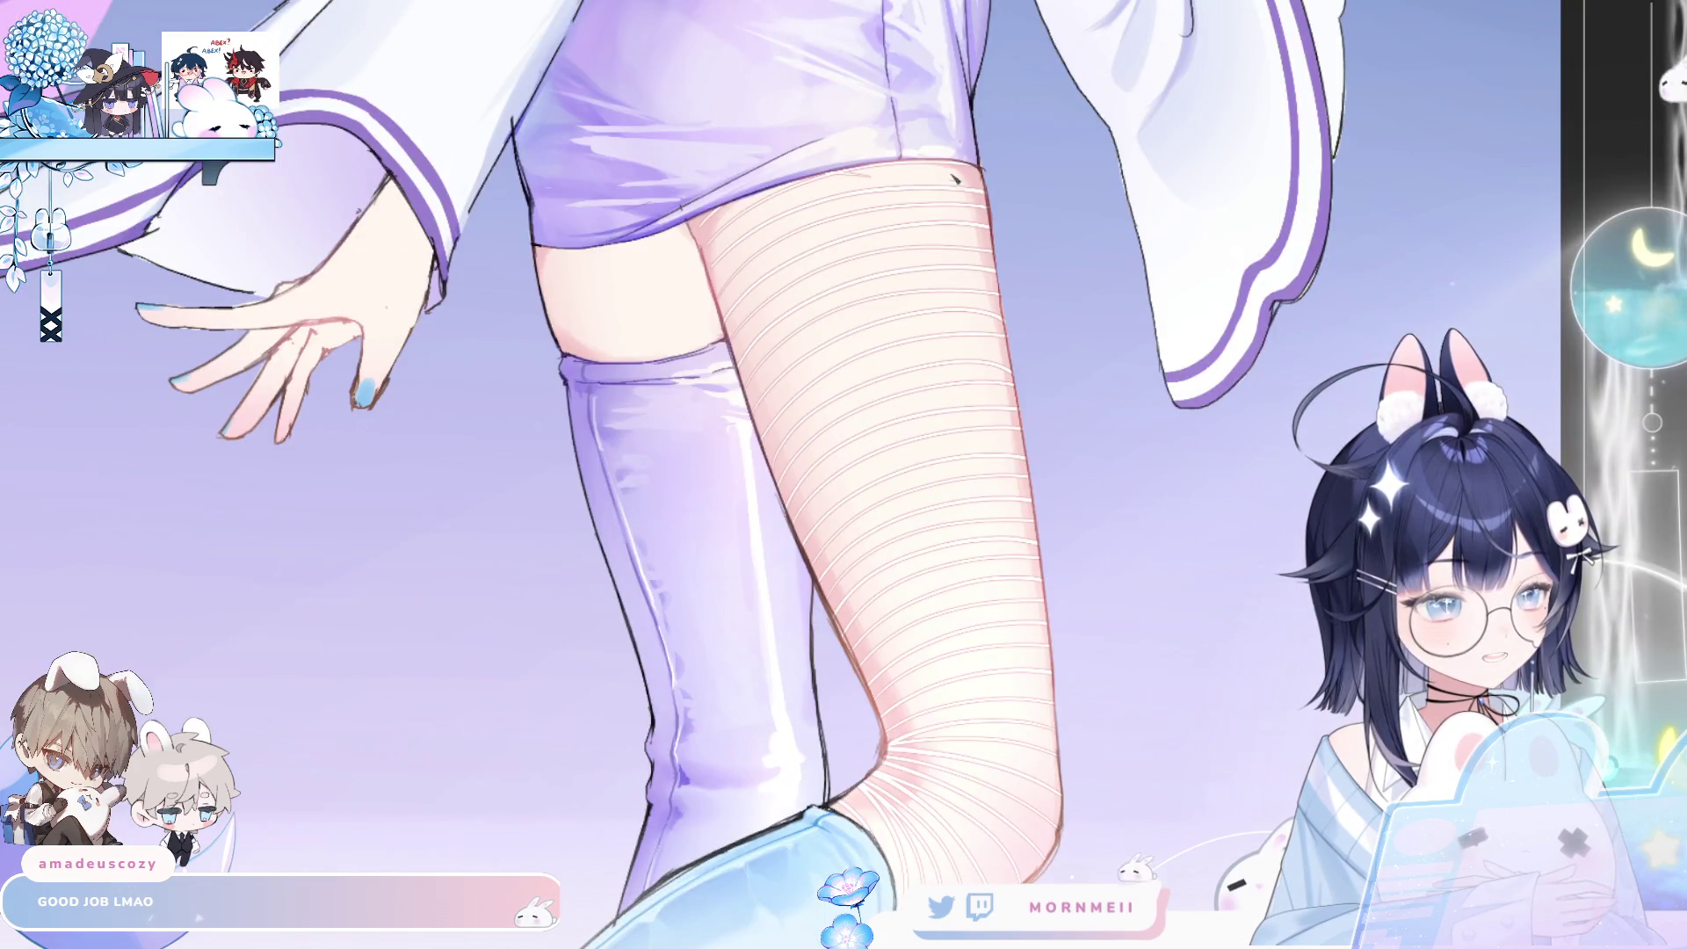
key(h)
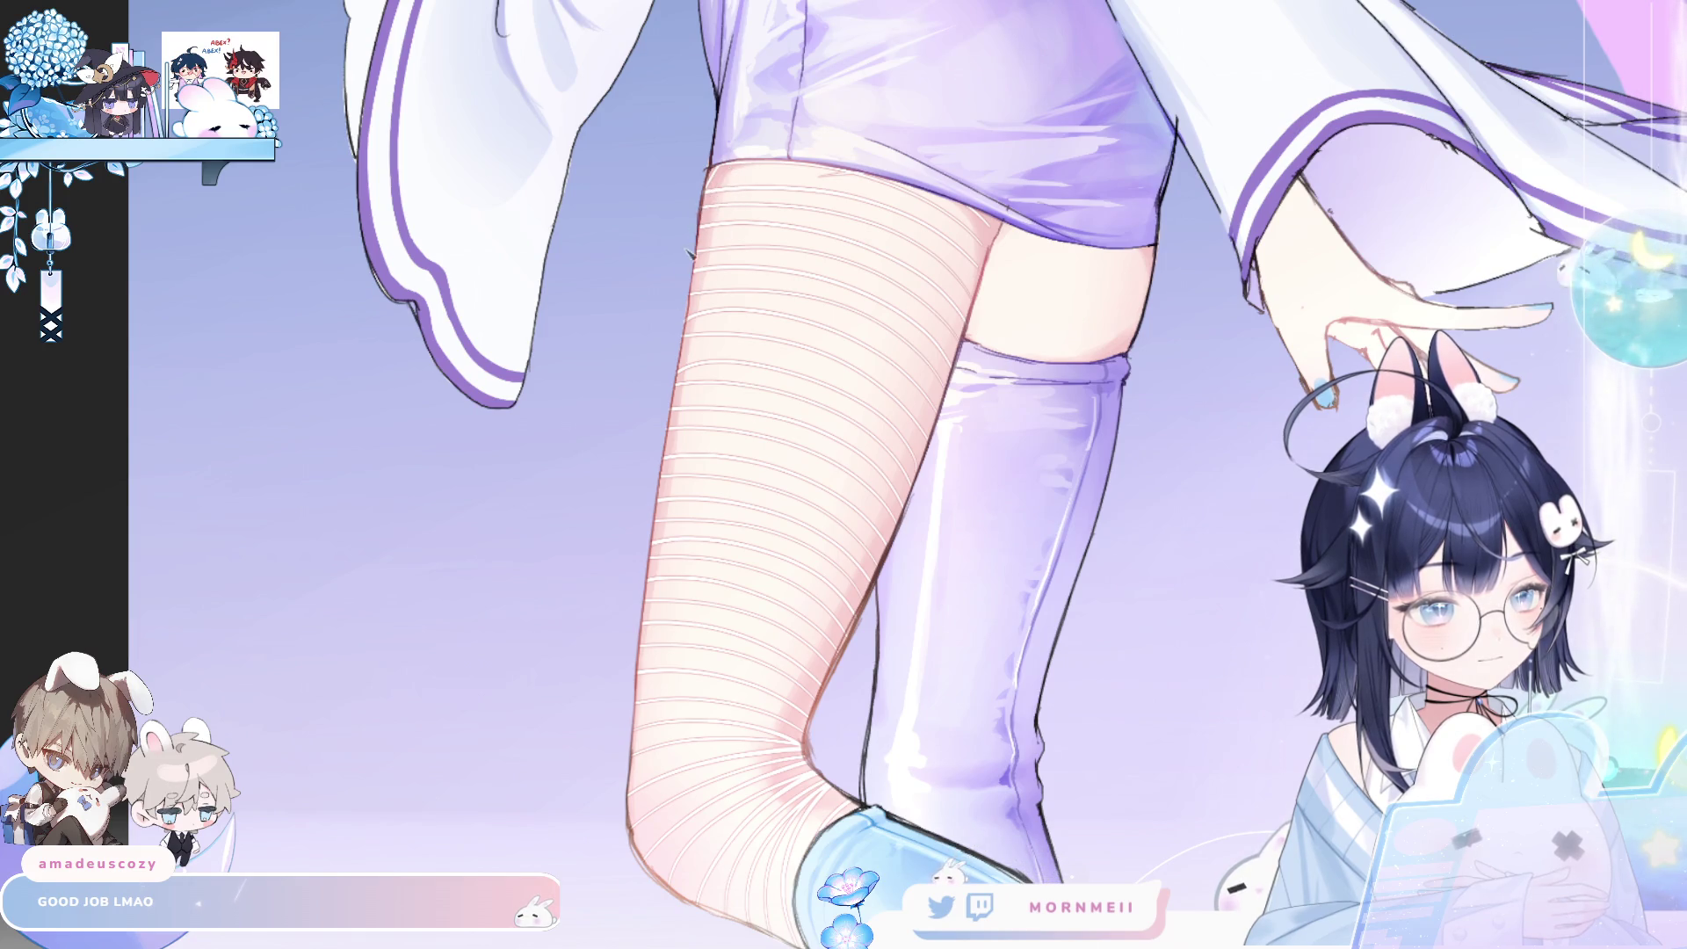
key(h)
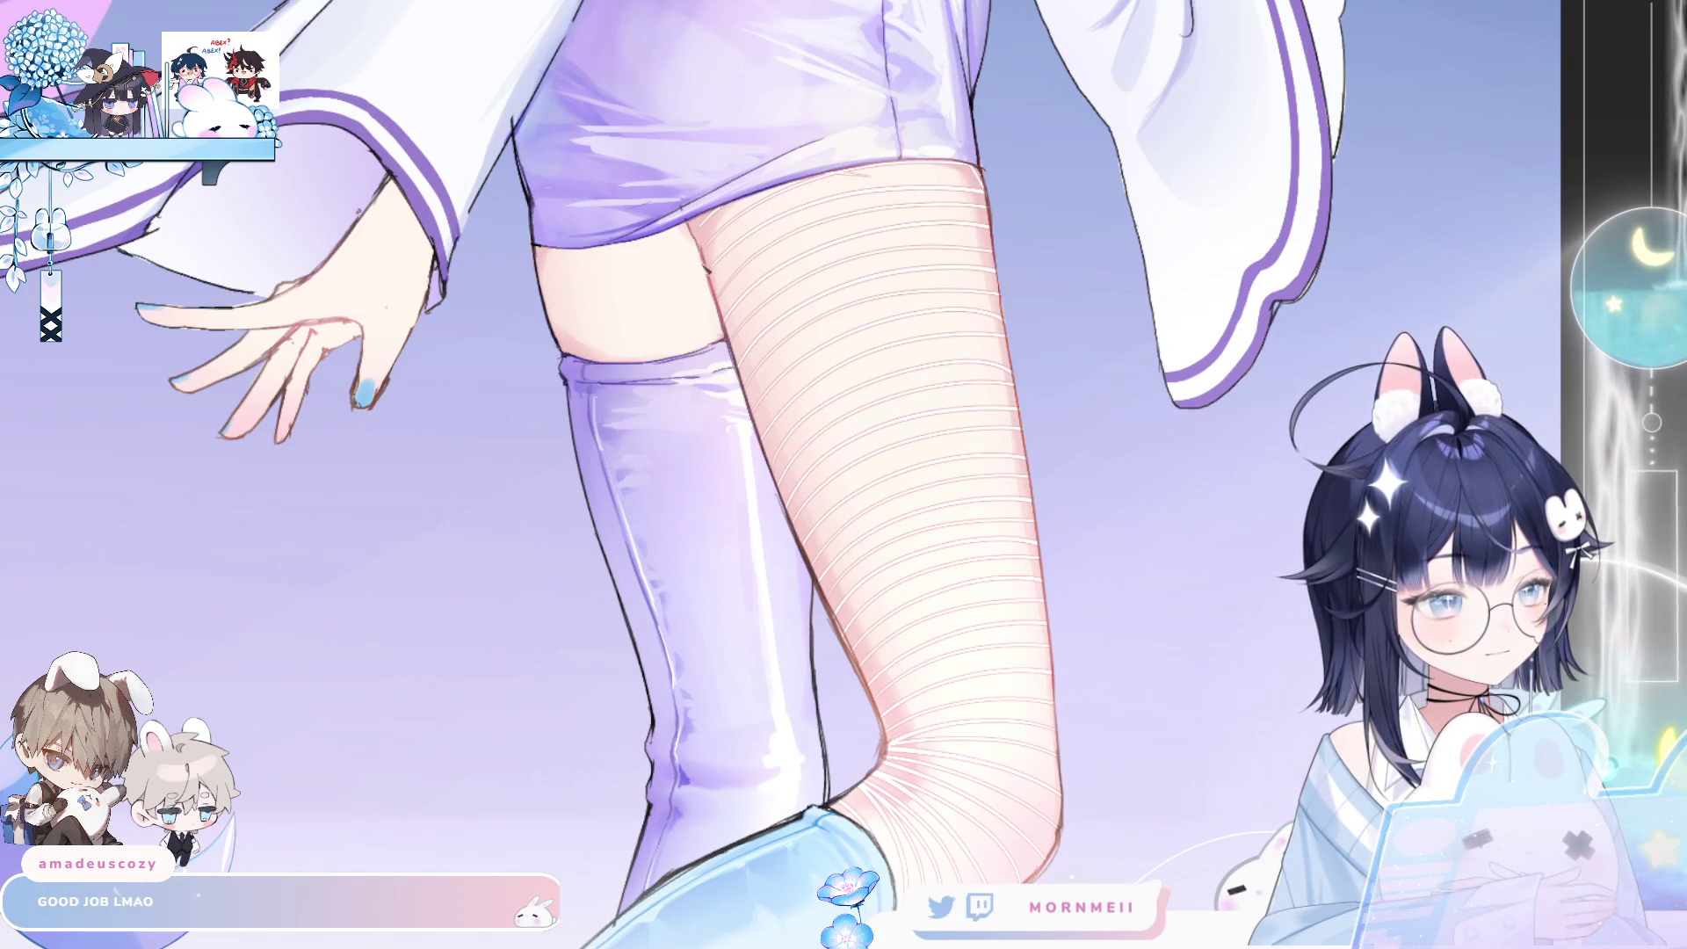
key(h)
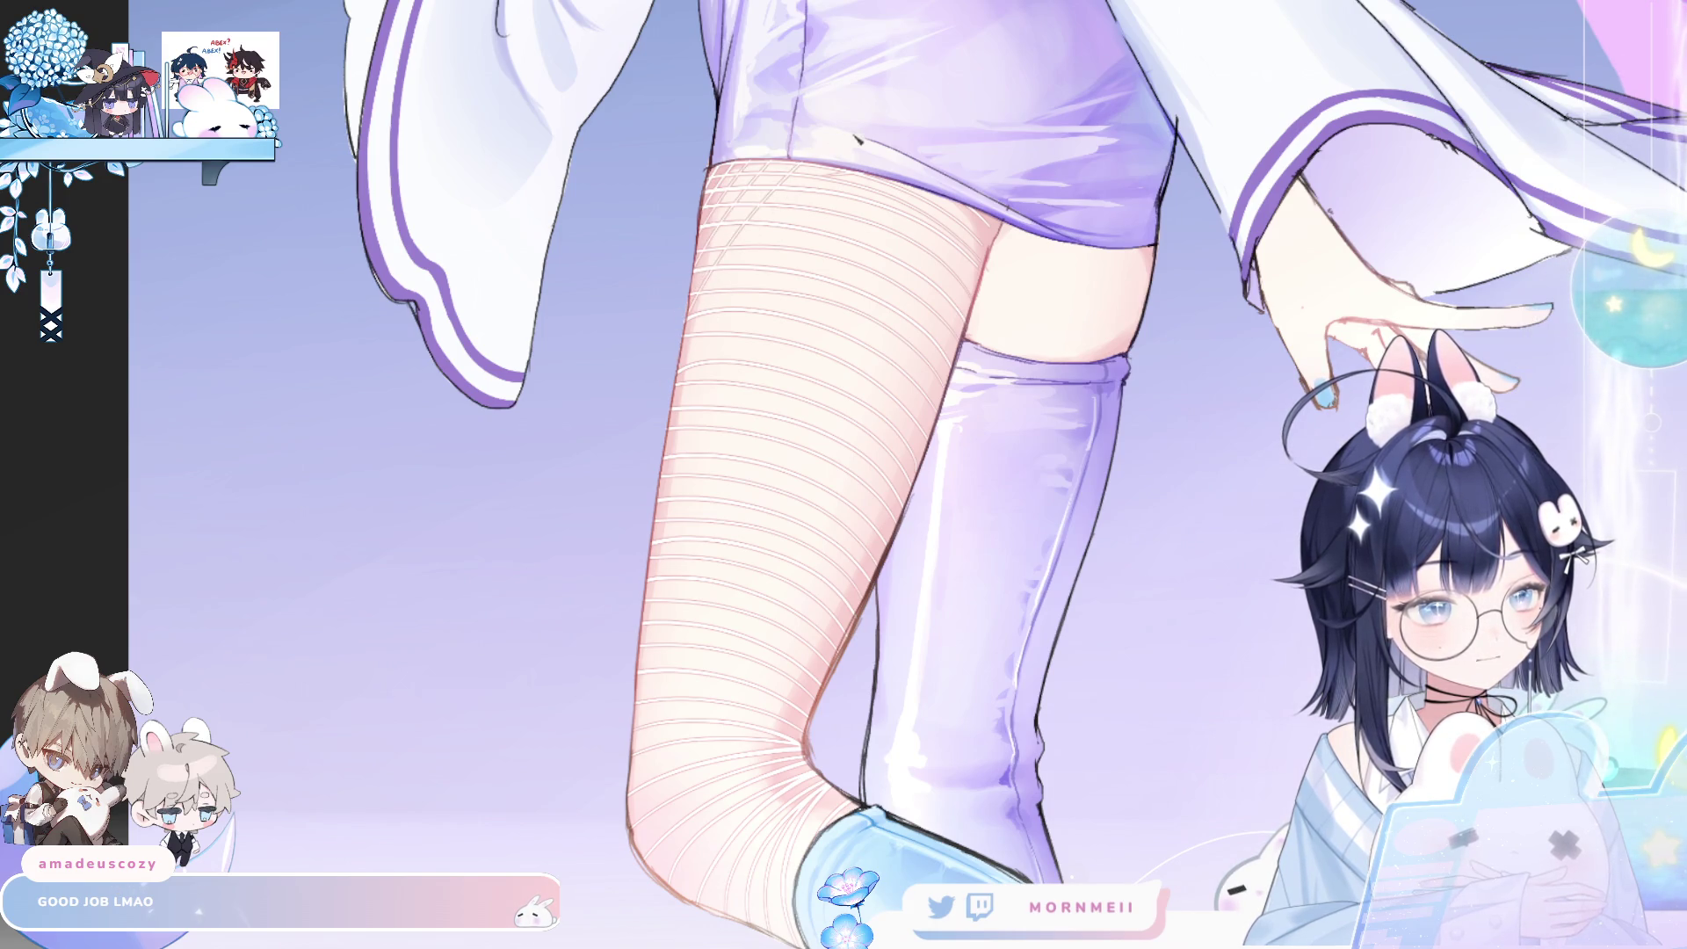
key(h)
key(h)
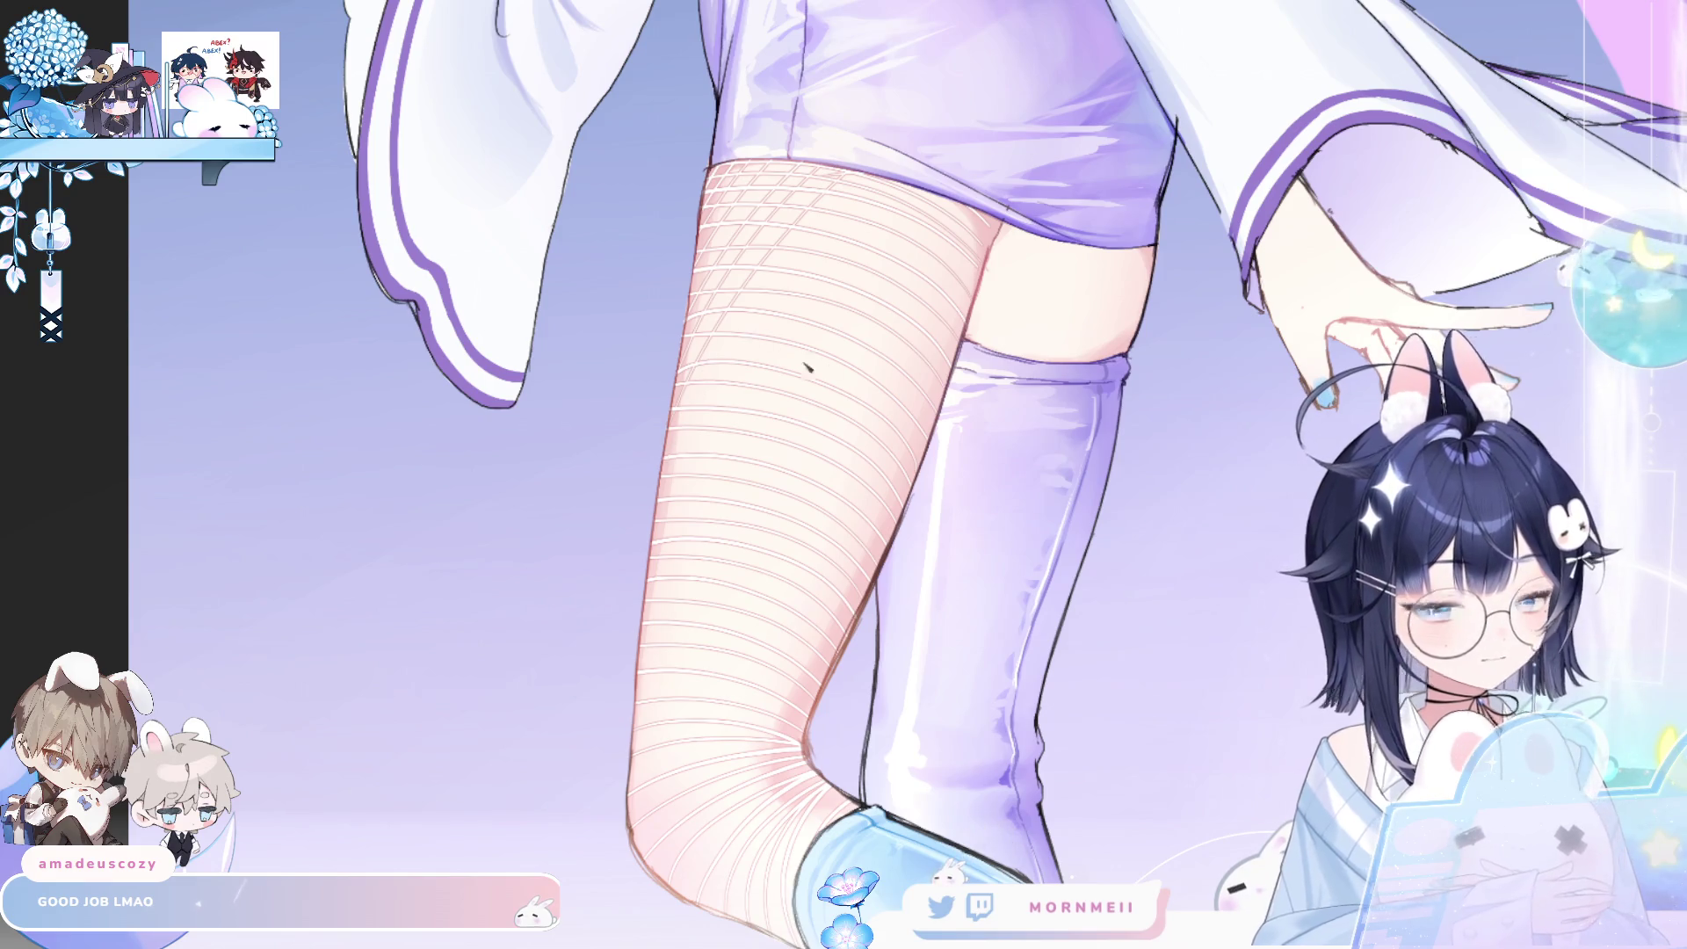
scroll(897, 244, down, 3)
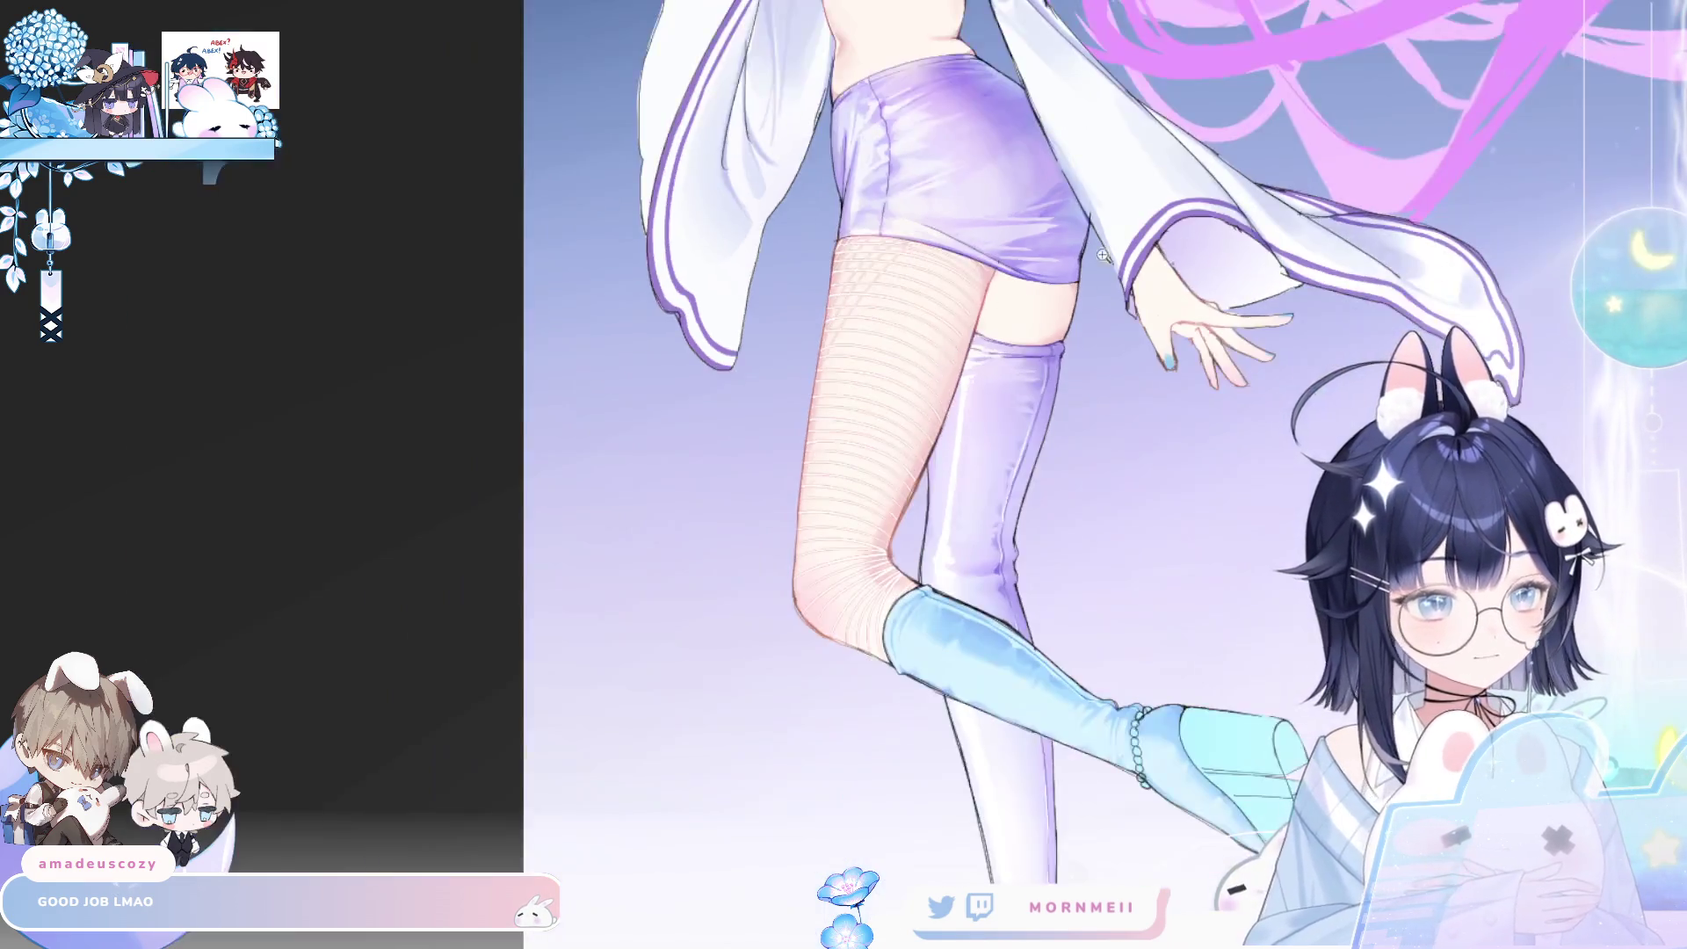
- Hide and restore the stocking texture to compare it against the bare leg
key(h)
key(h)
scroll(896, 244, up, 3)
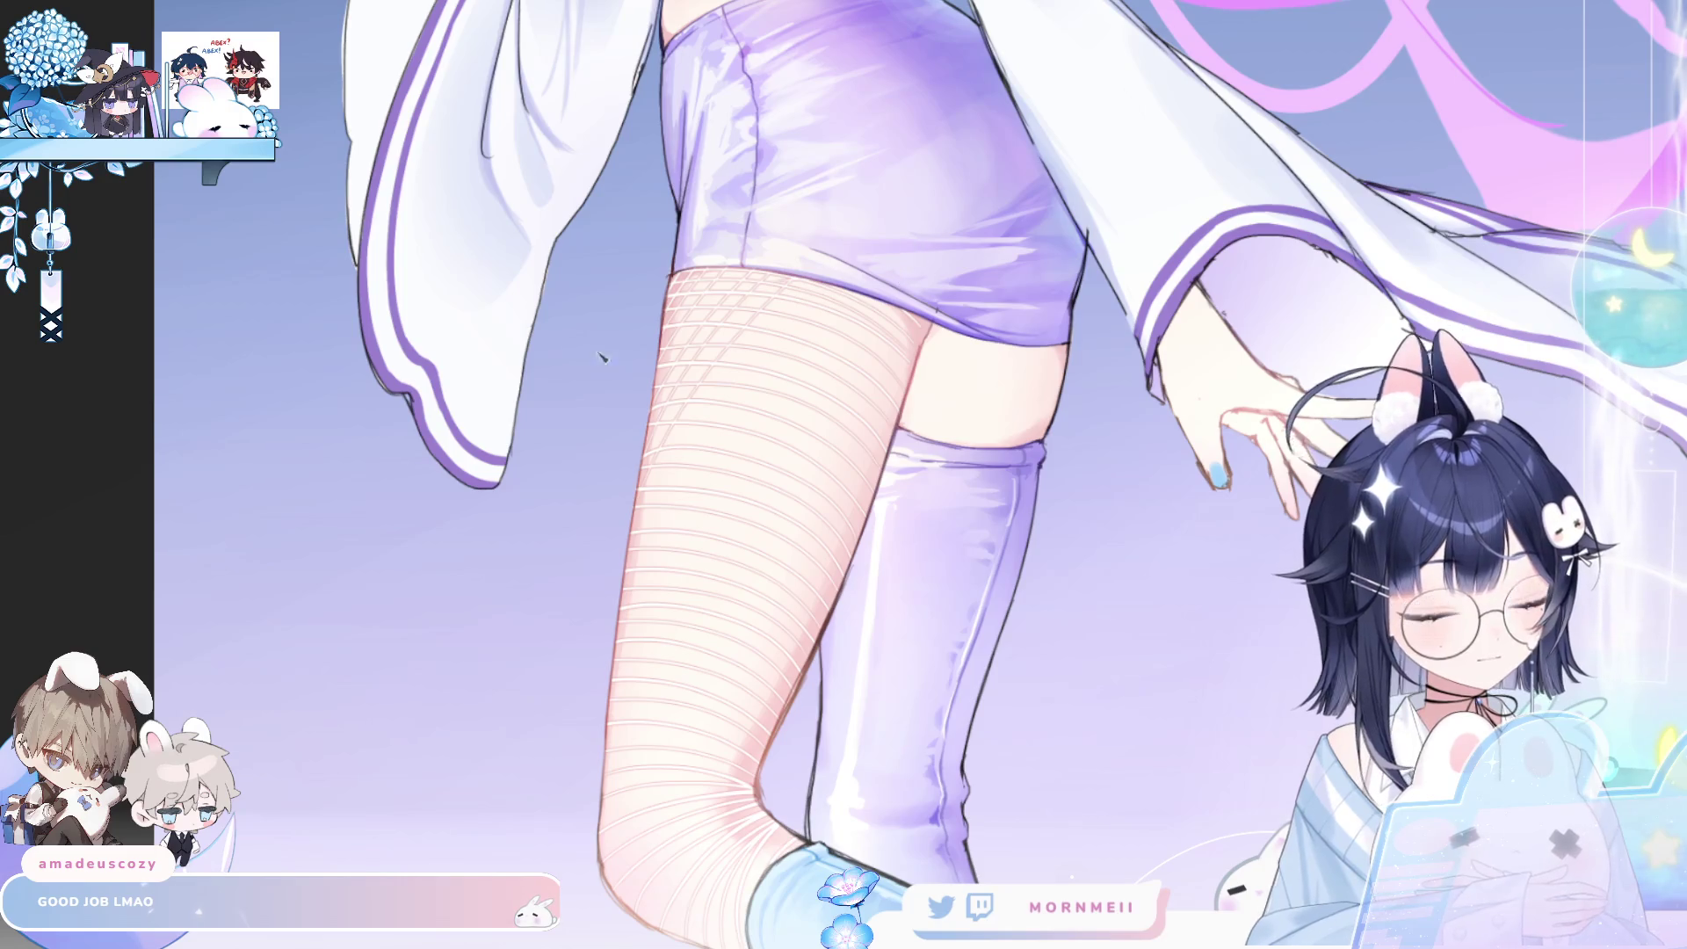
key(ctrl+z)
key(ctrl+y)
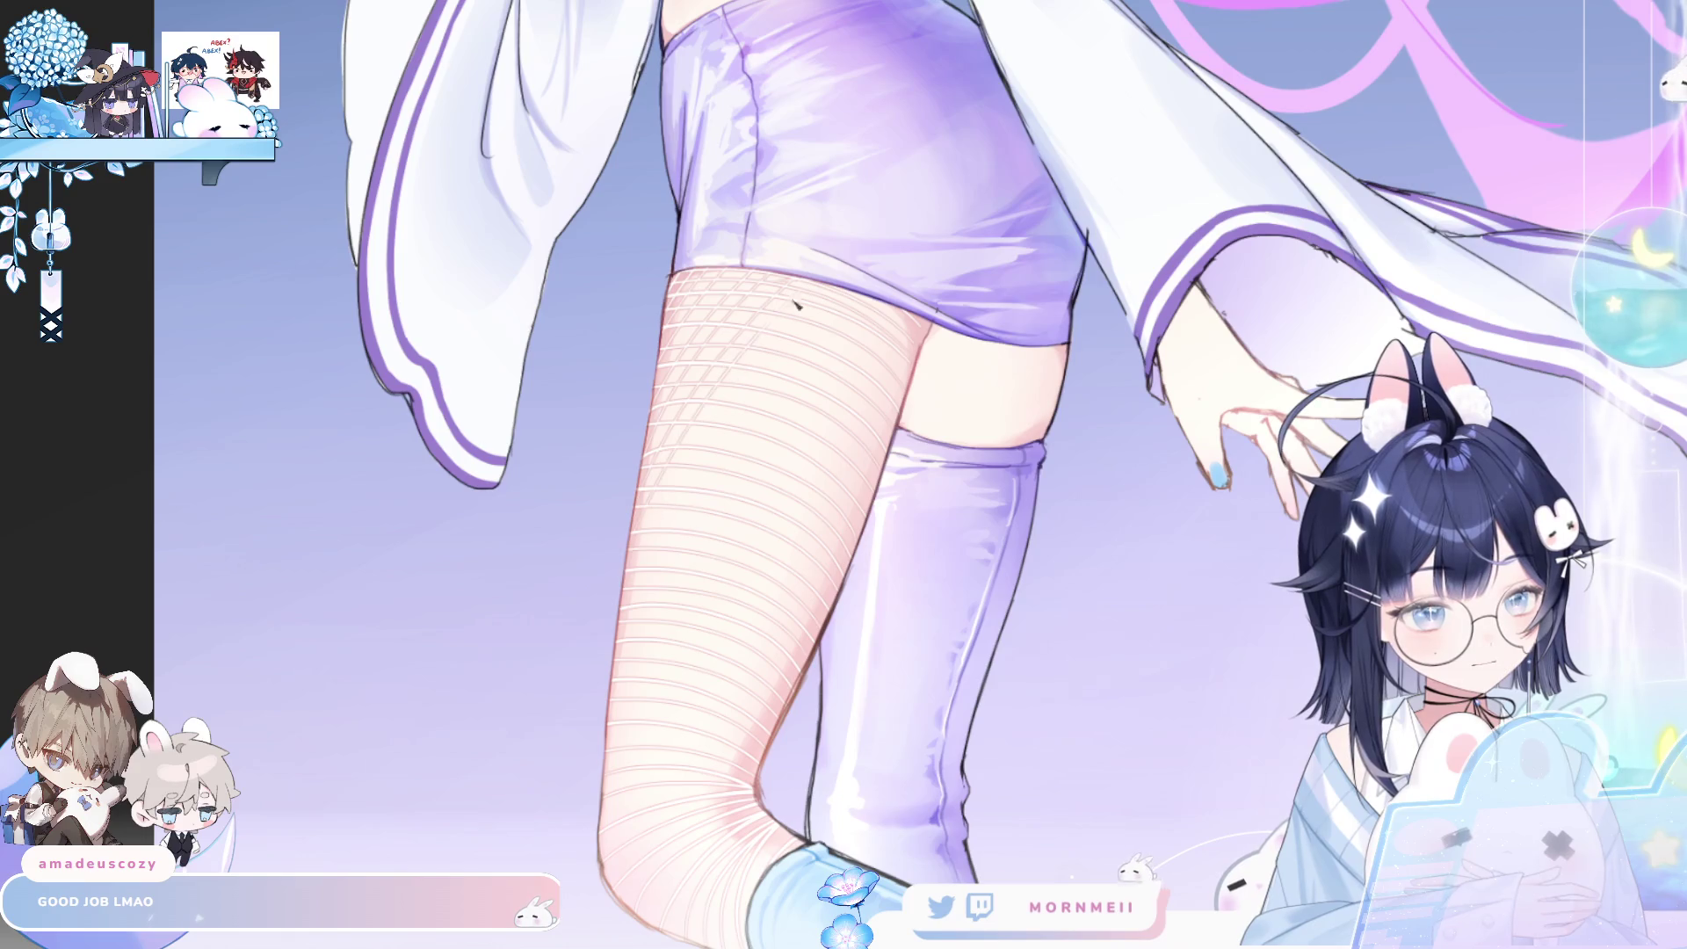
- Flip the view several times, then zoom in close on the thigh in mirrored view
key(h)
scroll(1463, 146, down, 1)
key(h)
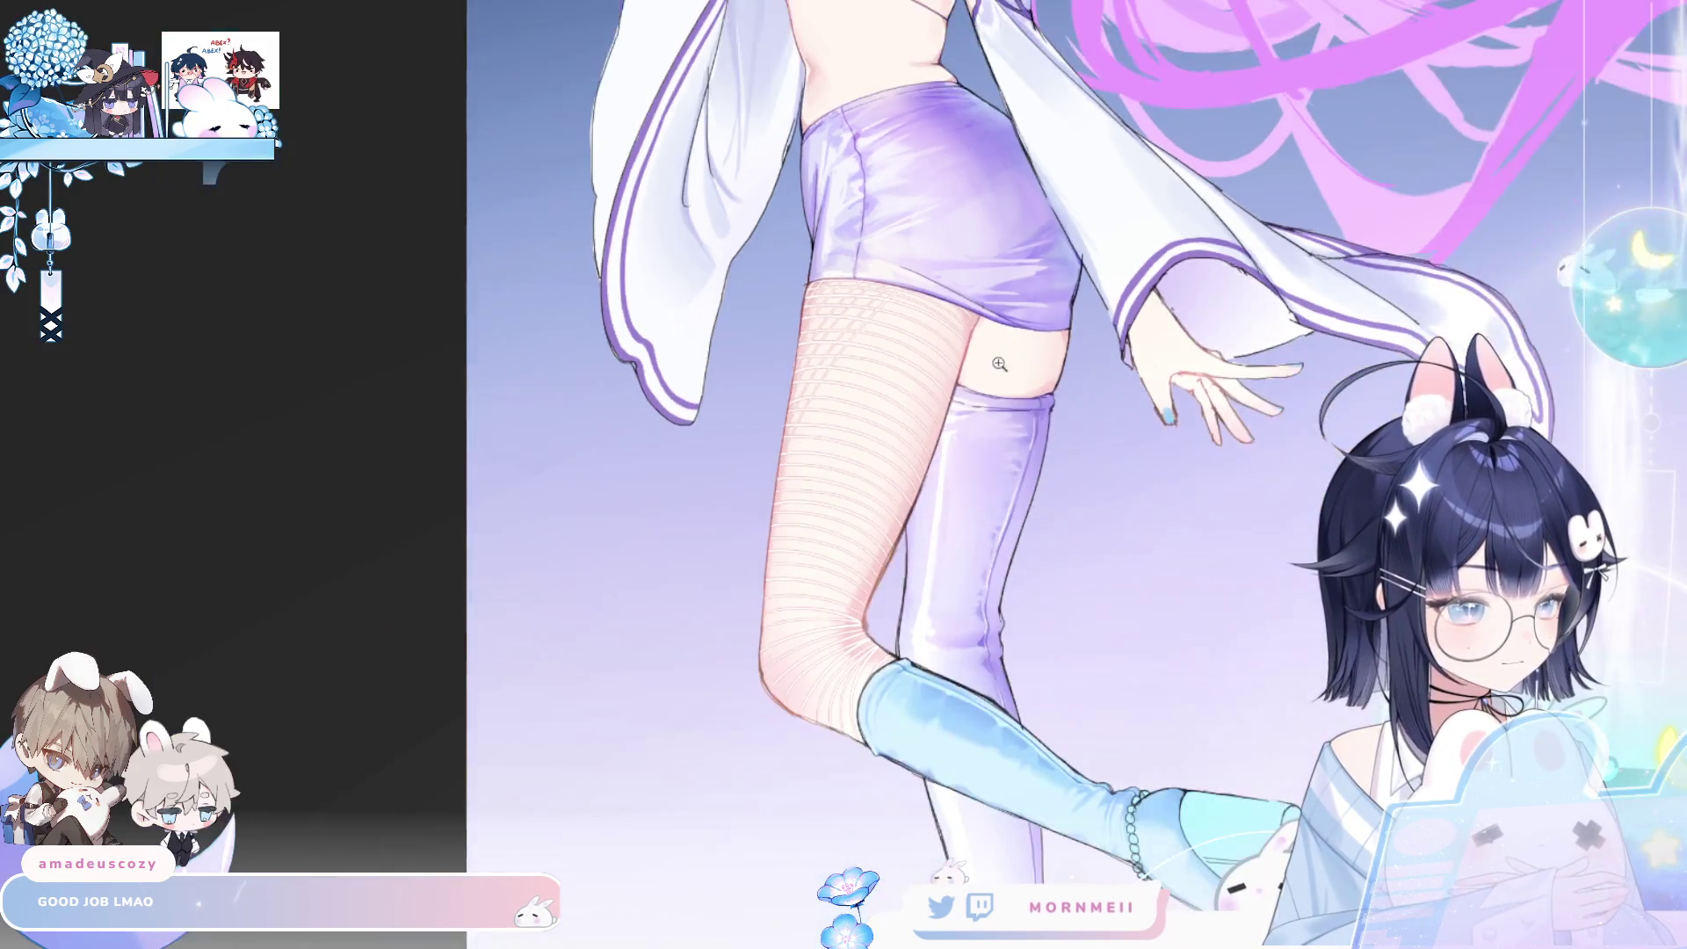
key(h)
key(h)
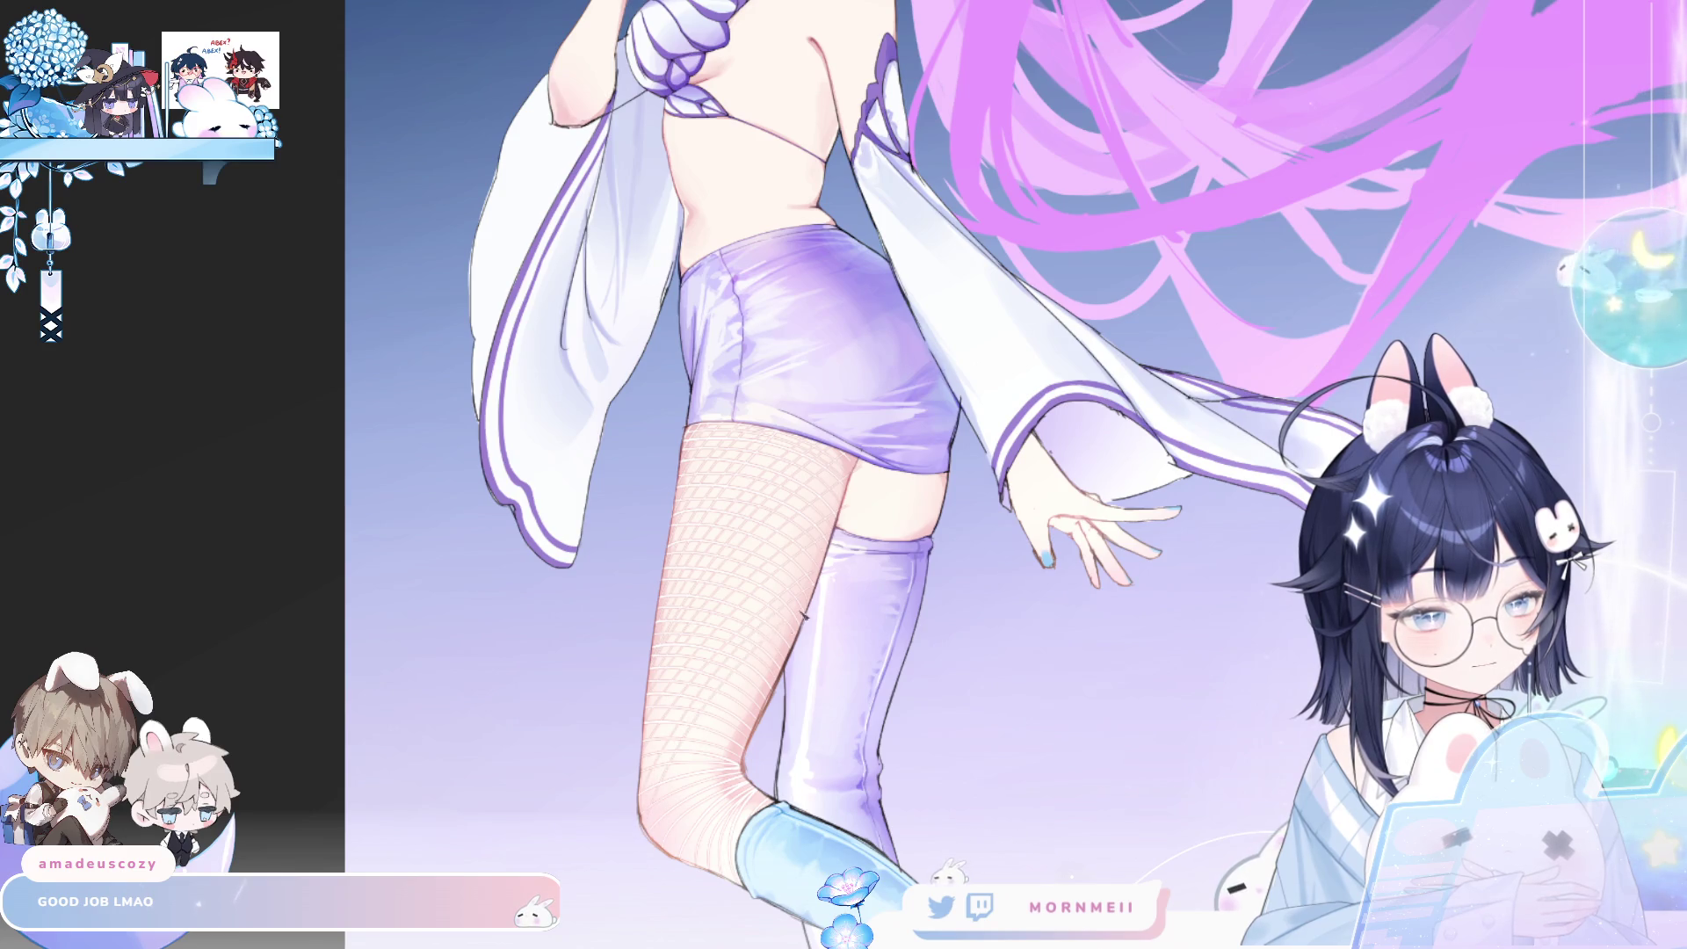
key(h)
key(h)
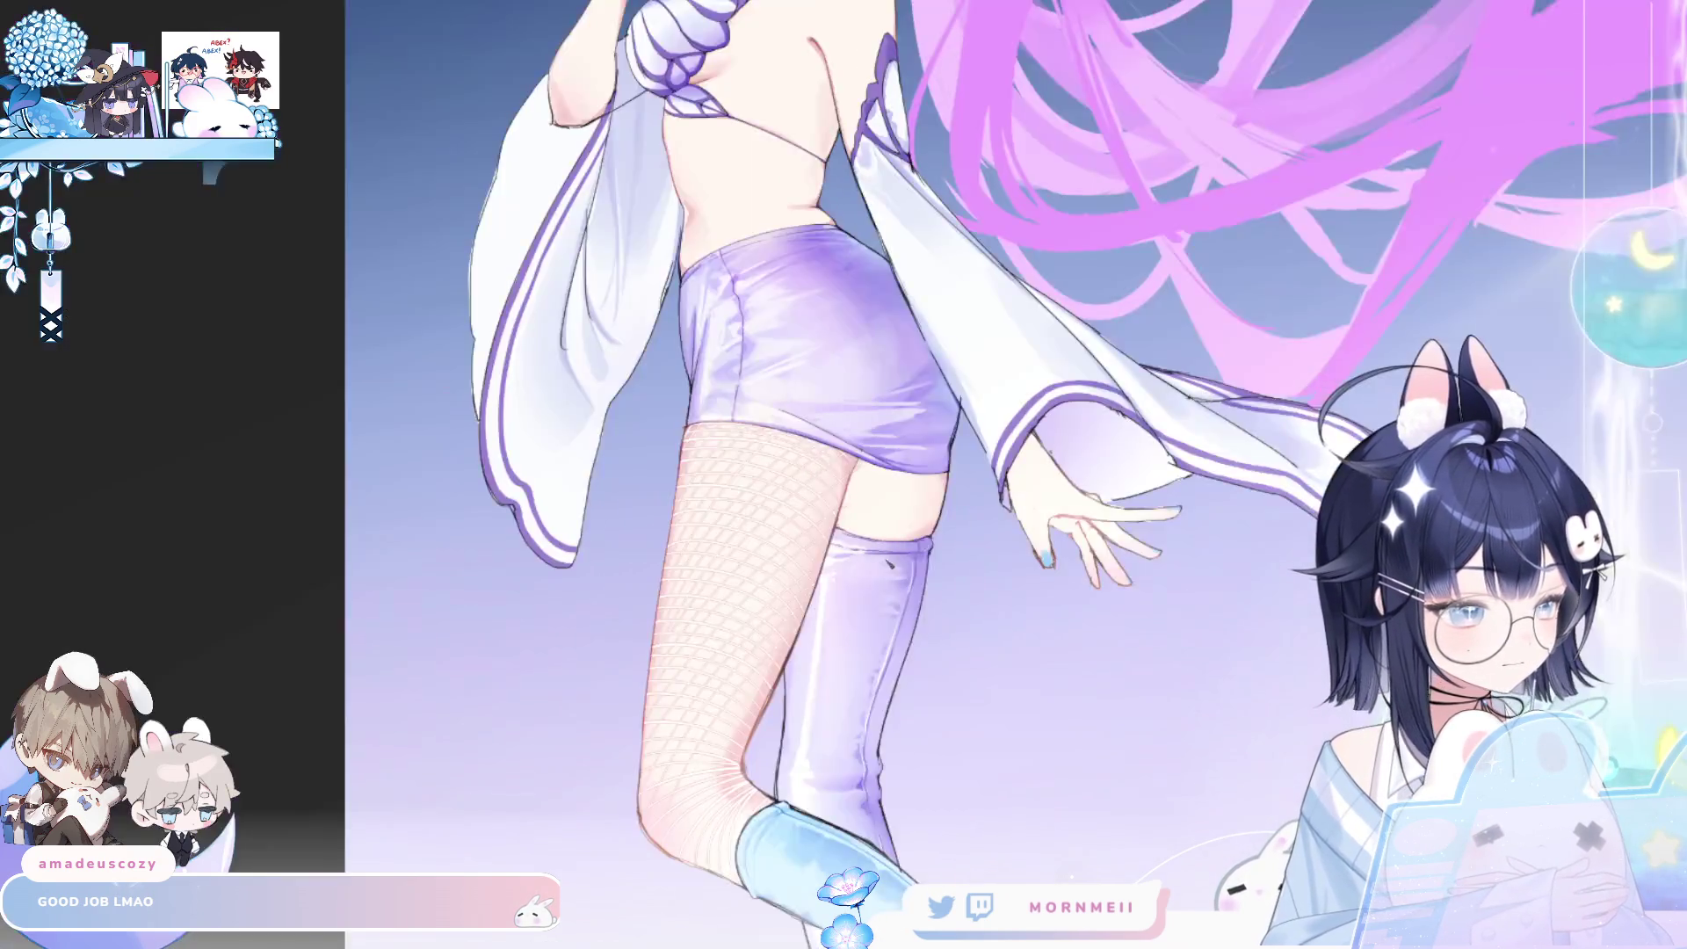
scroll(833, 597, up, 3)
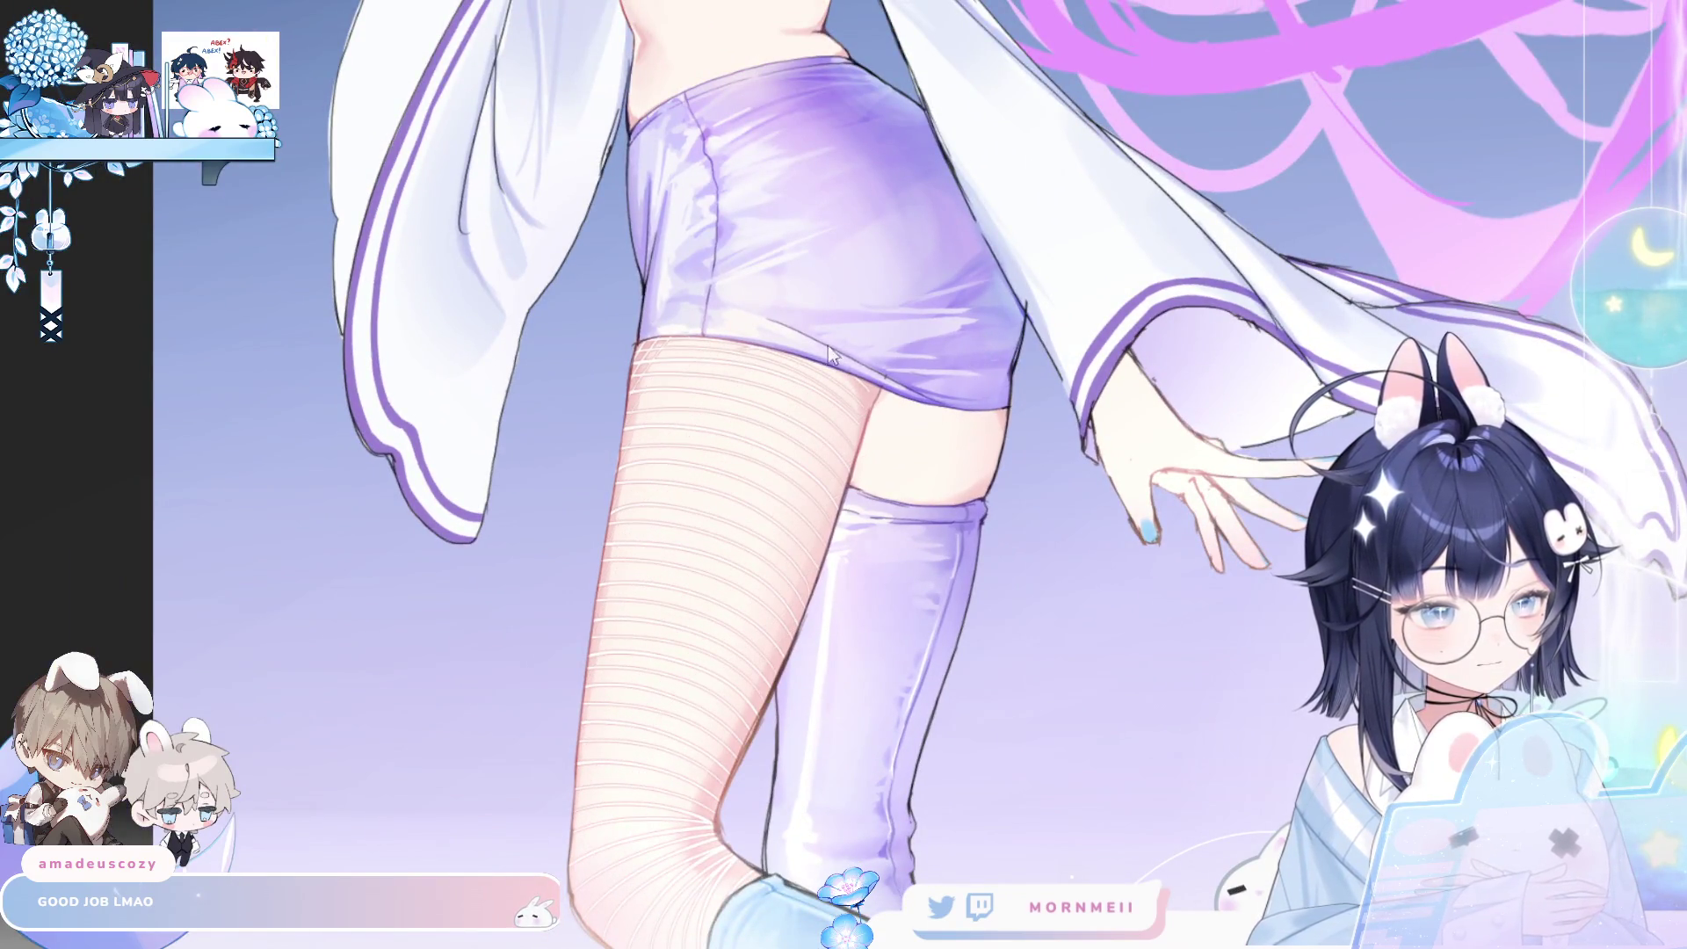
key(h)
scroll(757, 301, up, 3)
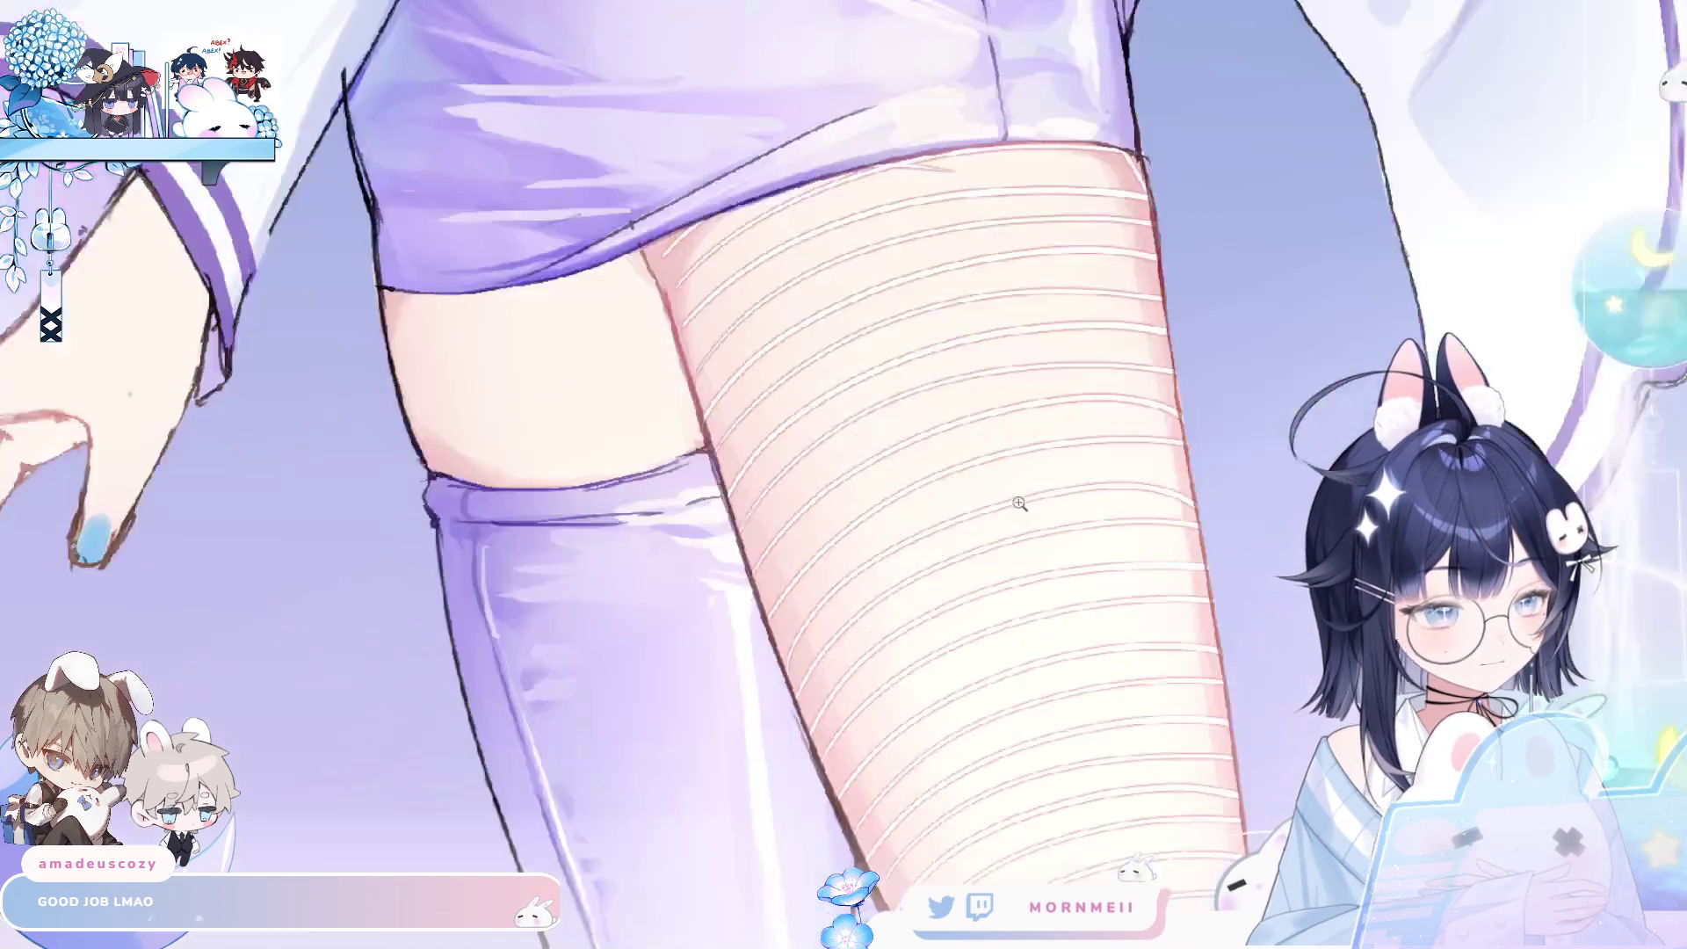
- Shrink the brush and paint a soft diagonal highlight across the thigh, redoing one stroke
mouse_move(833, 710)
mouse_down()
mouse_move(688, 452)
mouse_move(691, 424)
mouse_up()
mouse_move(769, 691)
mouse_down()
mouse_move(1069, 489)
mouse_move(1244, 515)
mouse_up()
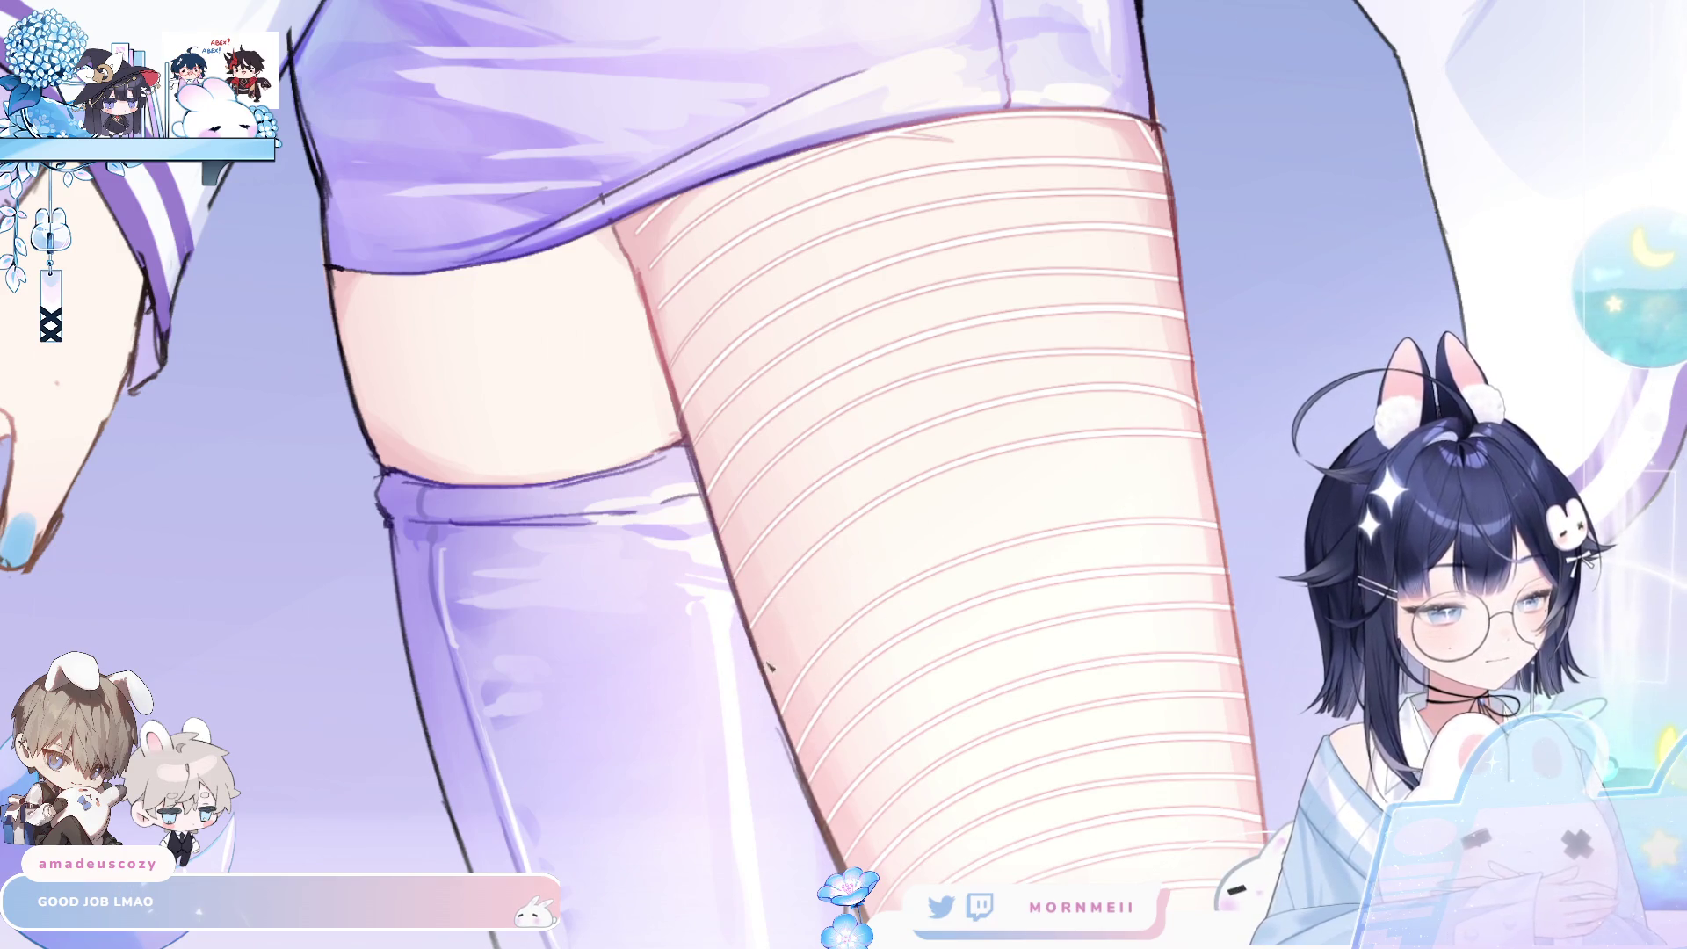
drag(770, 668, 1230, 501)
key(ctrl+z)
drag(773, 657, 1255, 494)
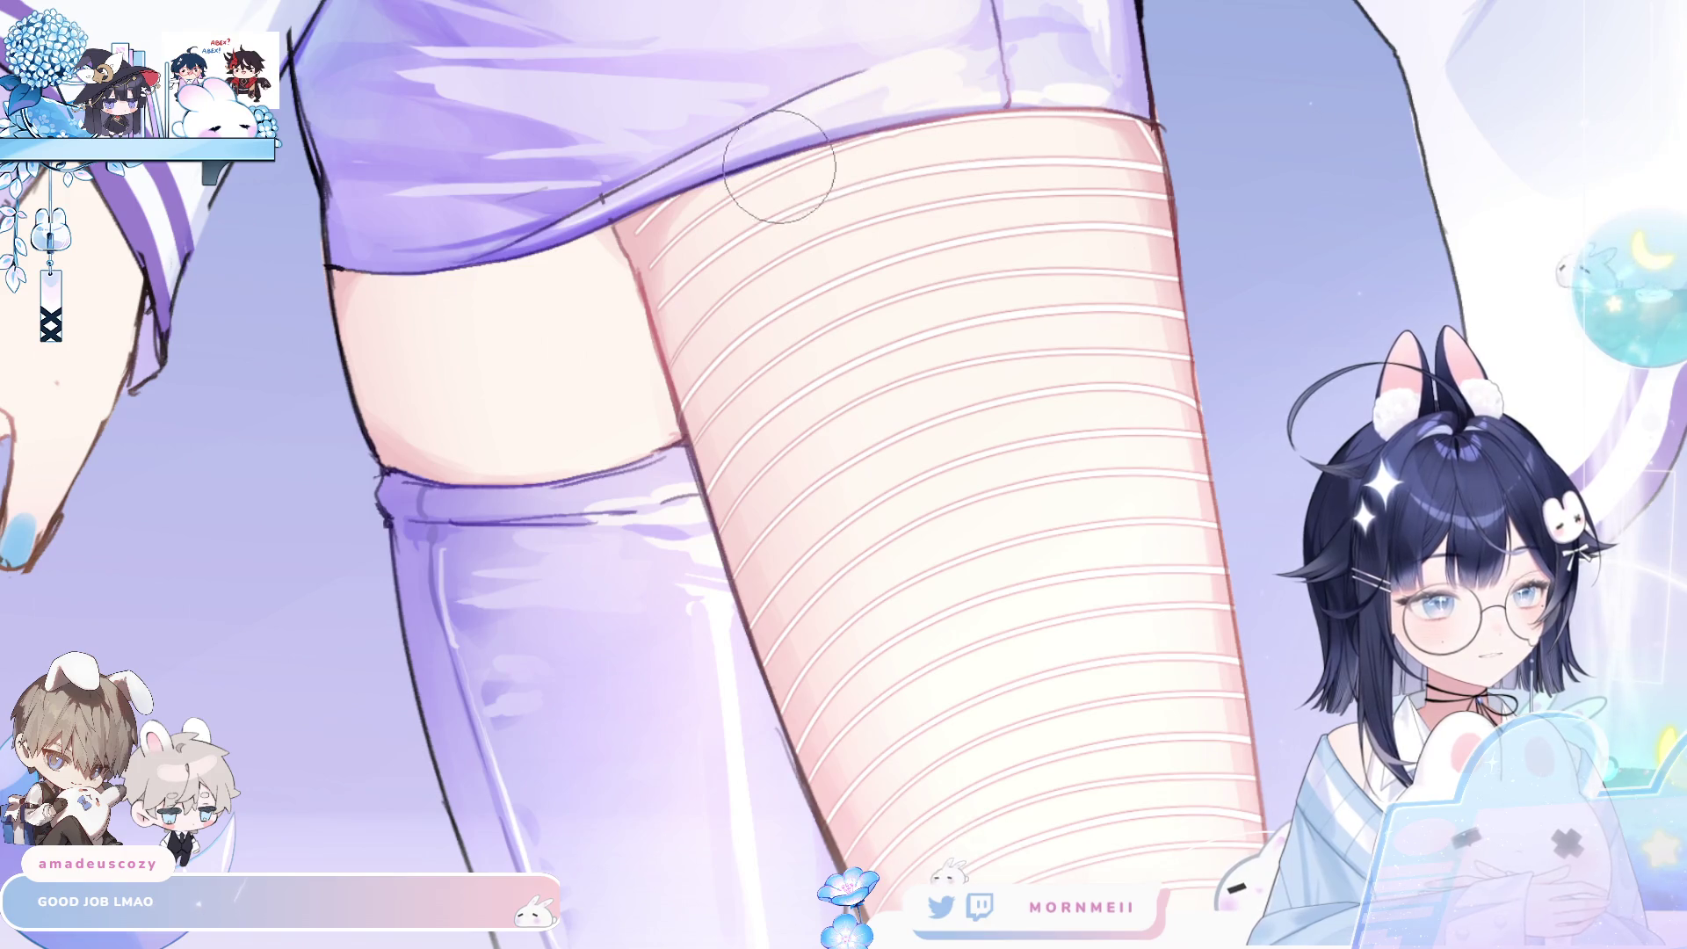
- Unmirror the view, add a white stripe along the leg, and darken the boot's edge outline
scroll(1327, 174, down, 5)
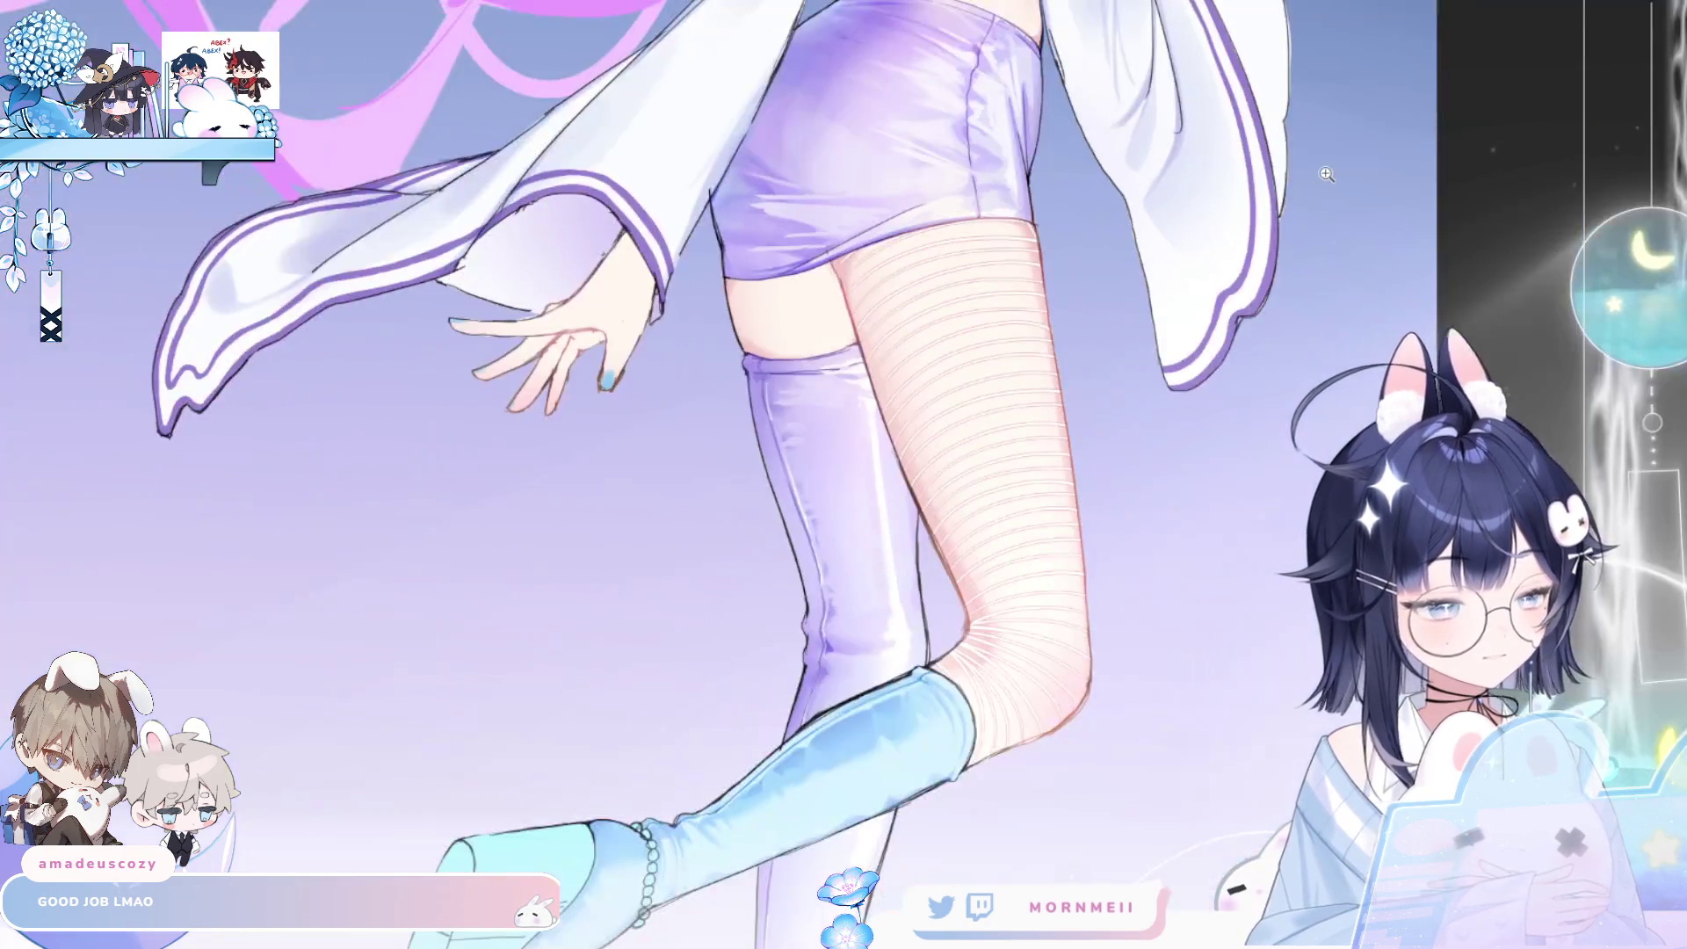
key(h)
scroll(656, 441, up, 4)
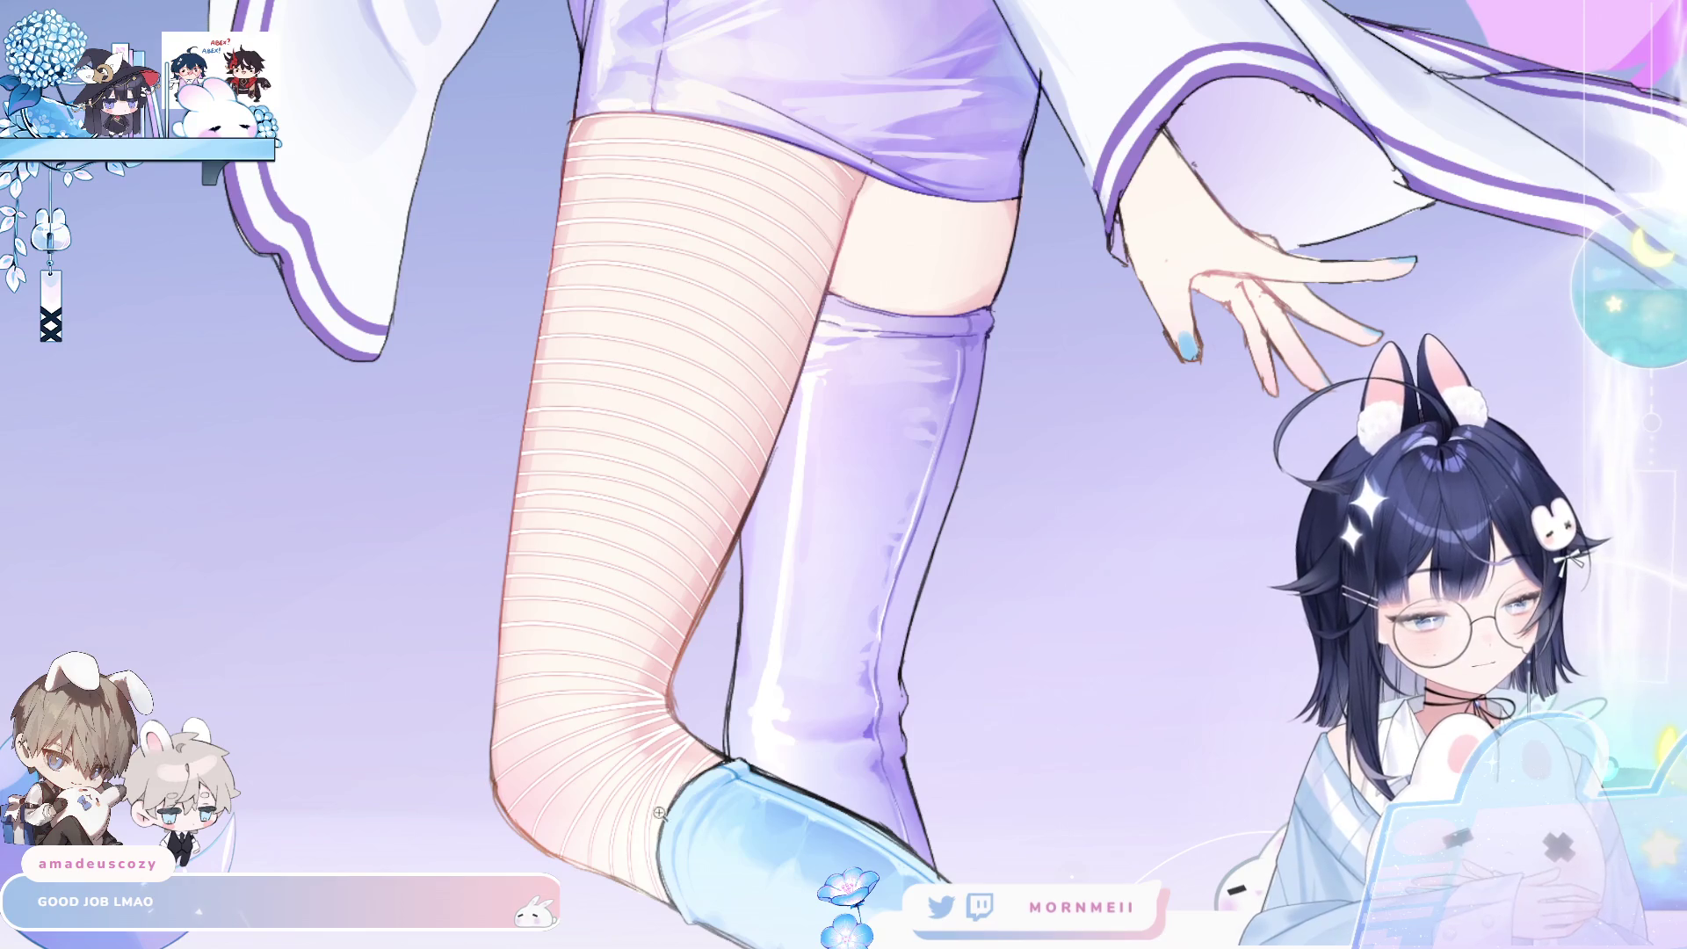
scroll(659, 812, up, 2)
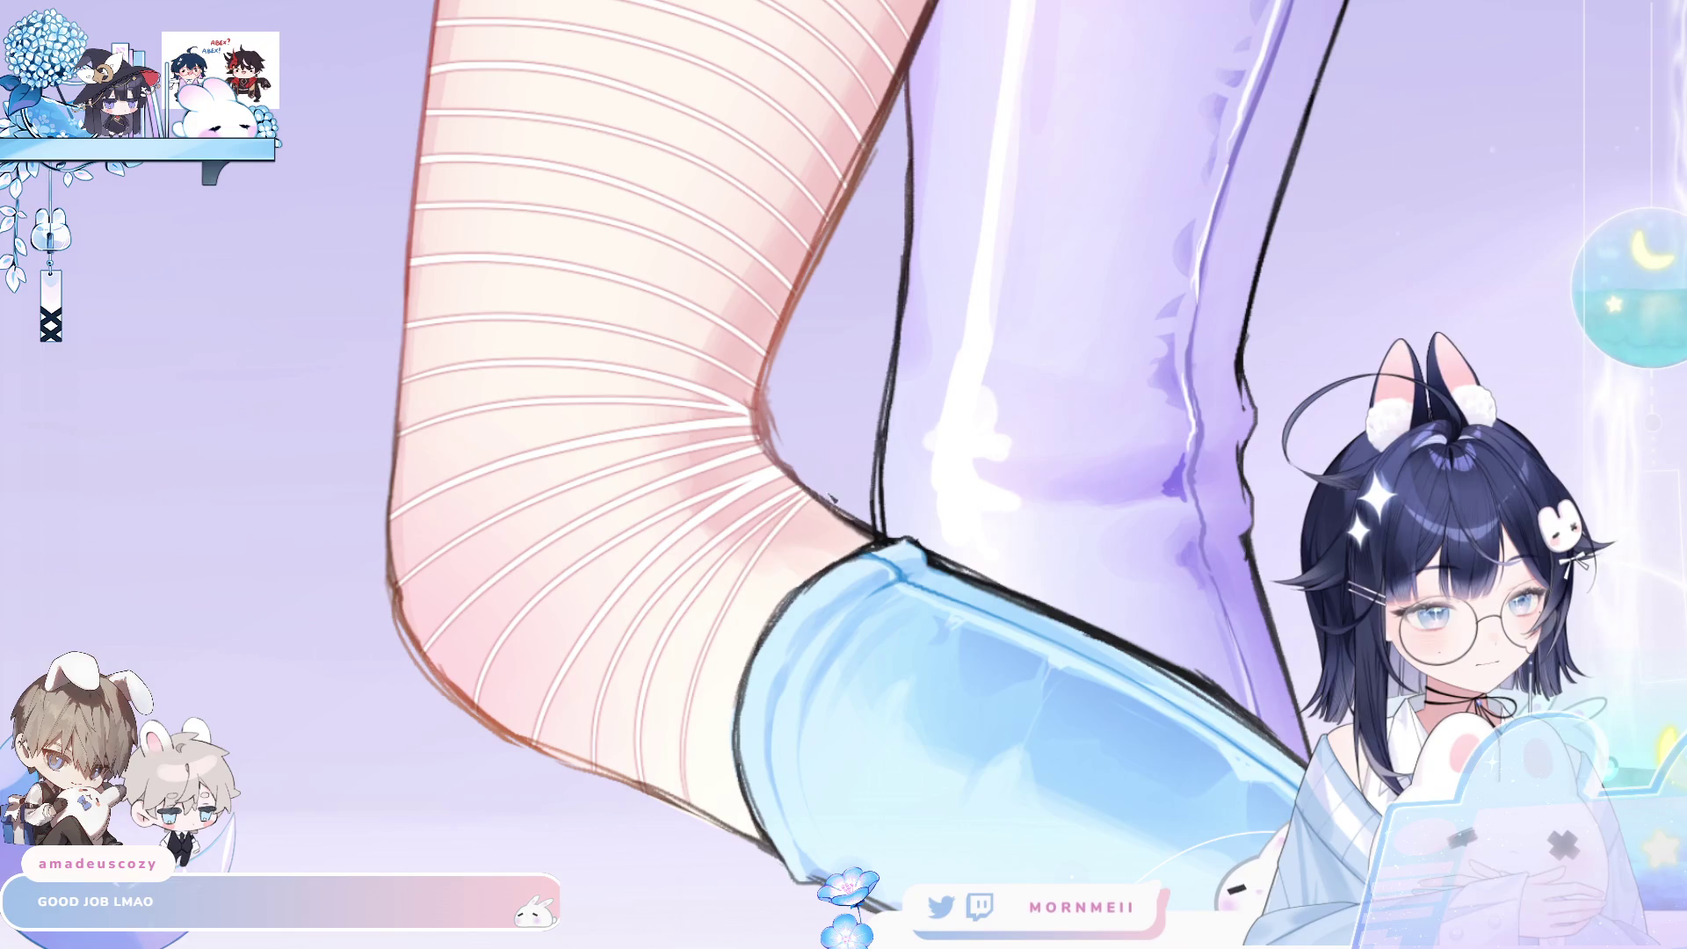
drag(703, 767, 817, 505)
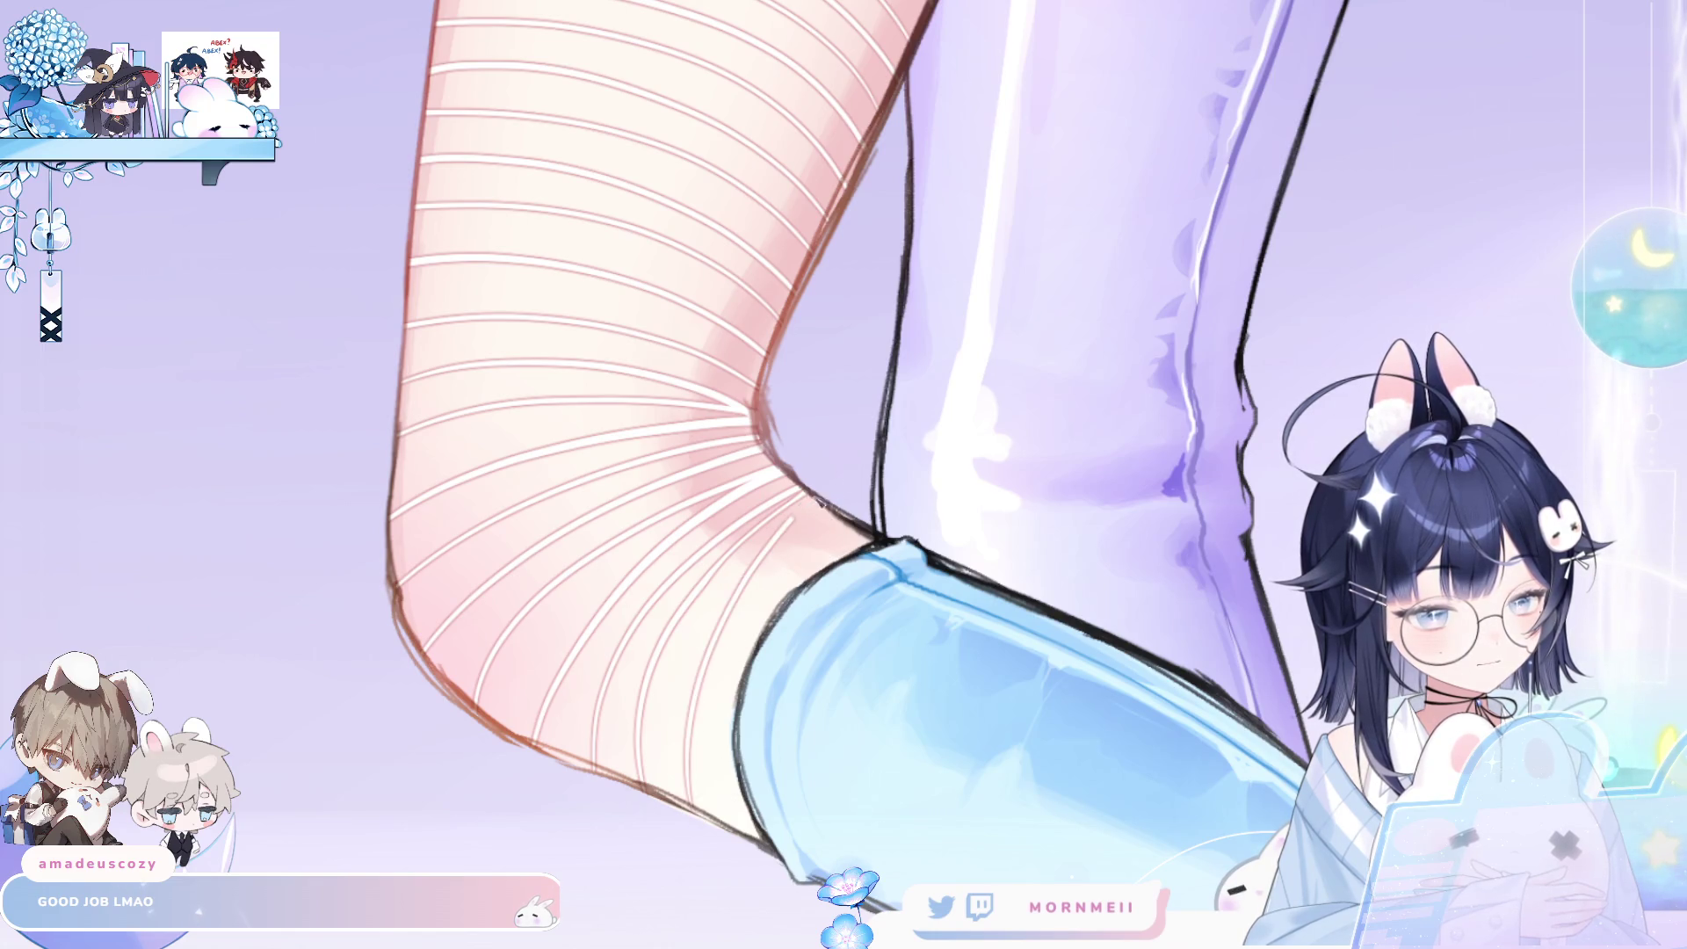
drag(741, 818, 887, 523)
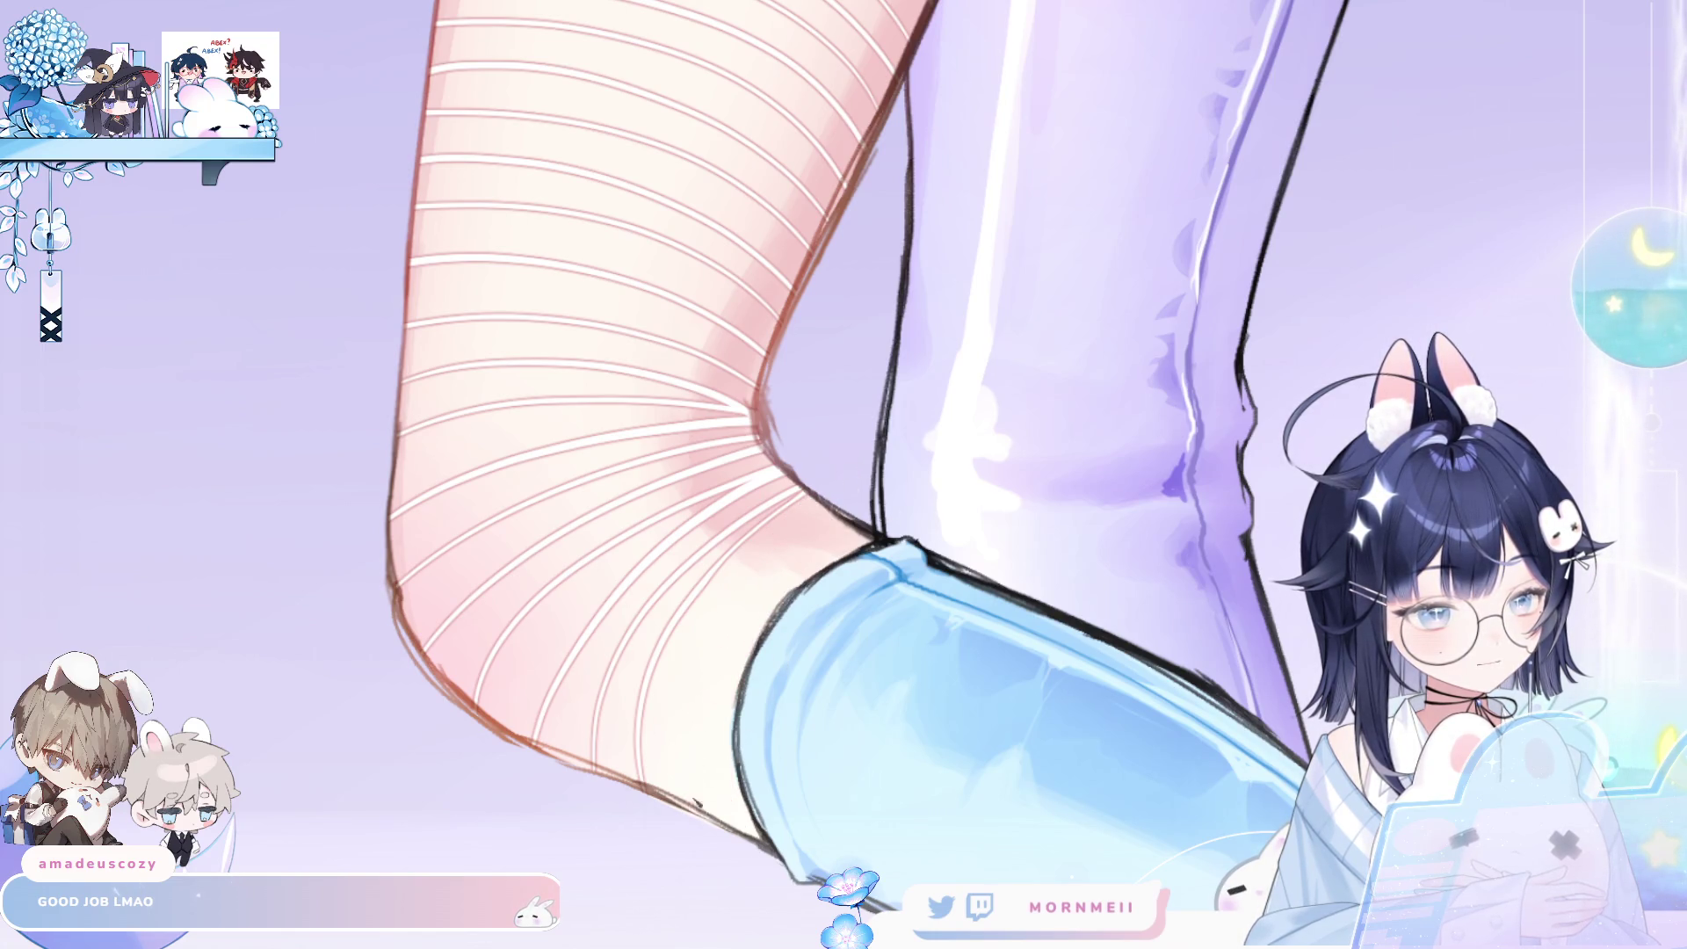
mouse_move(743, 835)
mouse_down()
mouse_move(762, 654)
mouse_move(878, 534)
mouse_up()
key(ctrl+z)
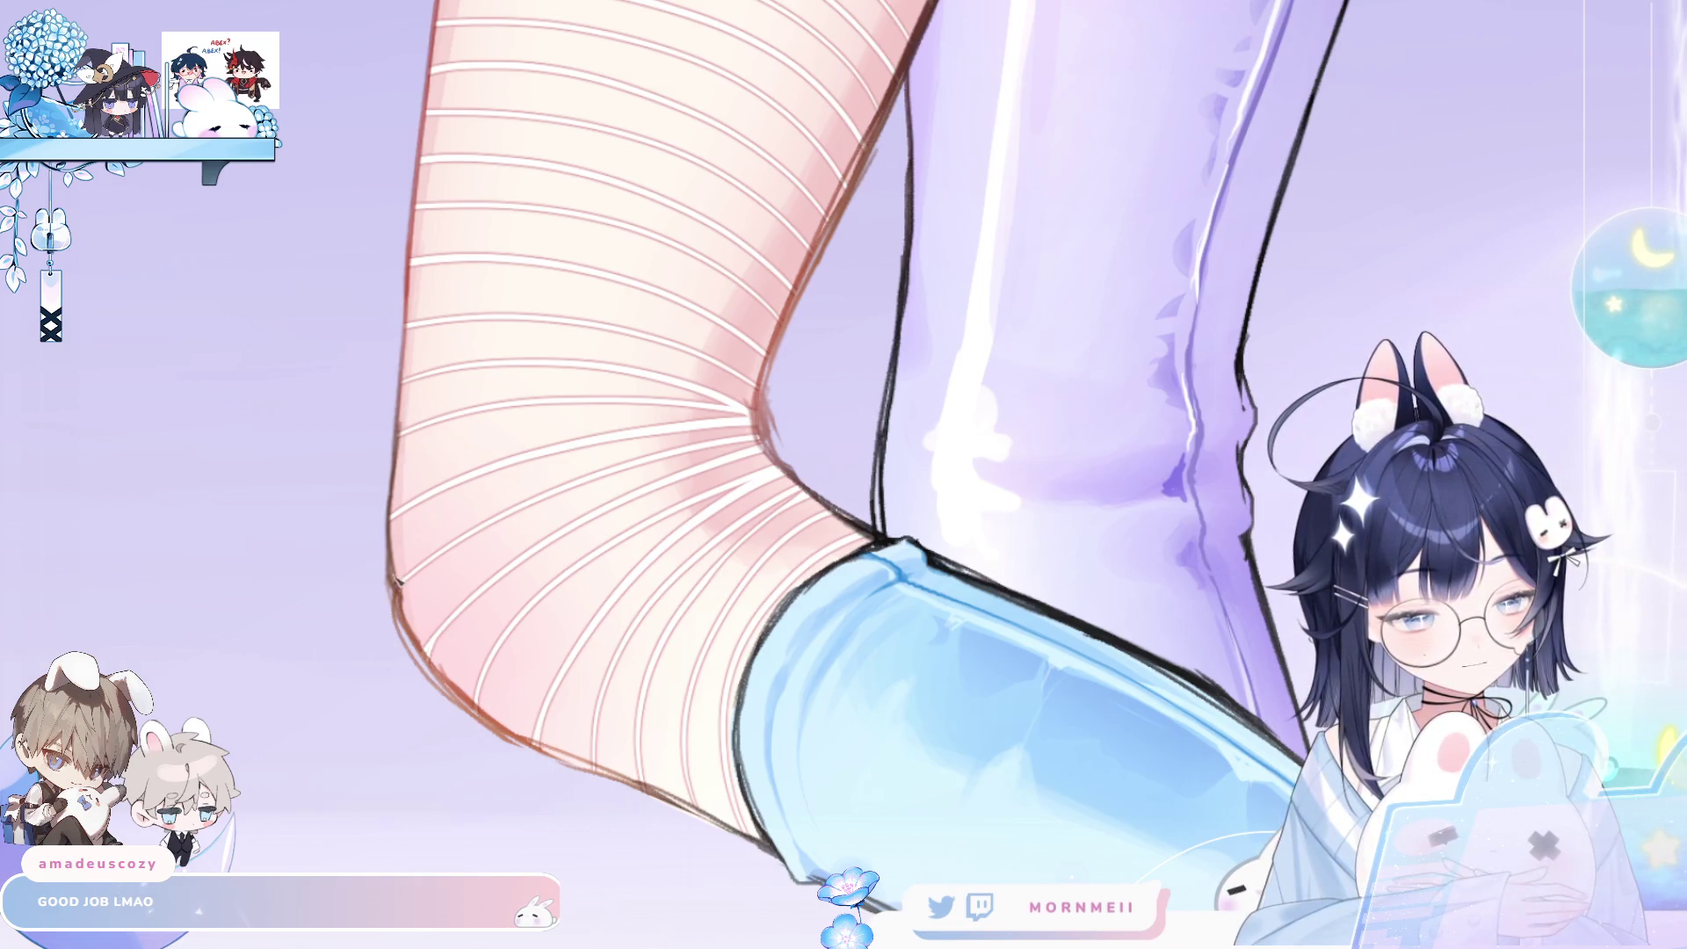
scroll(489, 490, down, 5)
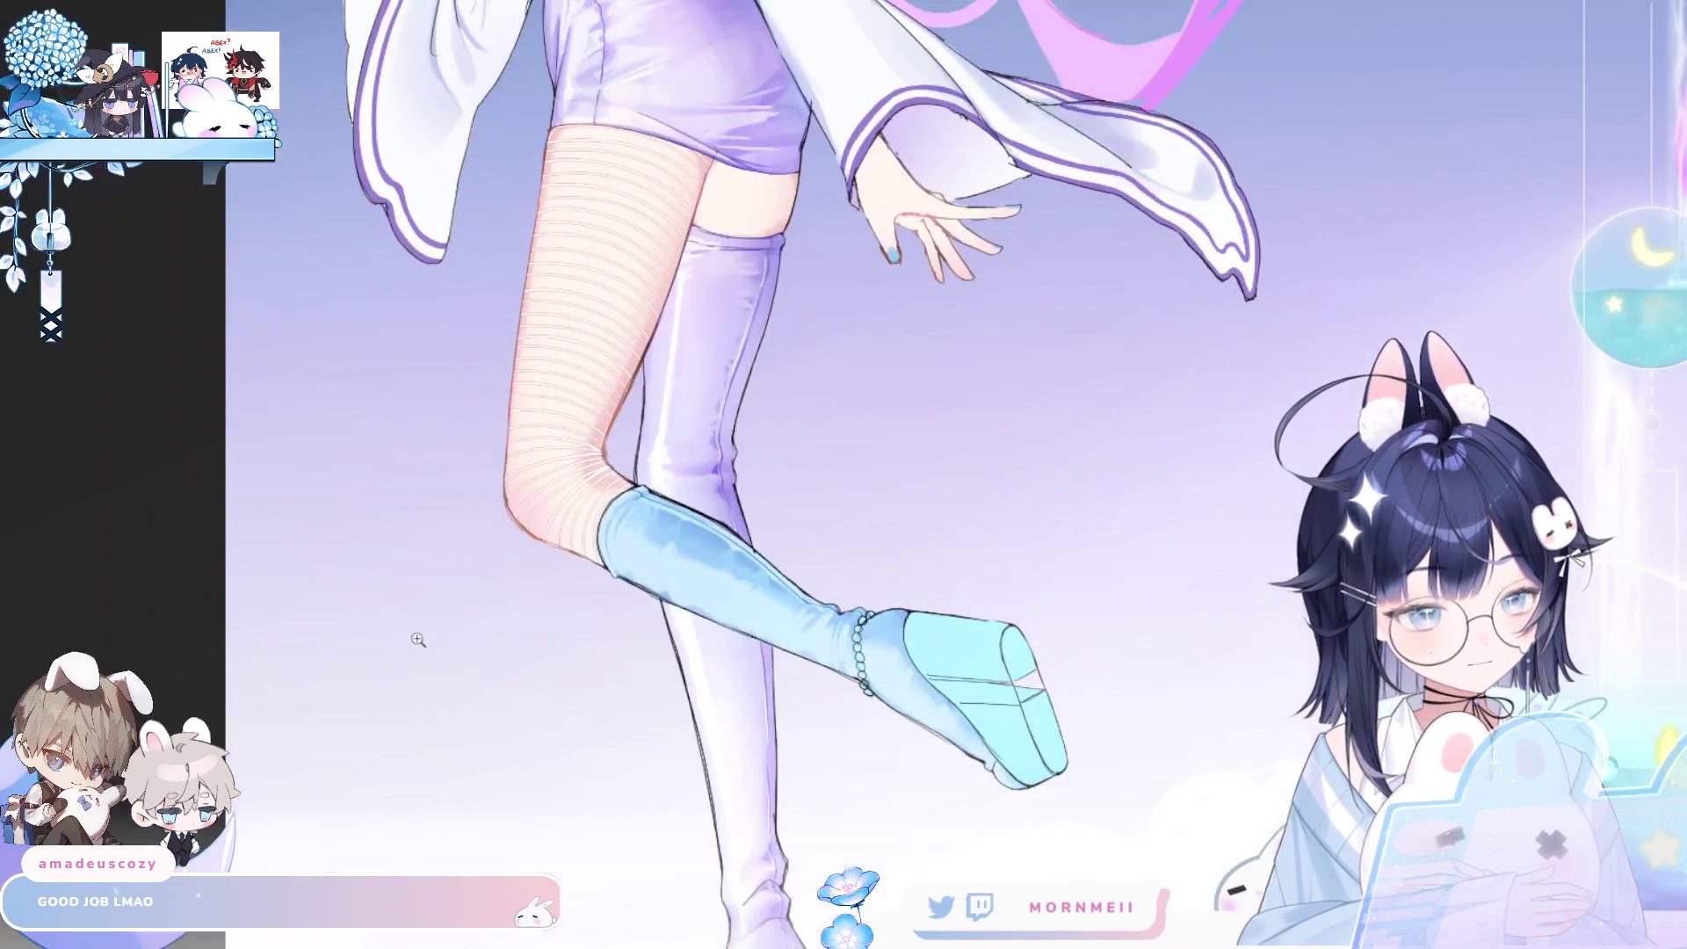
- Review the leg zoomed and mirrored, then remove the white stripes between boot and skirt
scroll(515, 726, up, 1)
scroll(515, 726, up, 1)
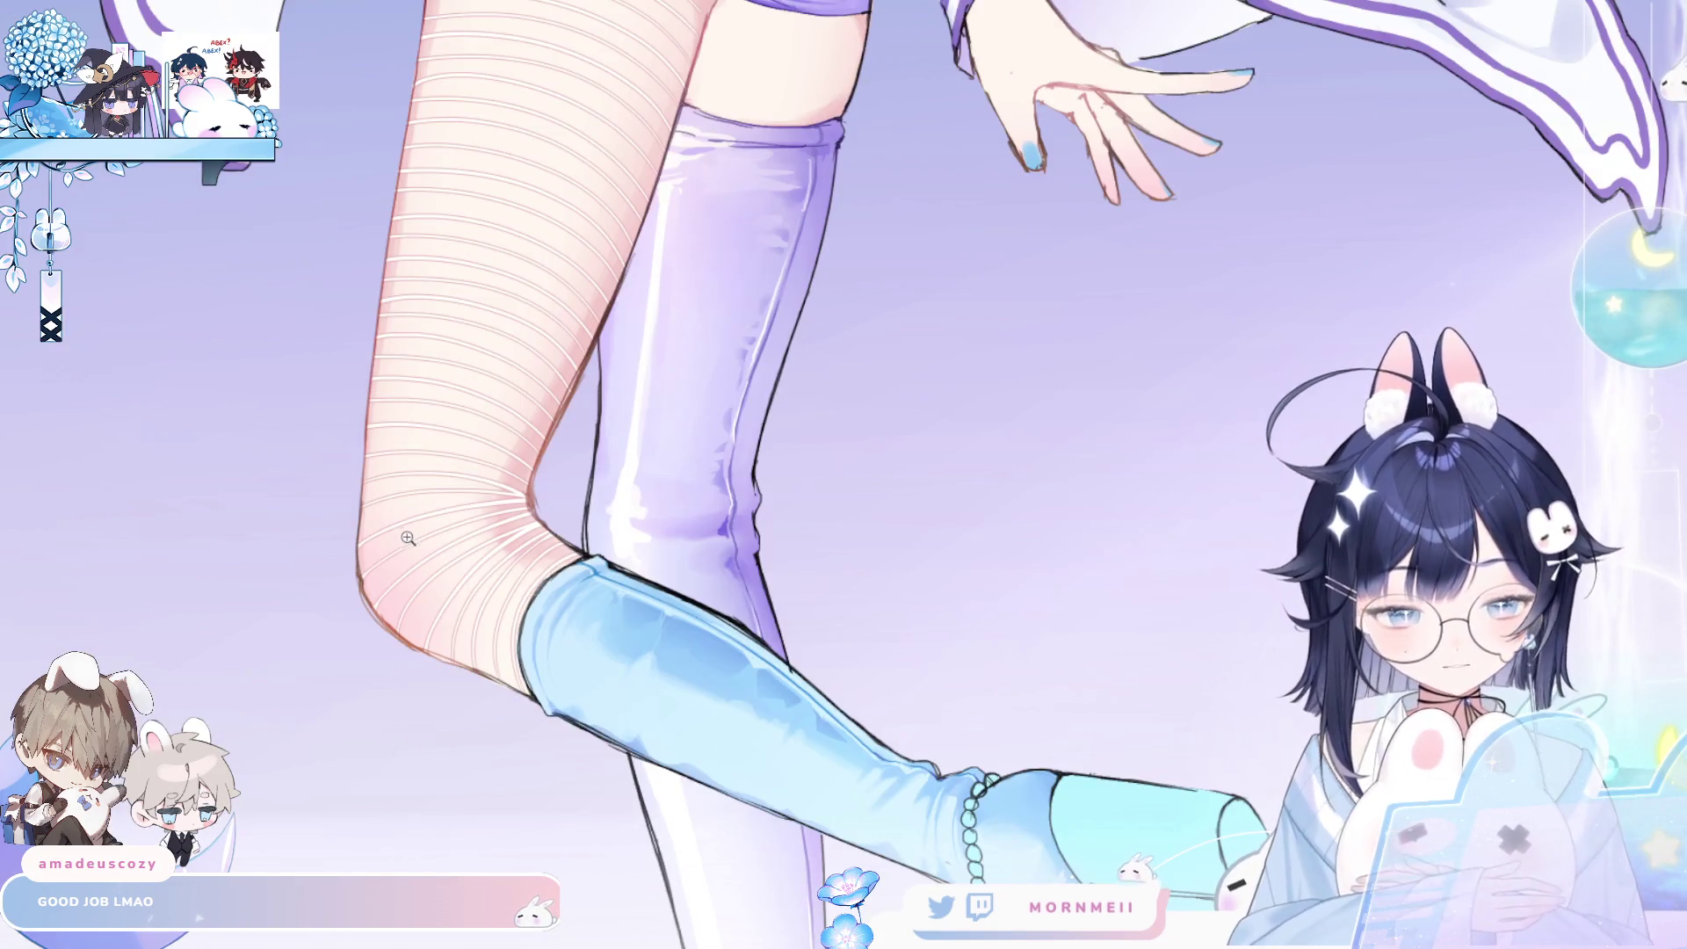
scroll(433, 591, up, 2)
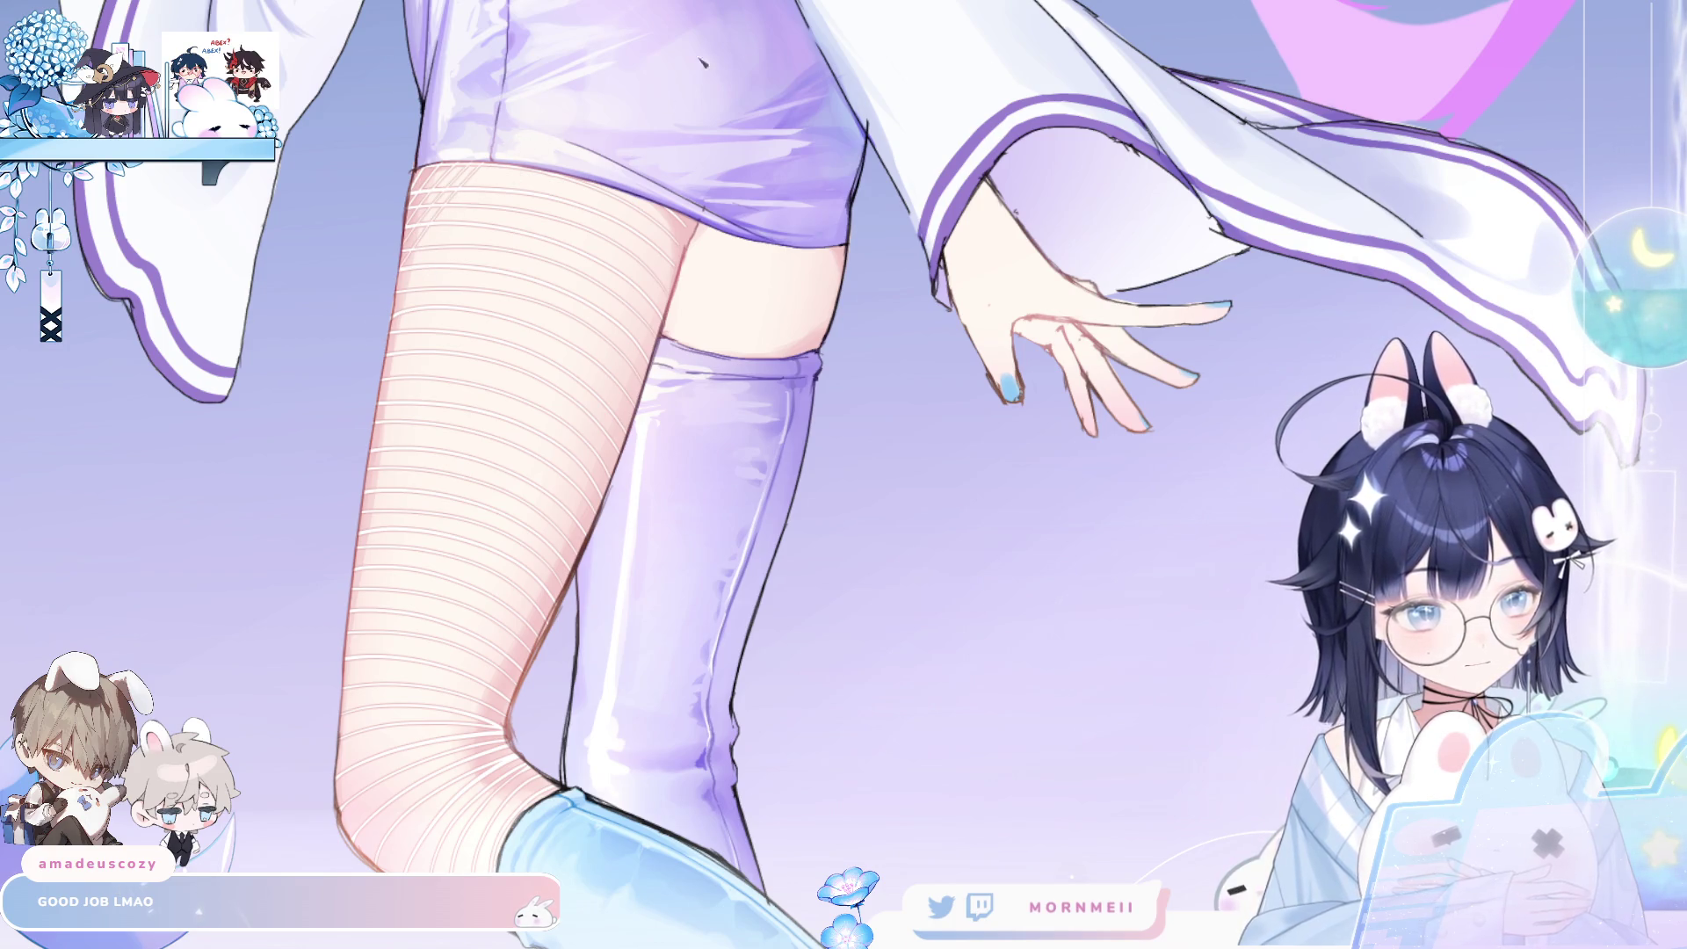
scroll(629, 443, down, 2)
scroll(514, 228, up, 2)
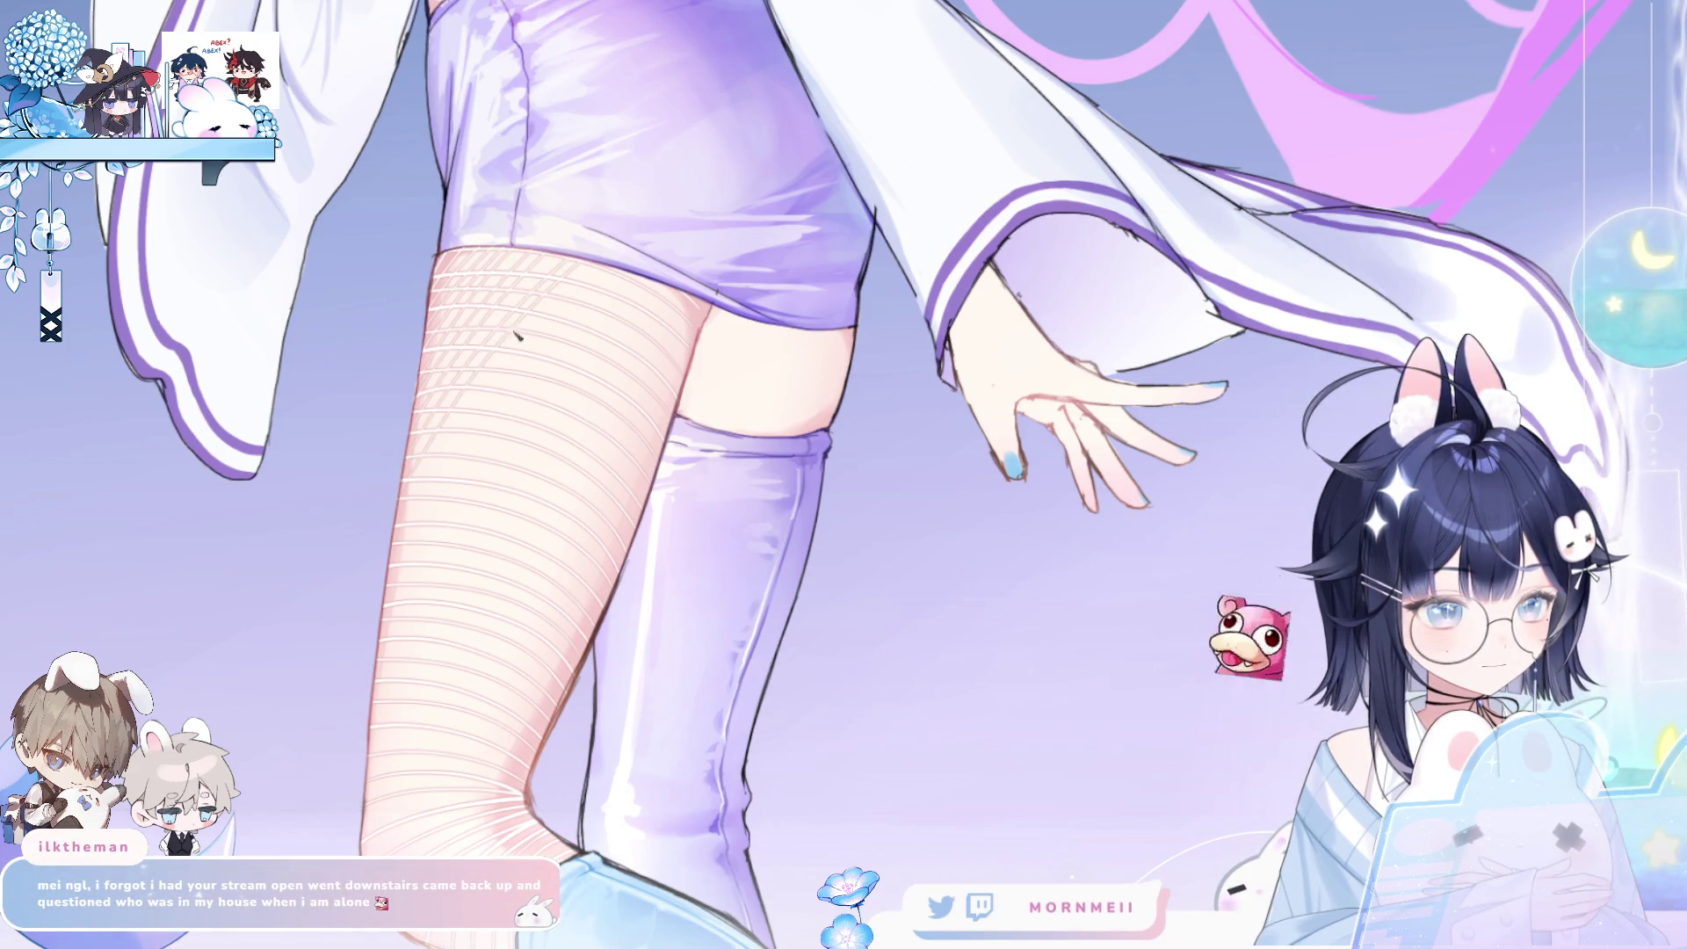
scroll(499, 415, down, 2)
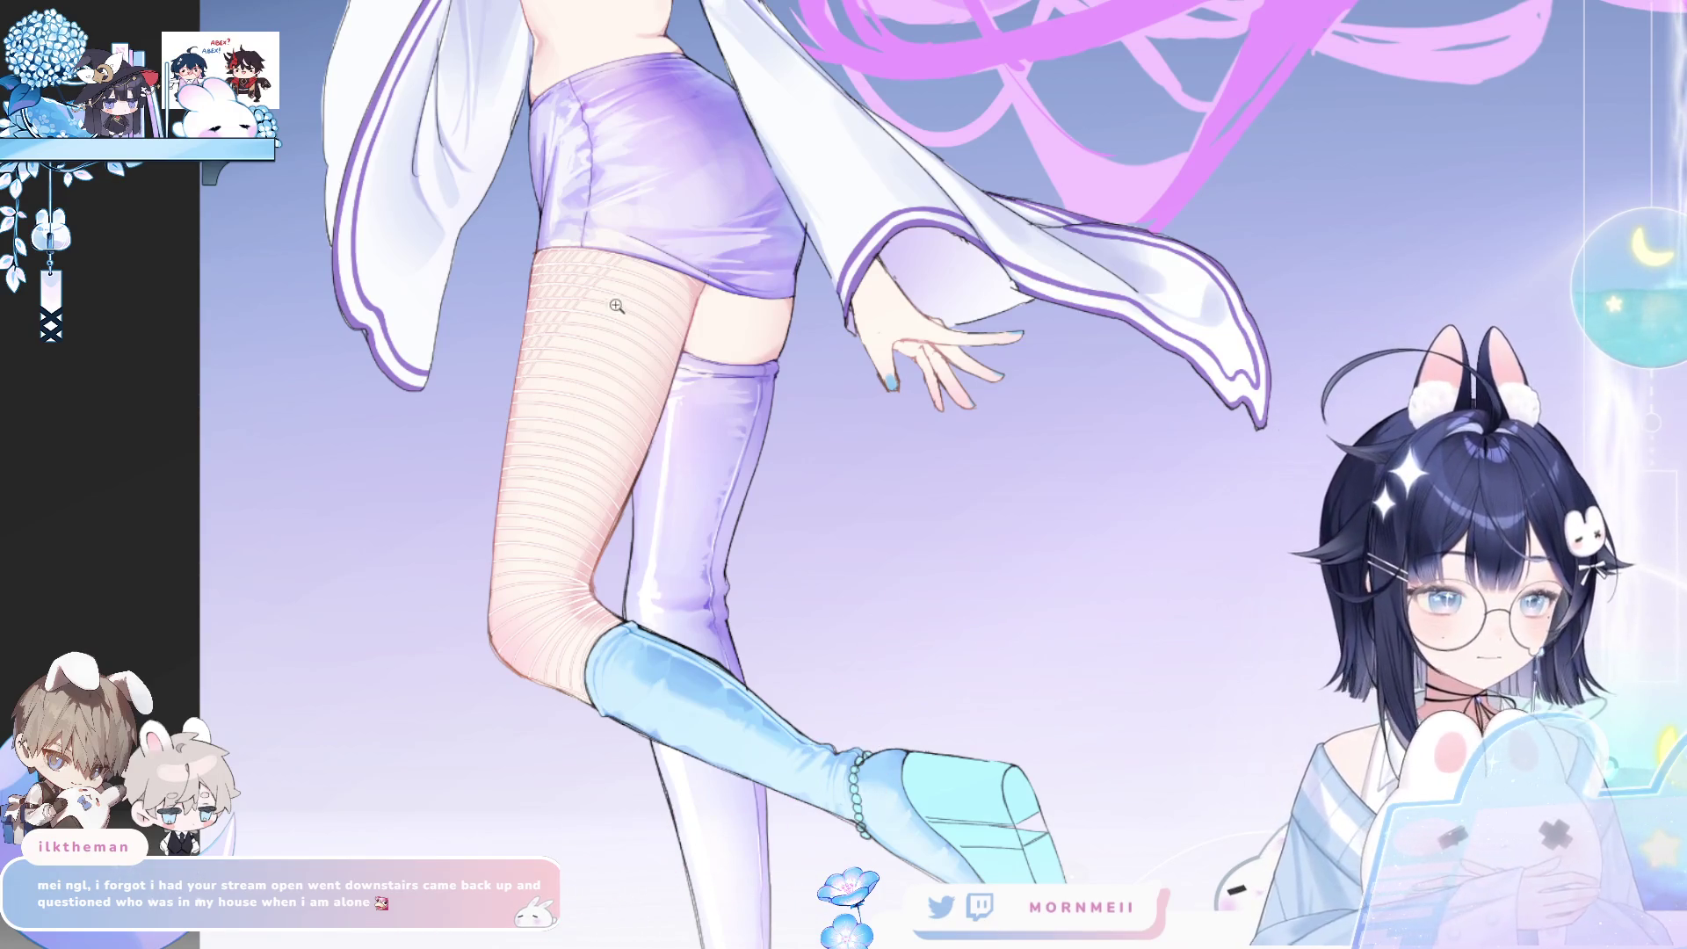
scroll(614, 271, up, 3)
scroll(659, 256, down, 3)
key(m)
key(m)
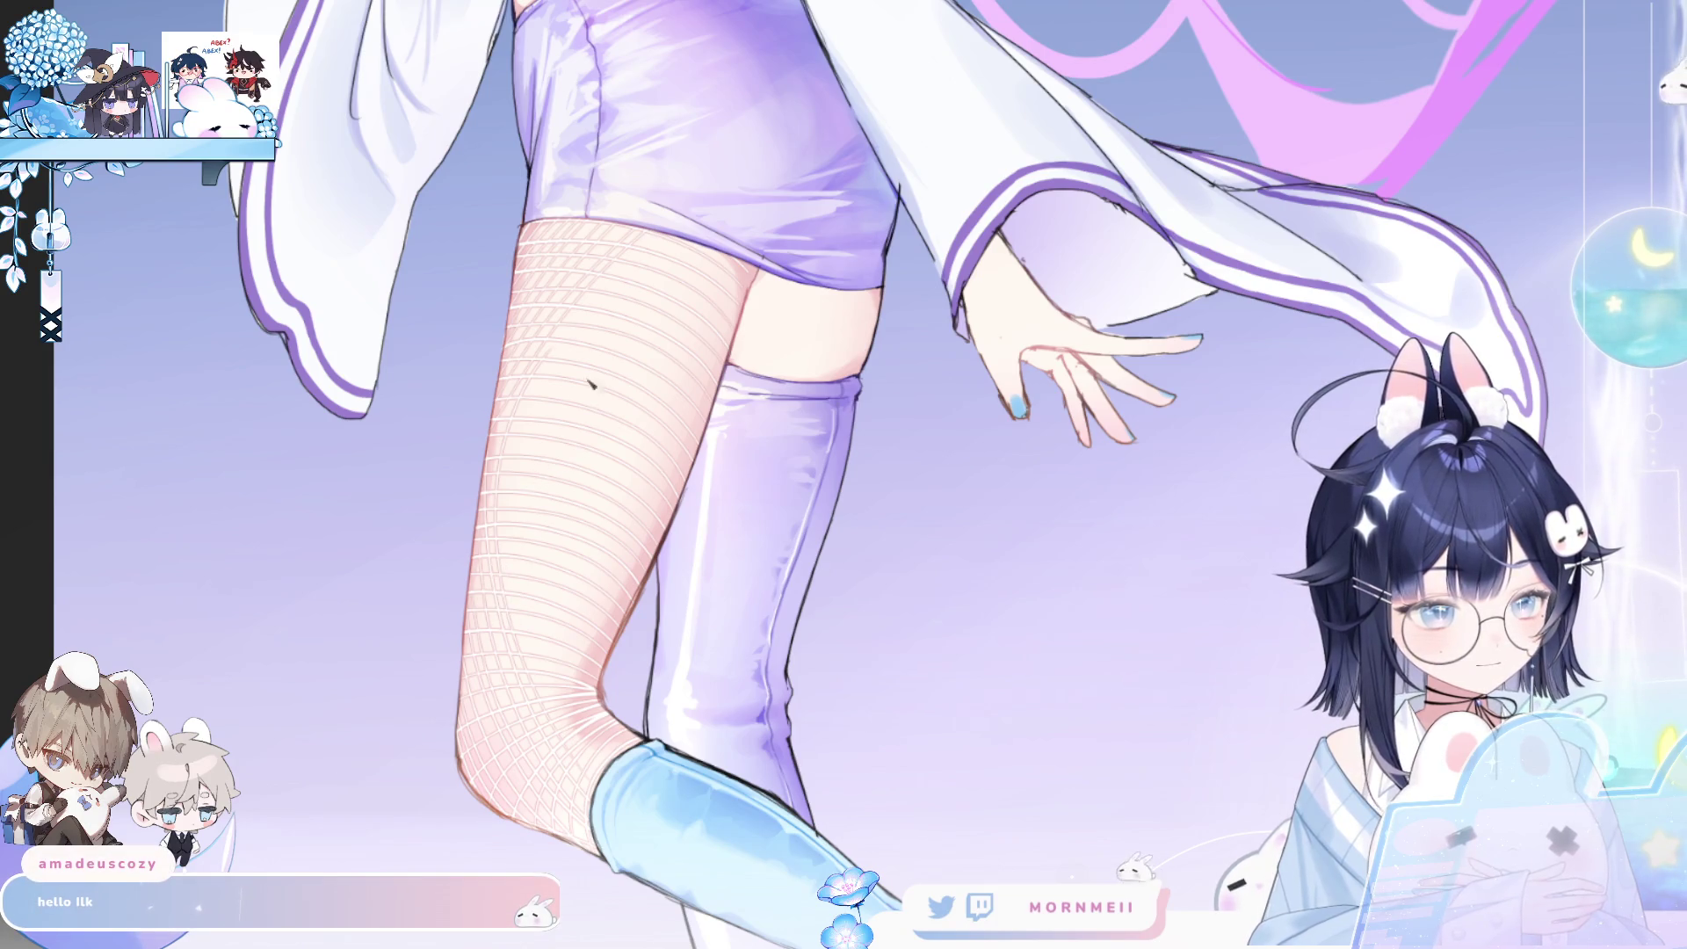
scroll(591, 384, down, 3)
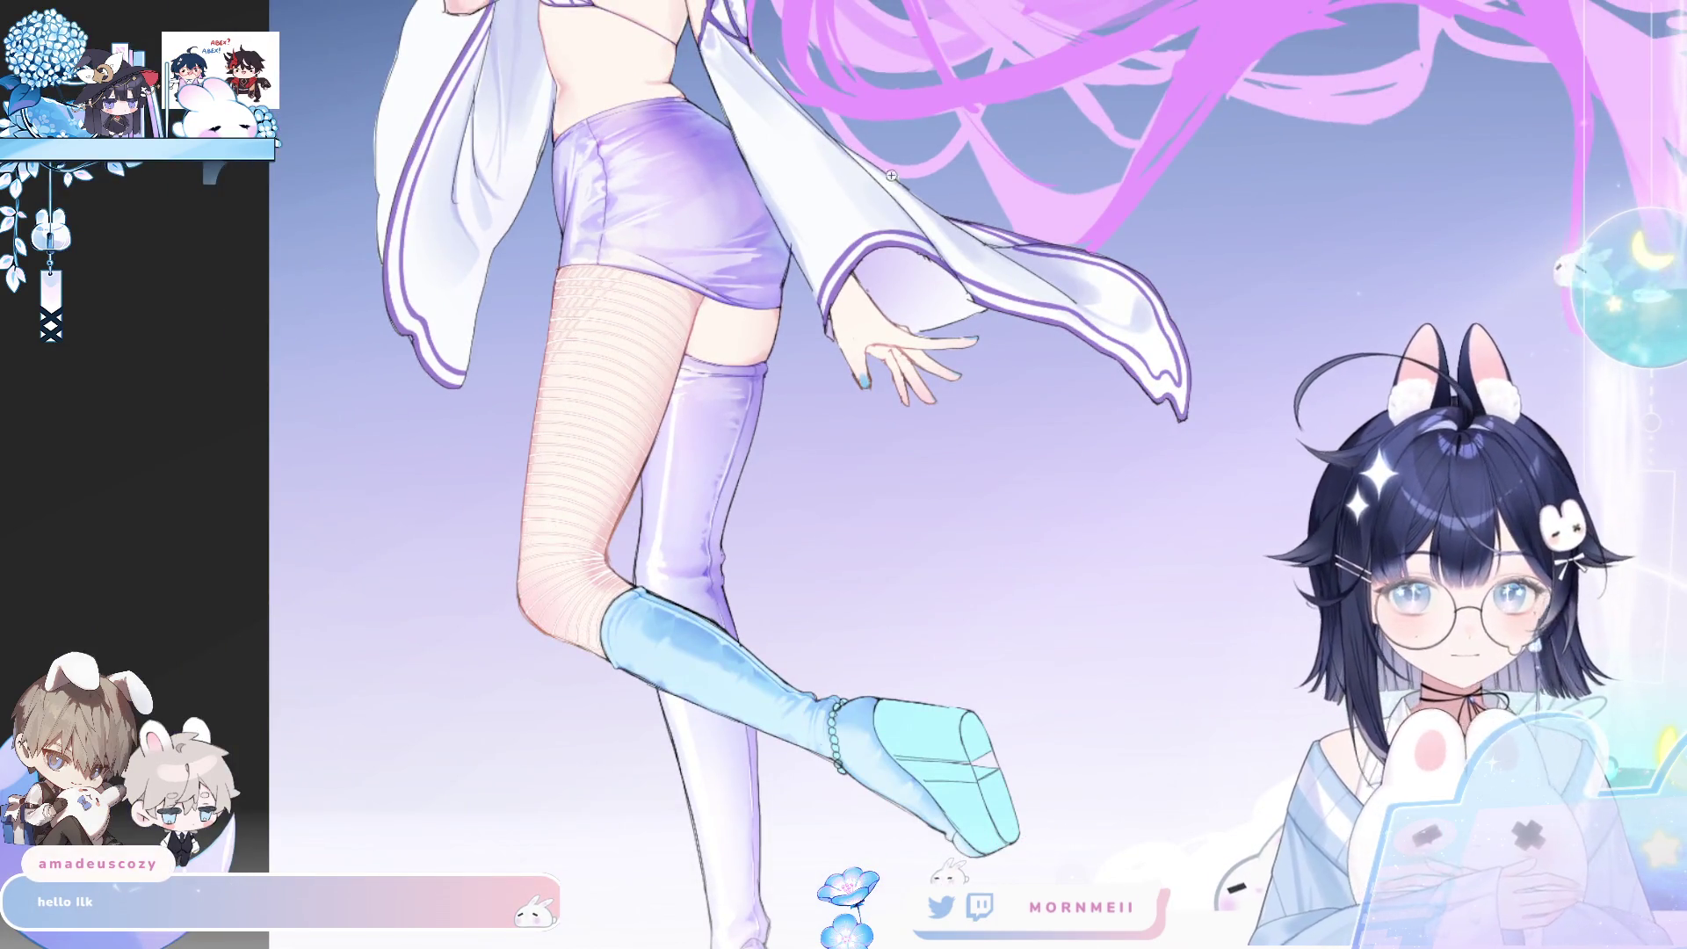
scroll(604, 392, up, 3)
key(ctrl+z)
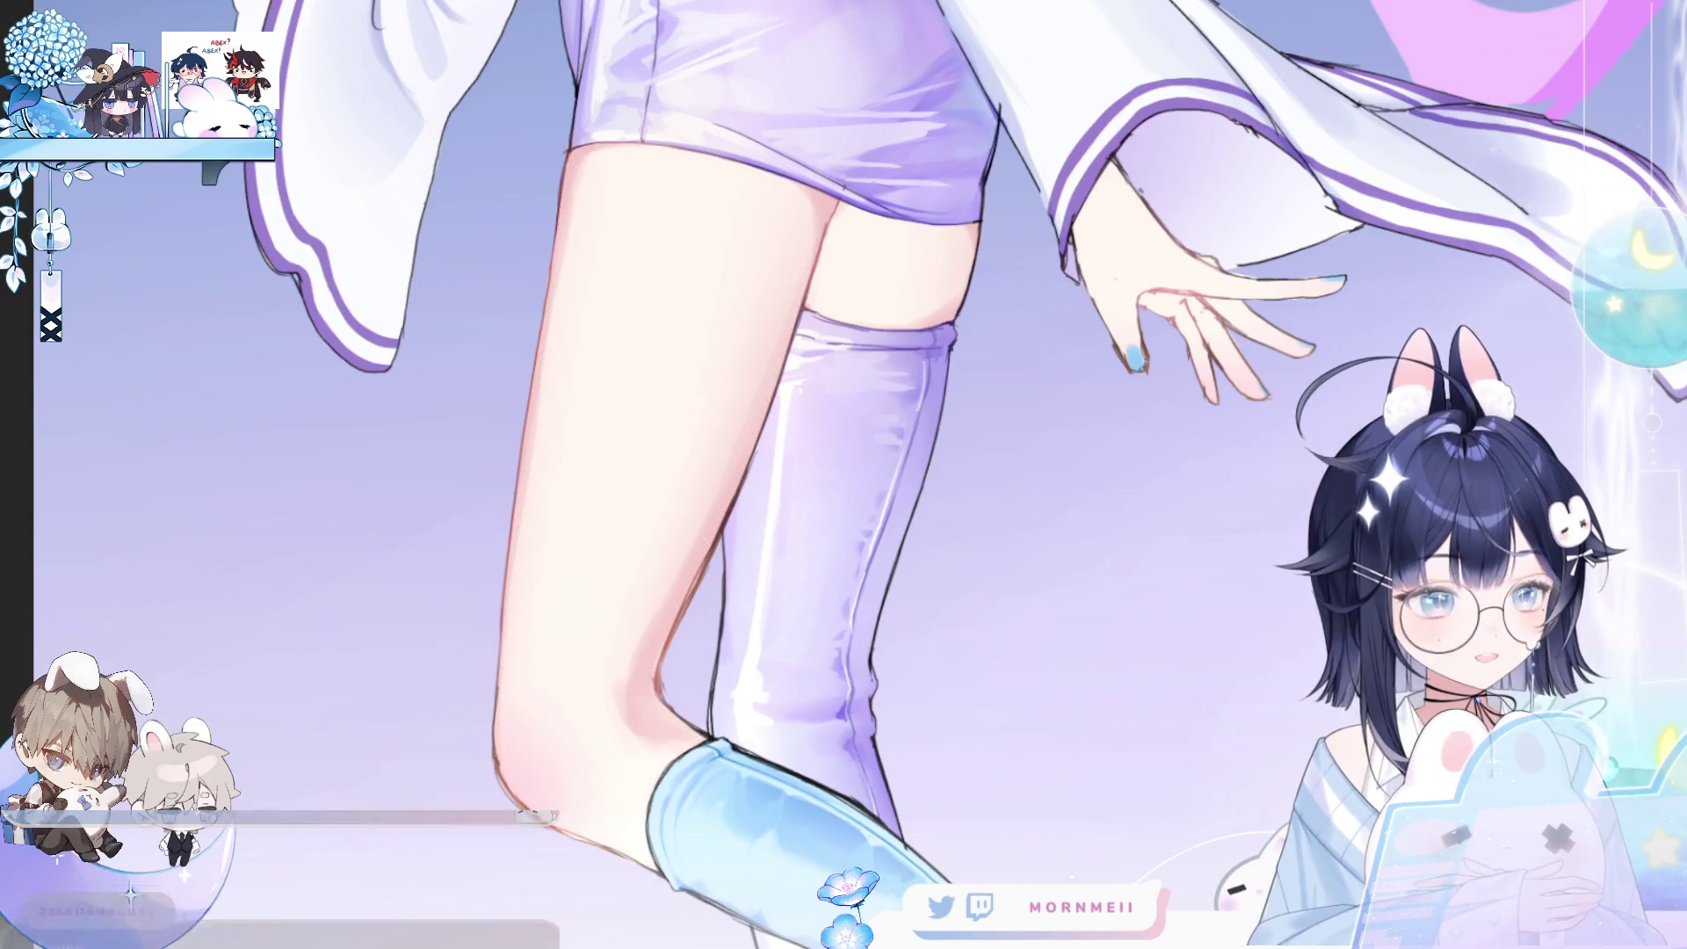
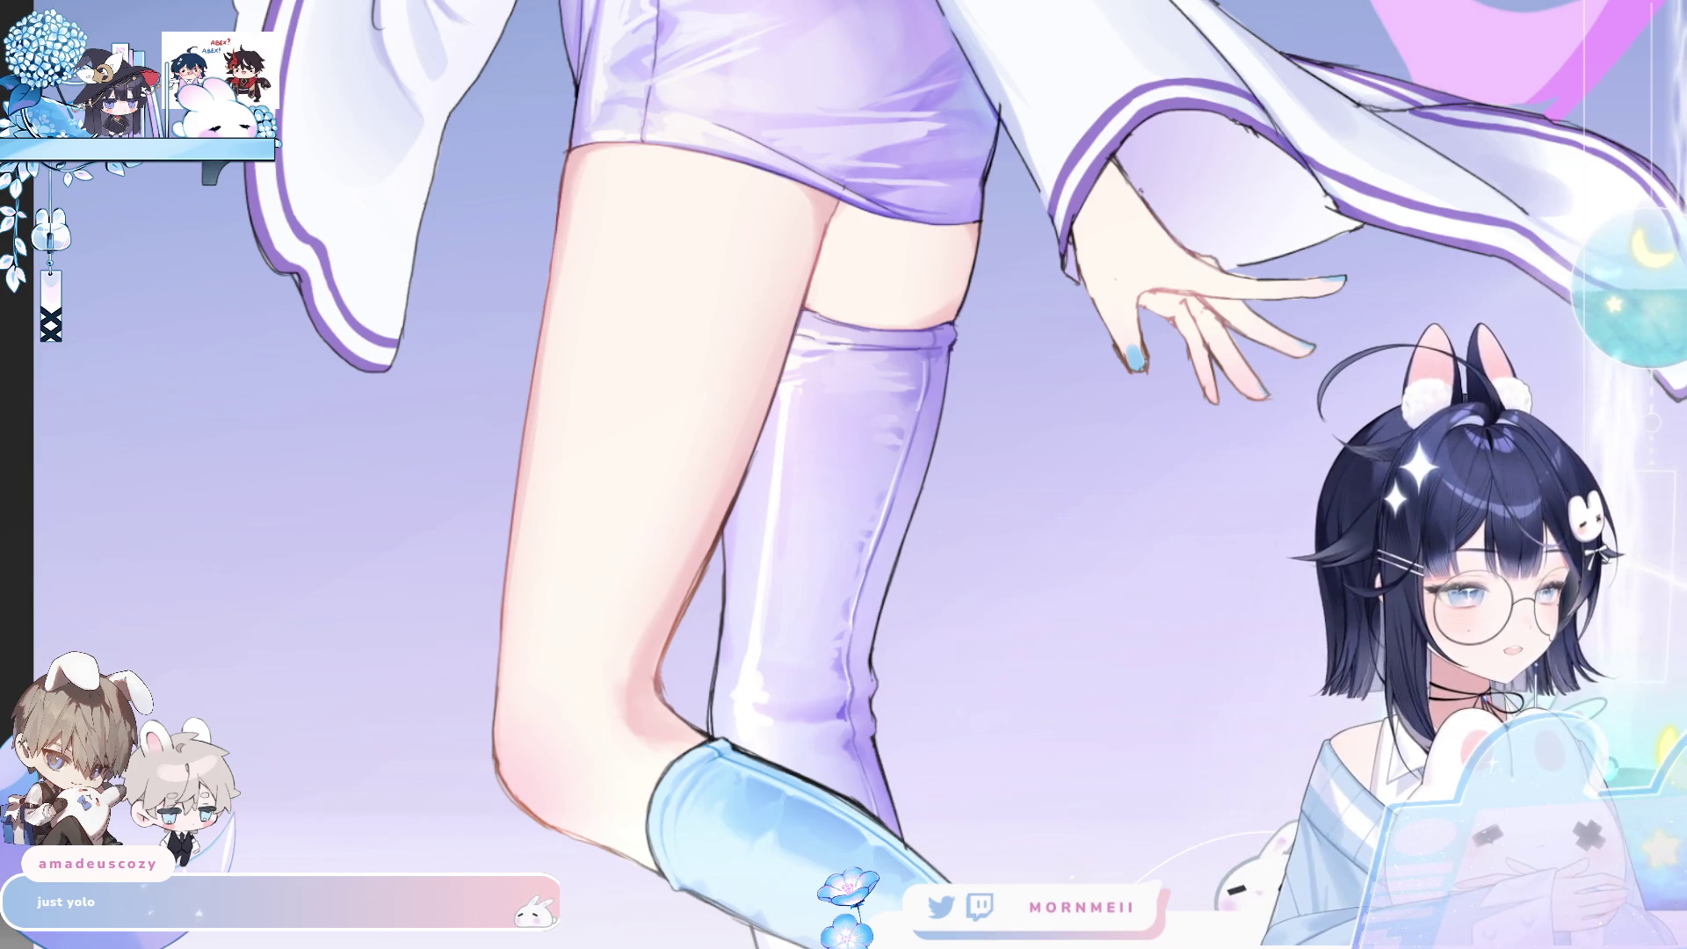
- Show the palettes, list the Fishnet brushes, and try three undone fishnet strokes on the back thigh
key(Tab)
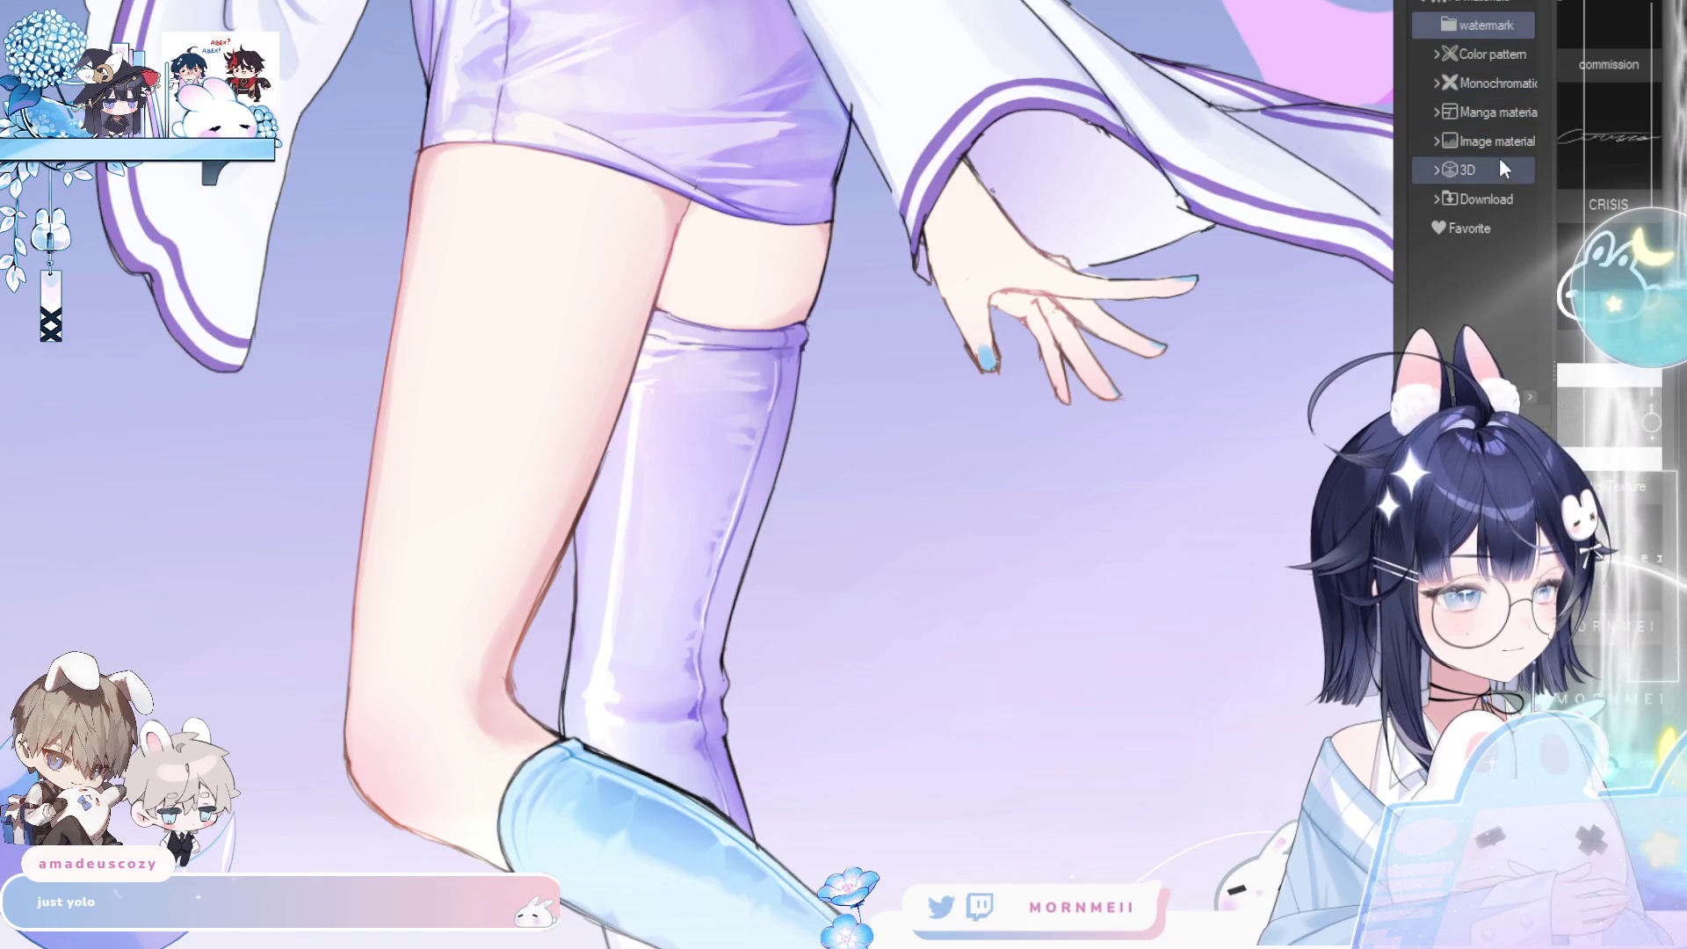
click(1485, 5)
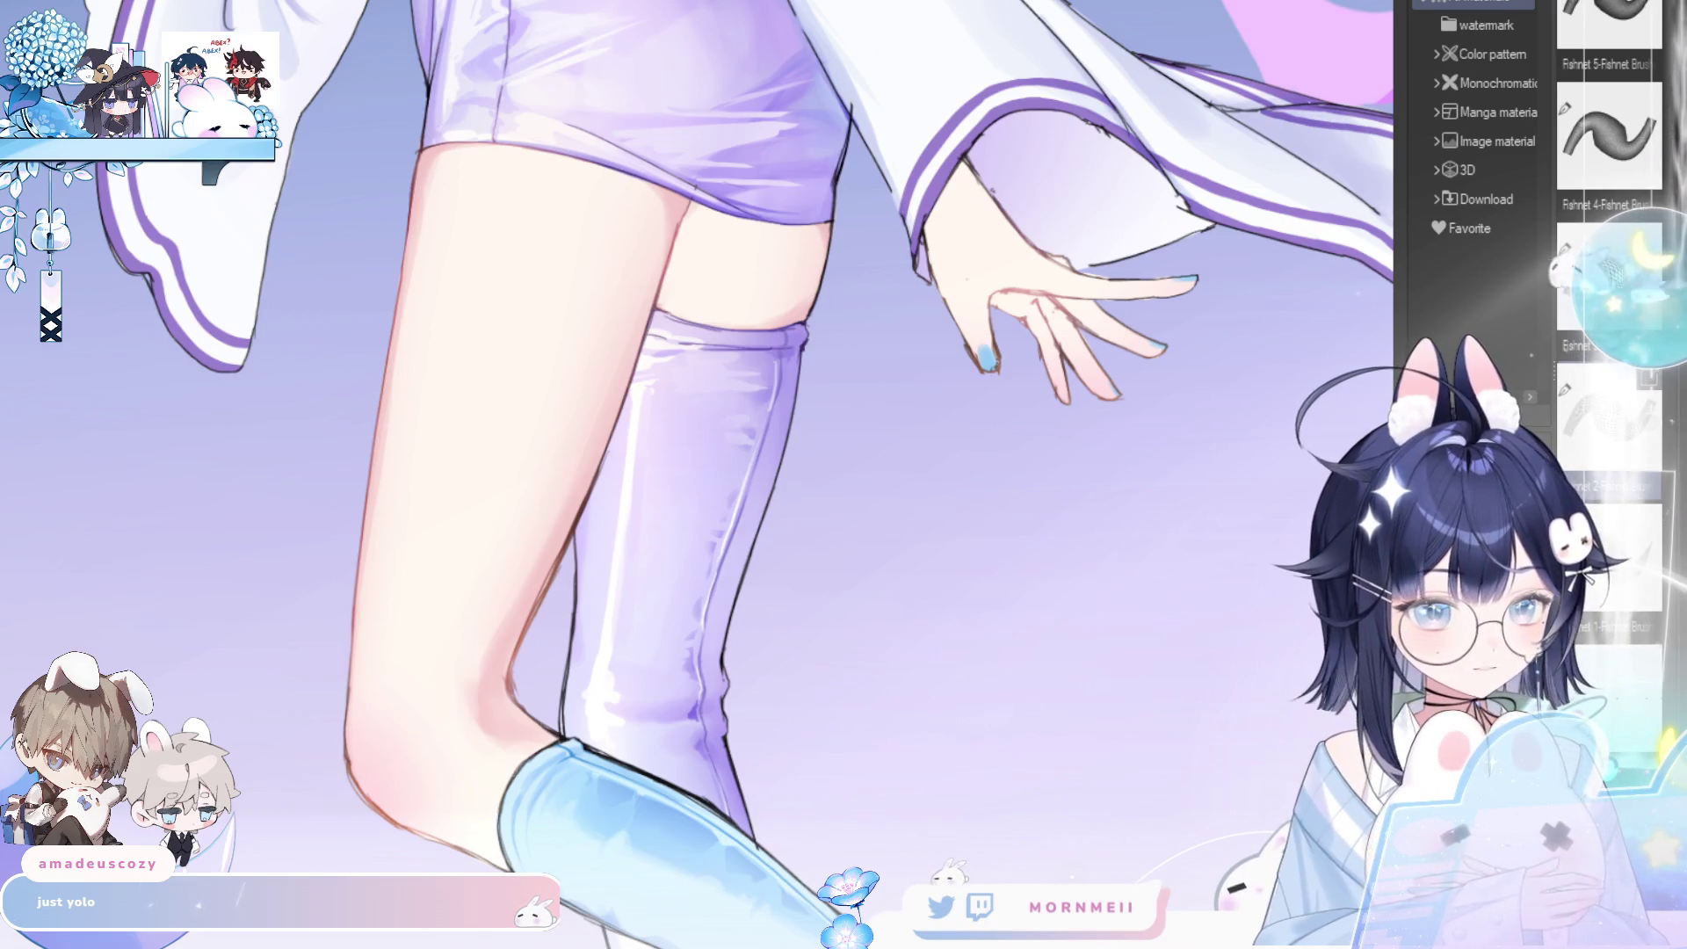
drag(474, 393, 475, 516)
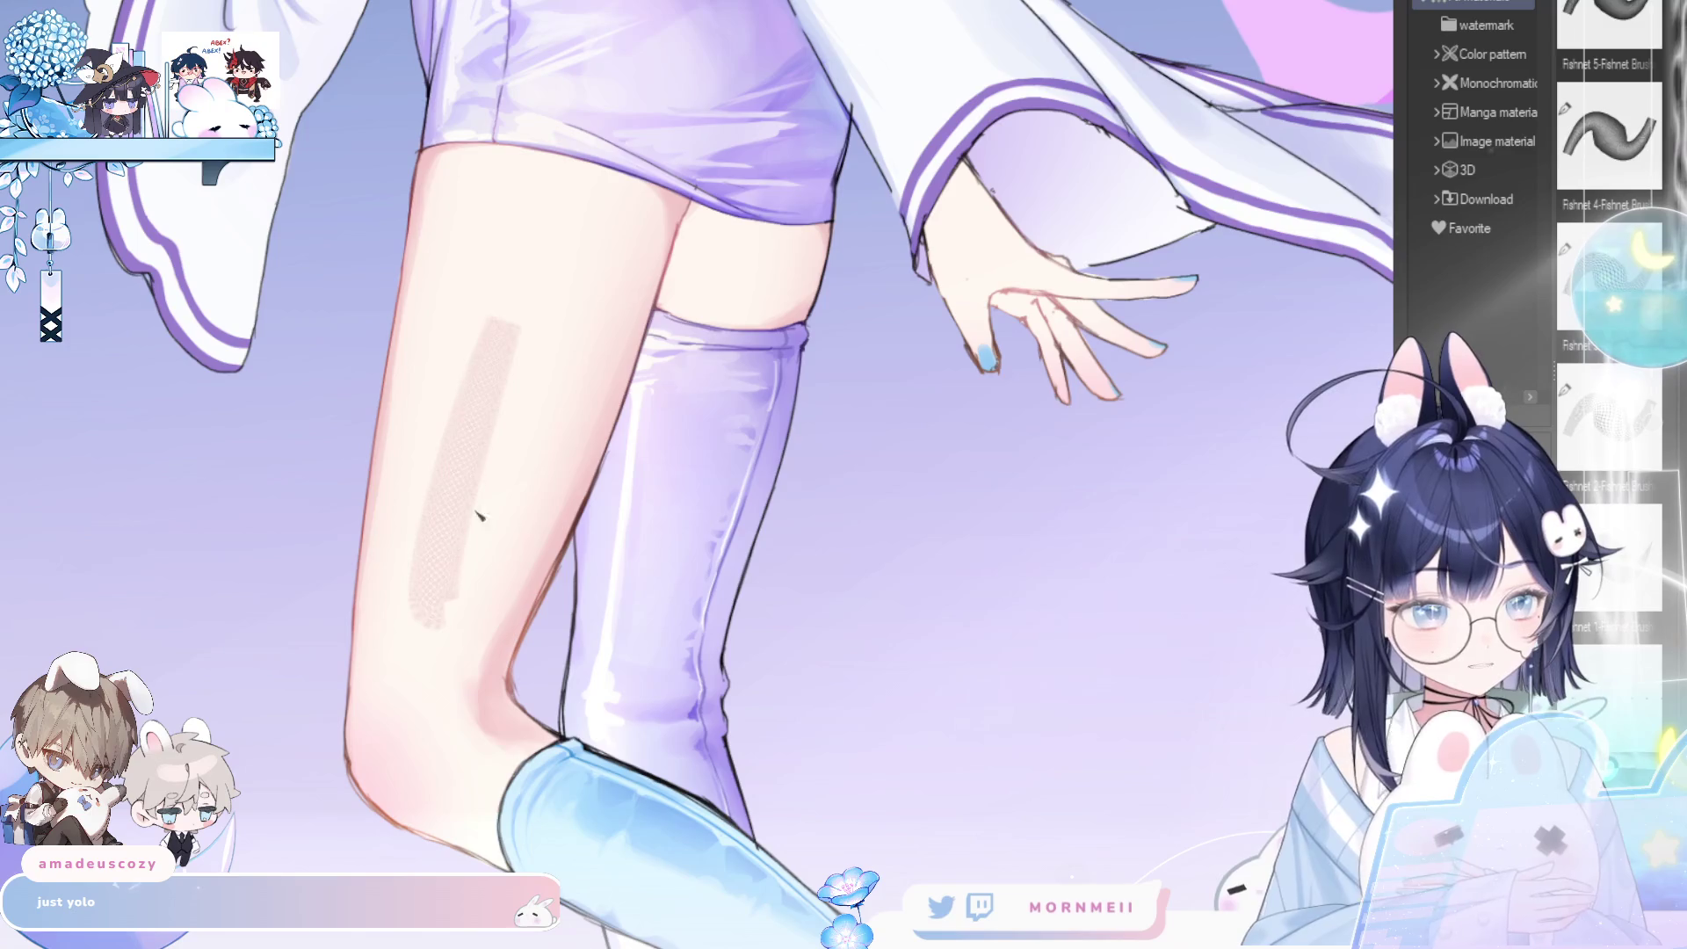
key(ctrl+z)
drag(516, 298, 418, 657)
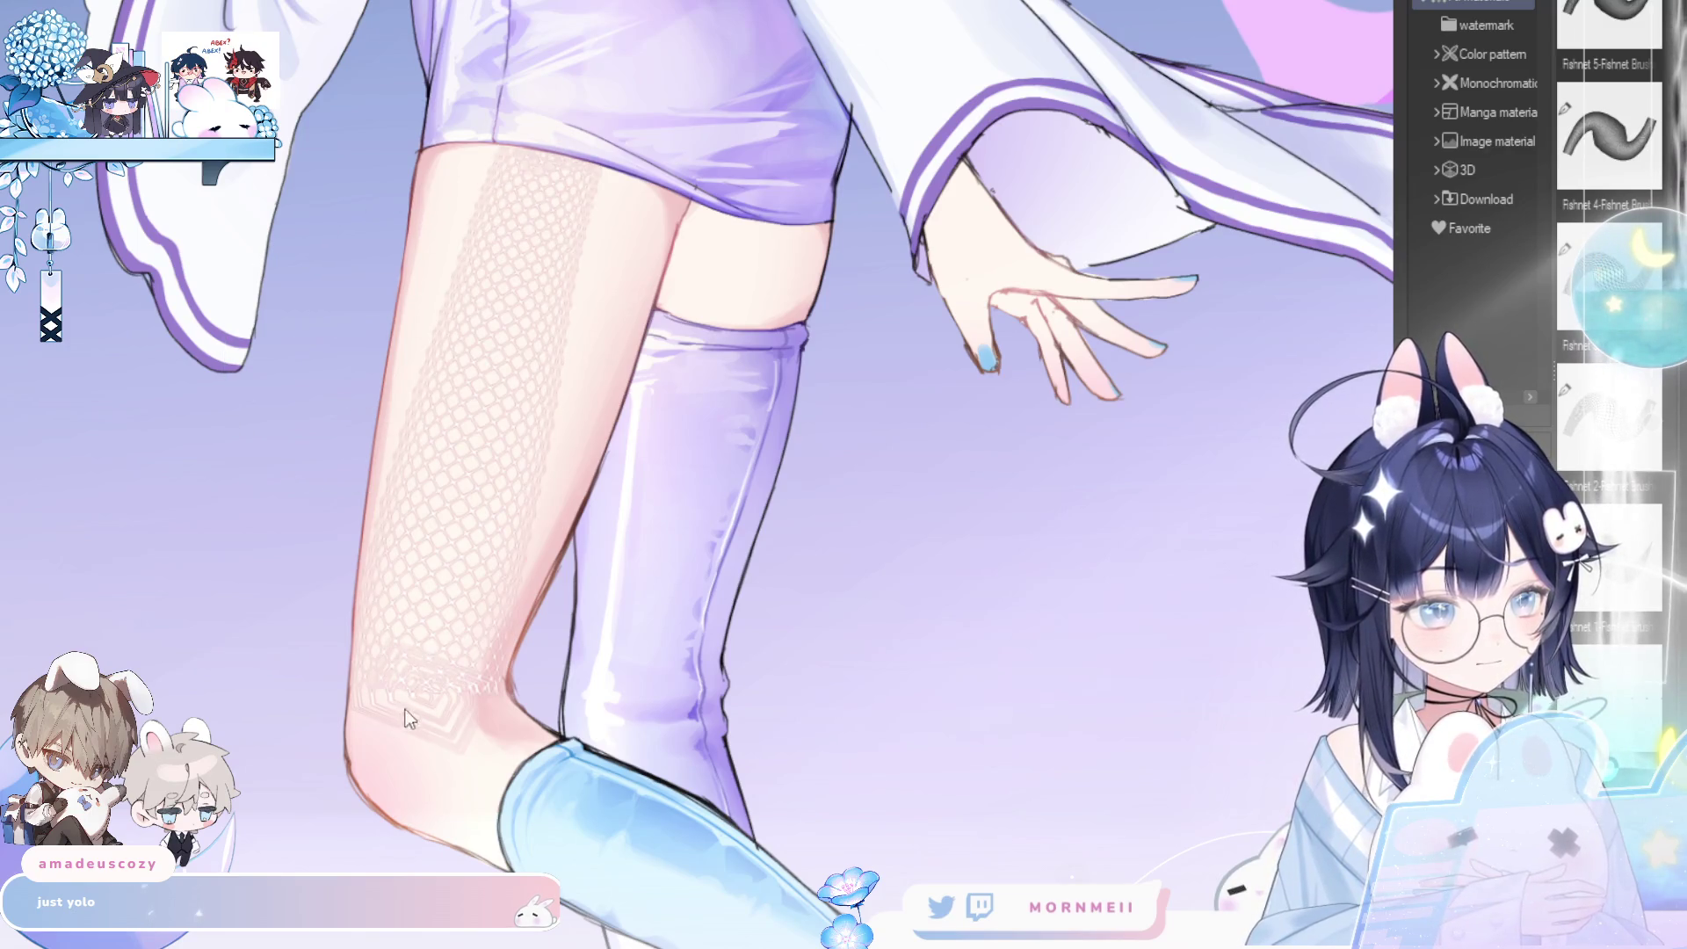
key(ctrl+z)
drag(553, 167, 413, 817)
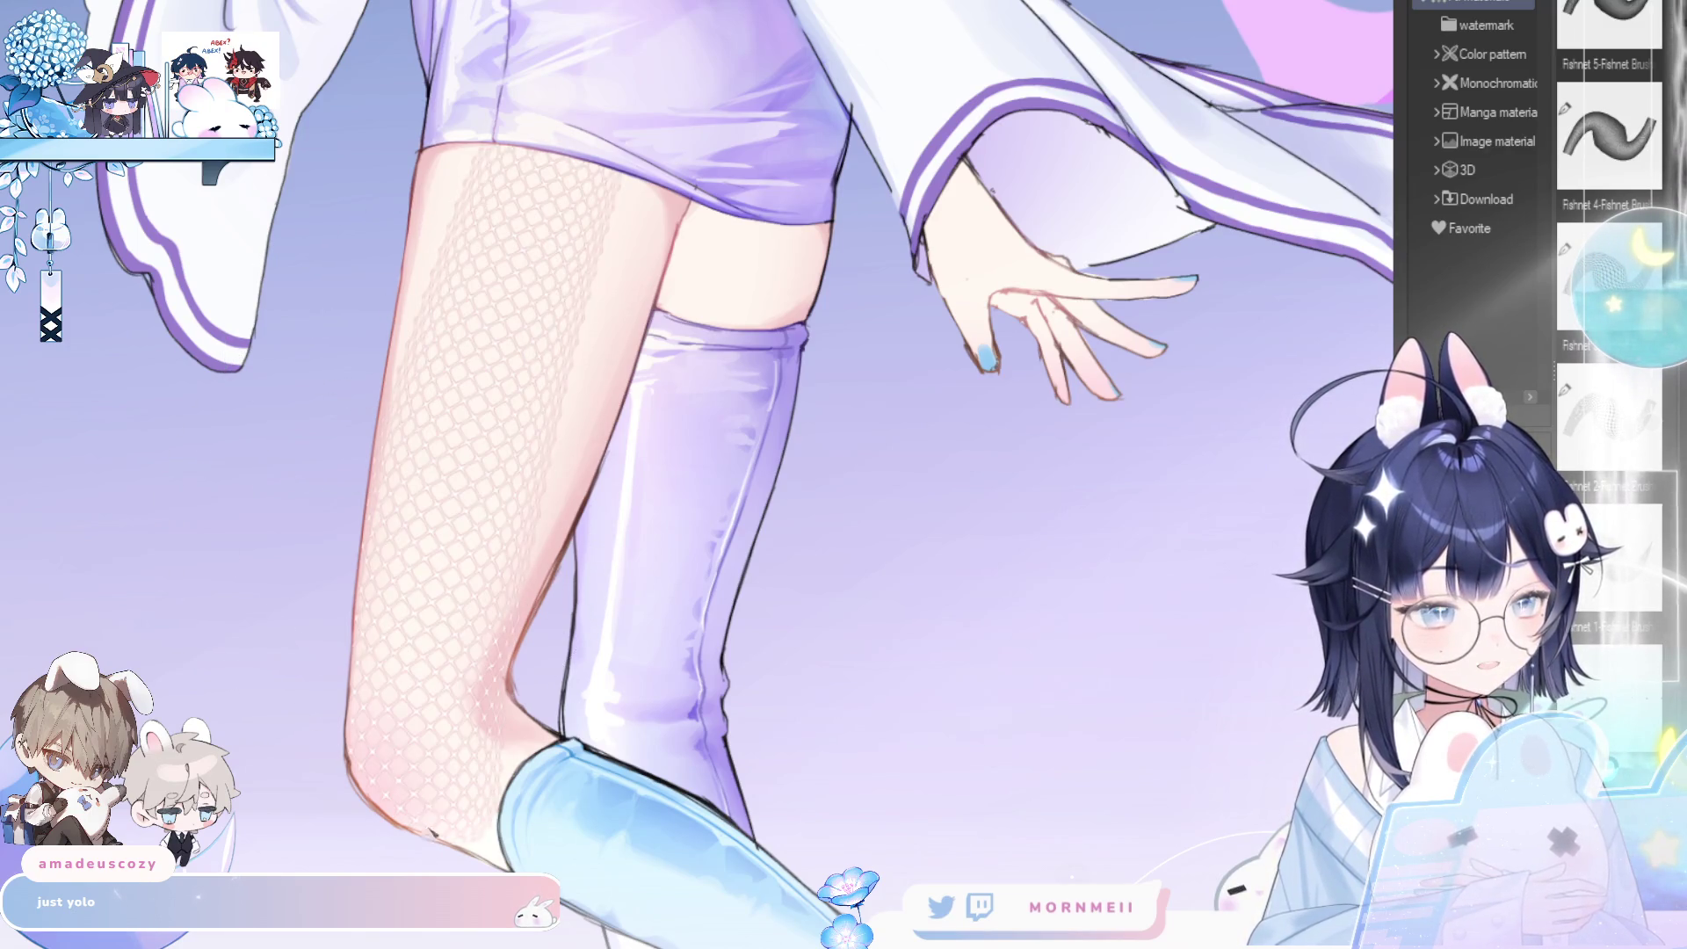
key(ctrl+z)
scroll(628, 377, down, 3)
scroll(629, 378, down, 2)
drag(541, 285, 323, 322)
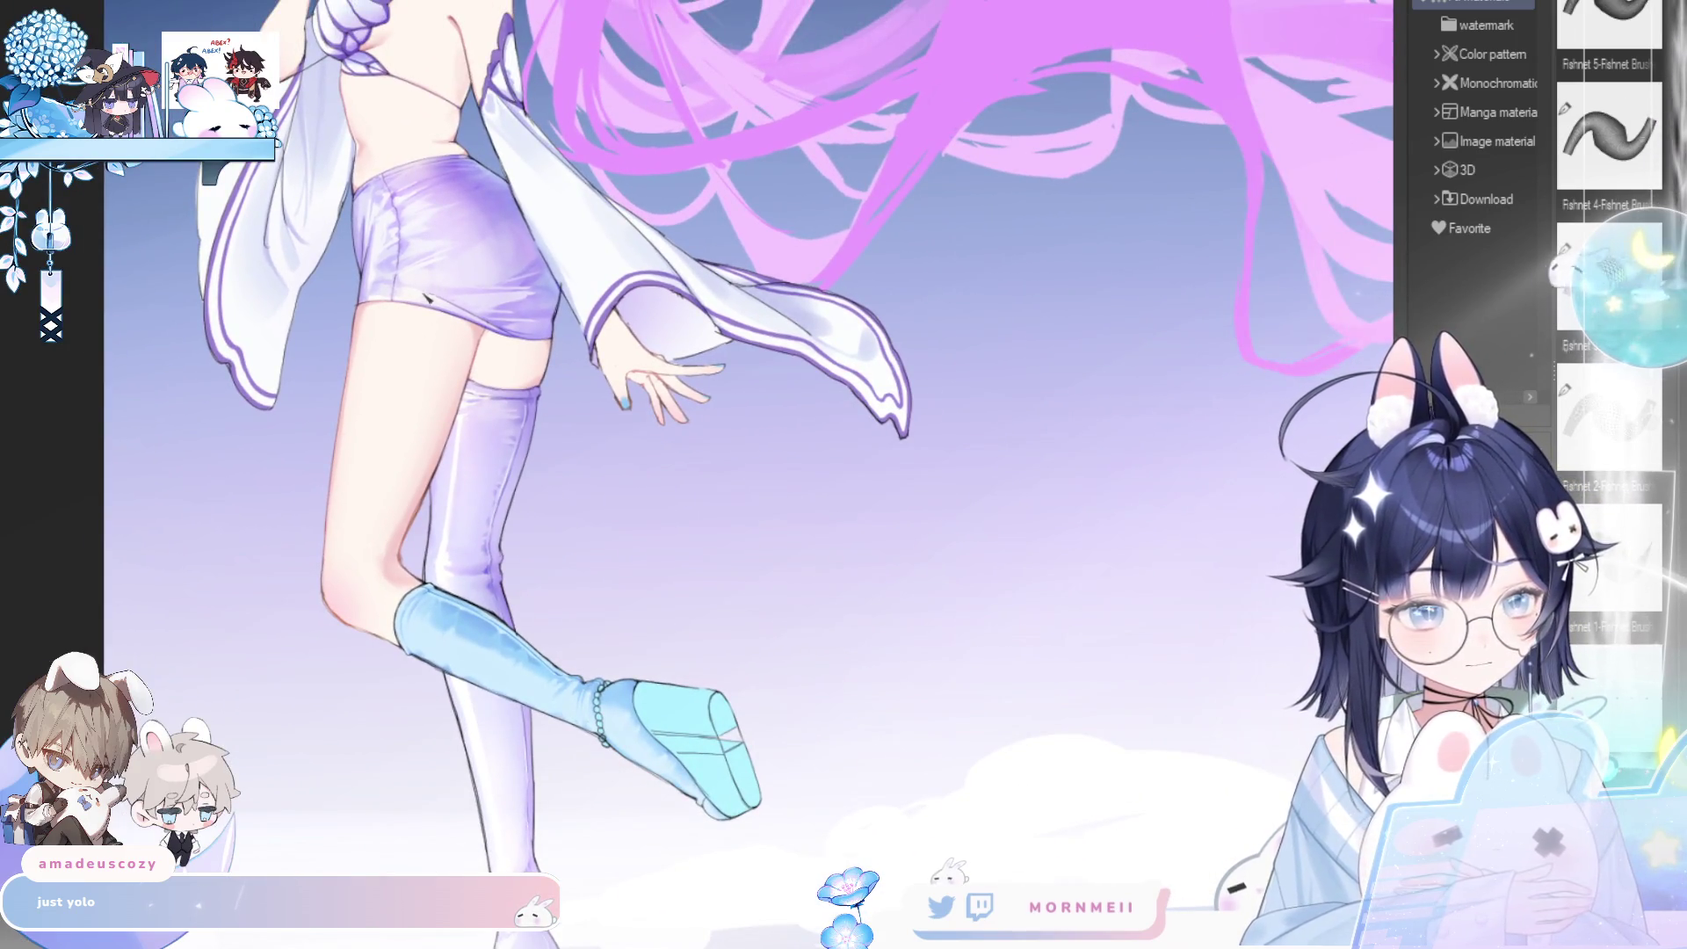
- Paint fishnet down the back thigh in two attempts, undoing each to retry
drag(435, 309, 378, 567)
scroll(386, 444, up, 5)
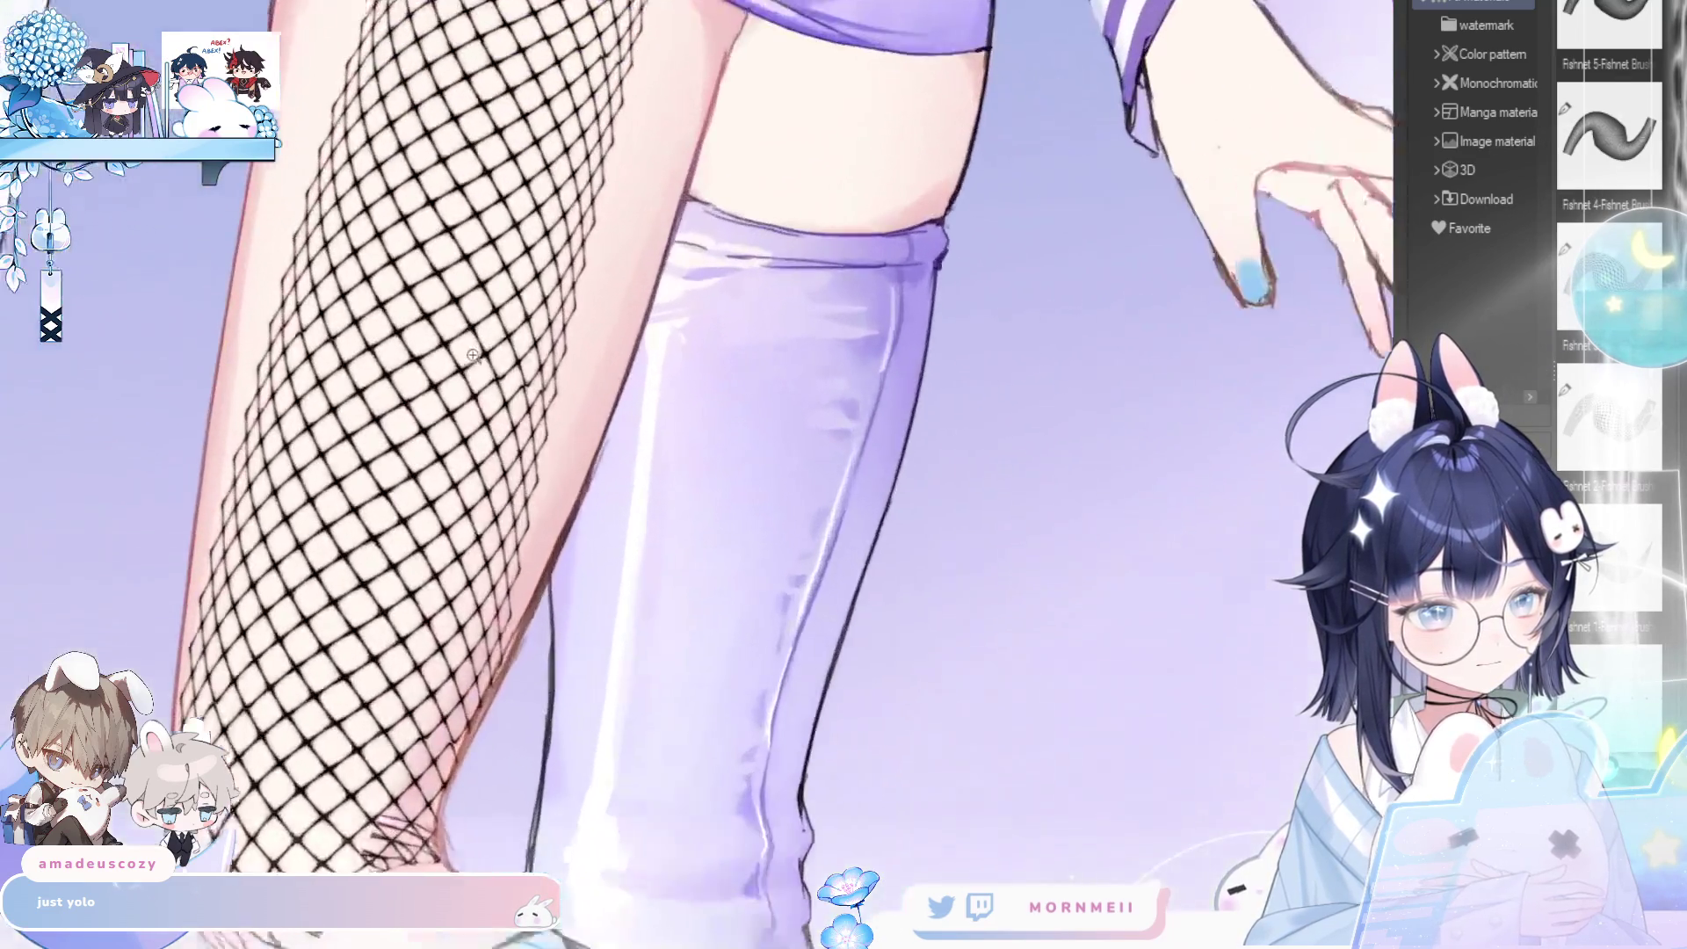
scroll(391, 431, down, 4)
key(ctrl+z)
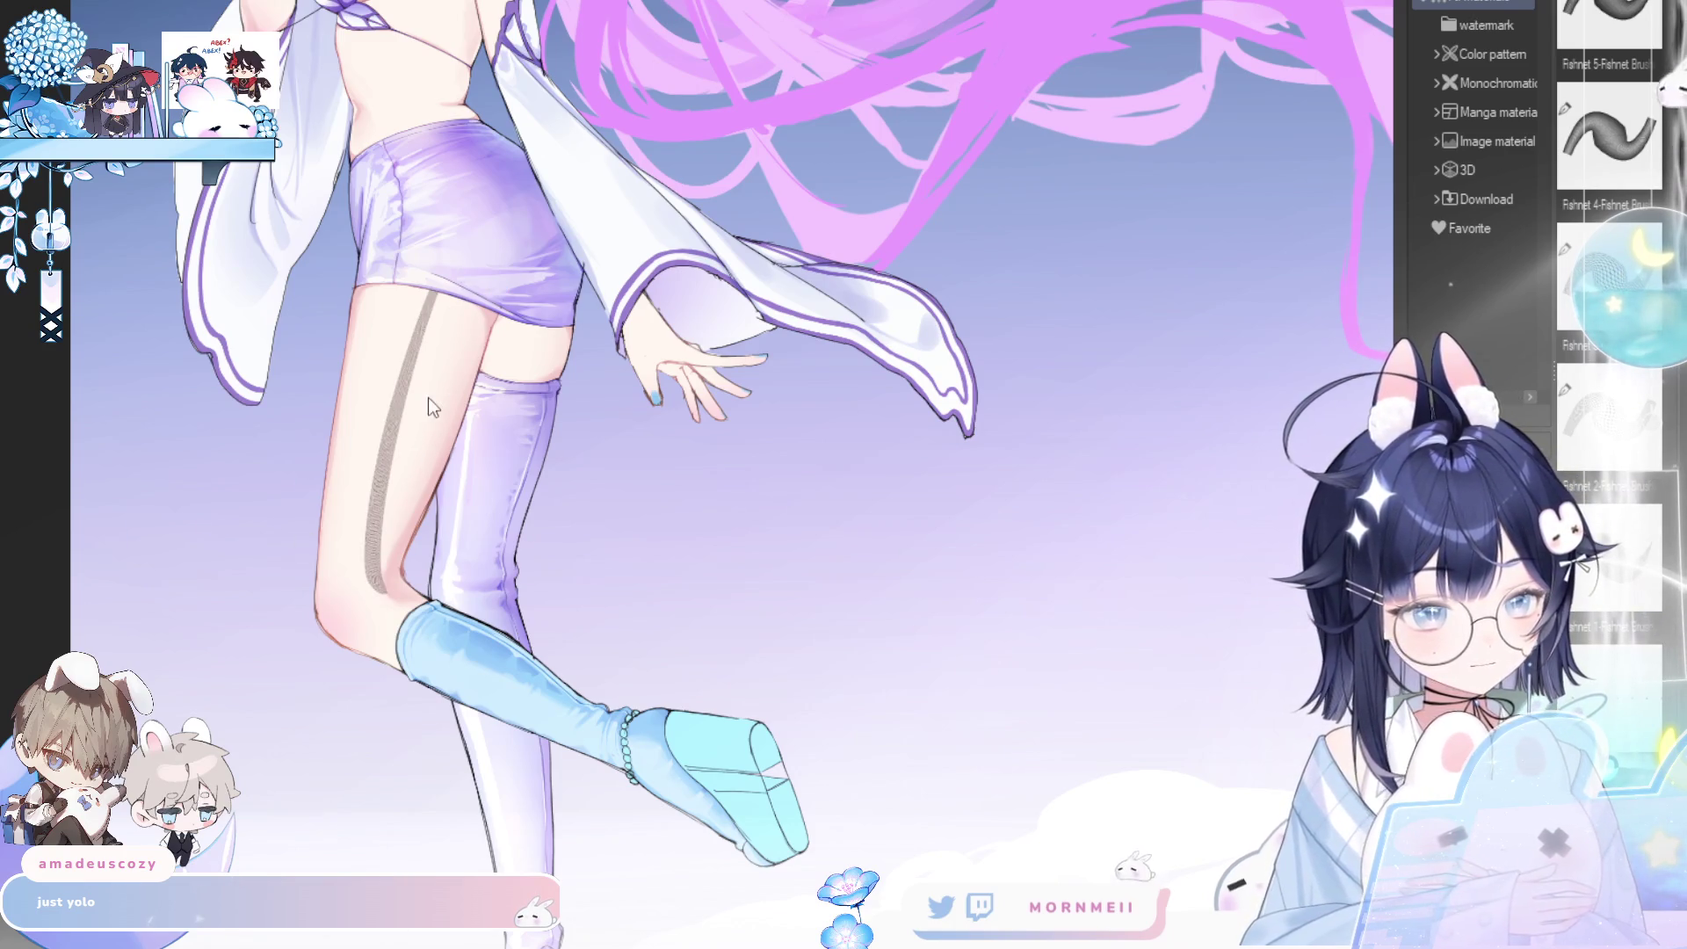
mouse_move(412, 294)
mouse_down()
mouse_move(403, 431)
mouse_move(356, 588)
mouse_up()
scroll(356, 562, up, 3)
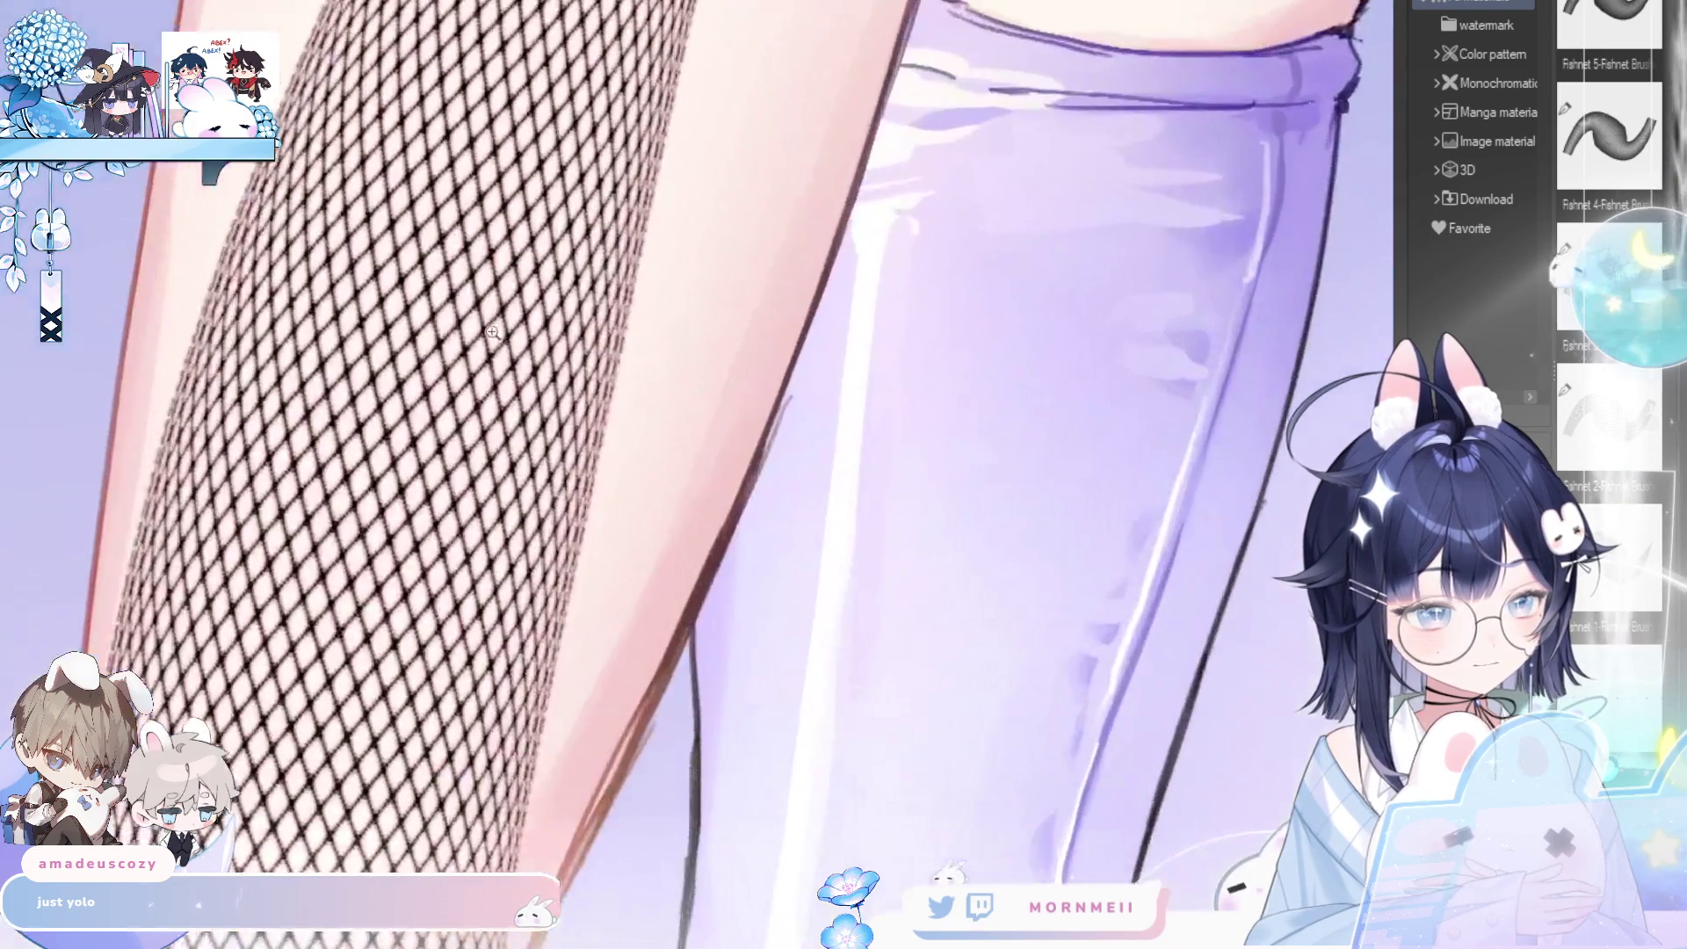
scroll(351, 562, down, 2)
key(ctrl+z)
key(ctrl+z)
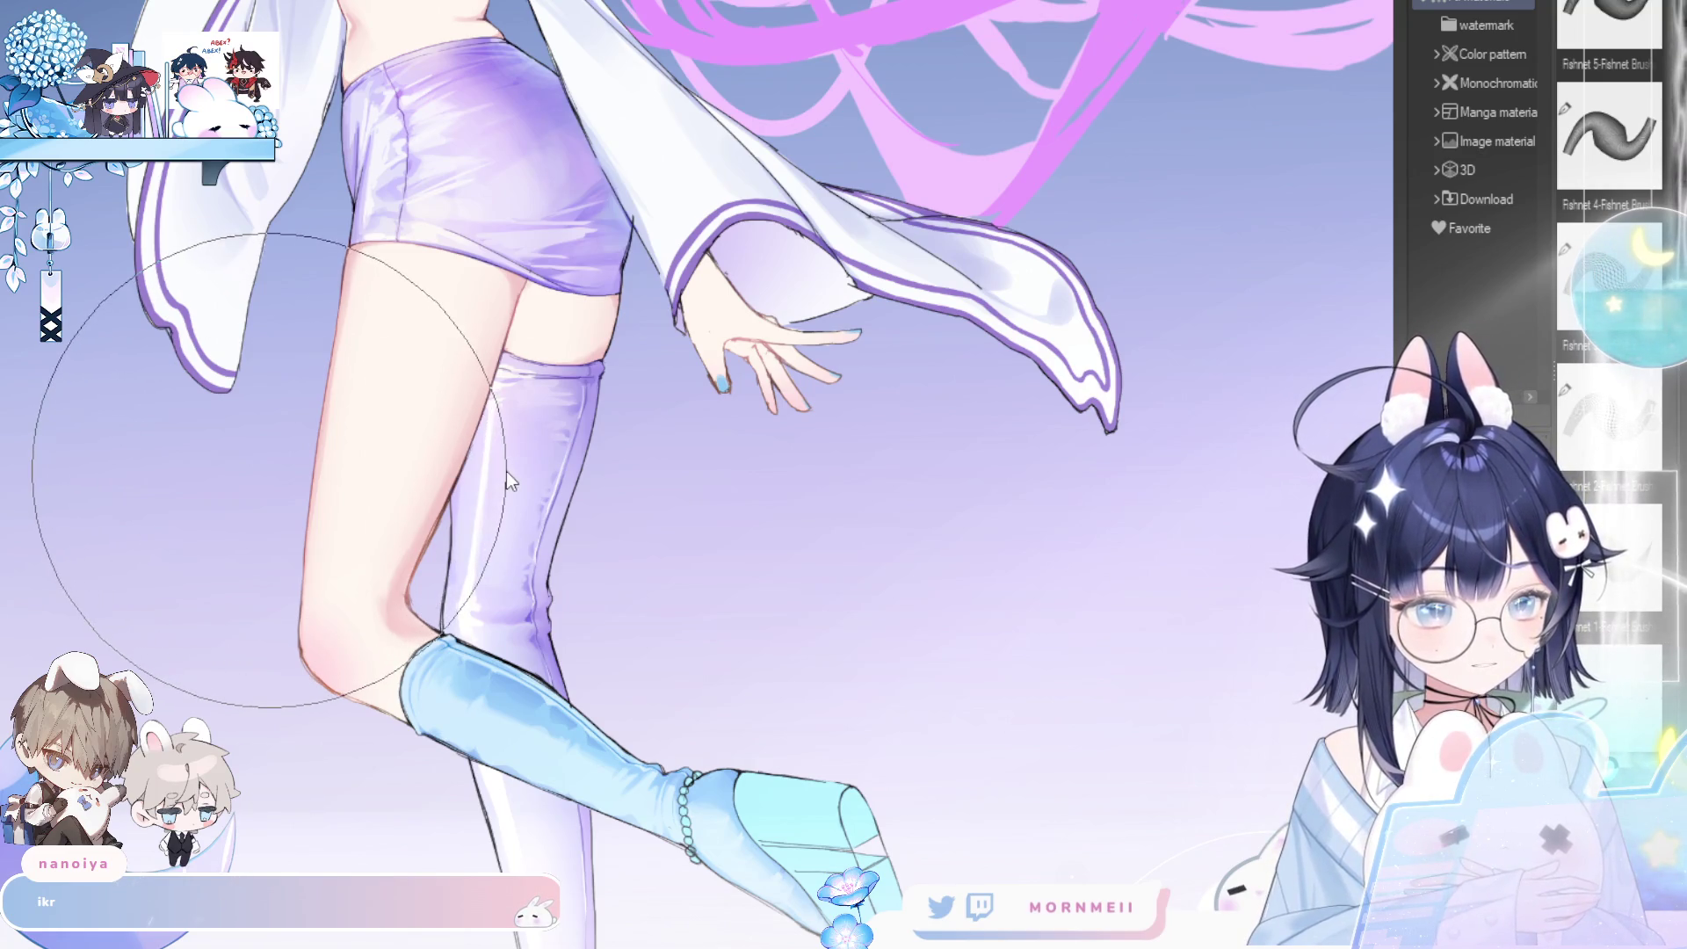
- Compare with and without the thigh fishnet, keep it, then reframe the figure
key(ctrl+y)
key(ctrl+y)
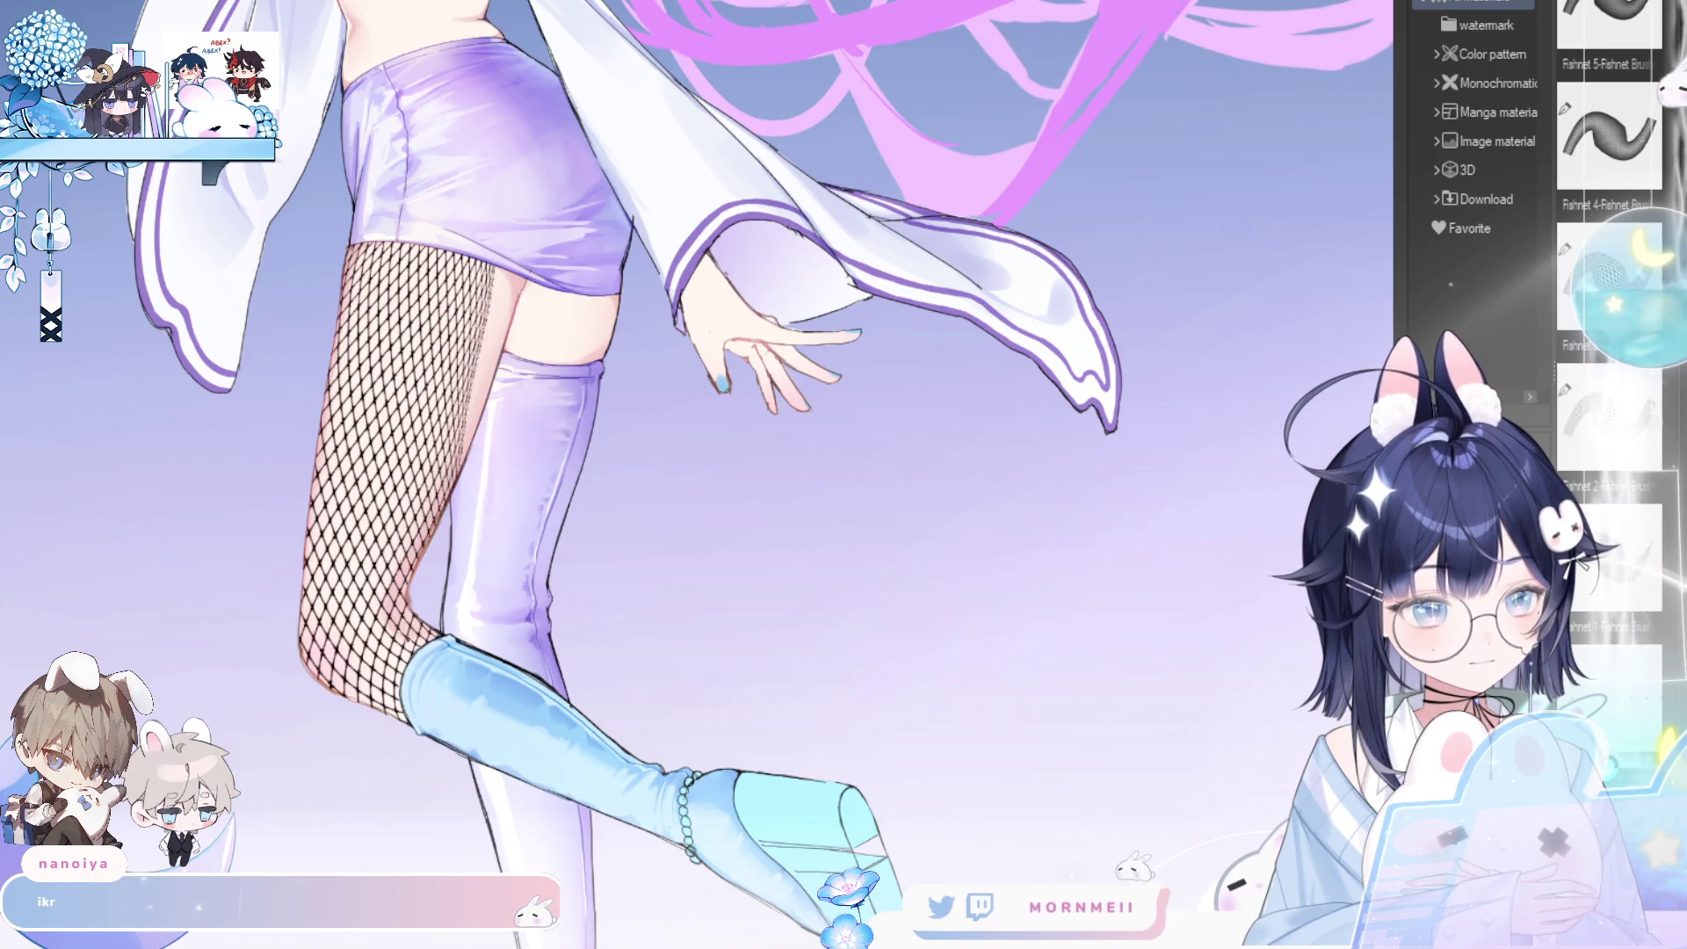
key(ctrl+z)
key(ctrl+z)
key(ctrl+y)
key(ctrl+y)
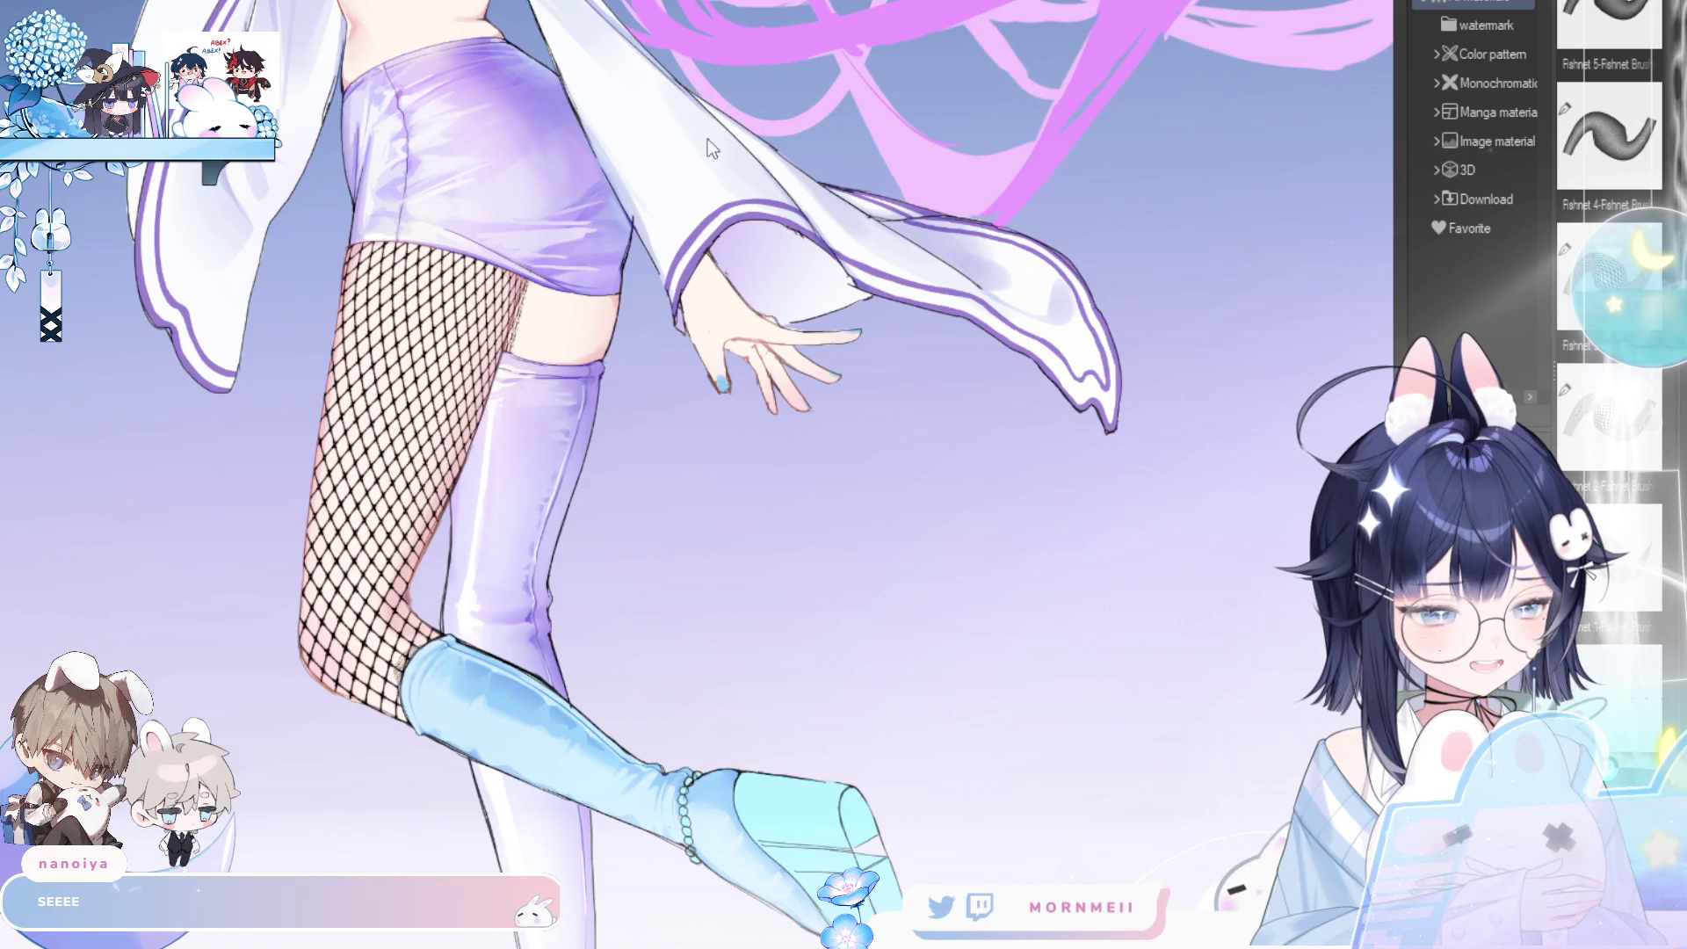
drag(620, 478, 658, 595)
scroll(562, 415, down, 2)
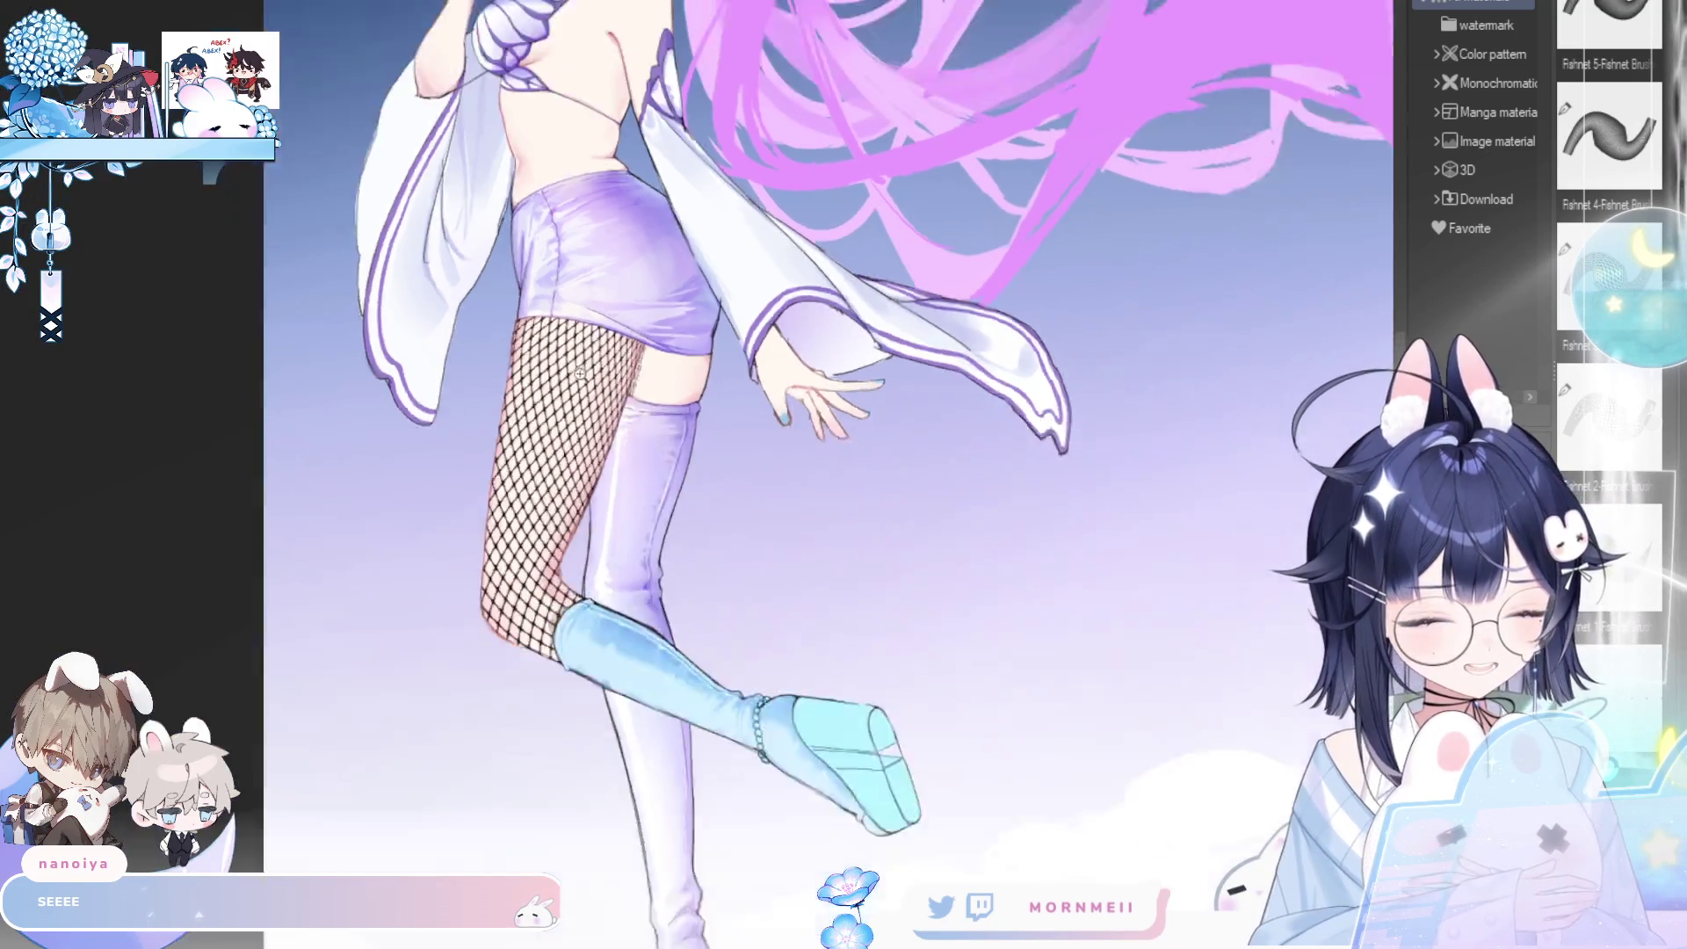
- Hide the side palettes and compare the leg with and without the fishnet and thigh-edge strip
scroll(483, 443, up, 2)
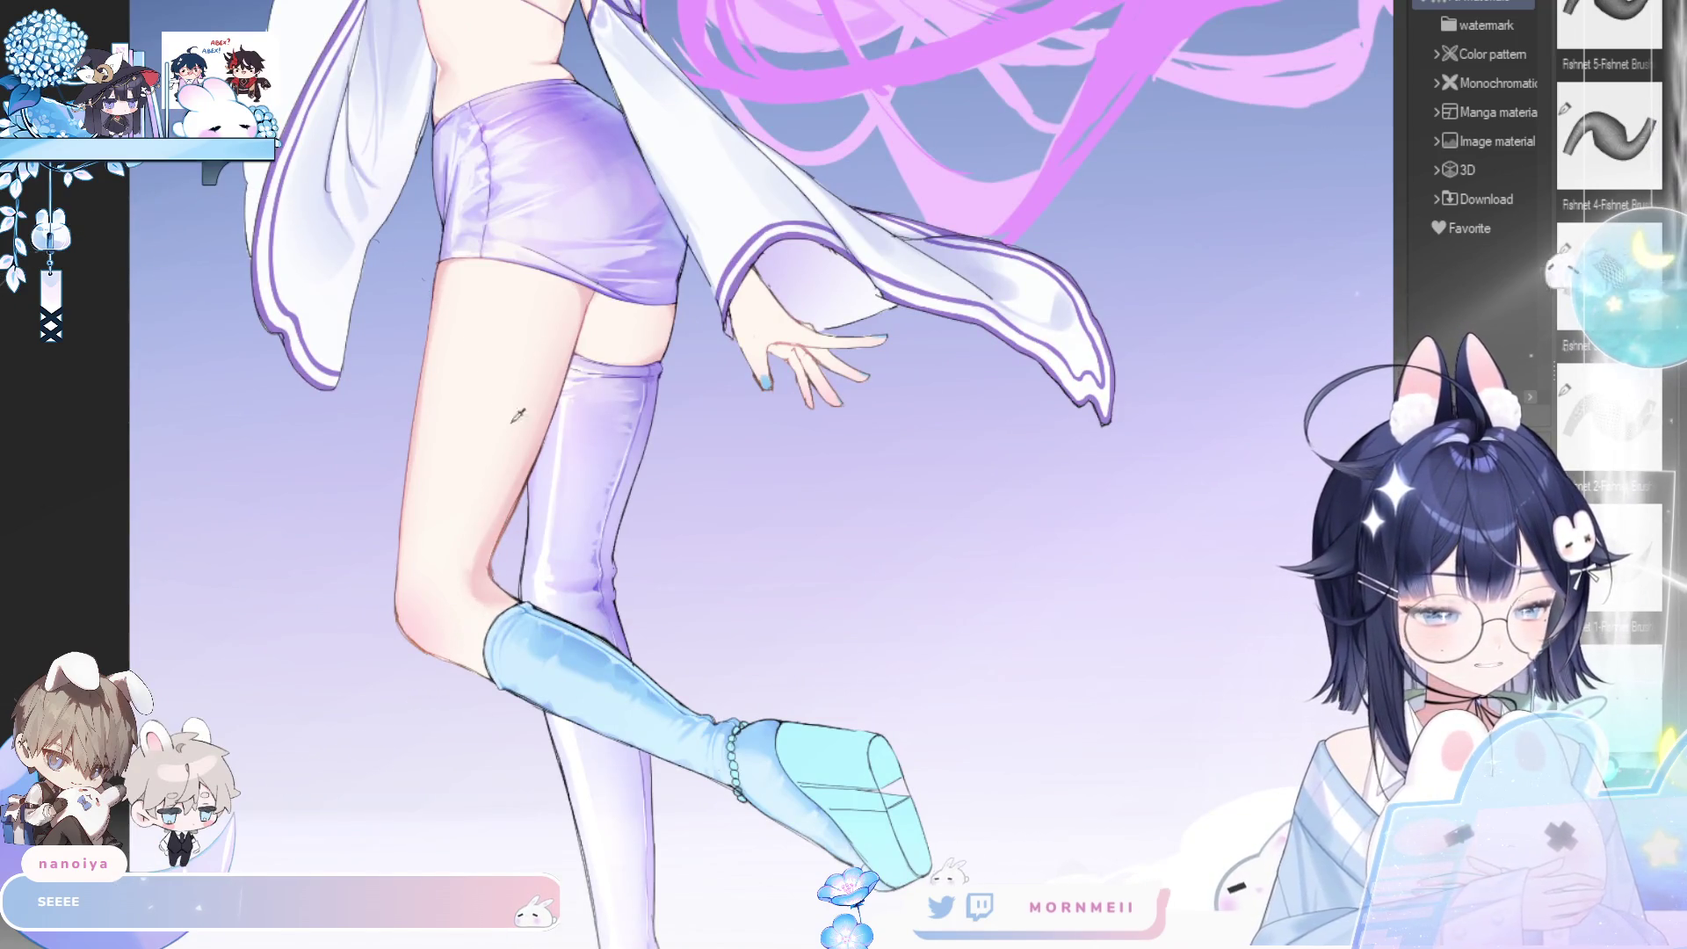
key(Tab)
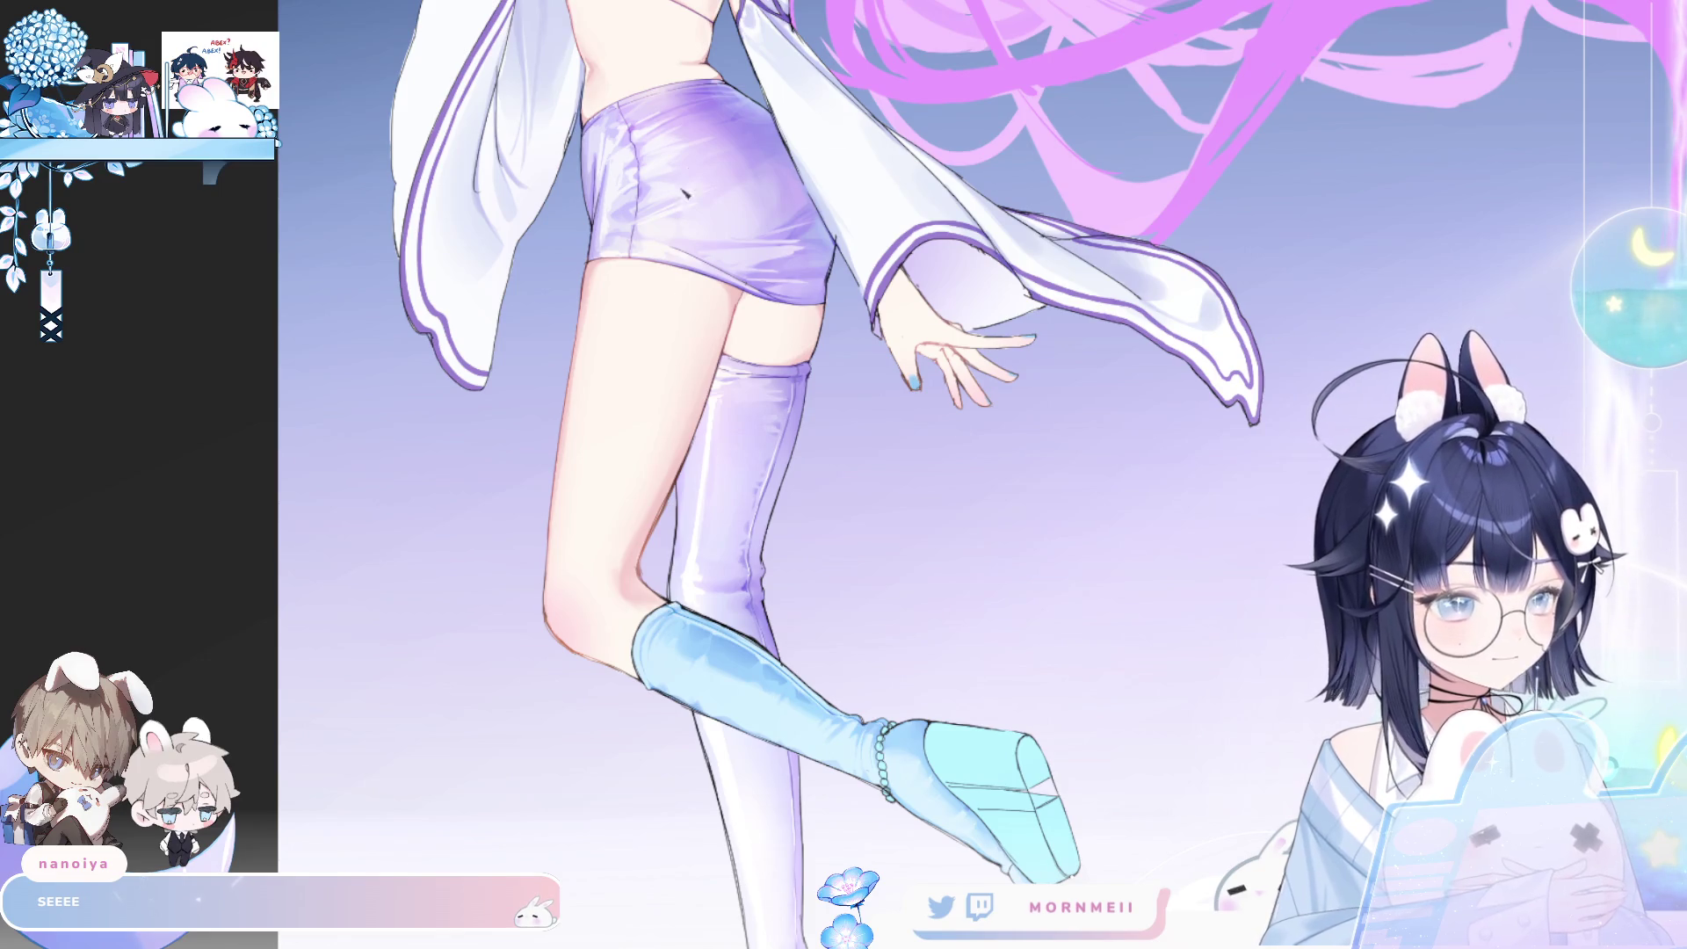
key(ctrl+y)
key(ctrl+z)
key(ctrl+y)
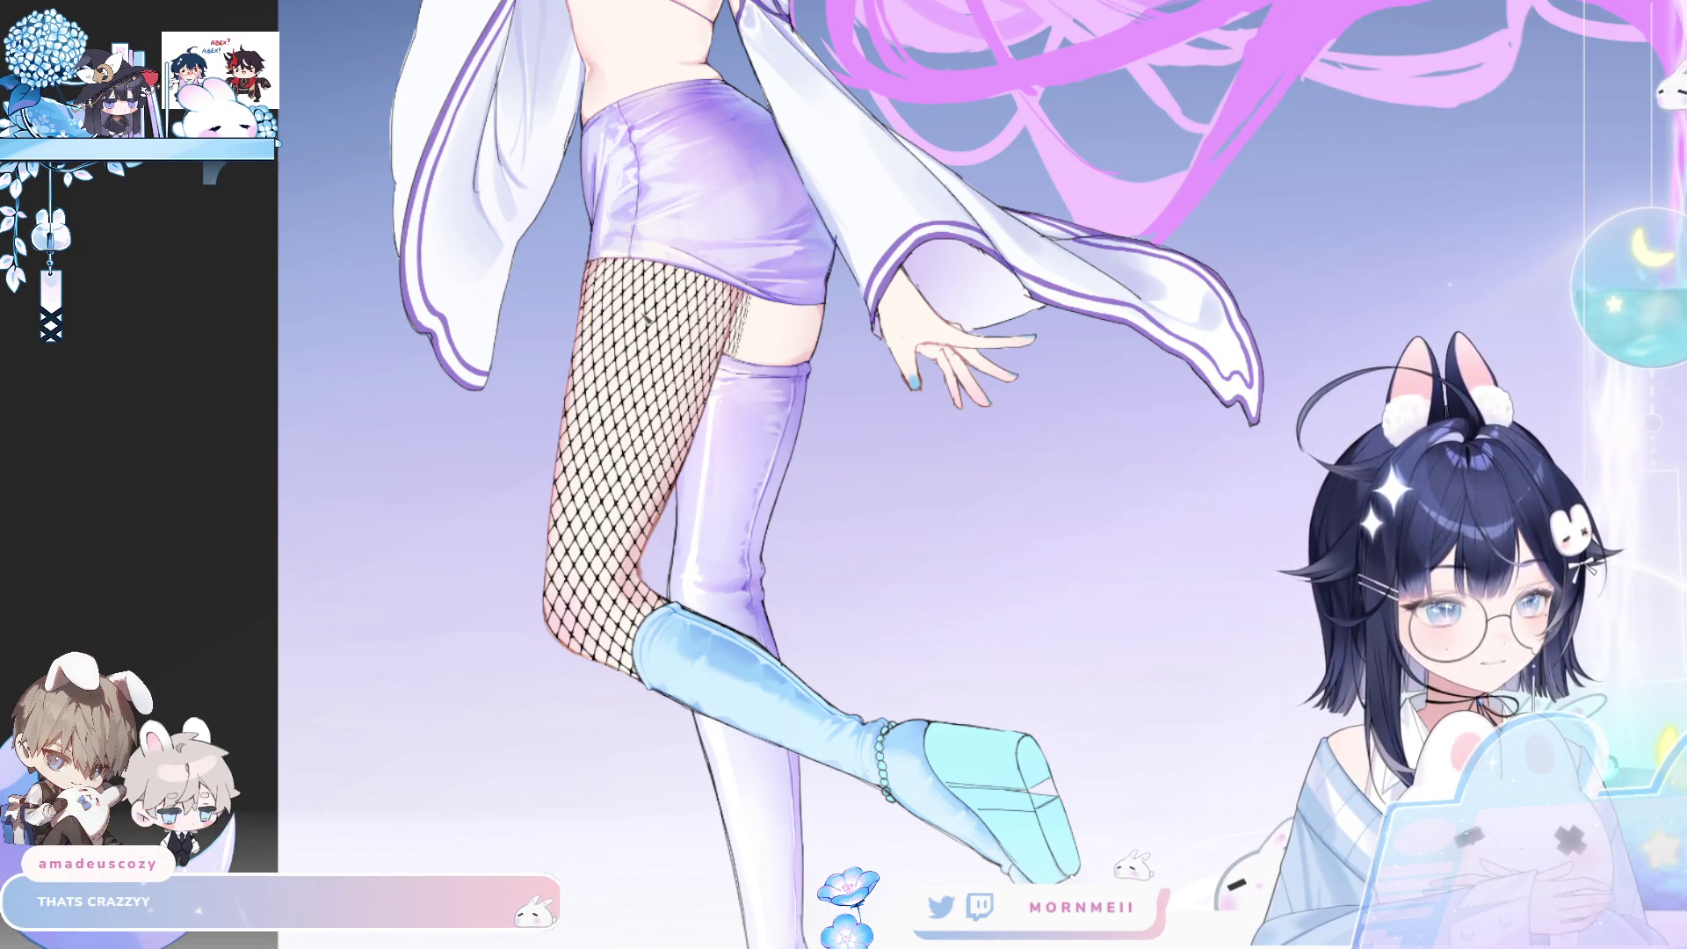
key(ctrl+z)
key(ctrl+y)
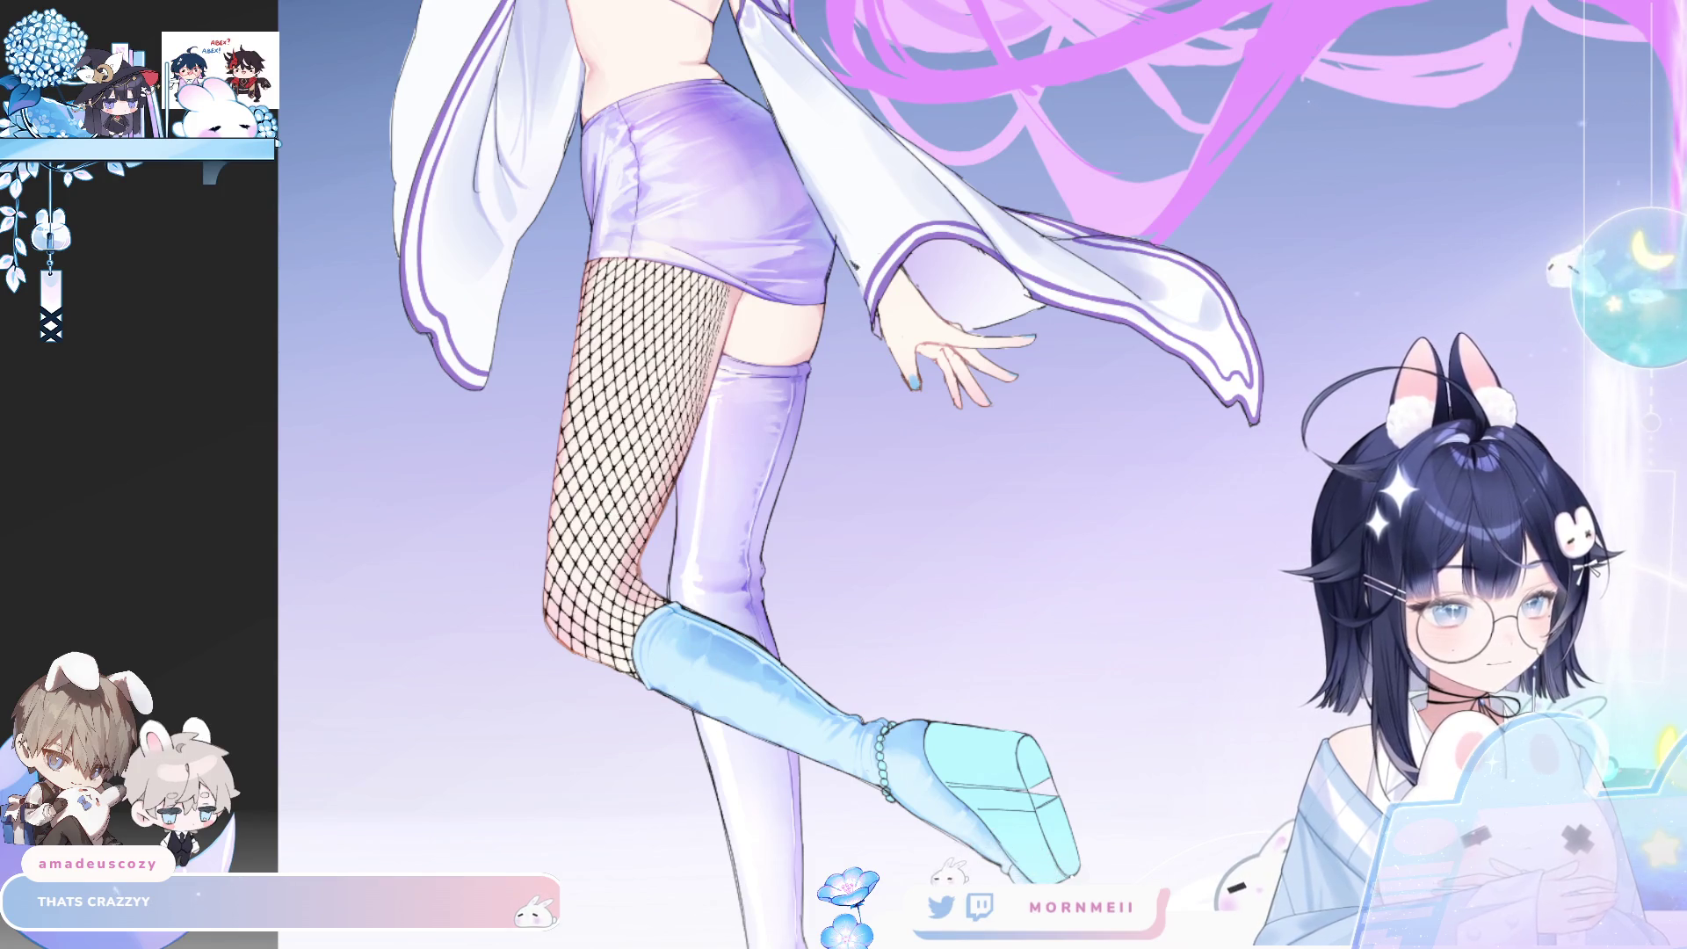
key(ctrl+z)
key(ctrl+y)
key(ctrl+z)
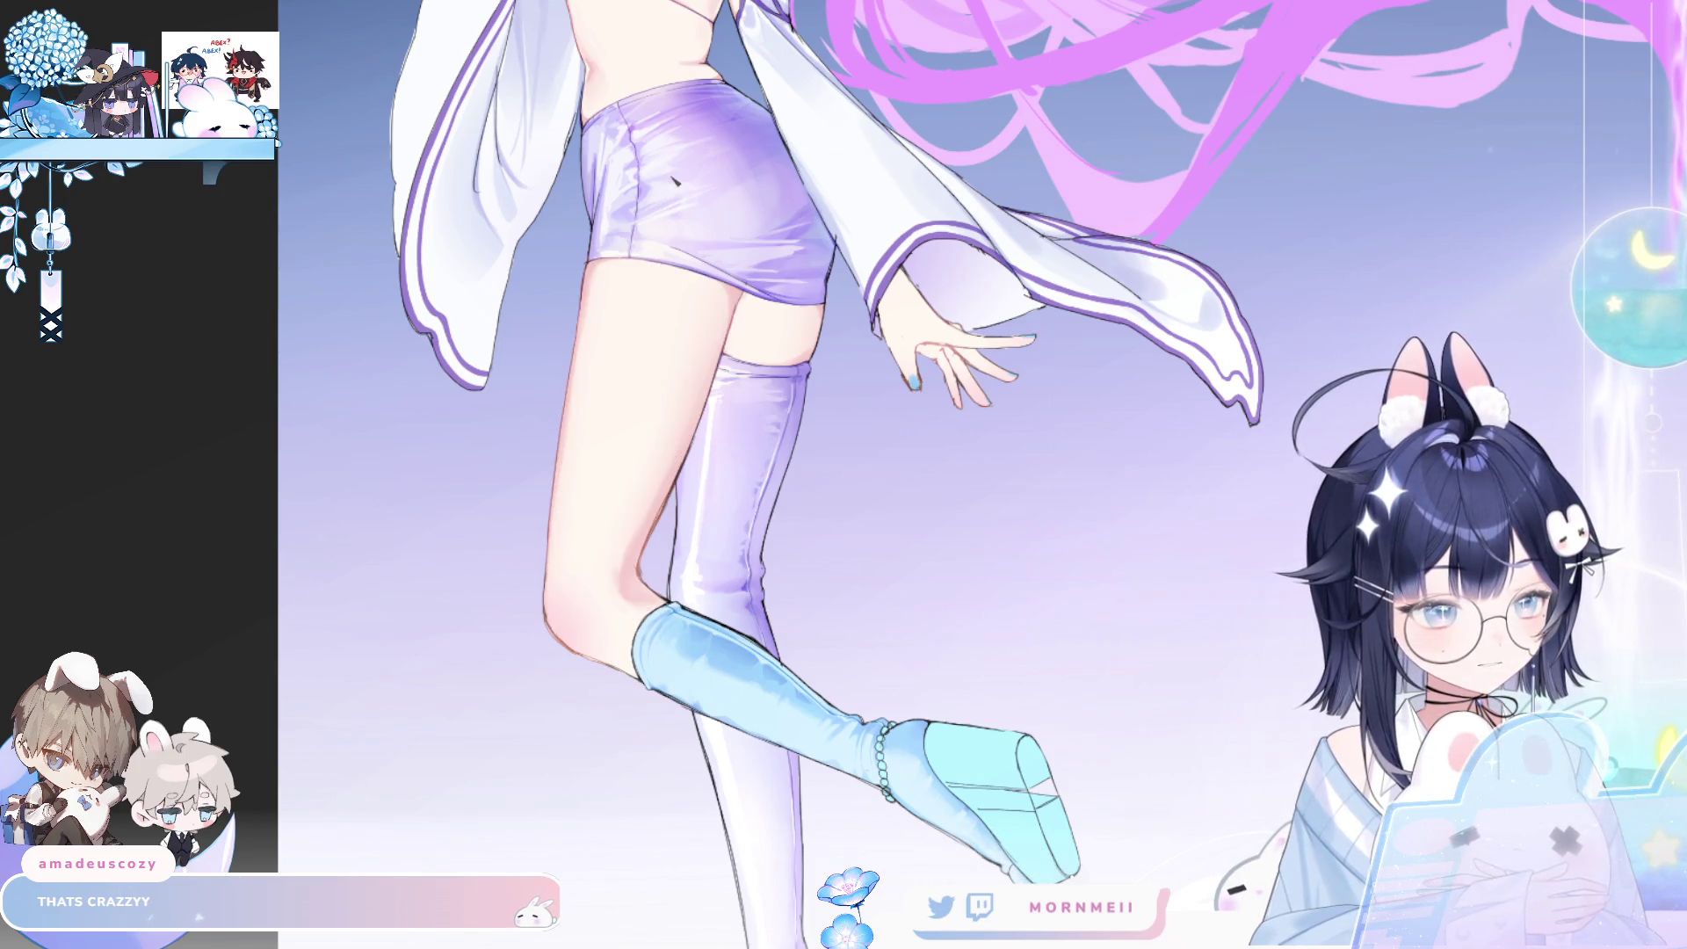
key(ctrl+y)
key(ctrl+z)
key(ctrl+y)
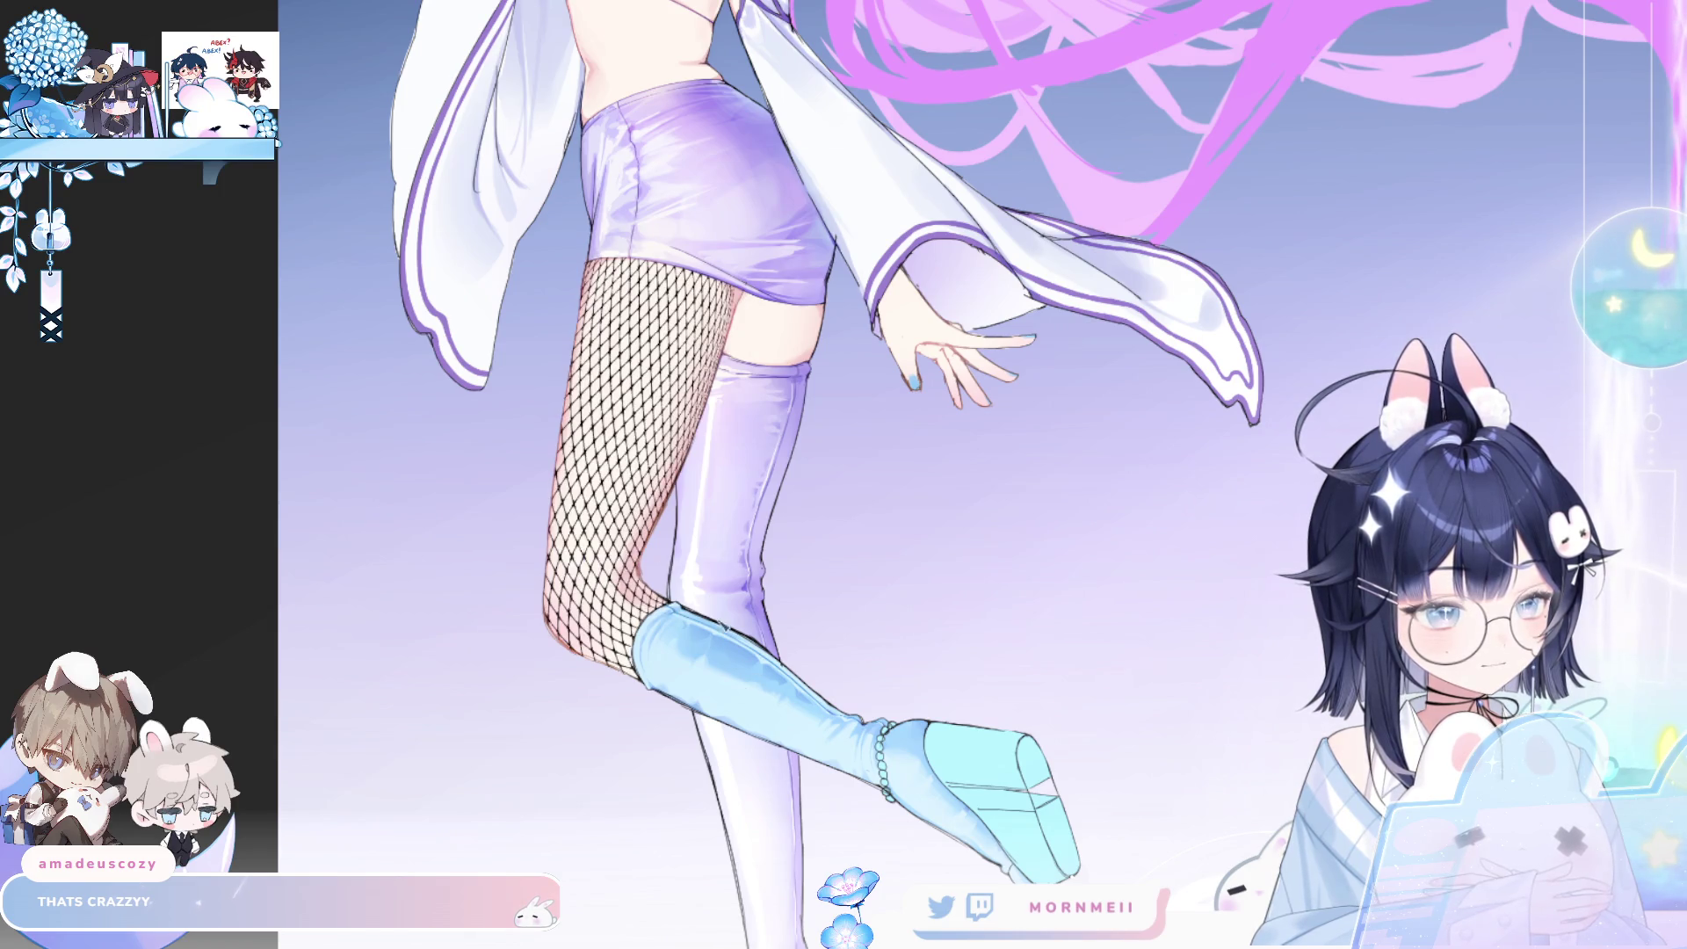
key(ctrl+z)
key(ctrl+y)
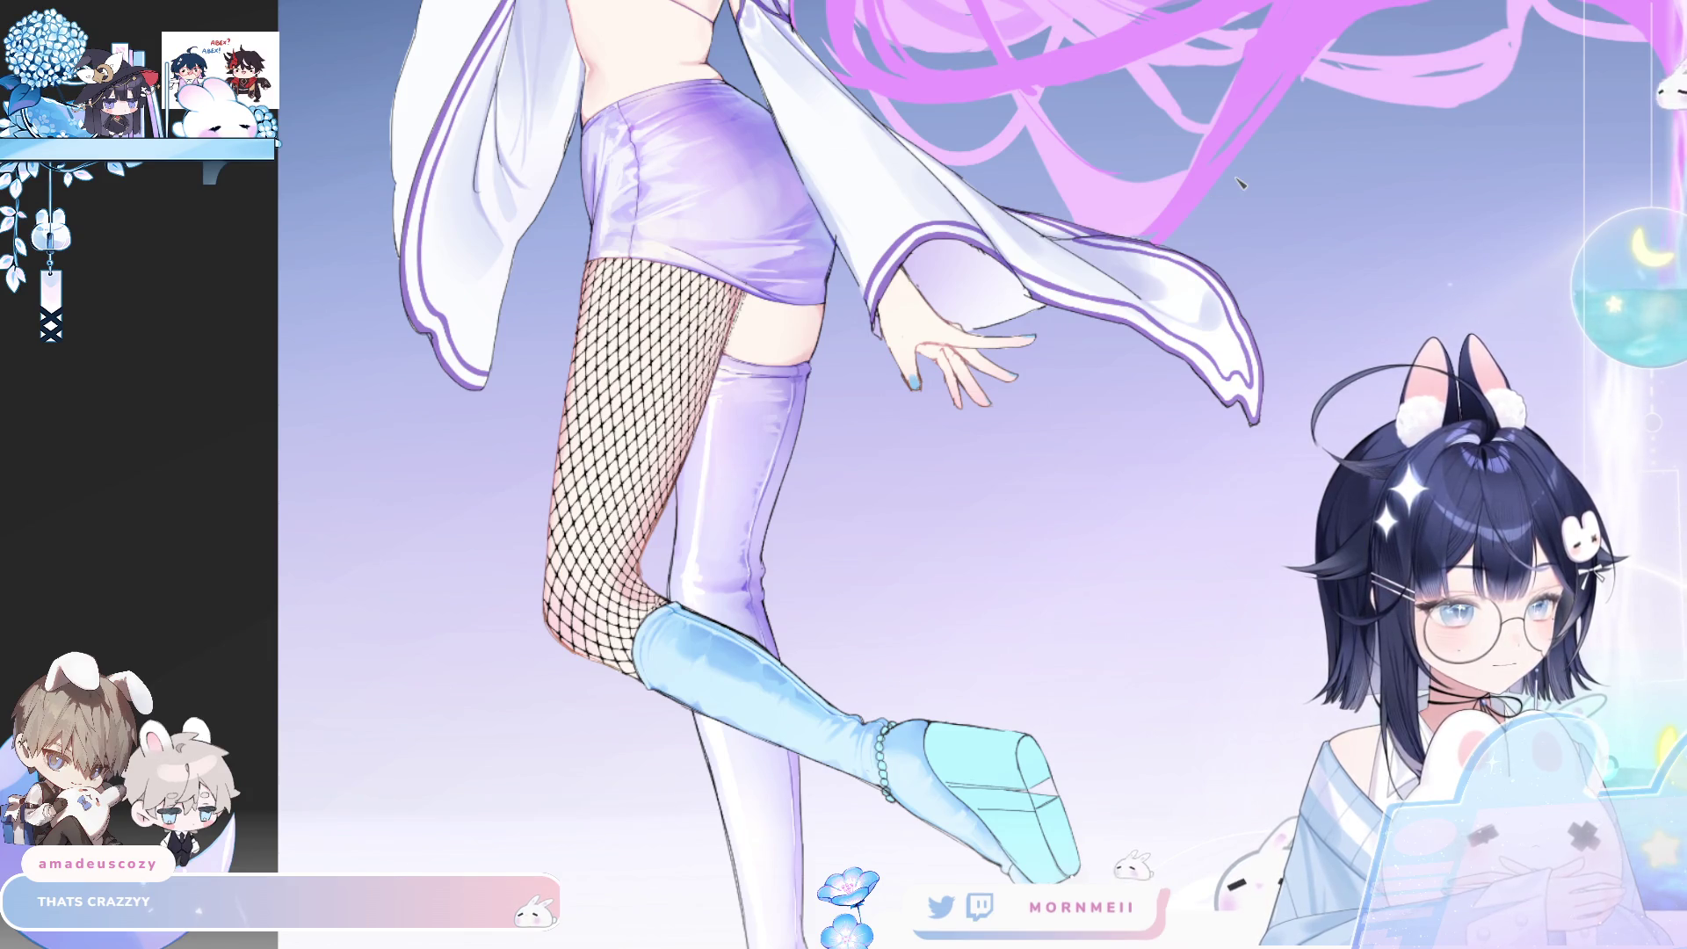
- Erase stray fishnet marks along the thigh edge up close, then check the whole figure flipped
drag(895, 463, 979, 631)
drag(778, 338, 711, 574)
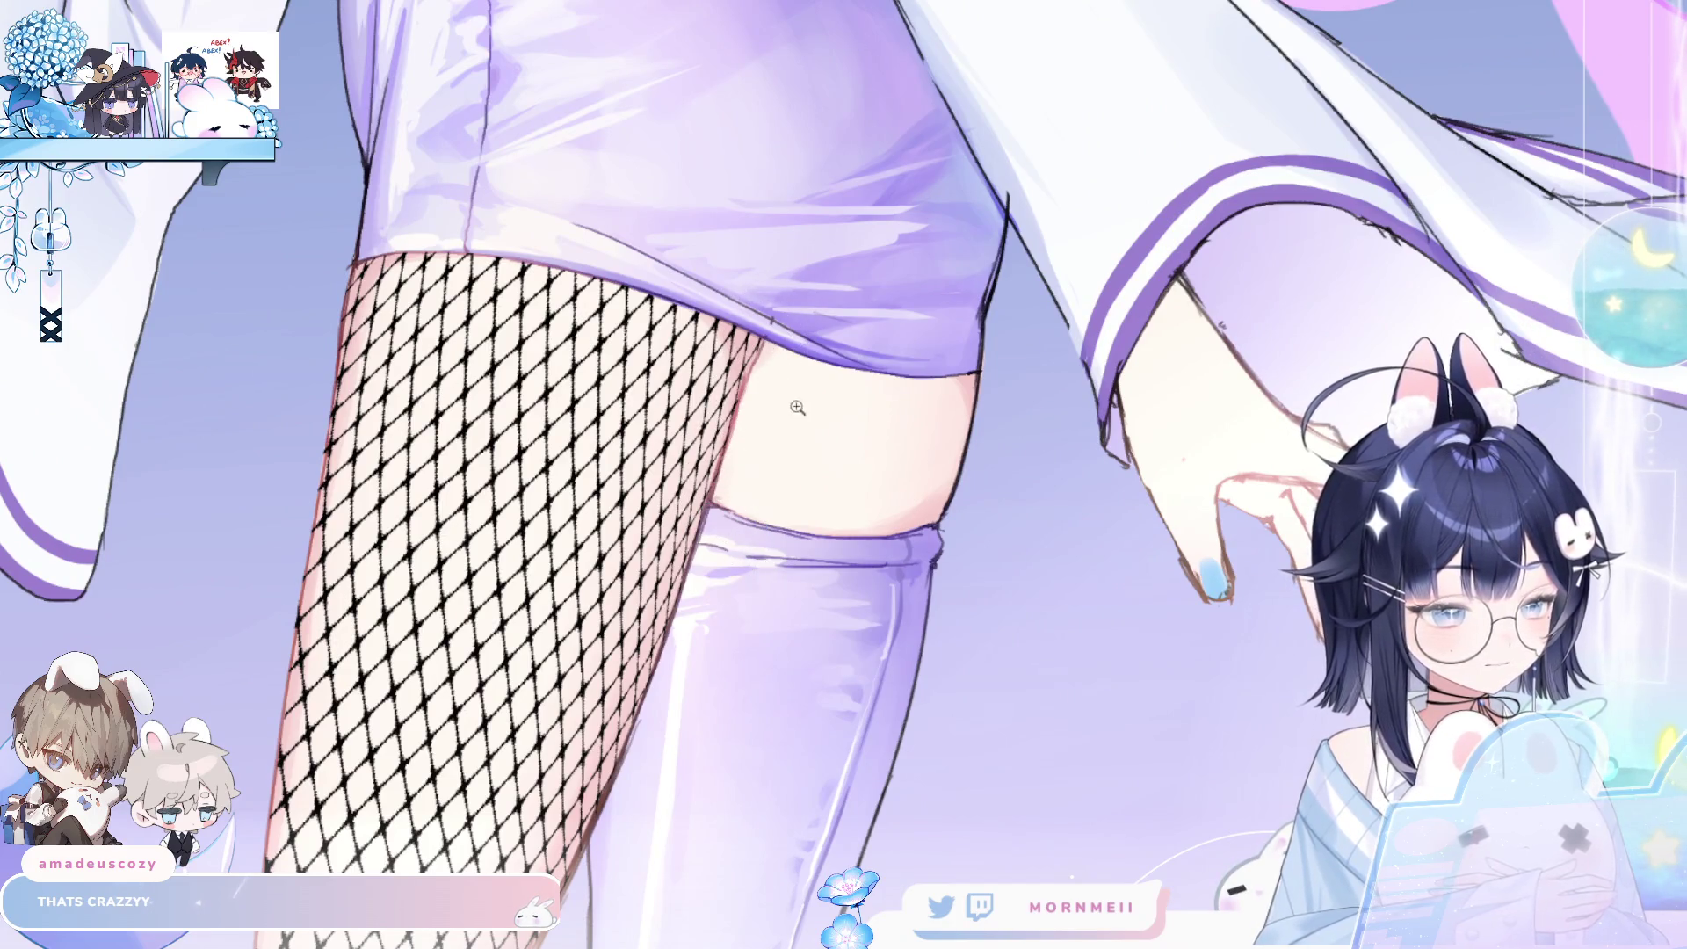
key(ctrl+0)
key(h)
key(h)
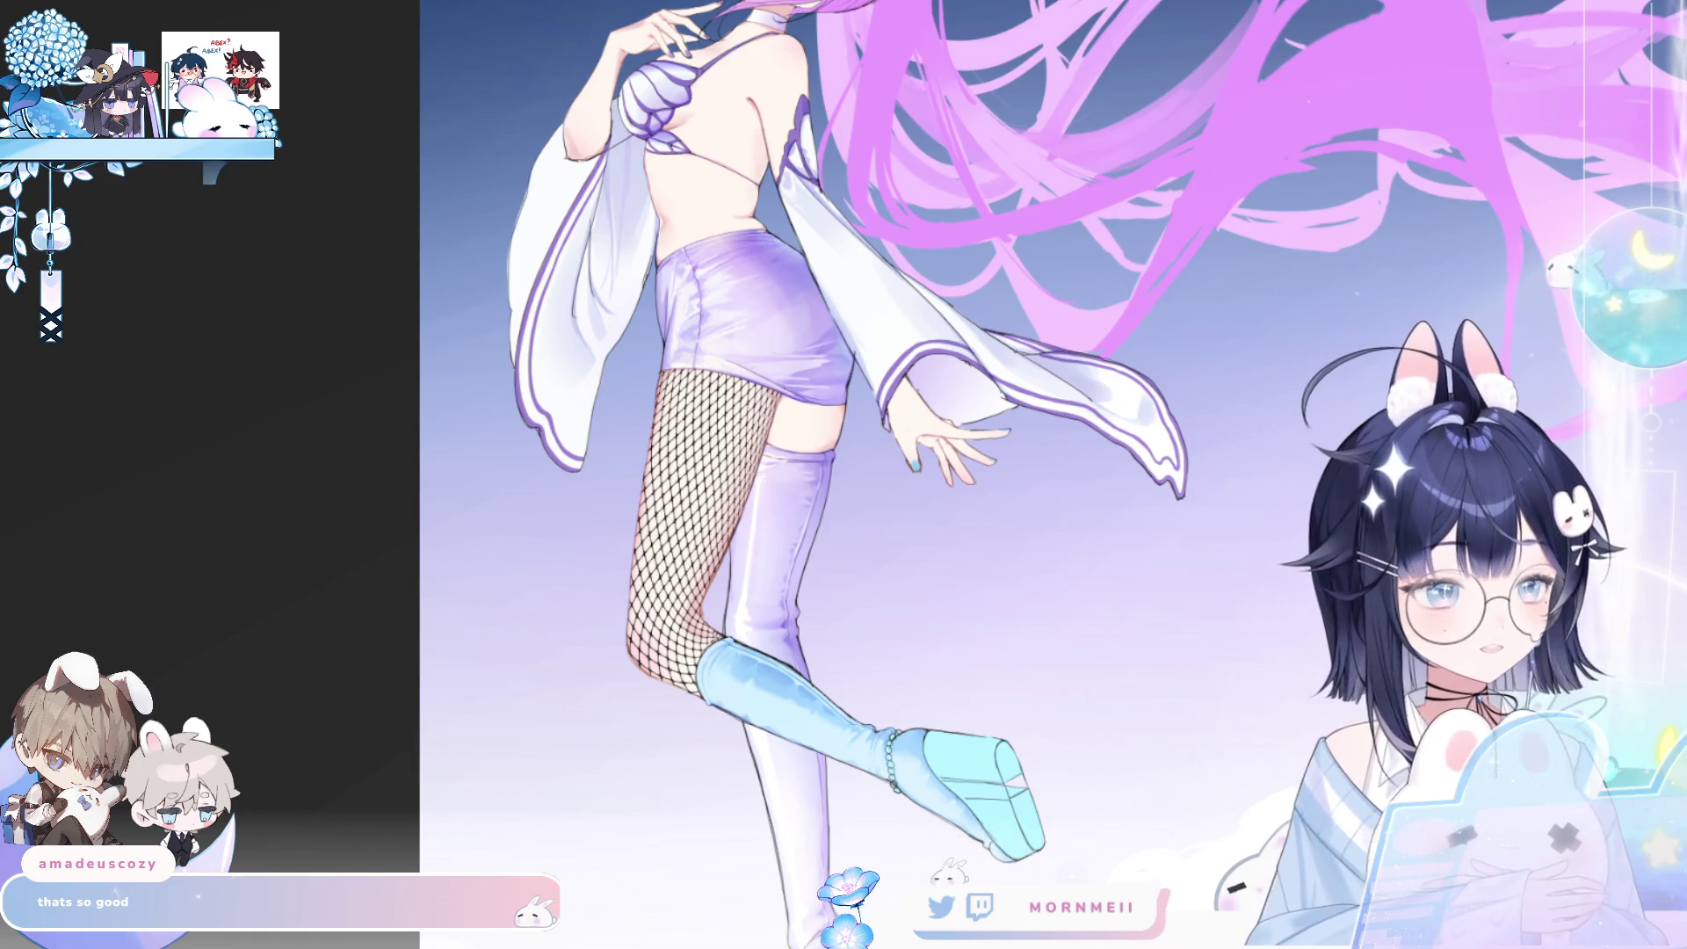
- Lighten the black fishnet to a faint pink and check it in a flipped view
key(ctrl+z)
scroll(791, 599, up, 2)
key(h)
key(h)
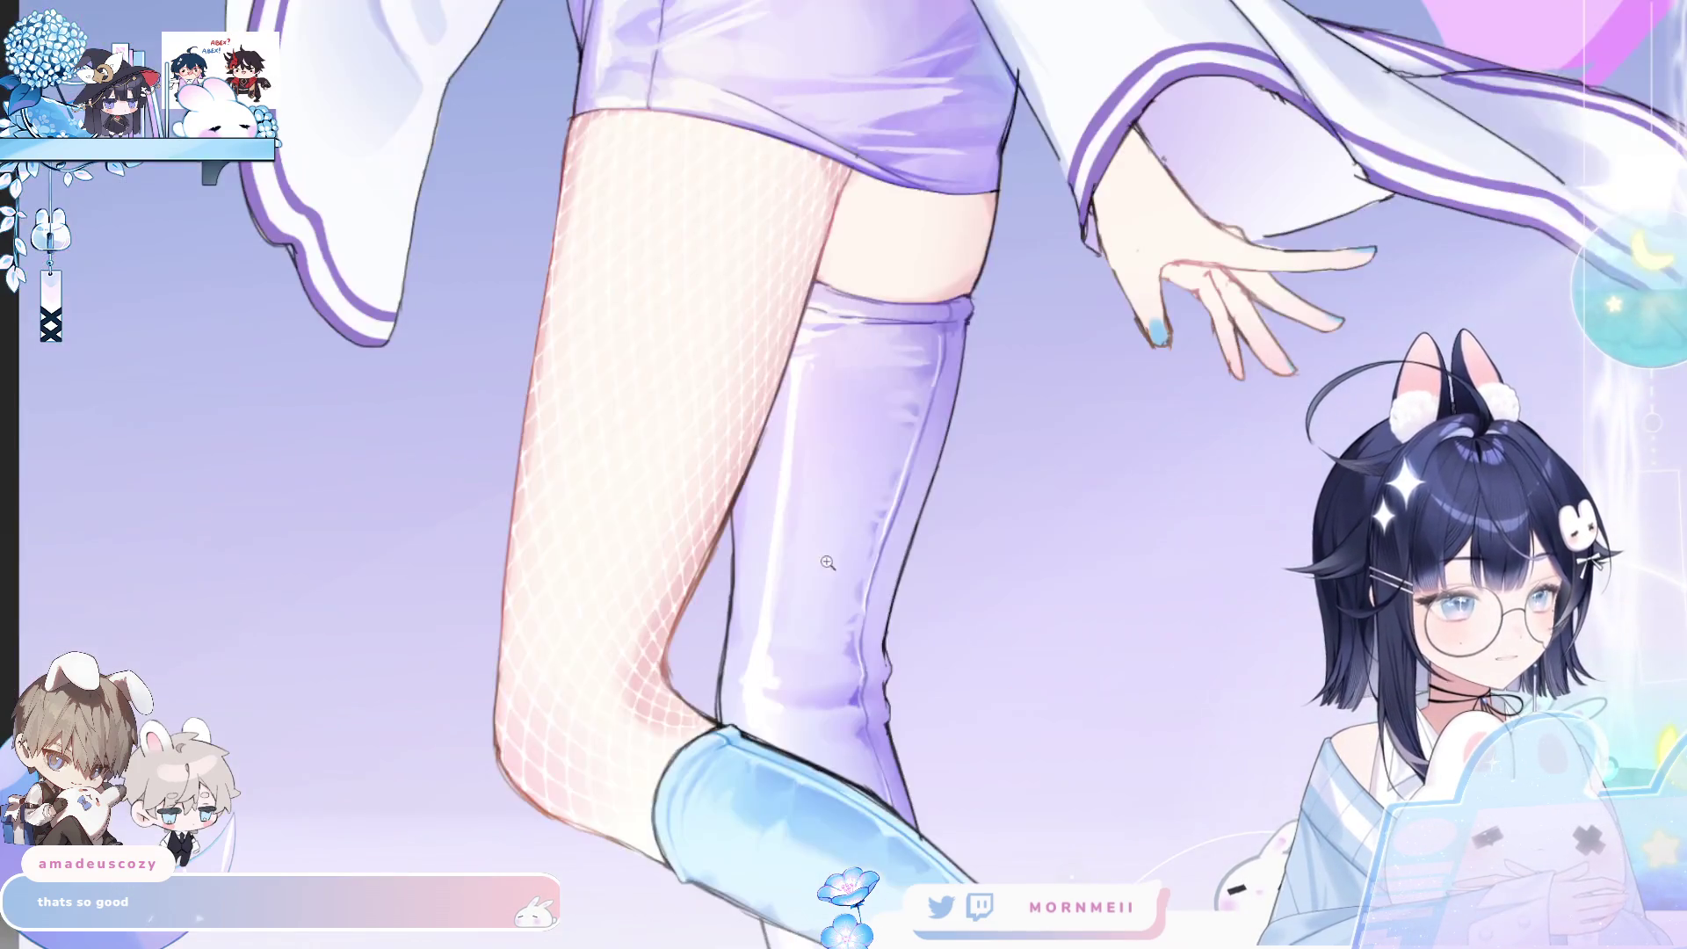
scroll(987, 331, down, 1)
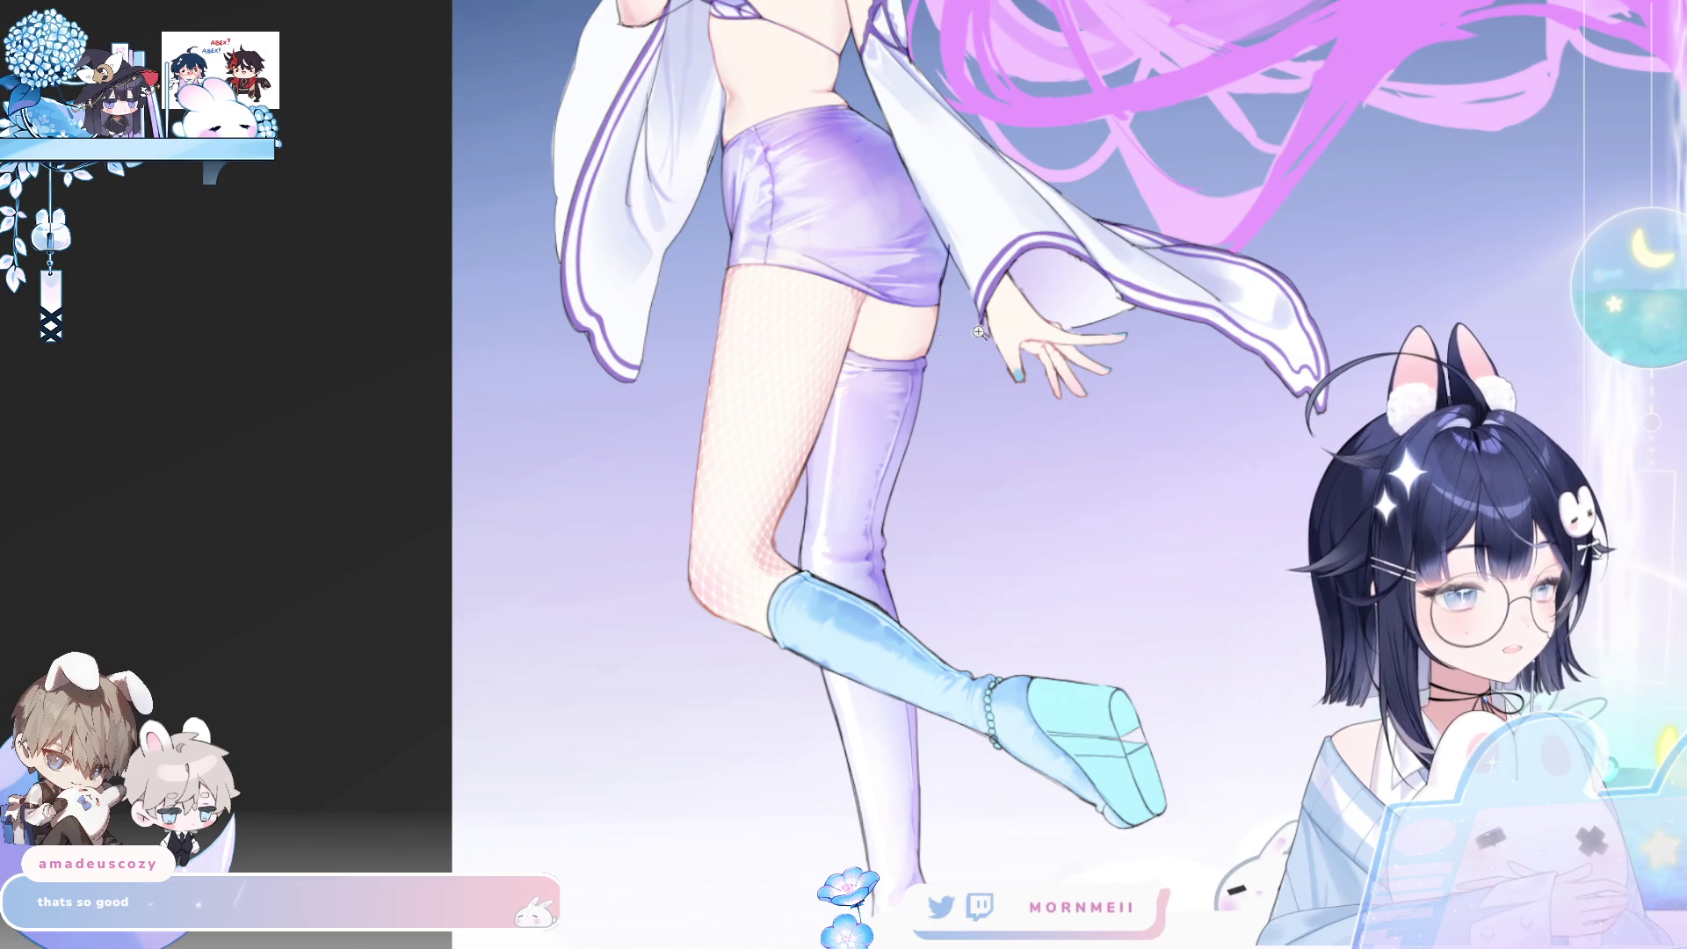
scroll(815, 377, up, 4)
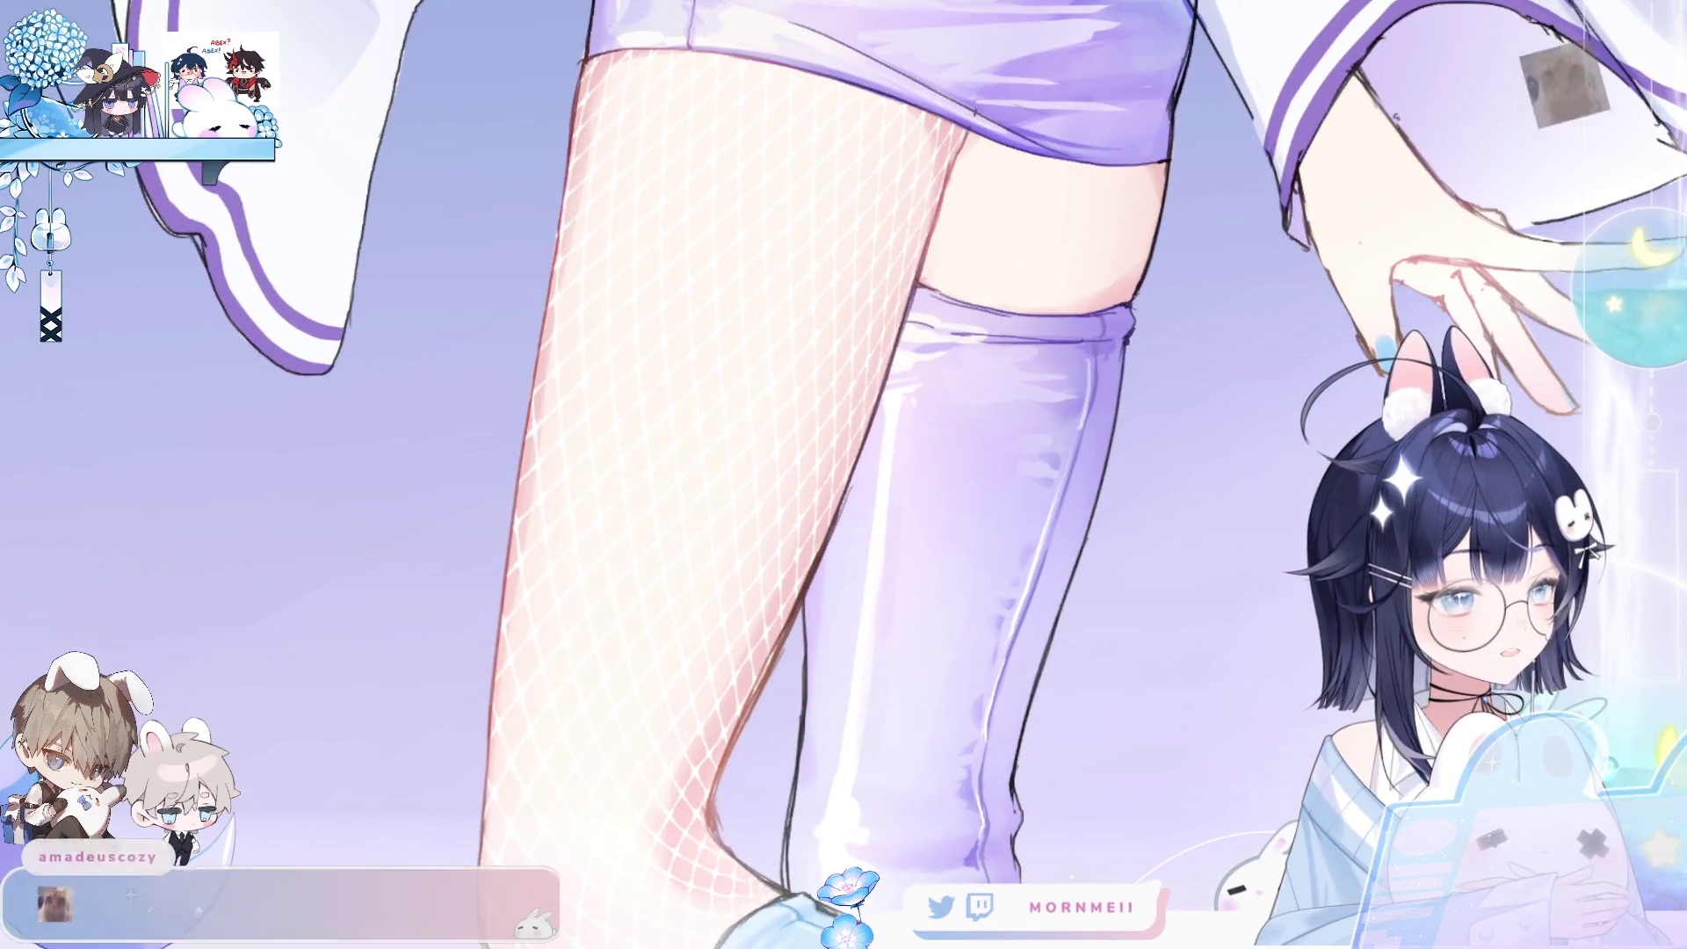
- Compare a larger diamond mesh, keep the fine grid, and remove the bluish fishnet shading
key(ctrl+z)
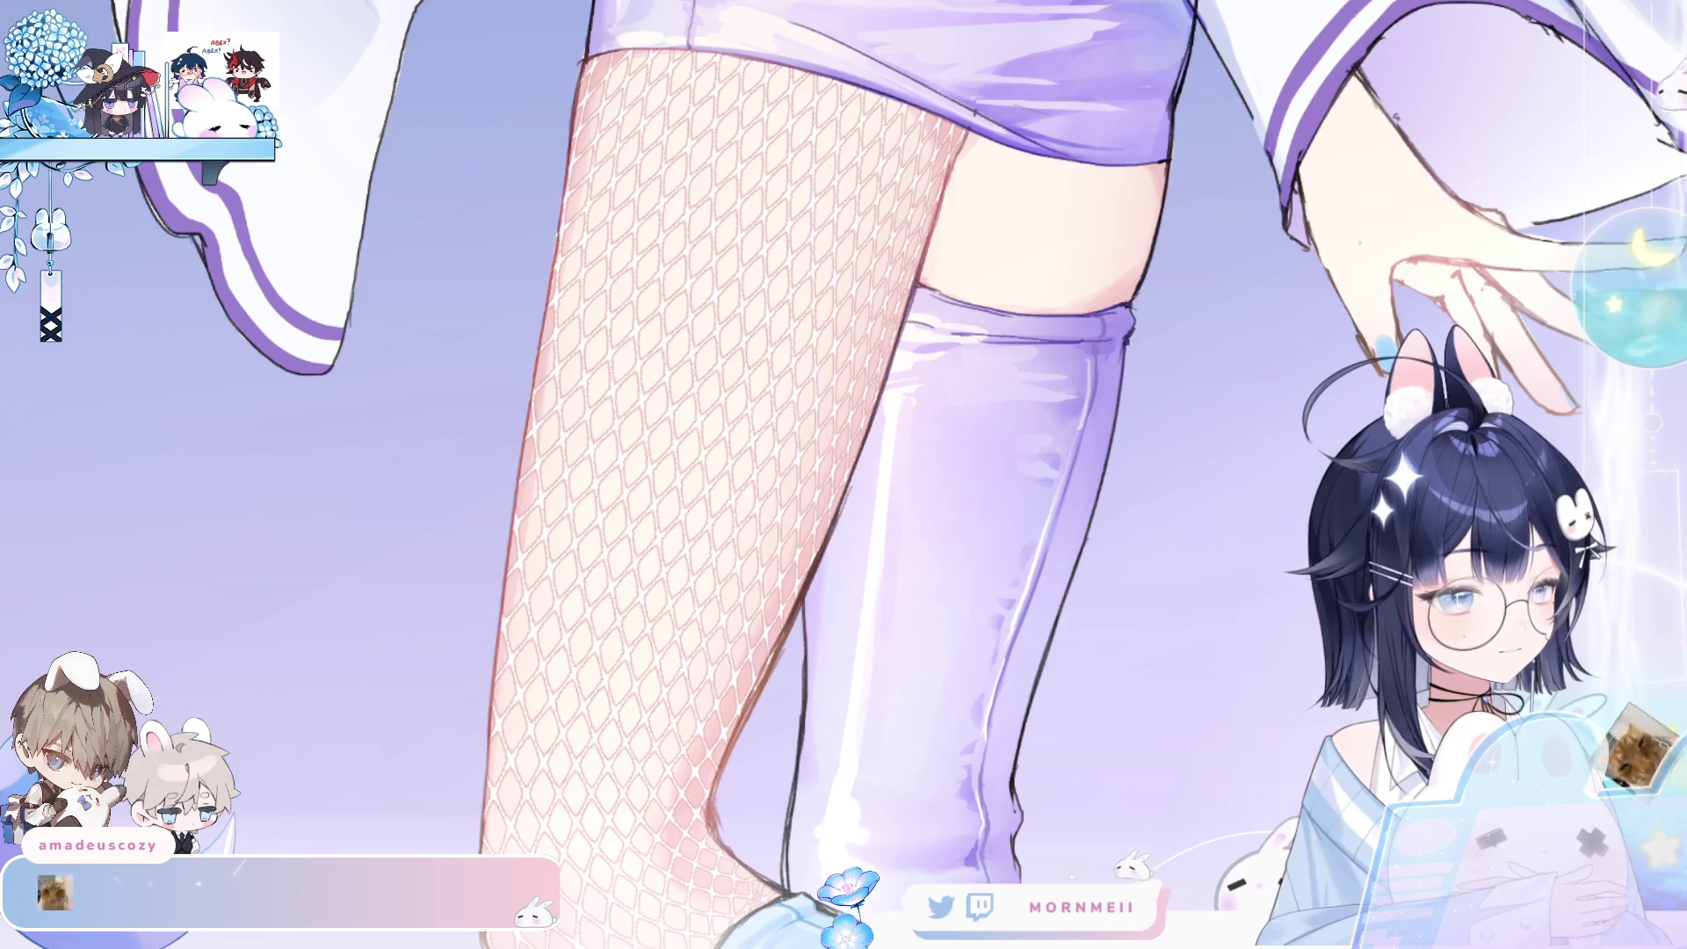
key(ctrl+y)
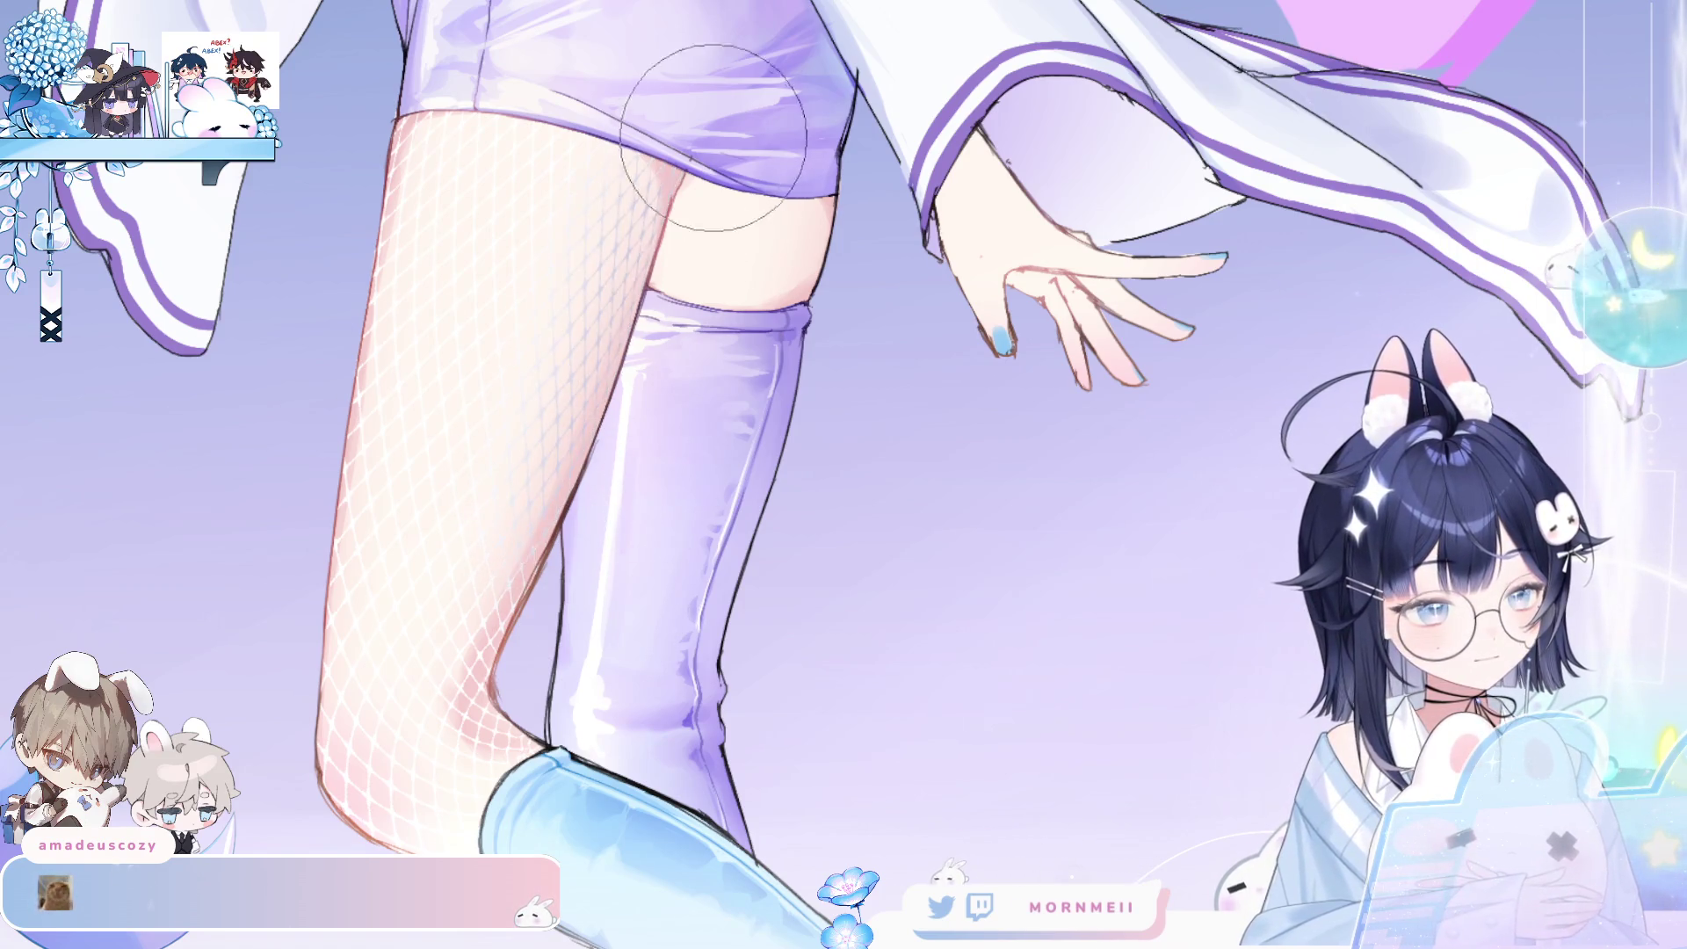
key(ctrl+z)
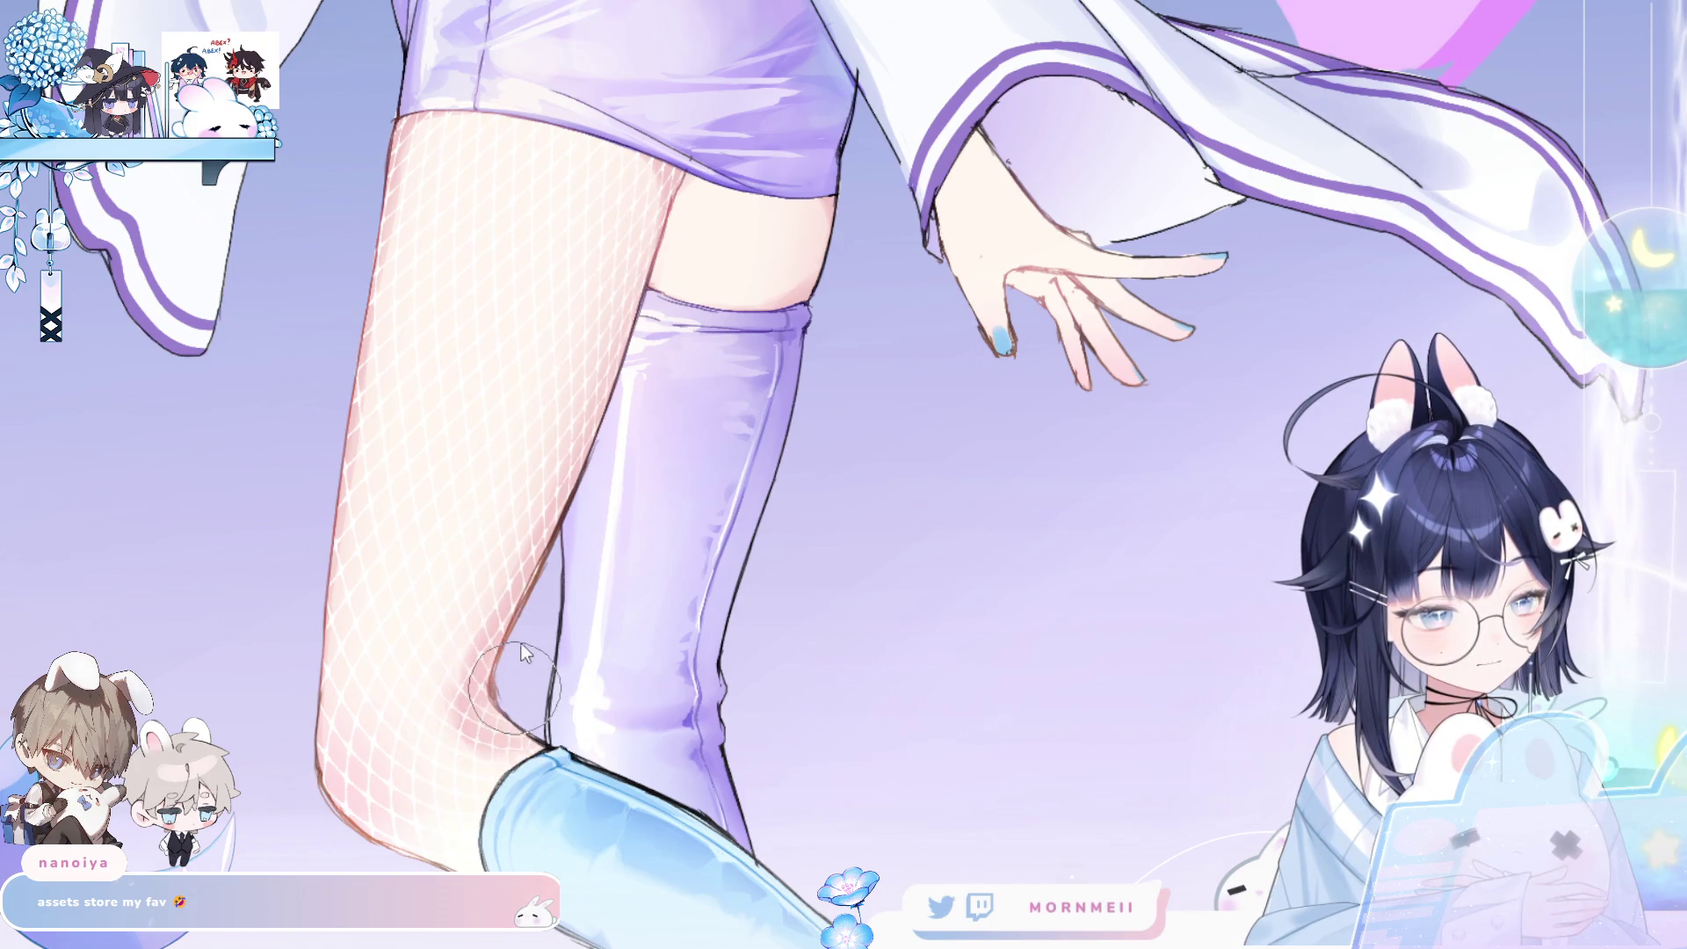
key(m)
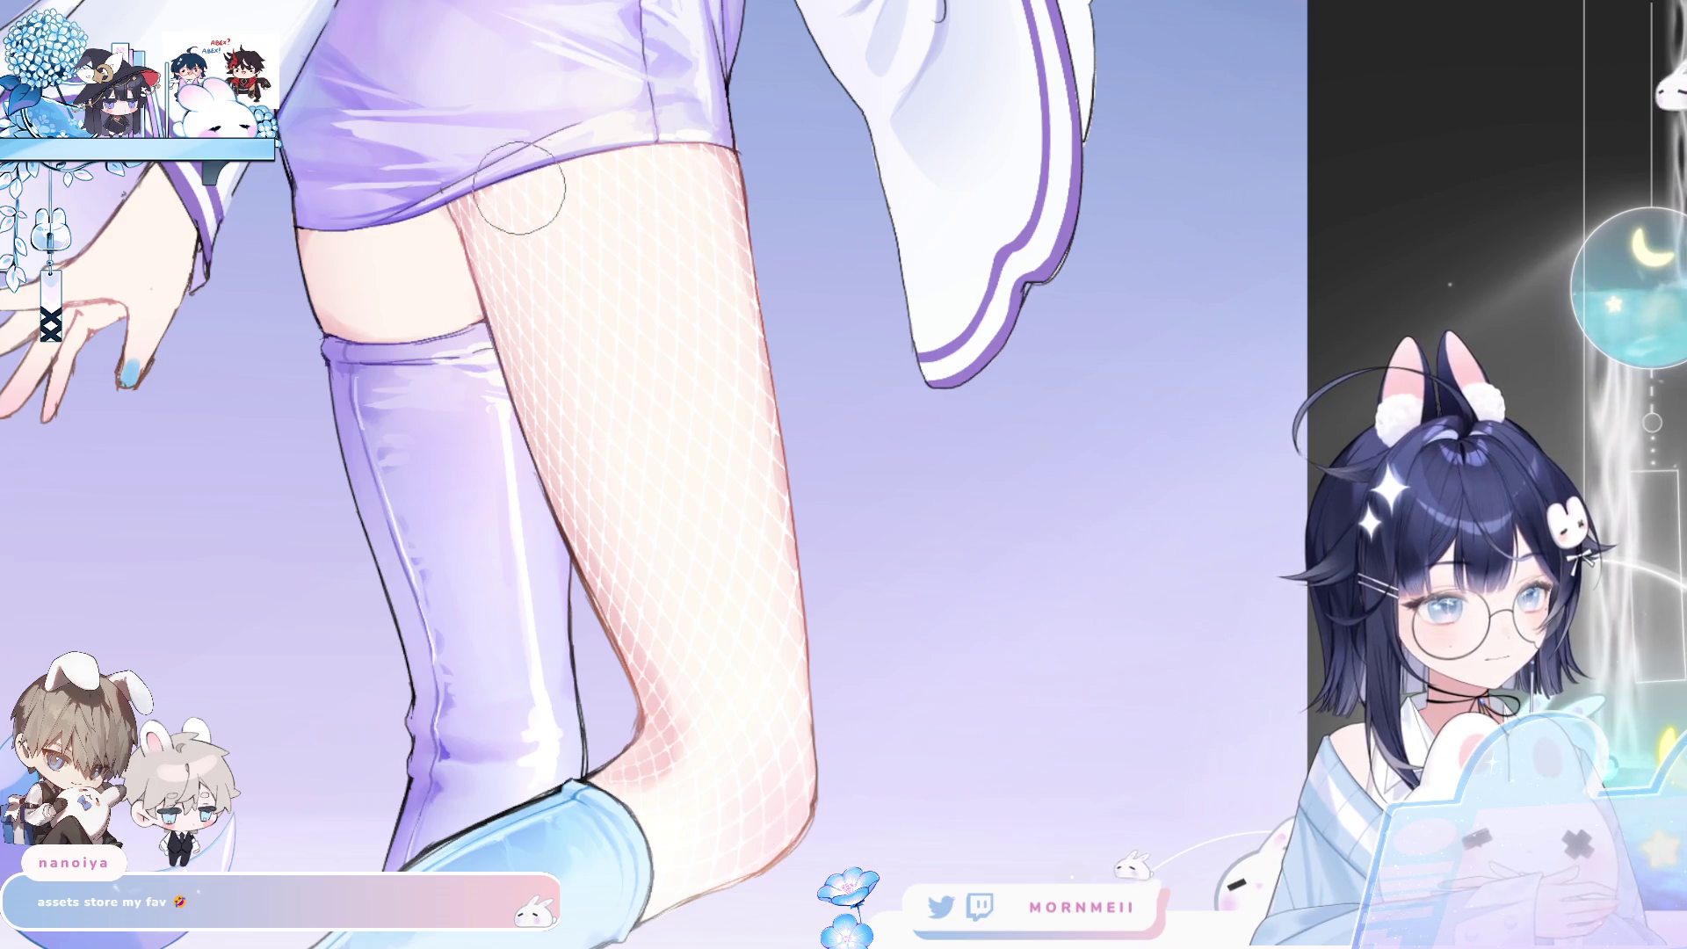
key(m)
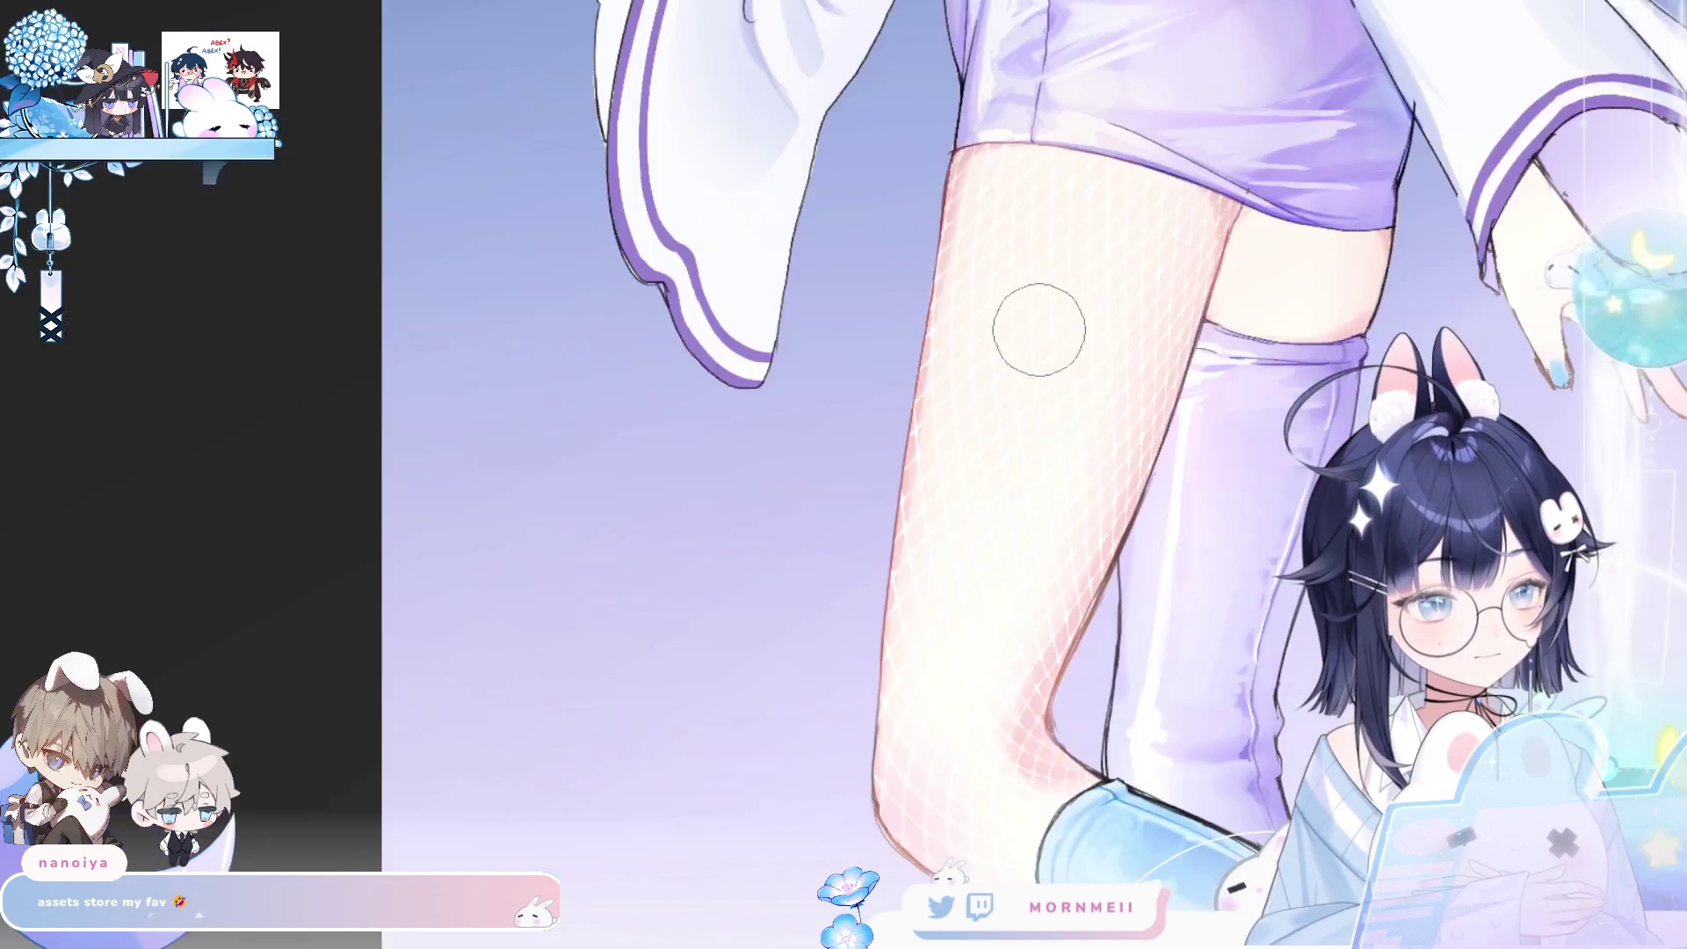
drag(1036, 331, 546, 641)
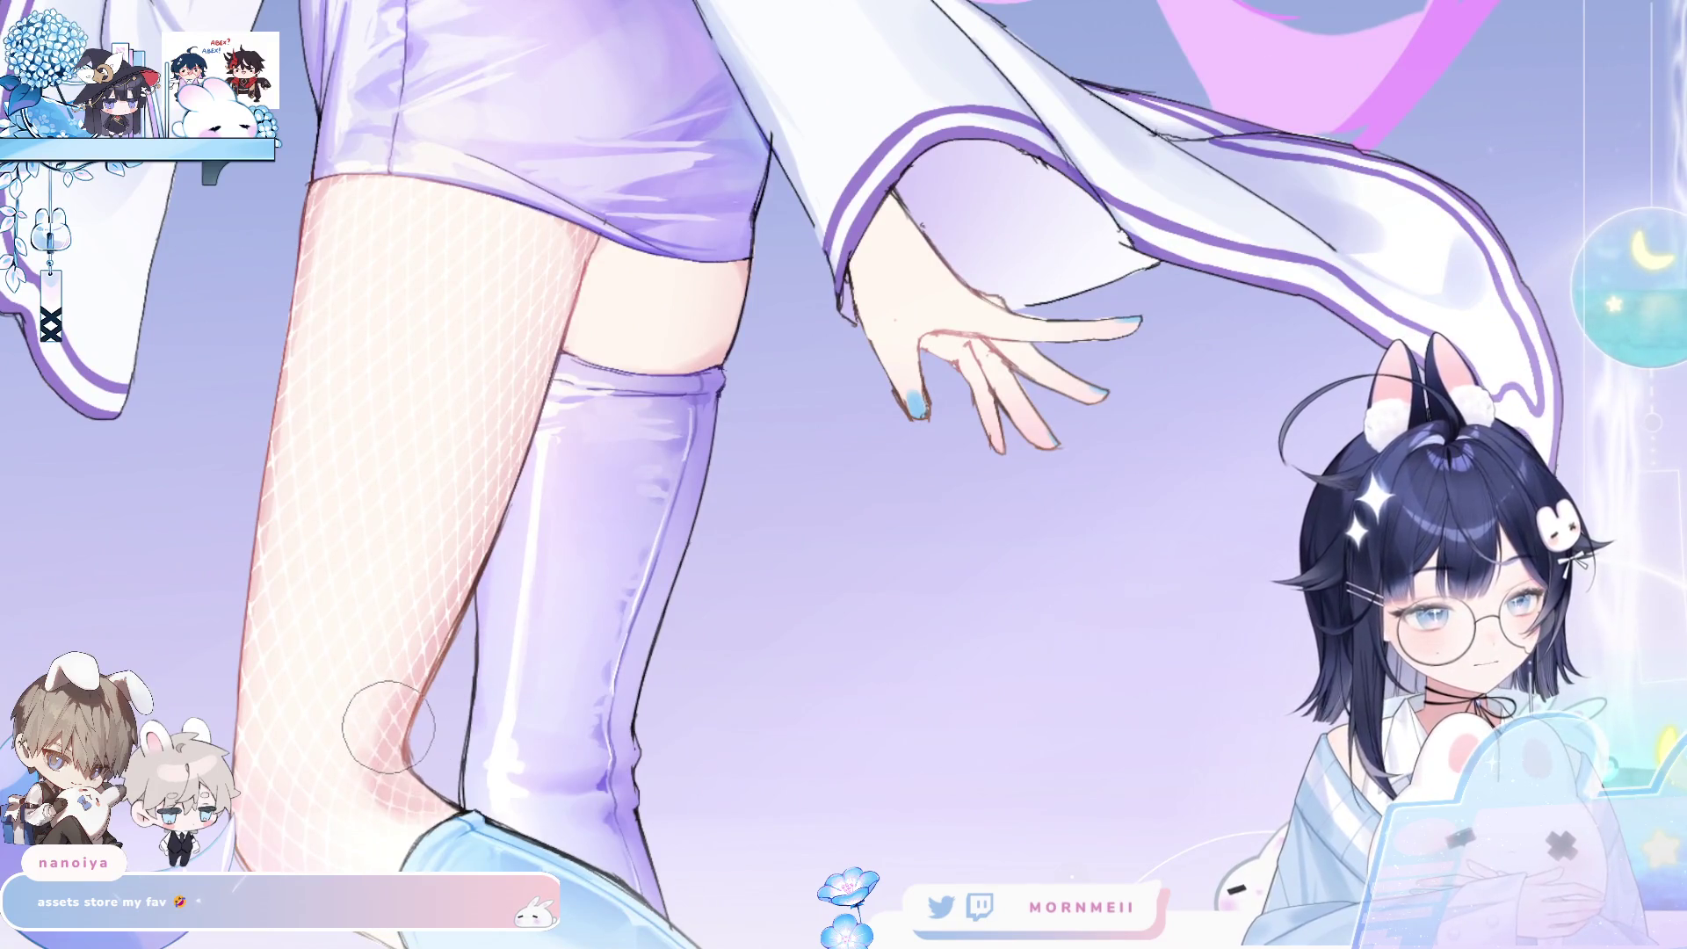
scroll(736, 548, down, 2)
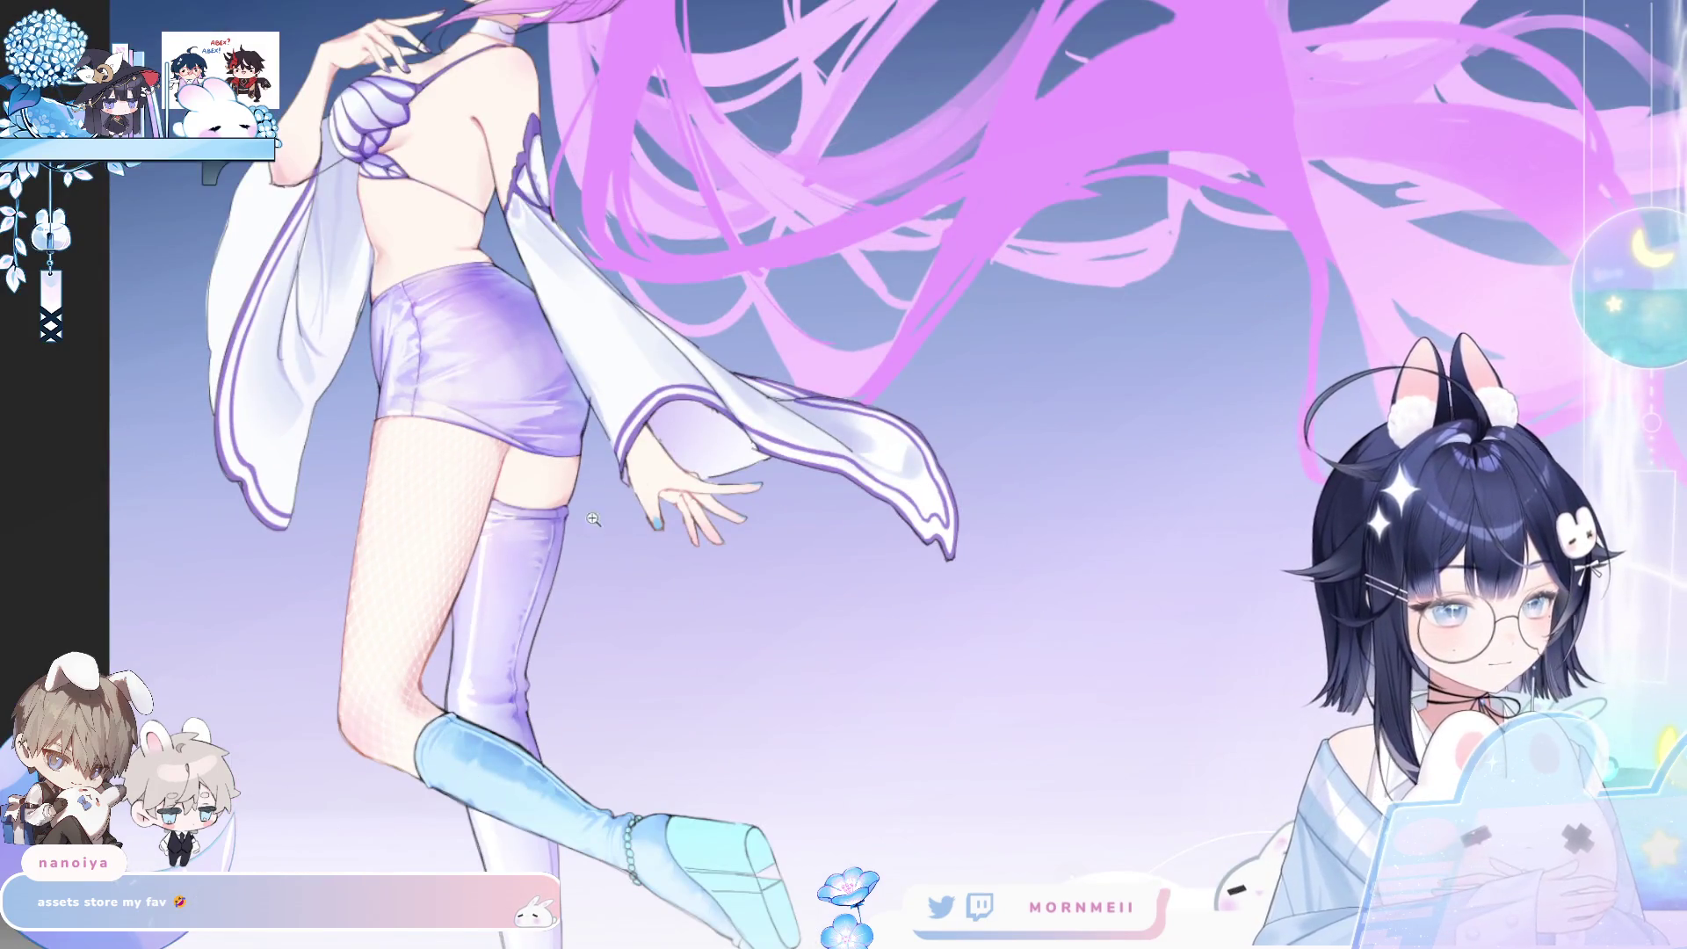
scroll(410, 451, up, 5)
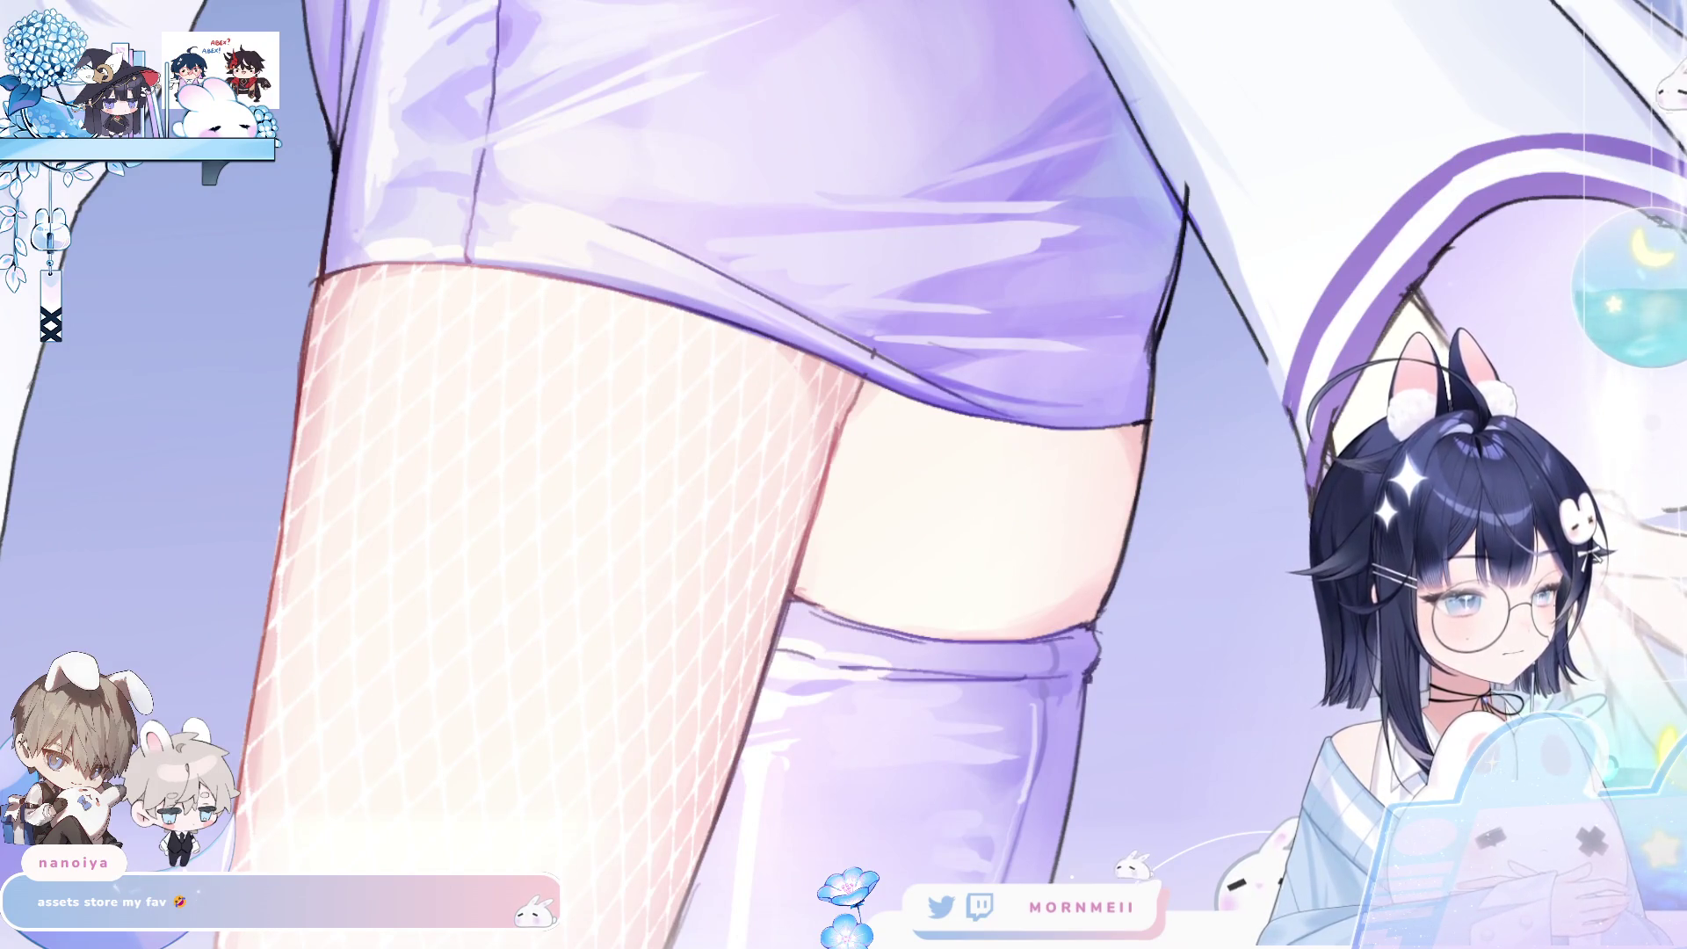
scroll(395, 275, up, 1)
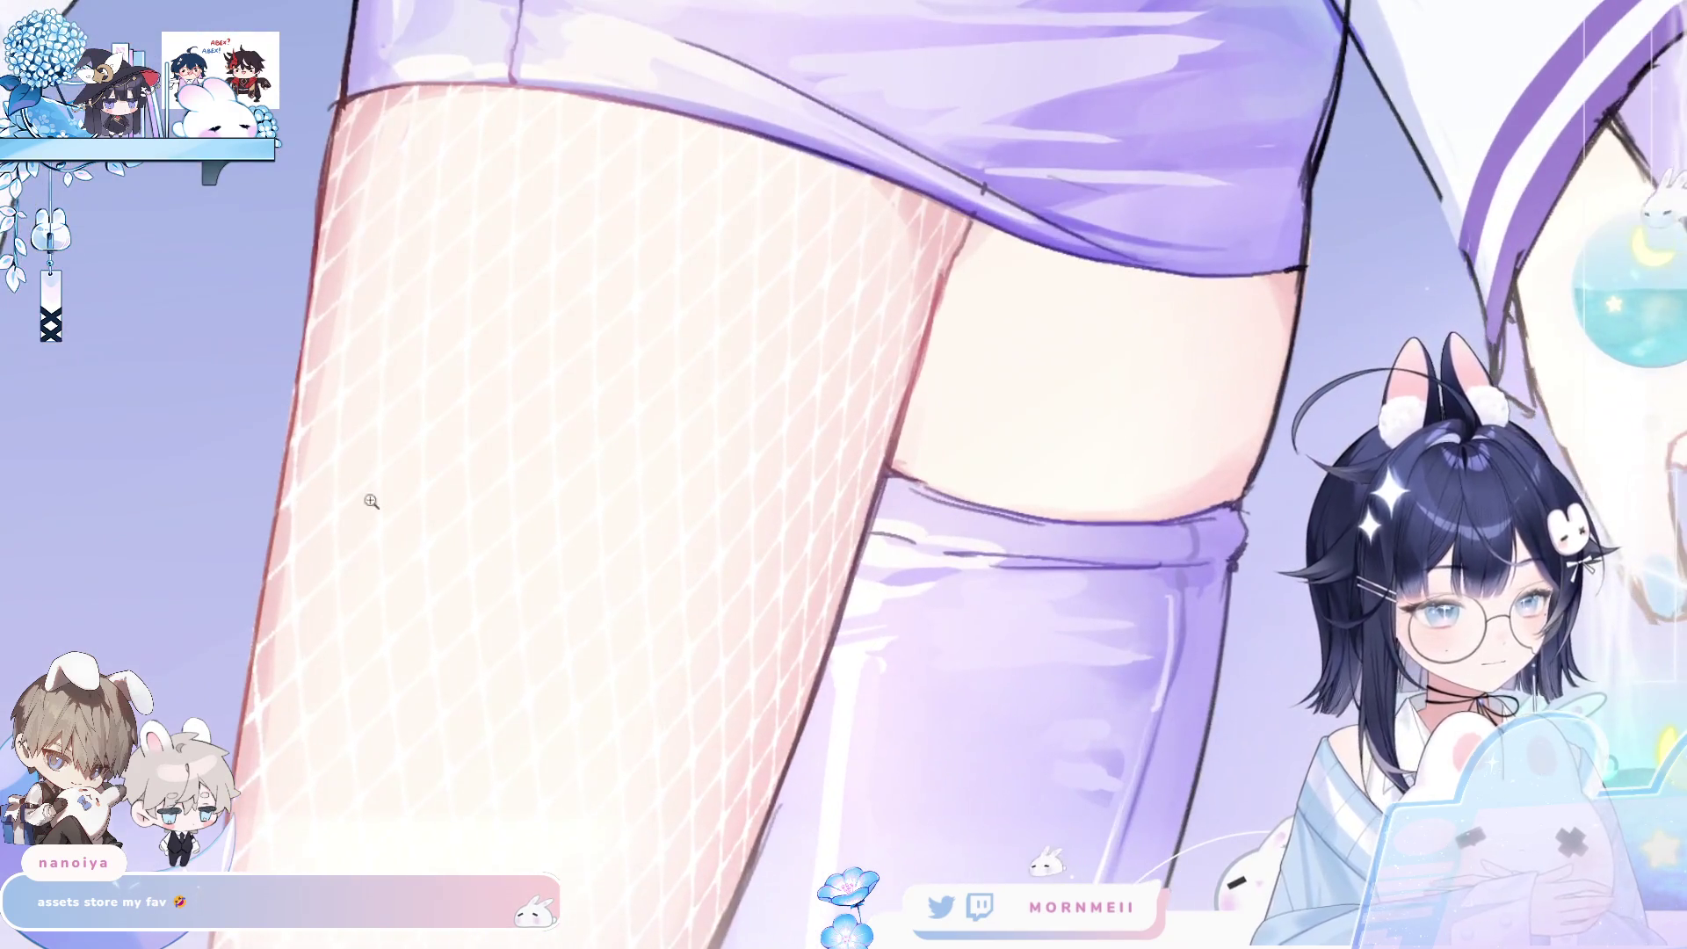
click(305, 476)
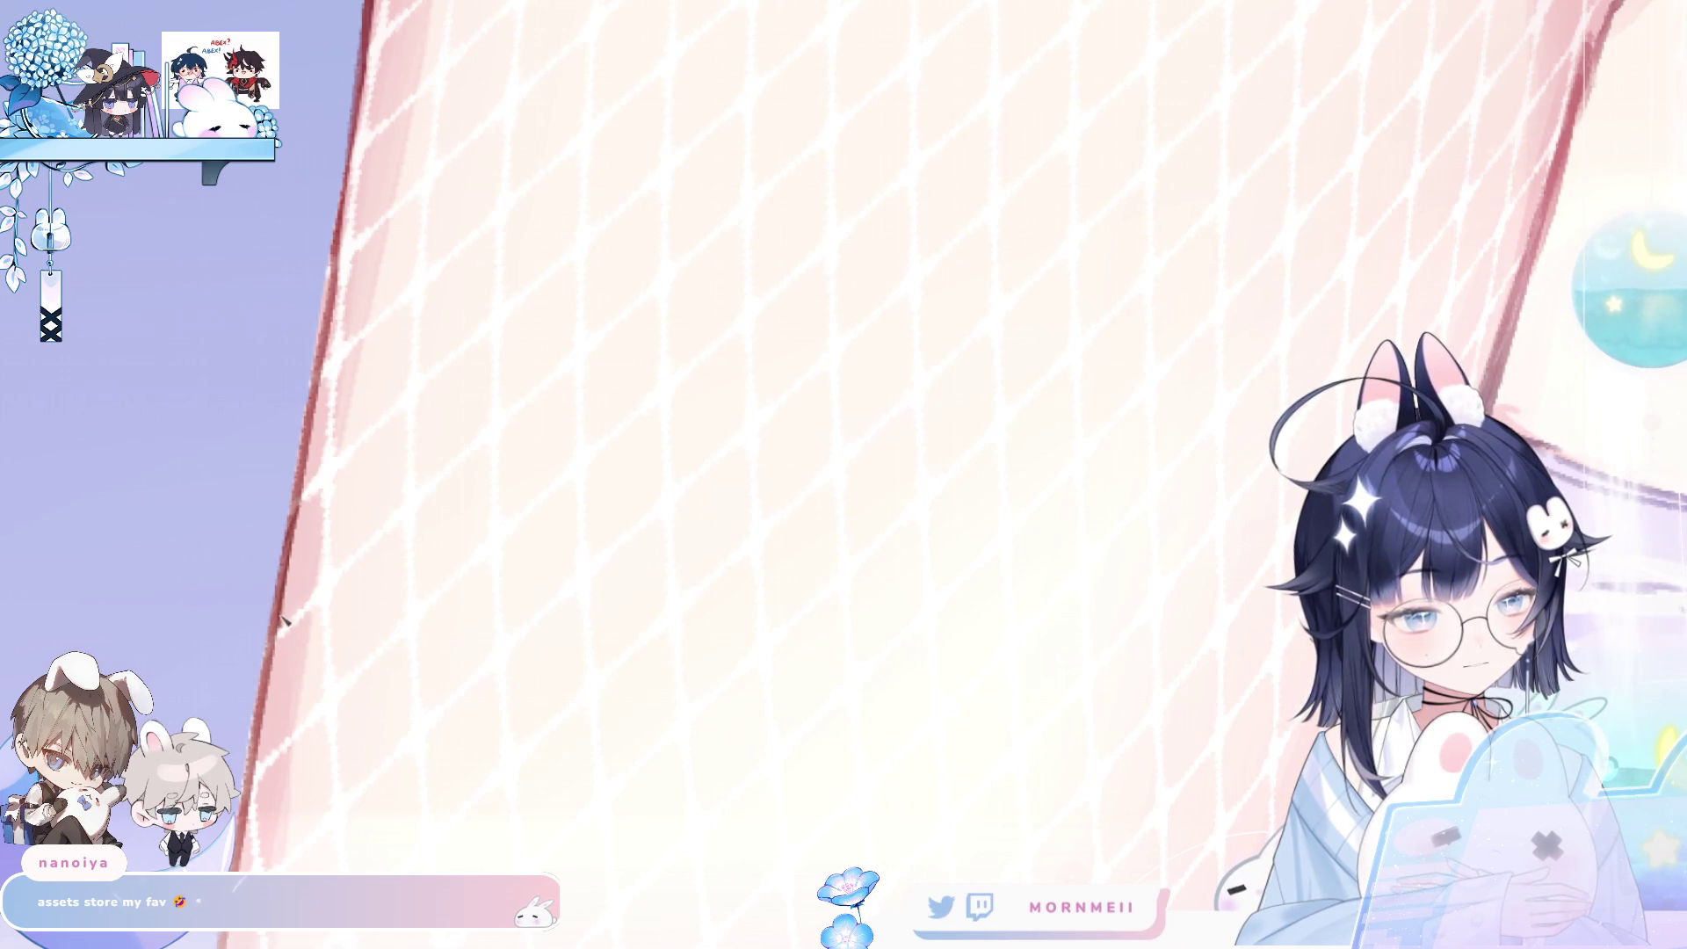
click(293, 556)
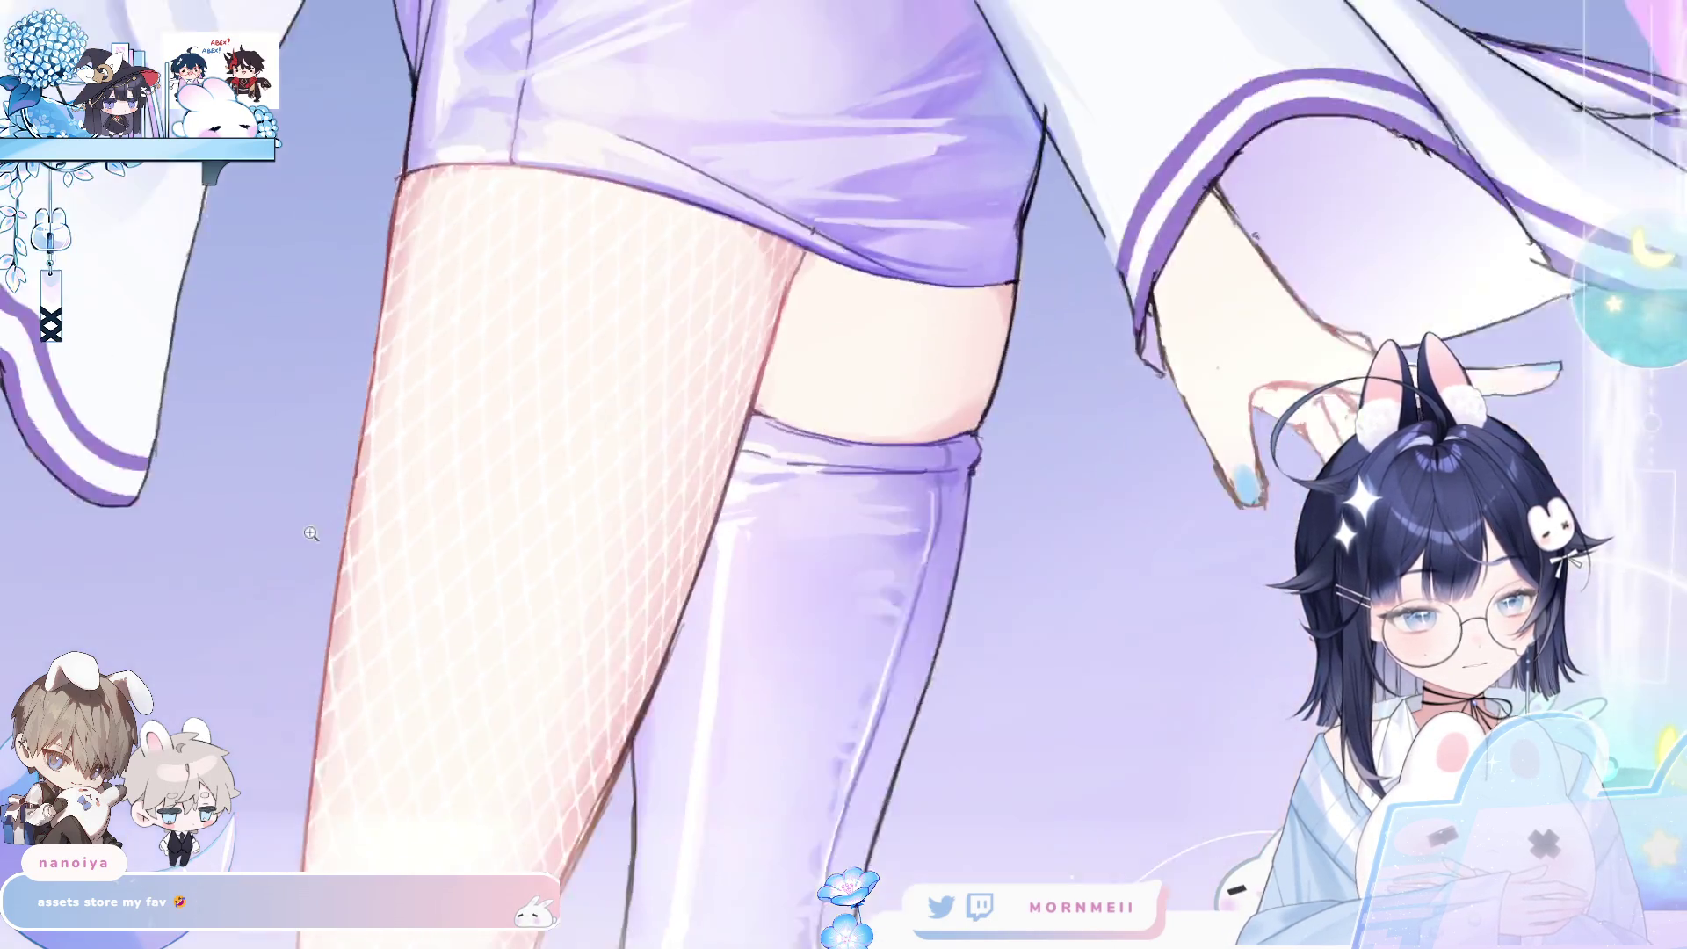
click(876, 399)
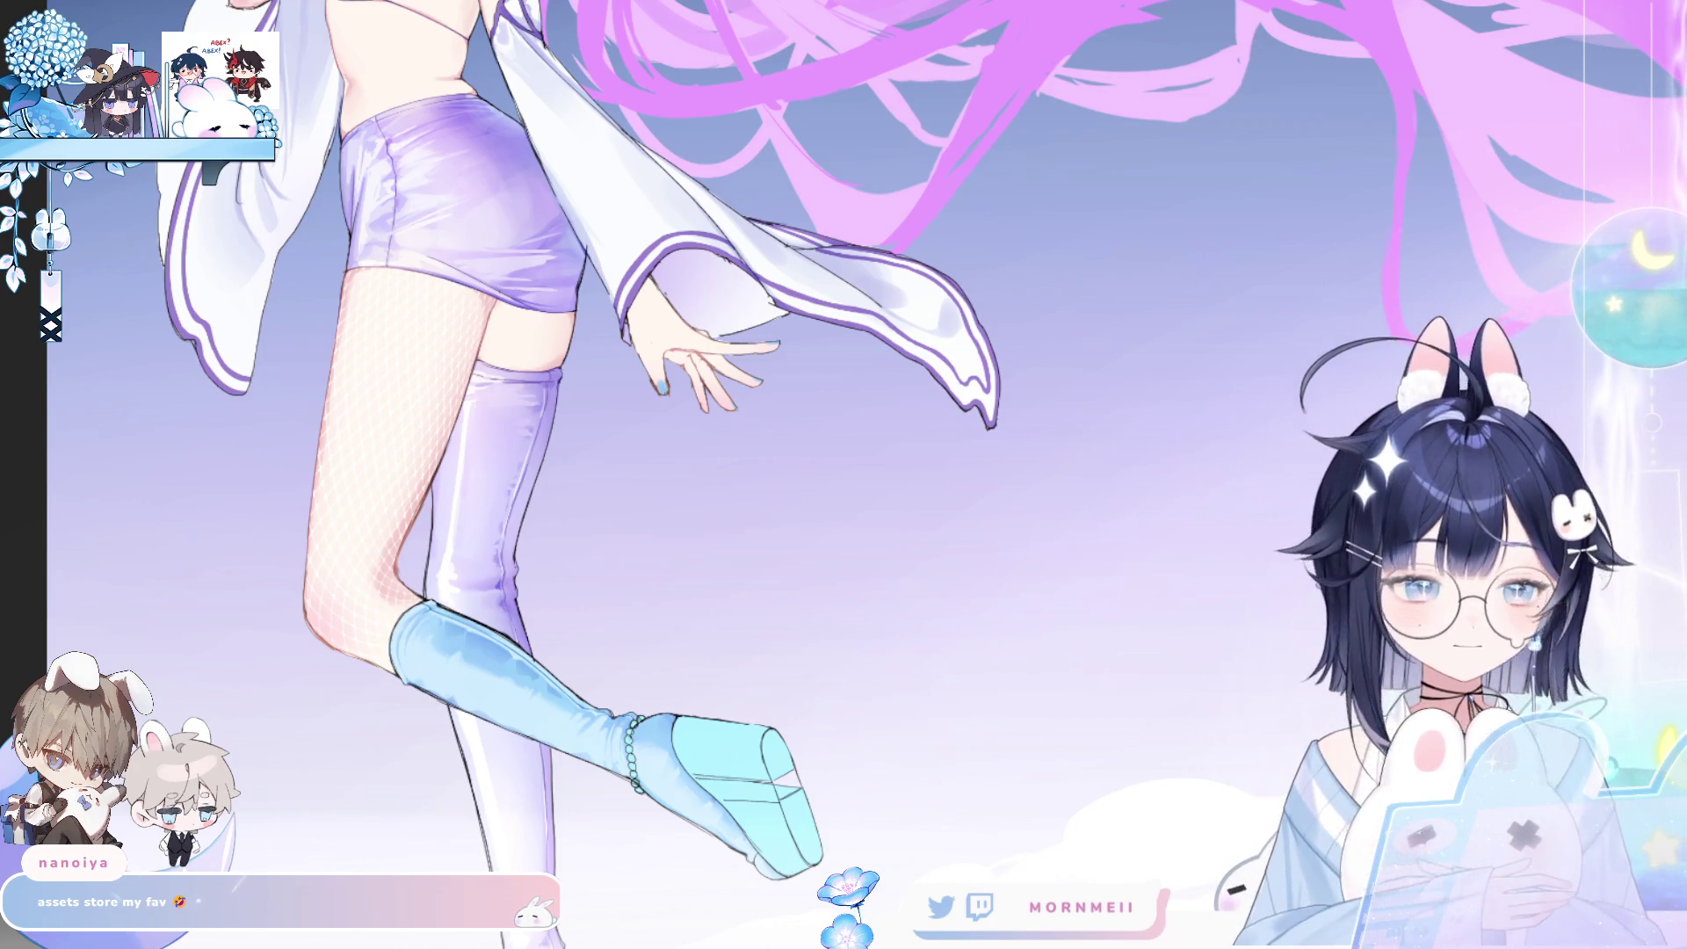
key(2)
key(m)
key(m)
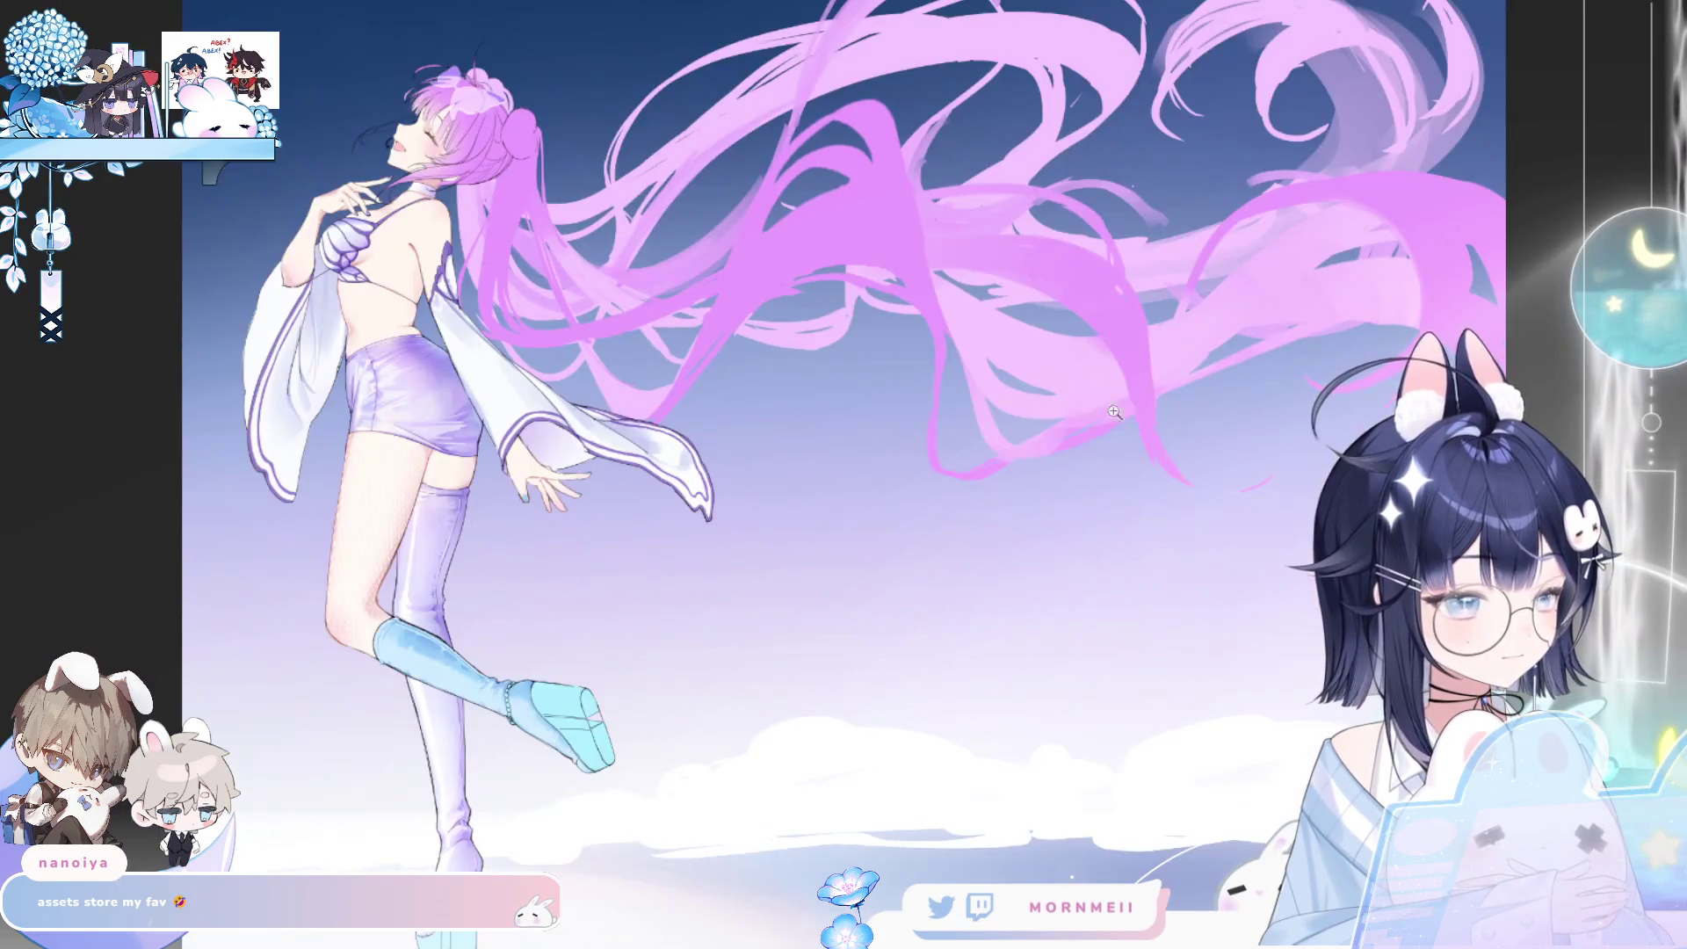
- Check the figure in mirrored view, then zoom in on the raised leg's blue boot
scroll(381, 665, up, 5)
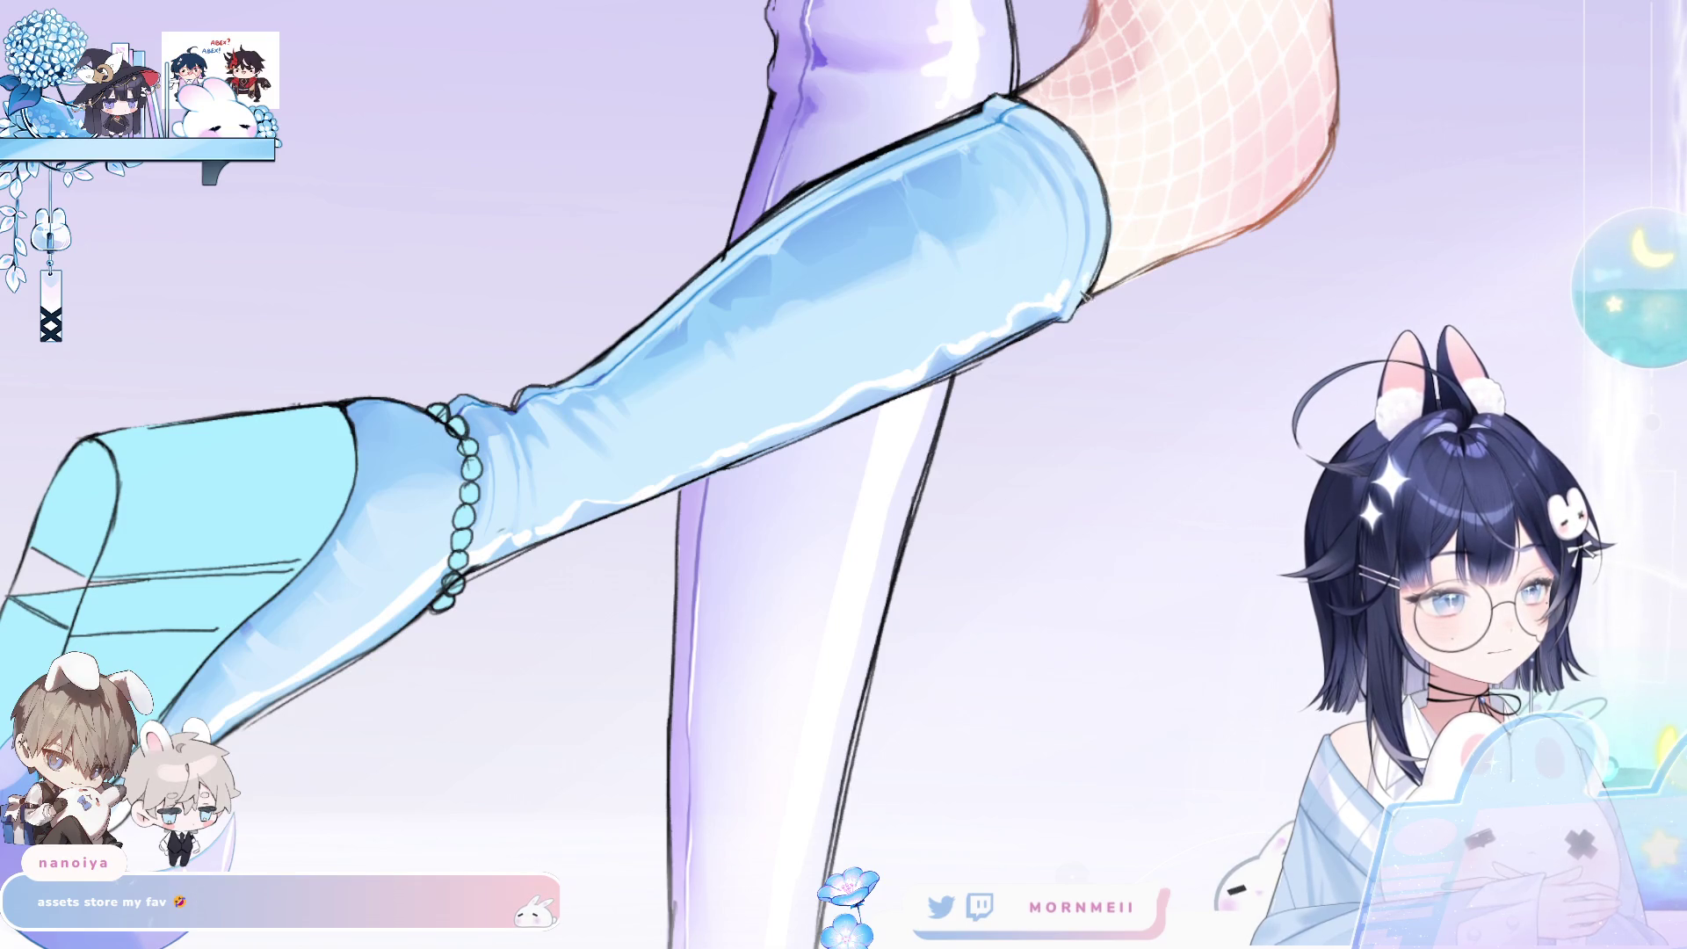
scroll(1115, 302, down, 5)
scroll(1105, 358, up, 2)
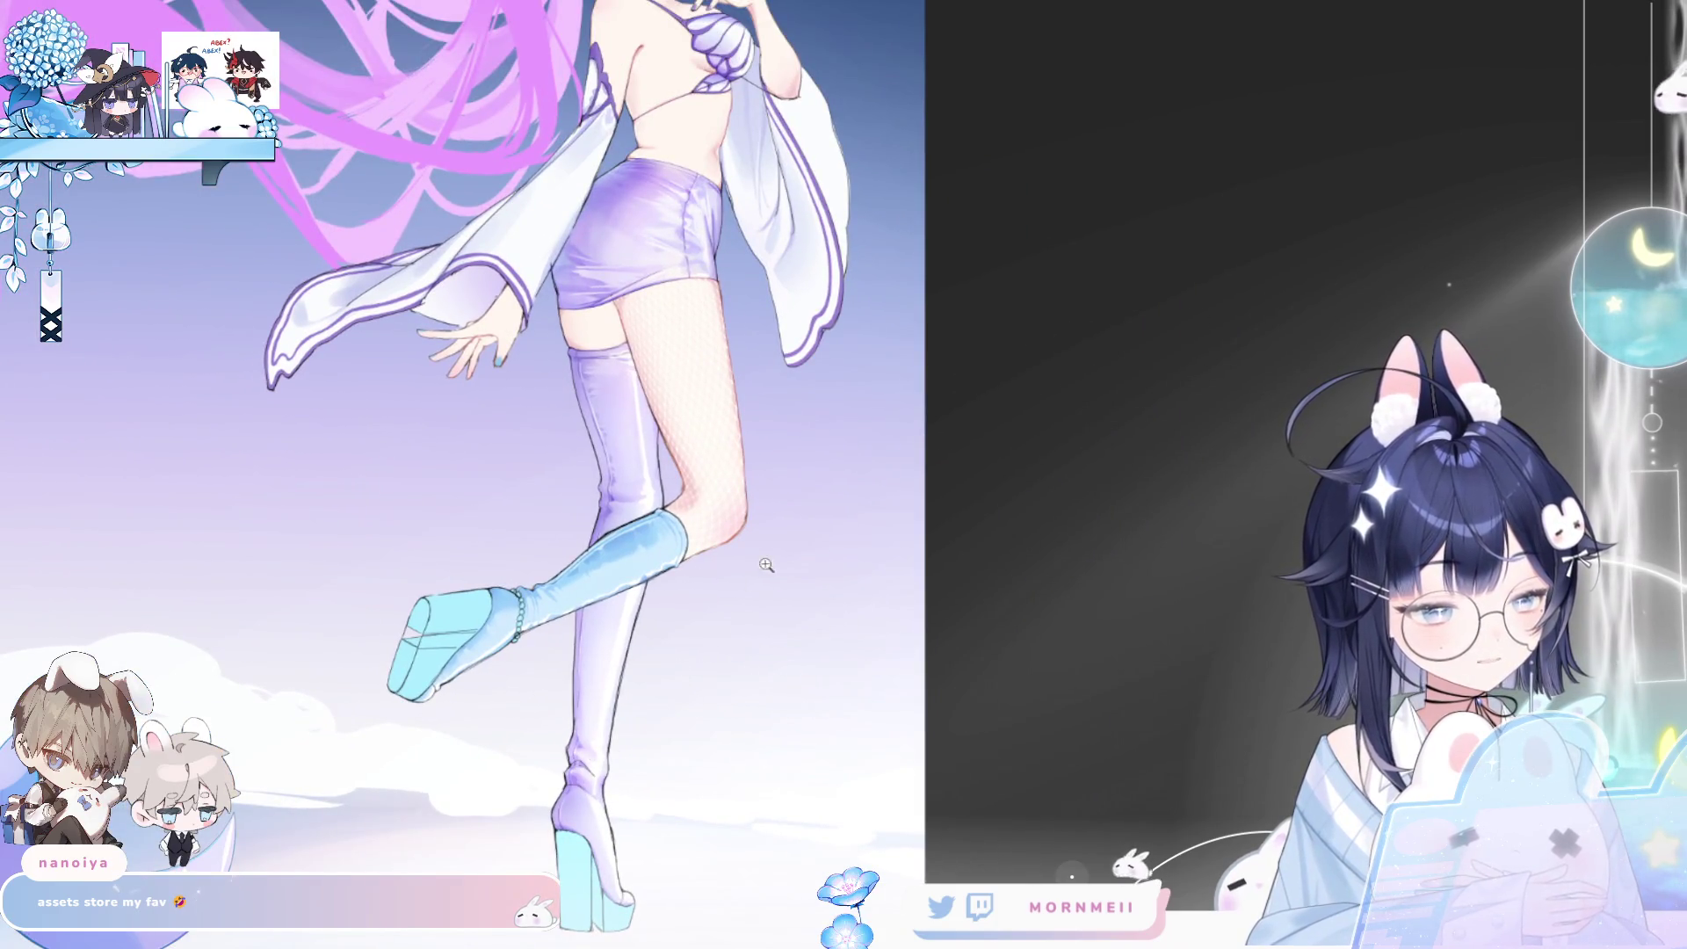
key(h)
key(ctrl+minus)
key(h)
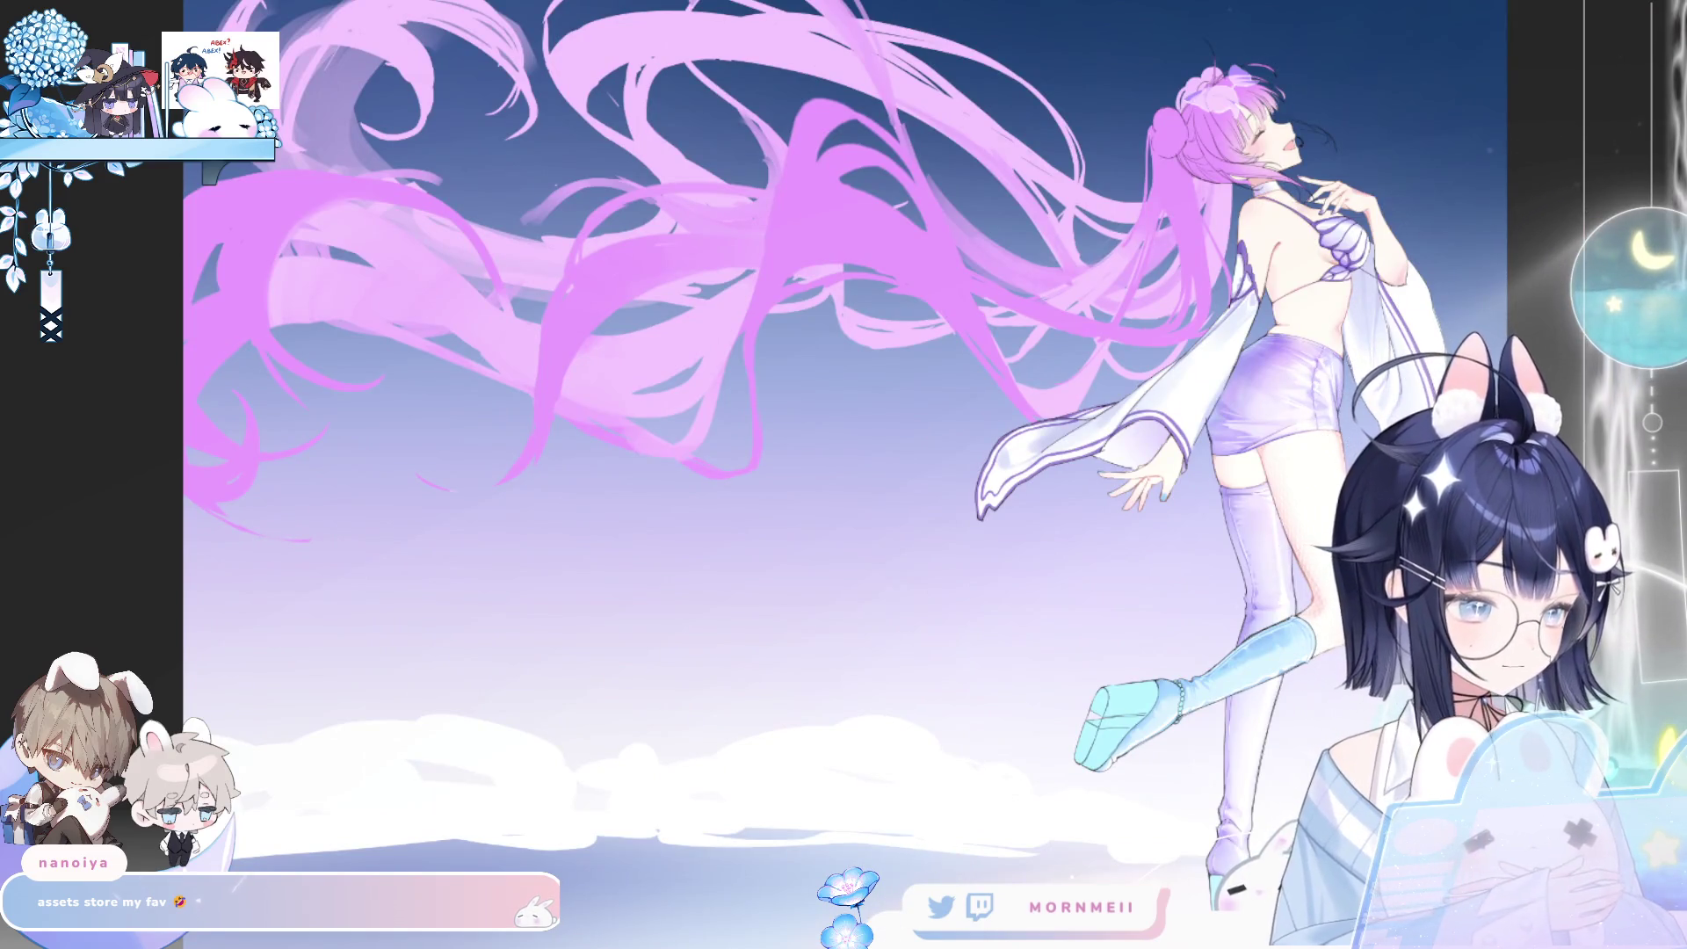
click(1306, 682)
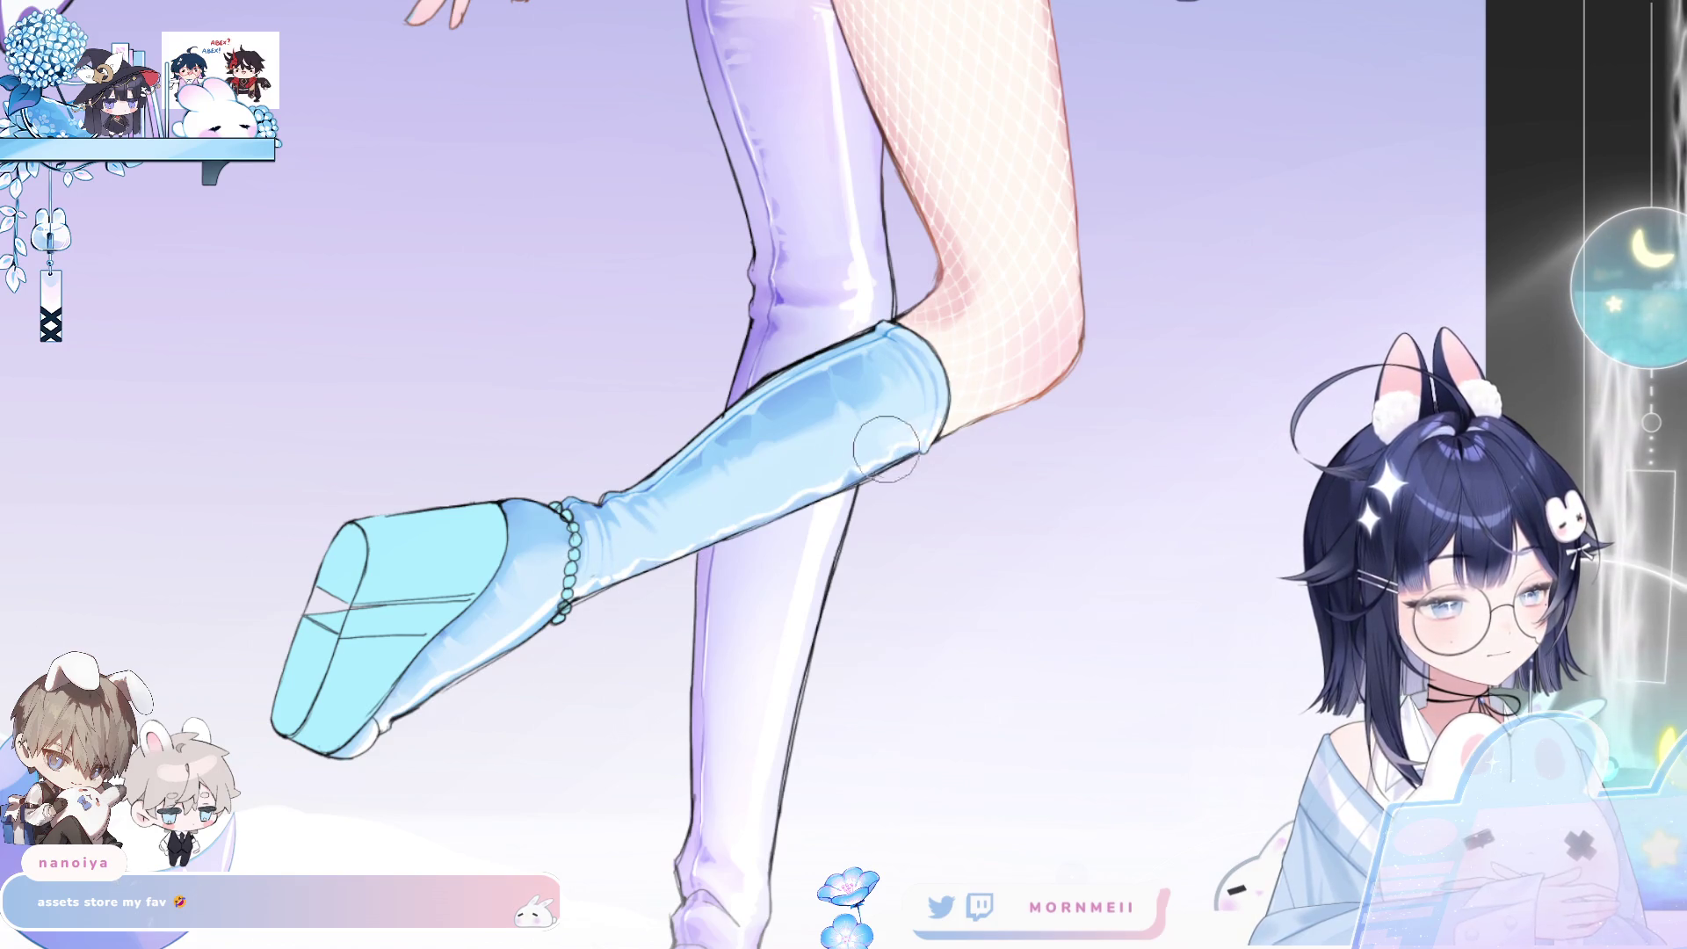
key(h)
key(h)
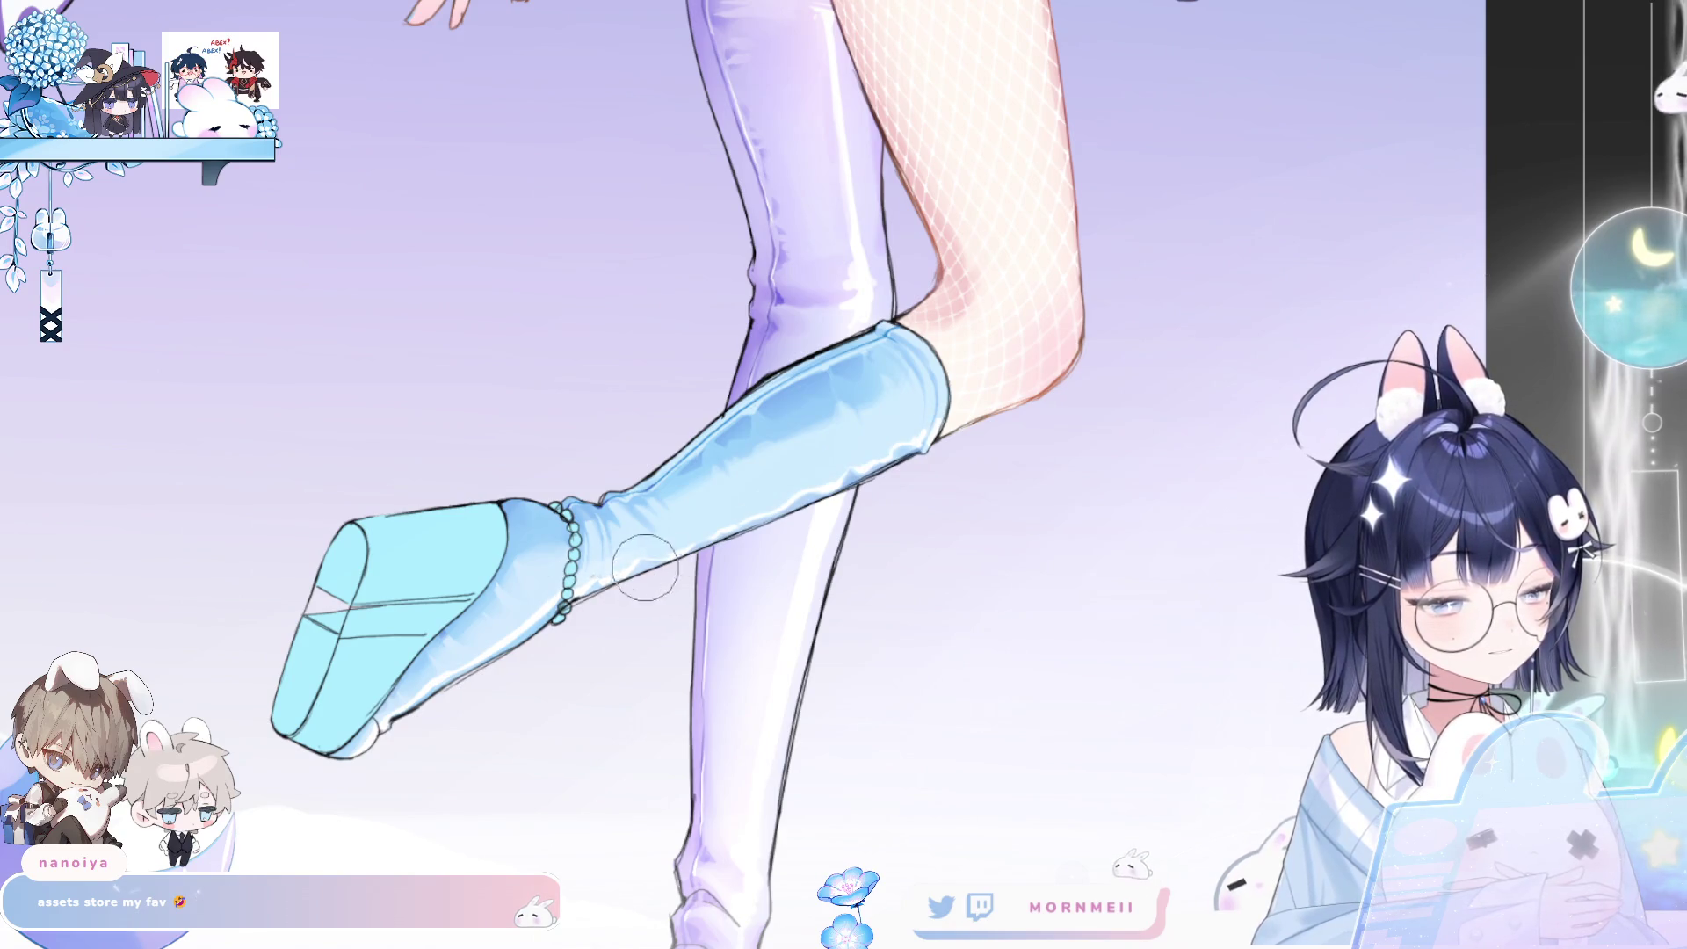
key(h)
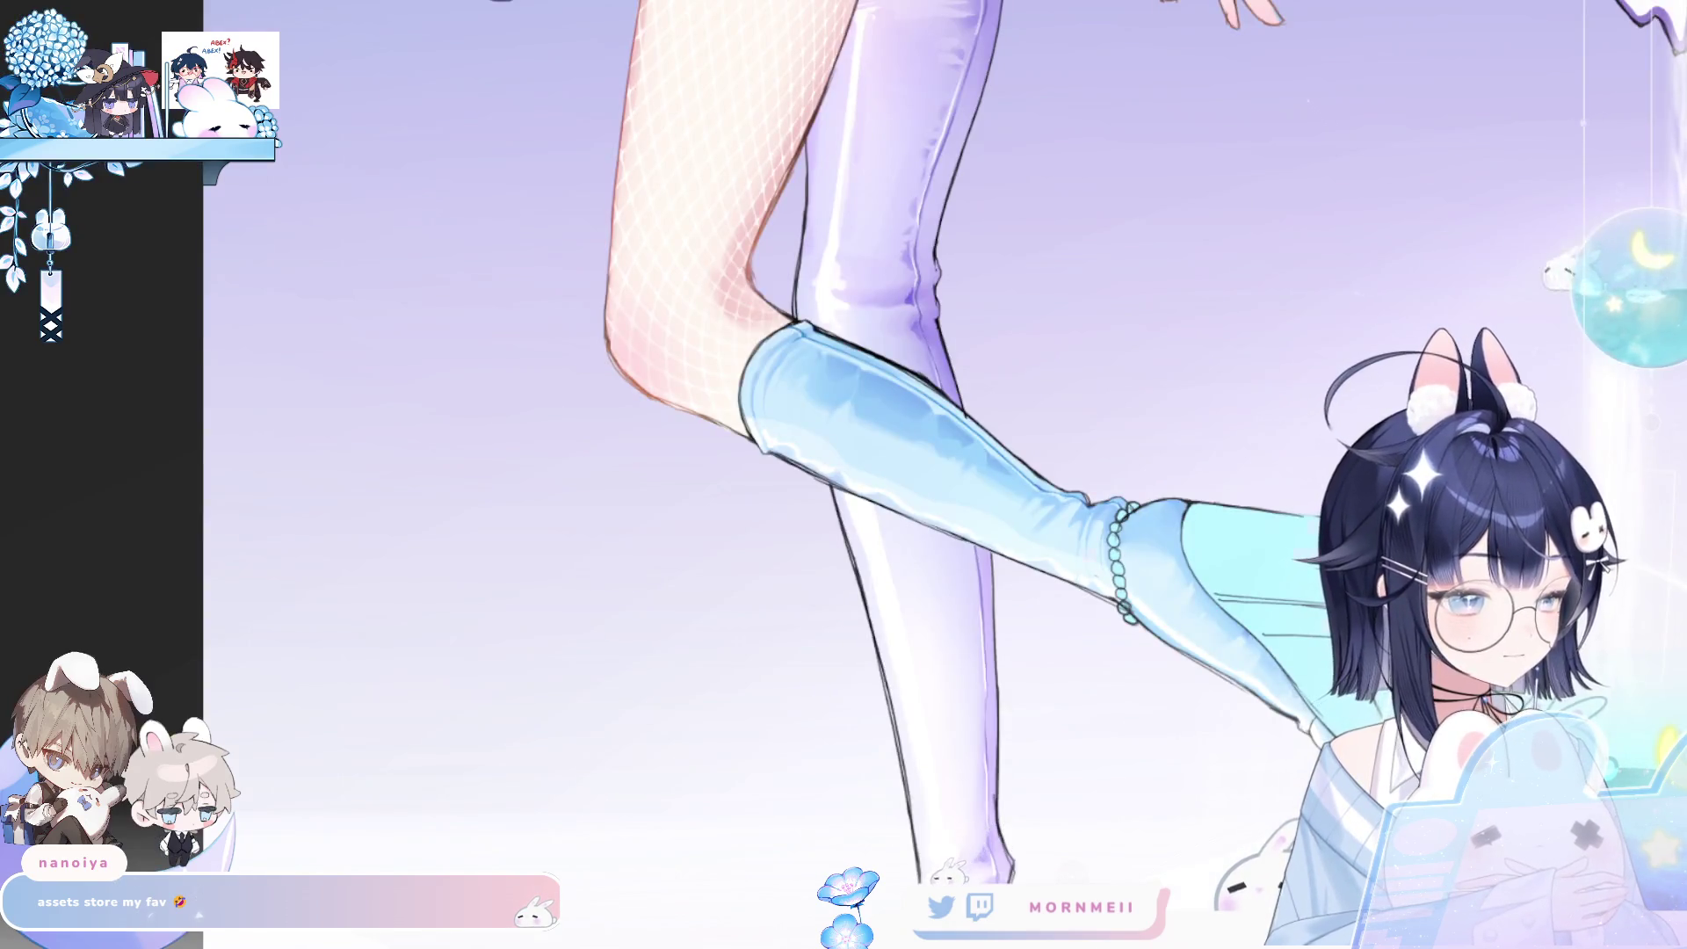
key(h)
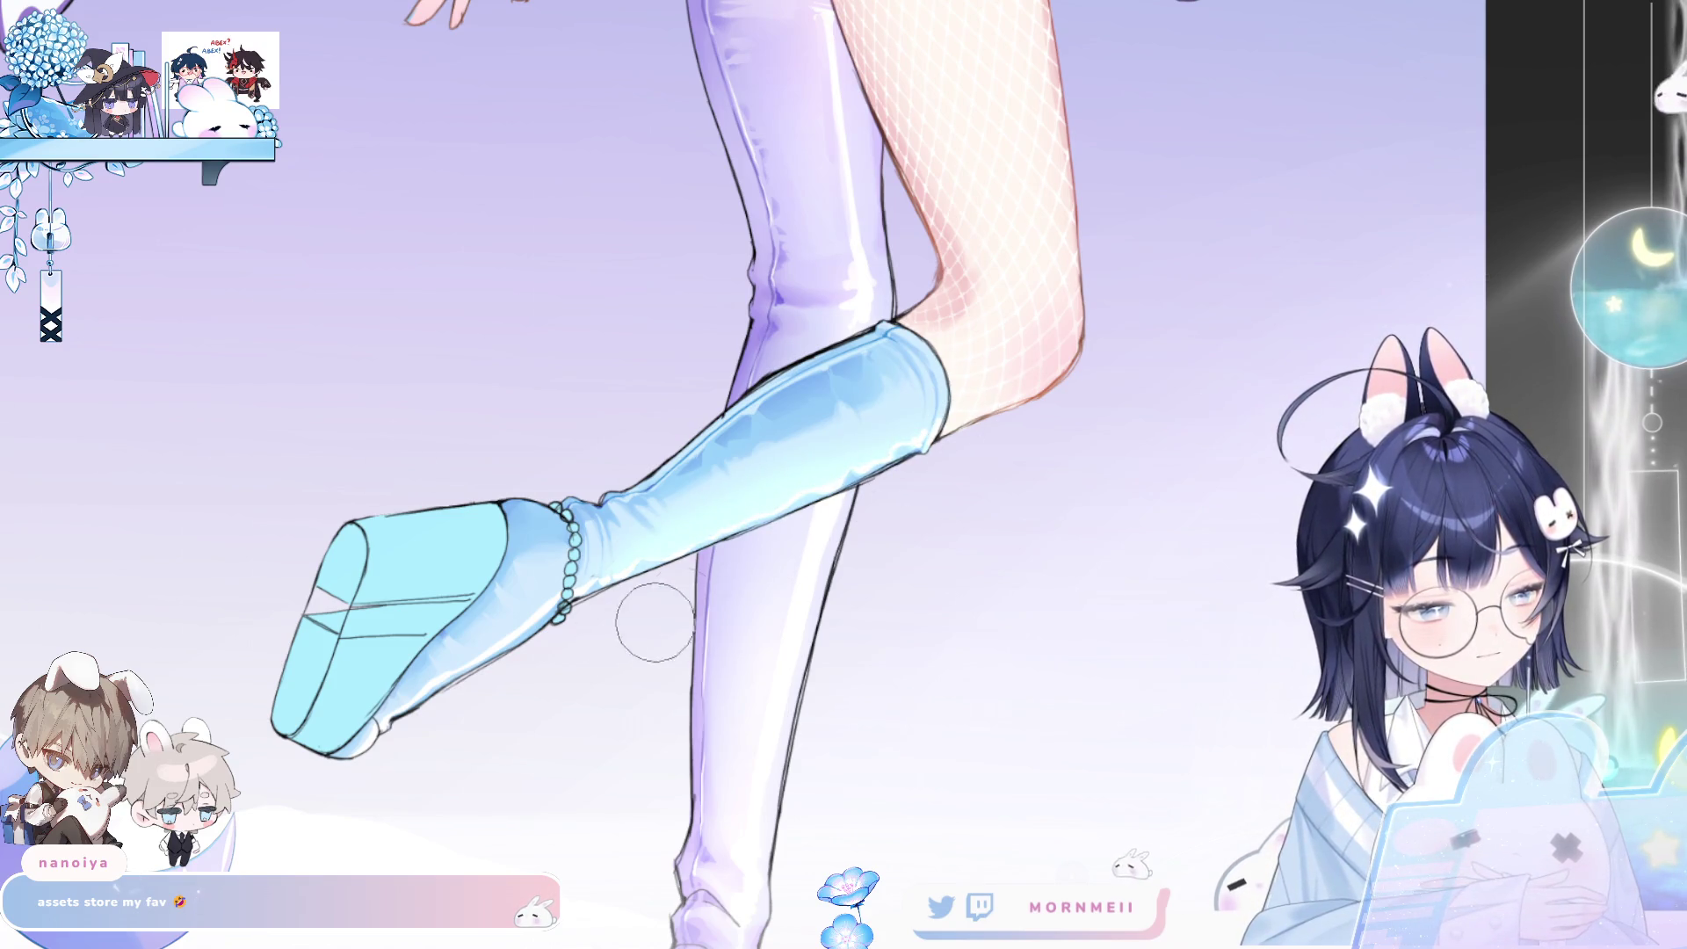
- Paint white highlights along the boot's lower edge and brighten its shading from heel to knee
drag(958, 440, 580, 587)
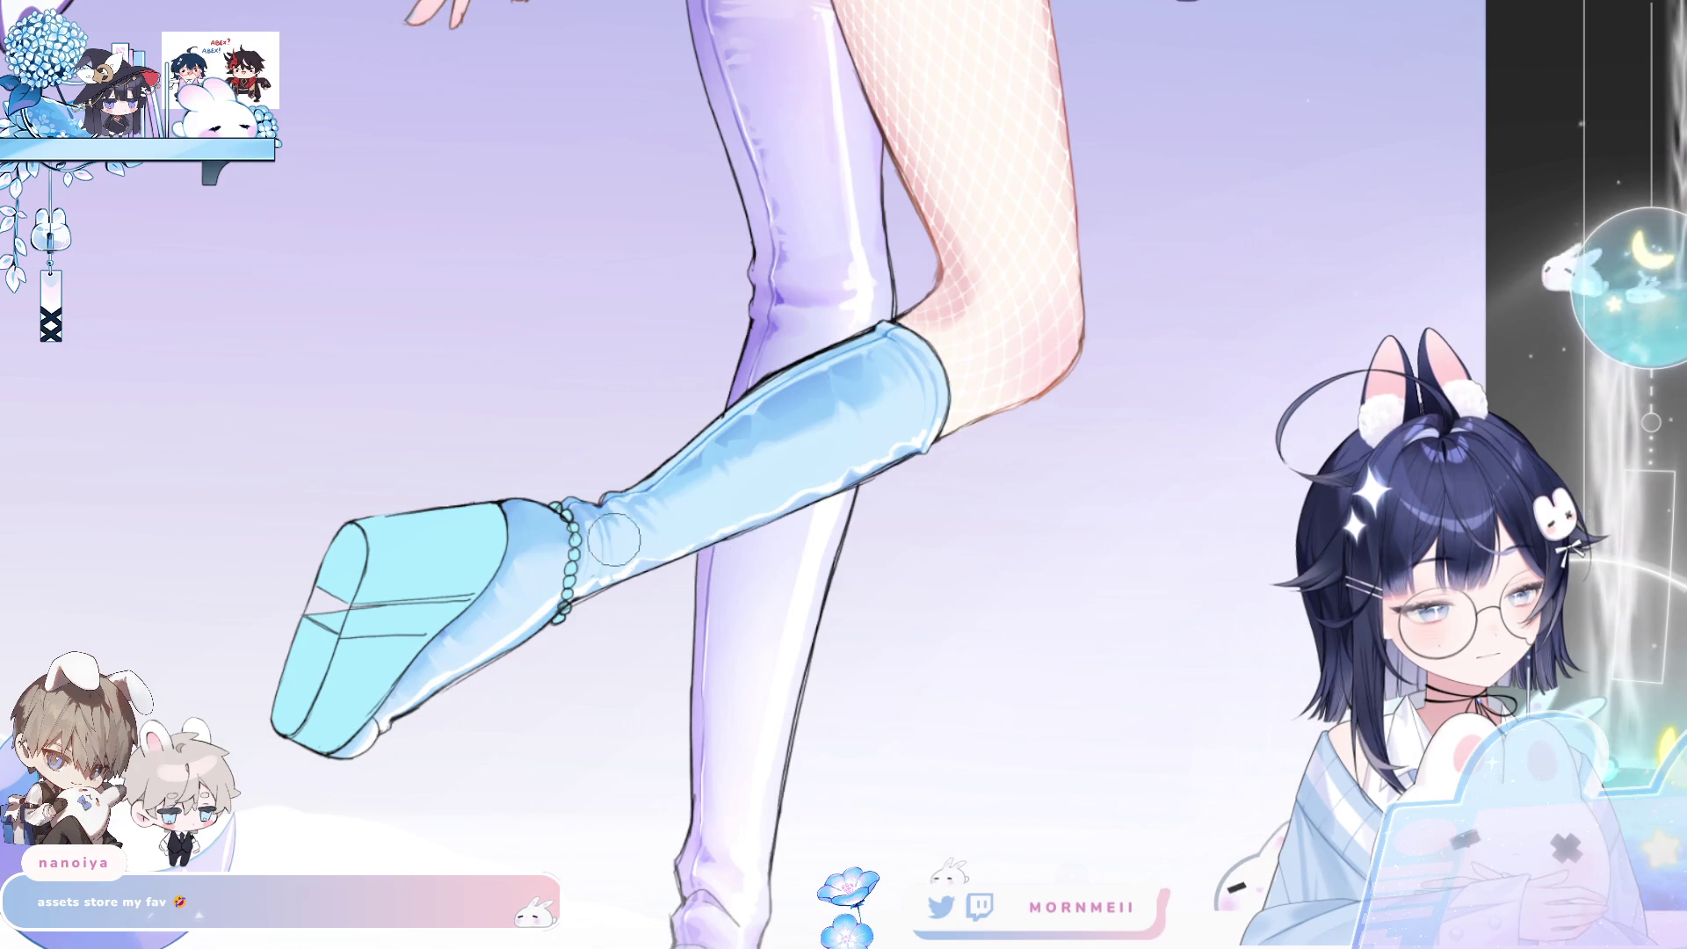
mouse_move(949, 374)
mouse_down()
mouse_move(742, 456)
mouse_move(580, 580)
mouse_up()
key(h)
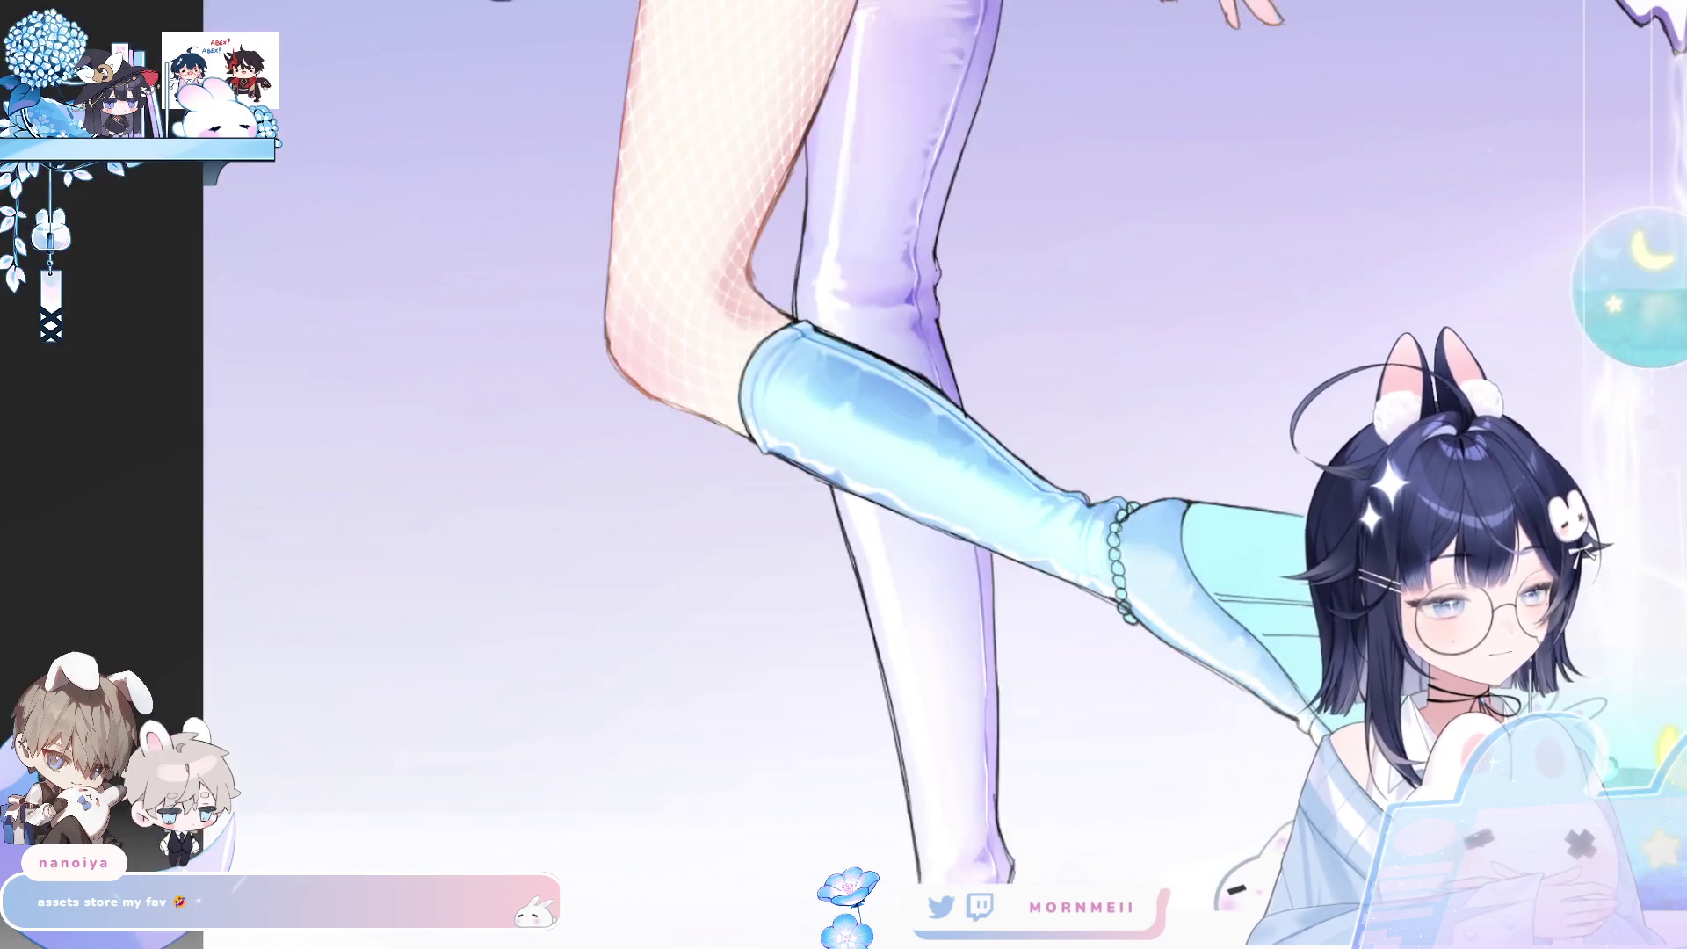
key(h)
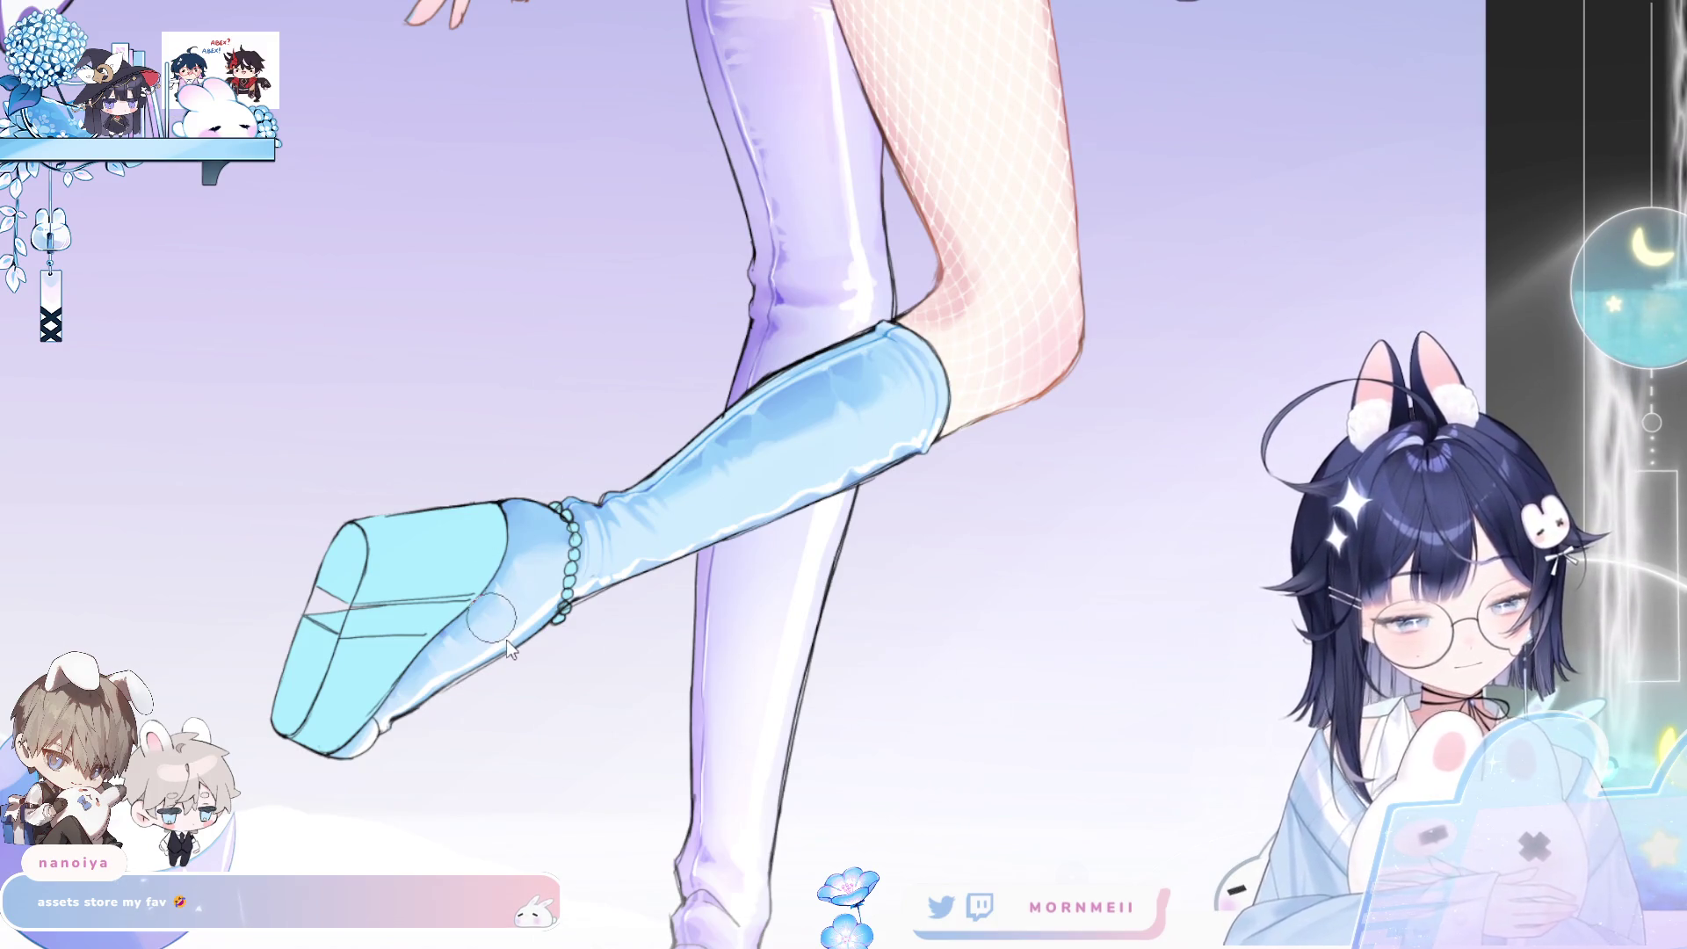
mouse_move(415, 681)
mouse_down()
mouse_move(527, 585)
mouse_move(906, 413)
mouse_up()
key(h)
key(h)
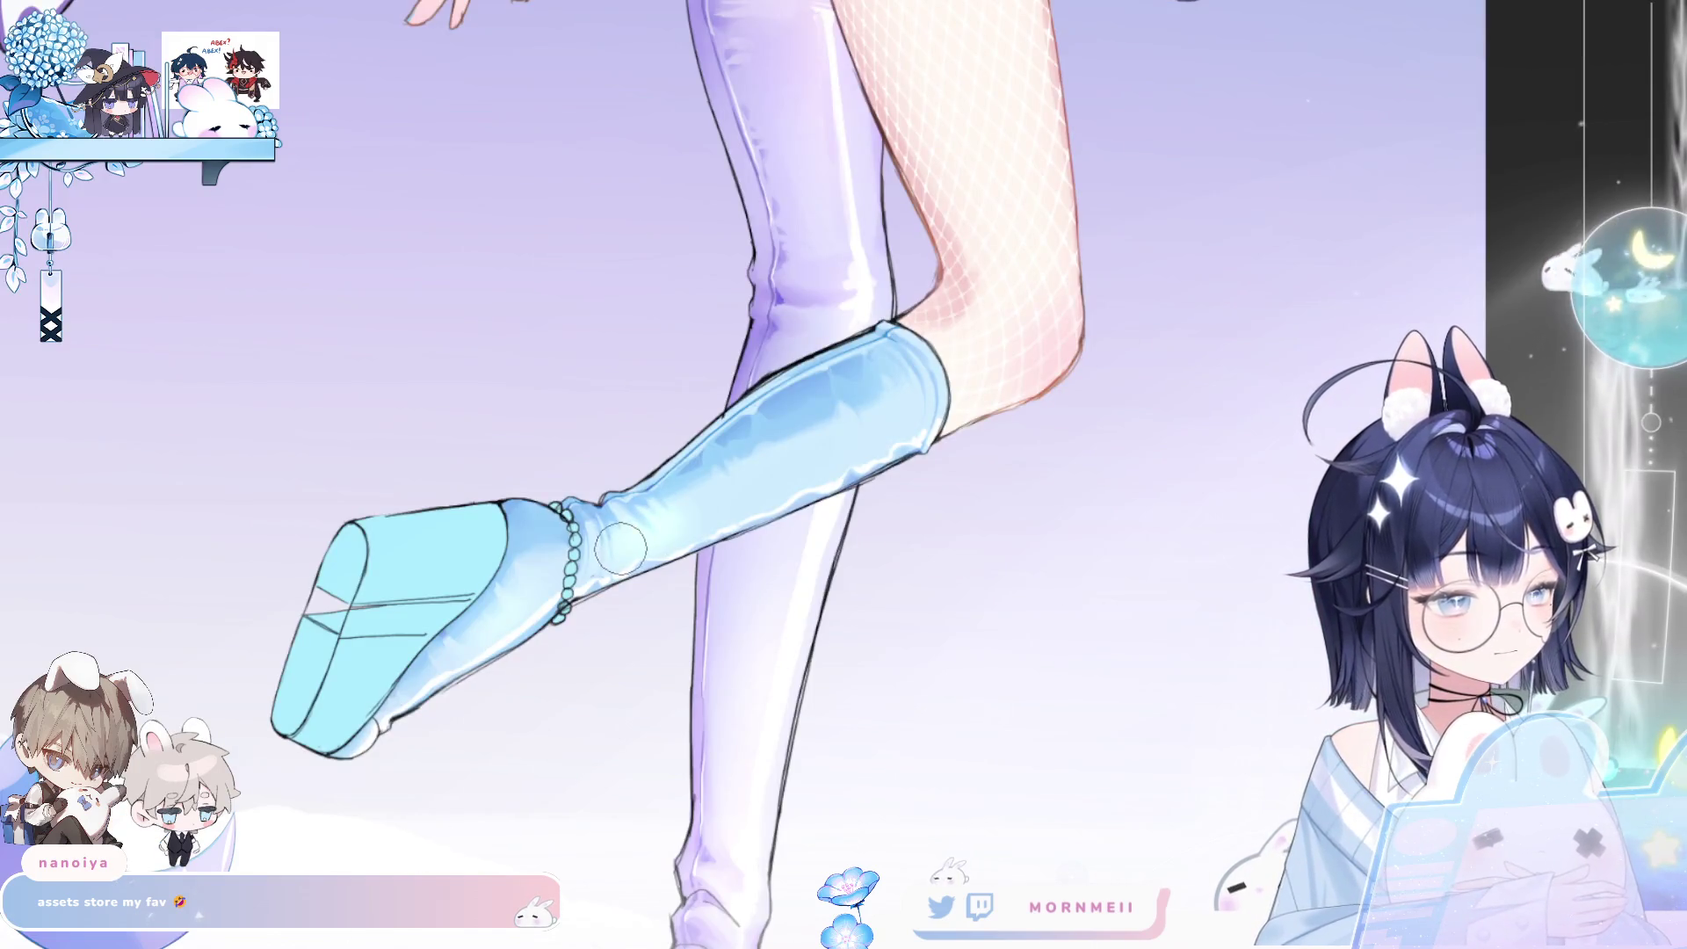
drag(490, 720, 929, 420)
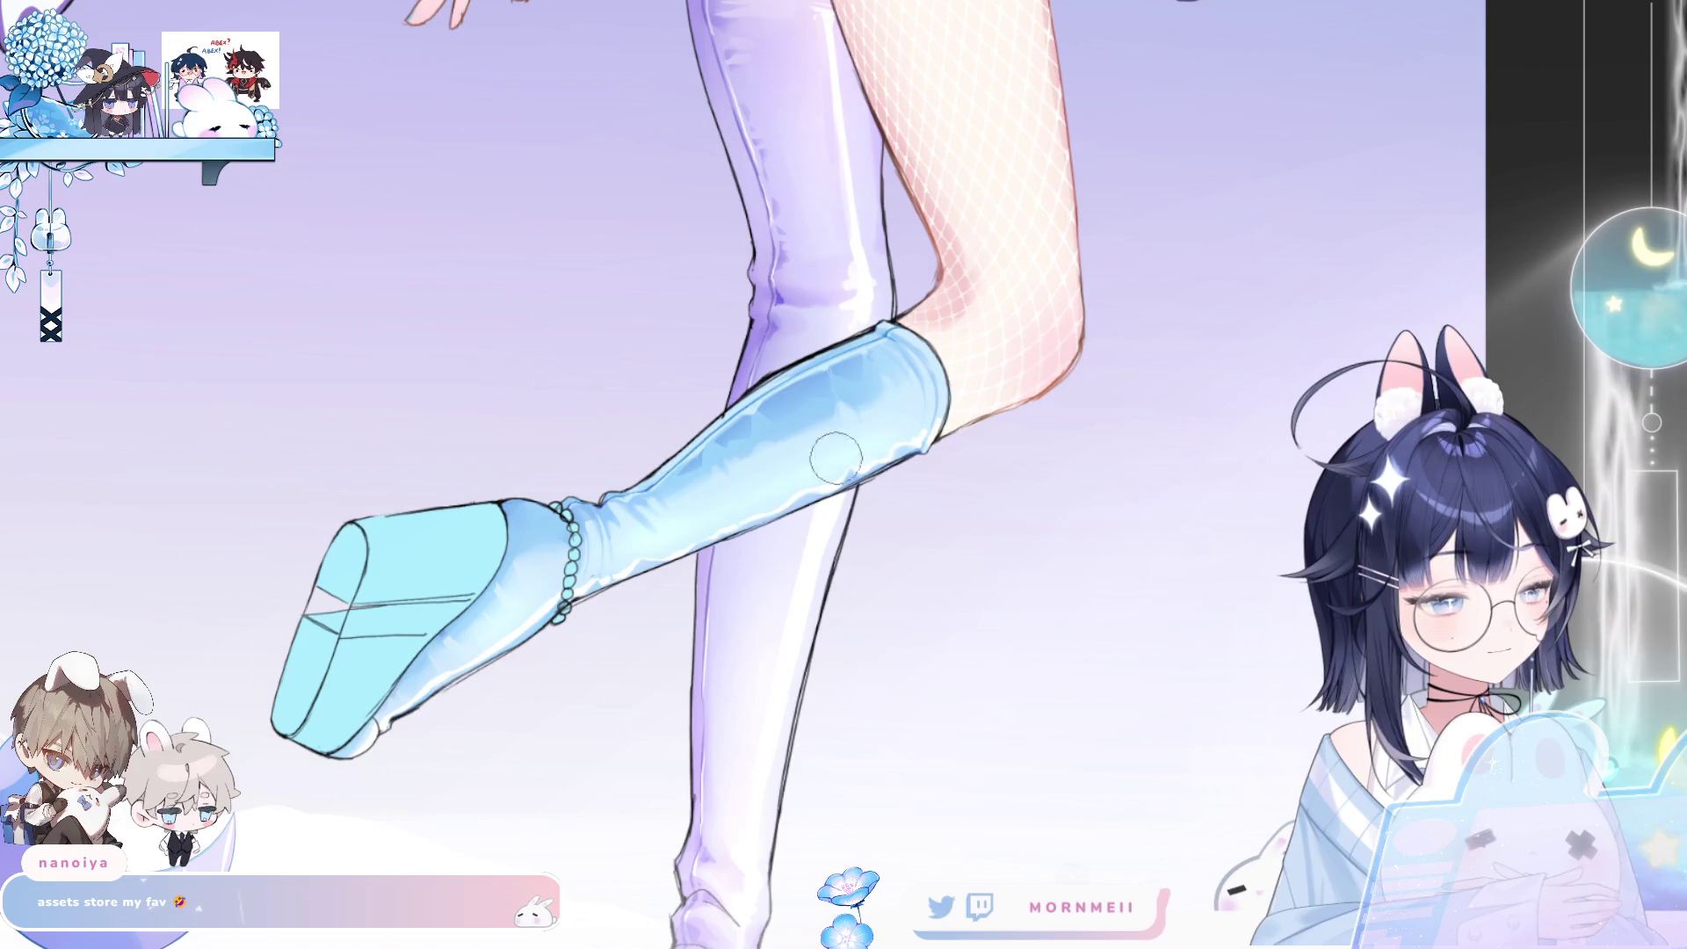
key(h)
key(h)
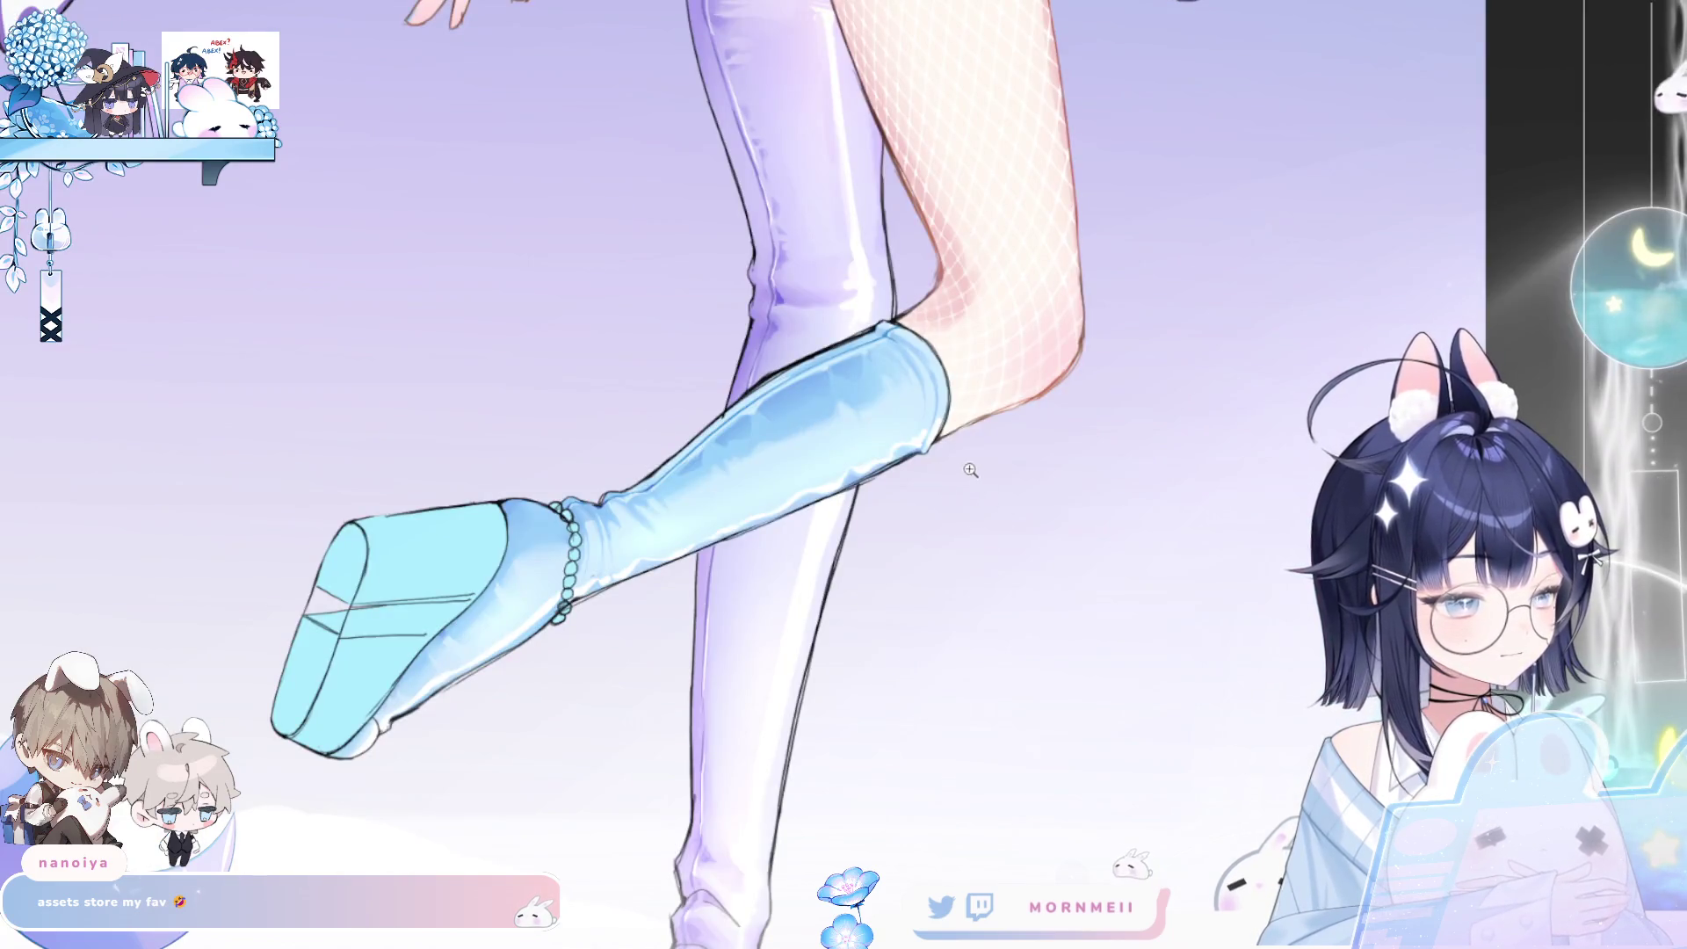
- Zoom out, center the boot, and check the new highlights in mirrored view
key(ctrl+minus)
drag(1040, 457, 642, 396)
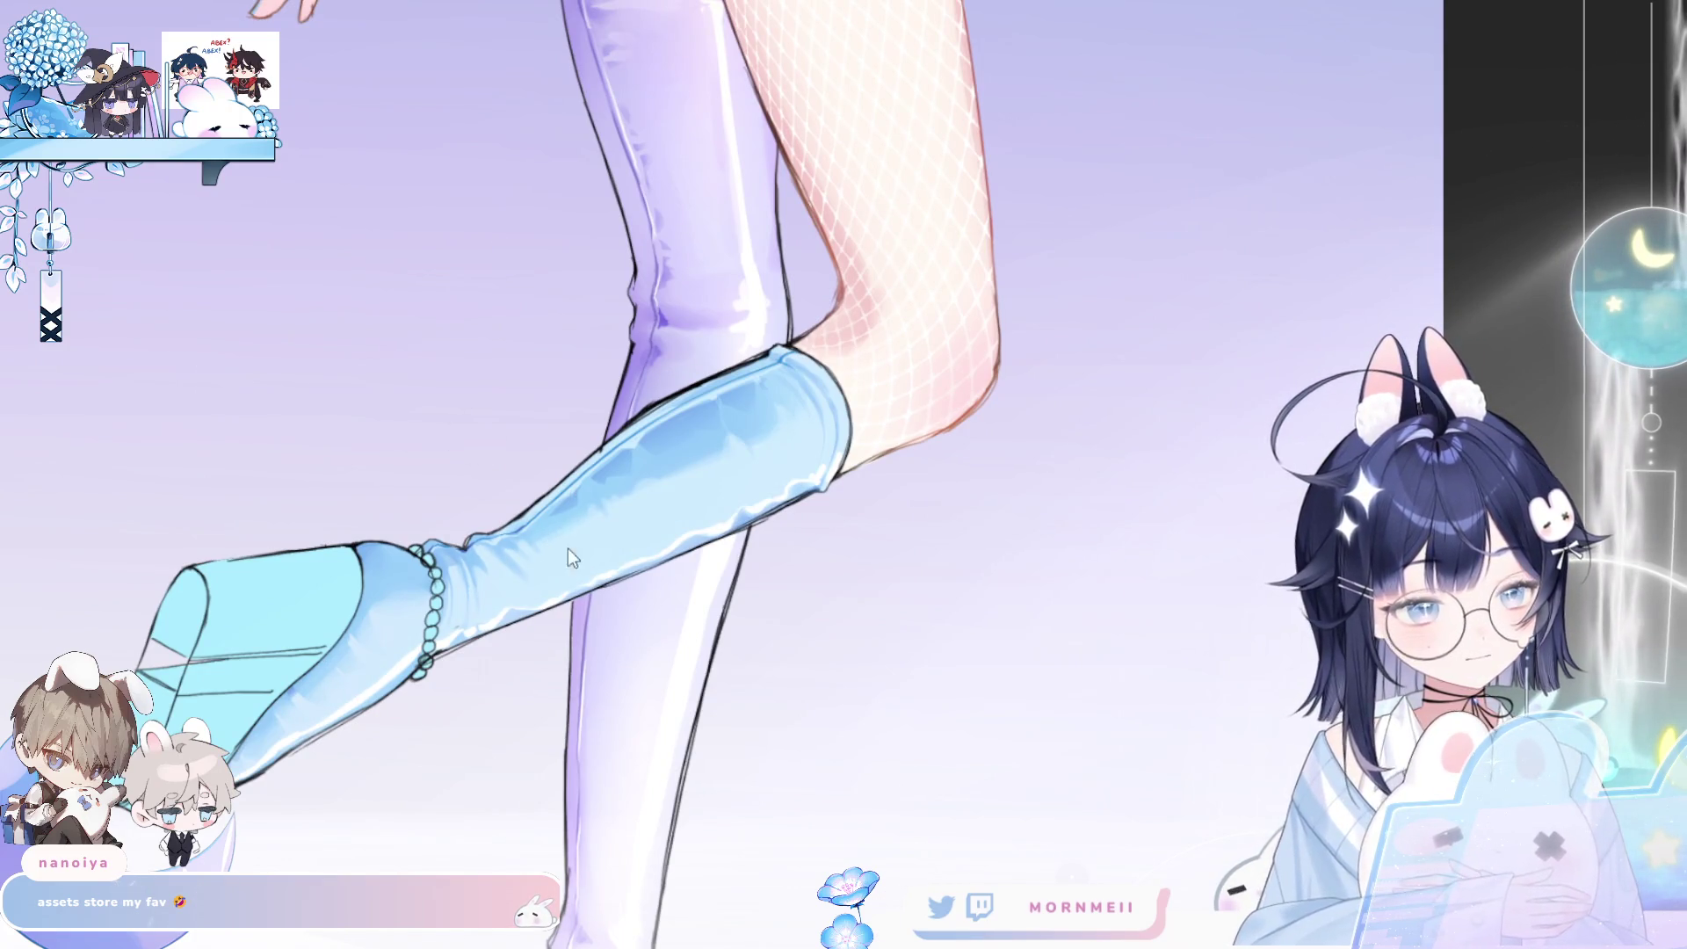
key(h)
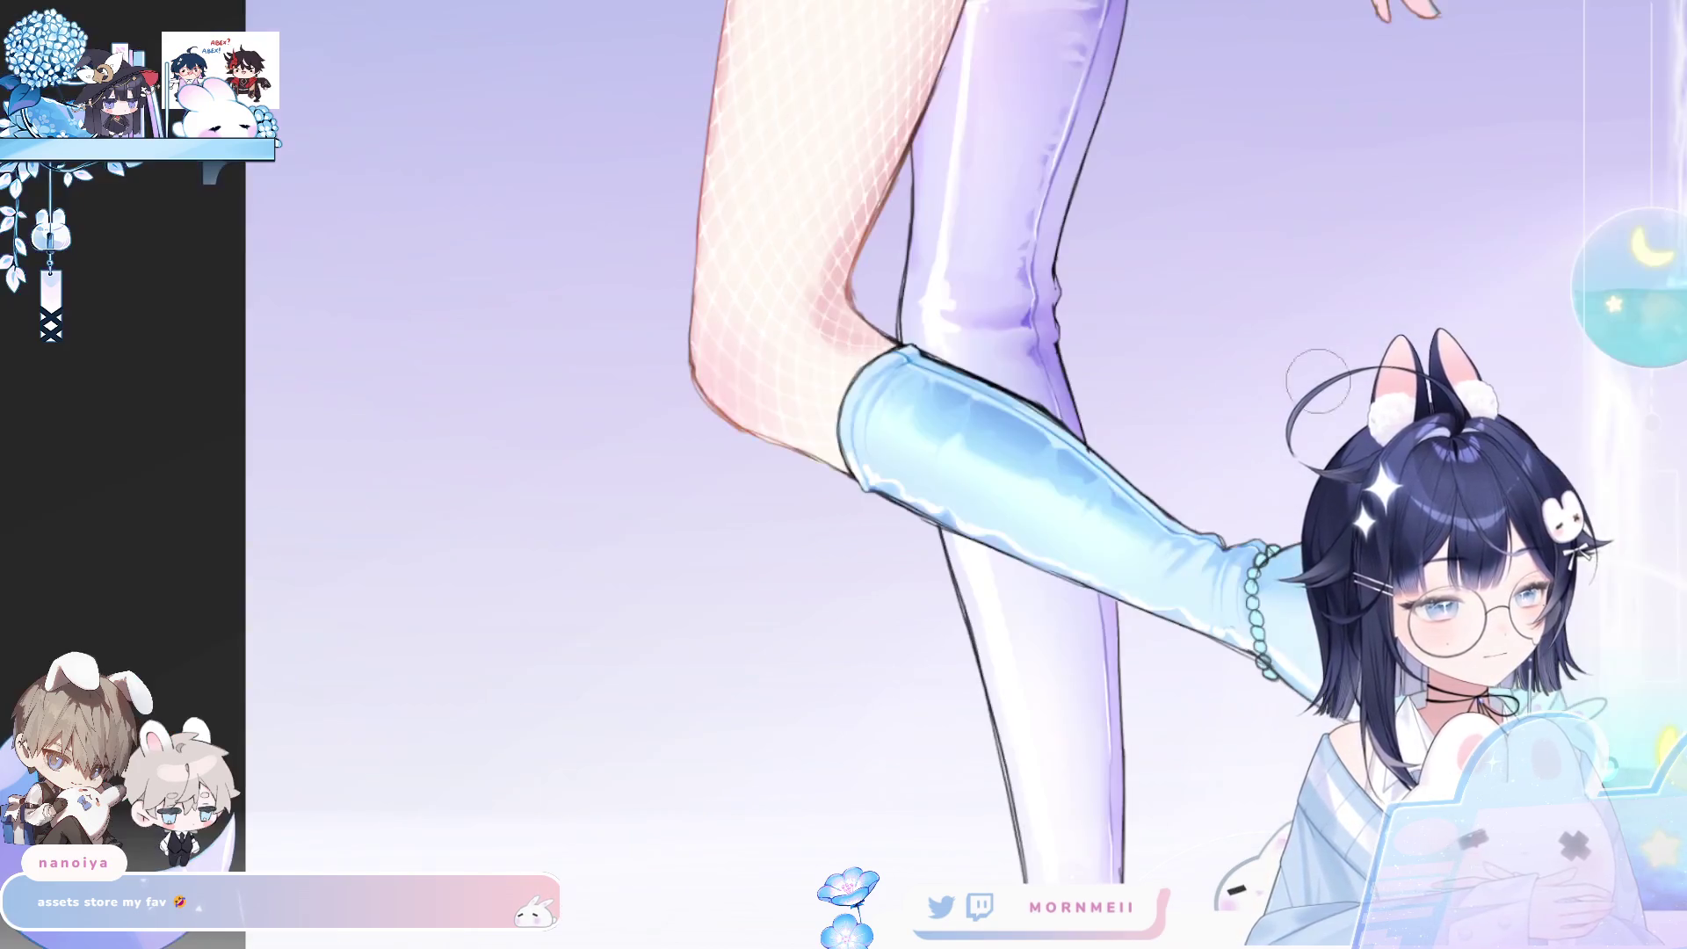
key(h)
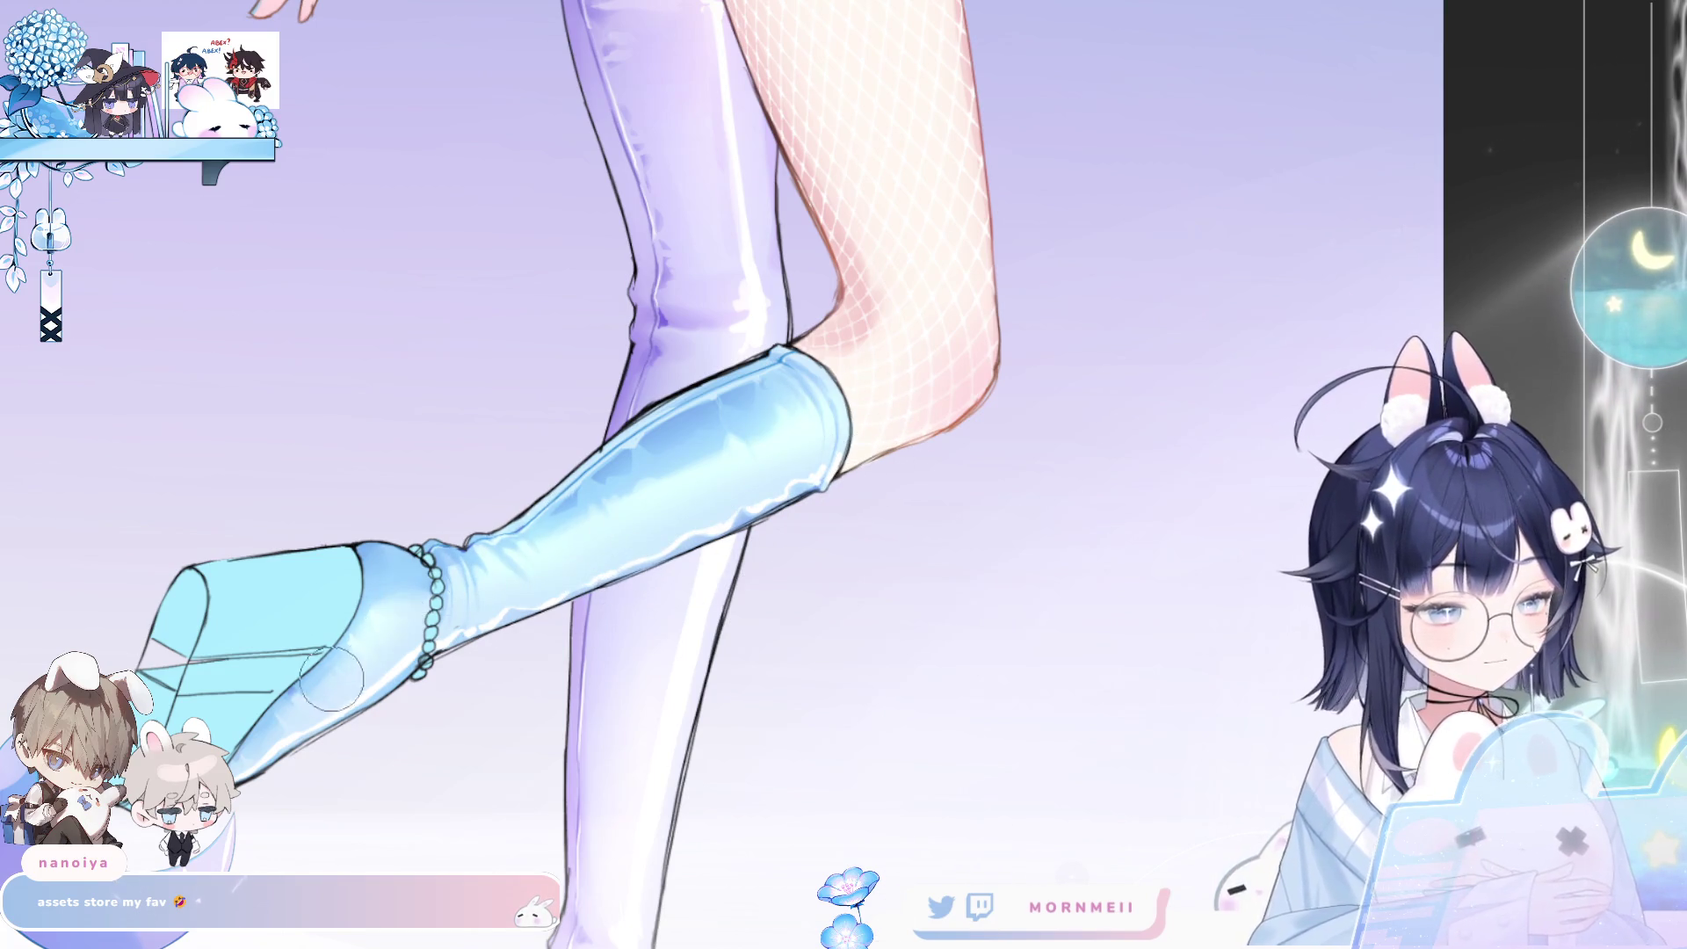
scroll(553, 571, down, 3)
key(h)
key(h)
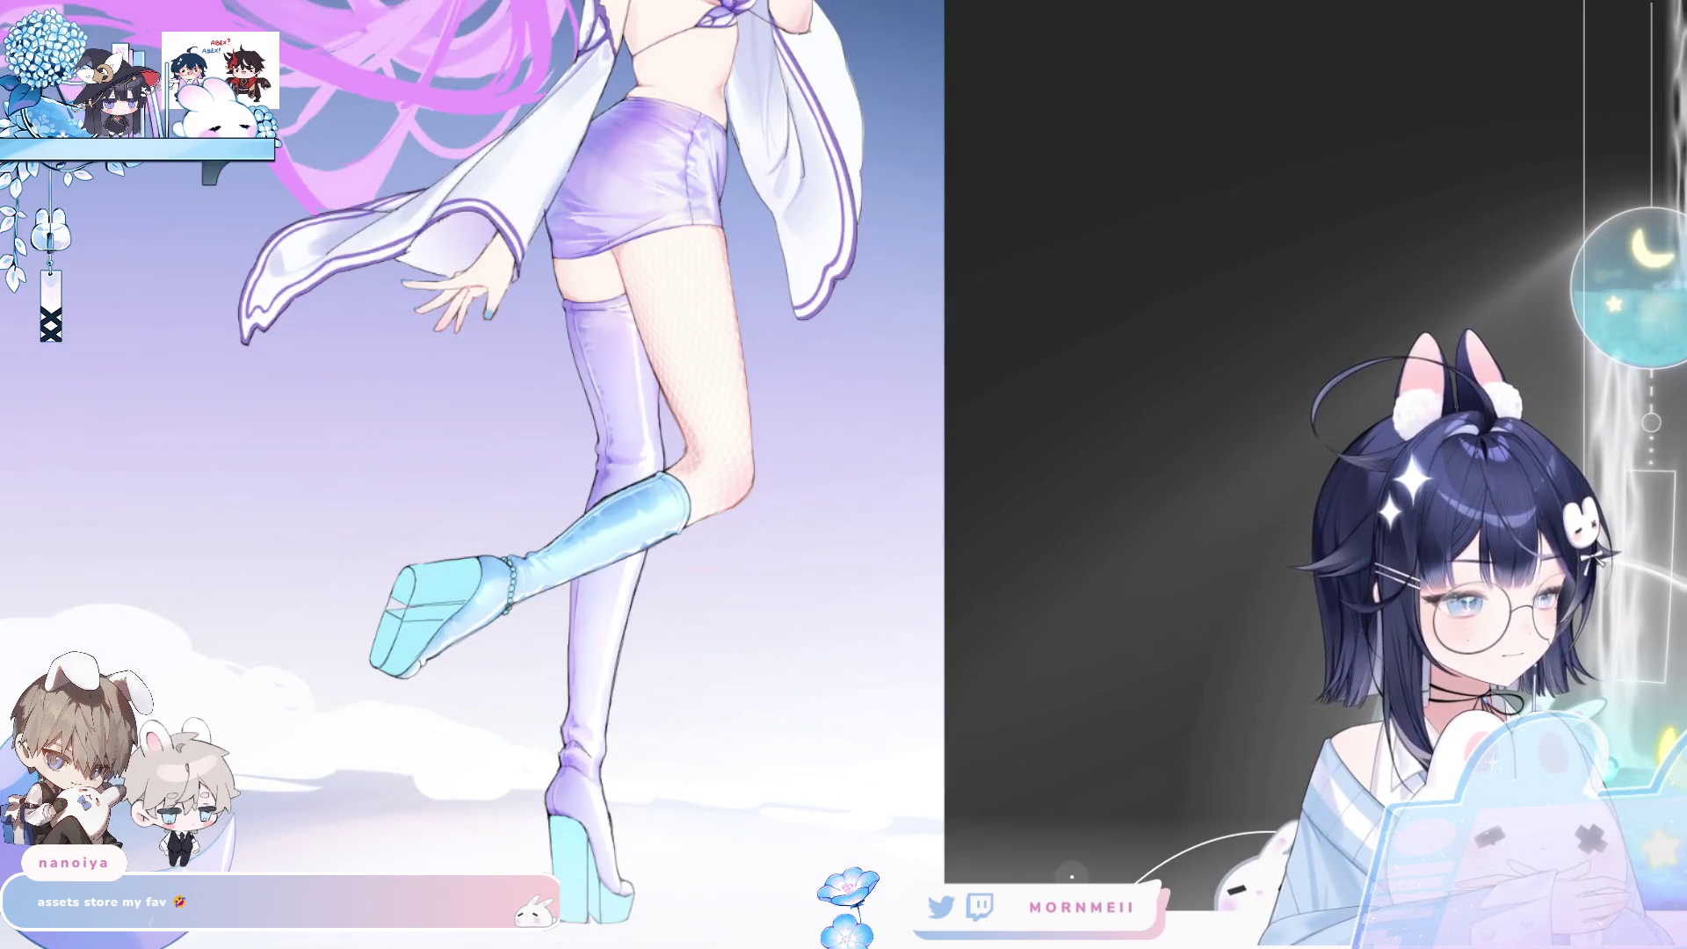
key(ctrl+plus)
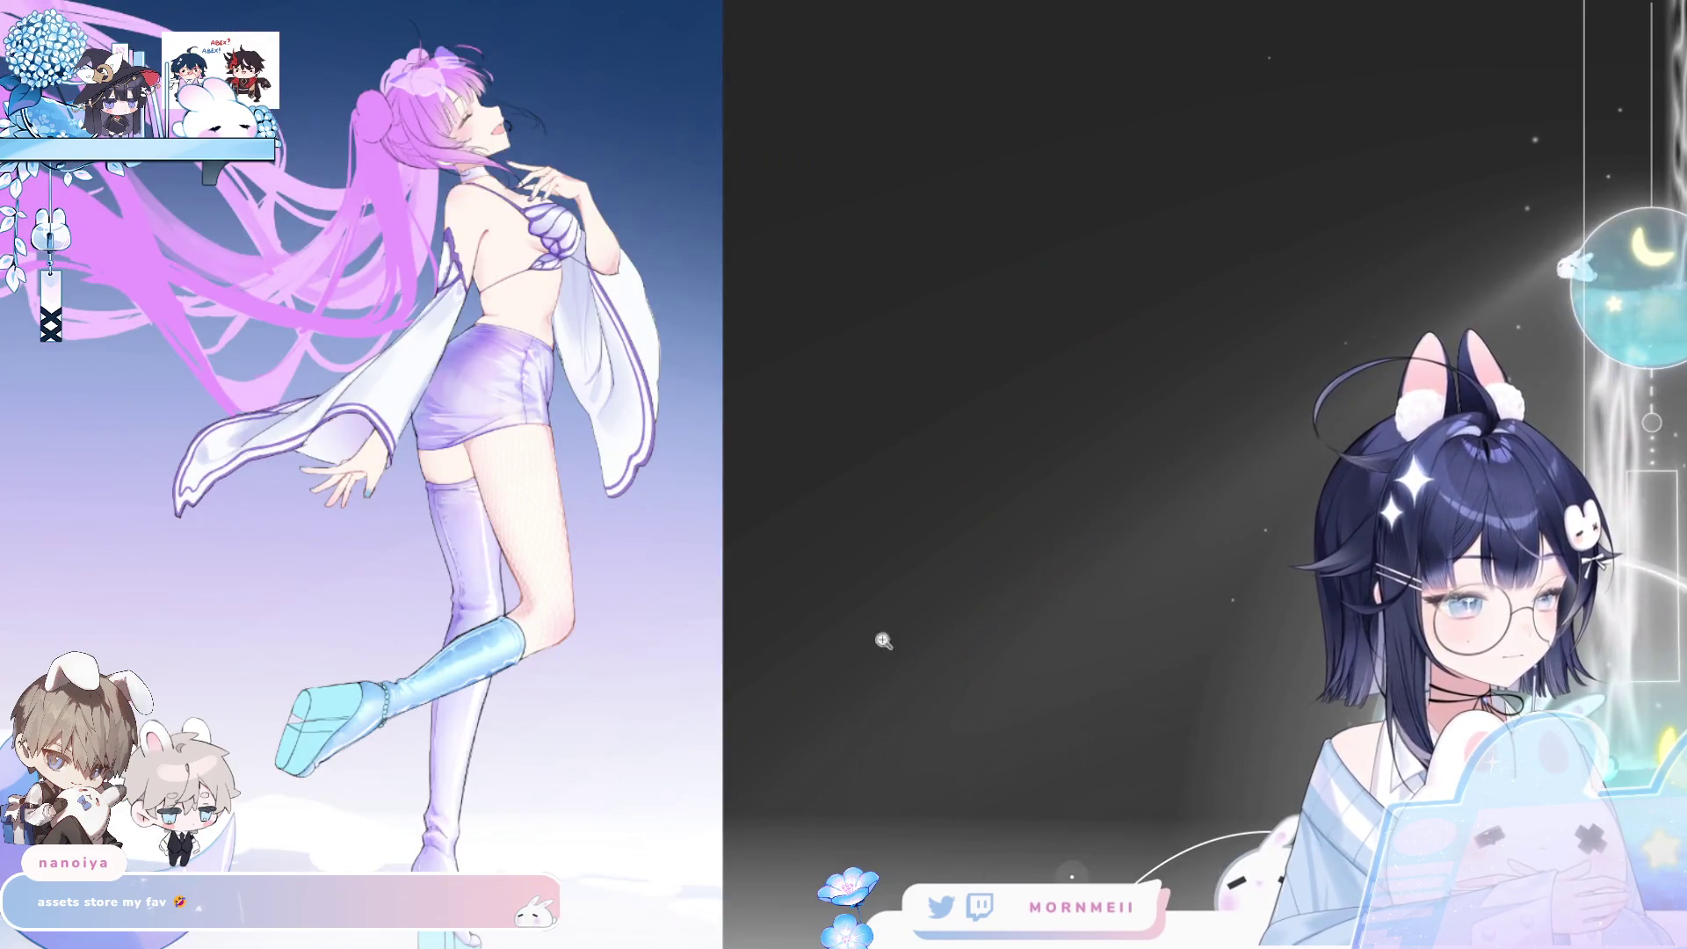
click(462, 709)
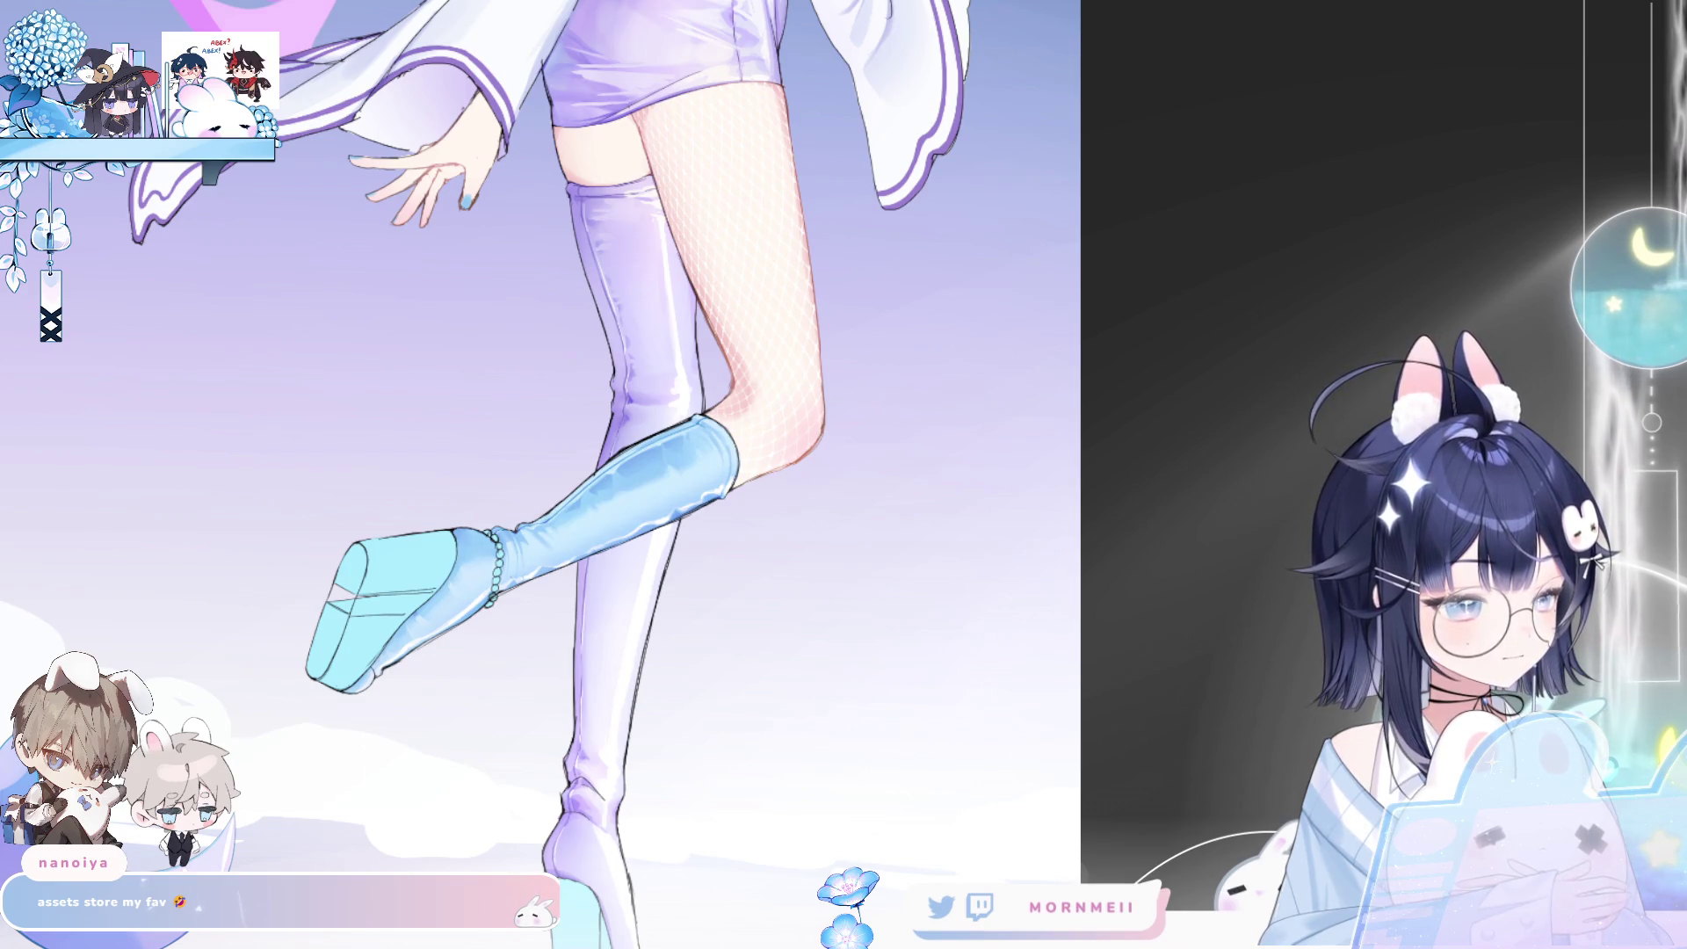
key(h)
key(h)
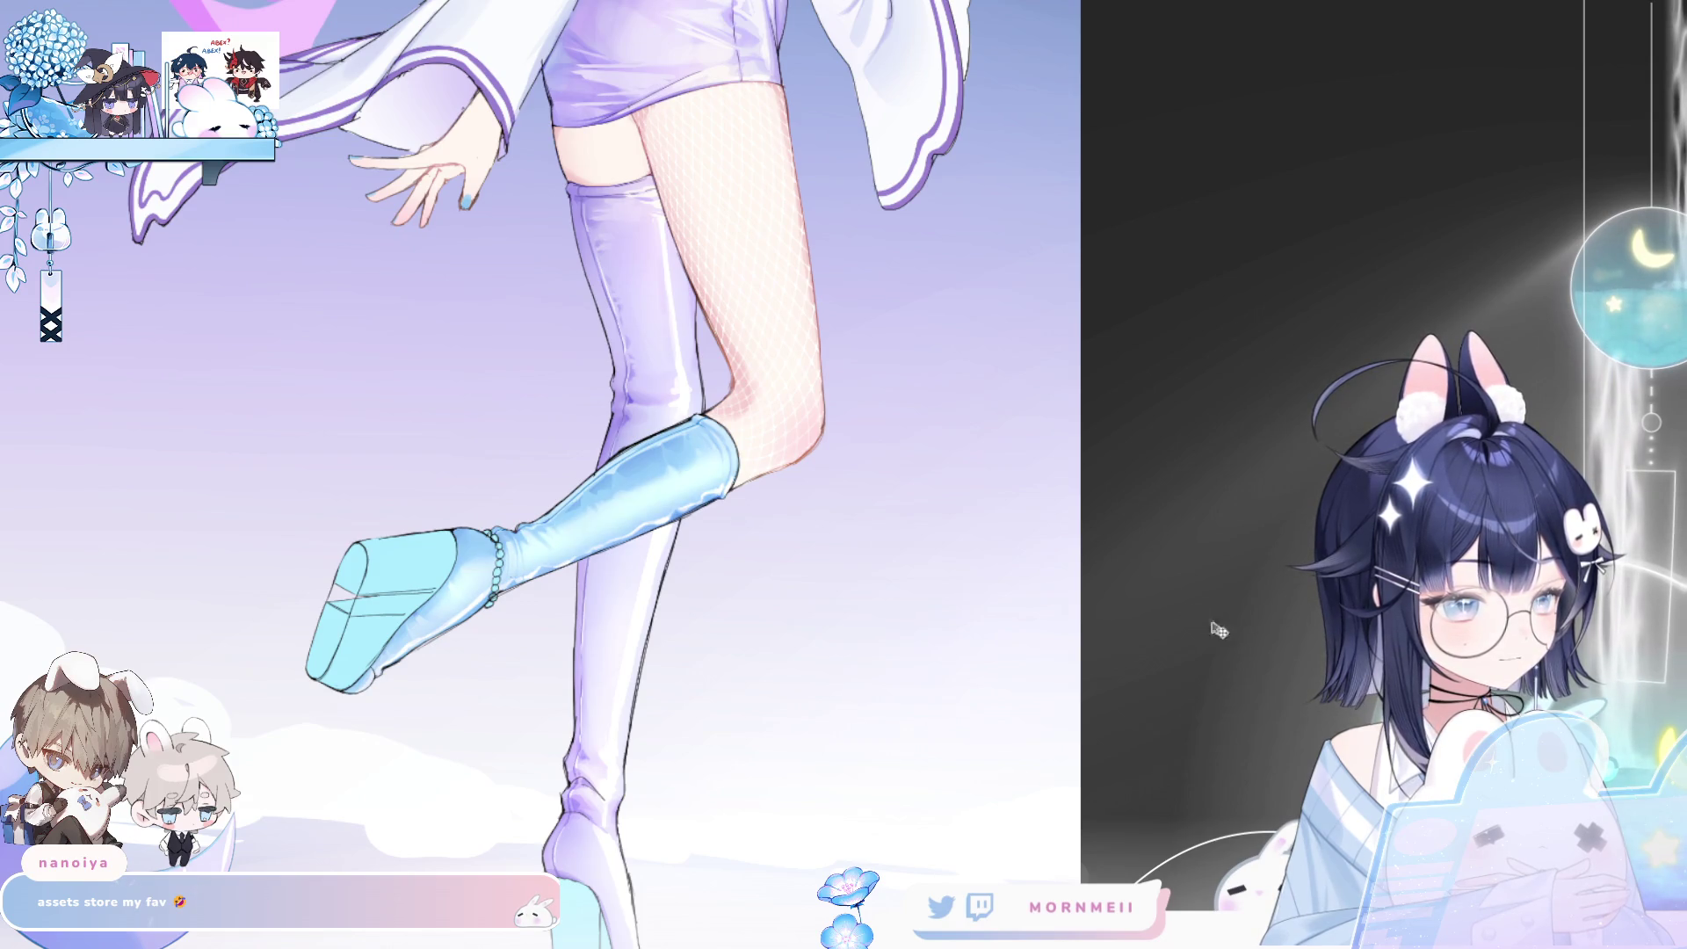
key(ctrl+0)
key(h)
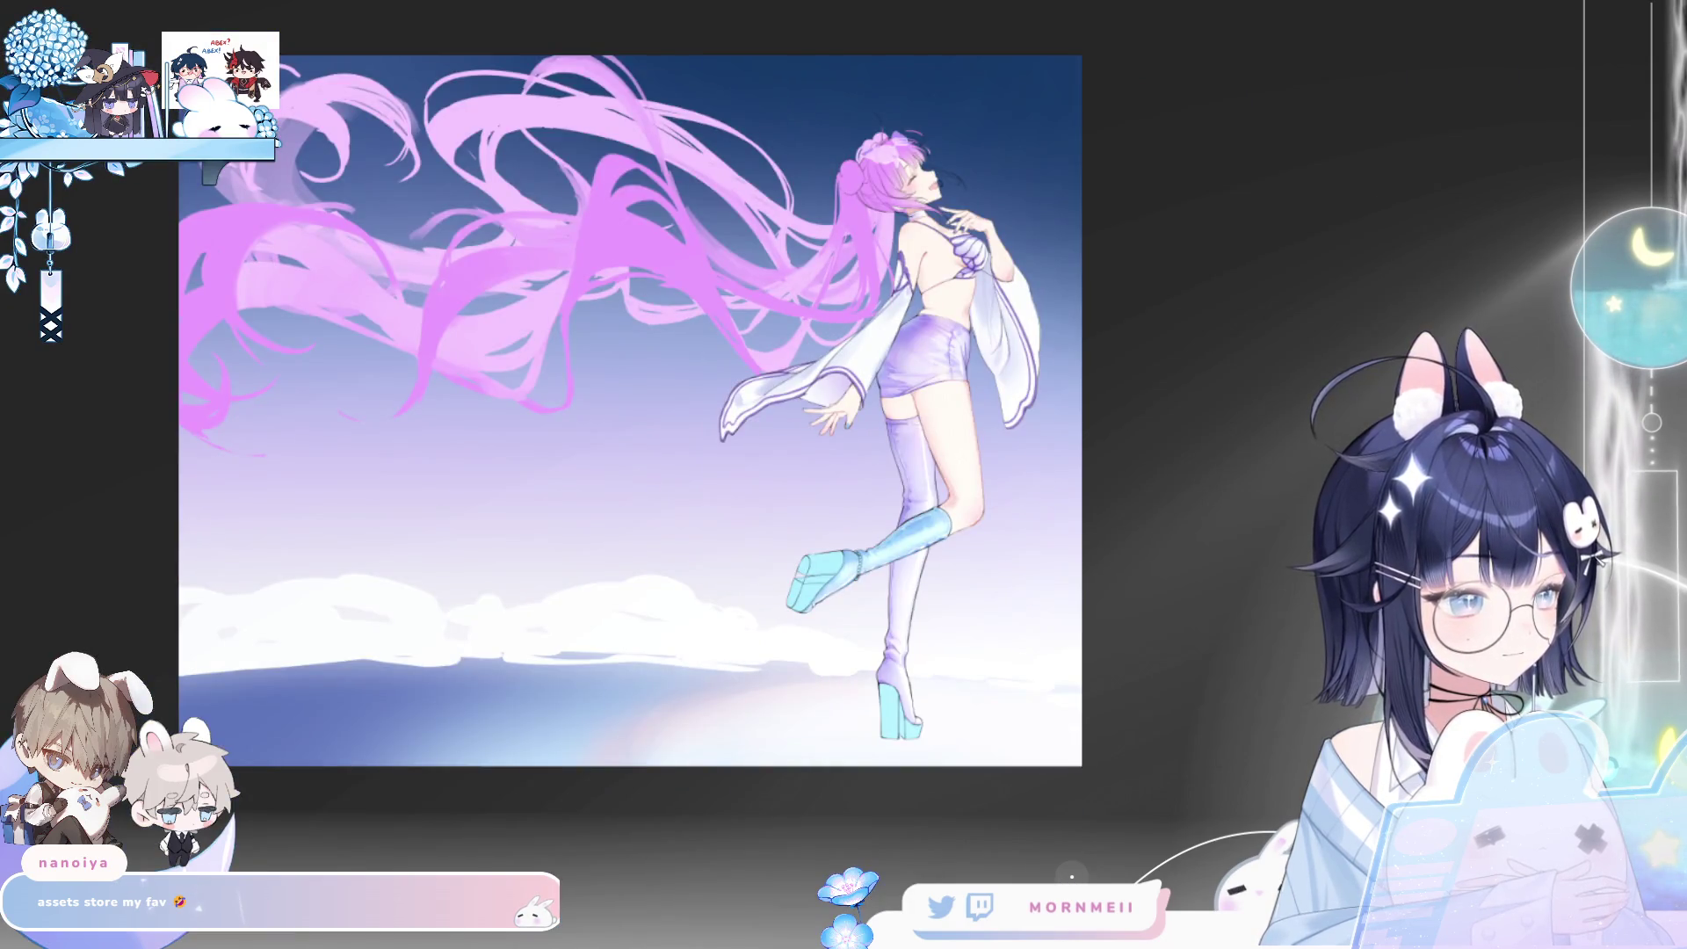
click(946, 570)
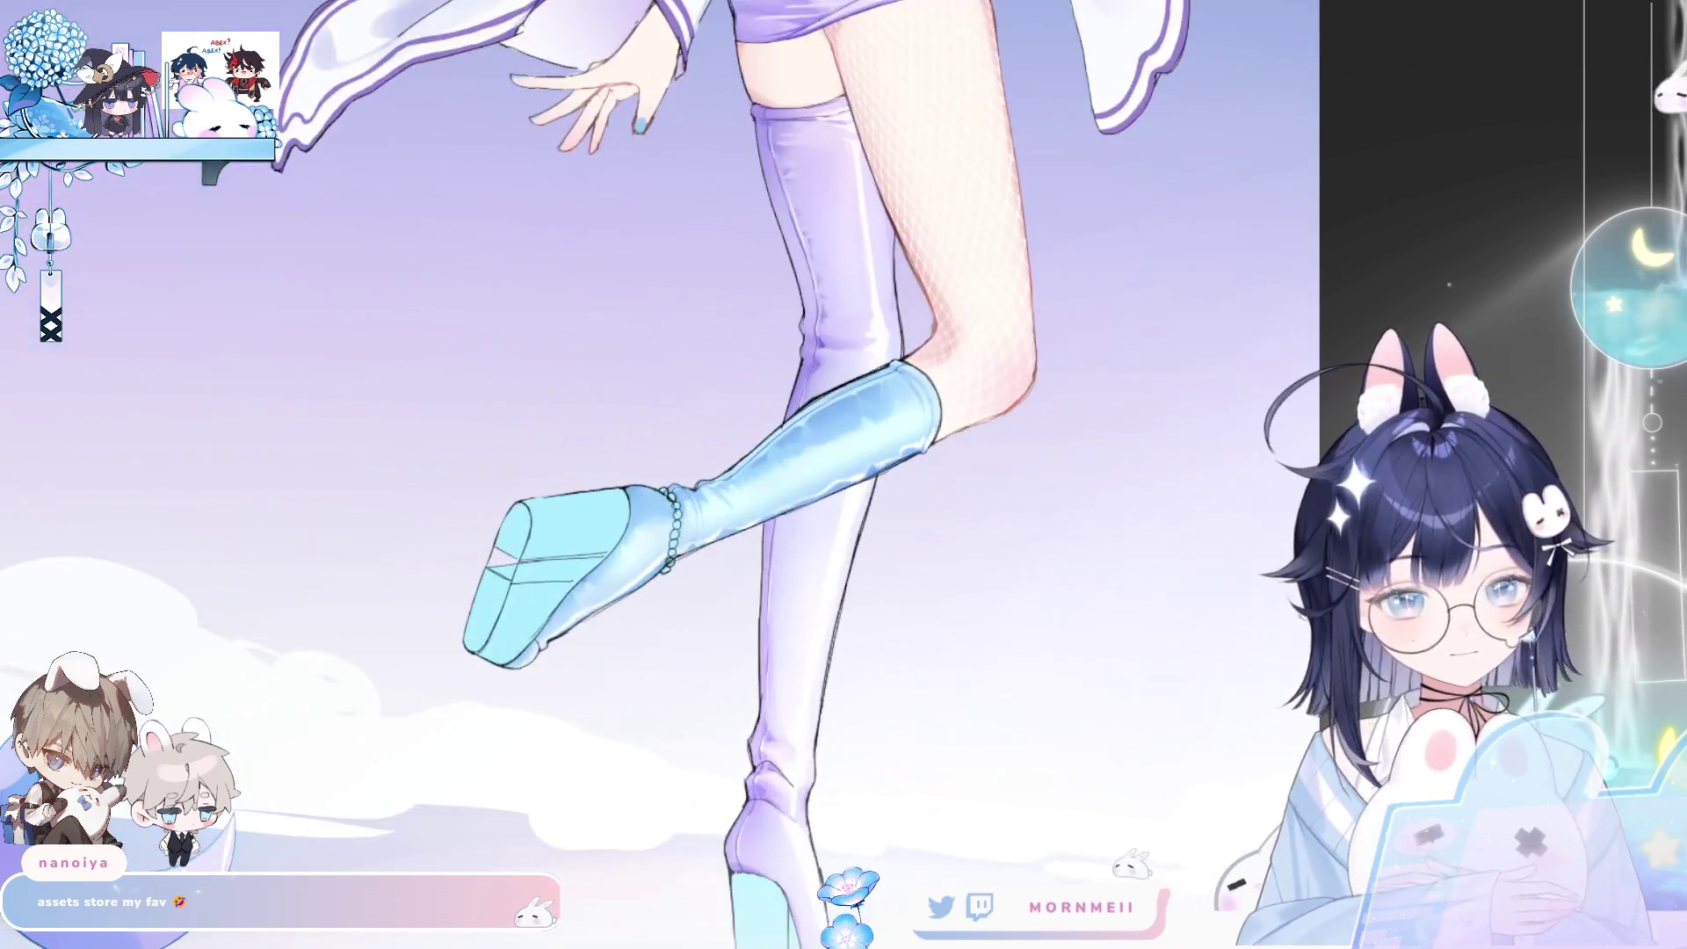
click(711, 547)
drag(677, 564, 641, 591)
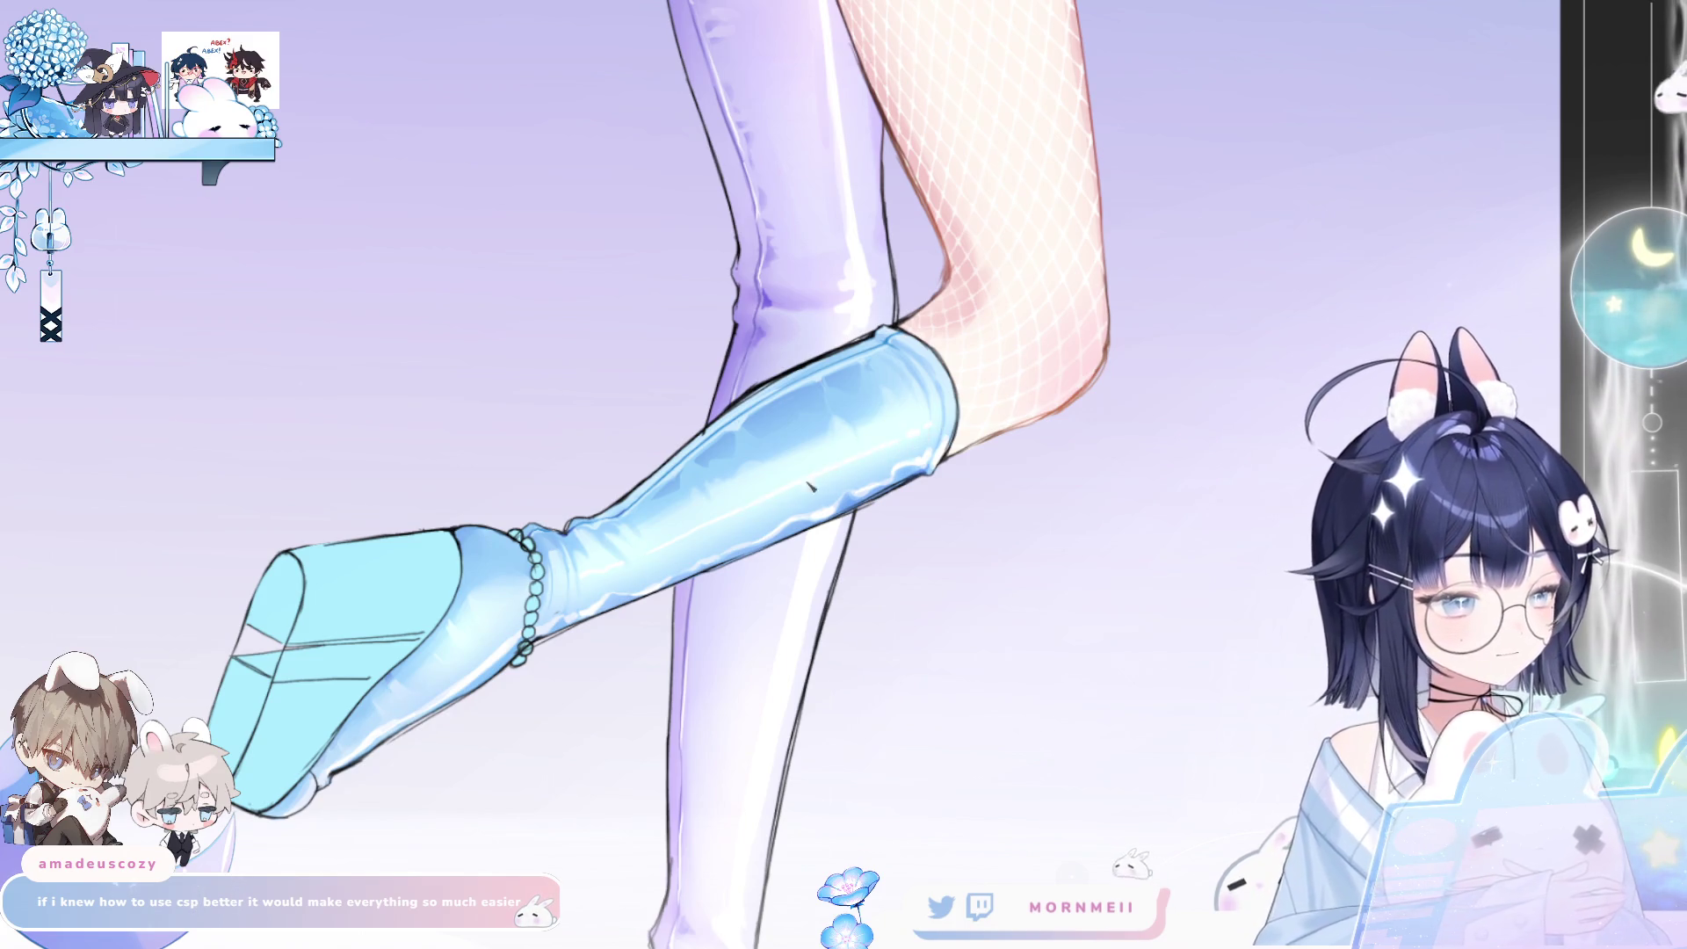
key(ctrl+minus)
key(h)
key(h)
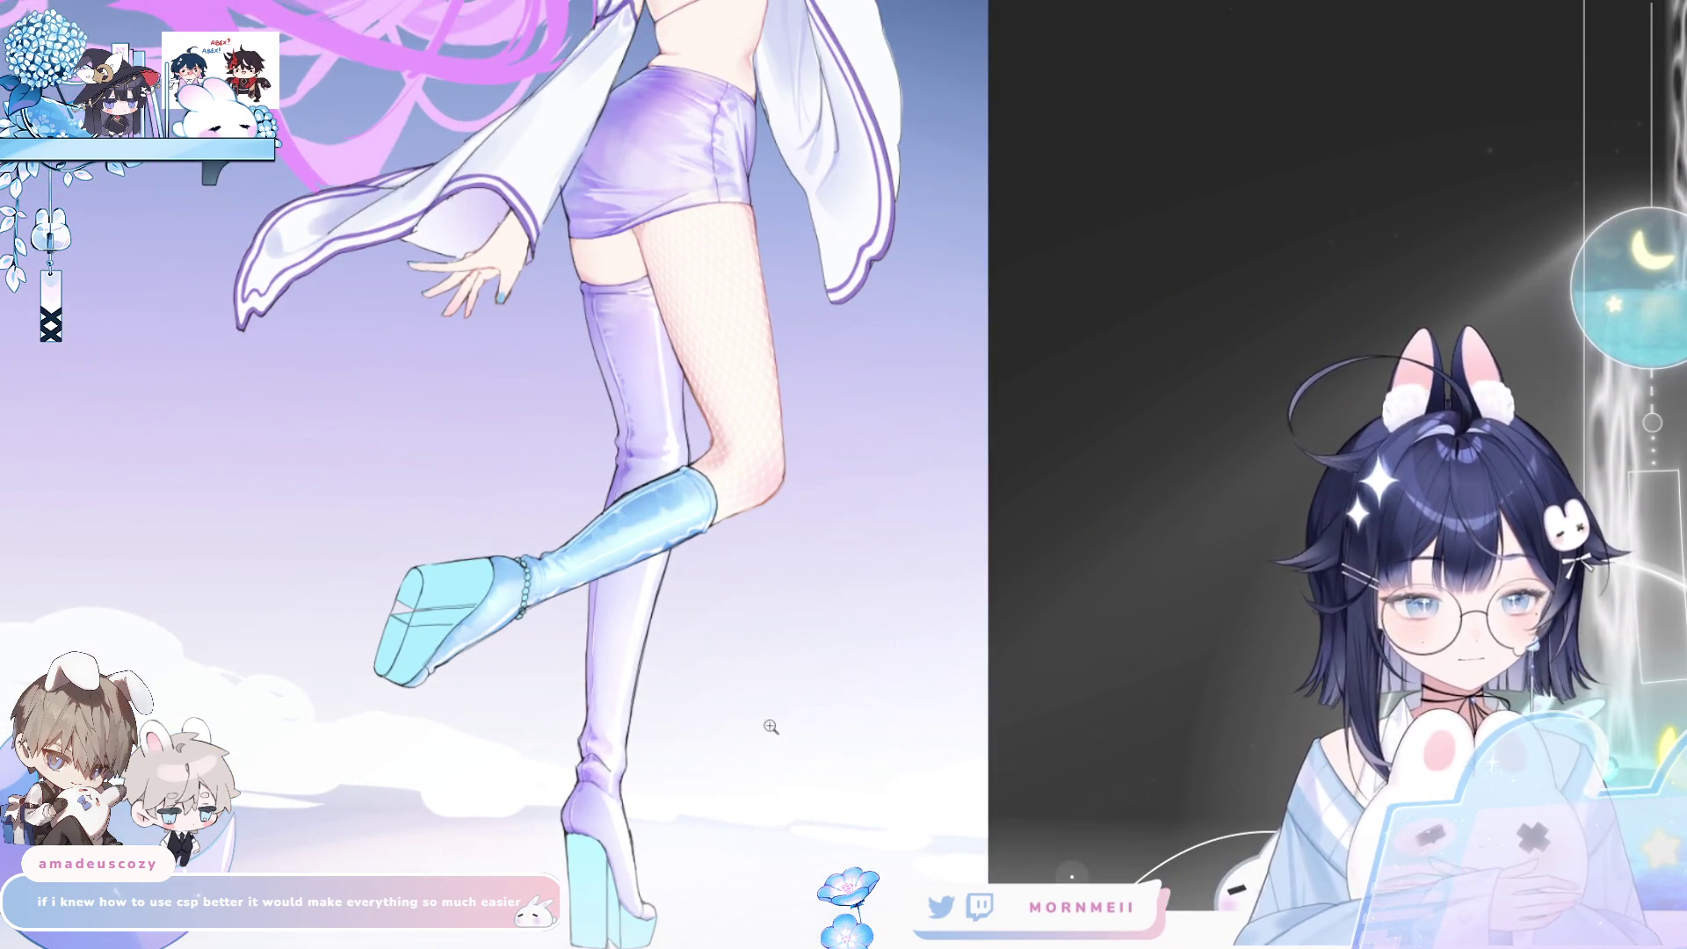
scroll(492, 602, up, 3)
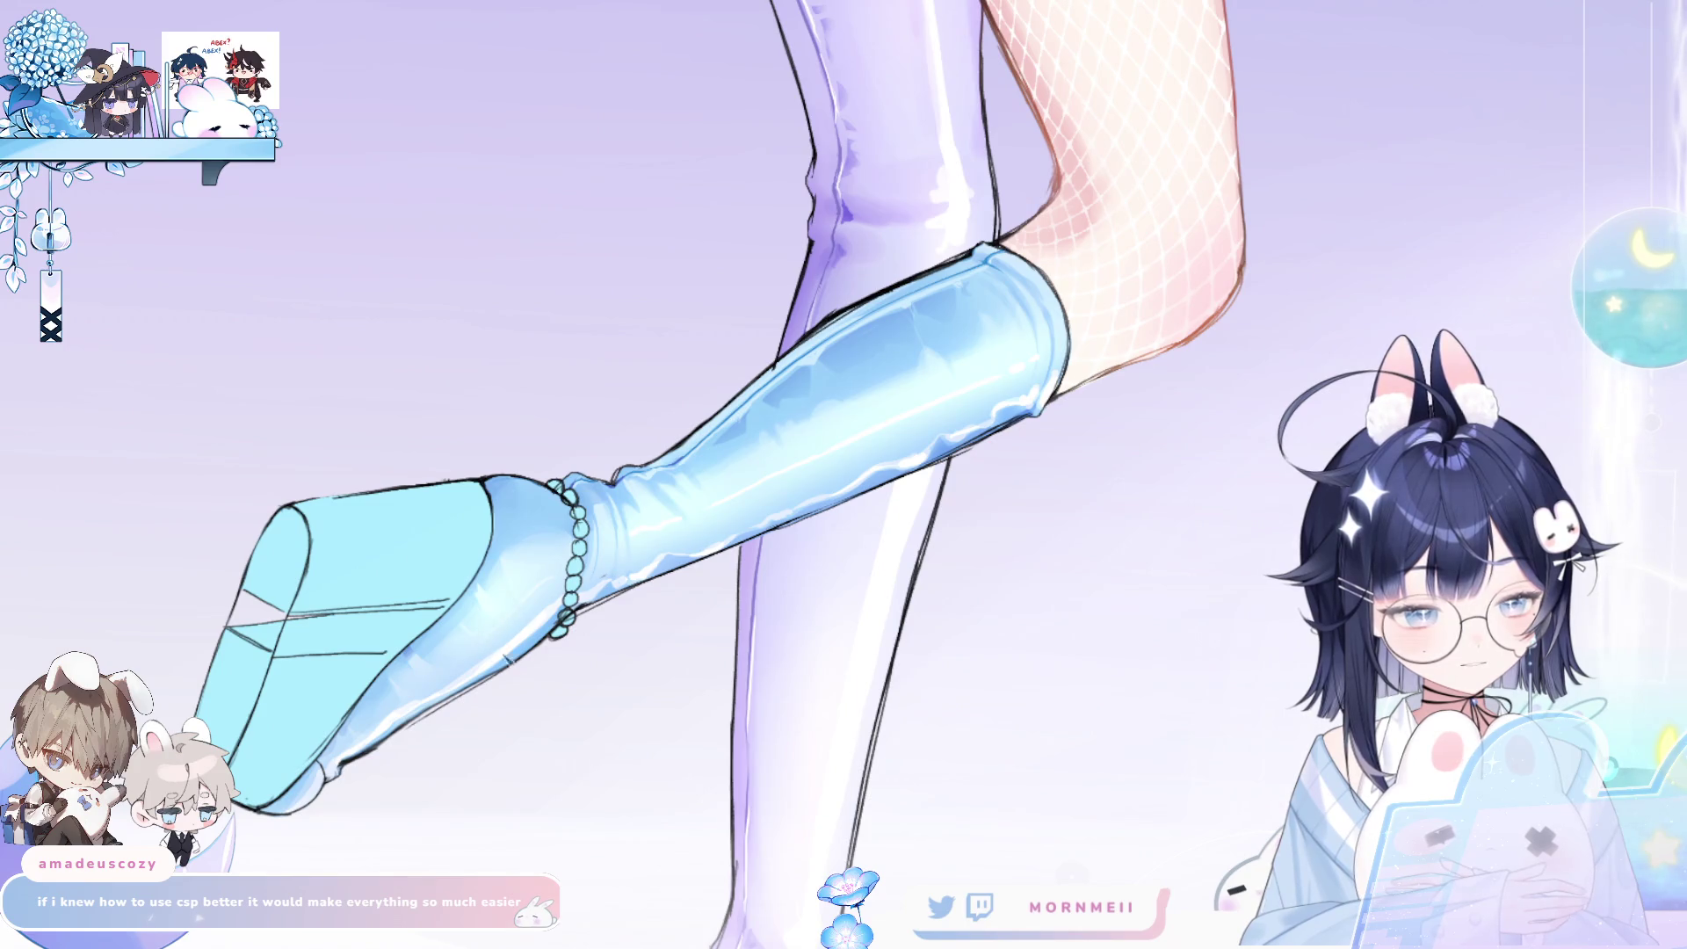
key(h)
key(minus)
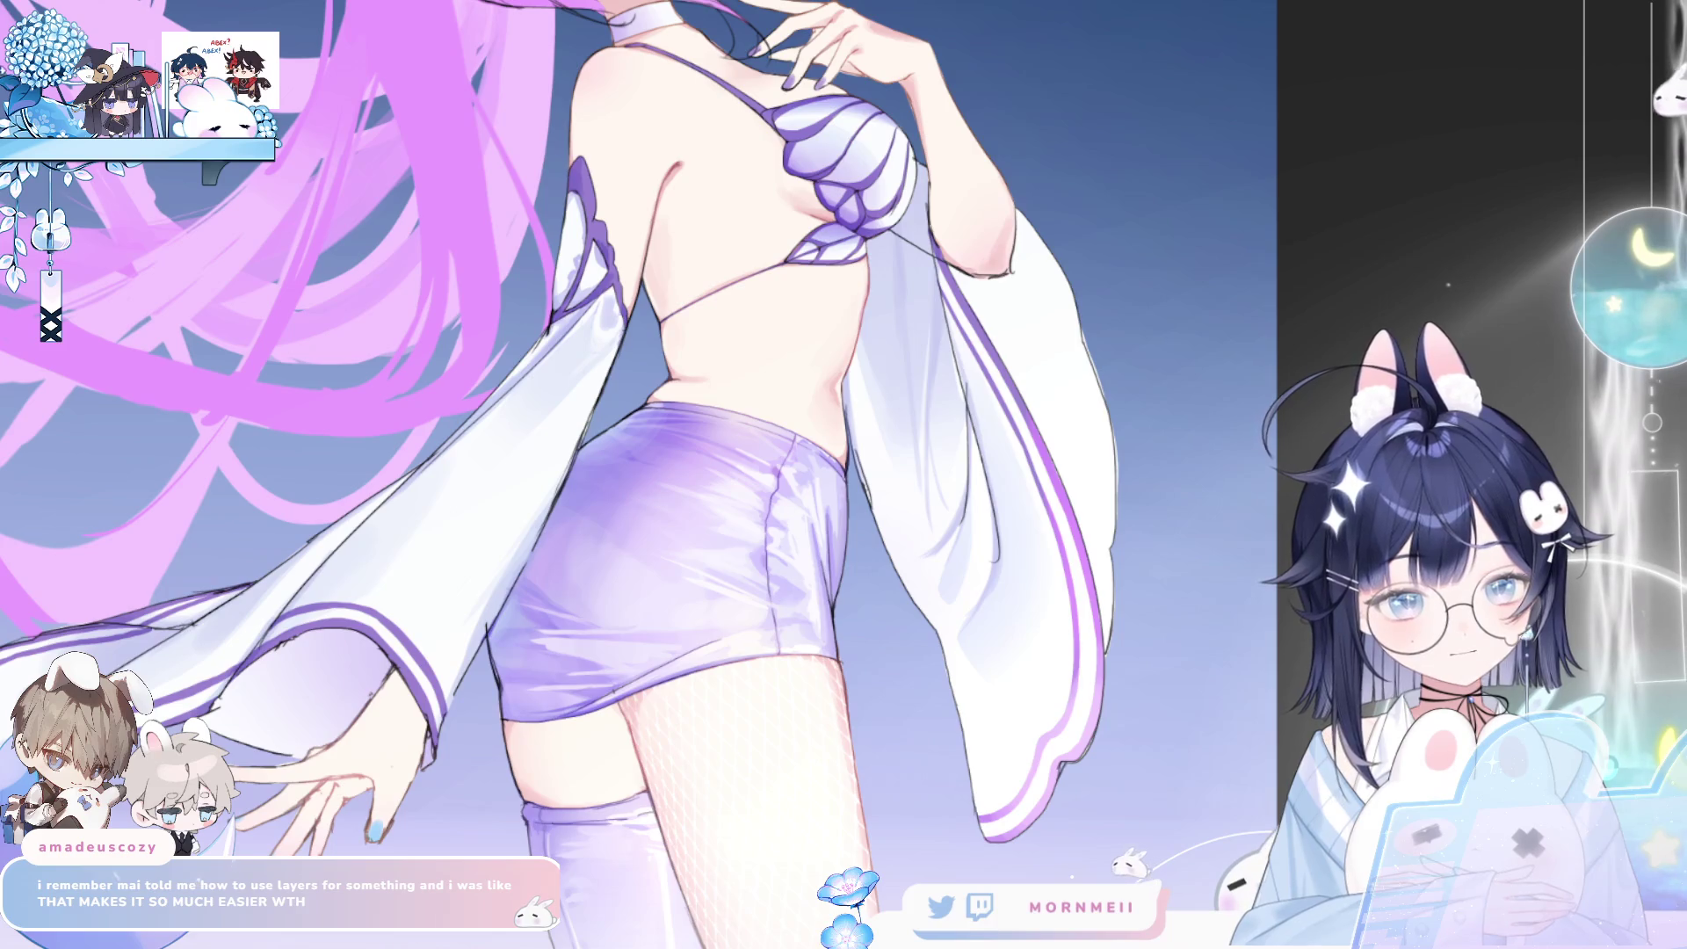
- Check the full figure in mirrored view, then zoom in on the skirt hem
key(h)
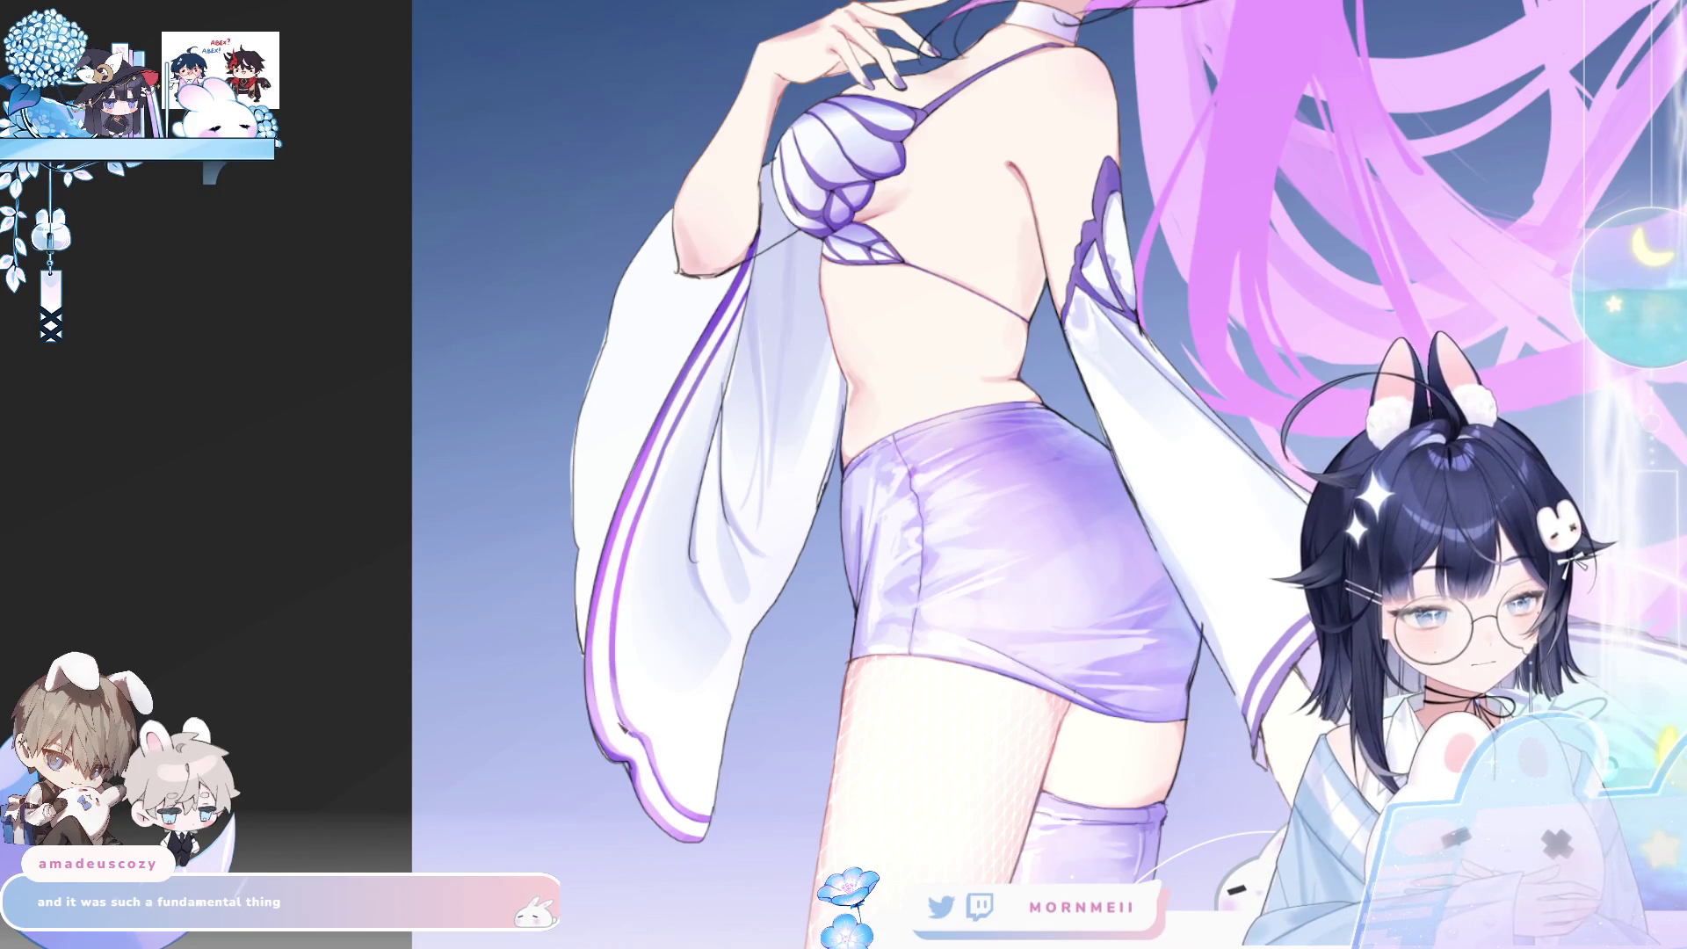
key(h)
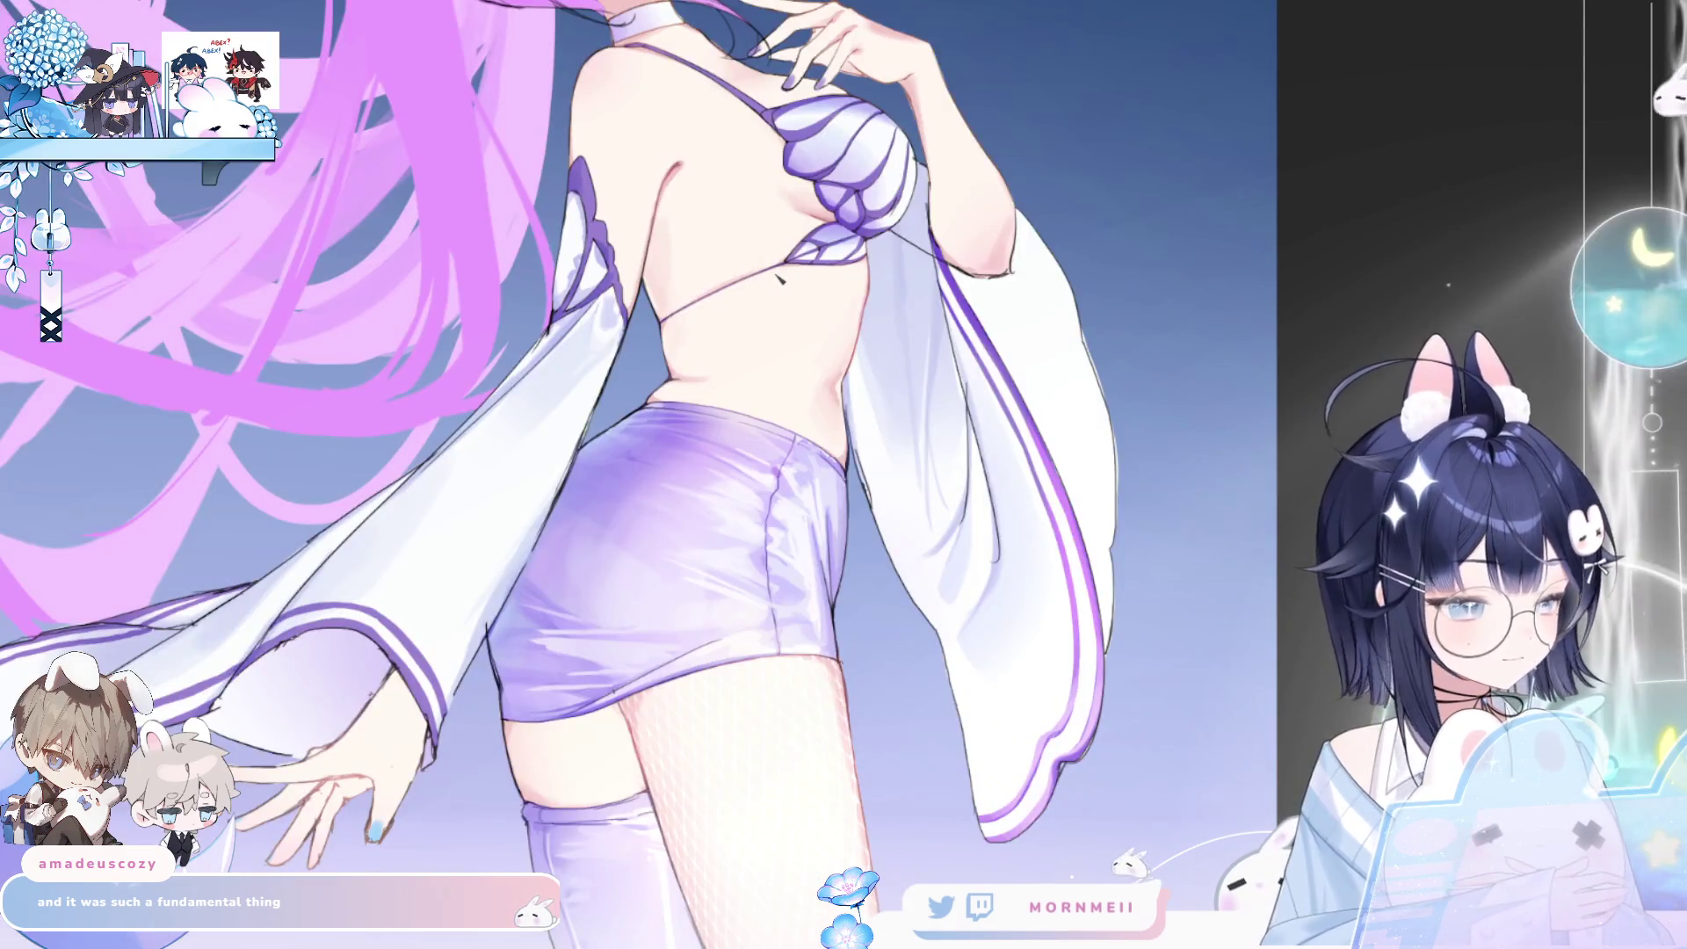
key(h)
key(ctrl+0)
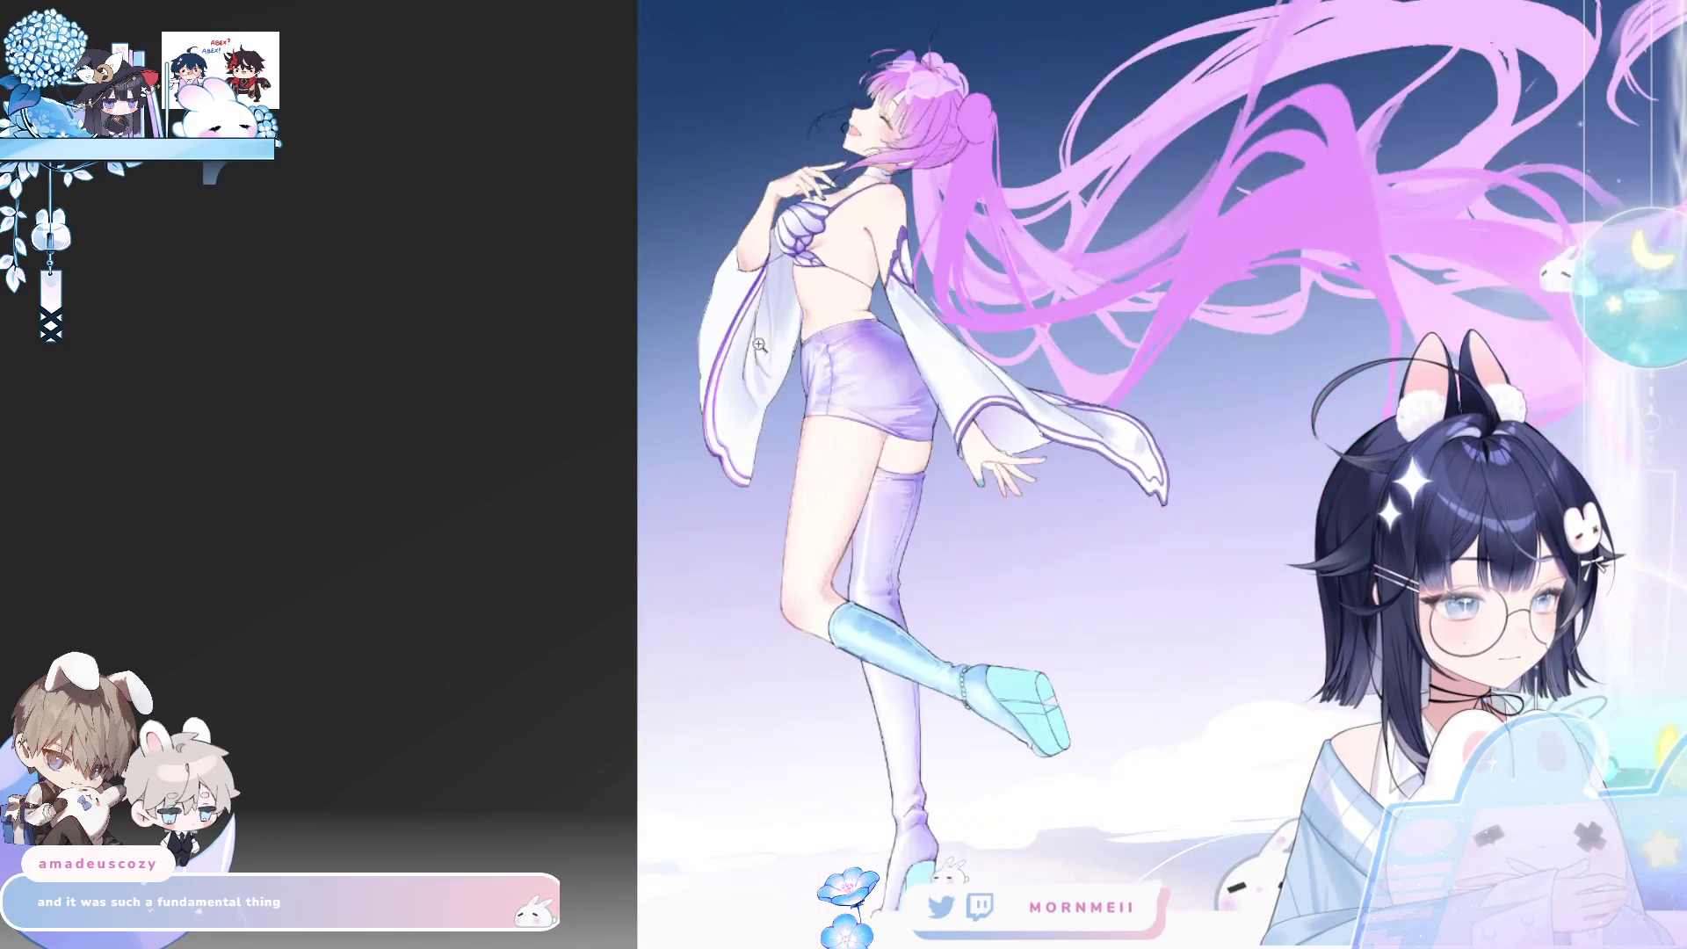
key(h)
key(h)
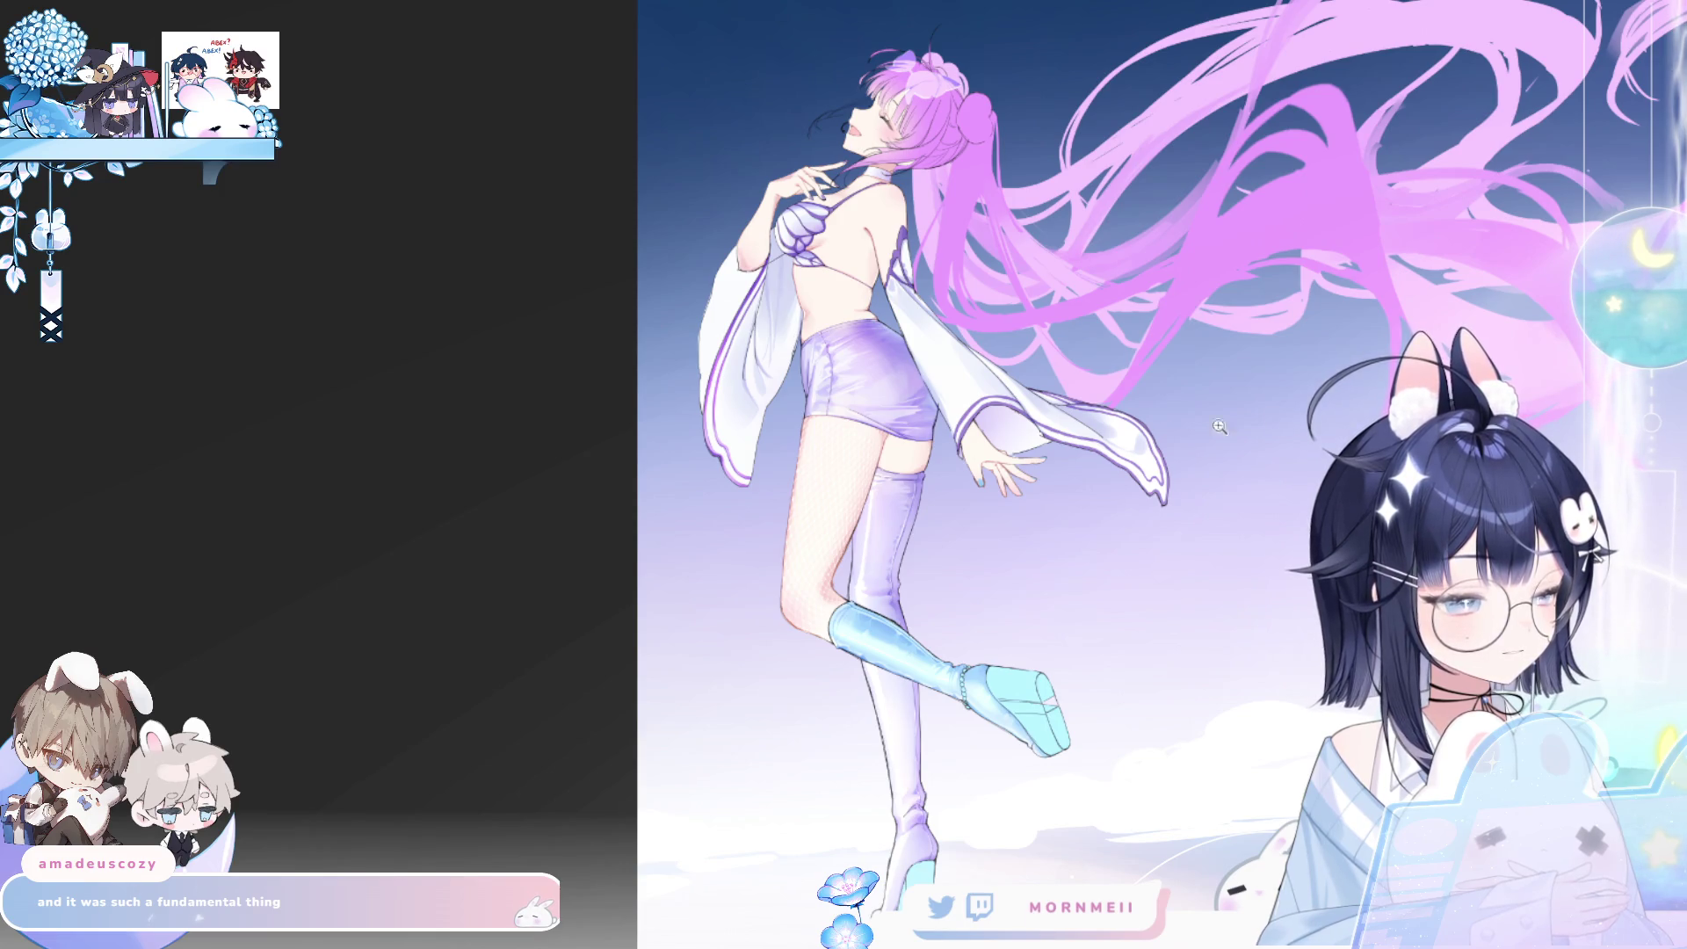
click(782, 440)
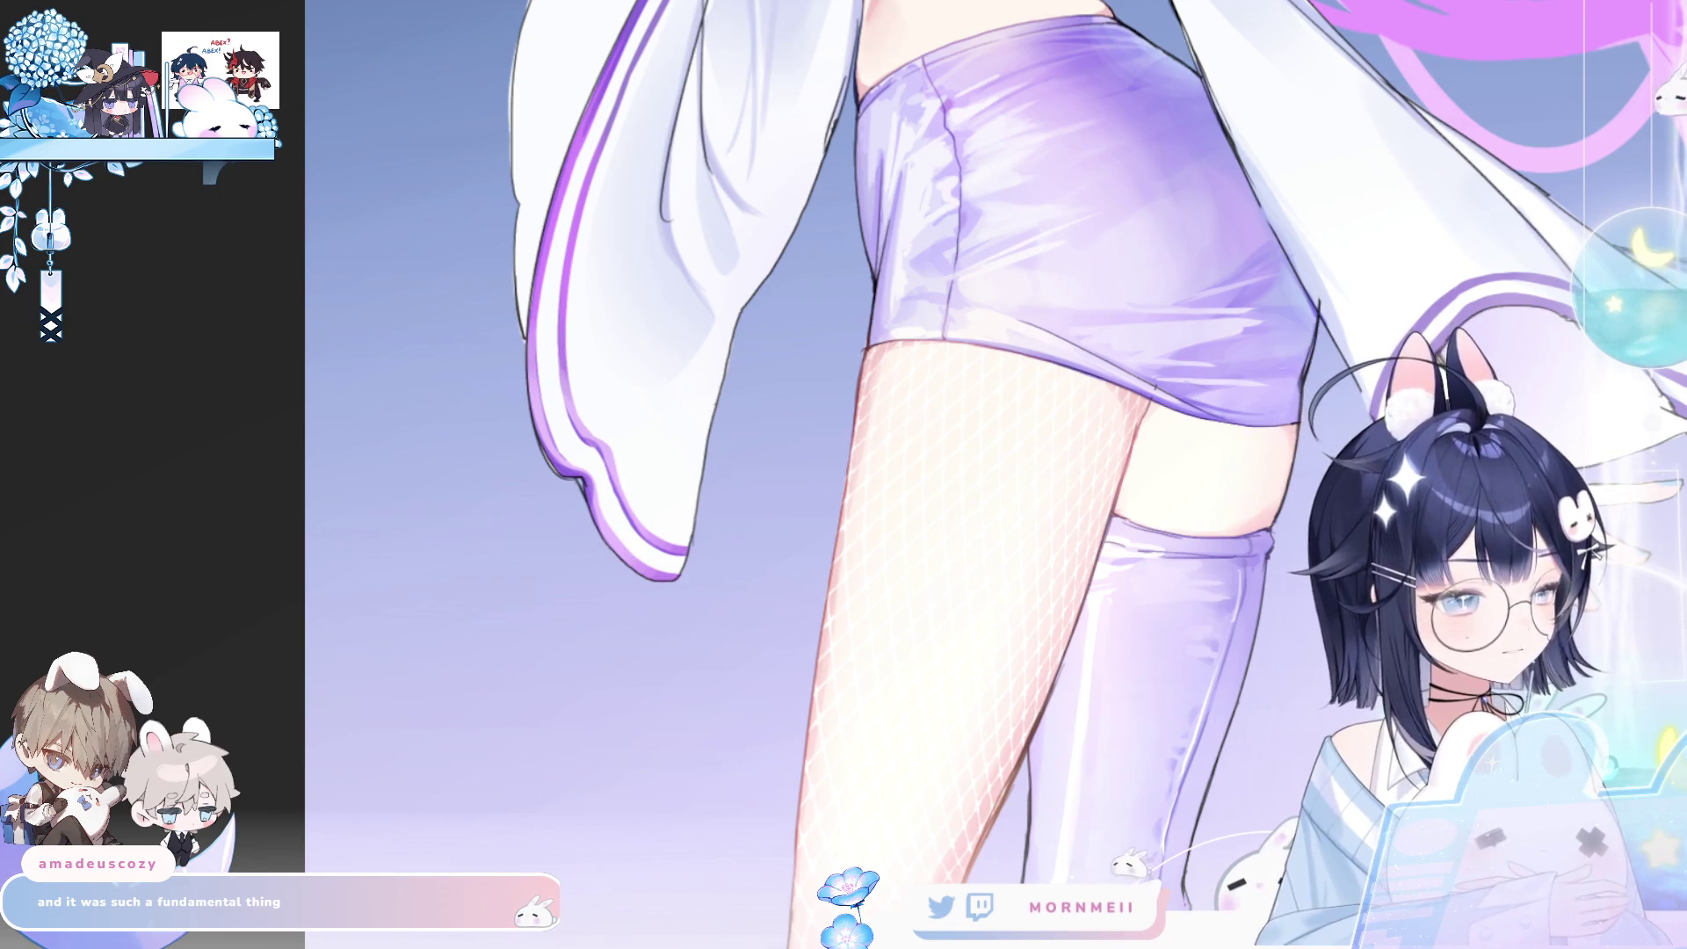
- Compare with the shorts and sleeve fills hidden, shrink the brush, and rotate toward the sleeve
key(ctrl+z)
key(ctrl+tab)
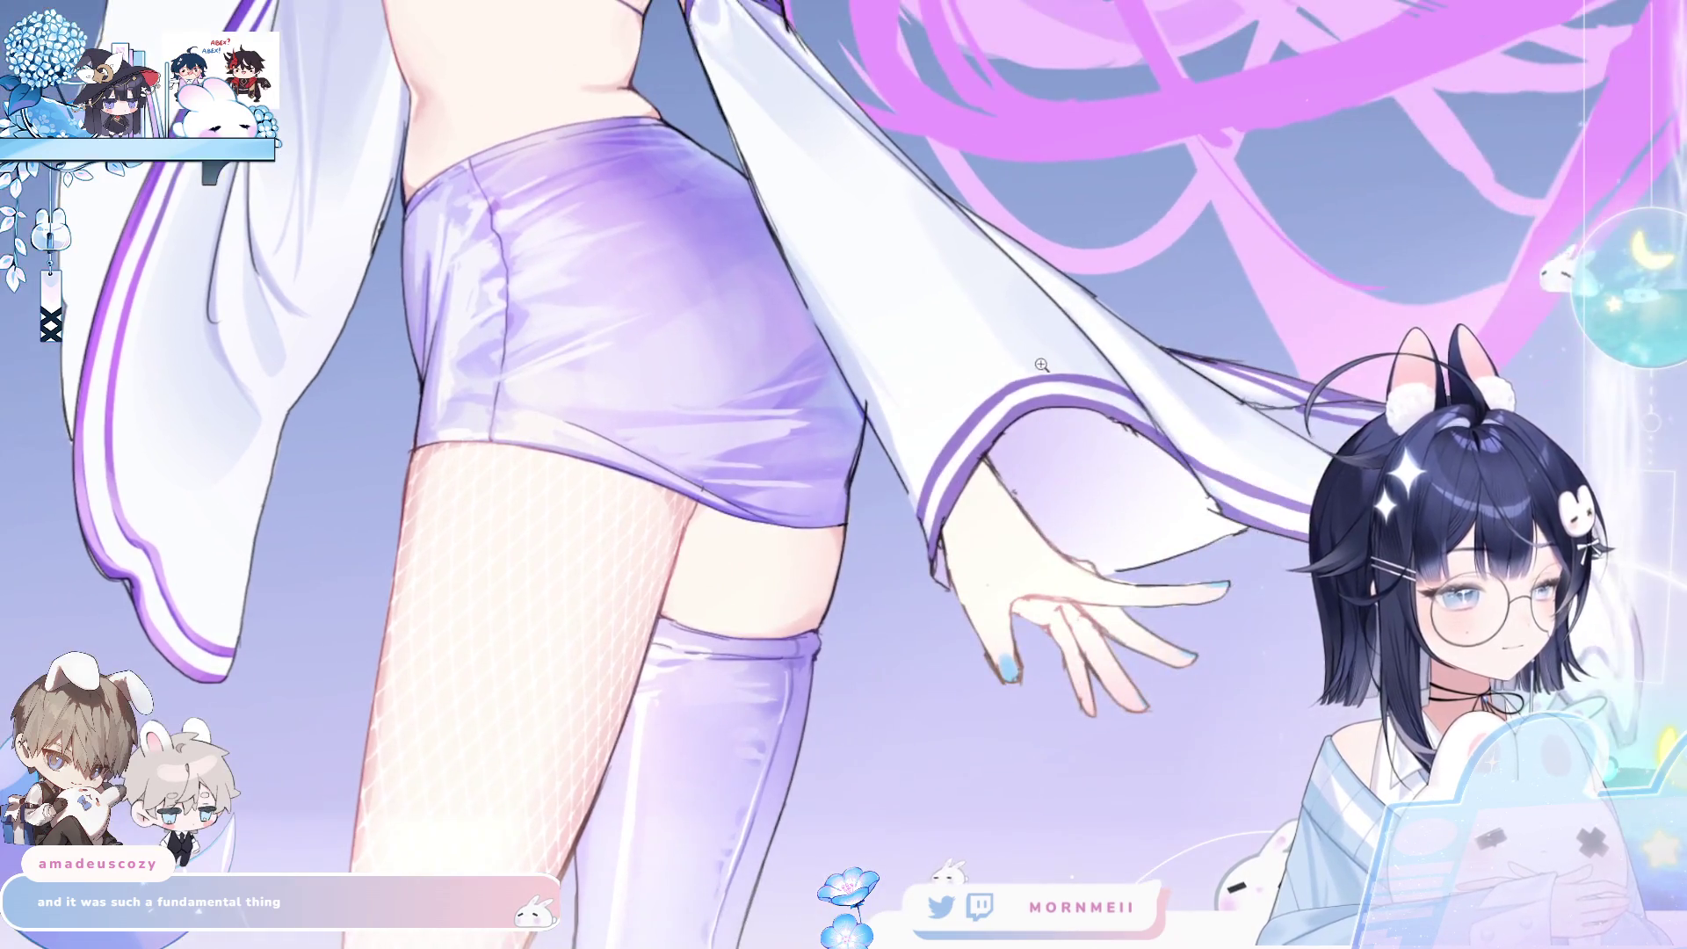
drag(991, 486, 943, 560)
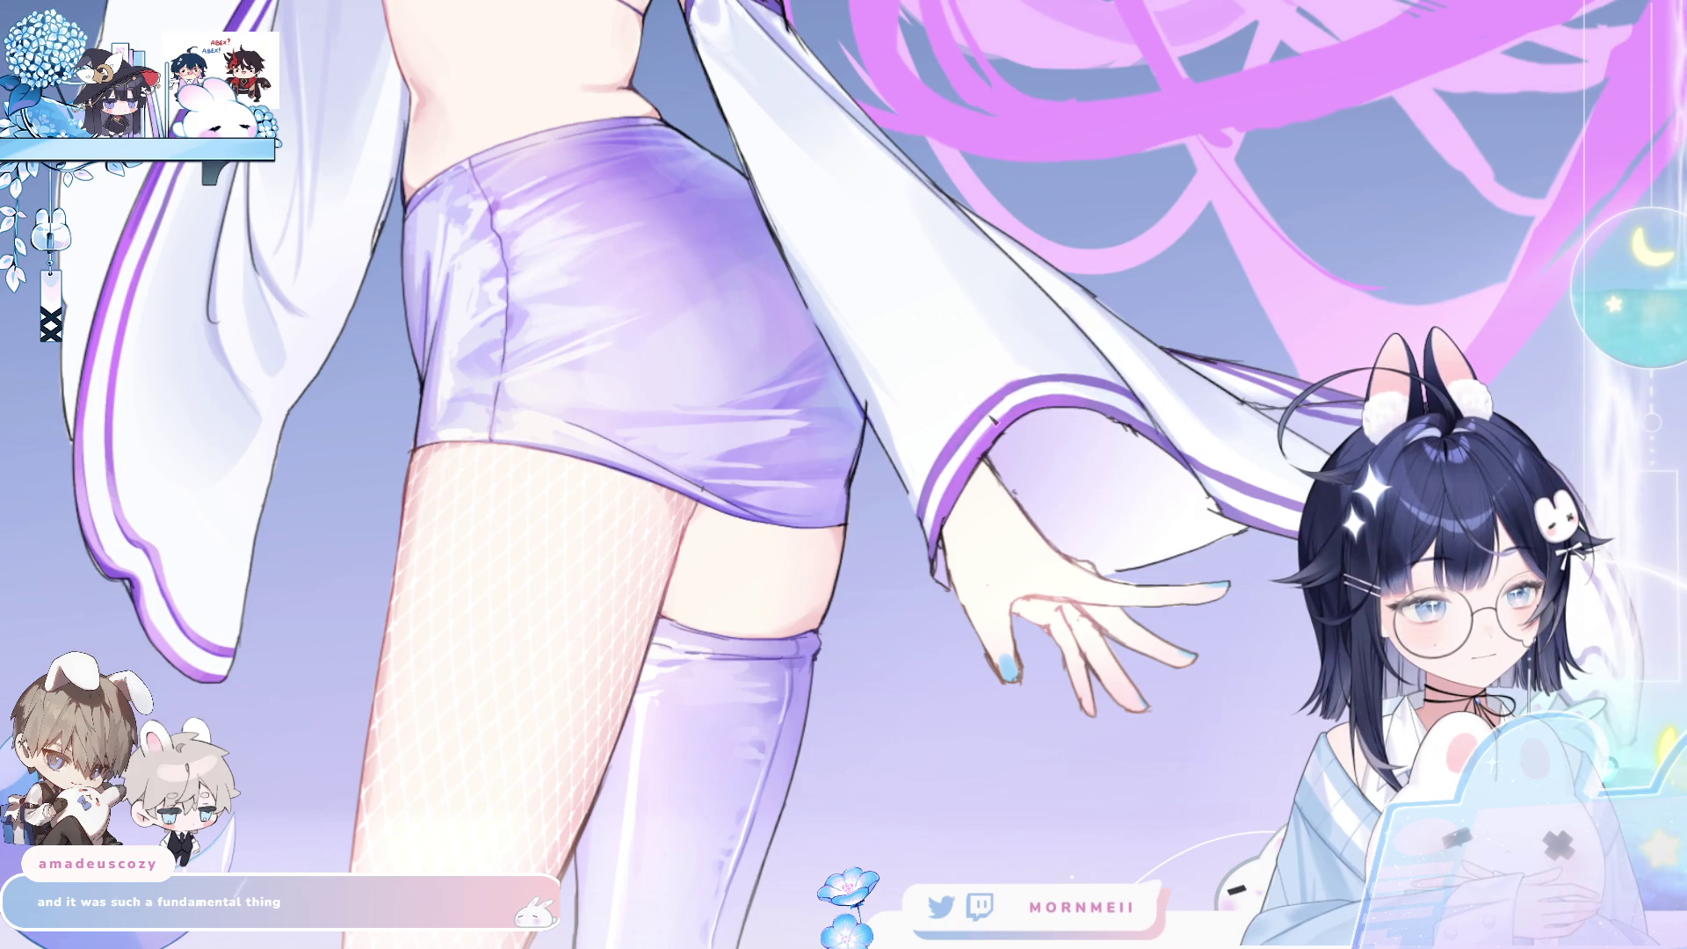
drag(1213, 343, 600, 563)
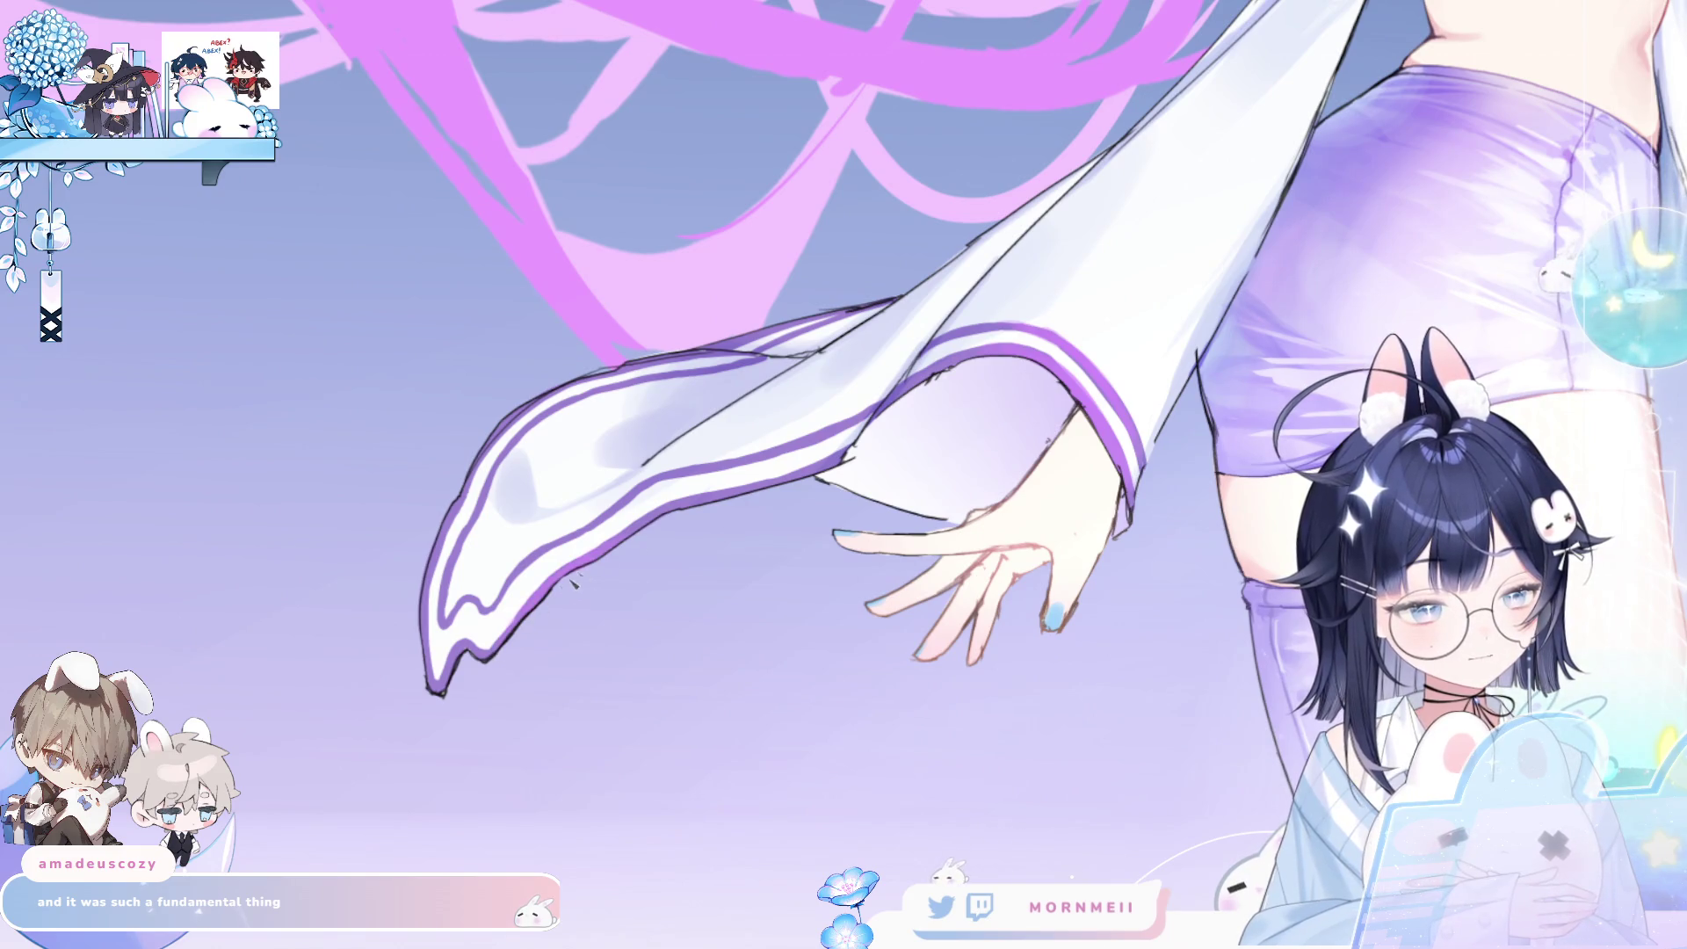
- Auto-select the sleeve's purple stripes and lasso in the upper stripe along the cuff
click(1125, 437)
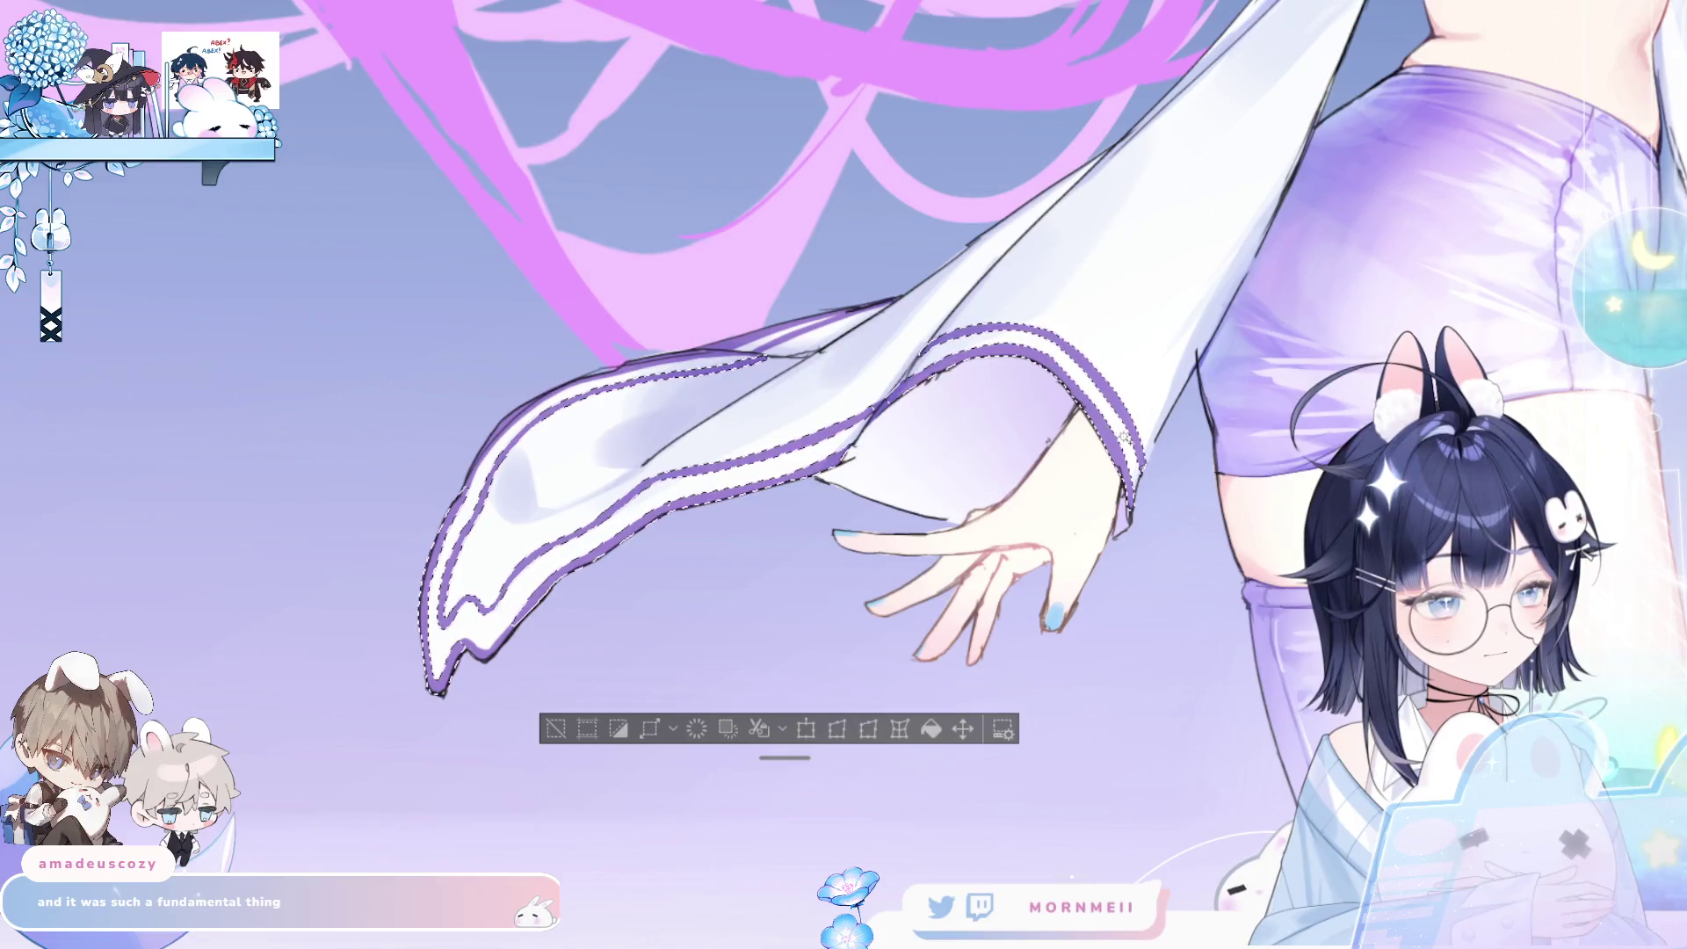
mouse_move(513, 411)
mouse_down()
mouse_move(545, 386)
mouse_move(863, 319)
mouse_up()
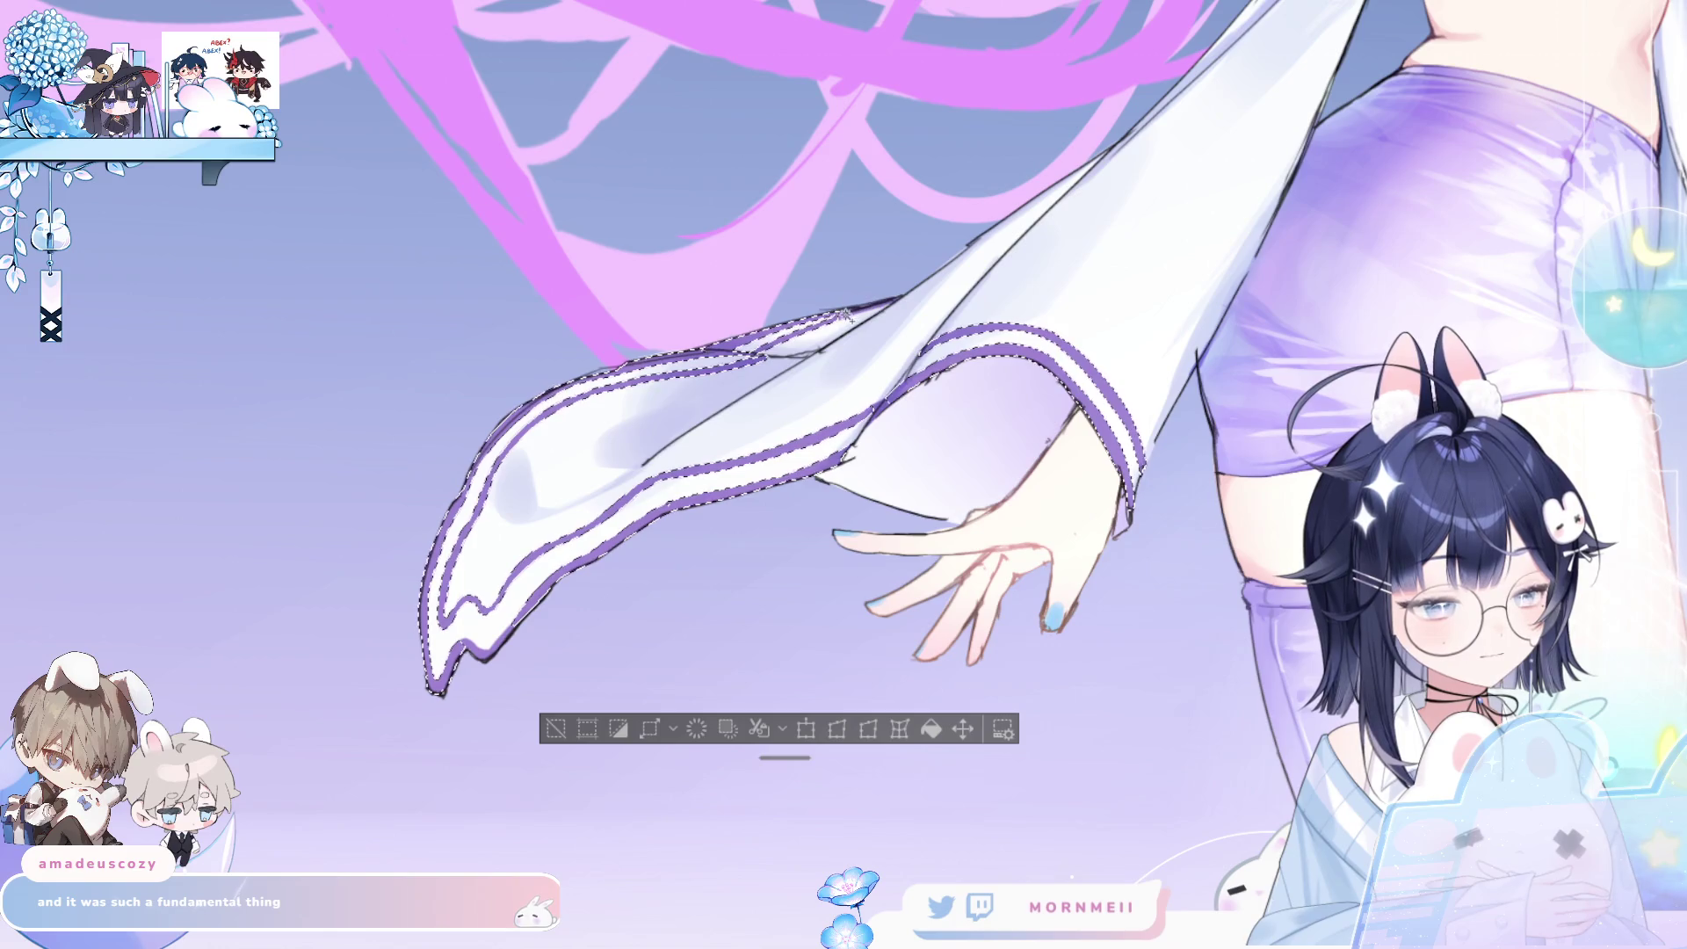
scroll(1127, 477, down, 1)
scroll(746, 564, up, 3)
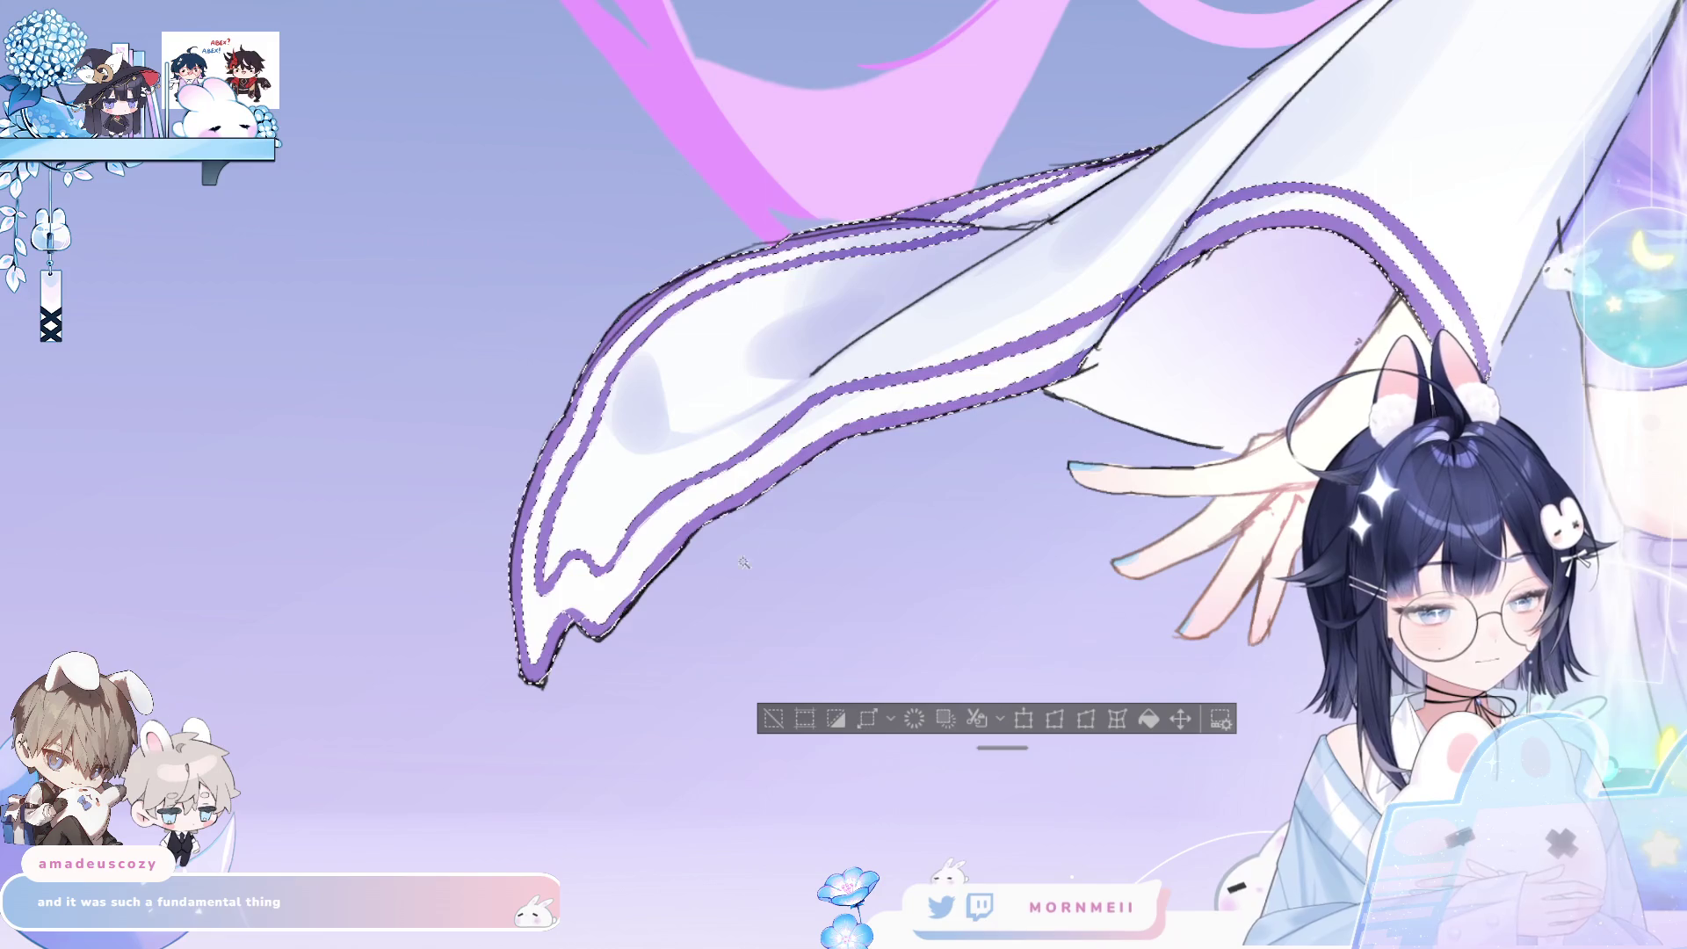
scroll(751, 589, down, 4)
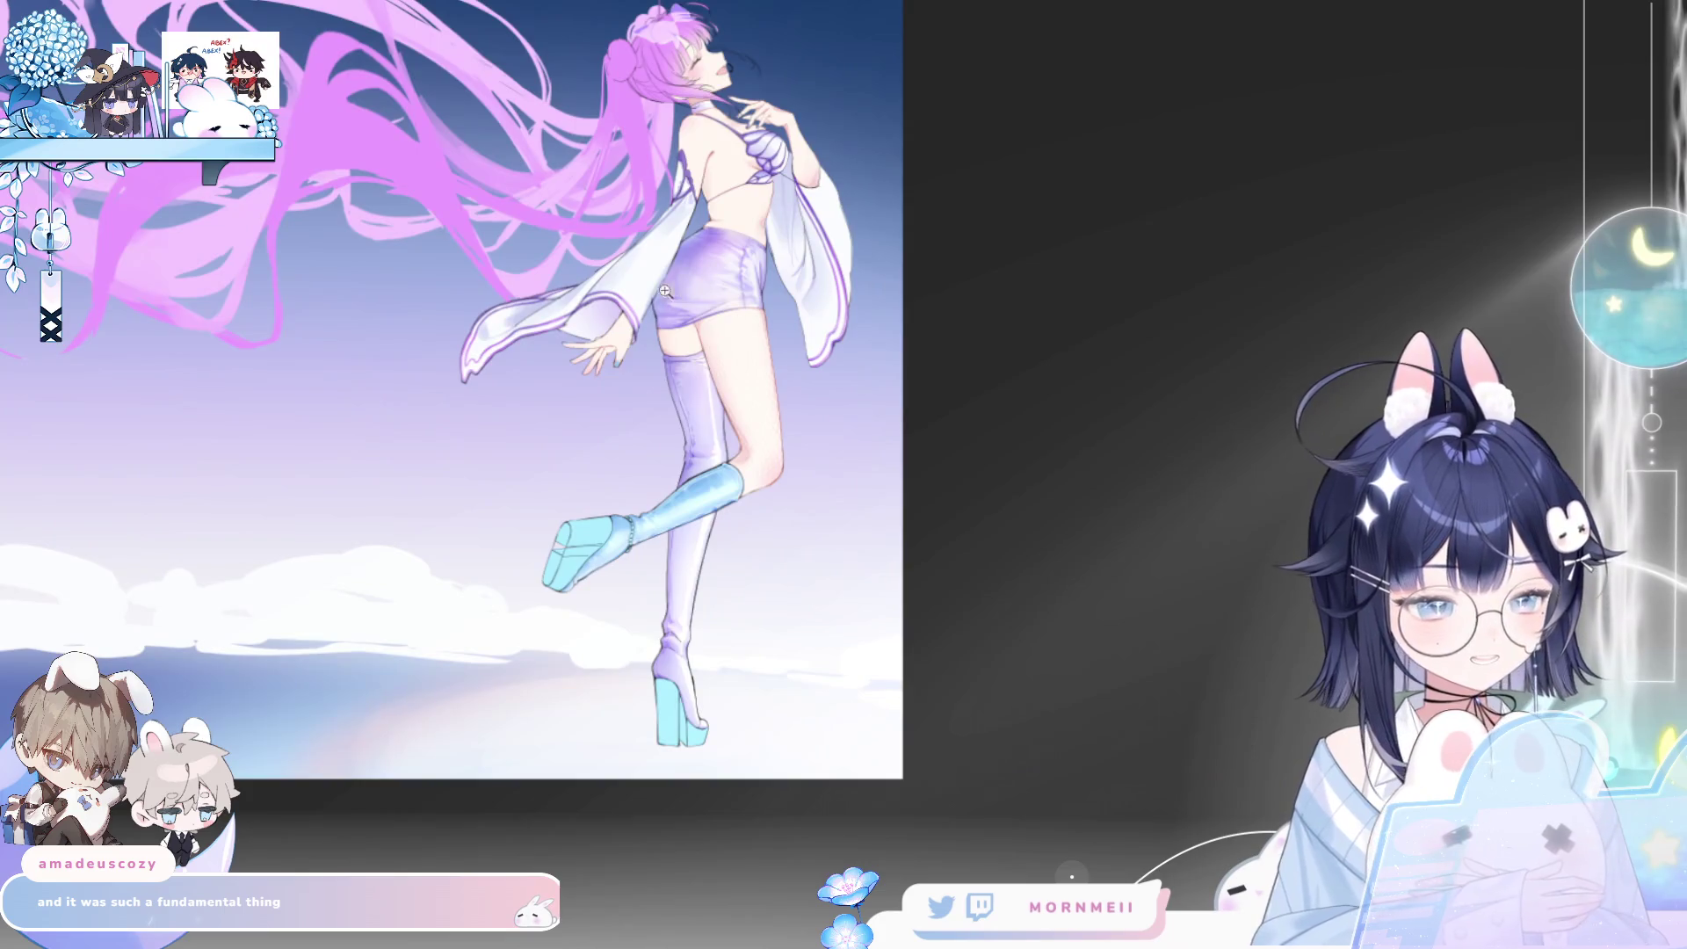
drag(664, 291, 747, 219)
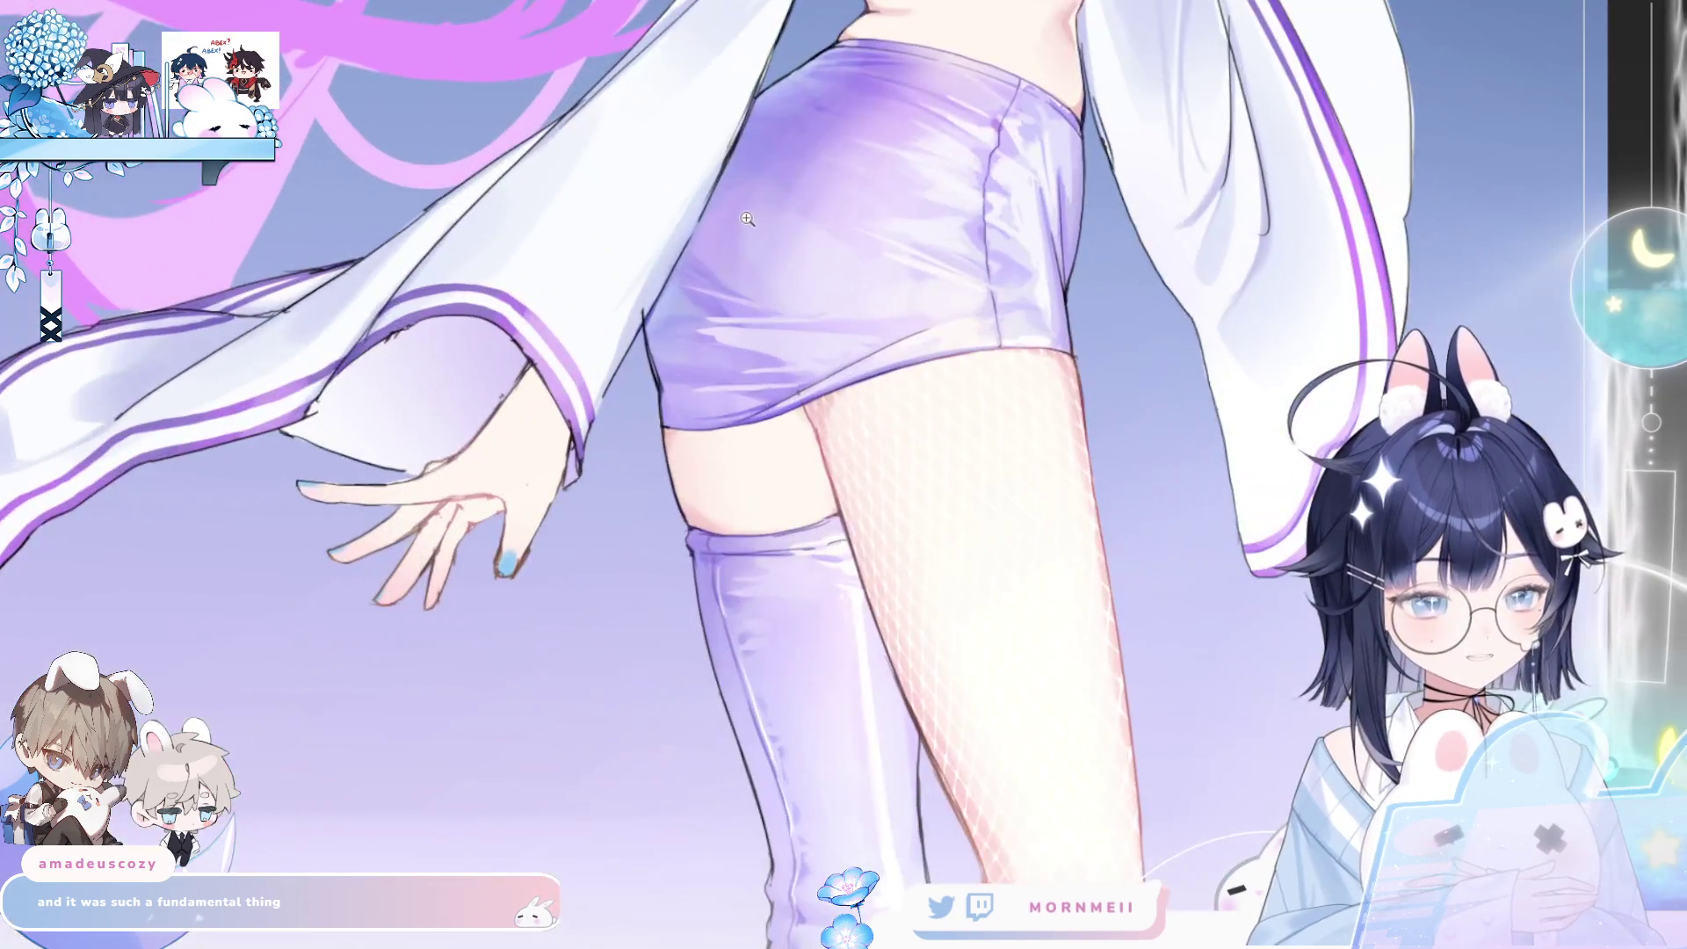
drag(366, 546, 704, 704)
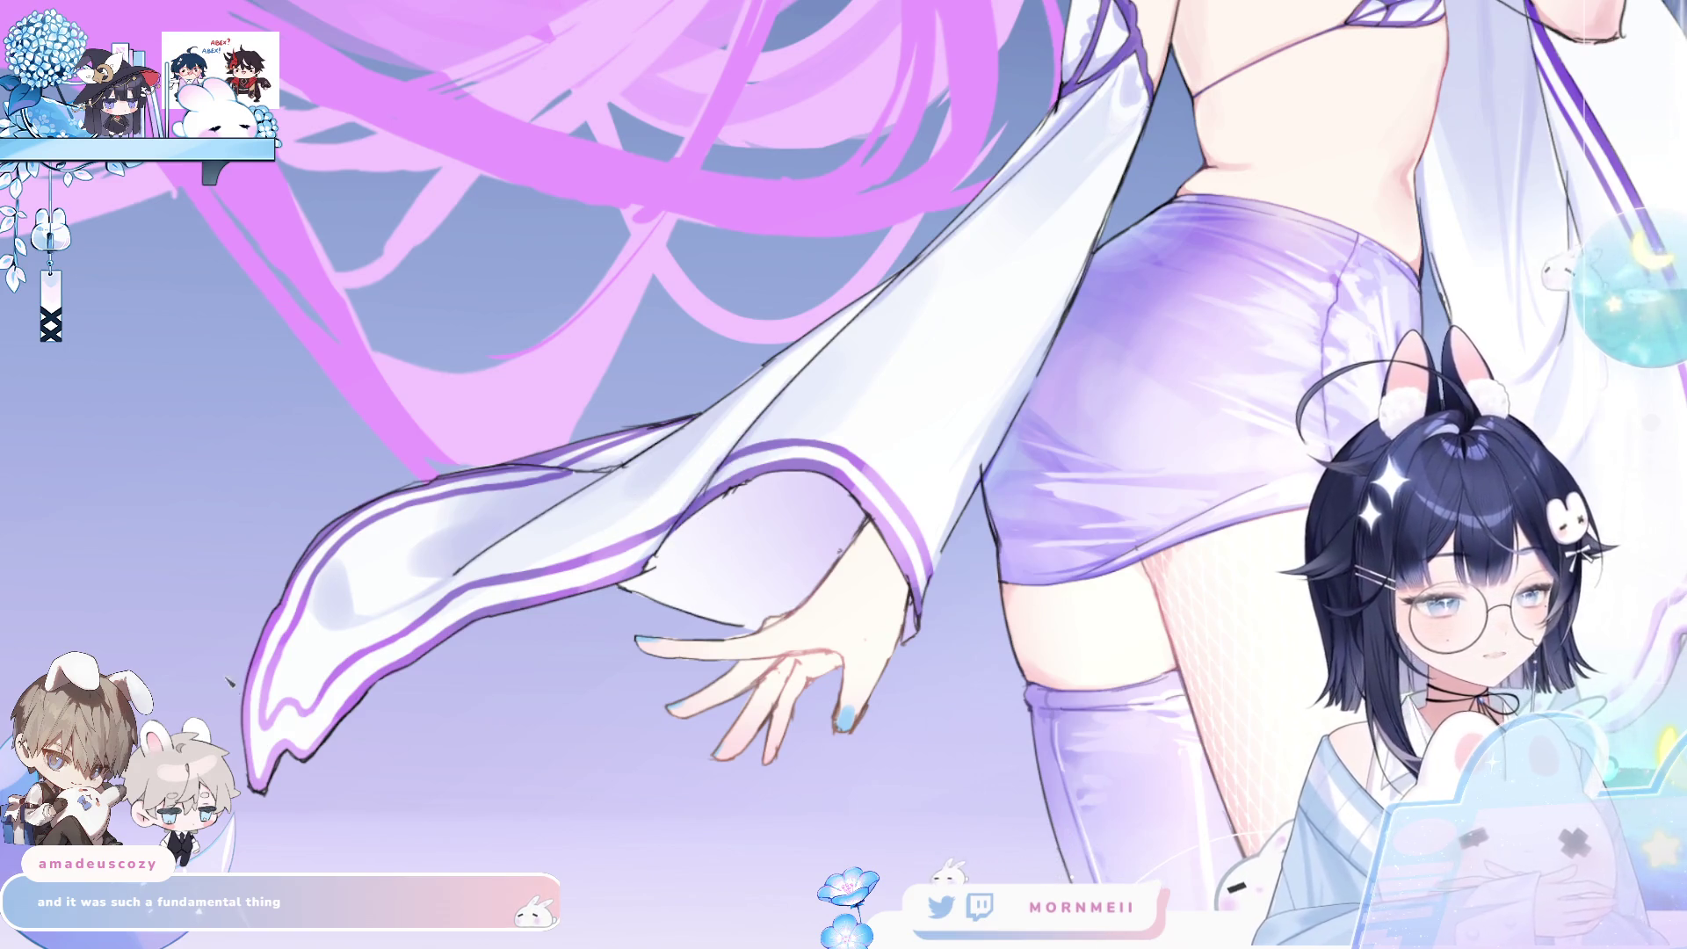
click(703, 506)
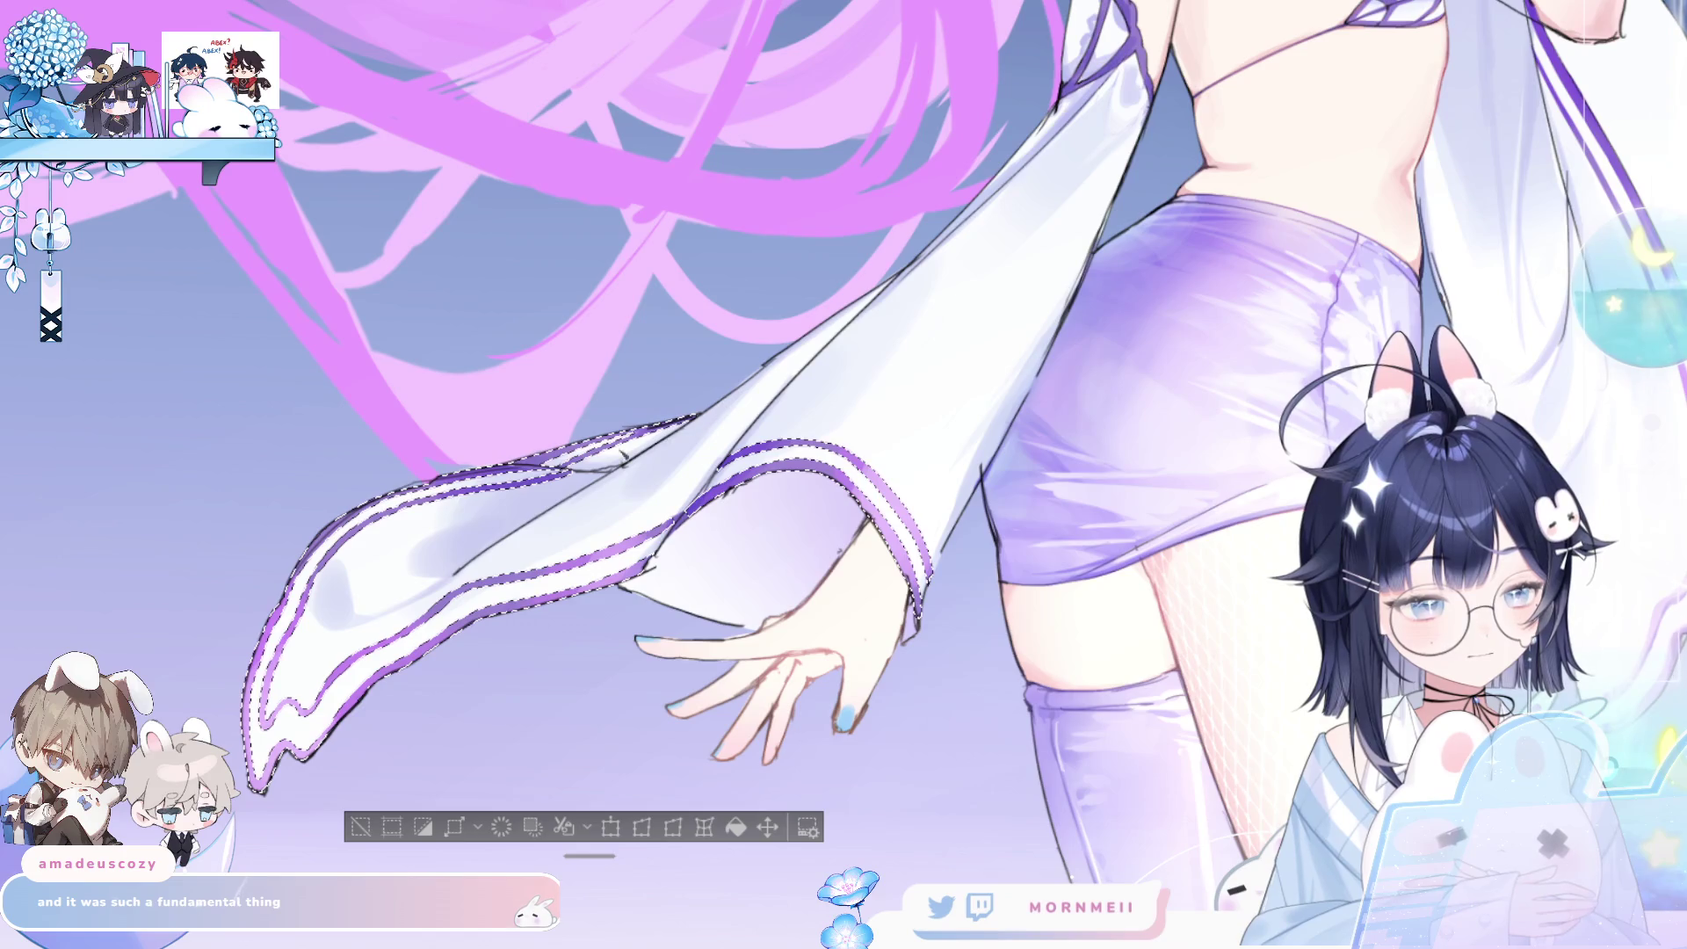
key(ctrl+d)
key(ctrl+0)
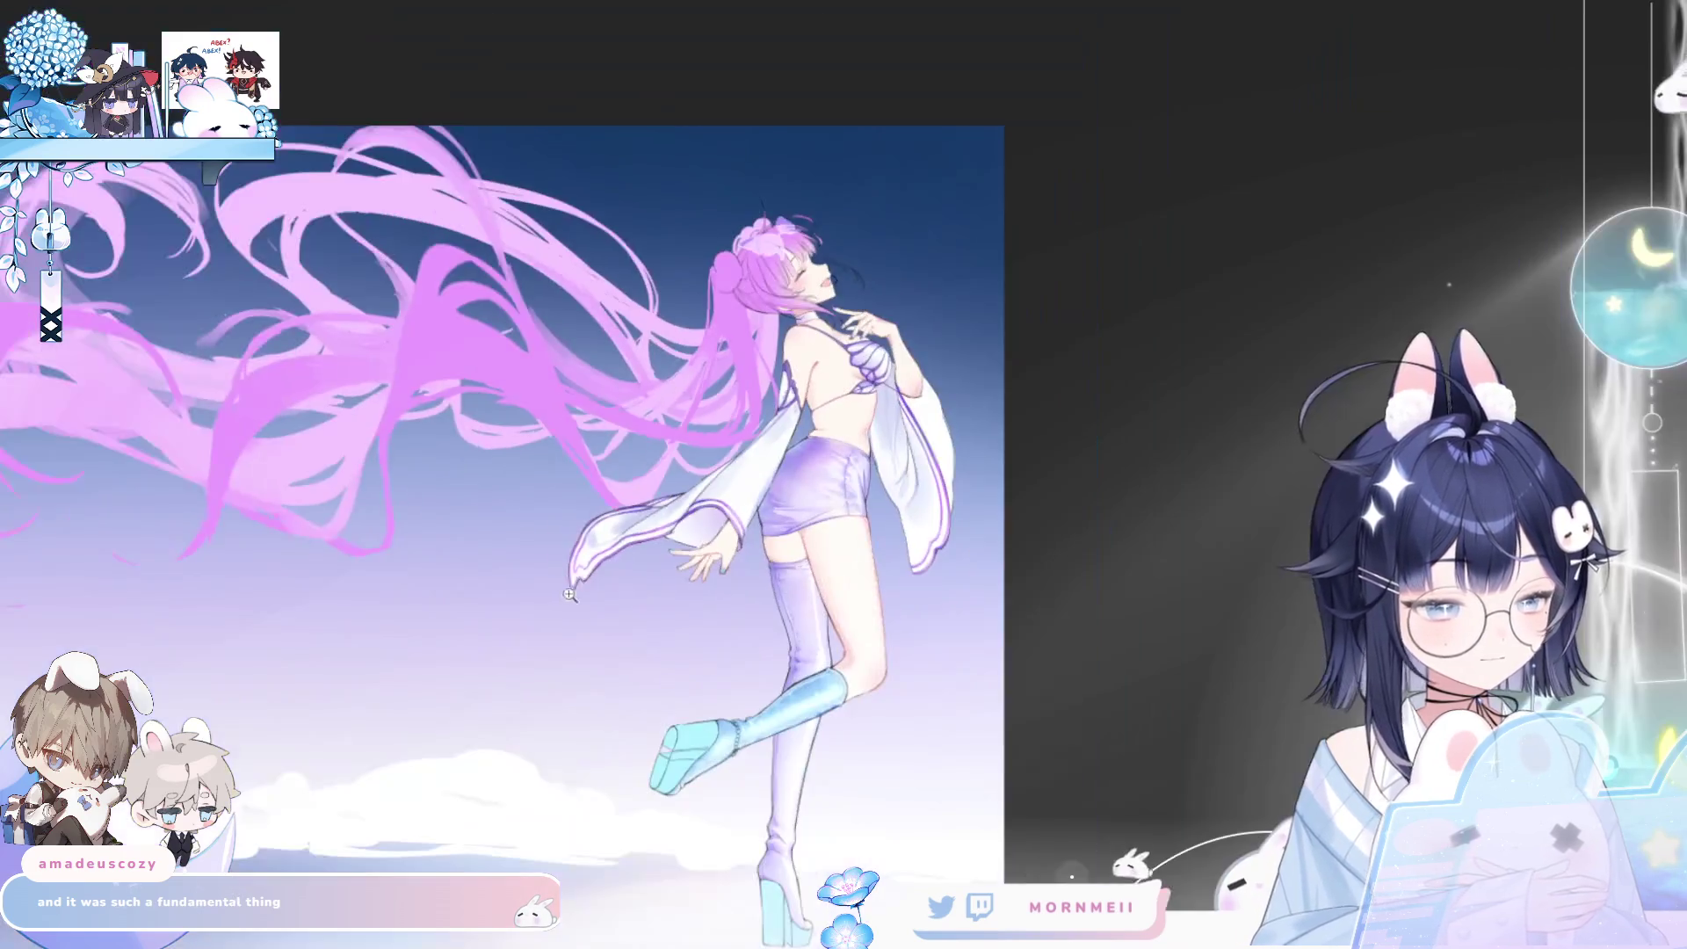
key(h)
key(h)
key(ctrl+plus)
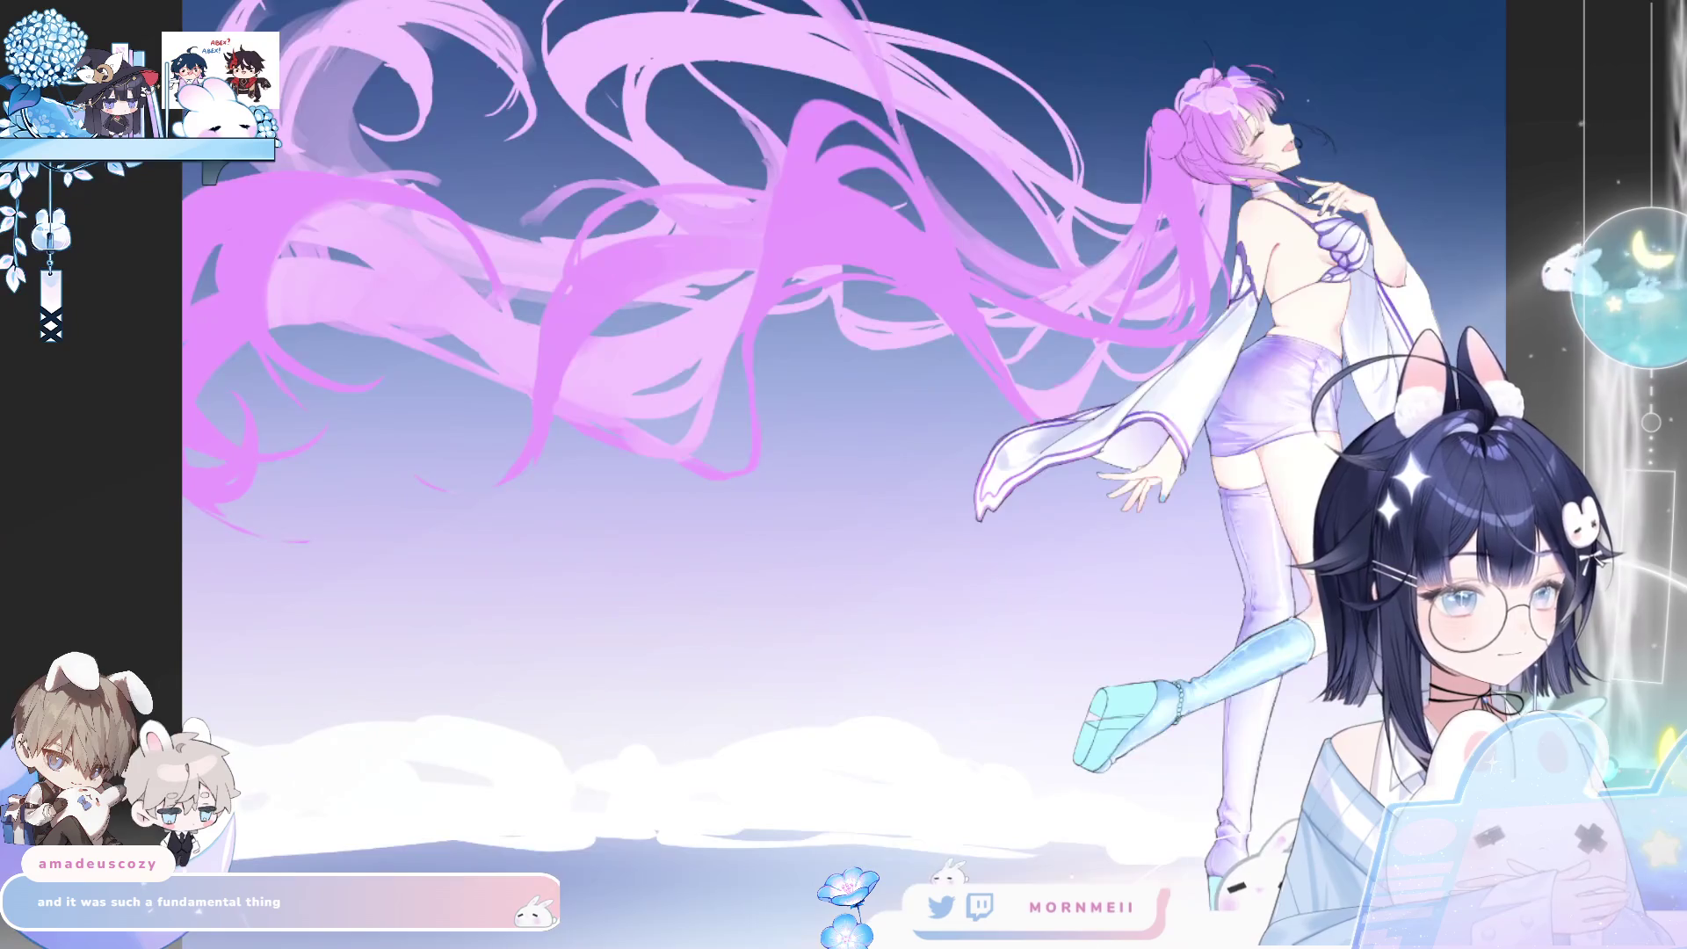
key(h)
key(h)
key(h)
key(ctrl+plus)
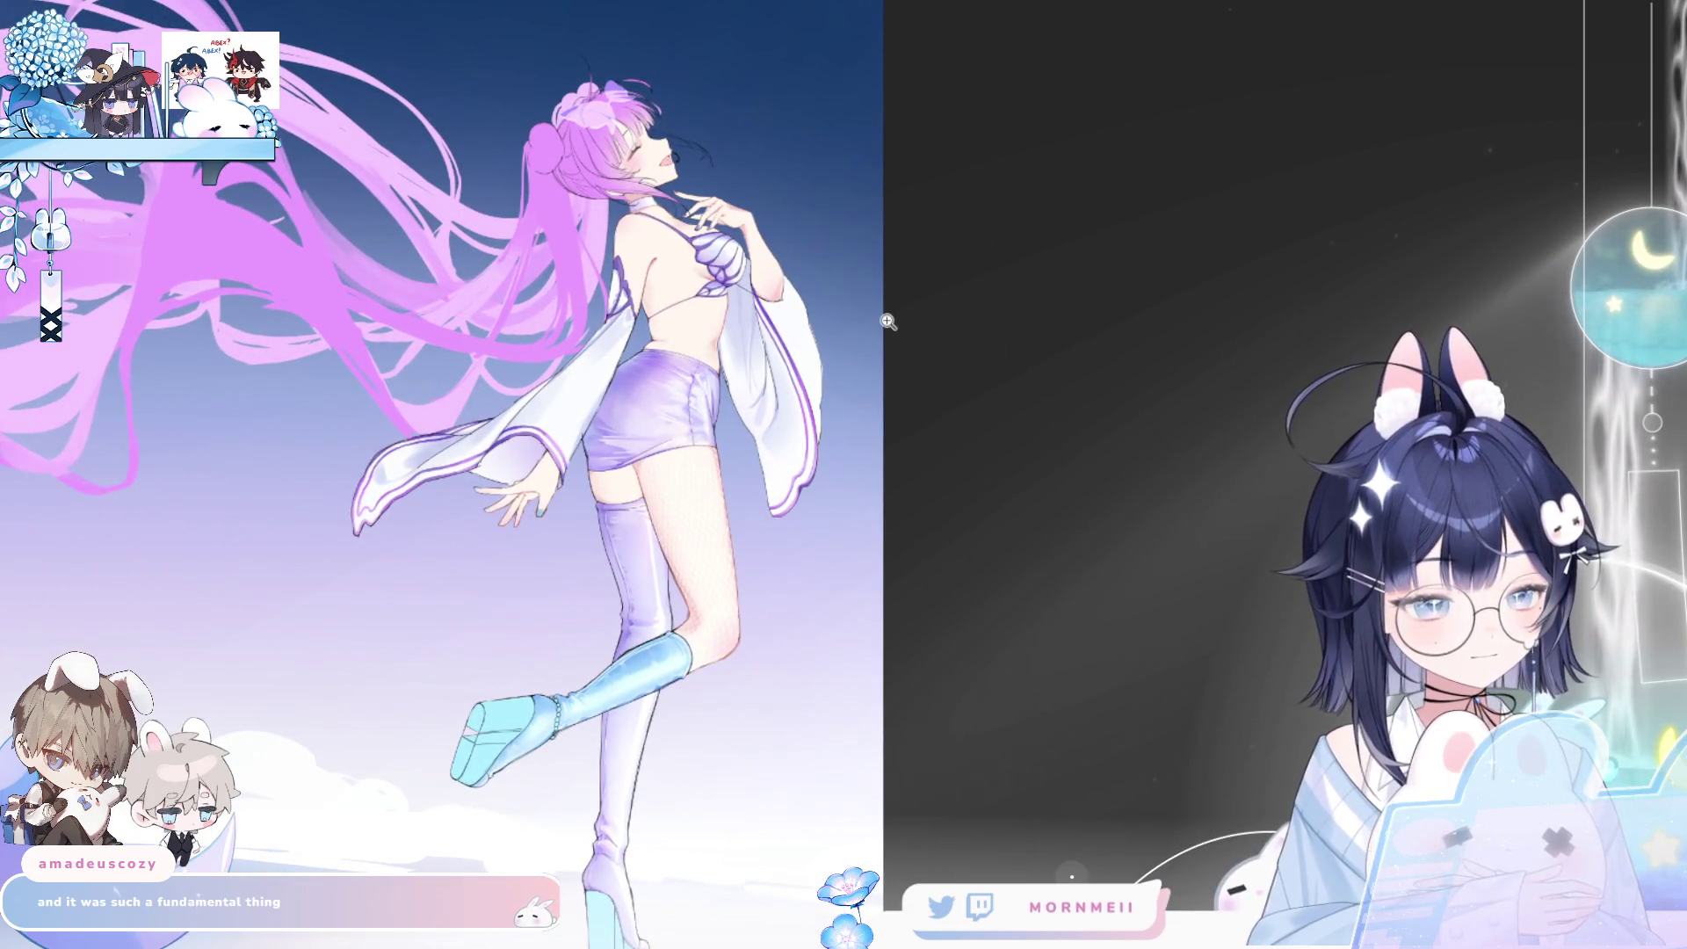
key(ctrl+z)
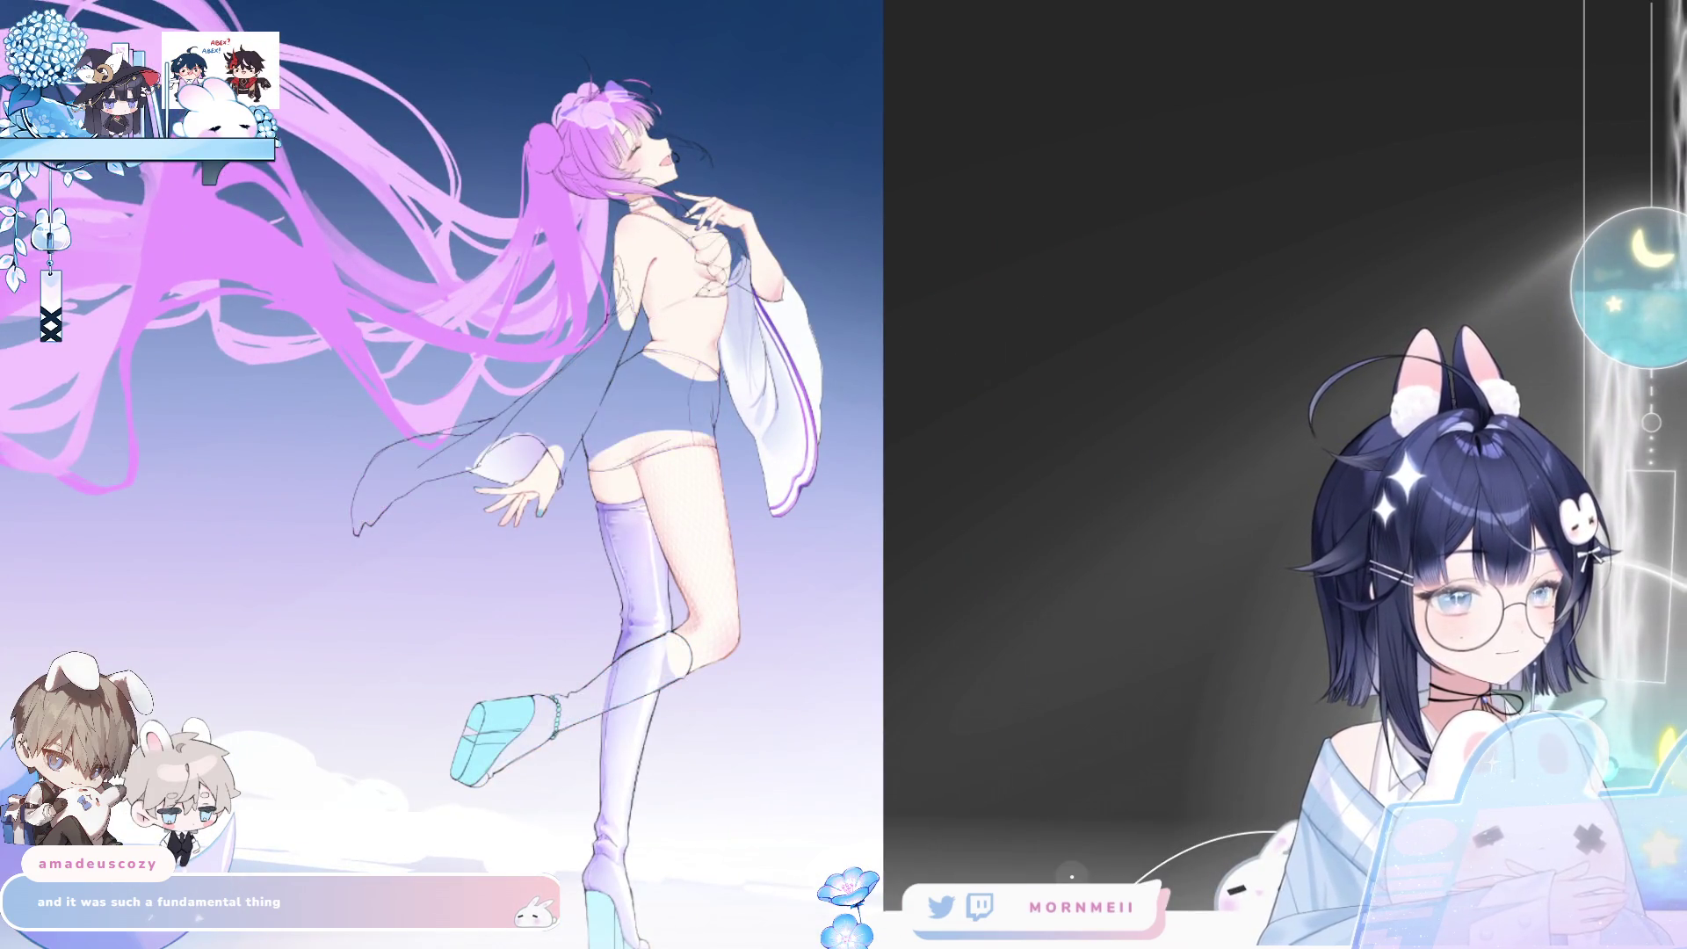
key(ctrl+y)
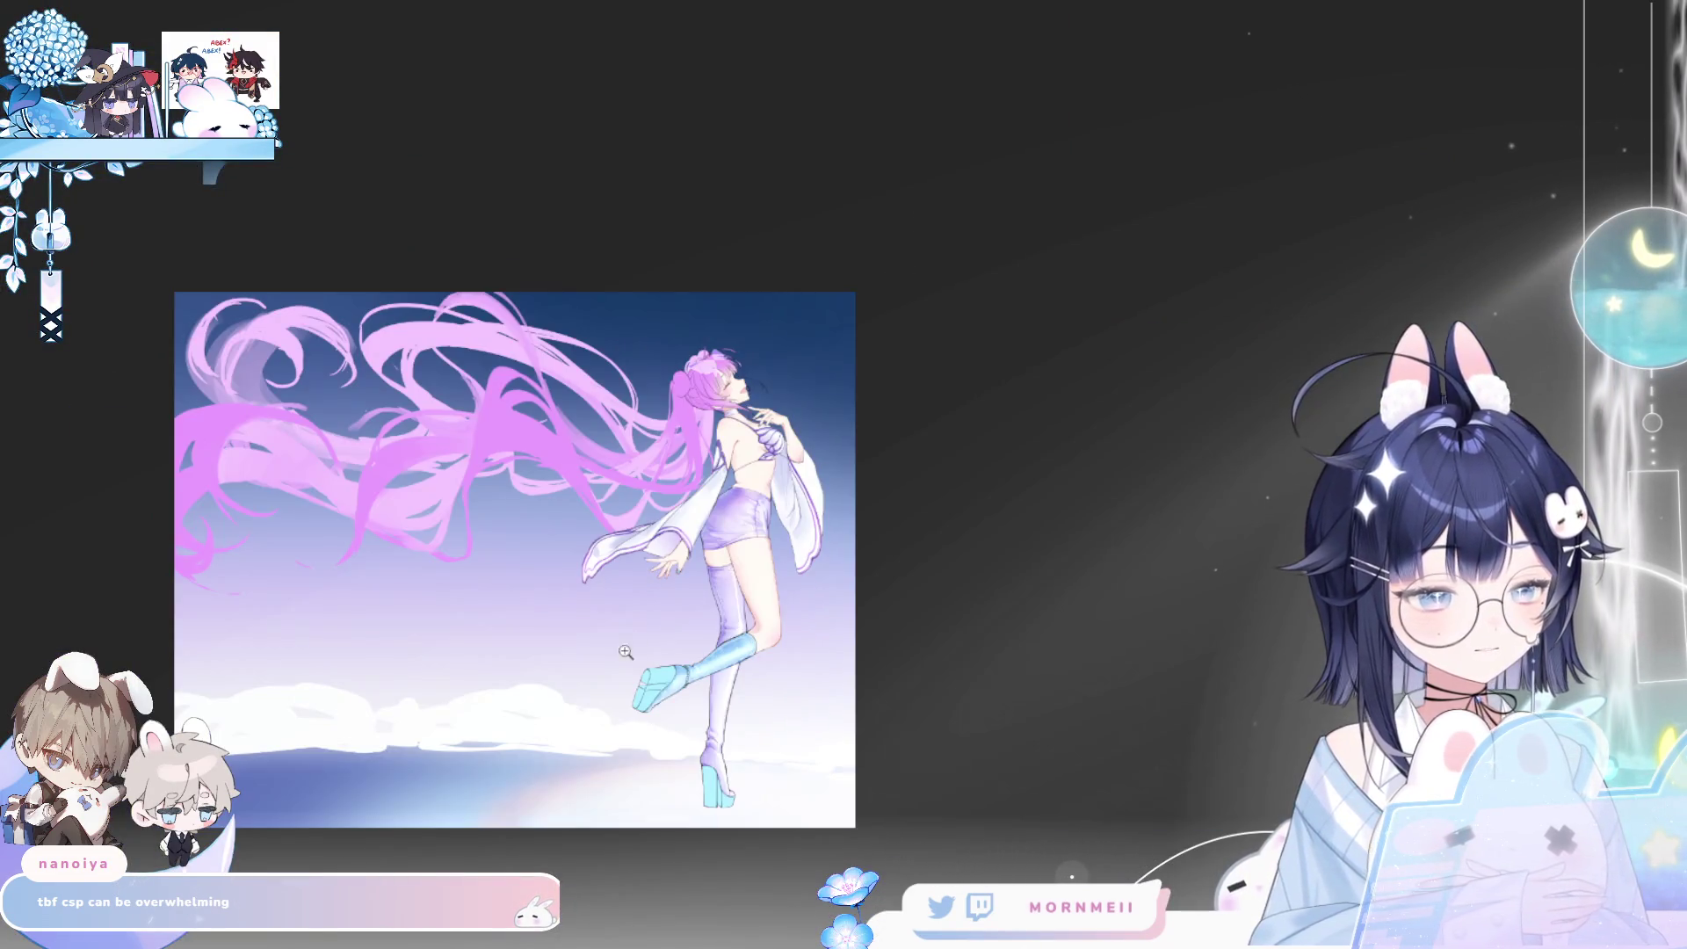
click(637, 659)
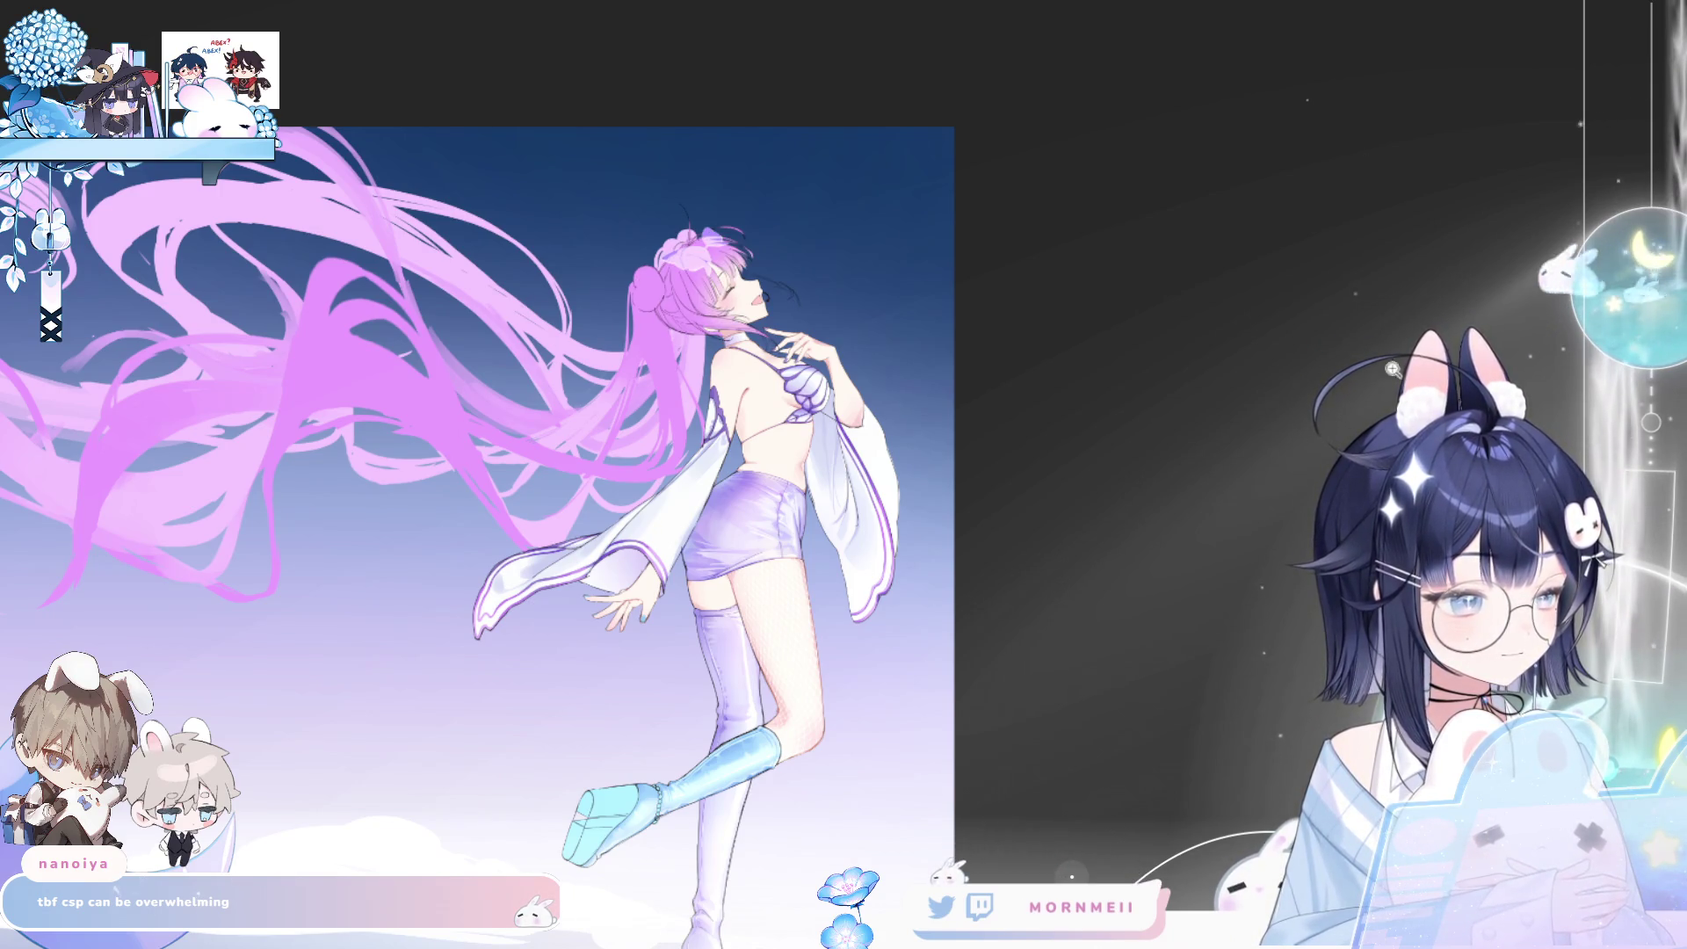
scroll(974, 344, up, 5)
key(h)
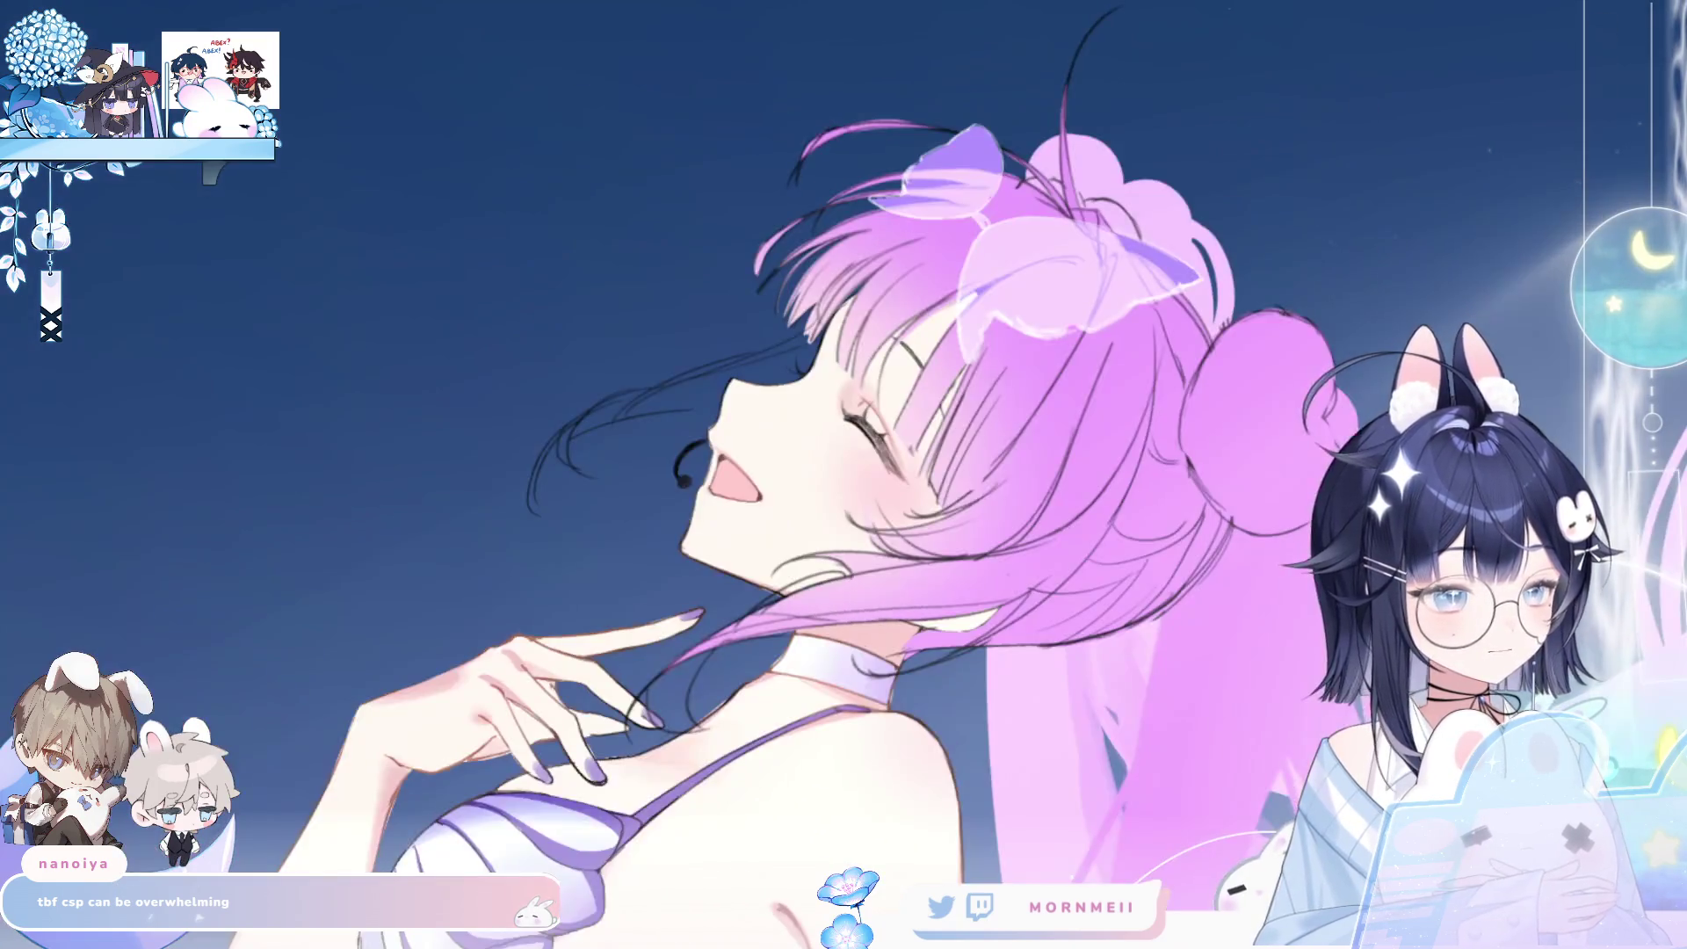
key(h)
scroll(943, 171, down, 5)
scroll(943, 171, up, 3)
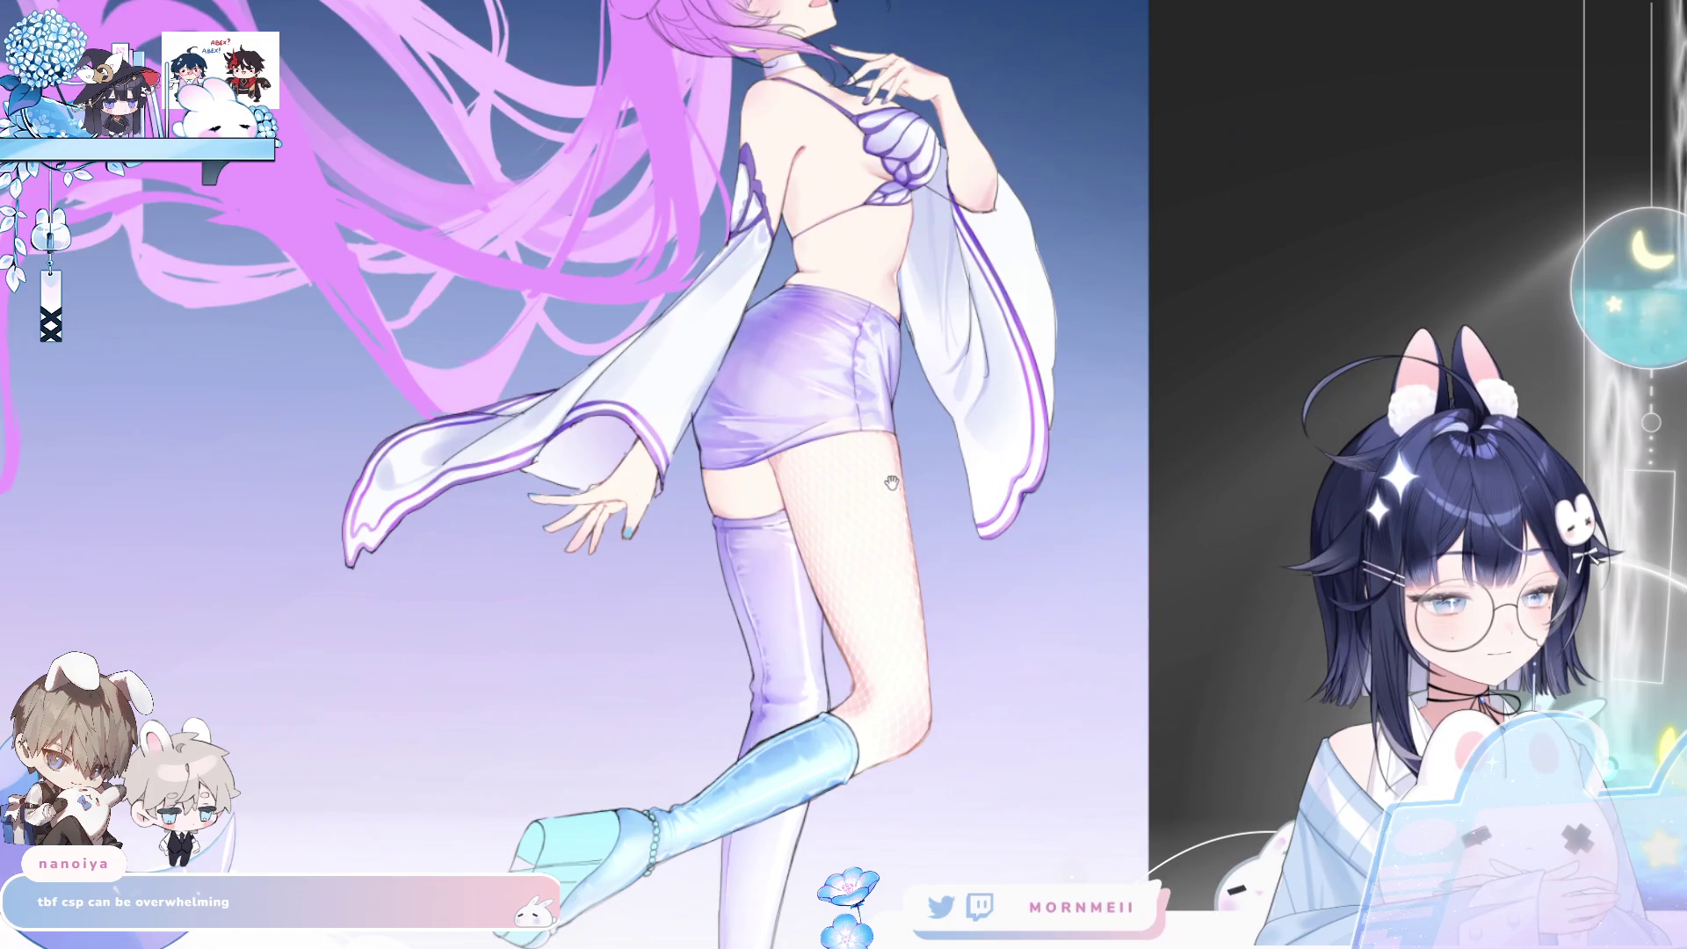
mouse_move(922, 500)
mouse_down()
mouse_move(922, 141)
mouse_move(926, 460)
mouse_up()
scroll(926, 460, down, 3)
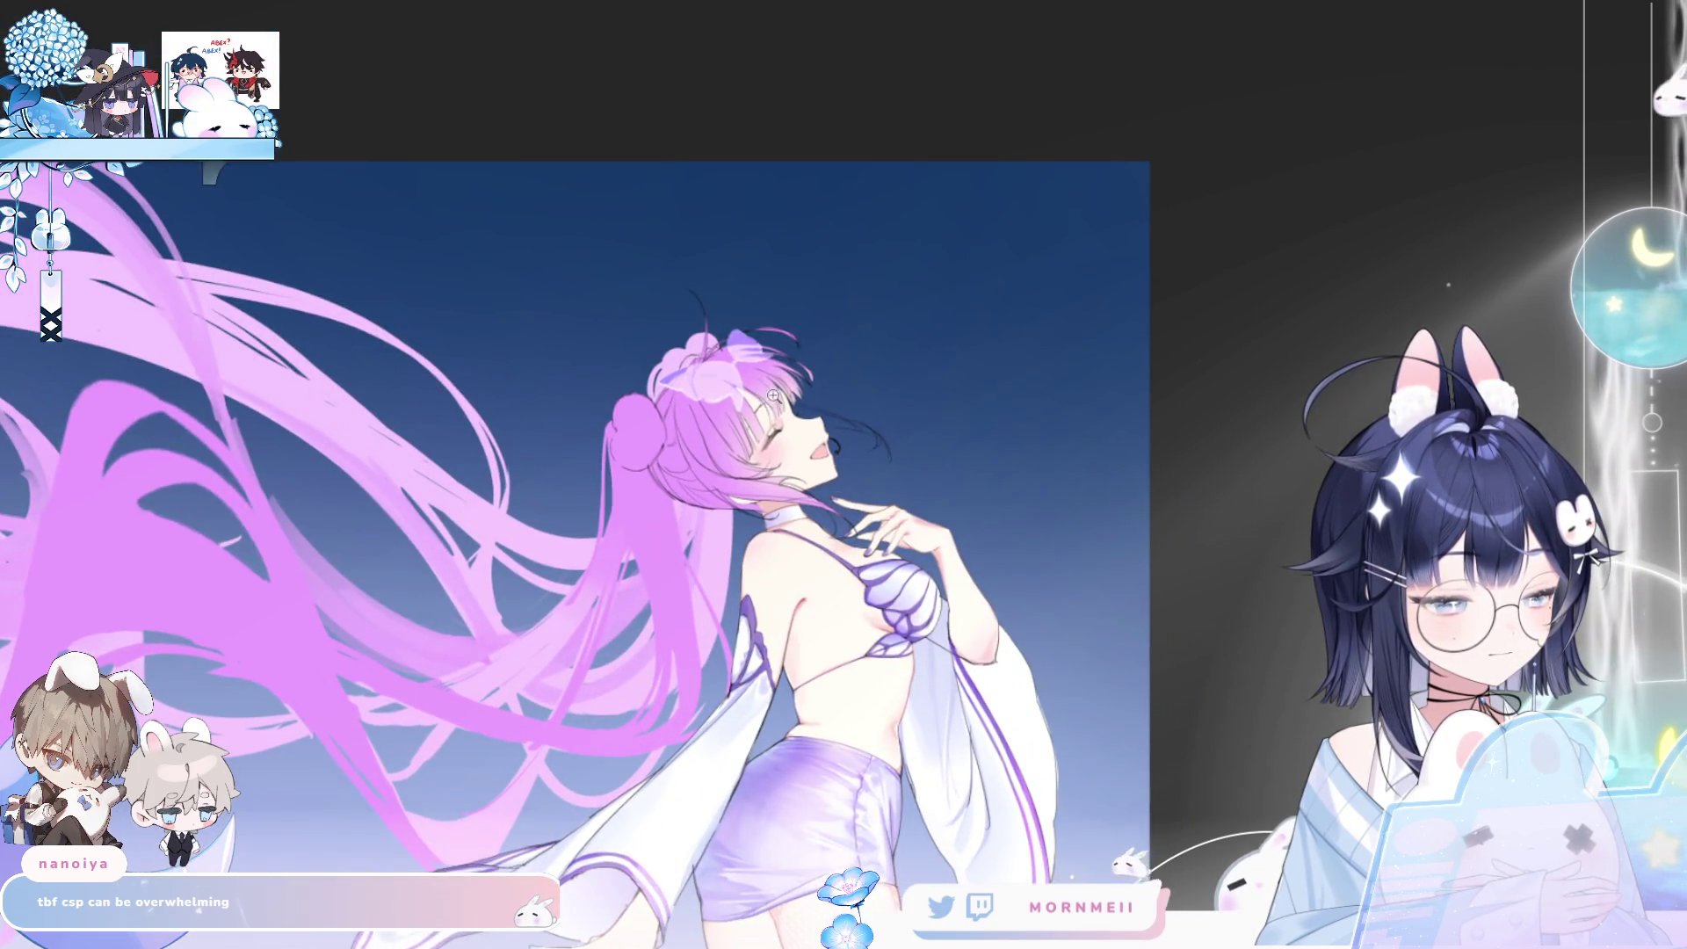
scroll(863, 335, up, 5)
scroll(978, 126, down, 3)
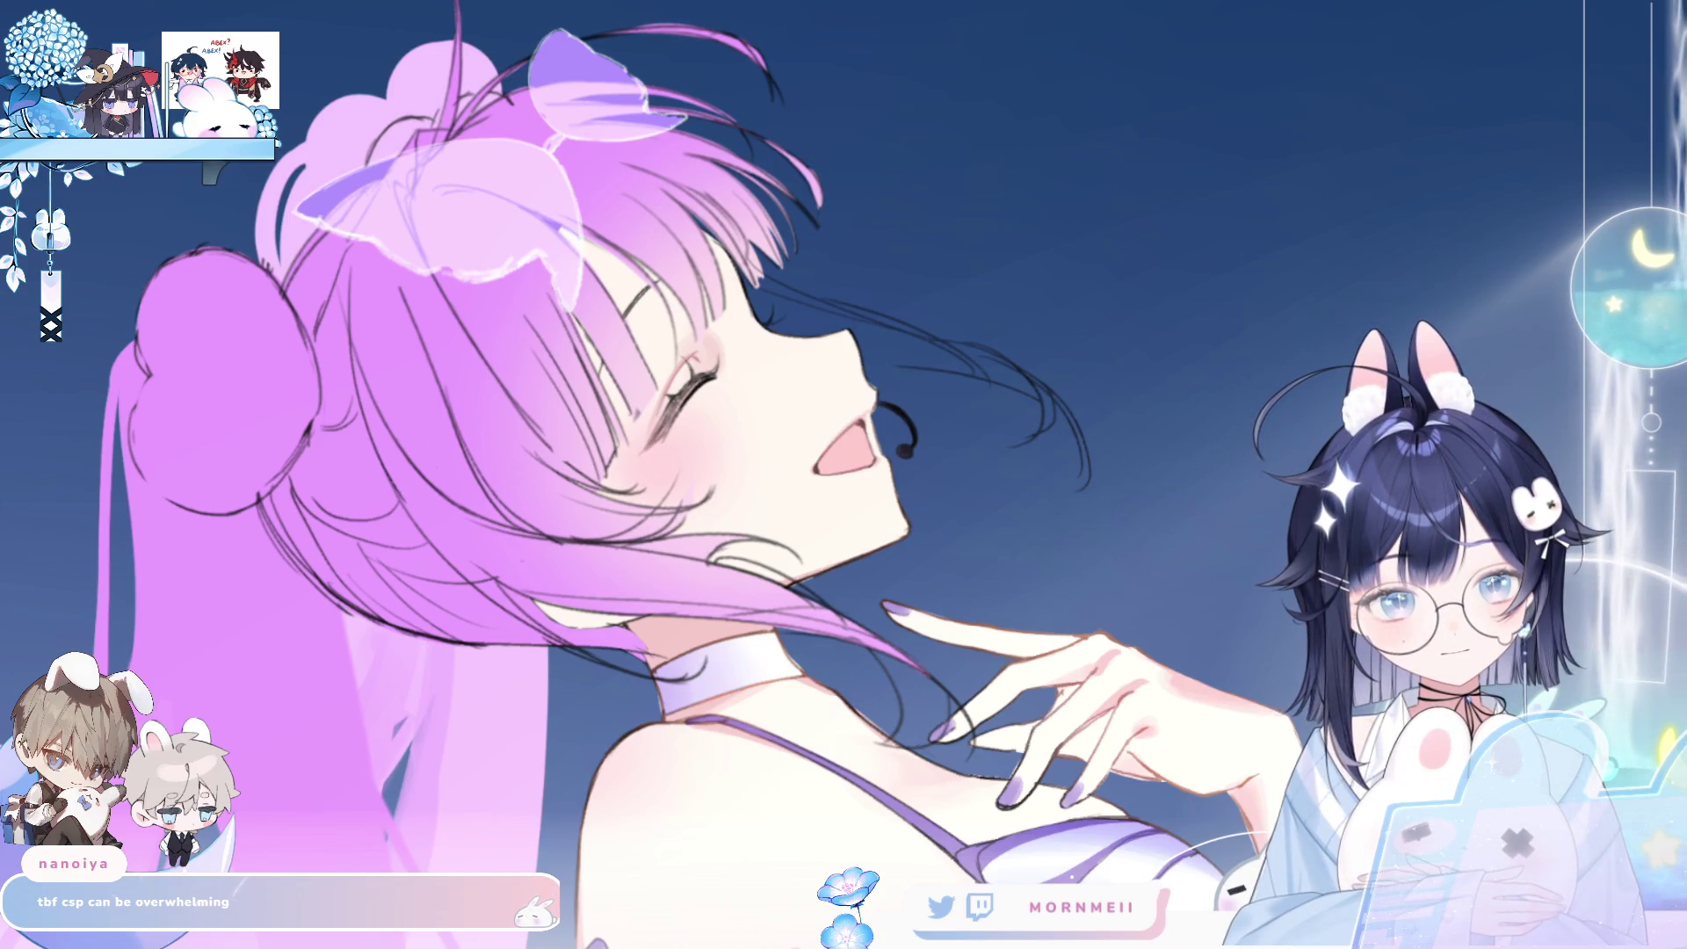
- Paint dark purple shading over the lower twin-tail hair, undoing the last strokes
drag(379, 565, 325, 501)
drag(413, 615, 316, 430)
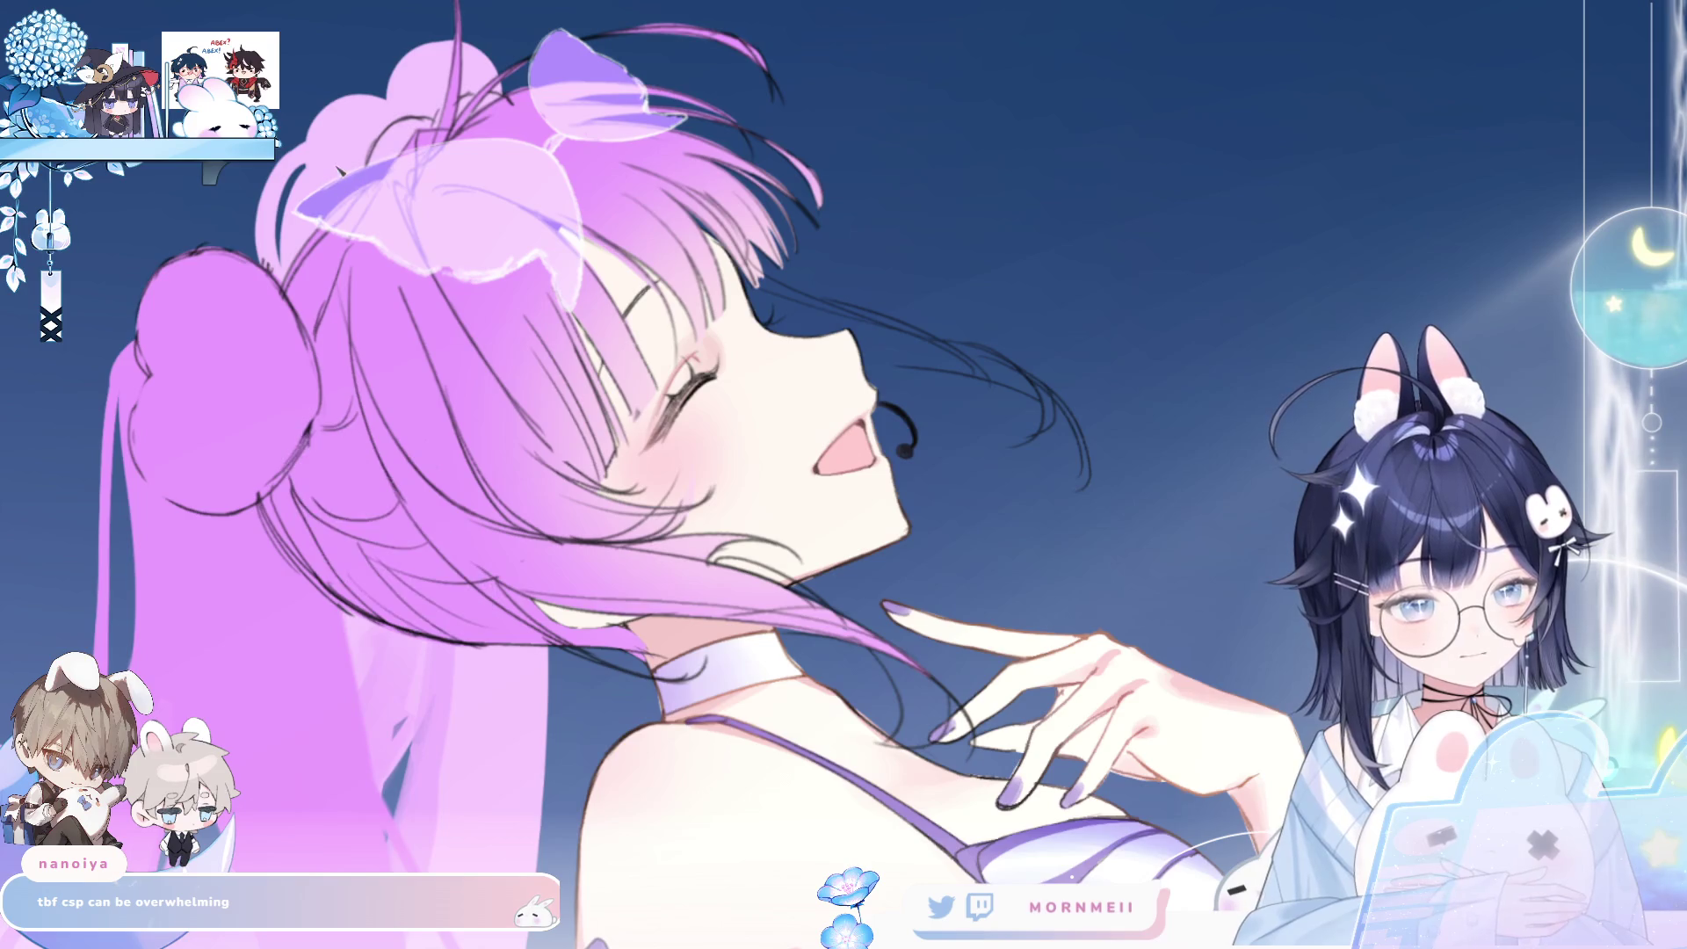
drag(316, 571, 334, 439)
mouse_move(422, 589)
mouse_down()
mouse_move(351, 413)
mouse_move(327, 501)
mouse_move(457, 538)
mouse_up()
key(ctrl+z)
key(ctrl+z)
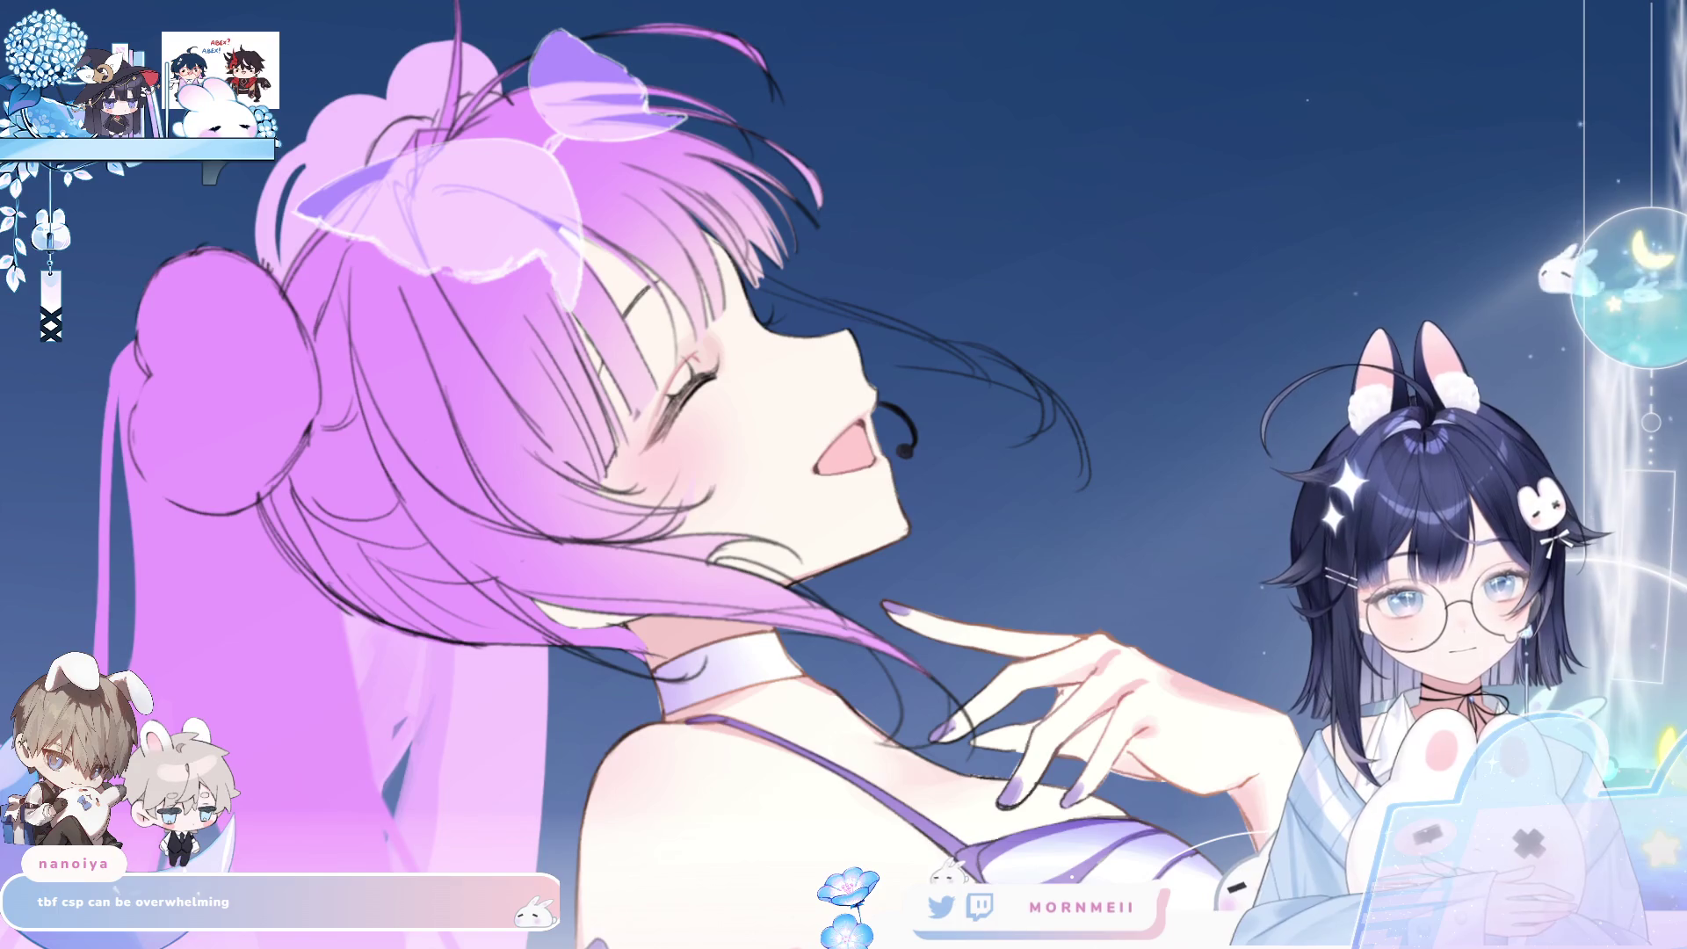
key(ctrl+y)
key(ctrl+z)
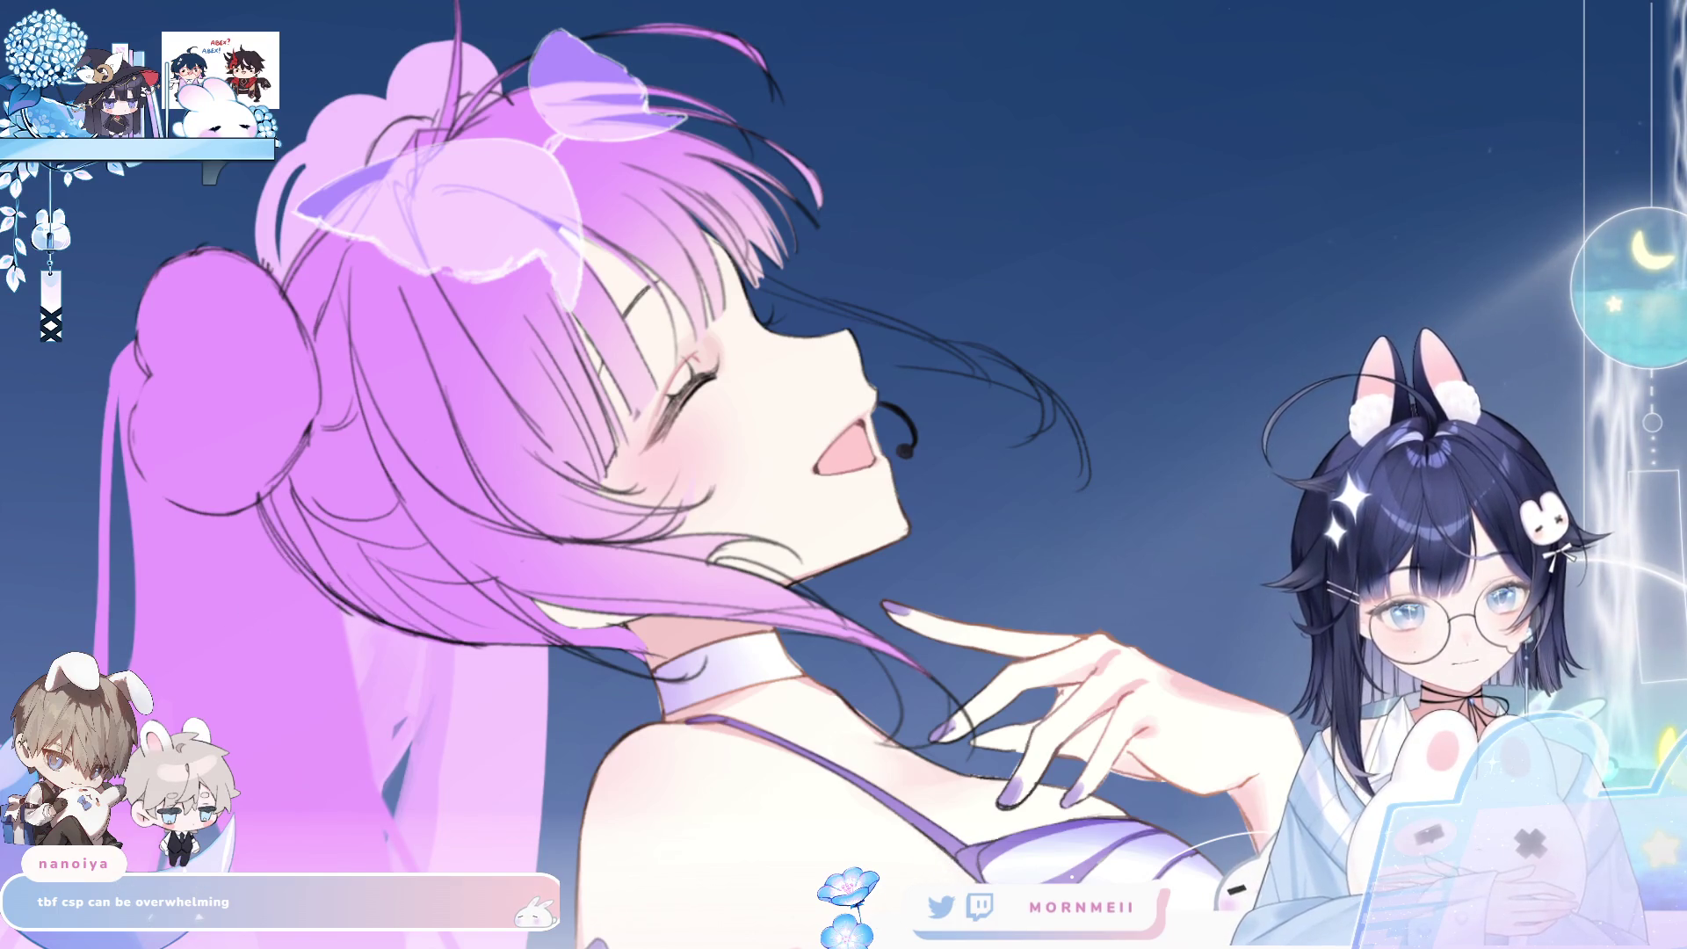
- Paint a darker purple band along the hair's lower edge and check it mirrored
mouse_move(300, 584)
mouse_down()
mouse_move(636, 675)
mouse_move(456, 615)
mouse_up()
mouse_move(260, 523)
mouse_down()
mouse_move(369, 572)
mouse_move(249, 538)
mouse_move(556, 636)
mouse_move(595, 667)
mouse_up()
key(h)
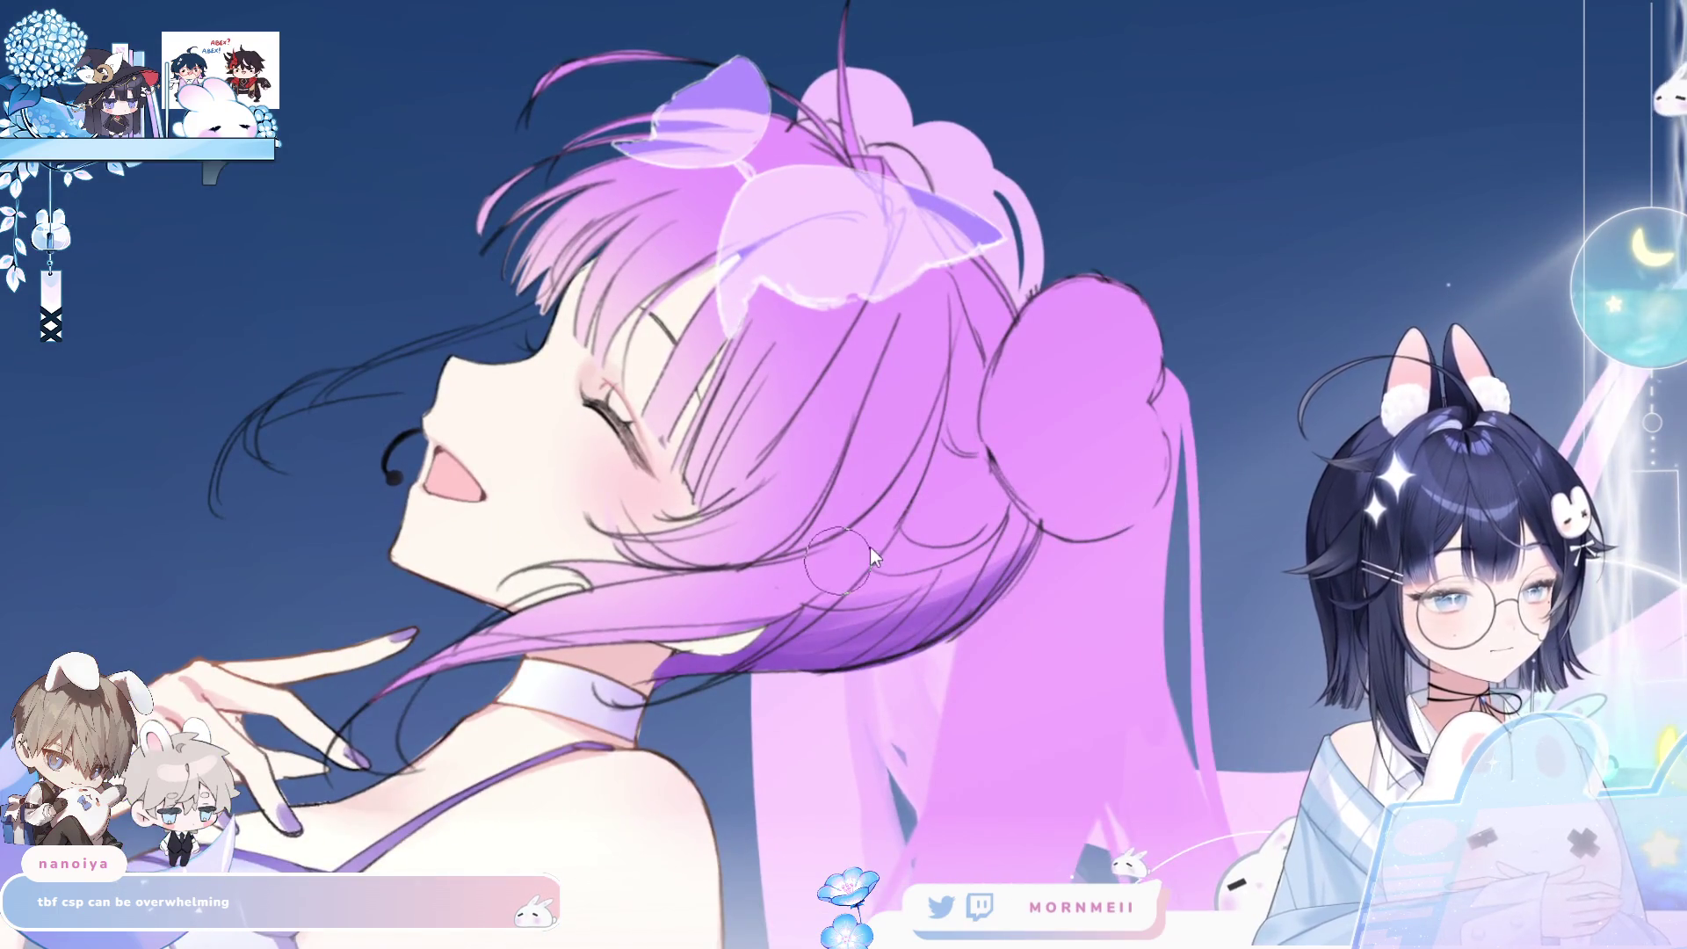
key(h)
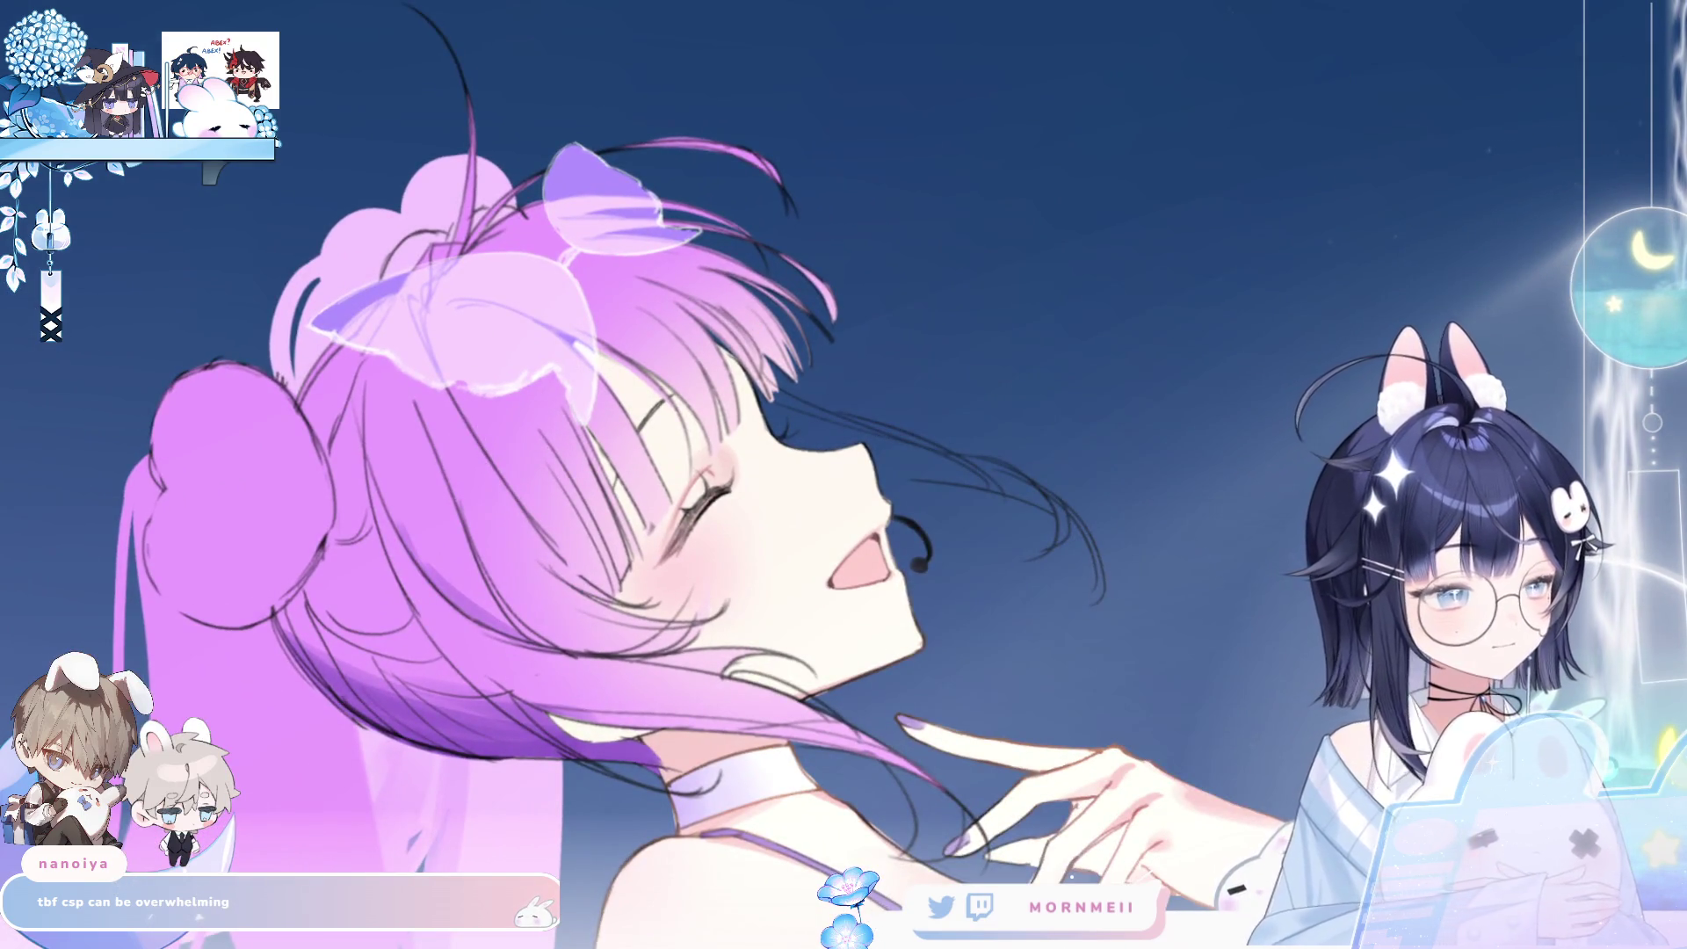
- Hide the translucent bow sketch, add a dark accent on the hair top, and shade the bun's base
key(ctrl+z)
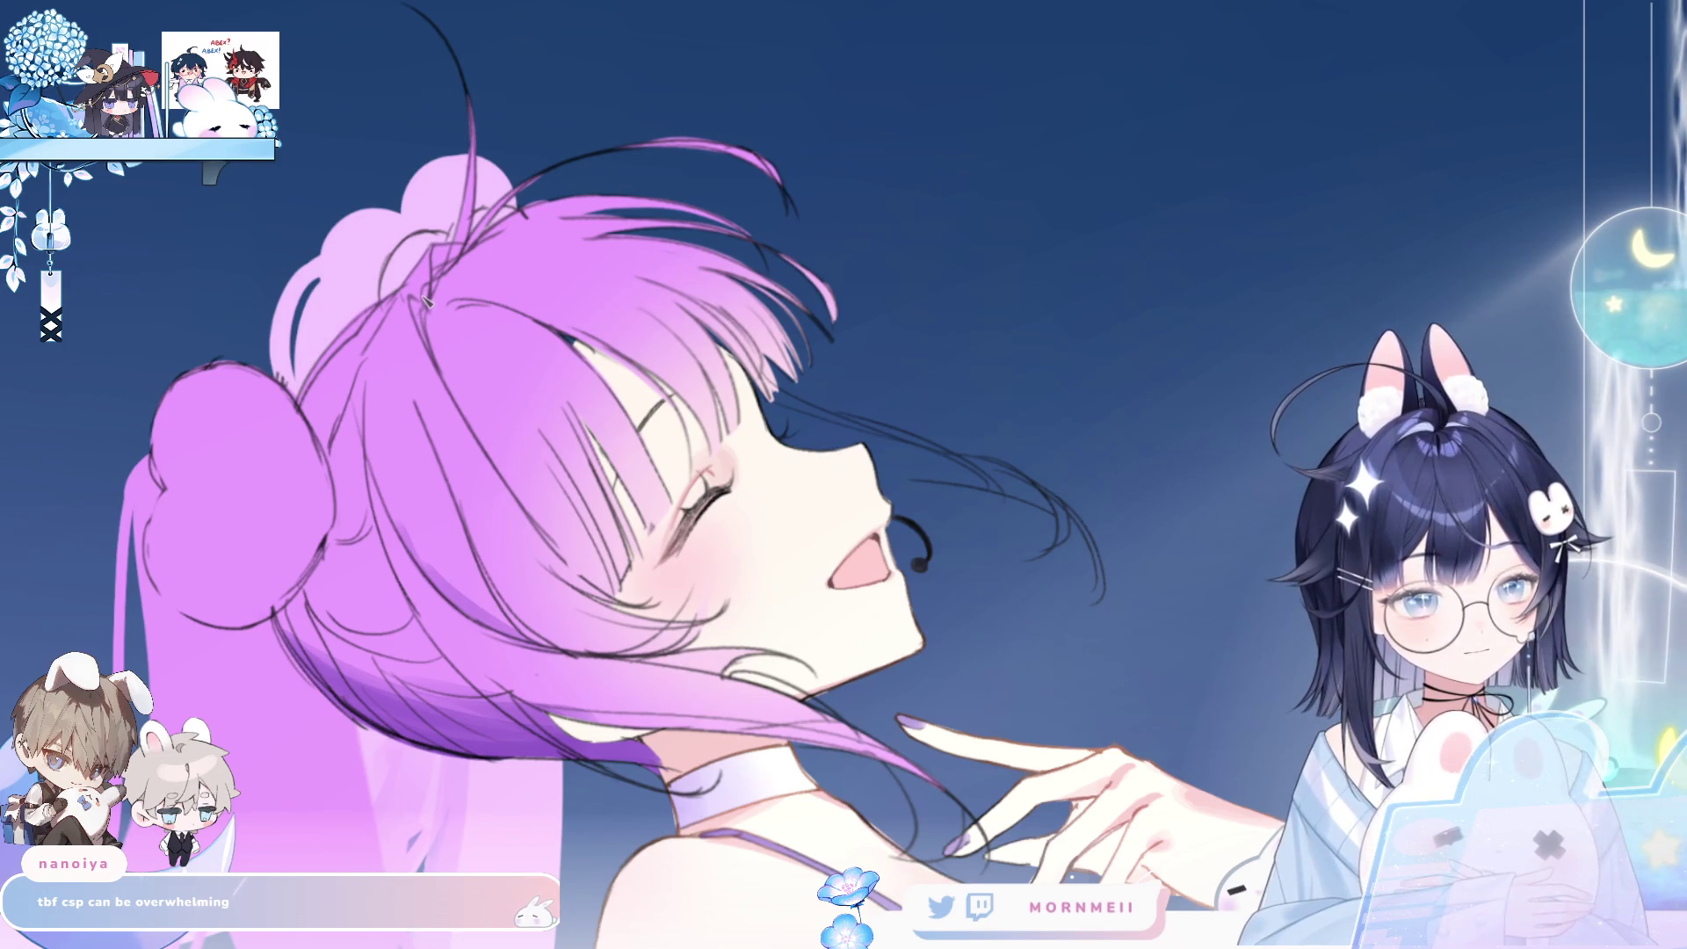
drag(416, 298, 420, 303)
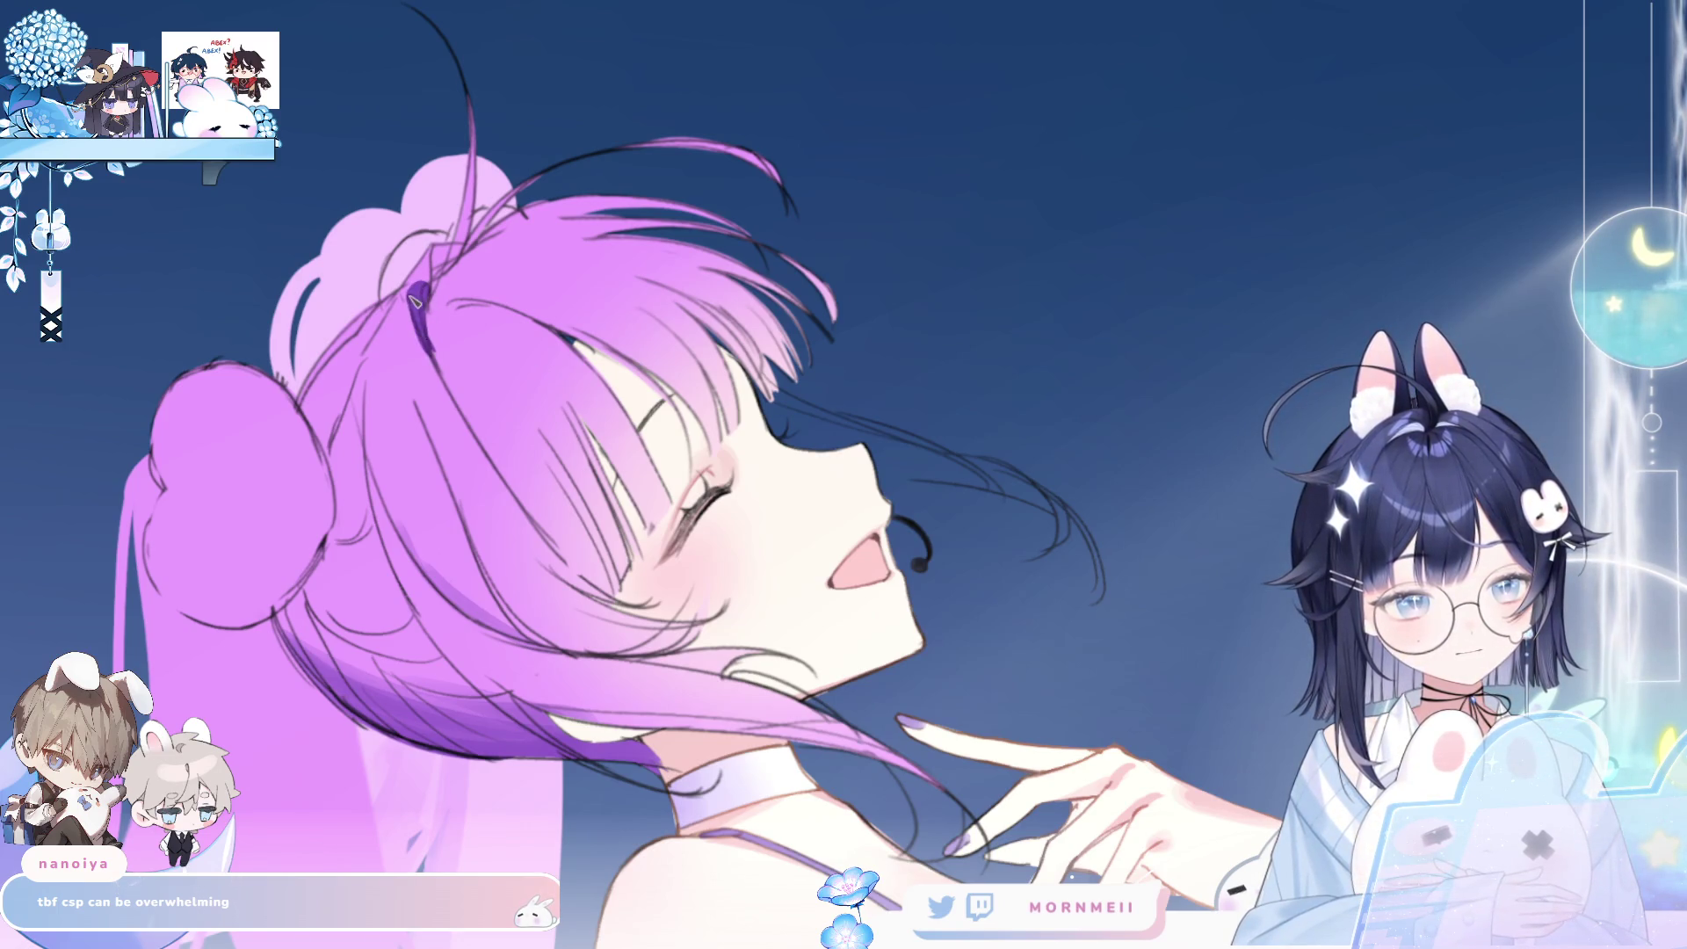
key(h)
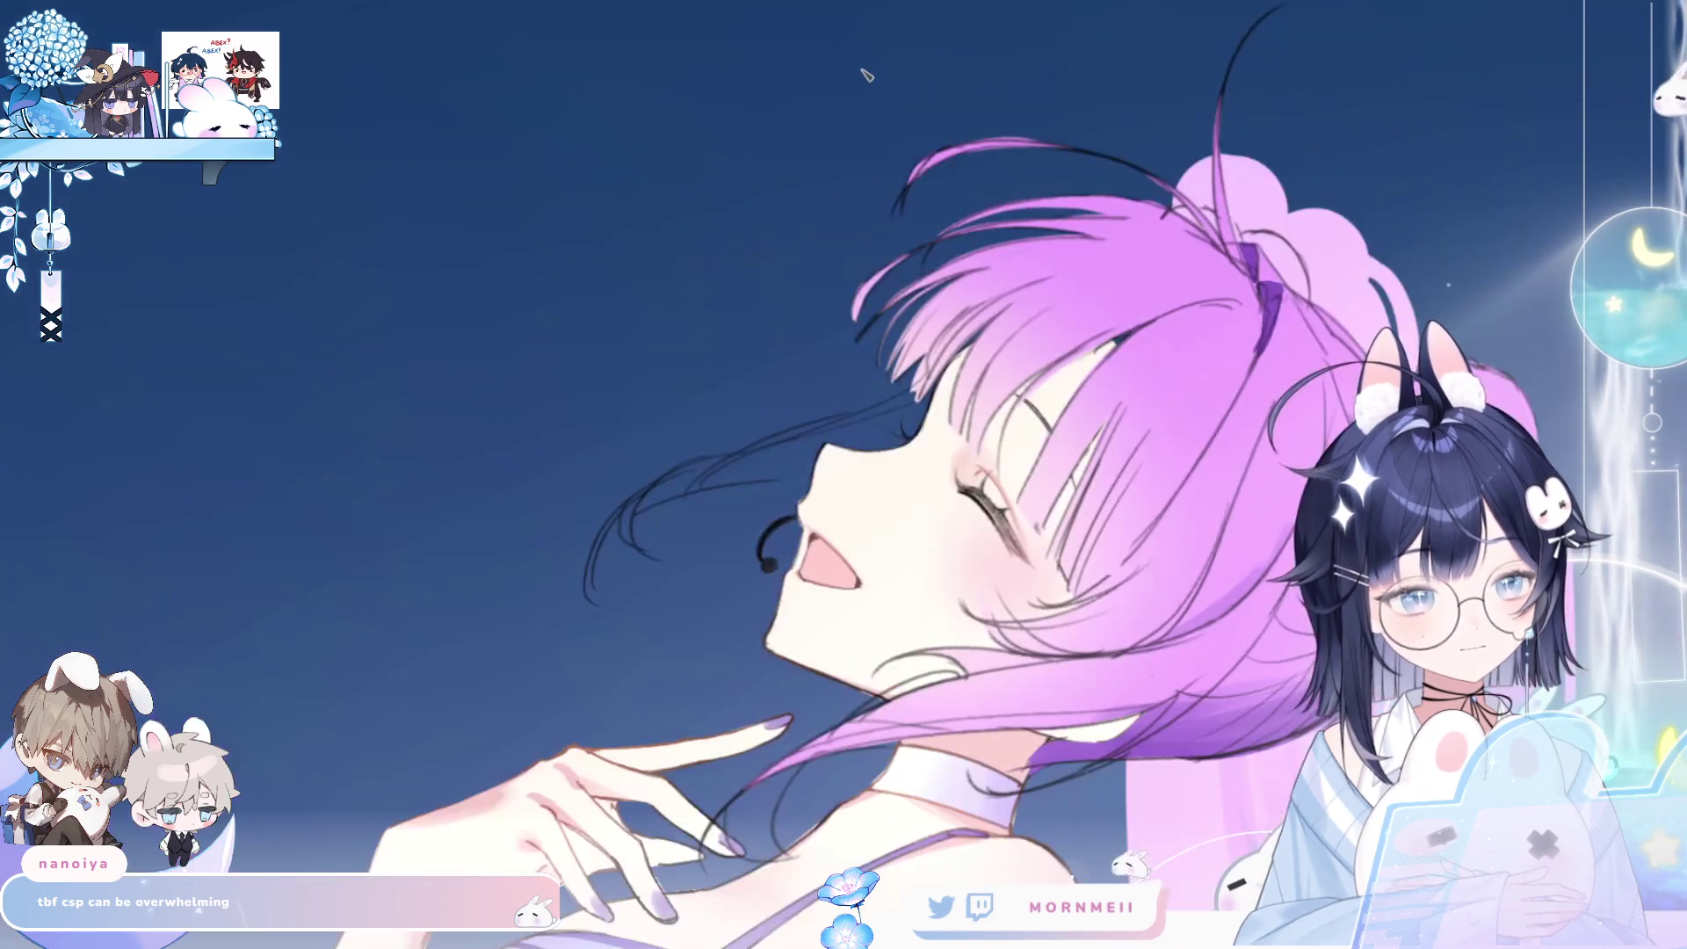
key(h)
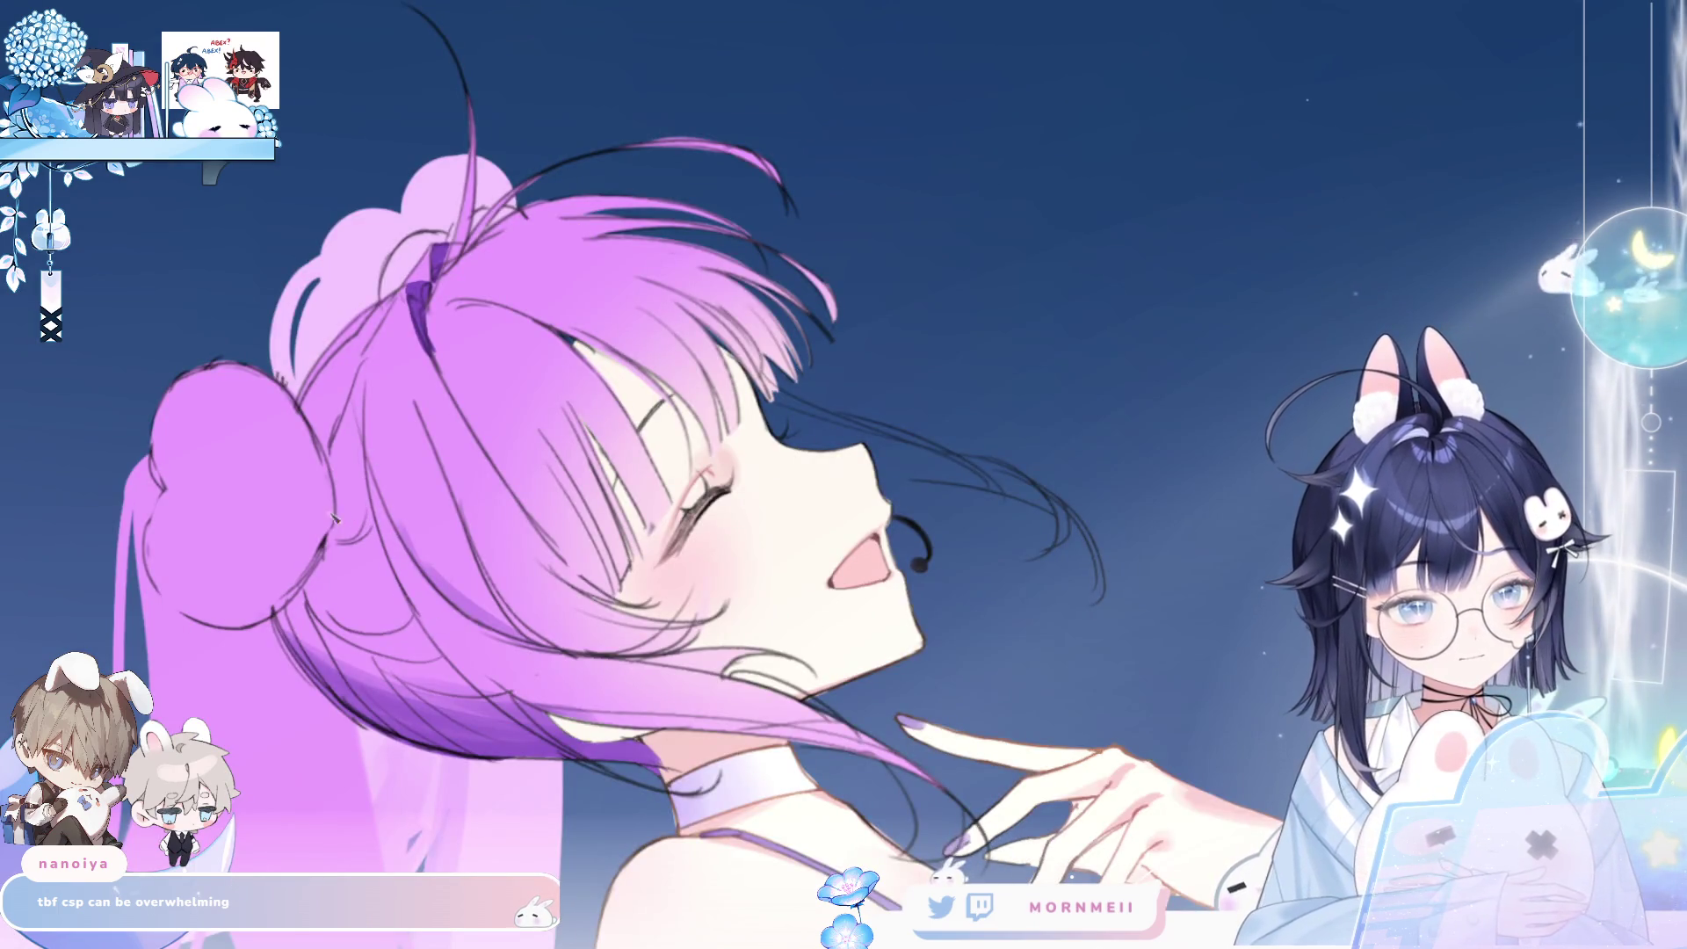
mouse_move(149, 567)
mouse_down()
mouse_move(171, 602)
mouse_move(255, 620)
mouse_move(294, 571)
mouse_move(274, 539)
mouse_up()
- Paint a narrow darker crescent along the bun's lower edge, redoing it several times
key(ctrl+z)
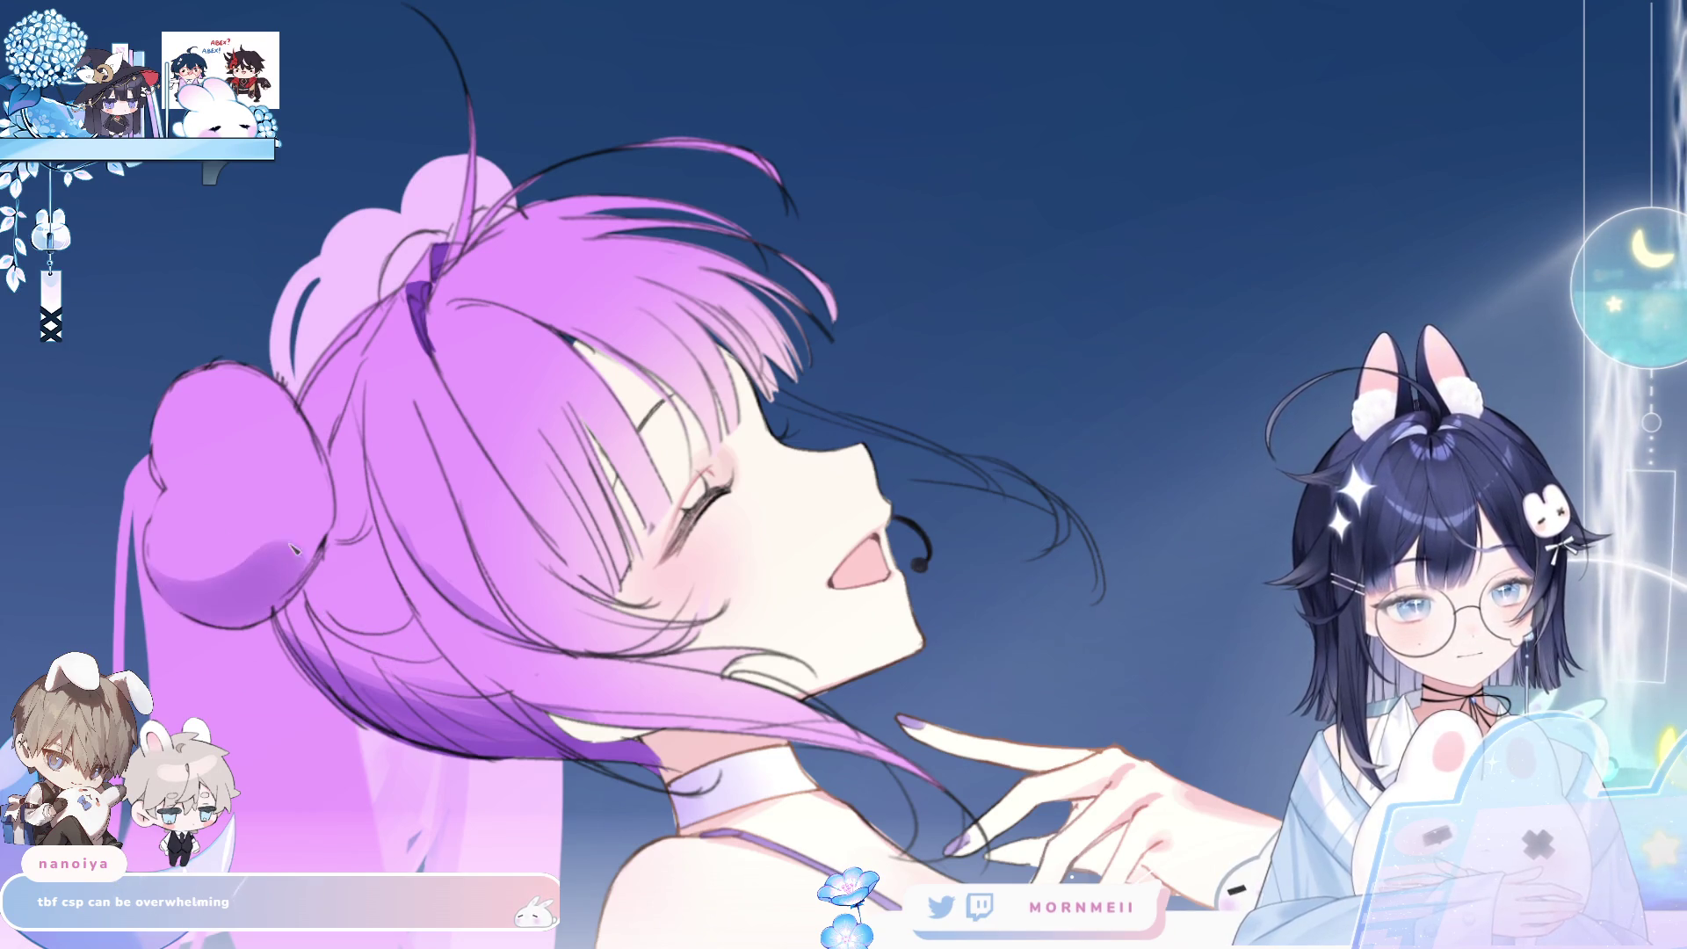
mouse_move(149, 562)
mouse_down()
mouse_move(322, 526)
mouse_move(239, 622)
mouse_move(316, 562)
mouse_move(327, 527)
mouse_move(347, 562)
mouse_up()
key(ctrl+z)
key(ctrl+z)
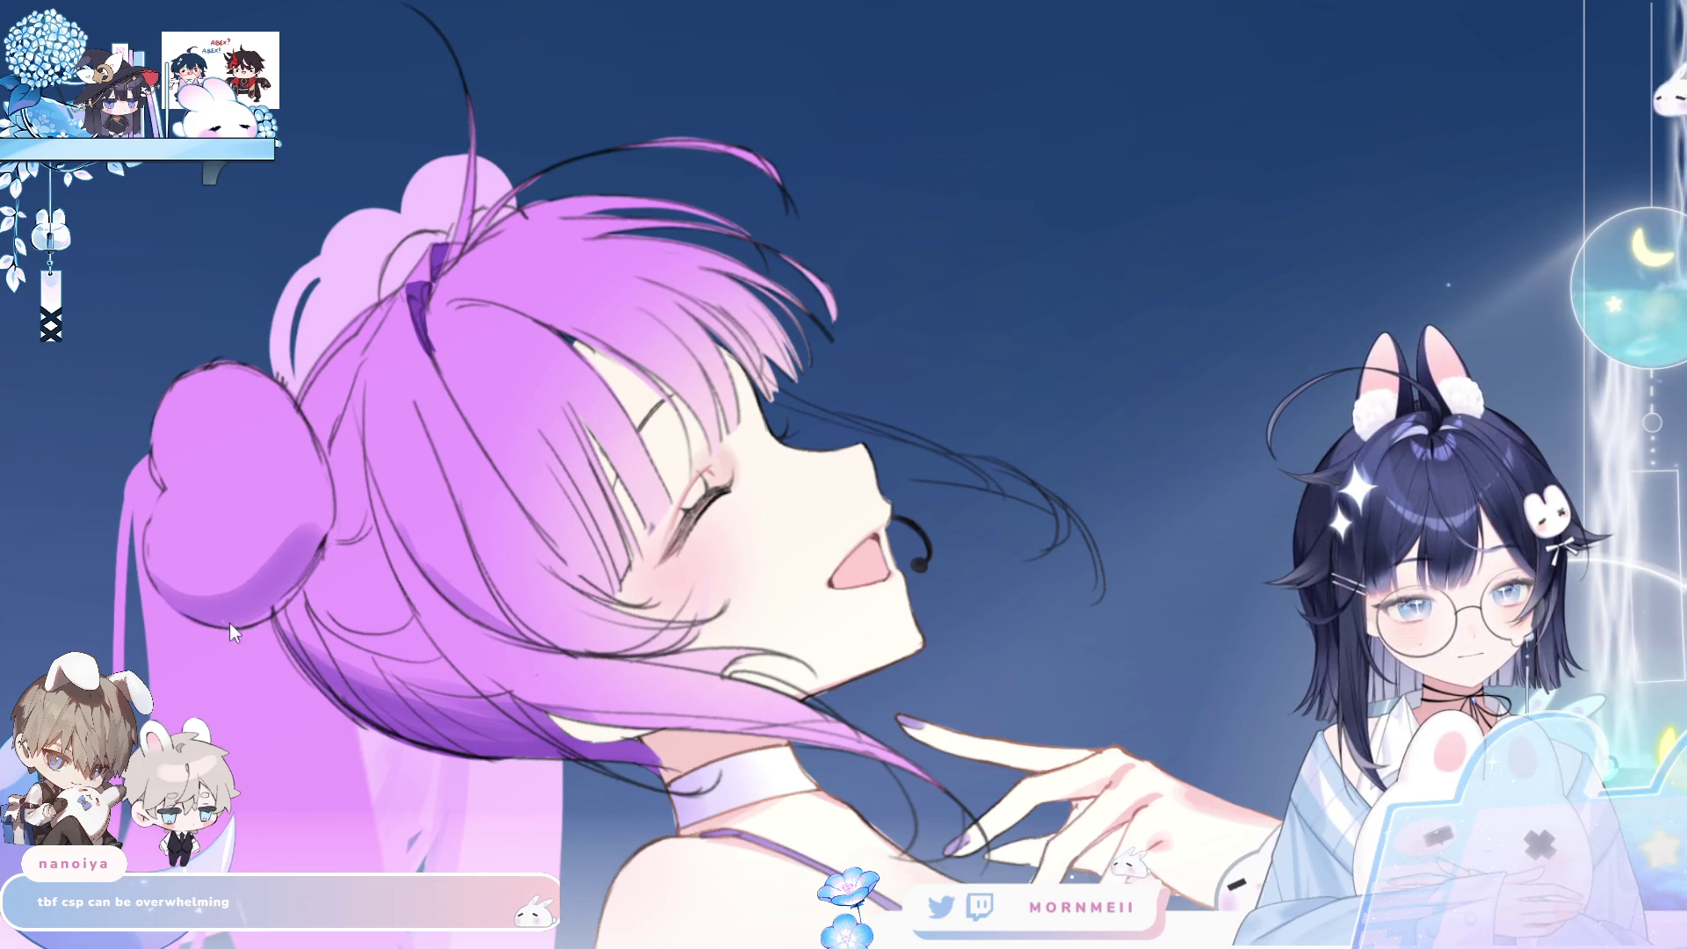
drag(165, 563, 321, 532)
key(ctrl+z)
drag(169, 562, 323, 527)
drag(259, 627, 325, 519)
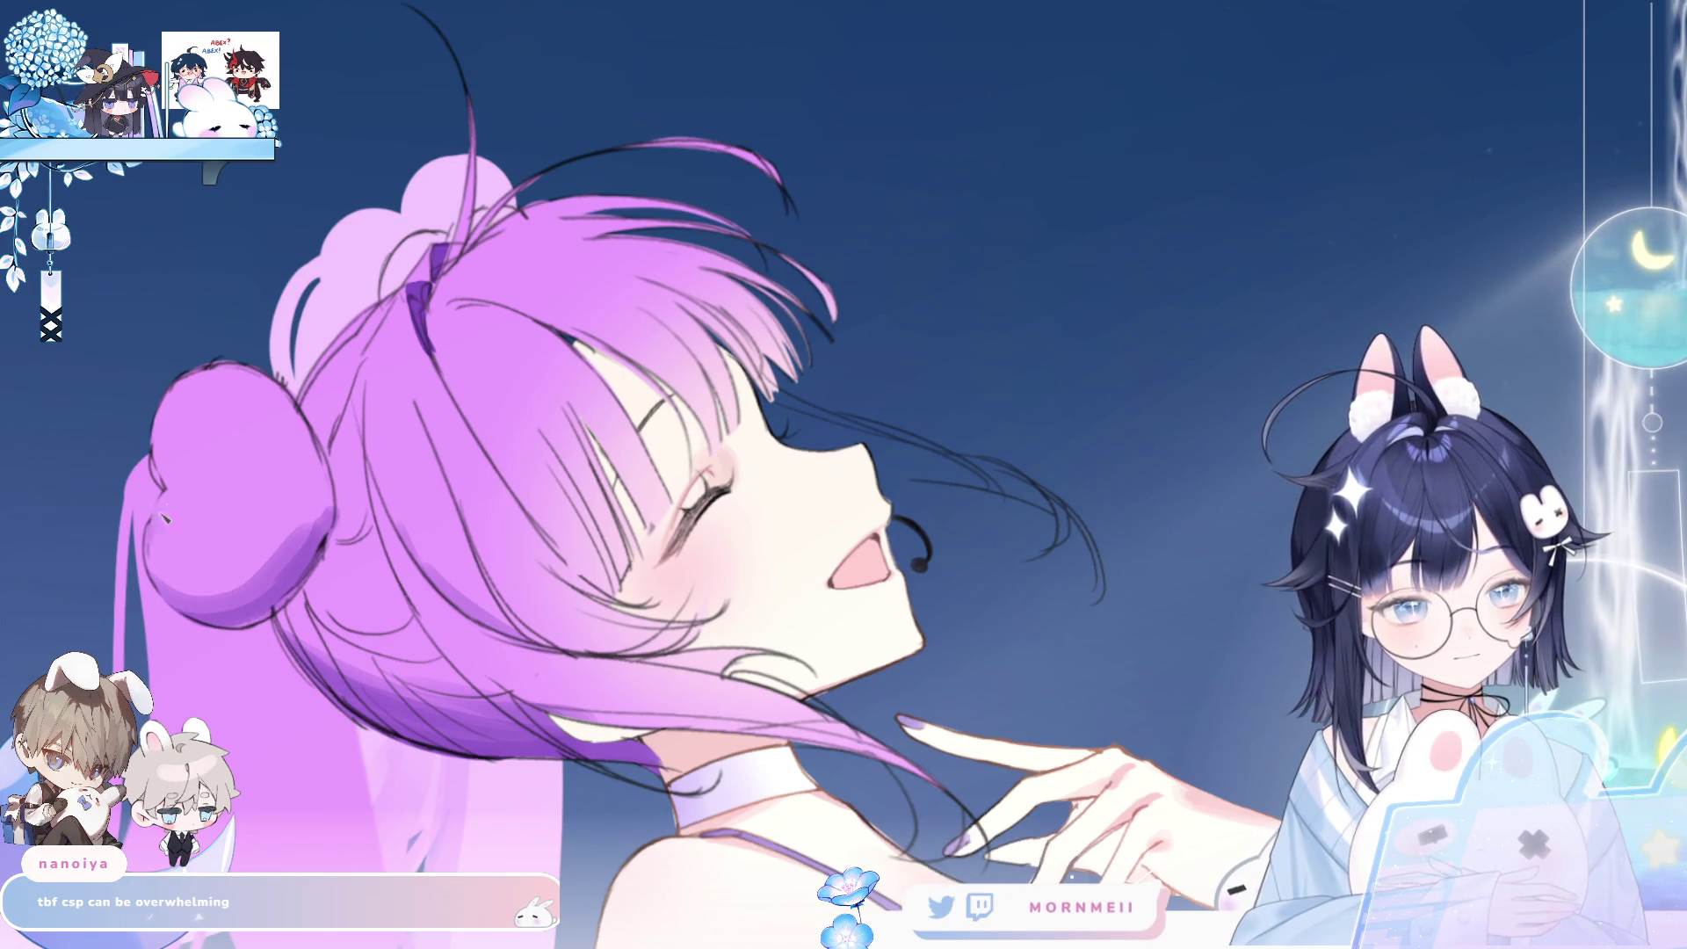
key(ctrl+z)
- Rework the dark shading strokes across the bun and along its inner edge
drag(163, 516, 334, 511)
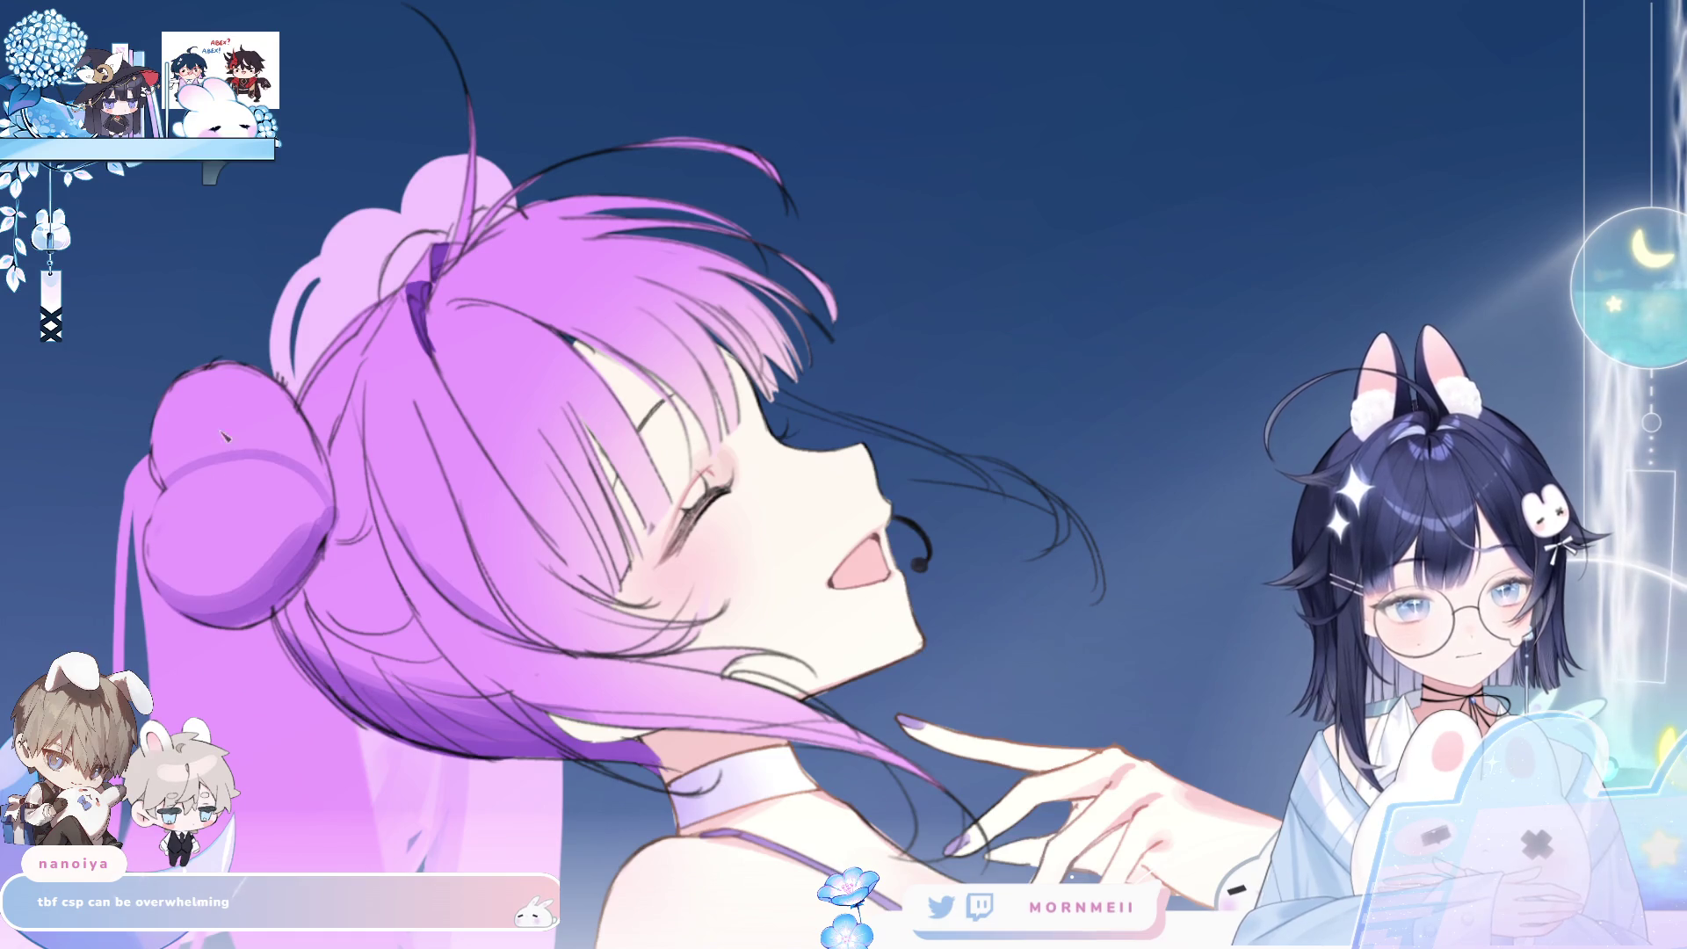
key(ctrl+z)
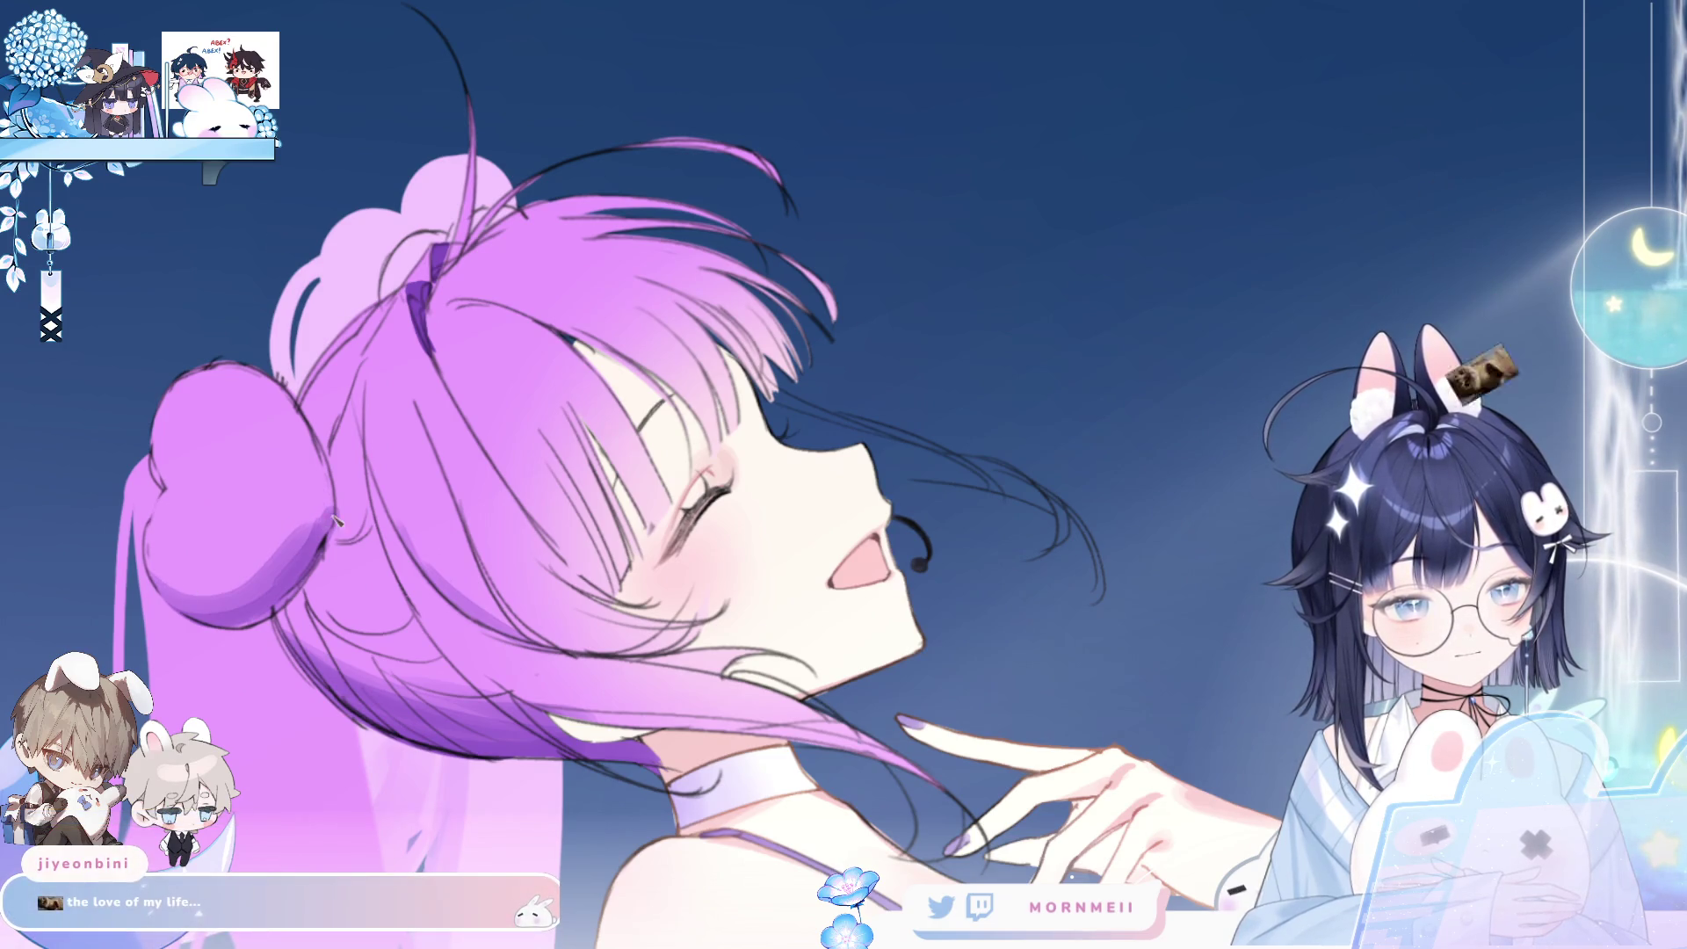
mouse_move(338, 505)
mouse_down()
mouse_move(171, 588)
mouse_move(239, 505)
mouse_up()
key(ctrl+z)
drag(251, 580, 196, 451)
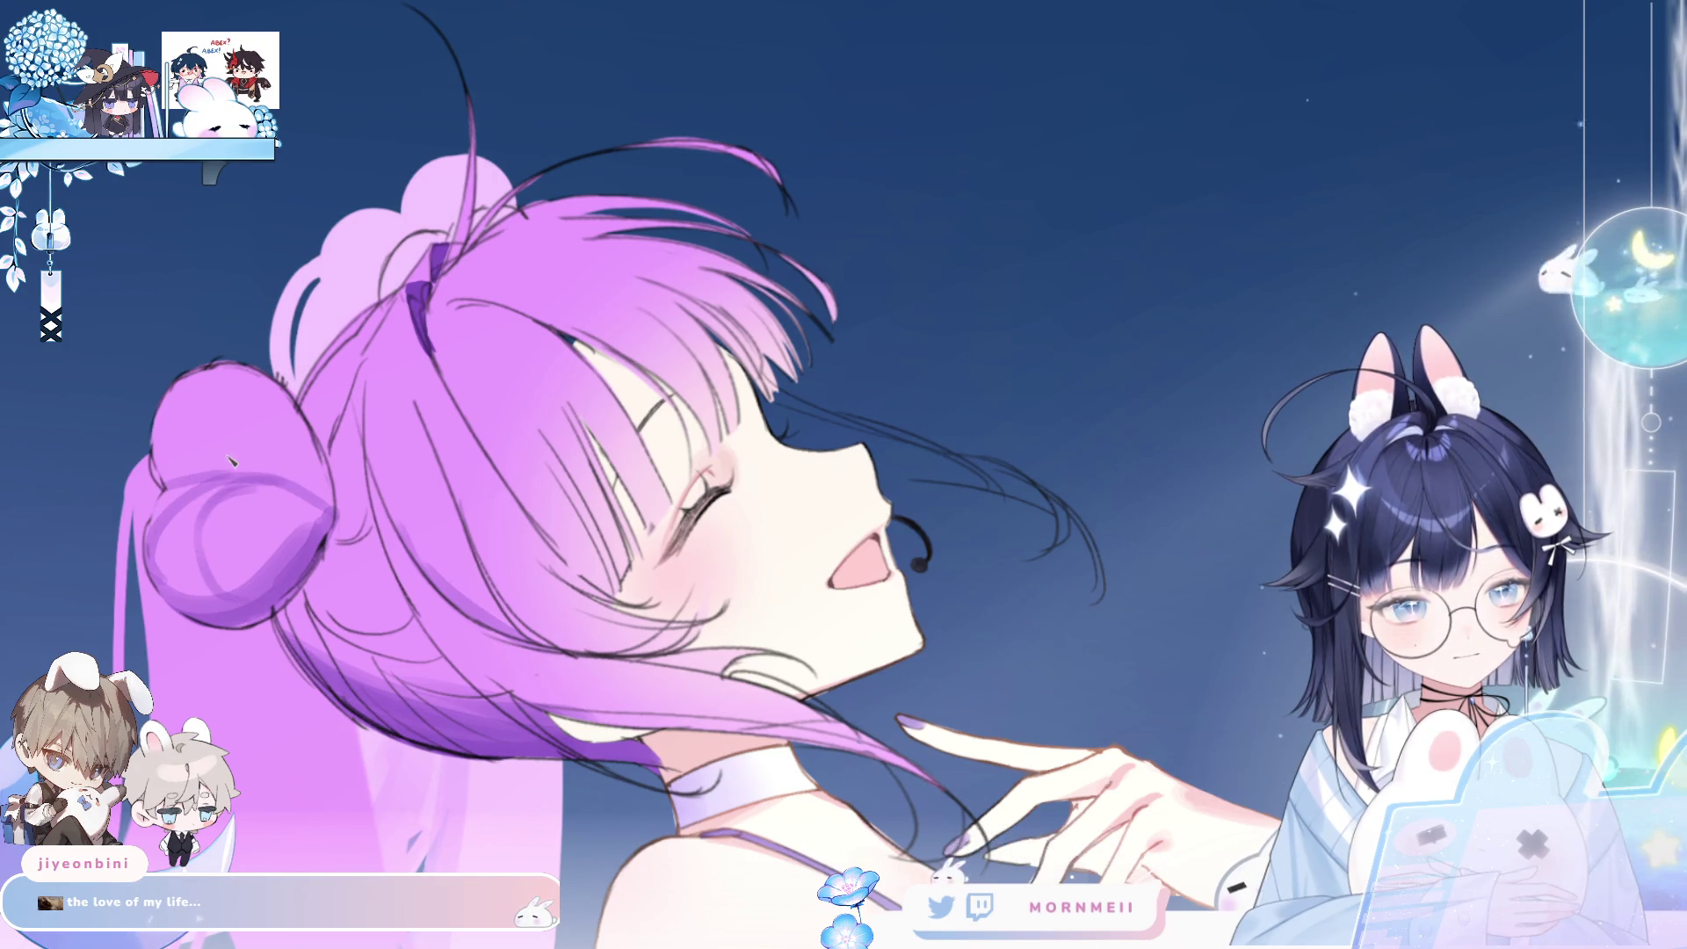
- Draw line strokes along the bun's top arc in the mirrored view
key(m)
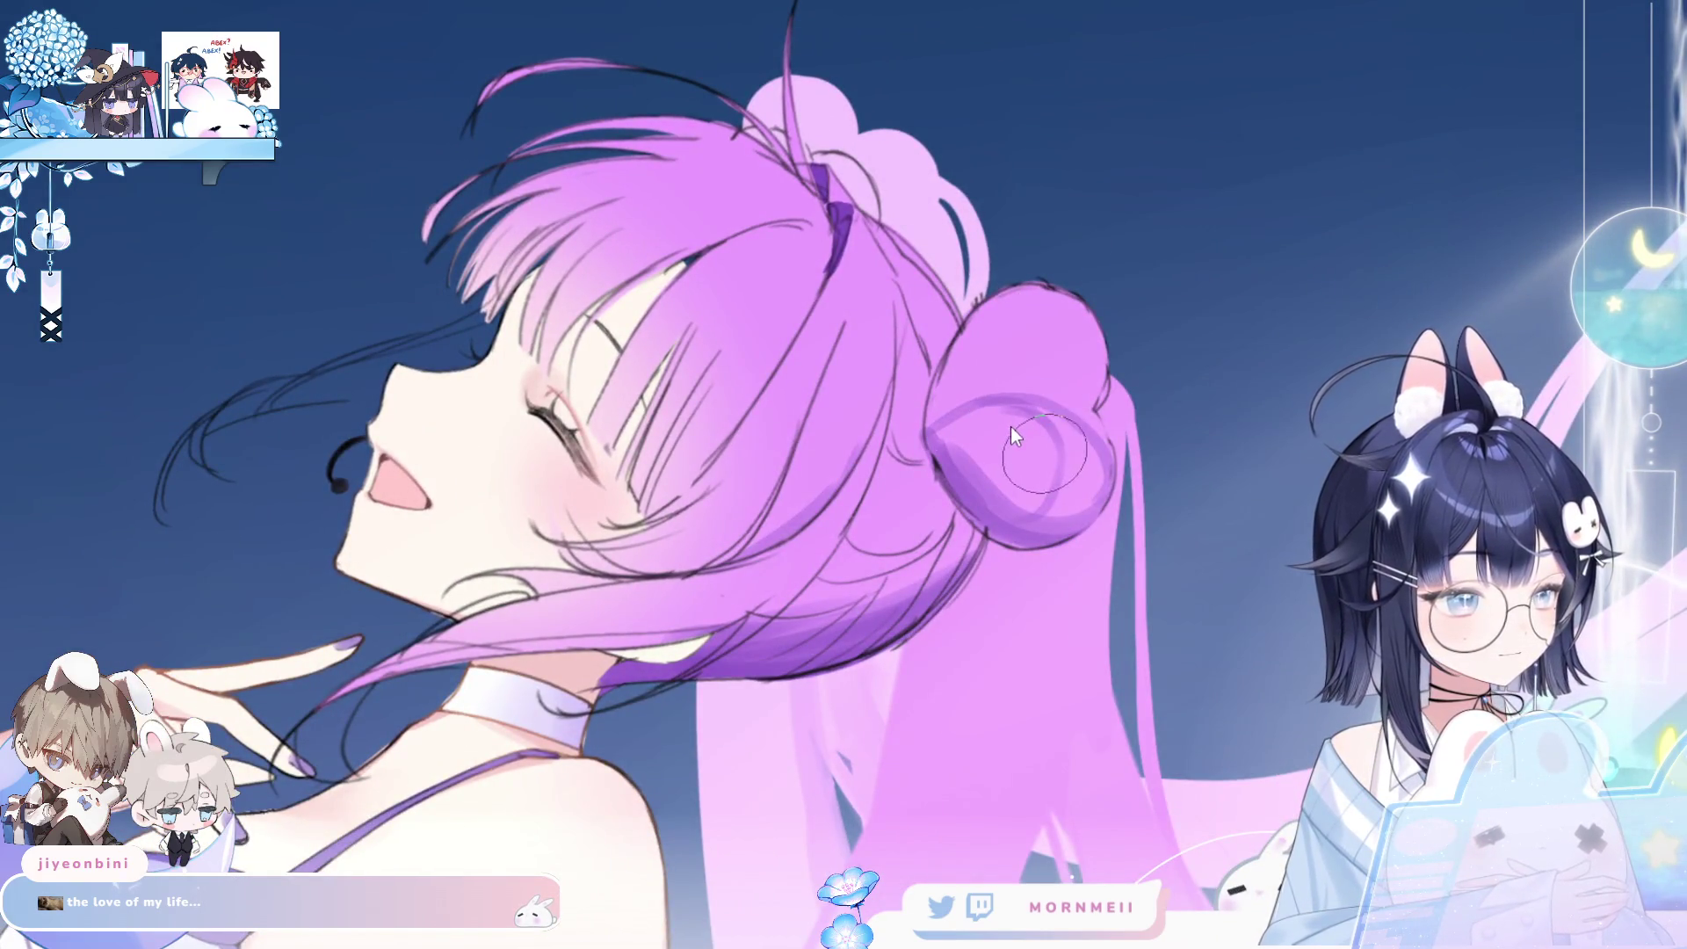
drag(988, 408, 1092, 392)
drag(984, 396, 1061, 392)
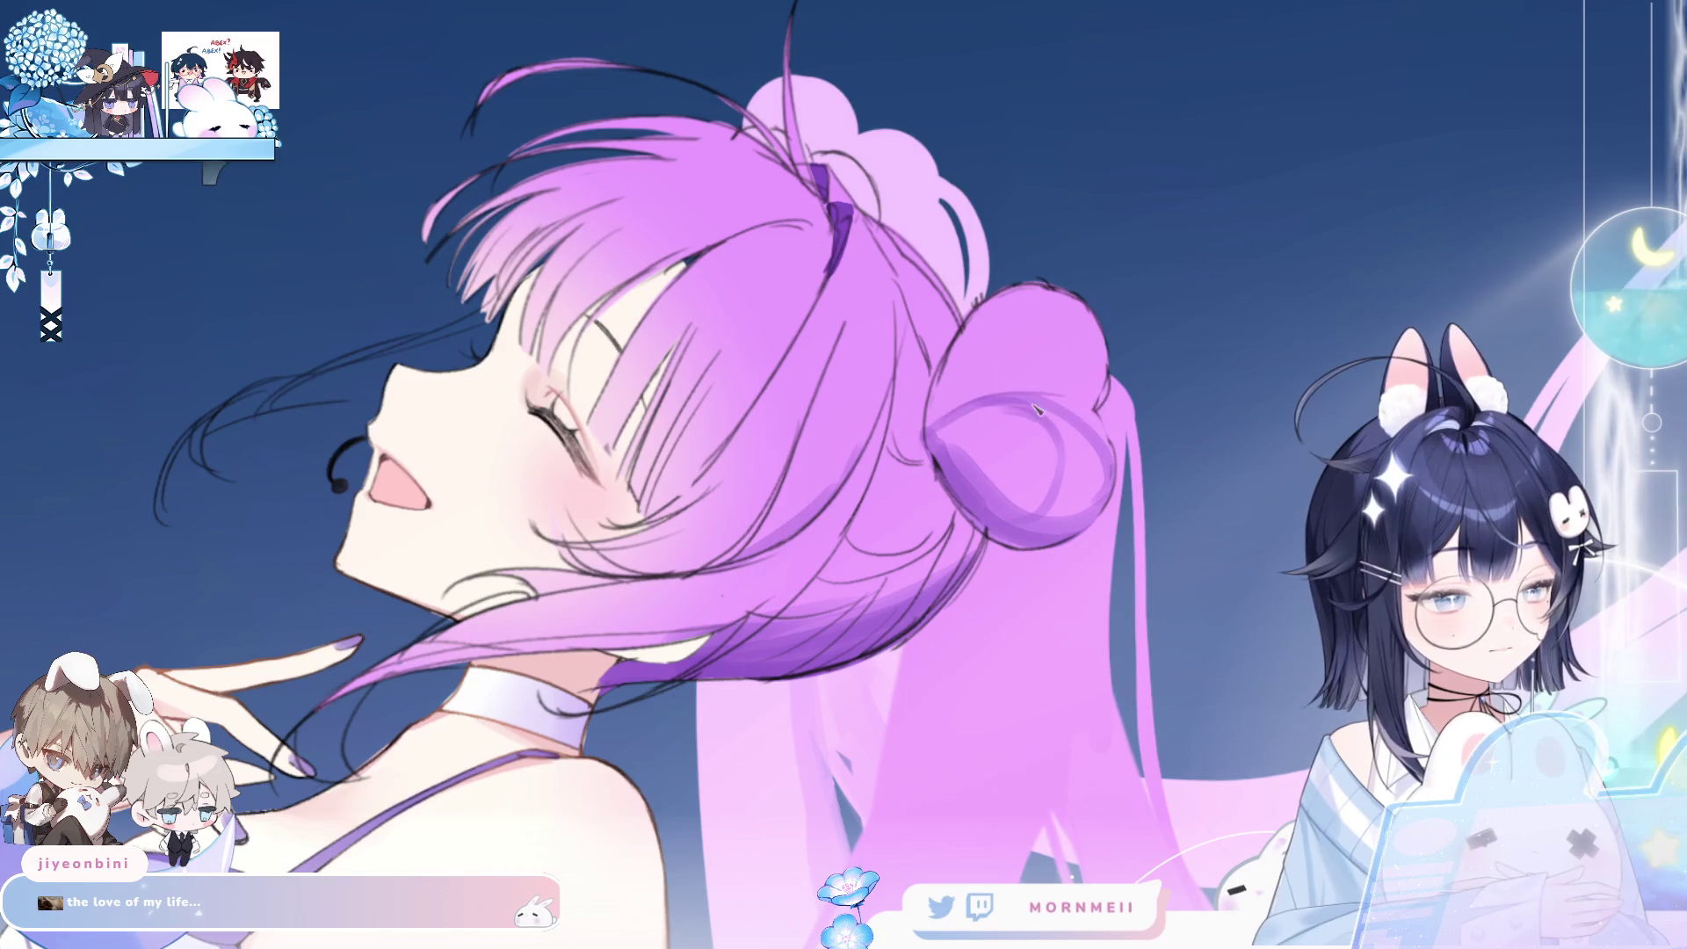
key(m)
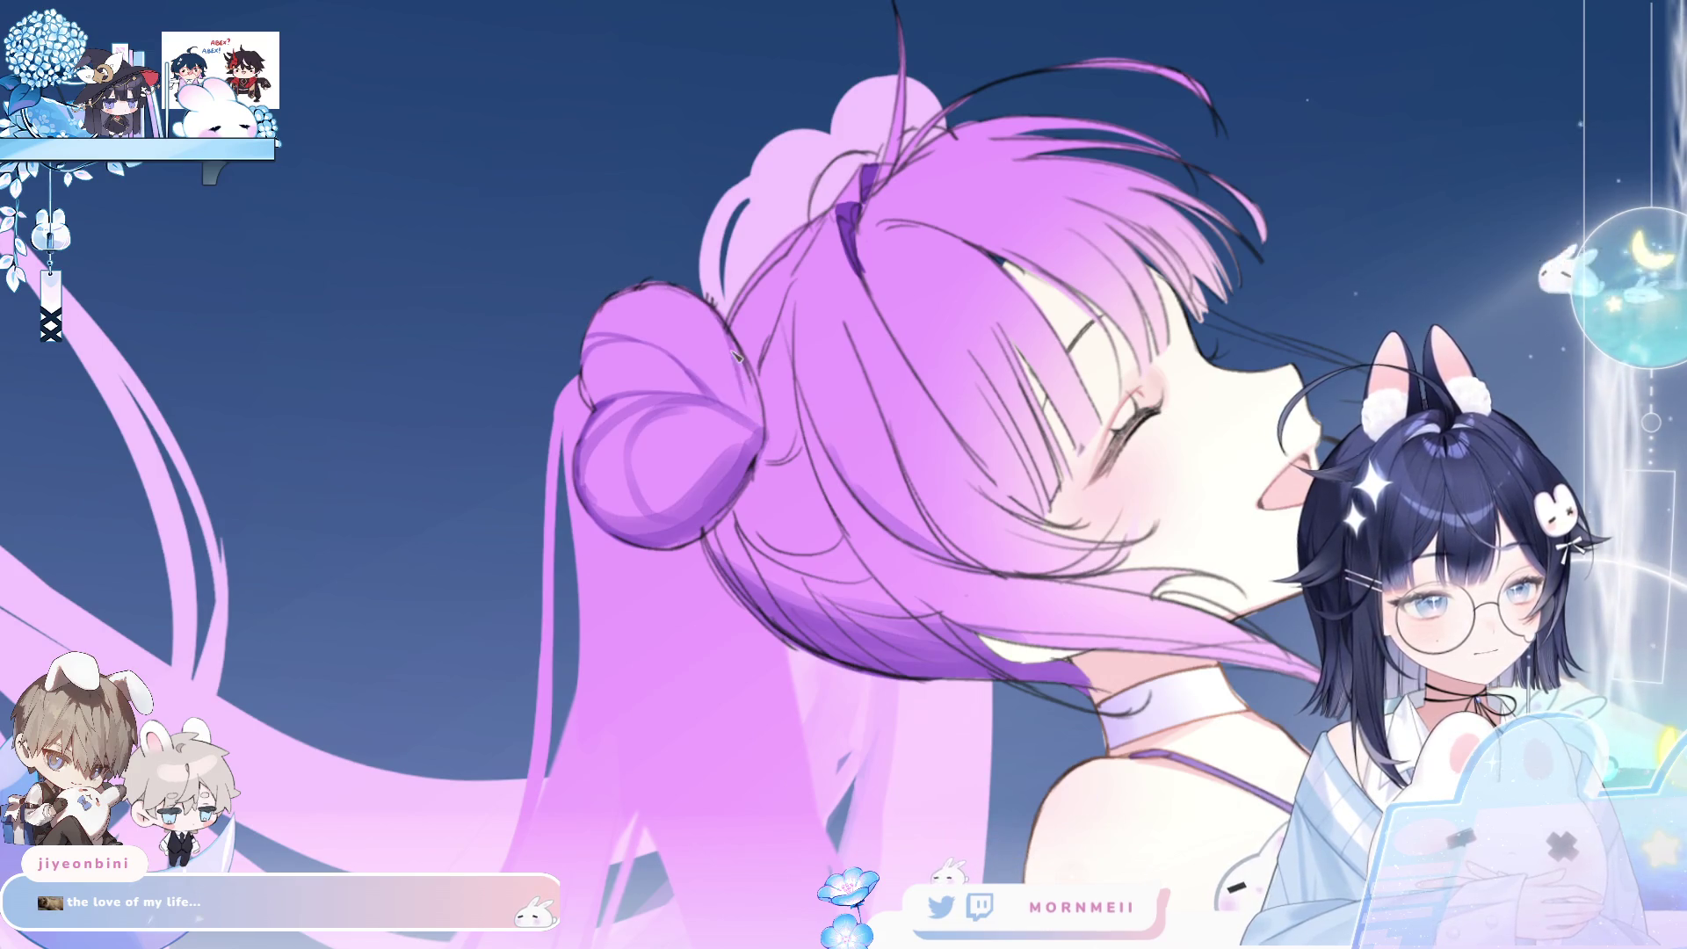
- Darken the bun's upper-left outline in a flipped view, then recenter on the bun
key(h)
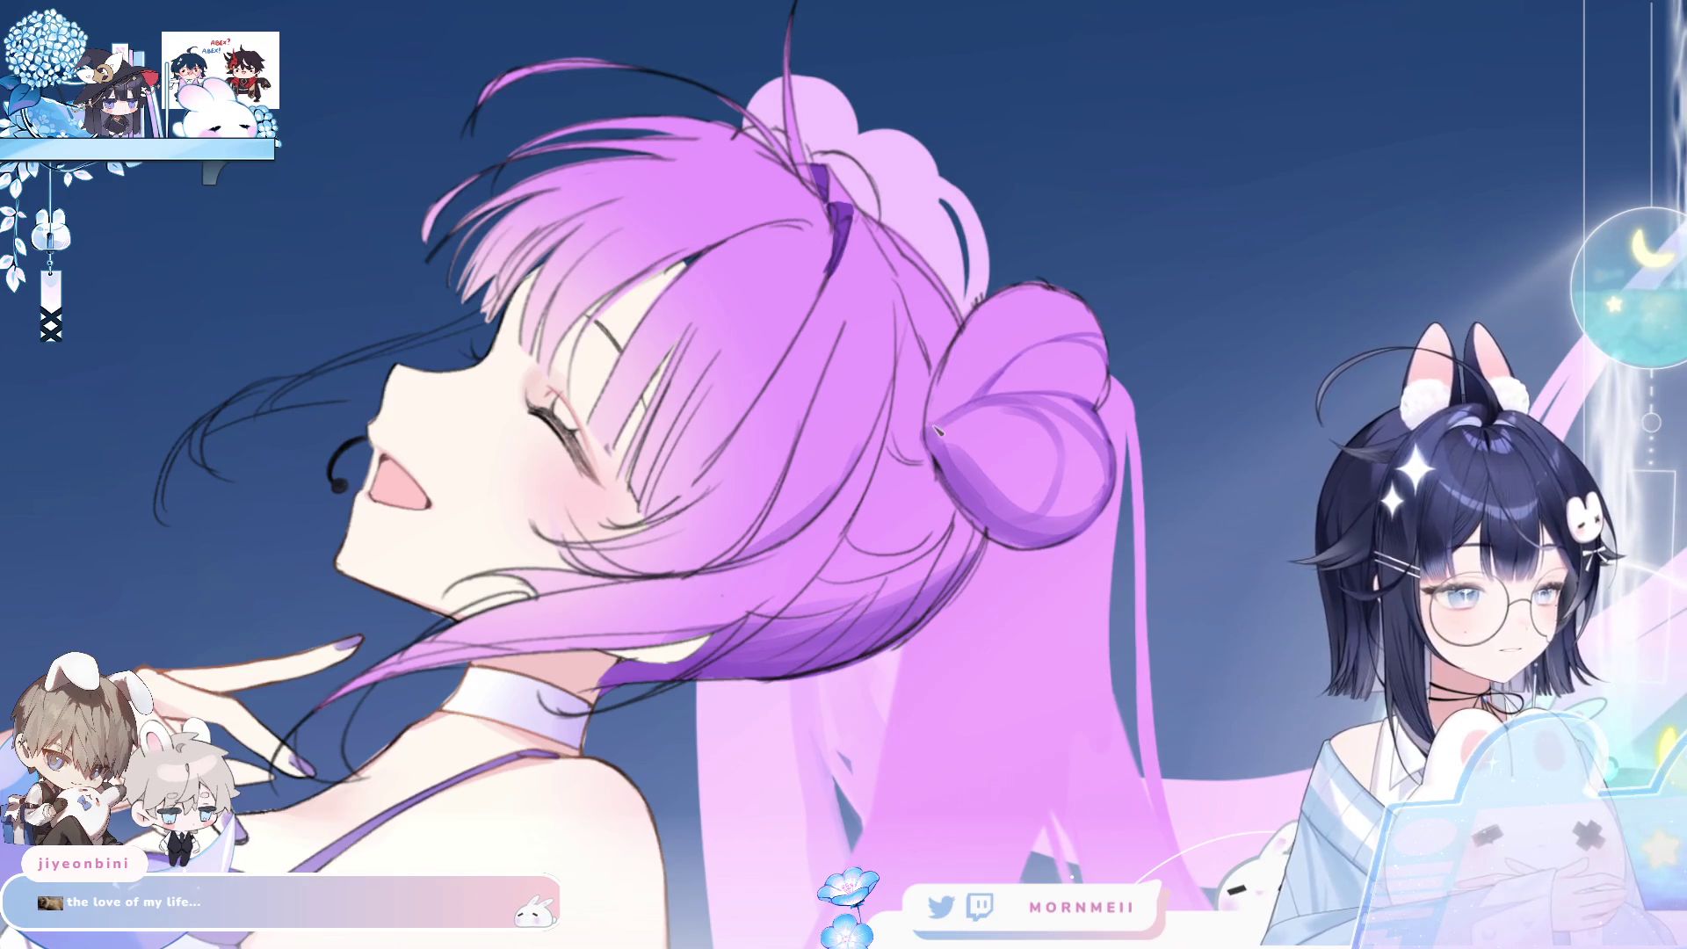
drag(967, 327, 930, 425)
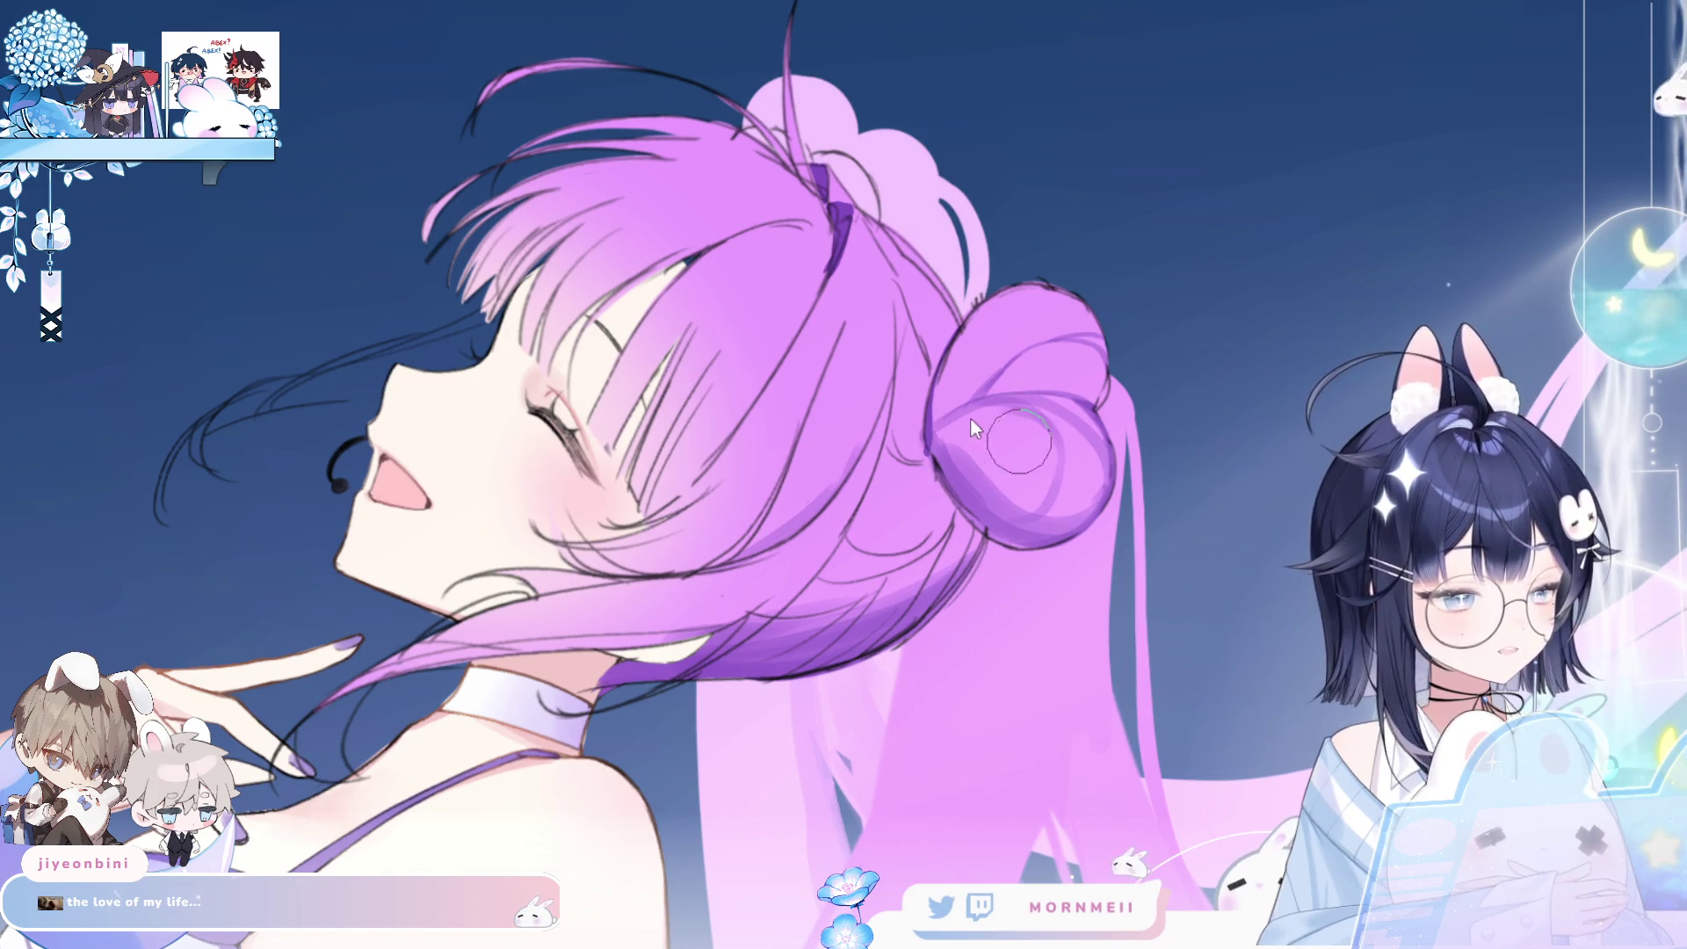
key(h)
drag(1045, 464, 752, 496)
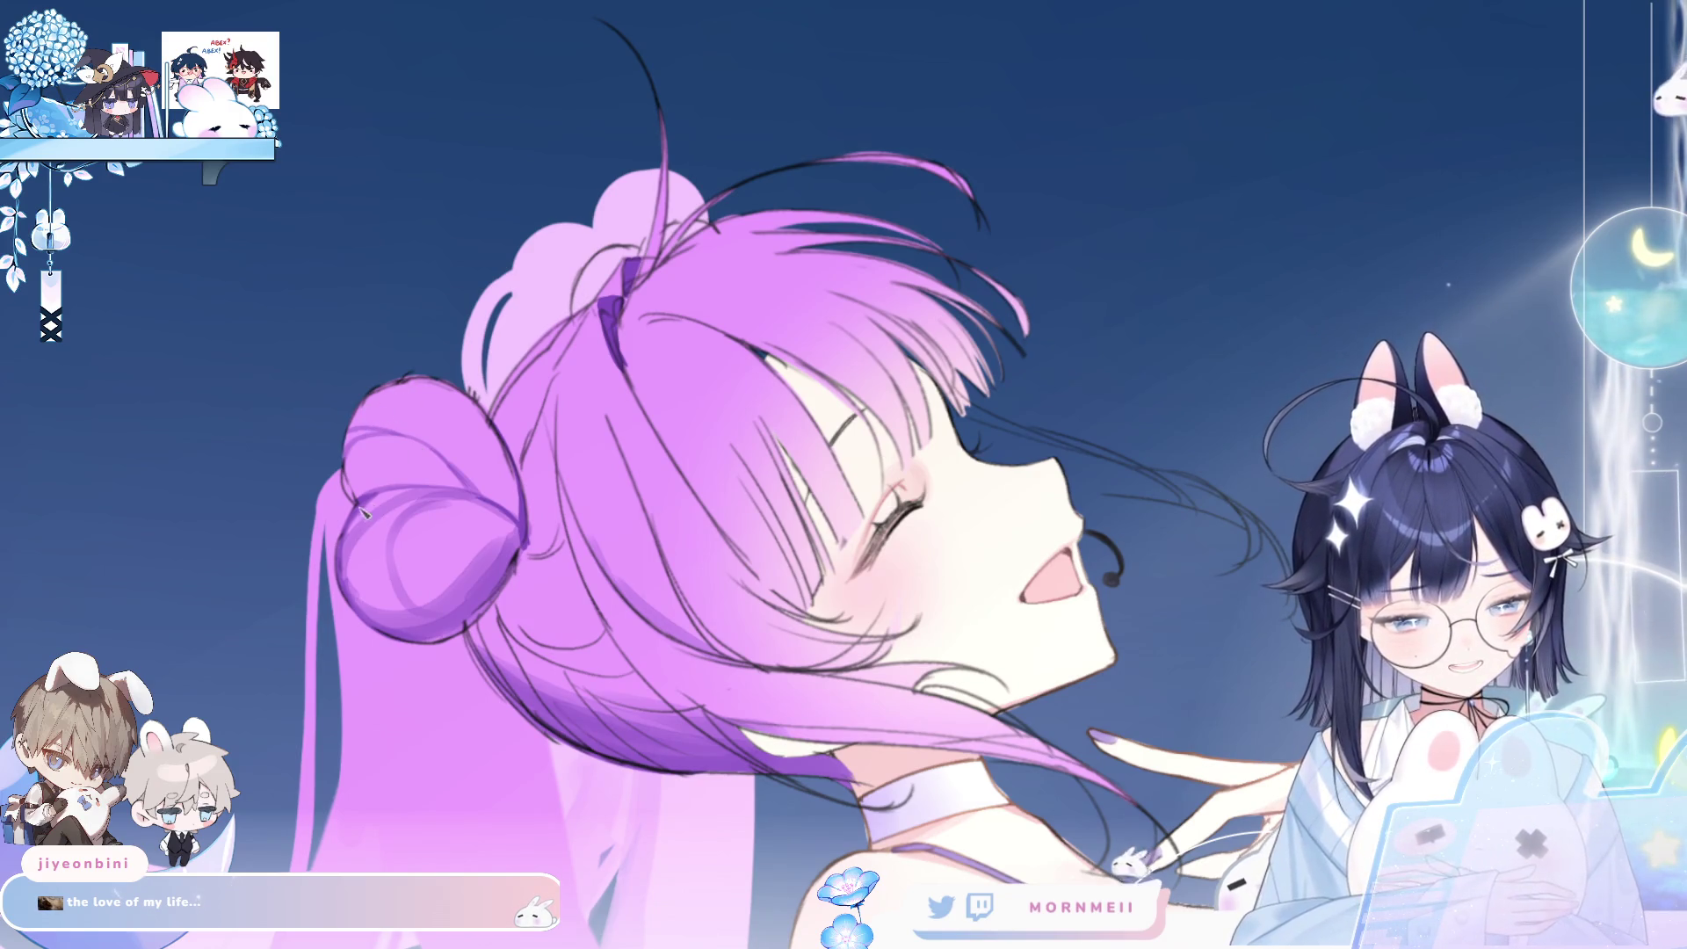
scroll(364, 545, up, 3)
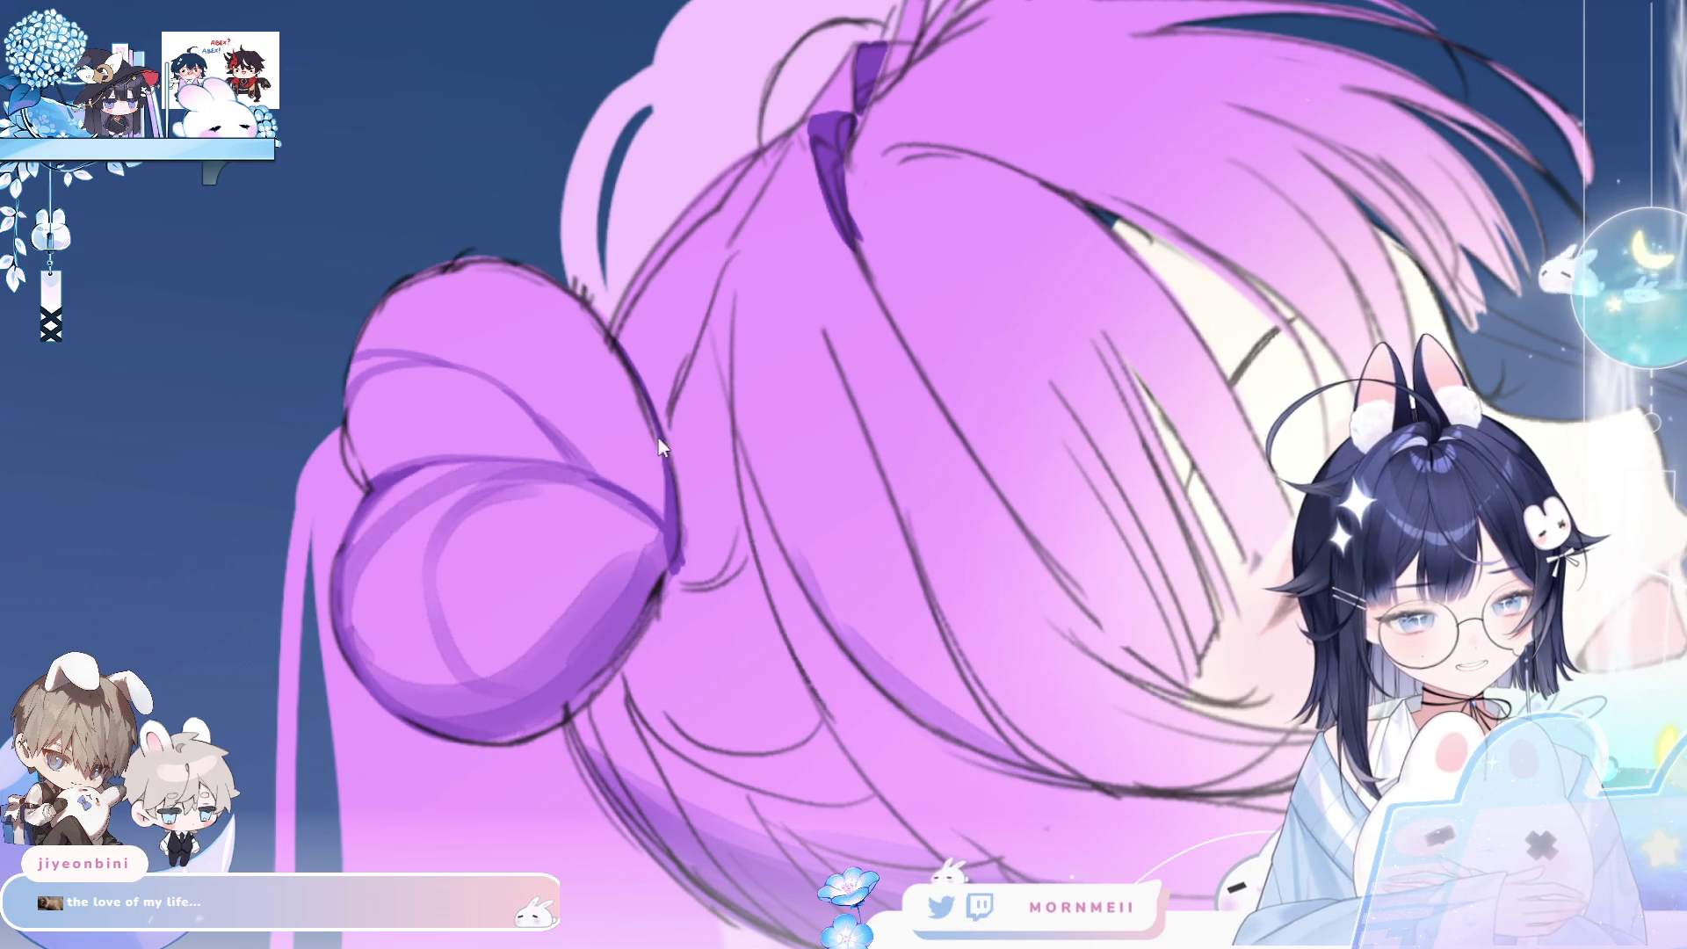
key(h)
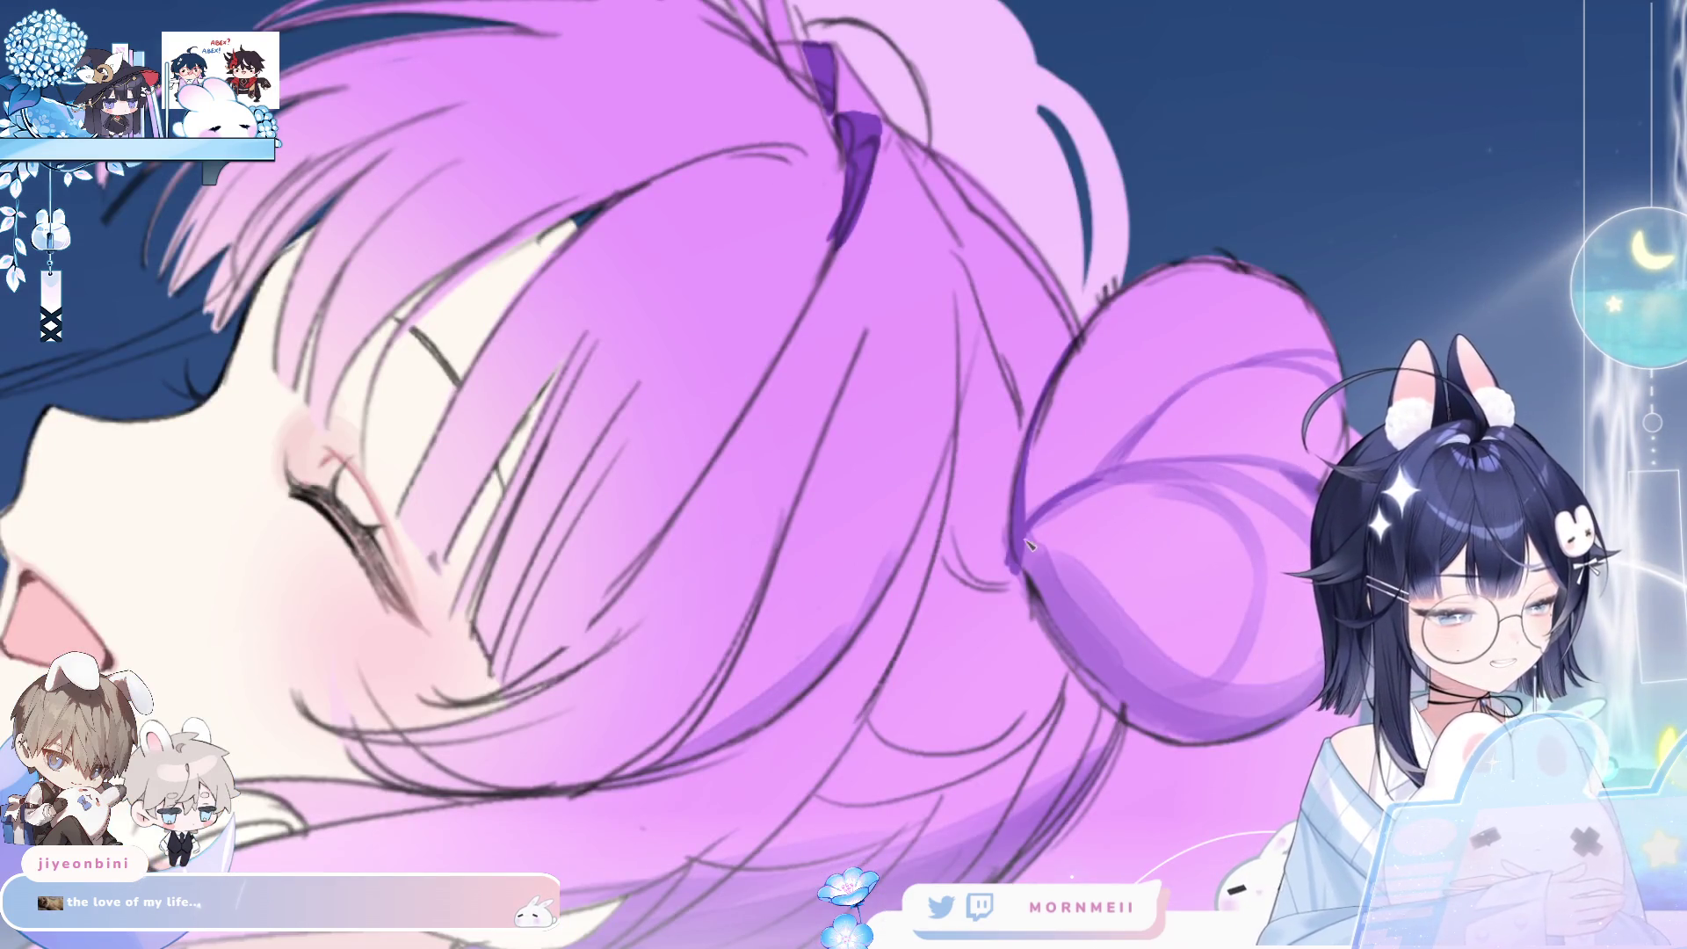
key(h)
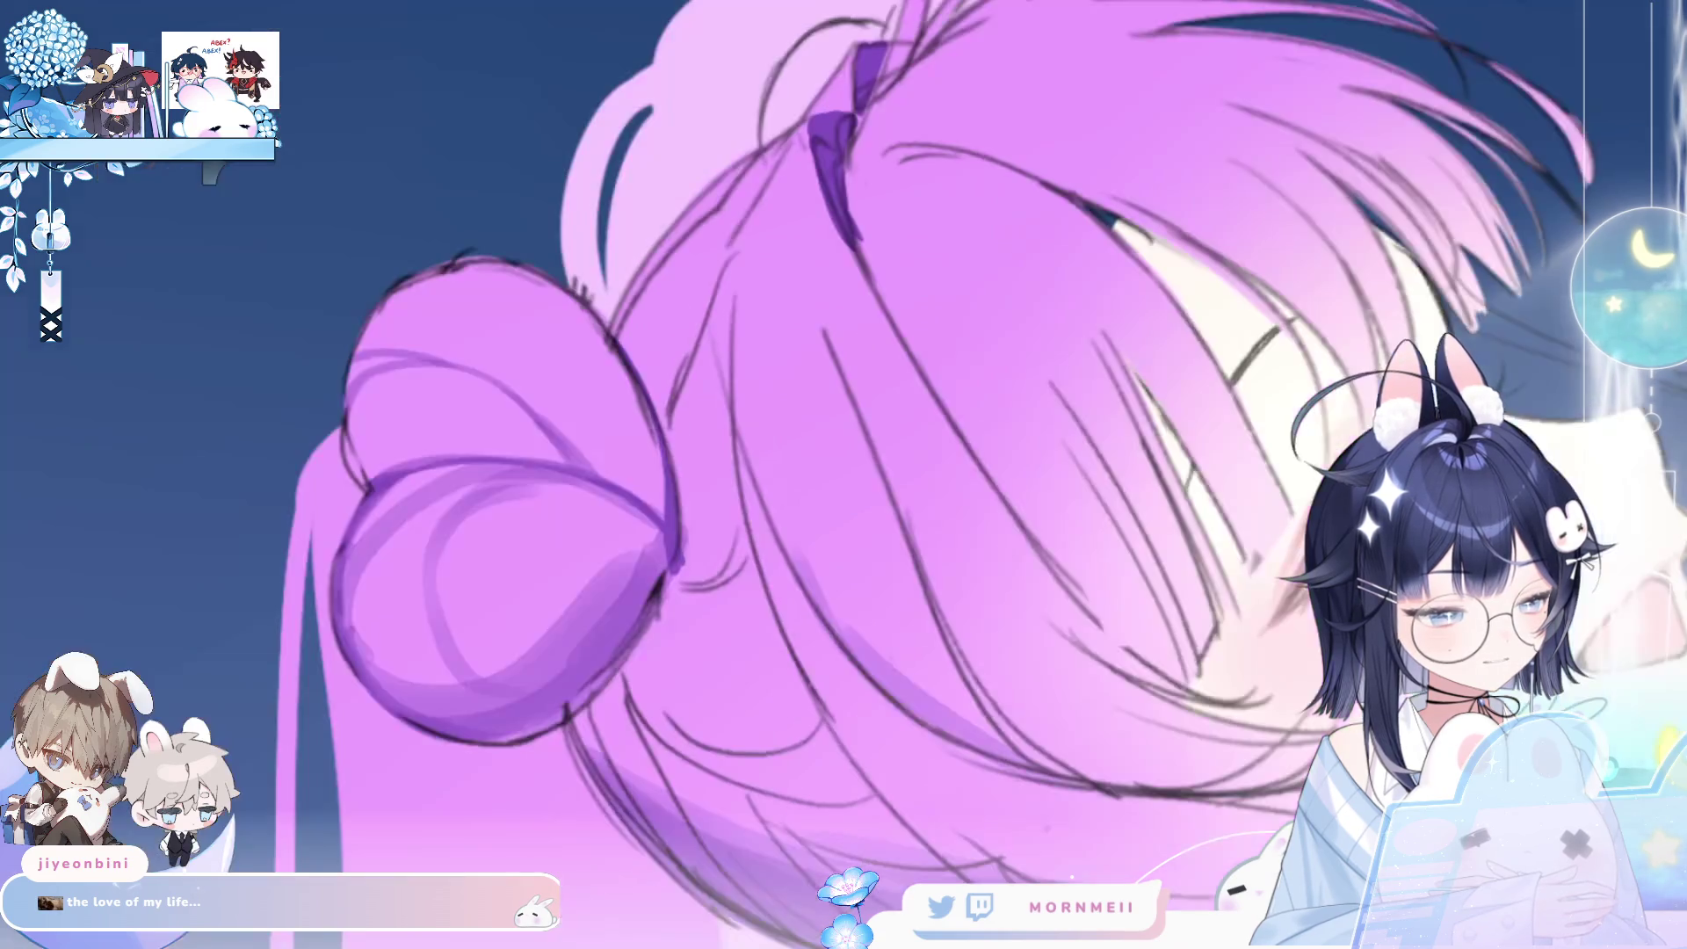
key(h)
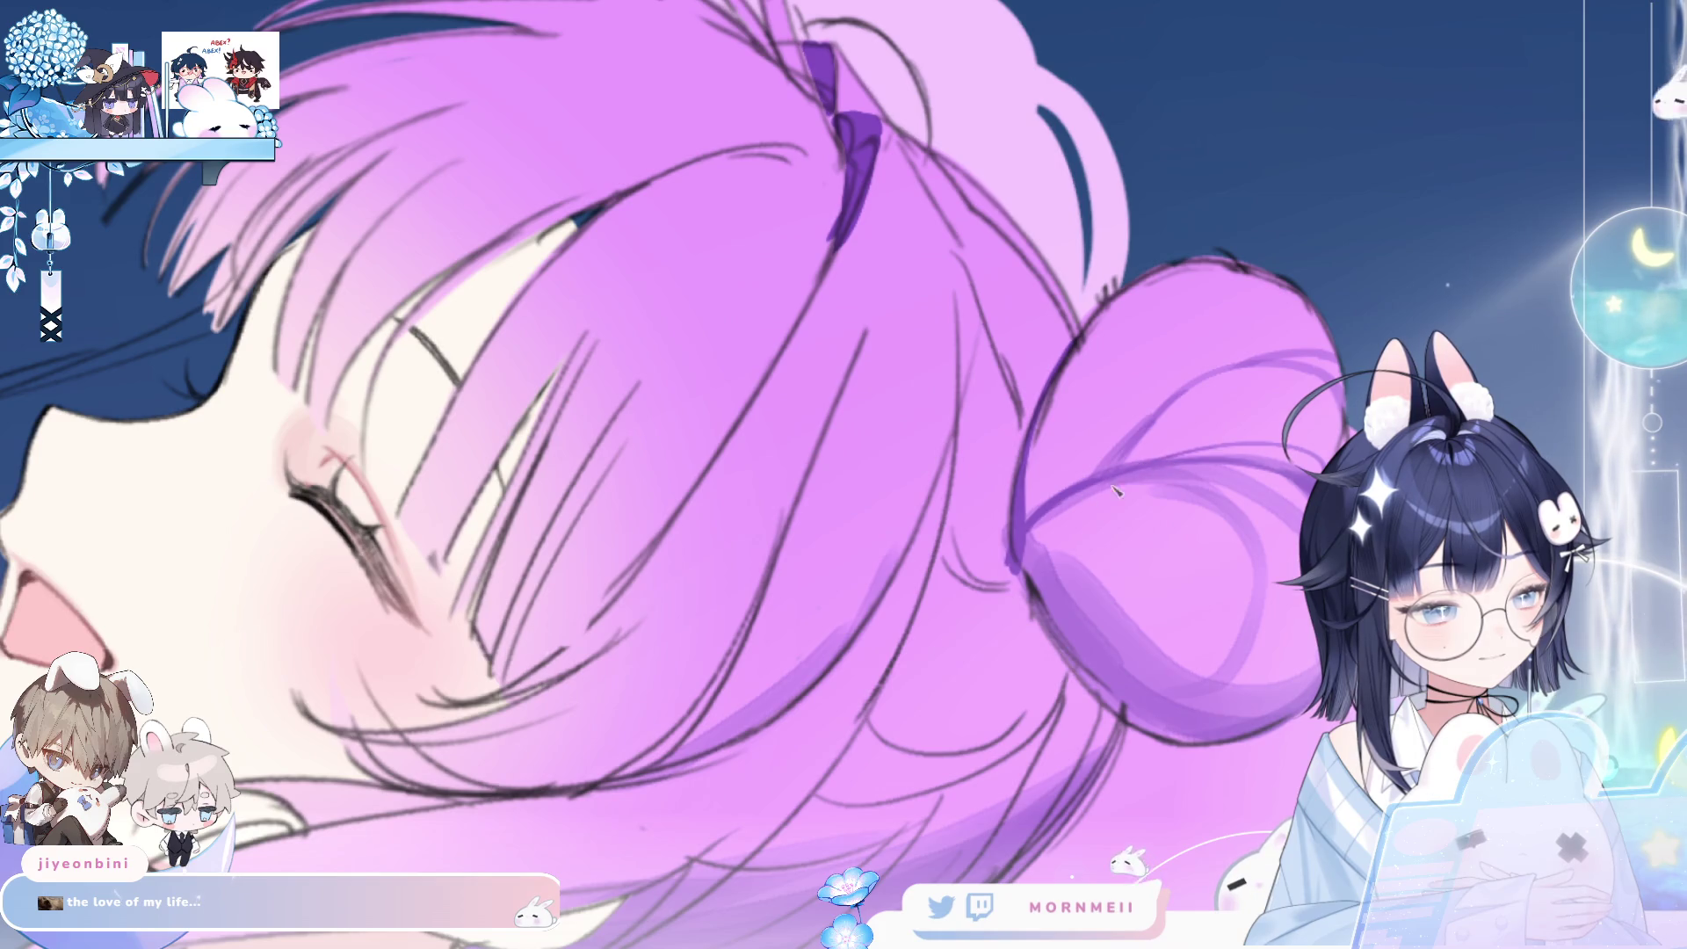
key(h)
key(h)
drag(1107, 455, 768, 456)
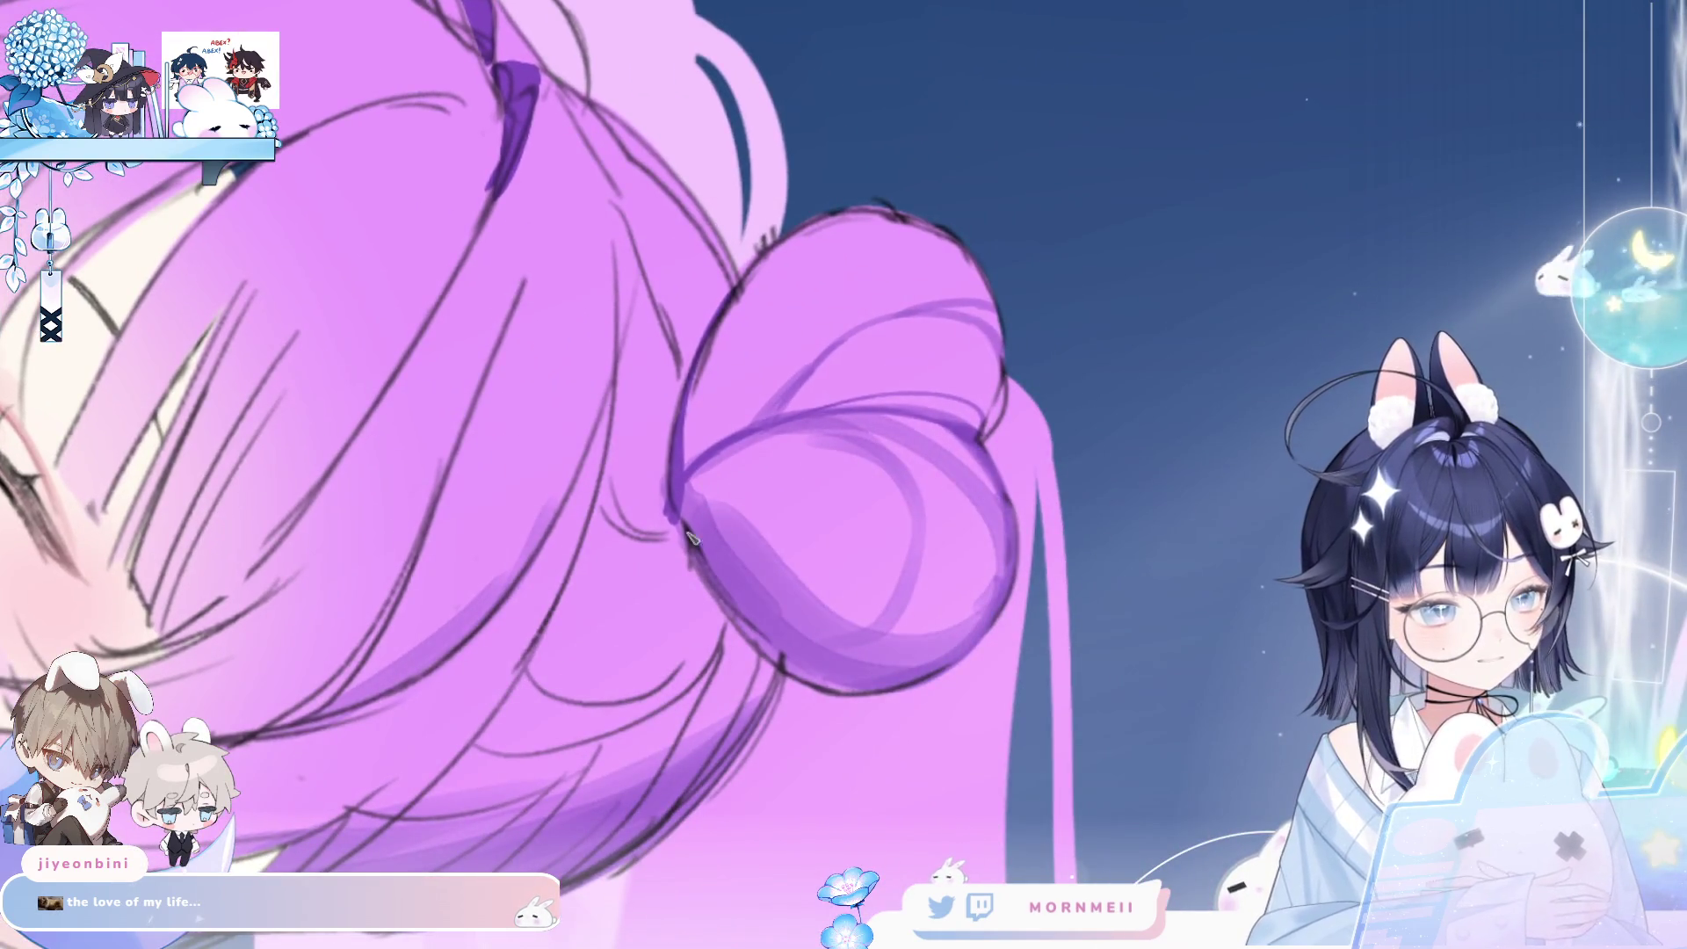
key(h)
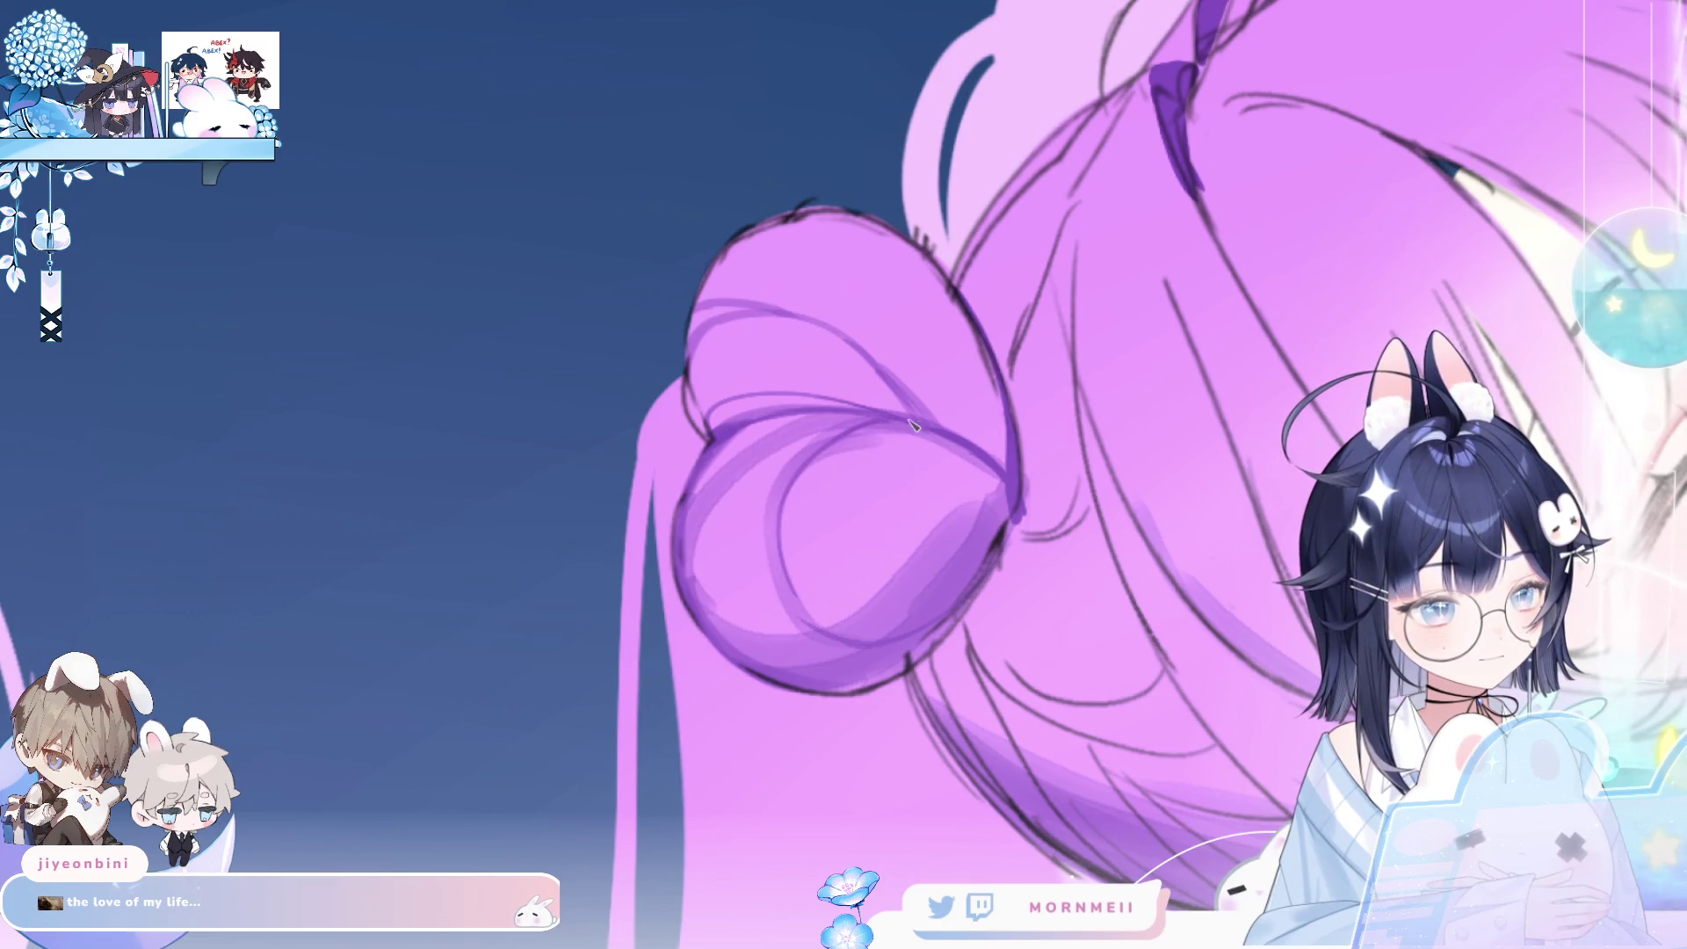
drag(708, 549, 733, 637)
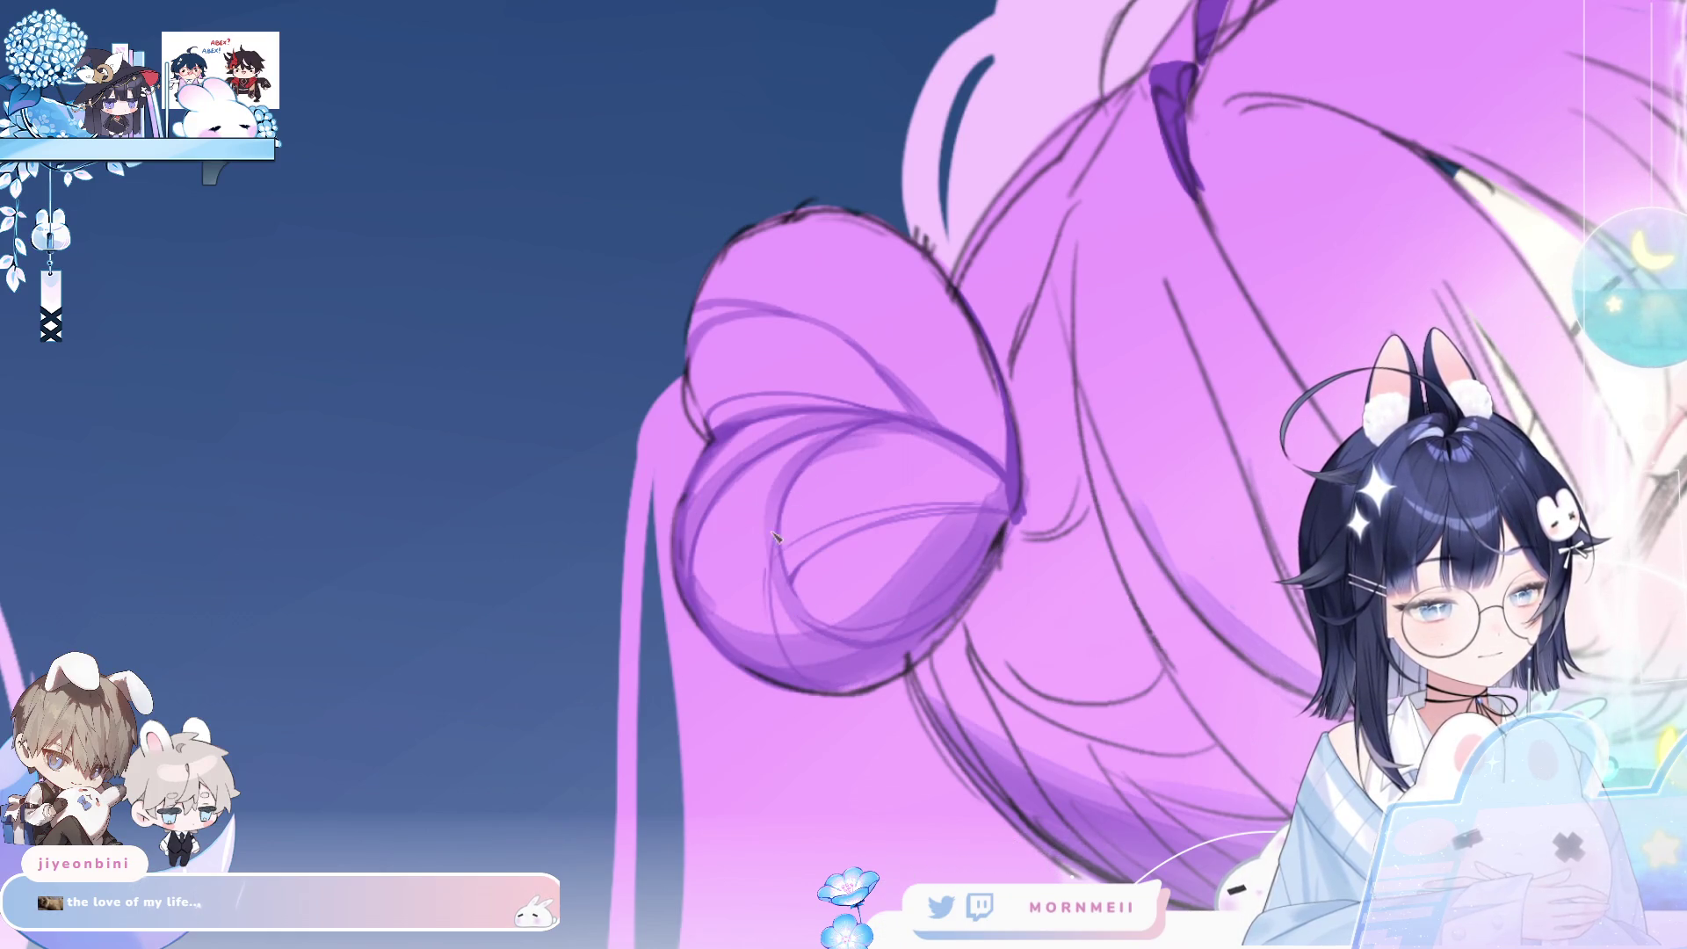
key(h)
scroll(898, 562, up, 2)
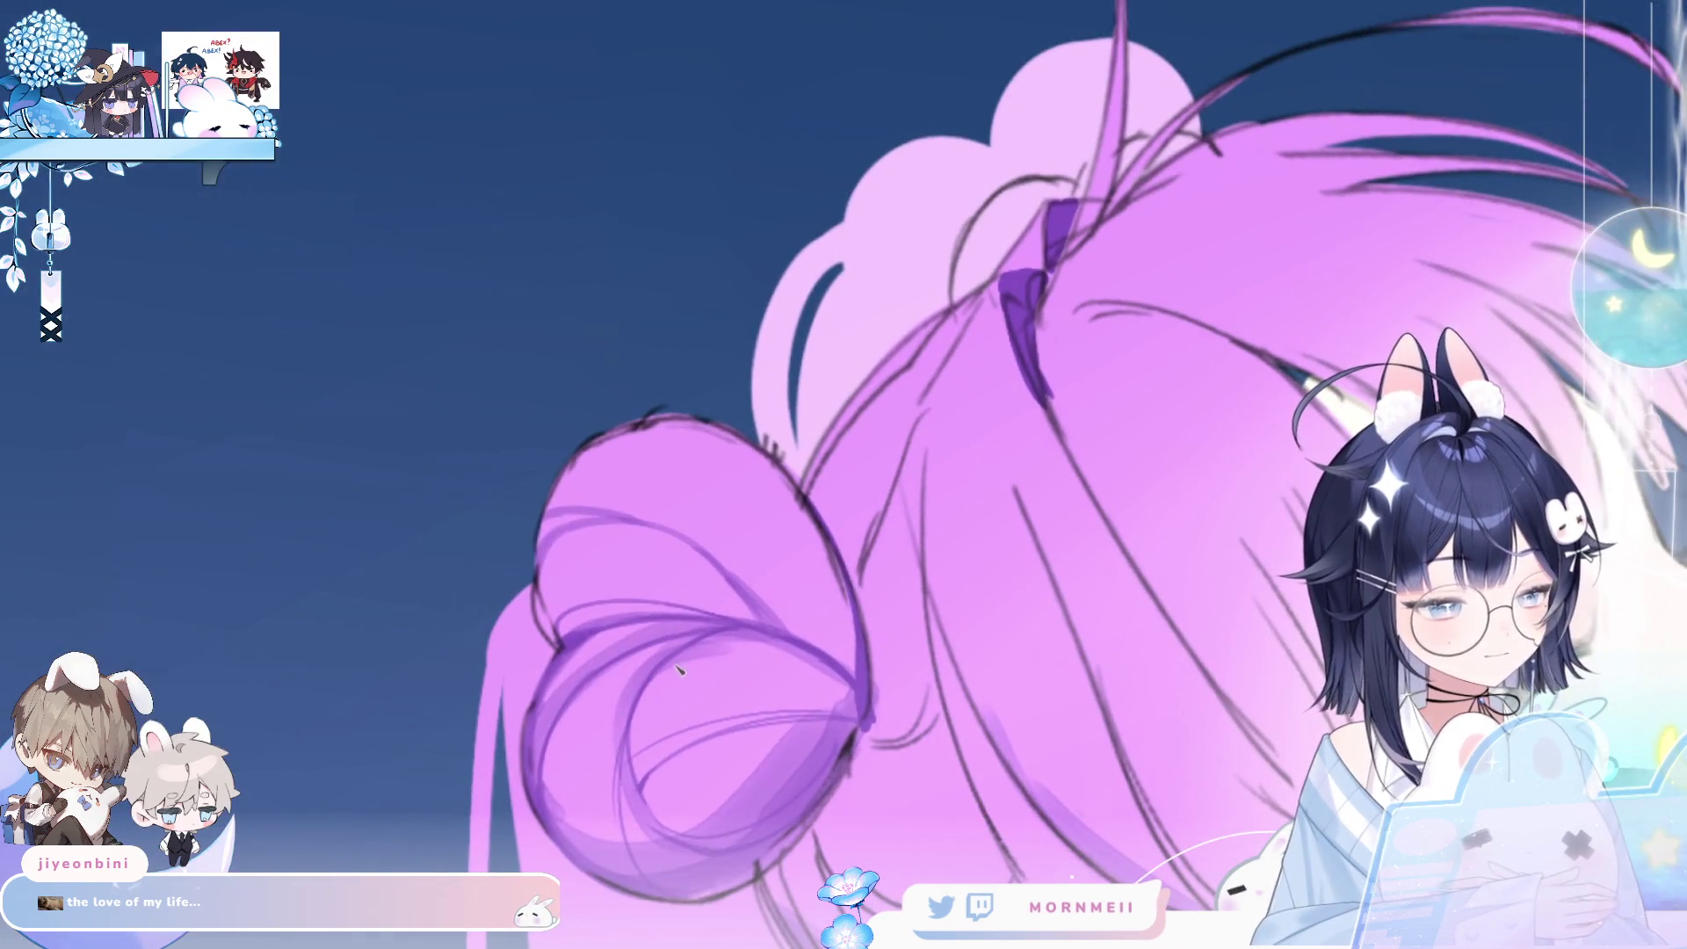
key(h)
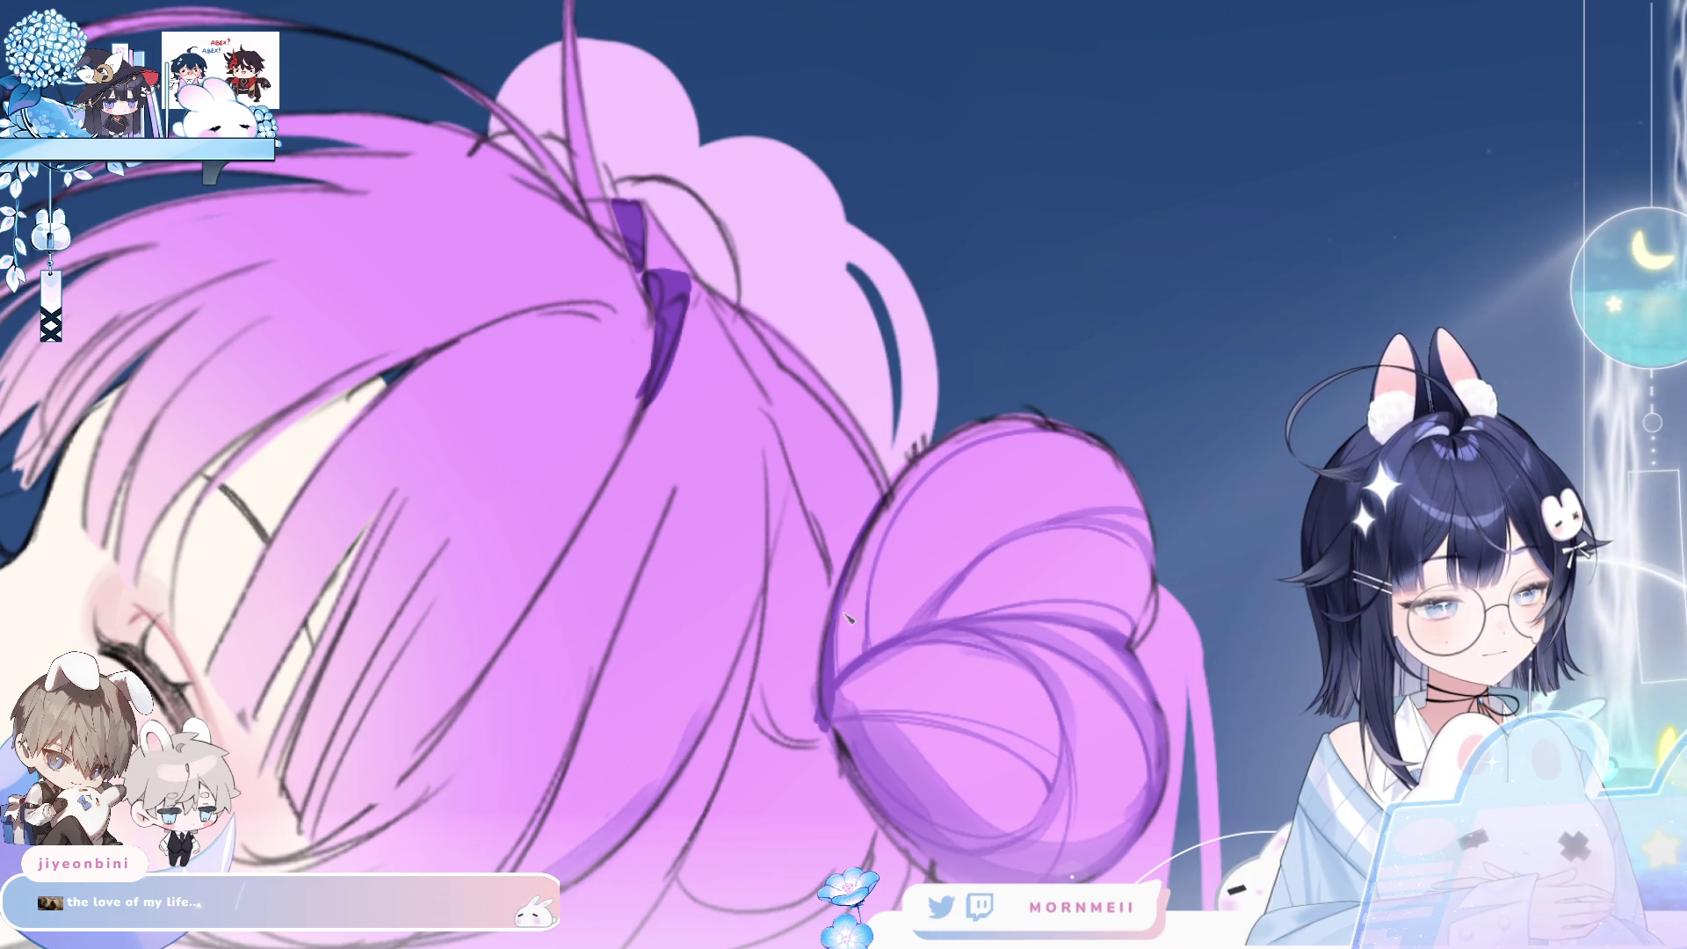
scroll(846, 618, down, 5)
scroll(1226, 403, up, 5)
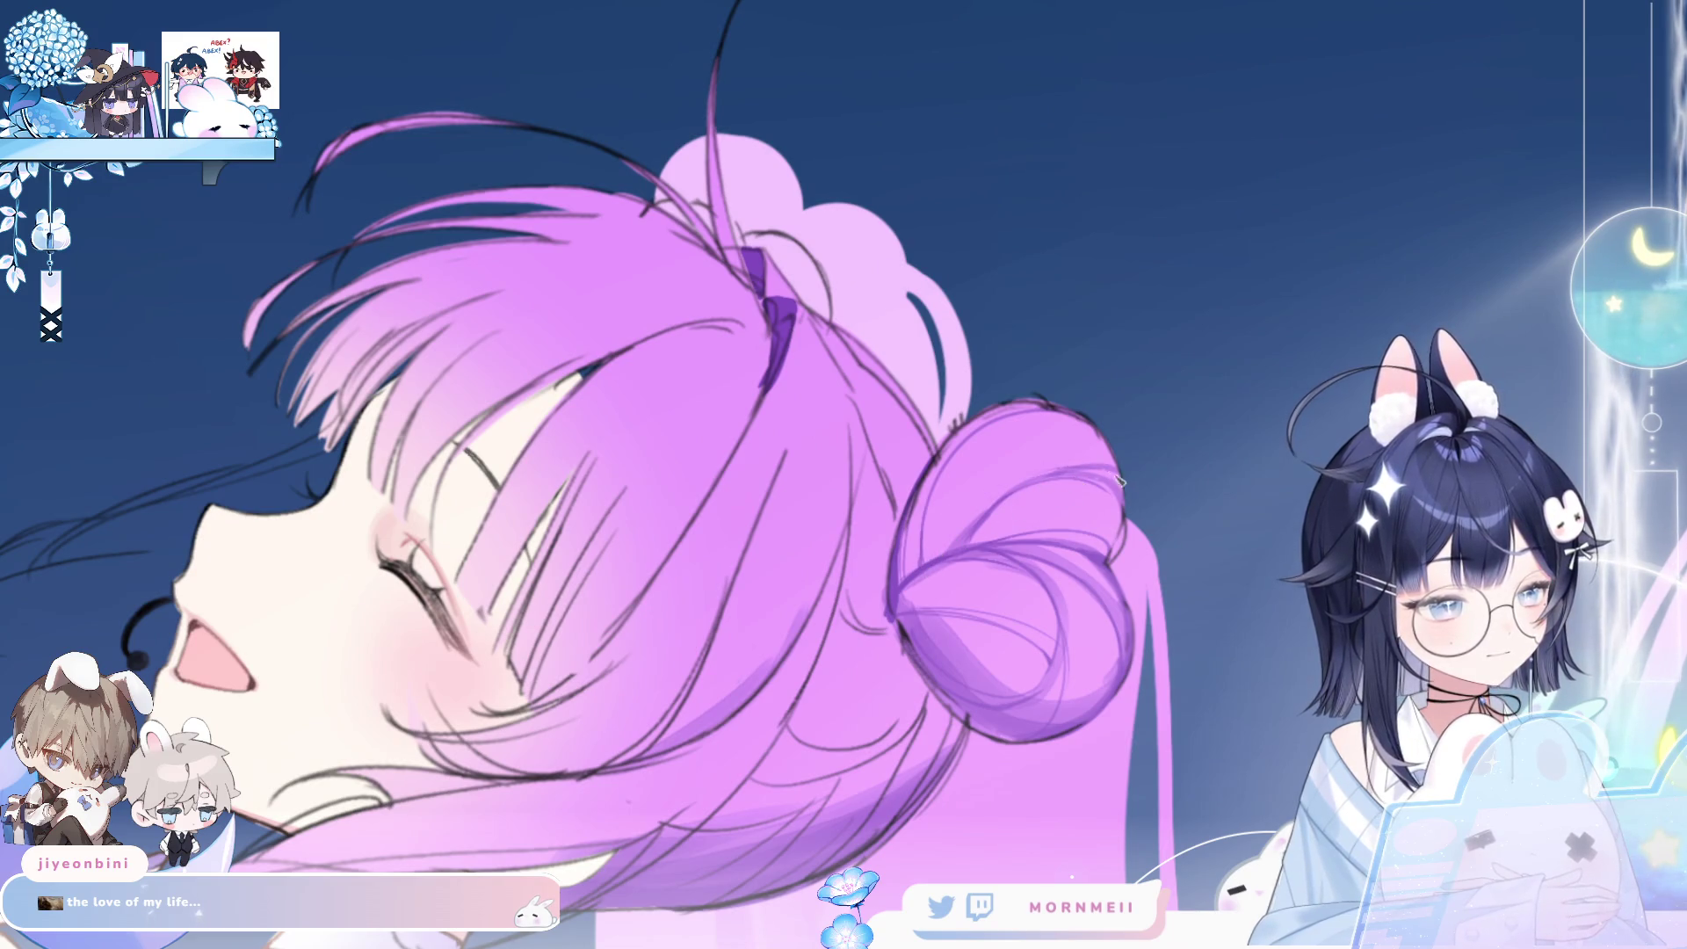
key(h)
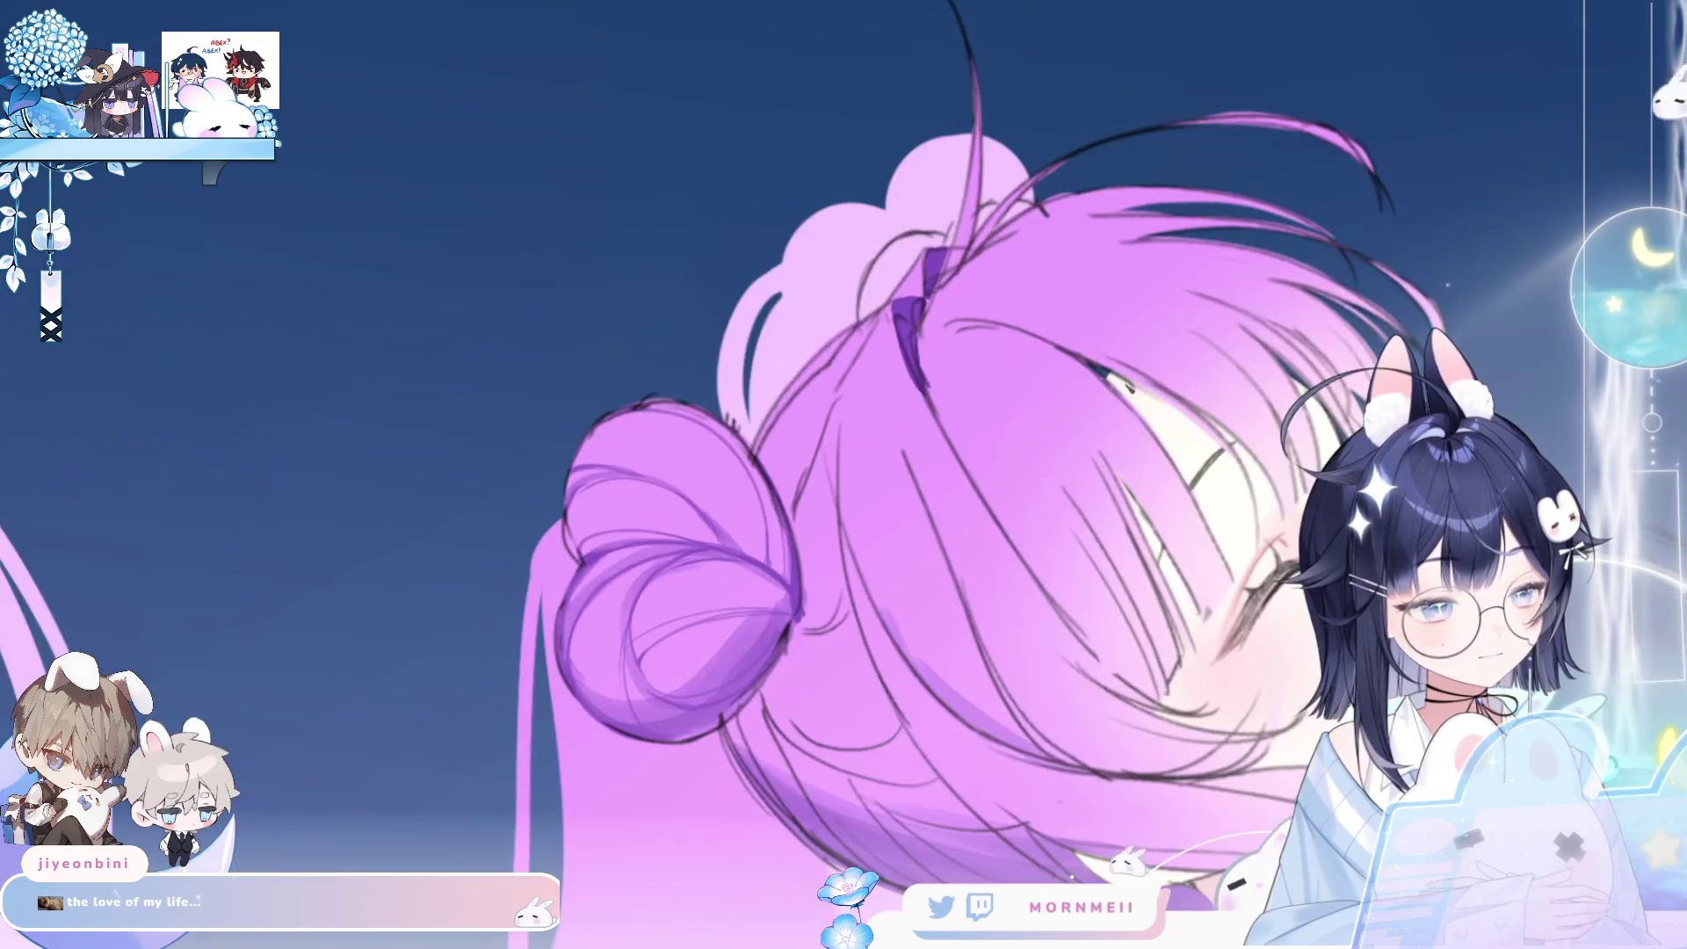
key(h)
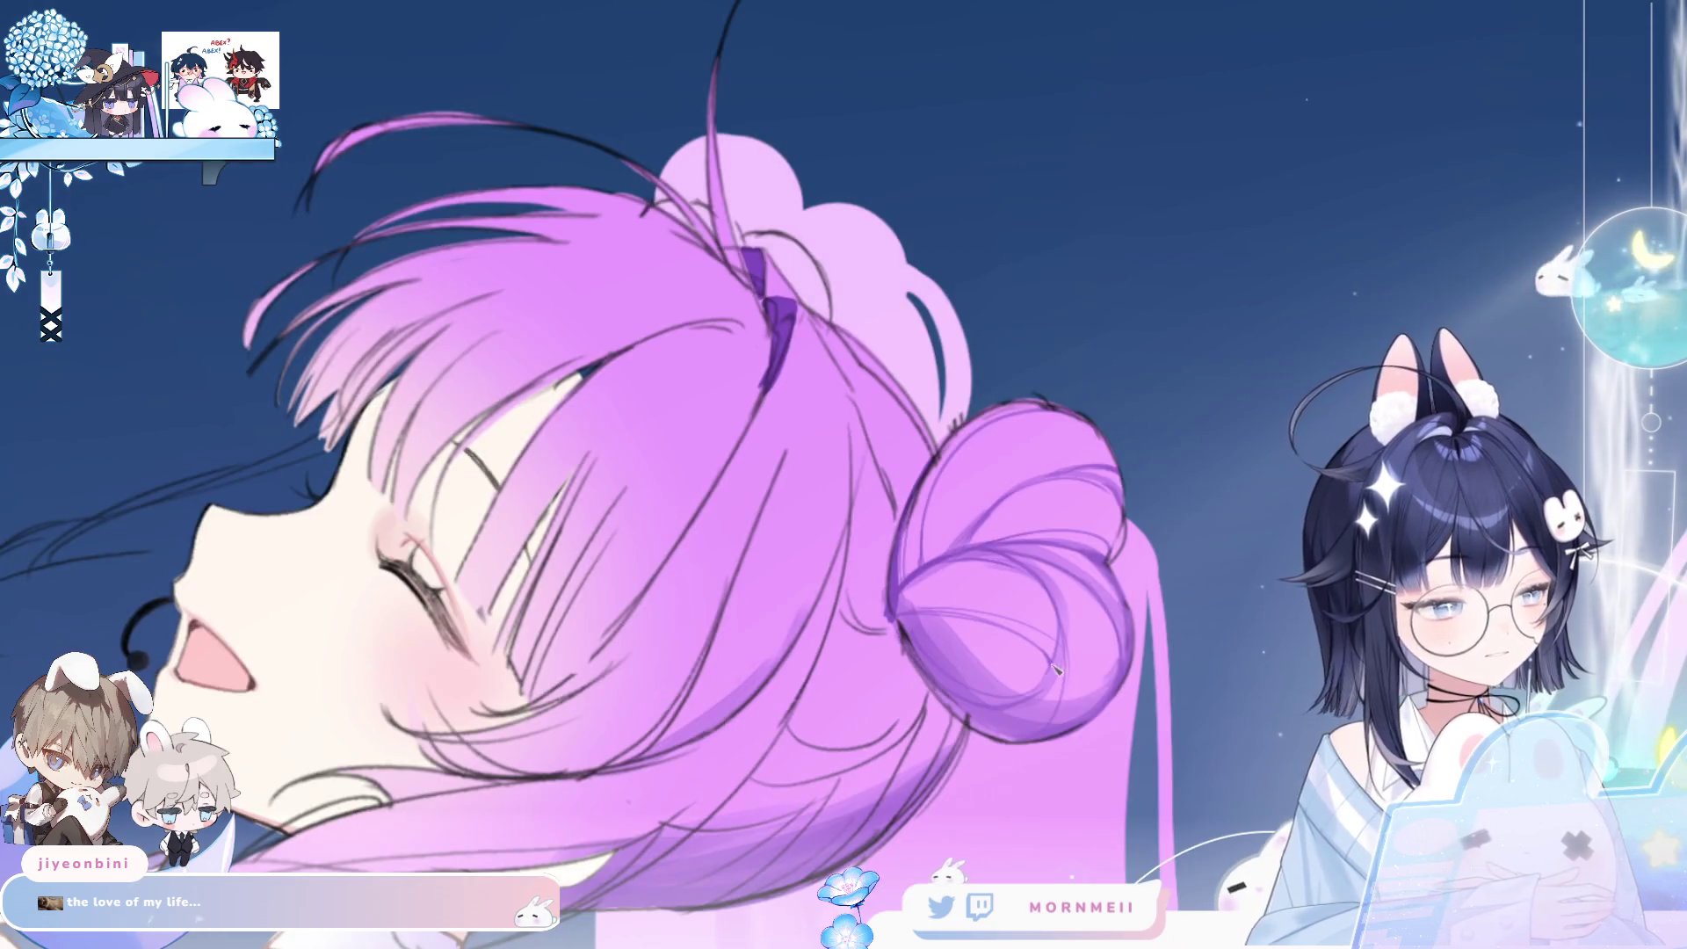
key(h)
scroll(579, 578, up, 2)
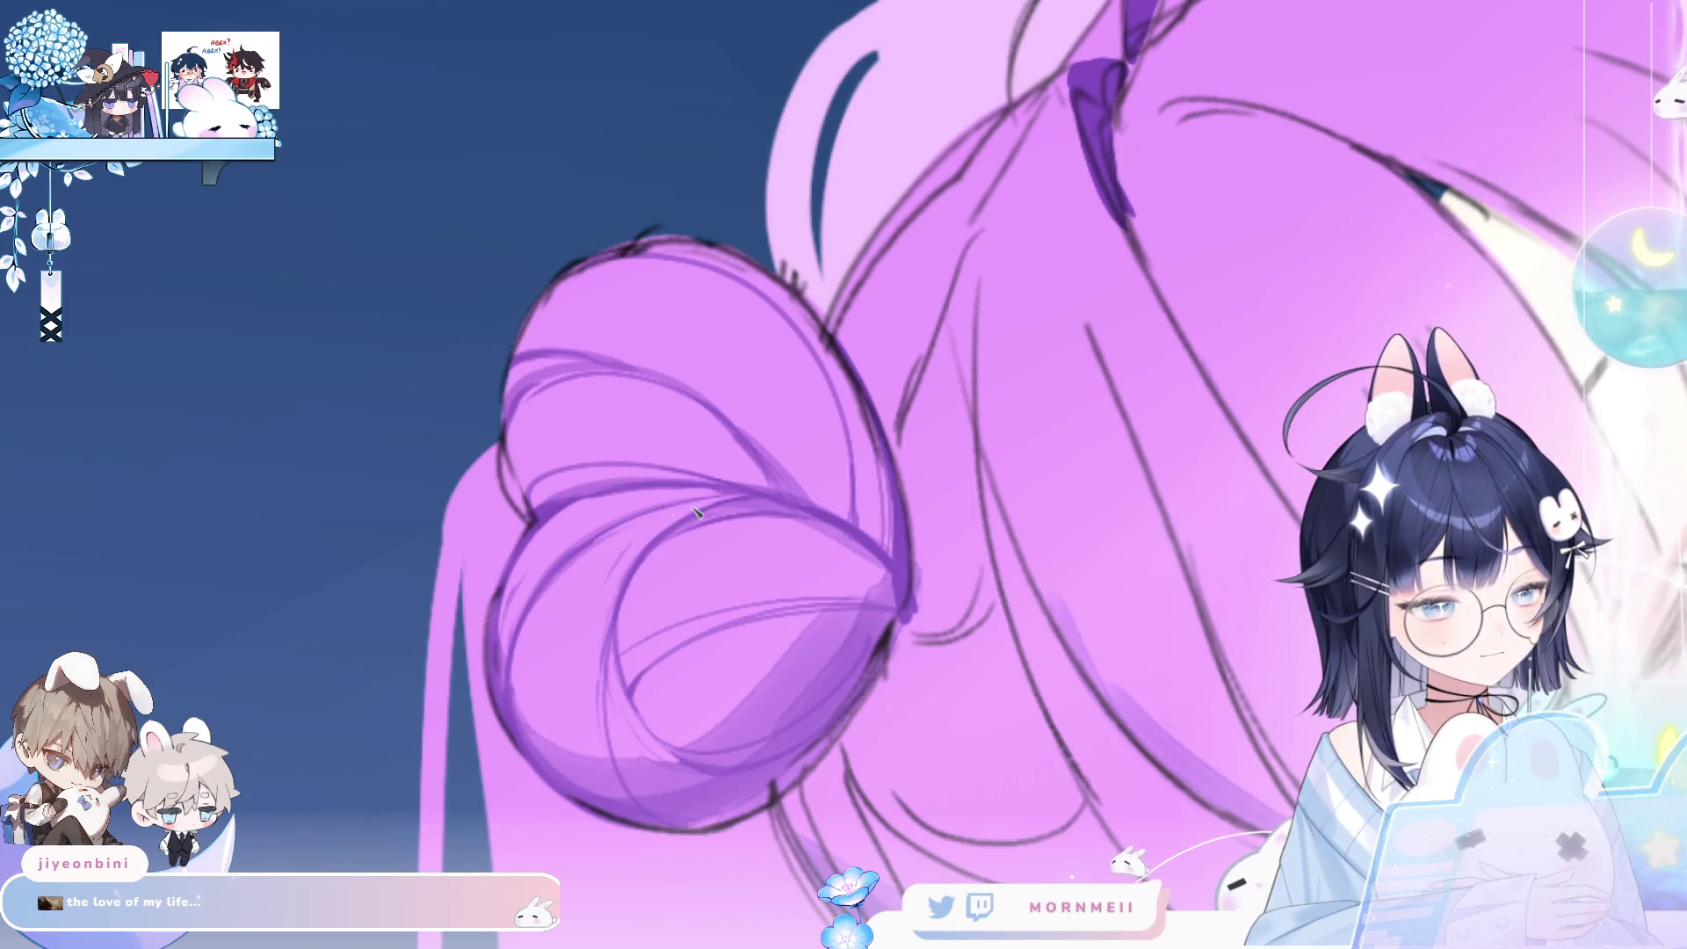
key(h)
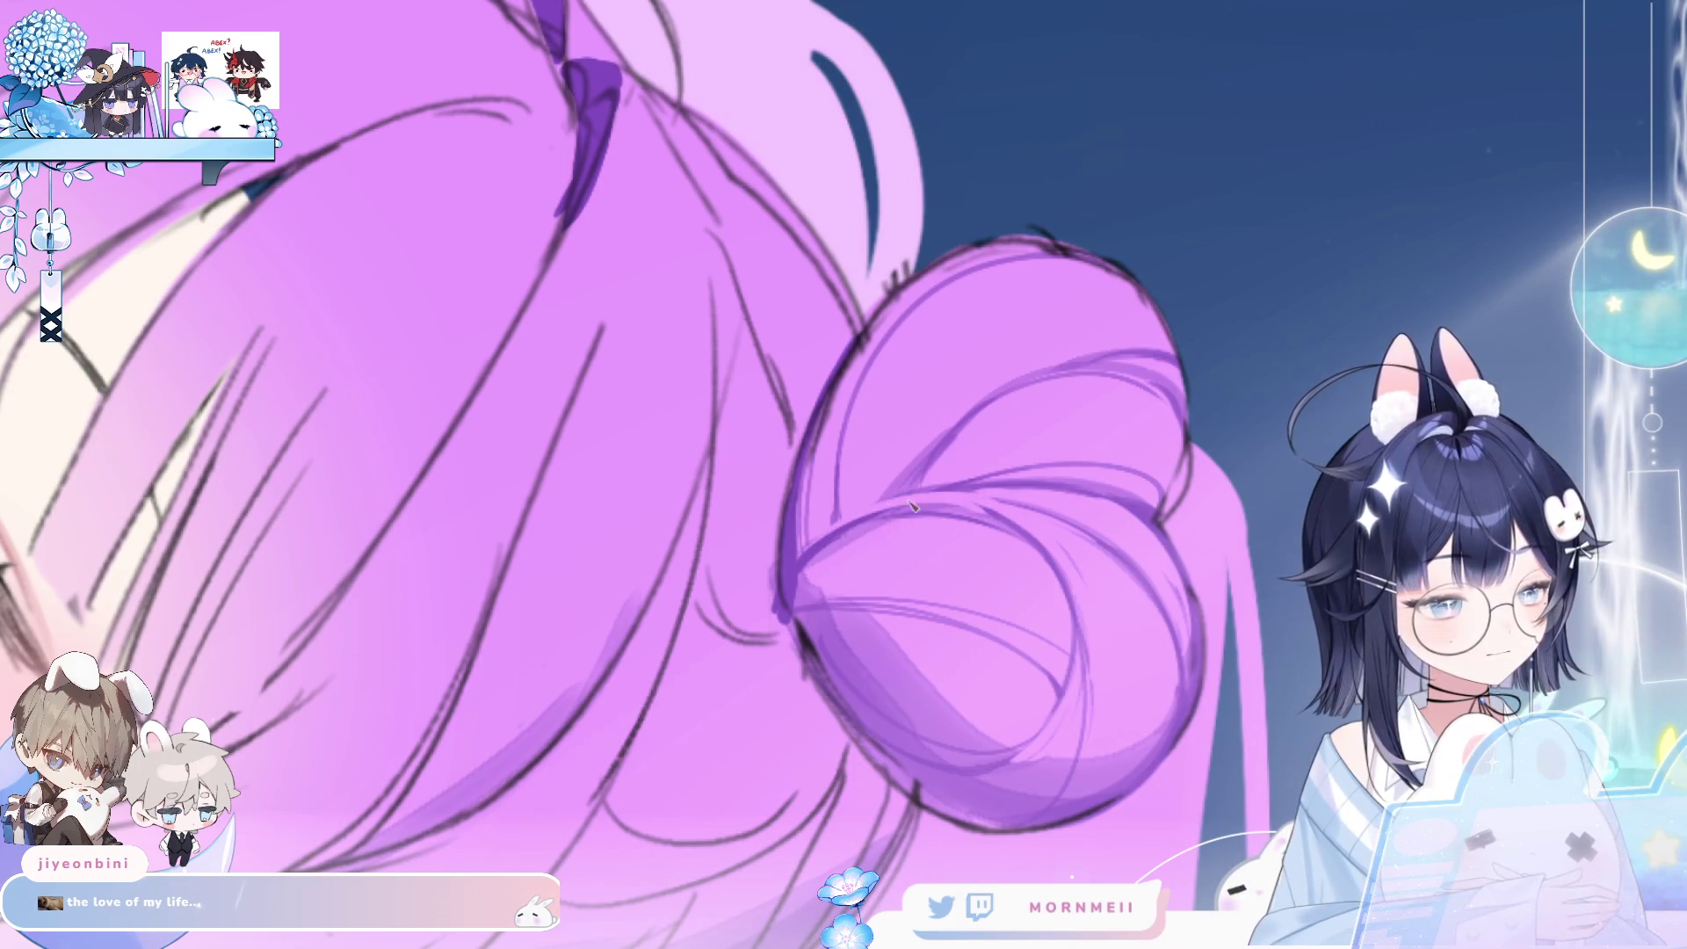
key(h)
drag(721, 533, 830, 463)
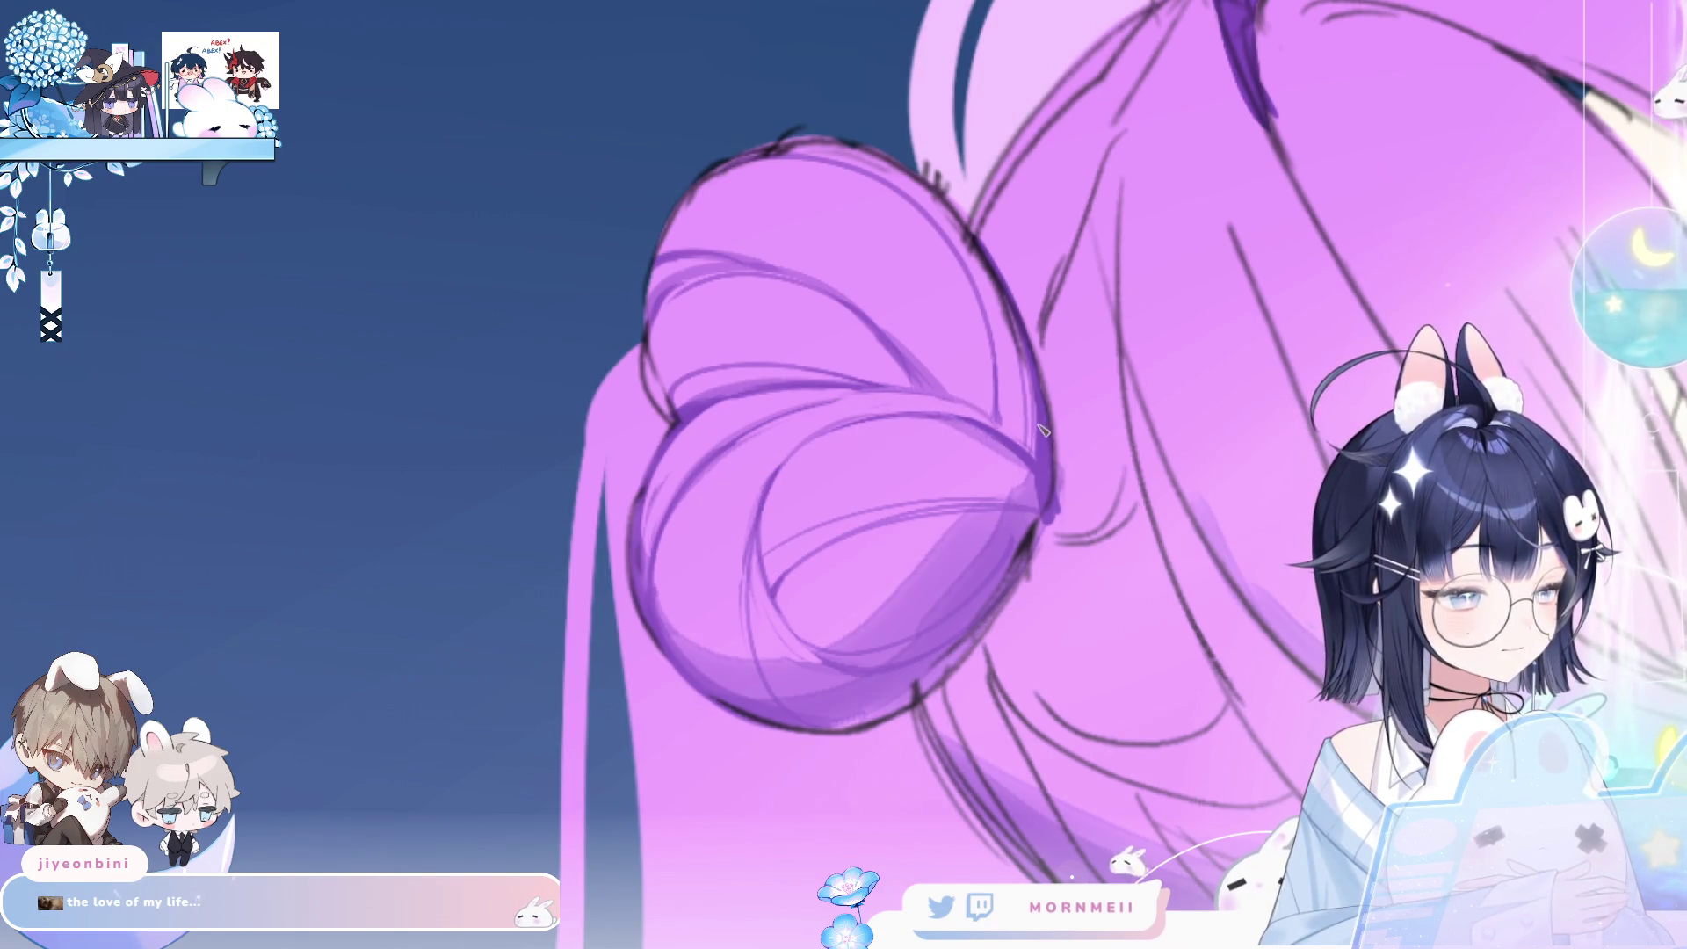
key(h)
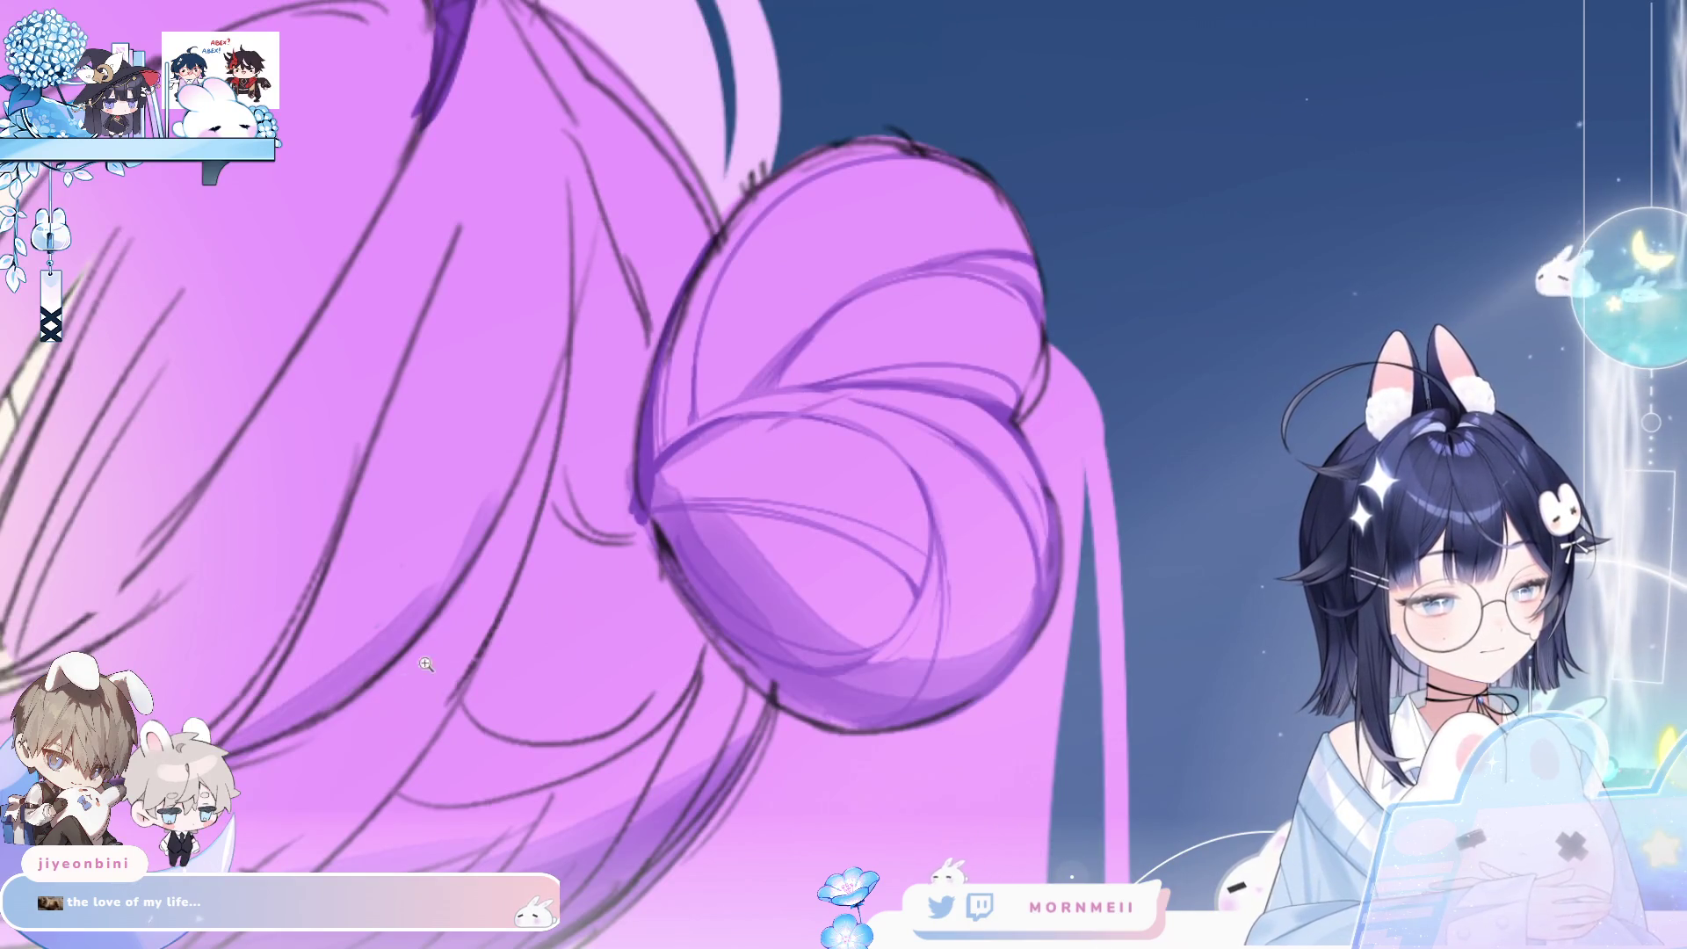
key(ctrl+0)
key(h)
key(h)
scroll(1154, 395, up, 5)
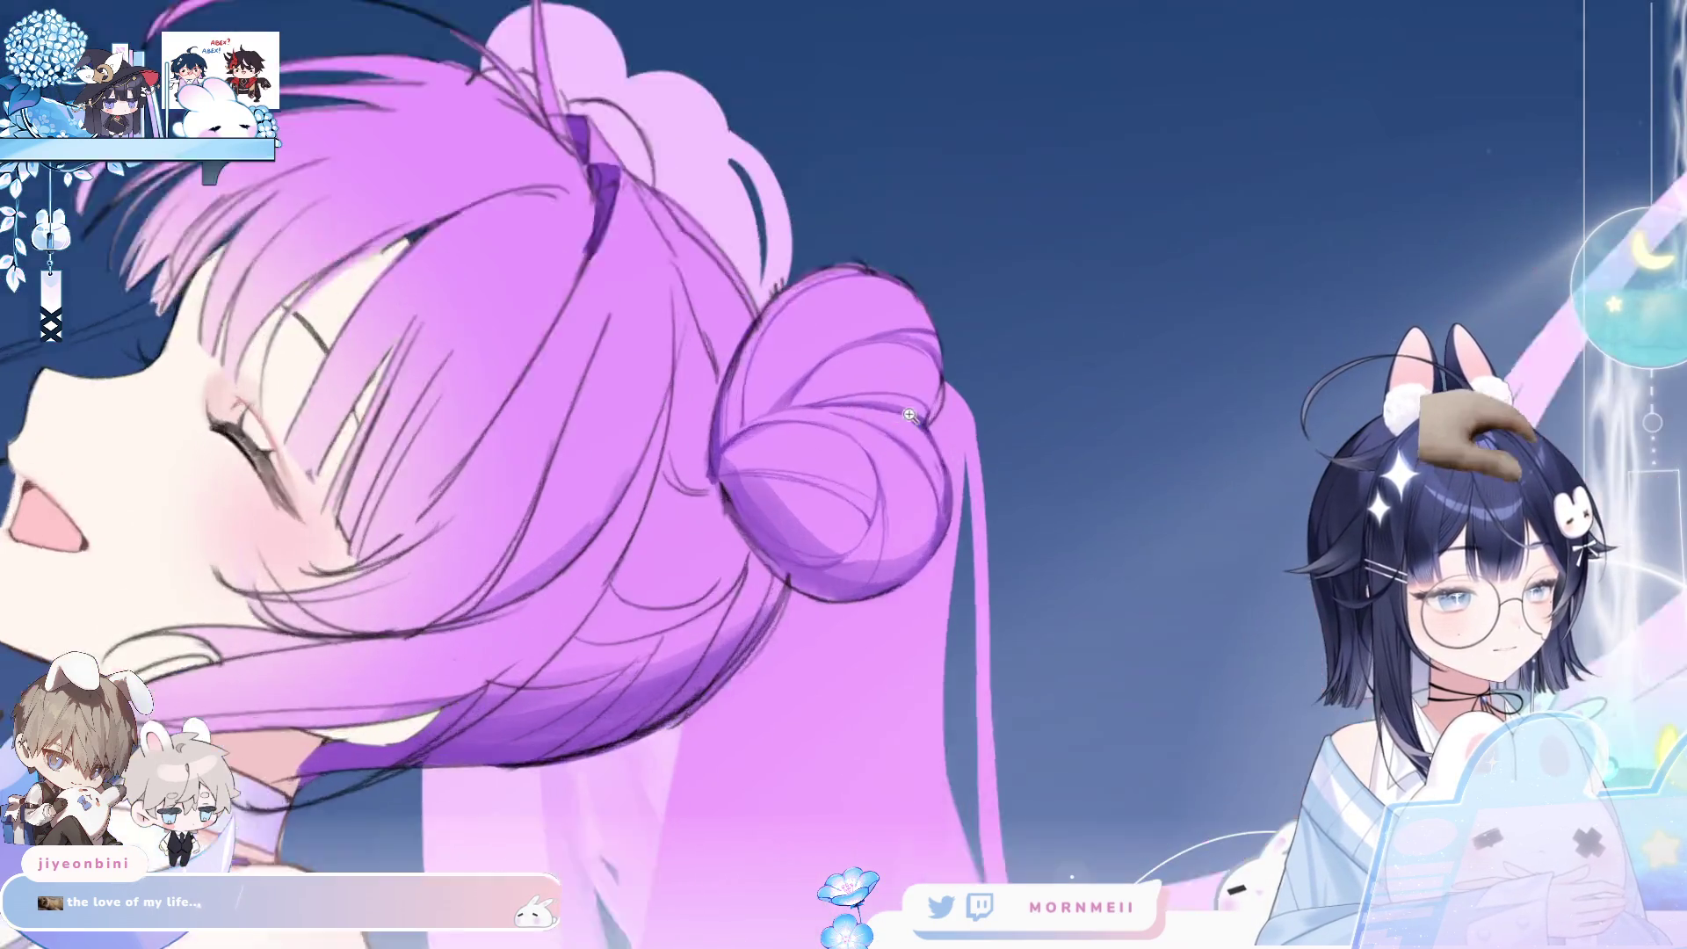
key(h)
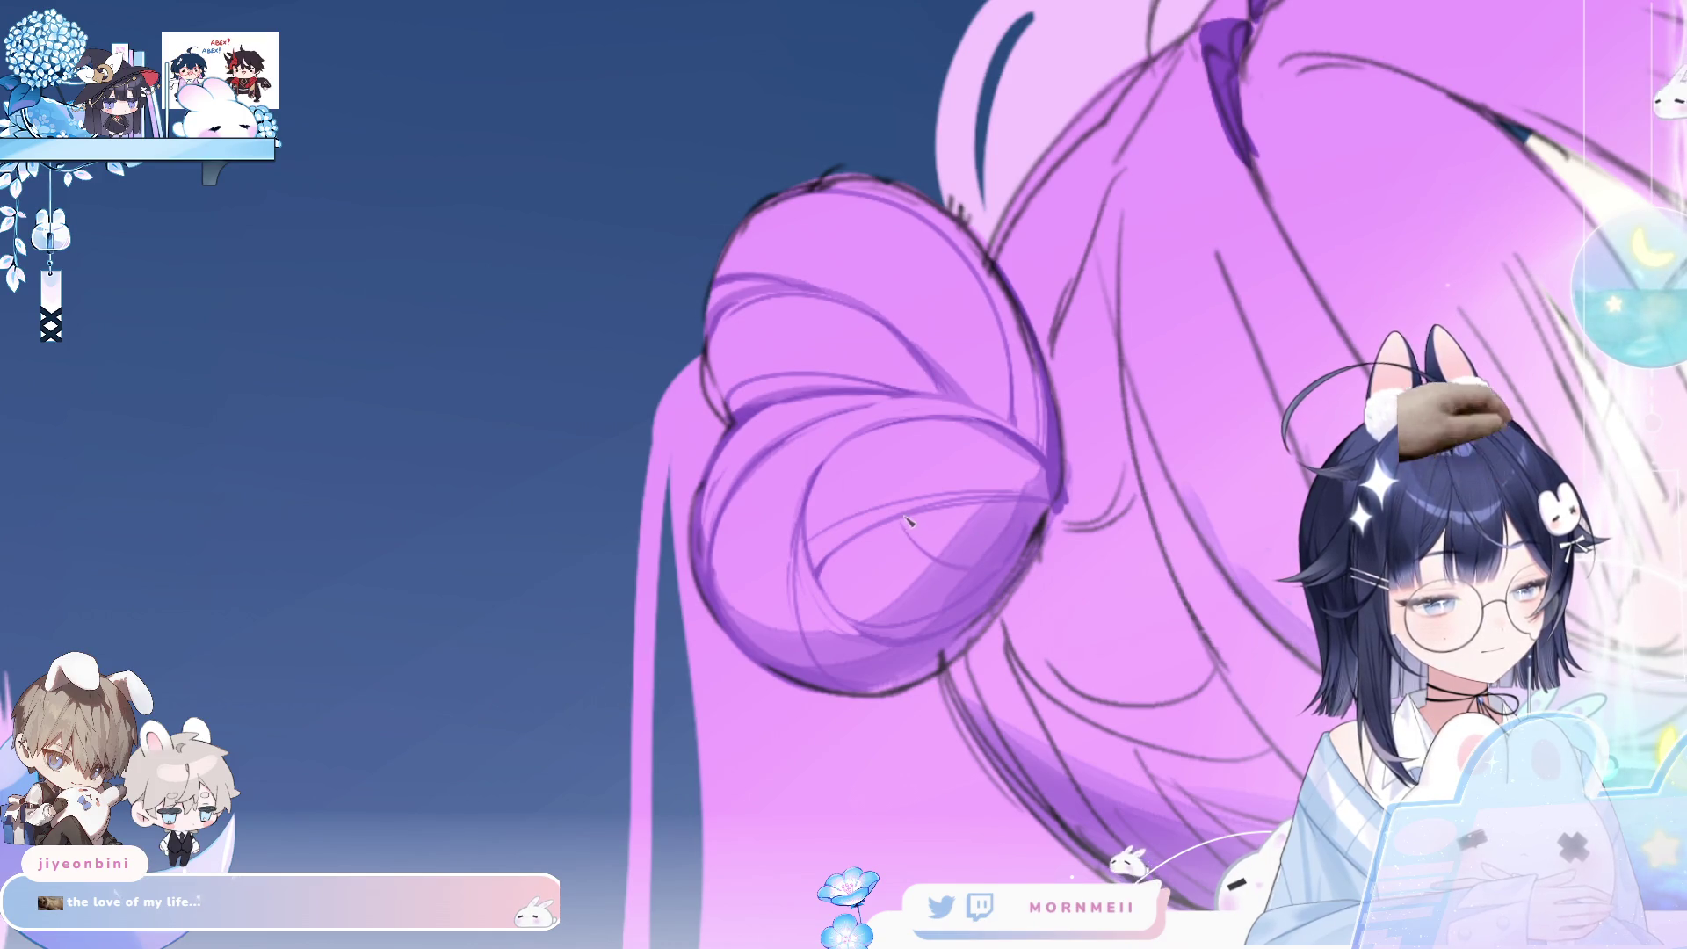
scroll(923, 526, down, 5)
key(h)
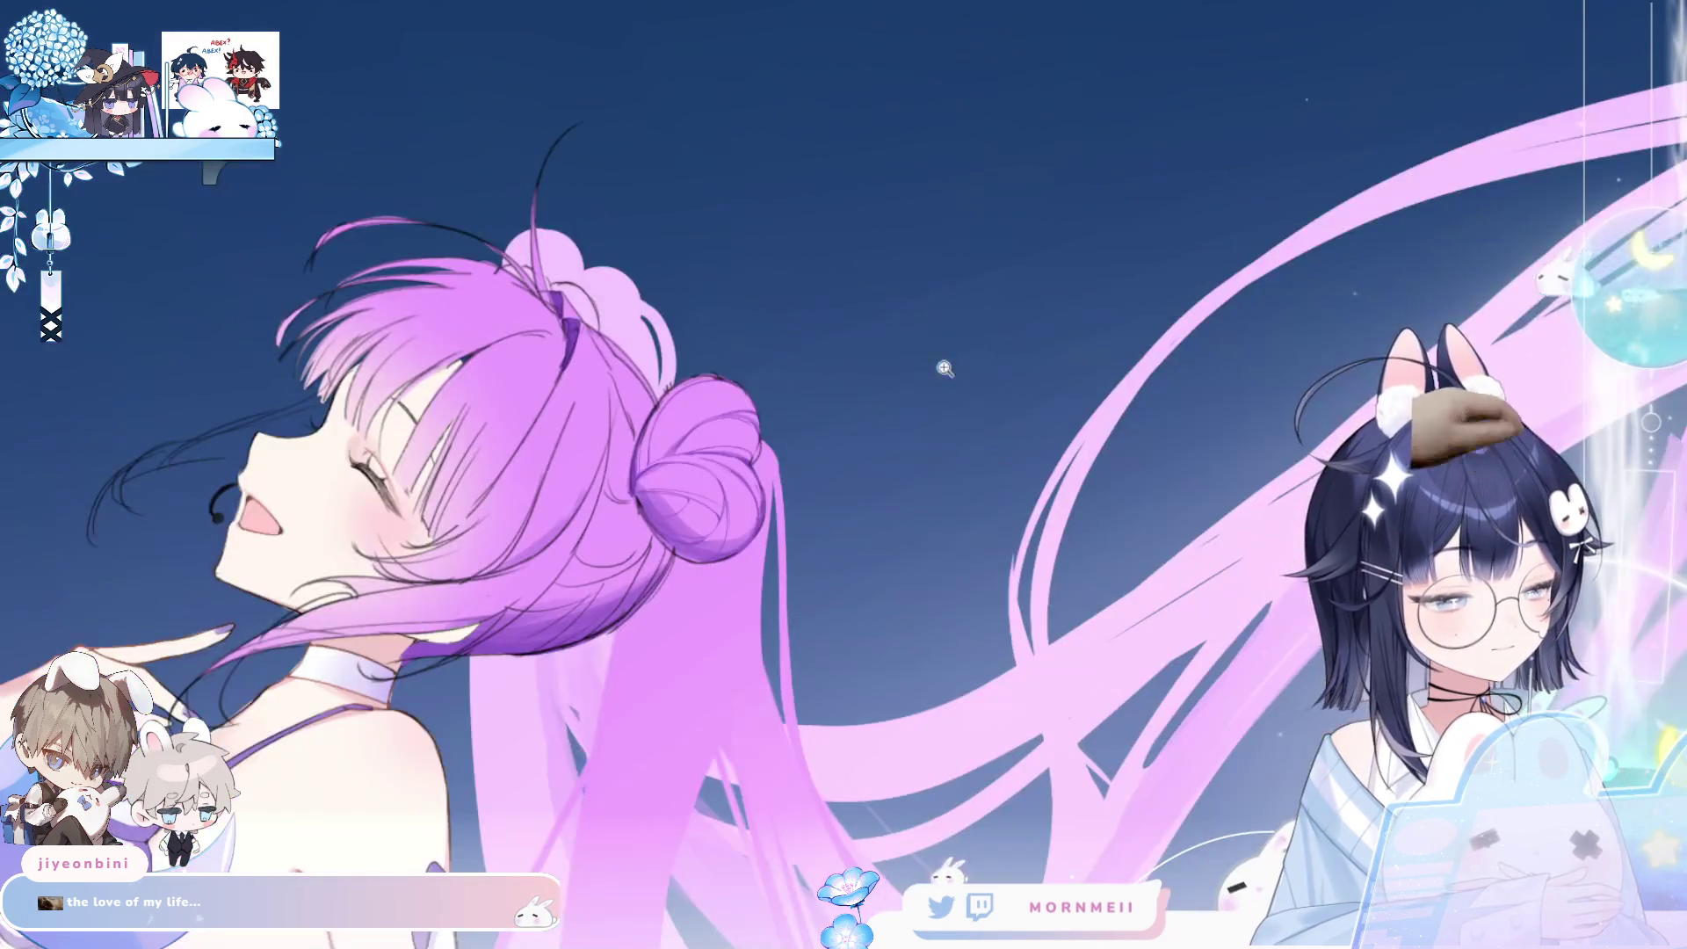
scroll(770, 388, up, 5)
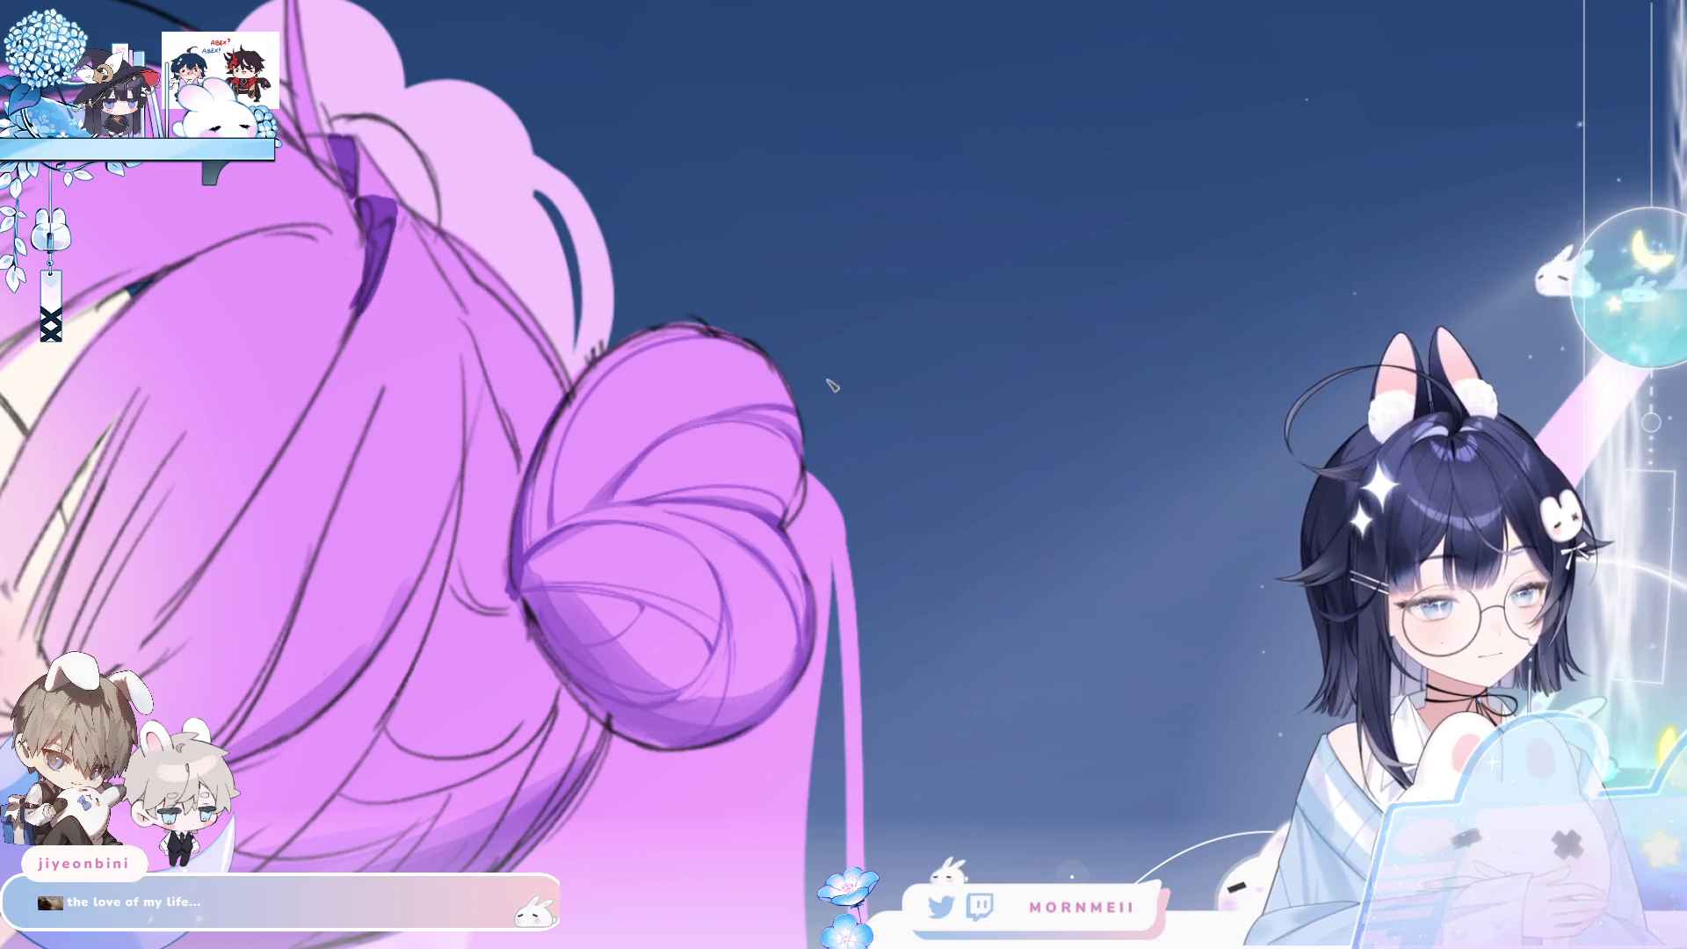
mouse_move(861, 488)
mouse_down()
mouse_move(1092, 481)
mouse_move(909, 483)
mouse_up()
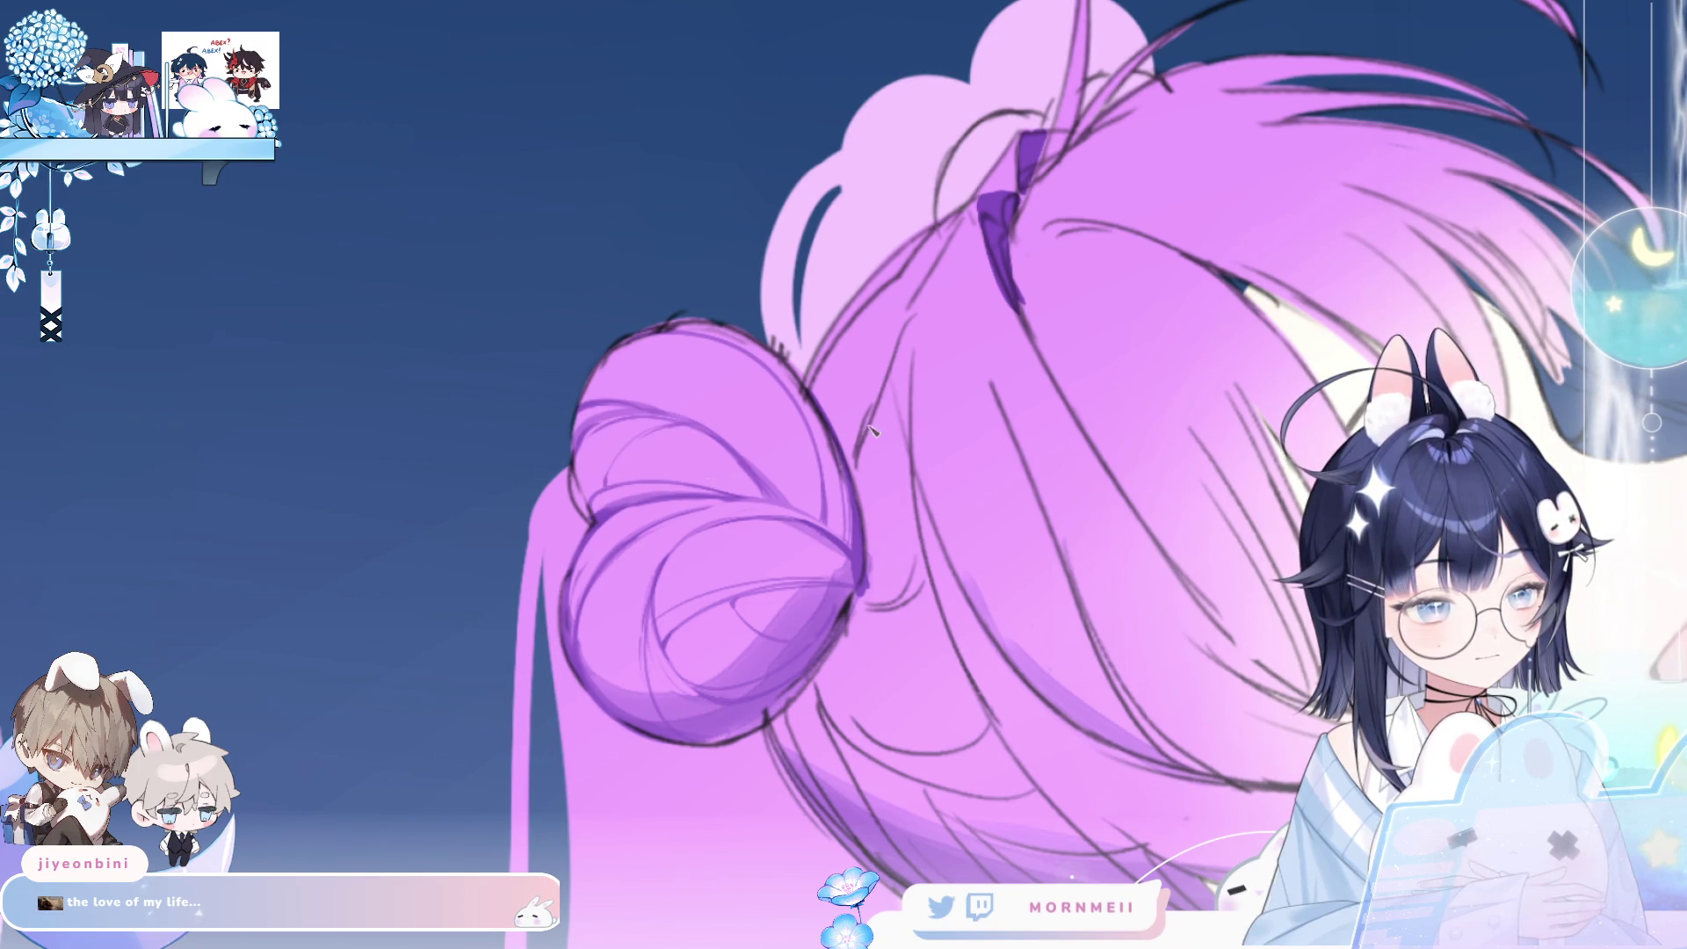
key(ctrl+0)
key(h)
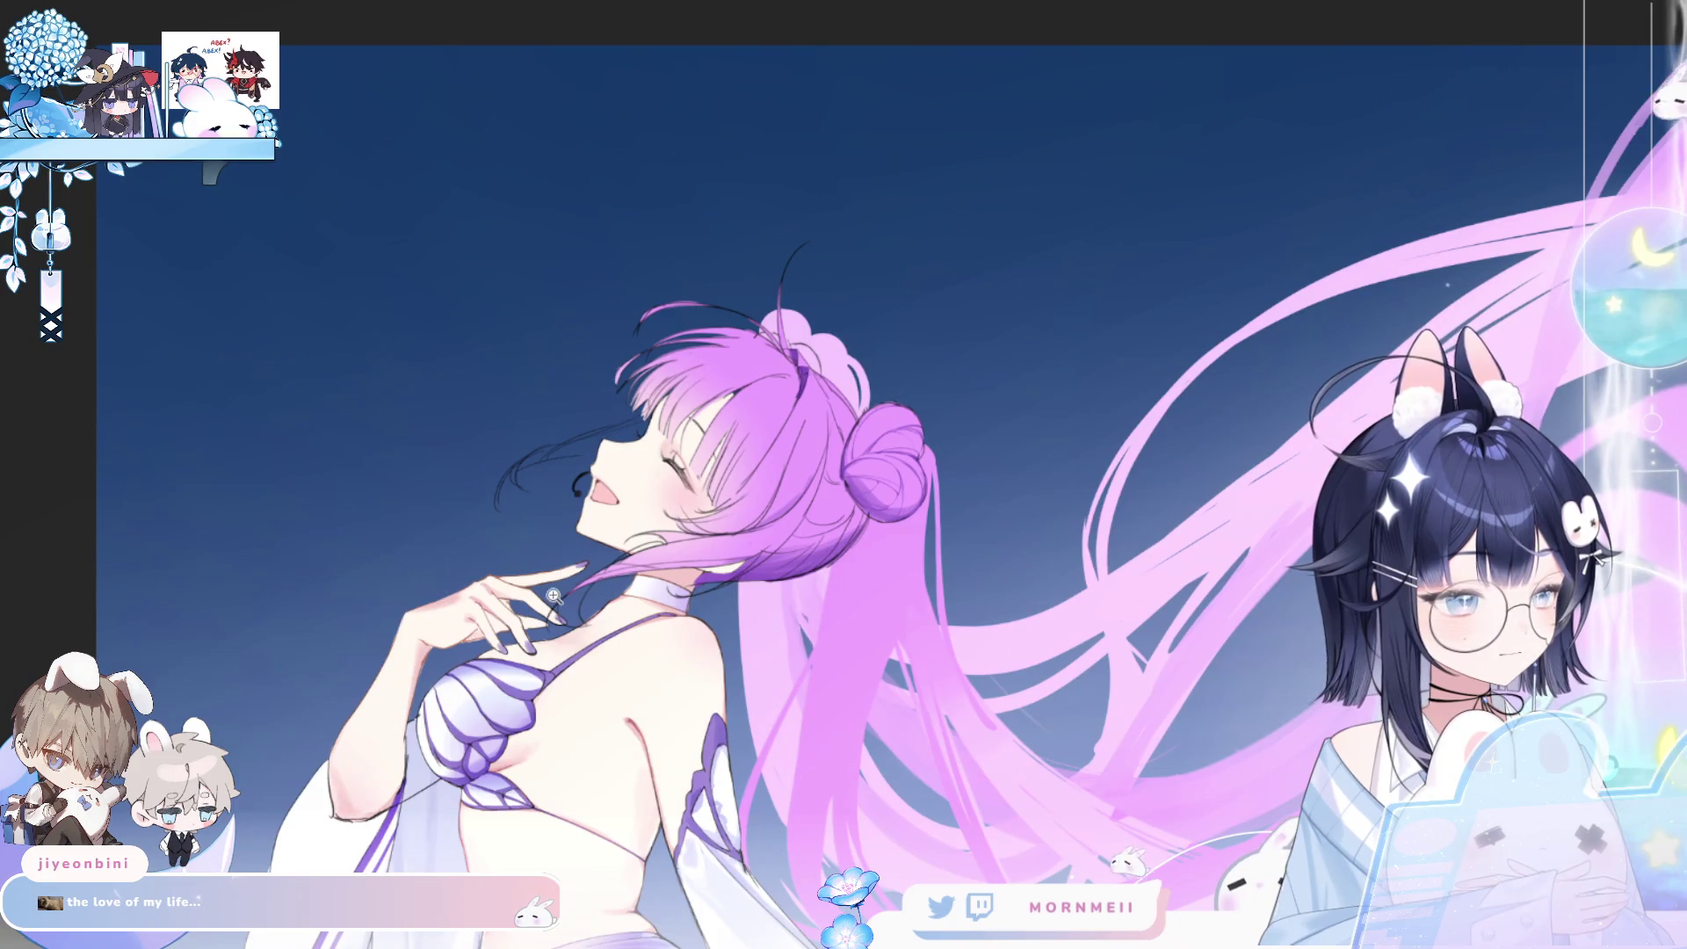
click(554, 596)
click(883, 505)
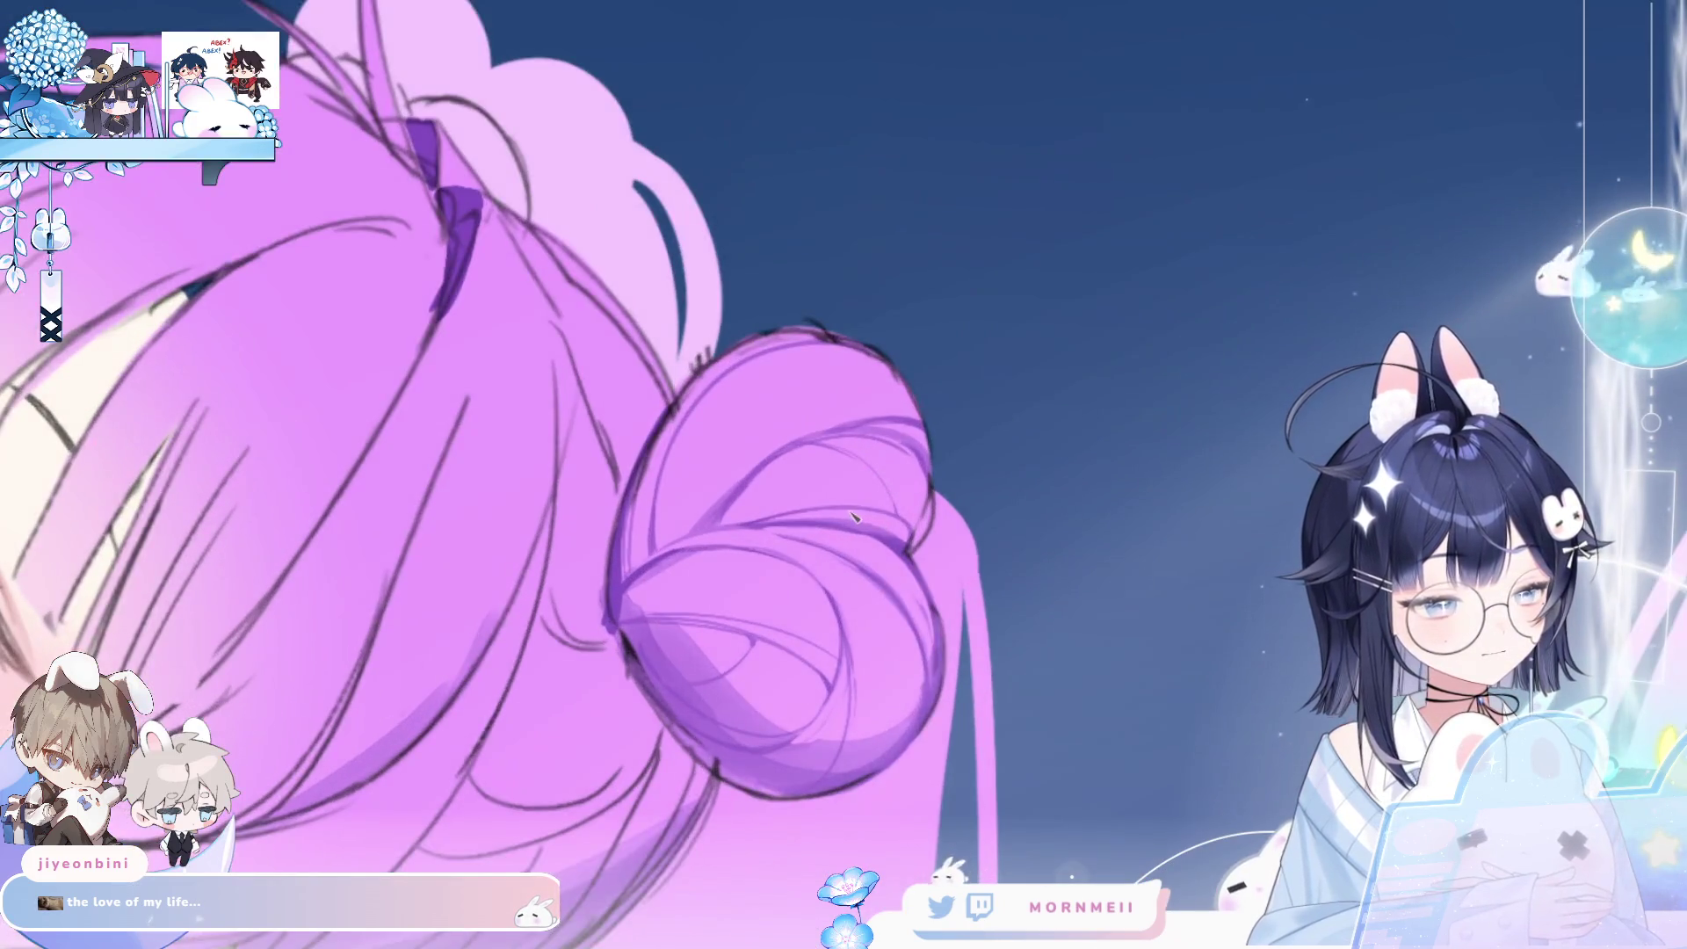
key(h)
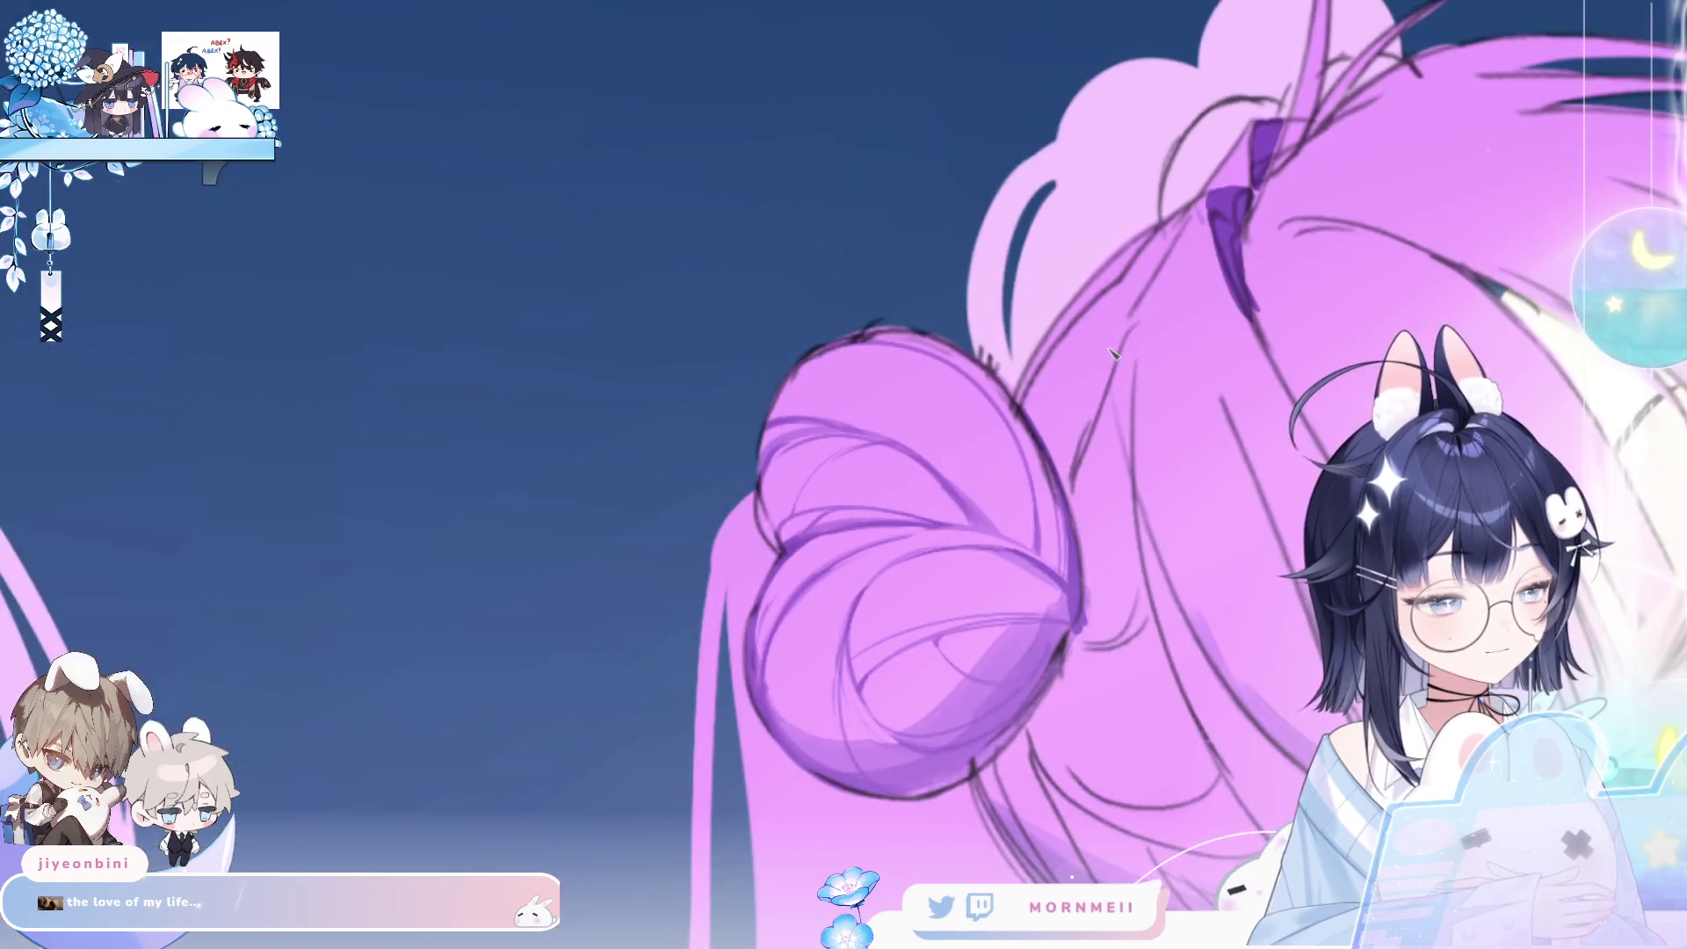
key(h)
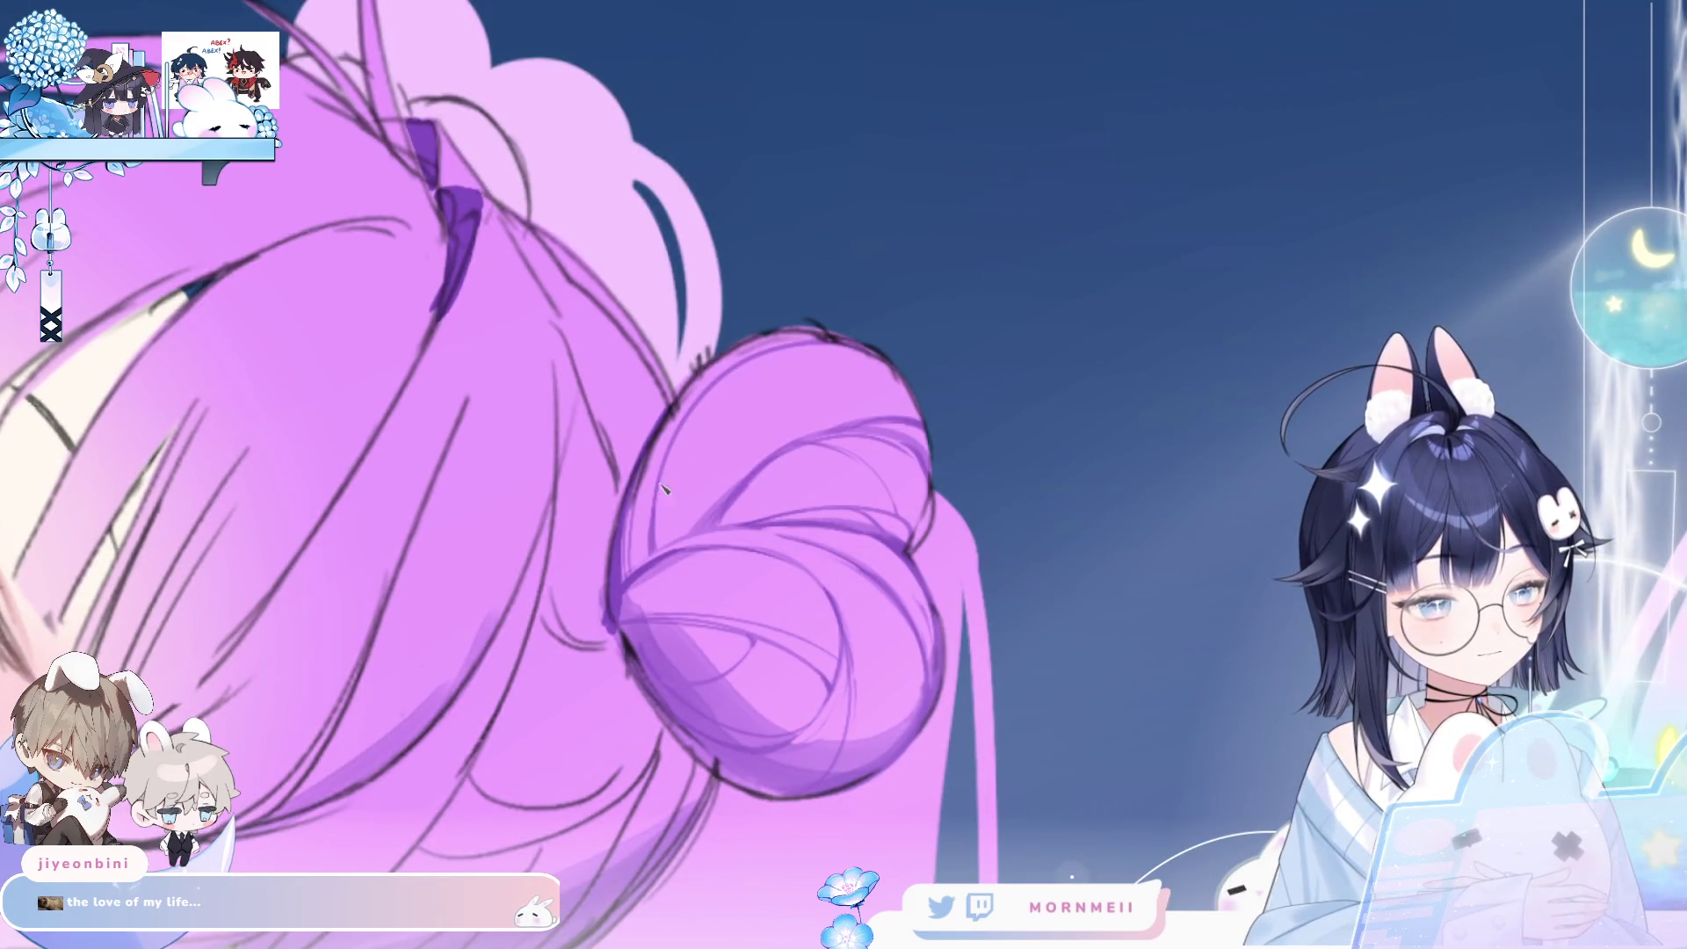
key(ctrl+0)
key(h)
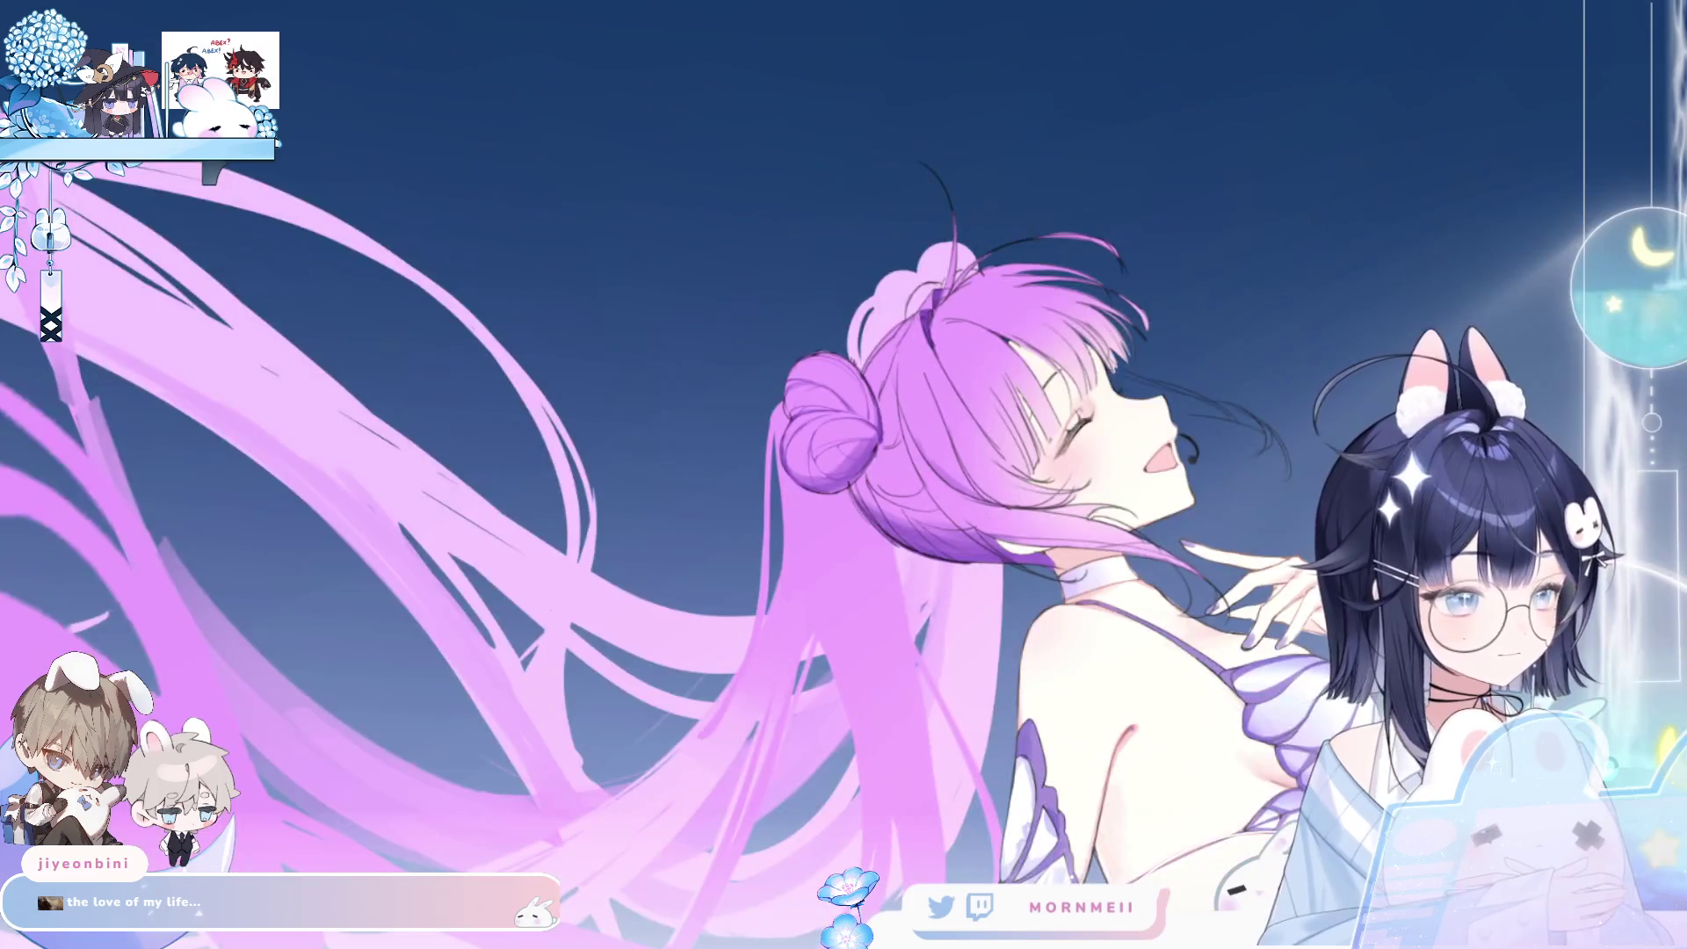
key(h)
scroll(744, 432, up, 5)
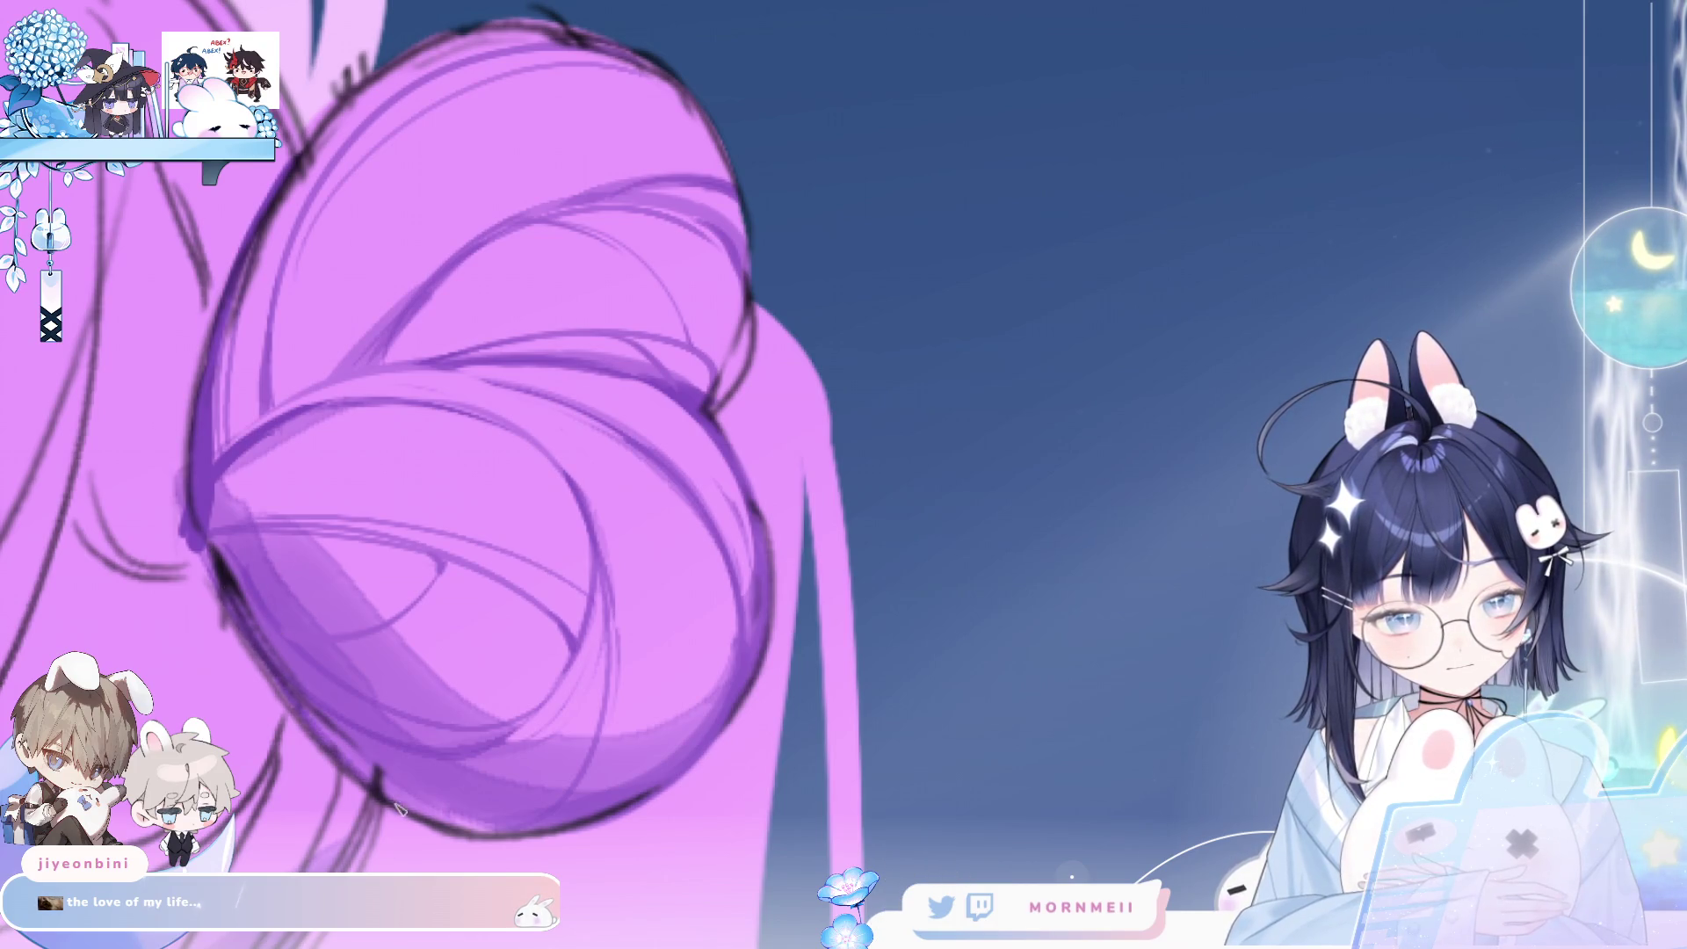
key(ctrl+0)
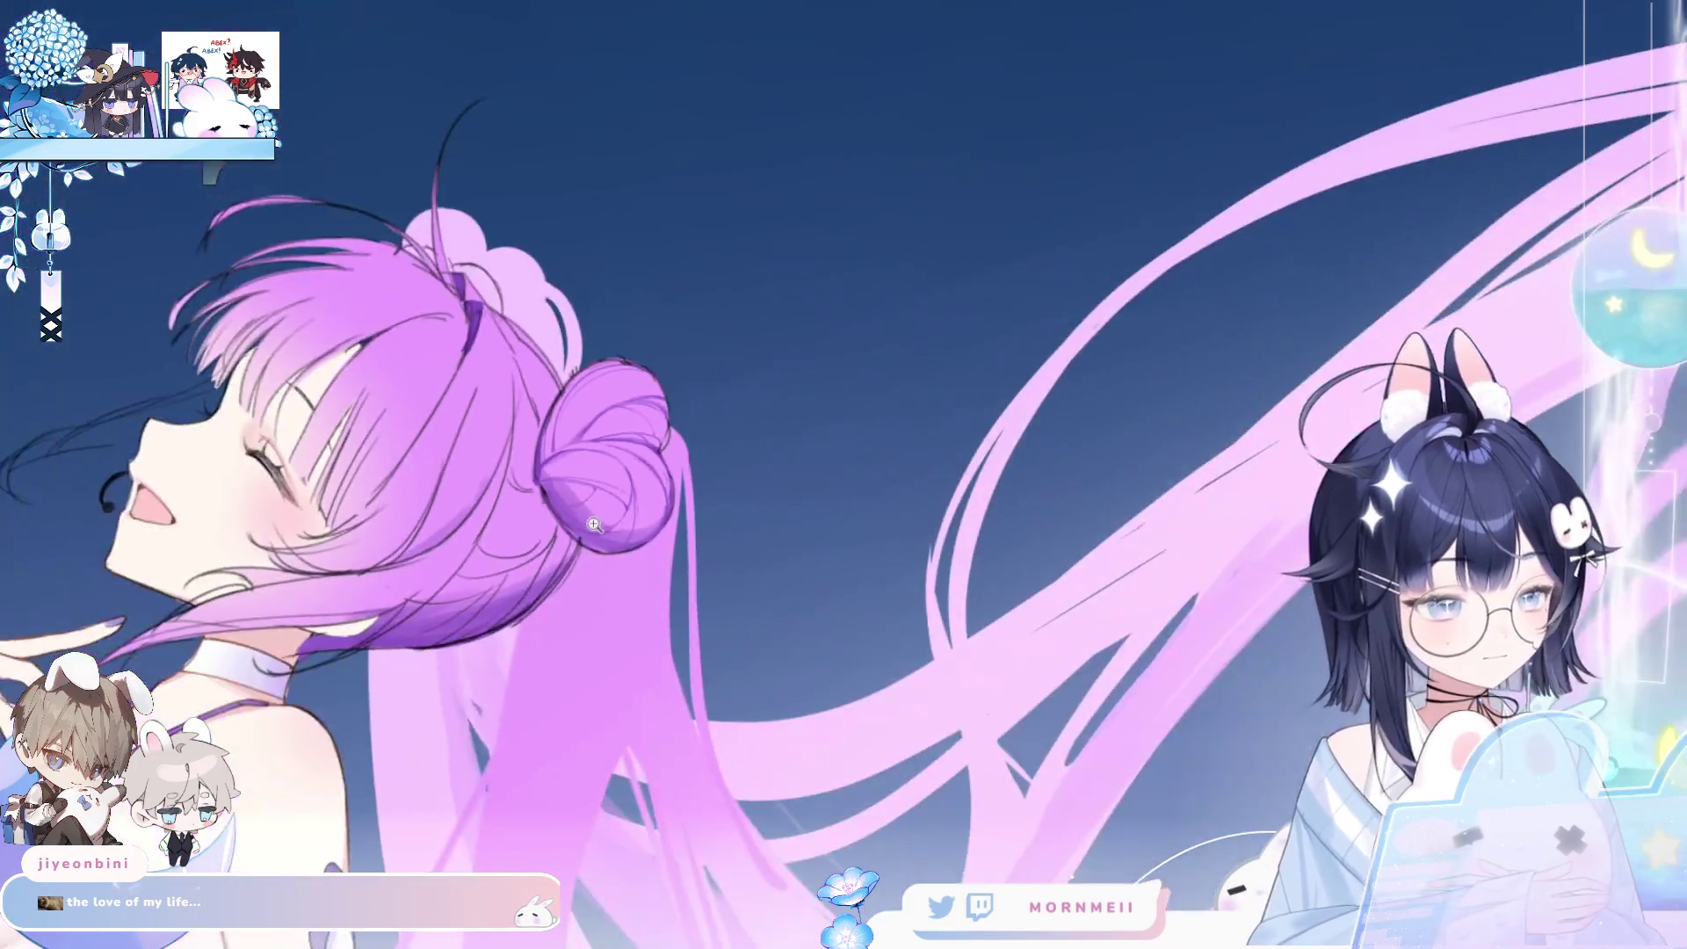
key(h)
key(h)
key(ctrl+plus)
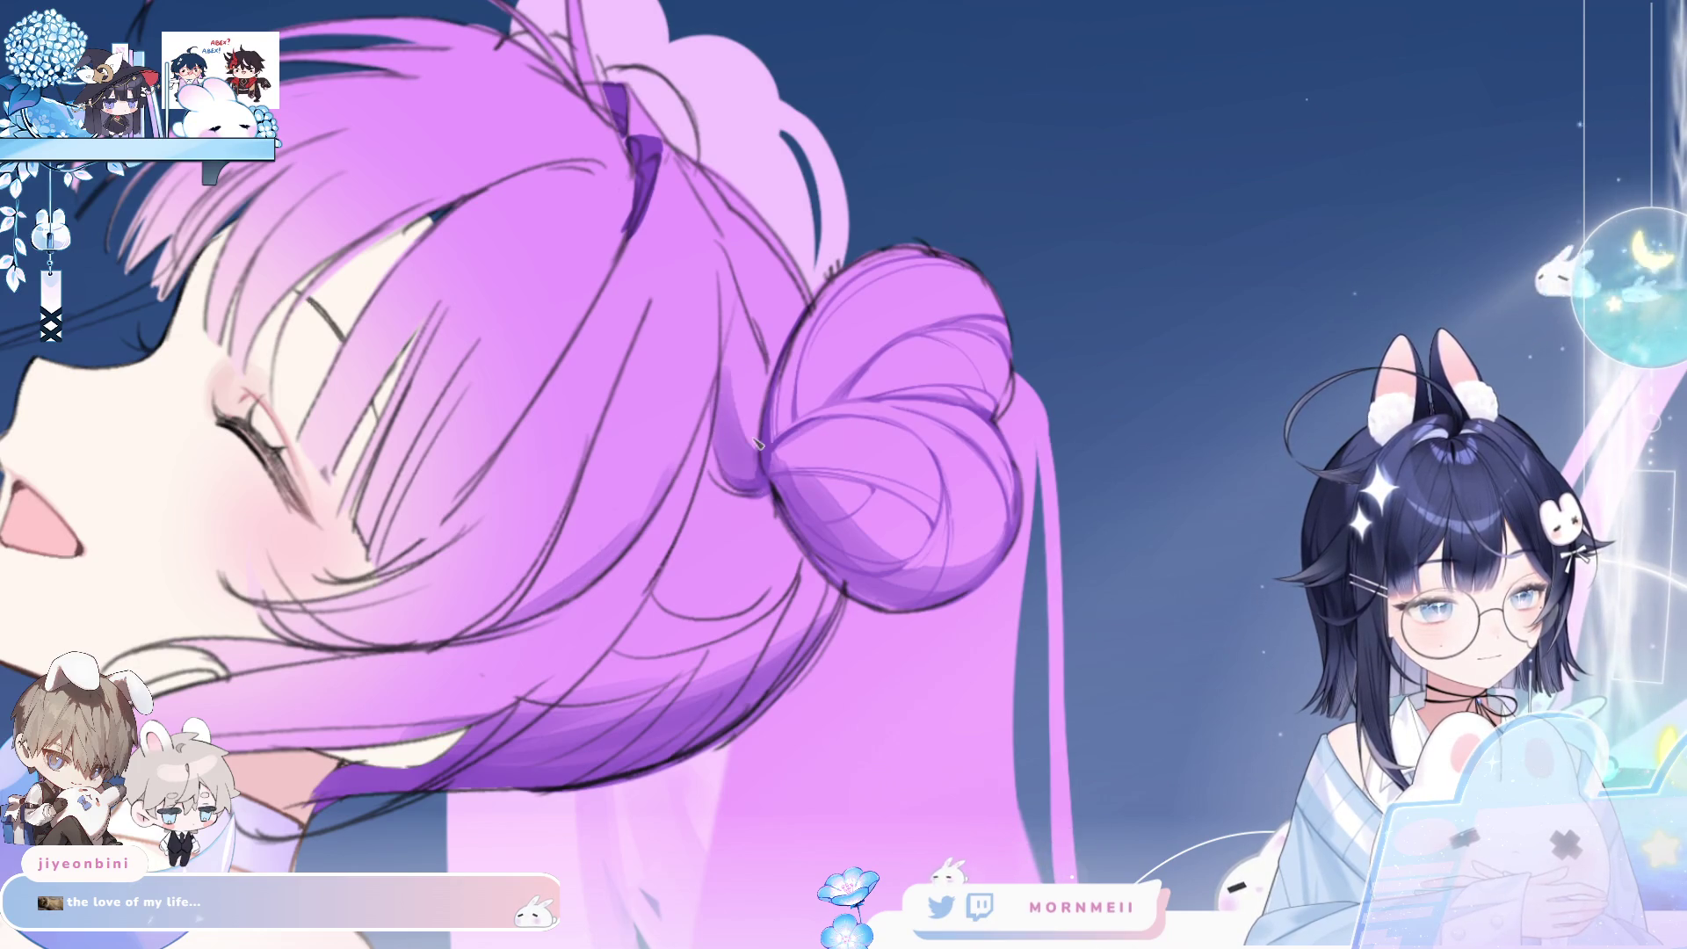
drag(657, 583, 785, 539)
key(h)
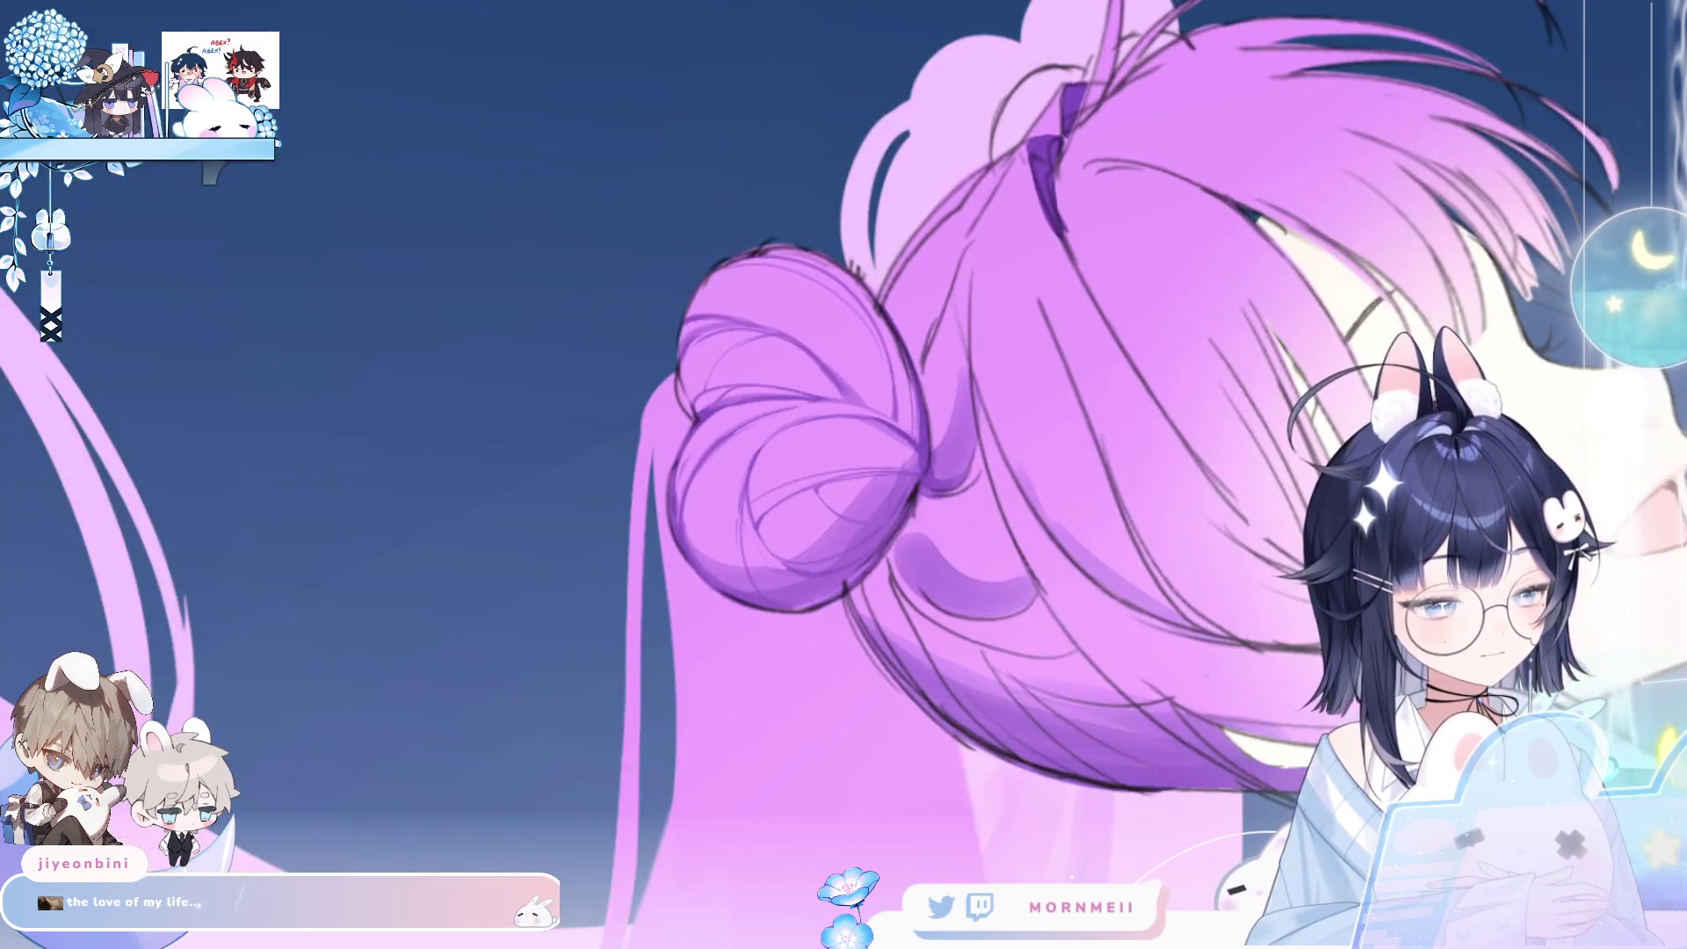
key(ctrl+z)
key(h)
drag(655, 594, 810, 529)
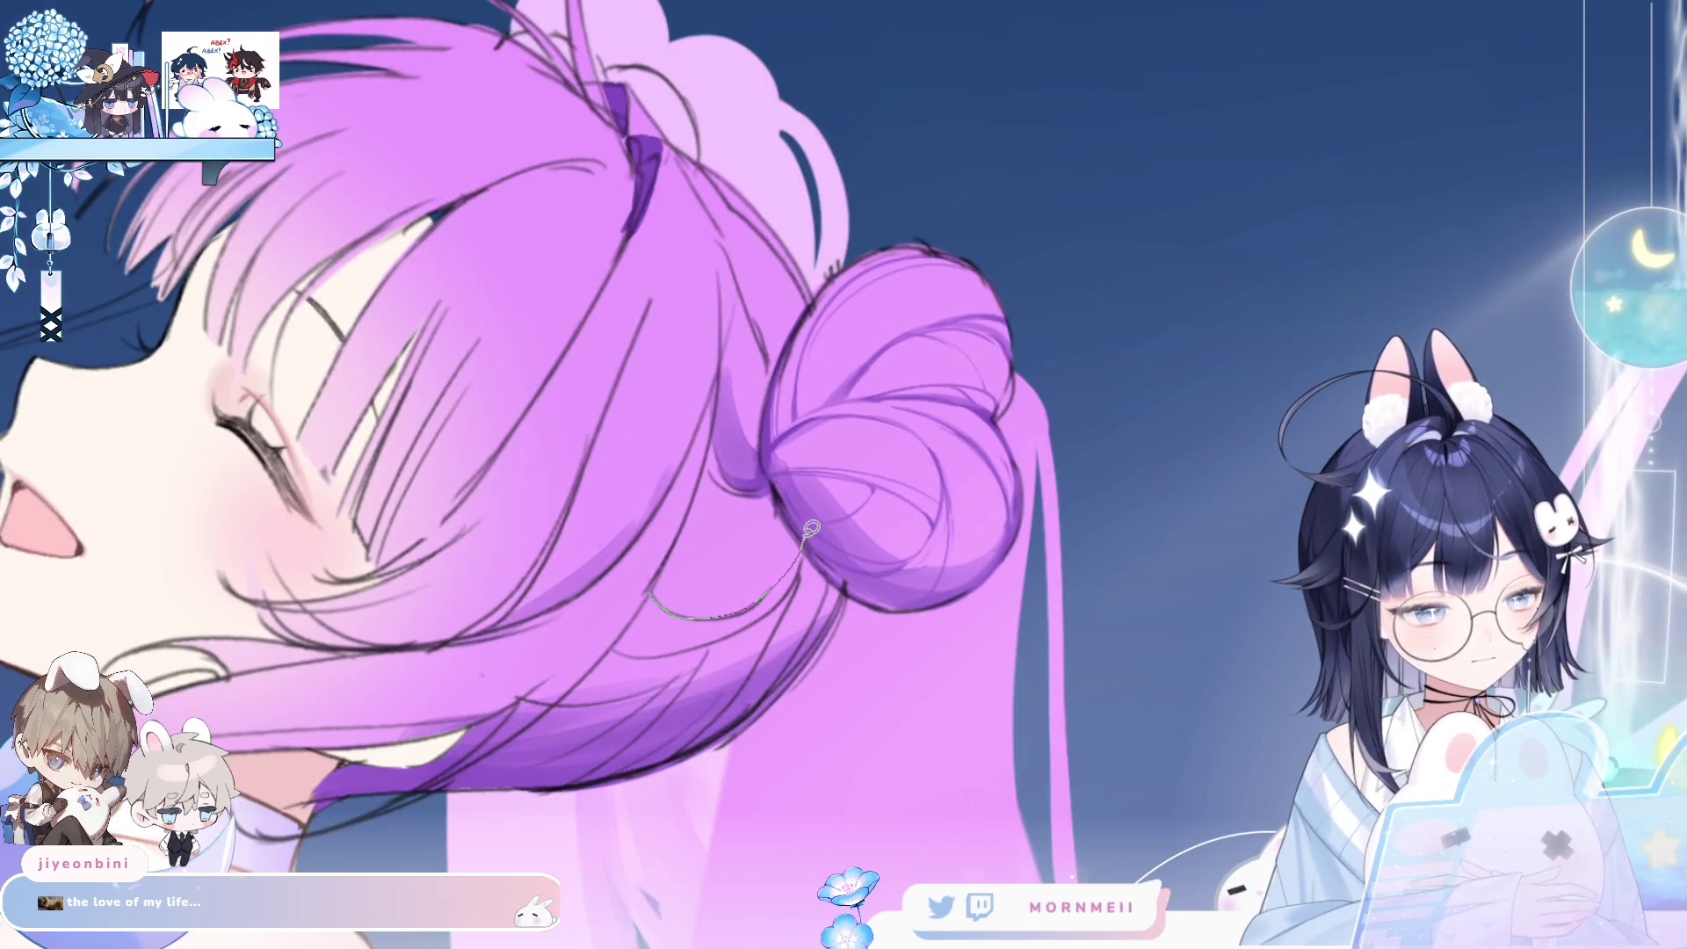
- Lasso and clear the area under the bun, then repaint its purple shading darker
mouse_move(708, 504)
mouse_down()
mouse_move(694, 510)
mouse_move(753, 509)
mouse_move(716, 547)
mouse_move(761, 507)
mouse_move(703, 562)
mouse_move(729, 545)
mouse_up()
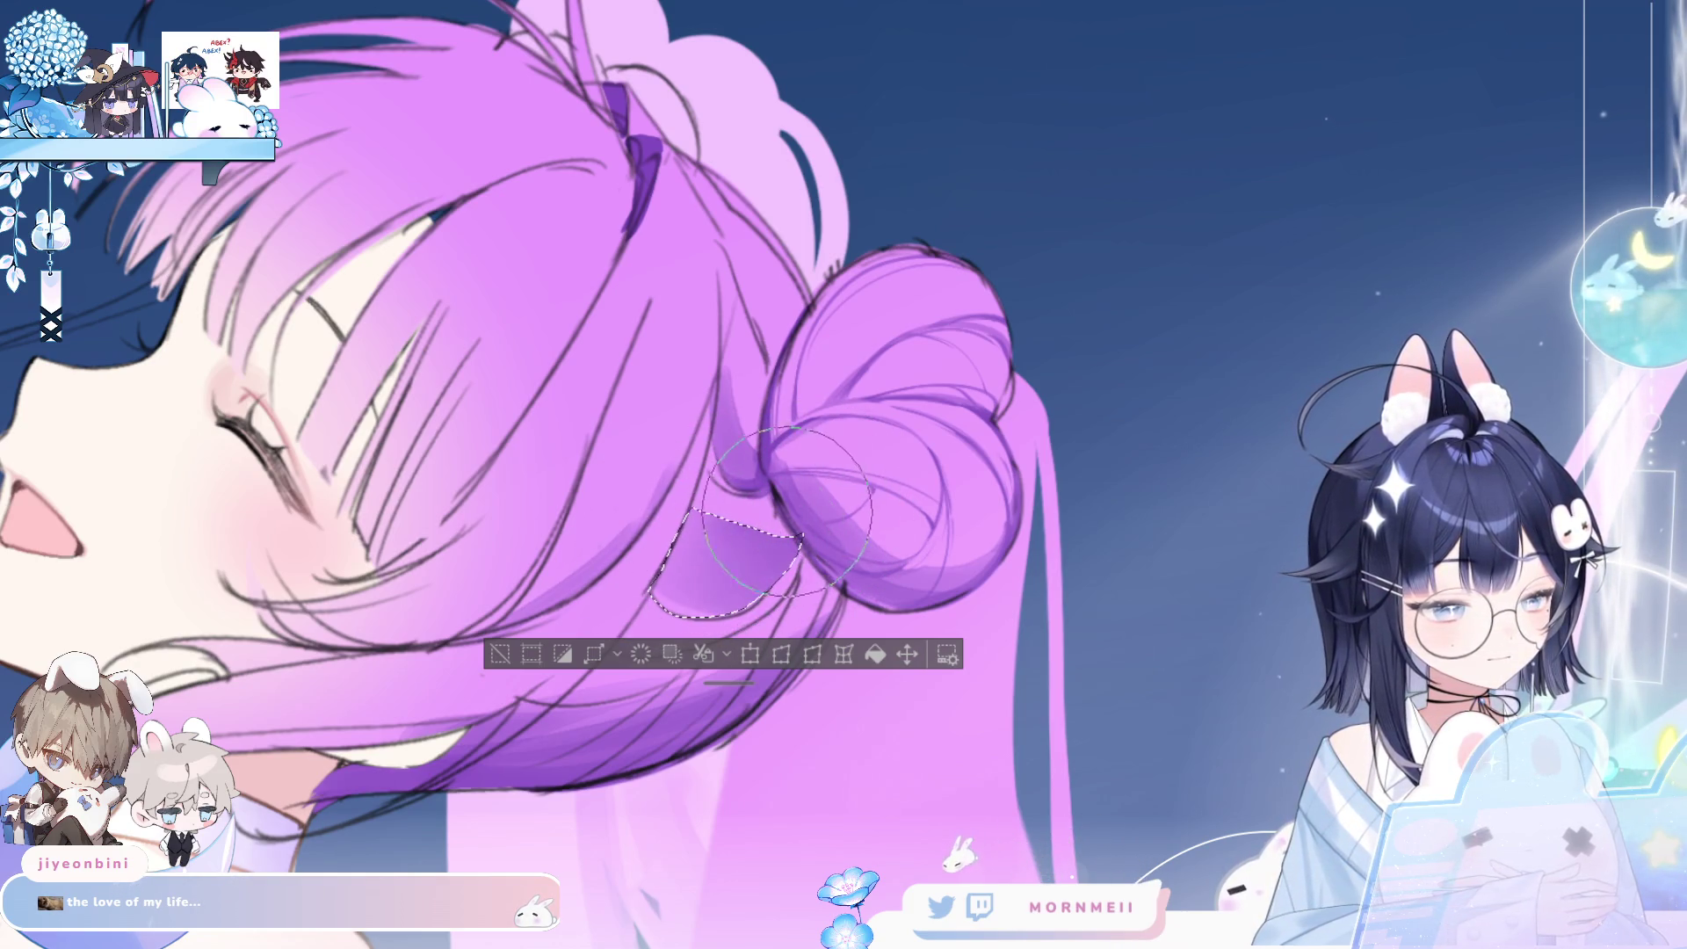
click(508, 650)
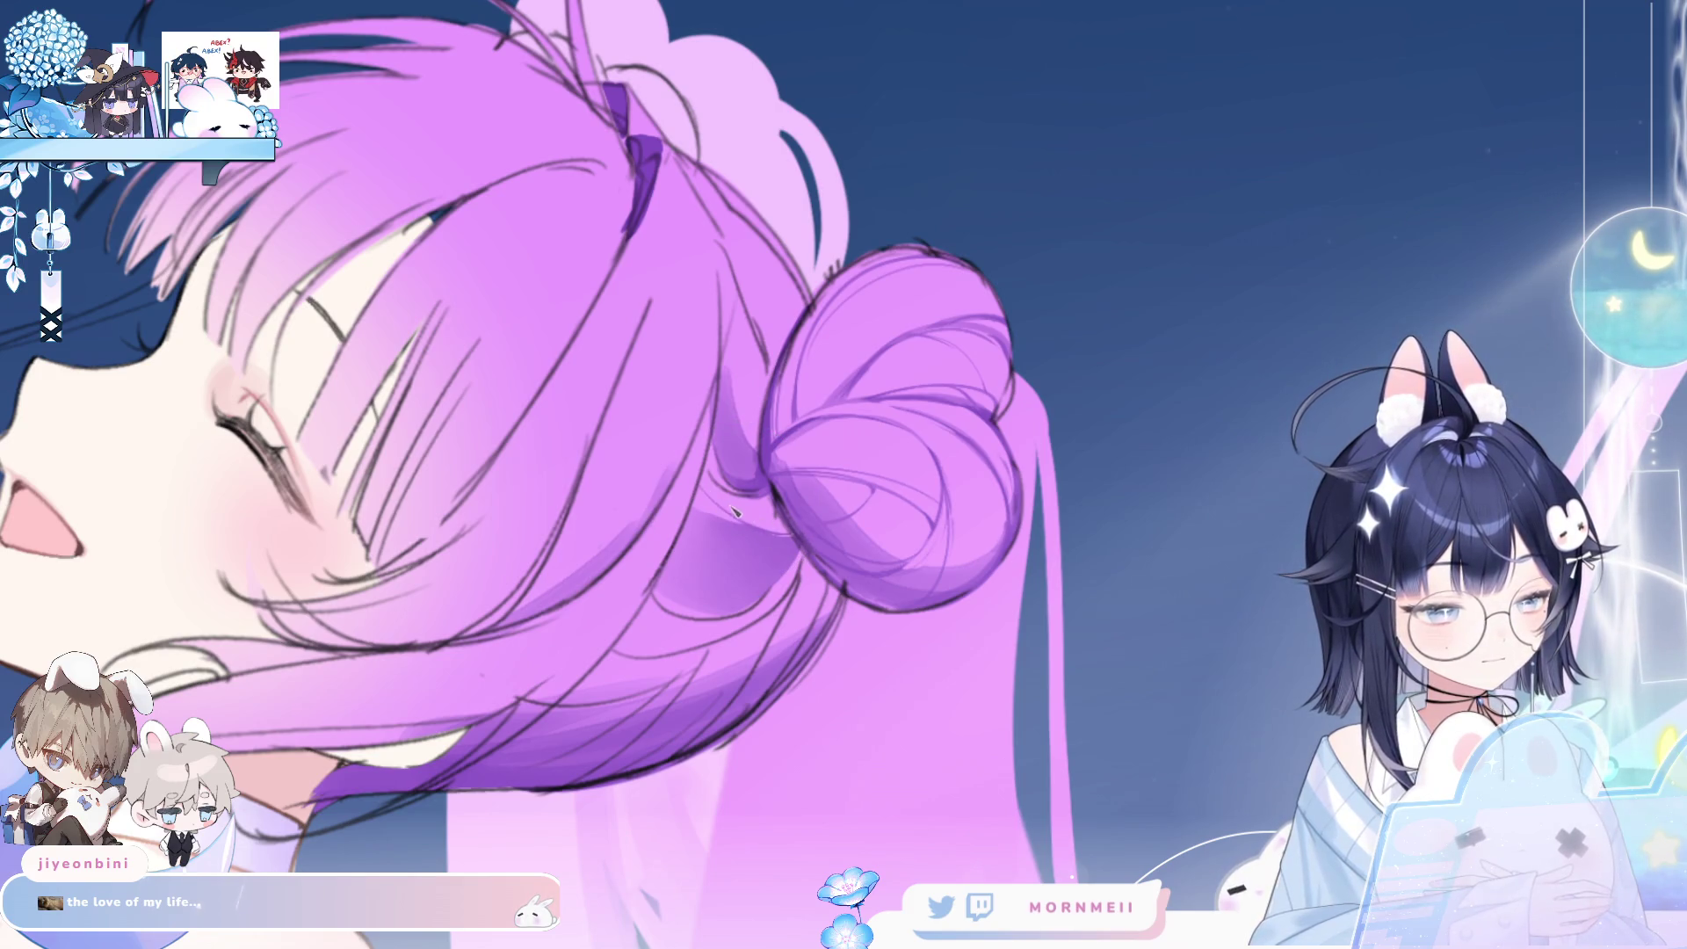
mouse_move(722, 517)
mouse_down()
mouse_move(756, 527)
mouse_move(709, 490)
mouse_up()
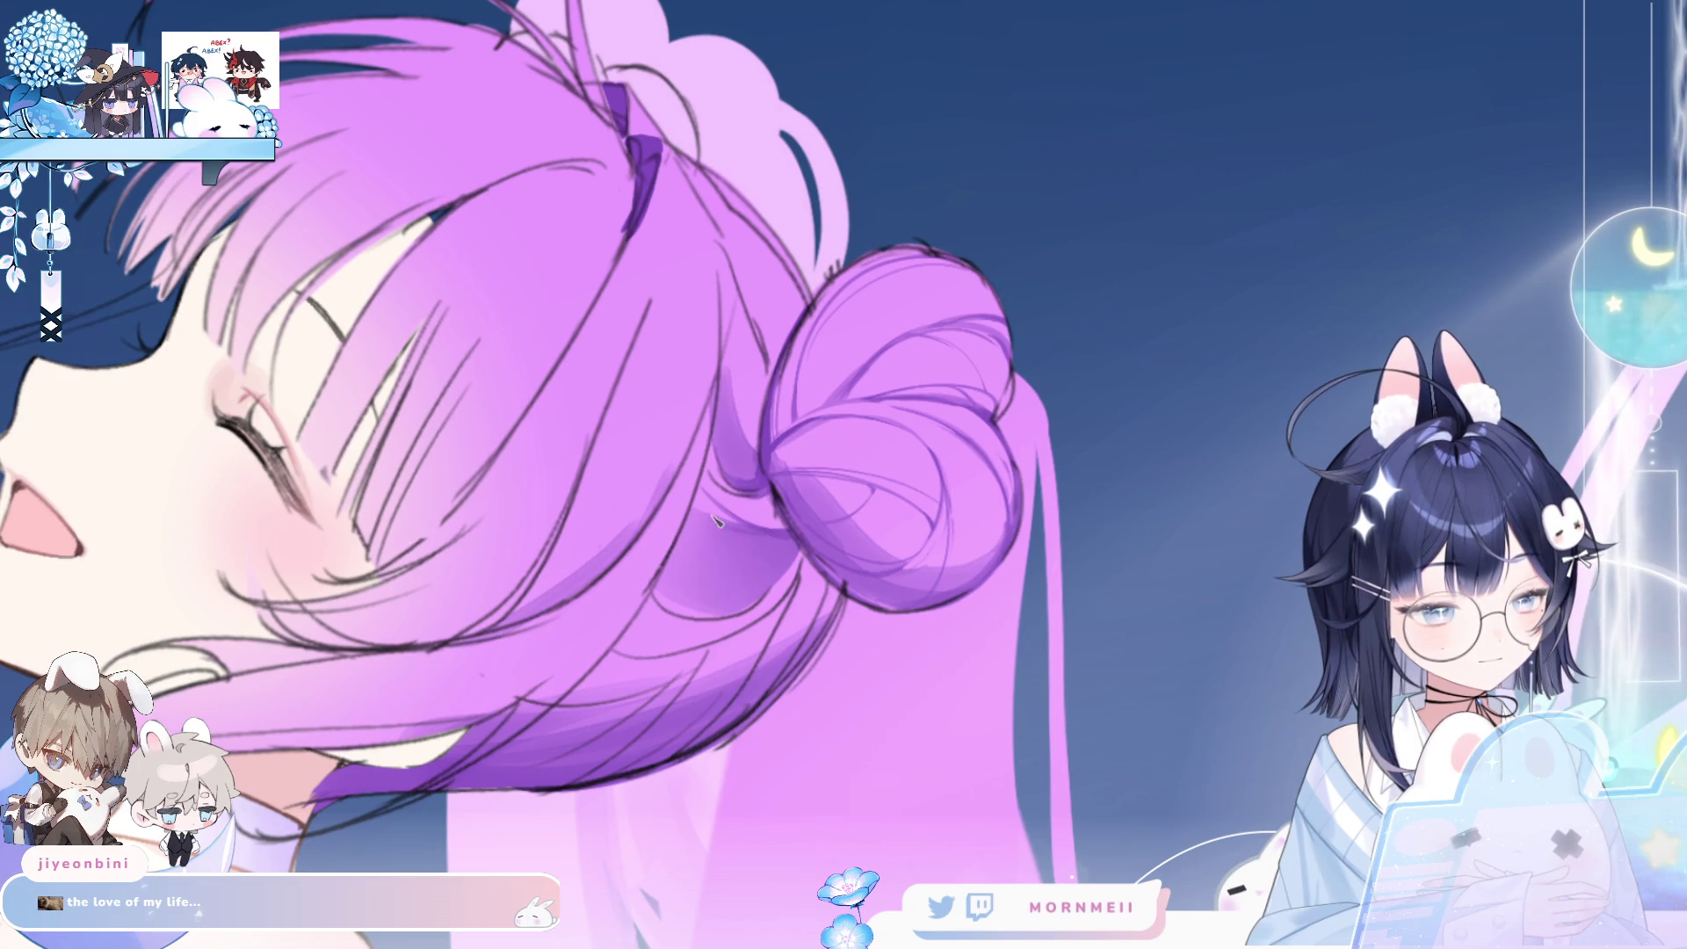
key(h)
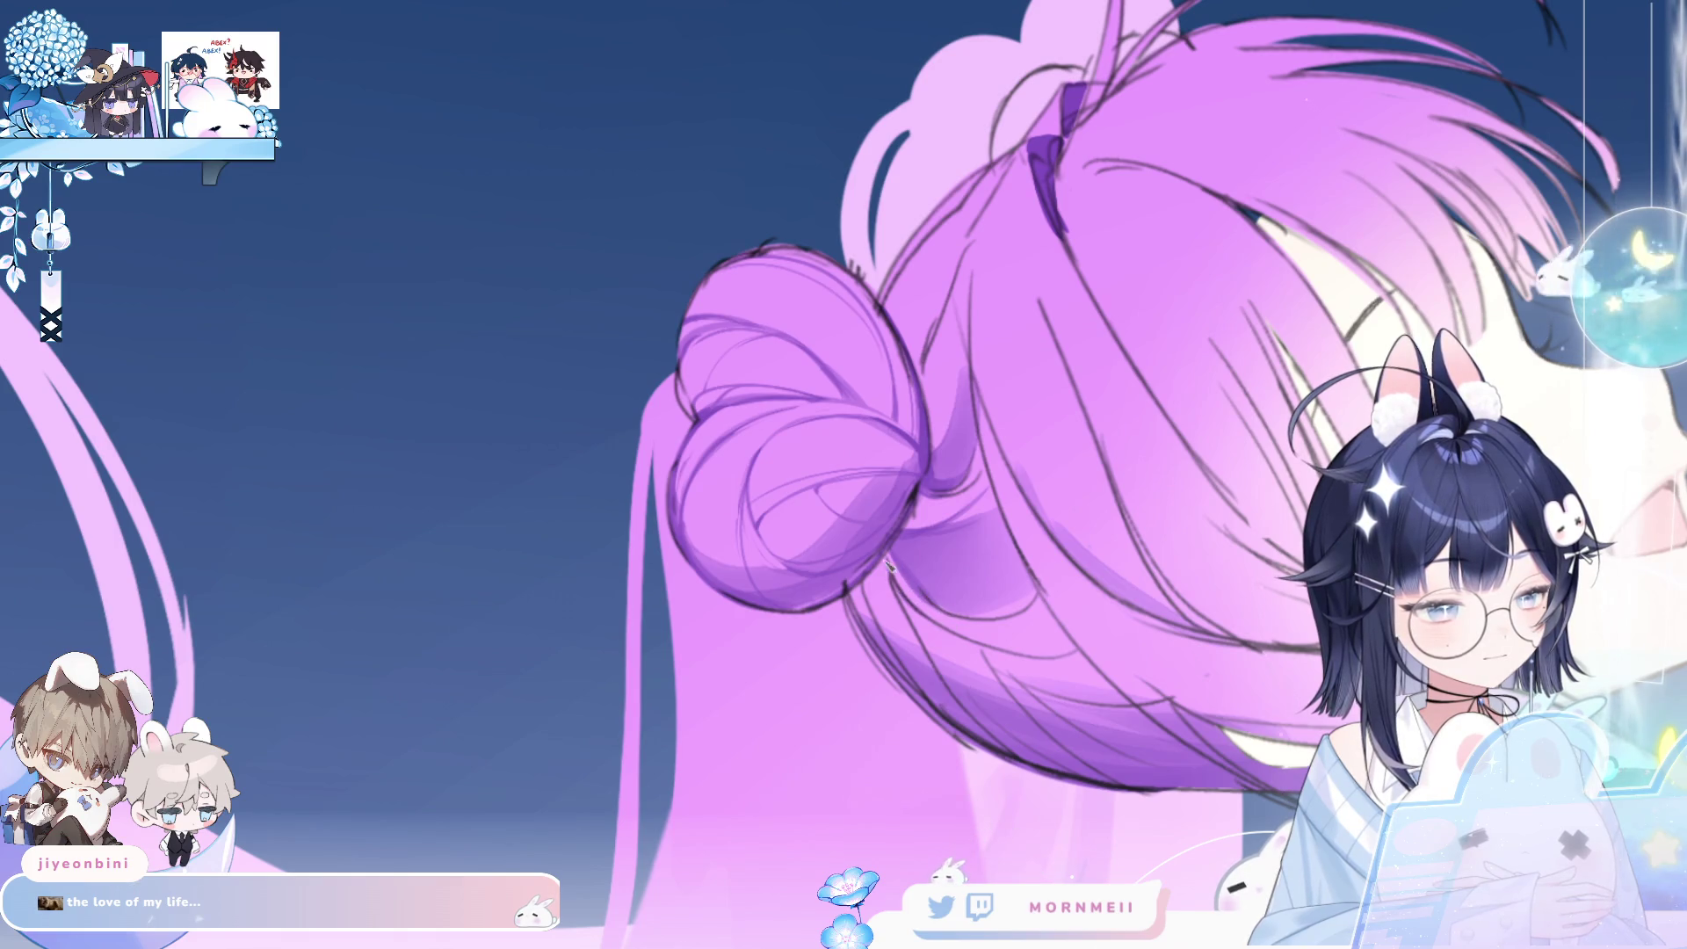
key(h)
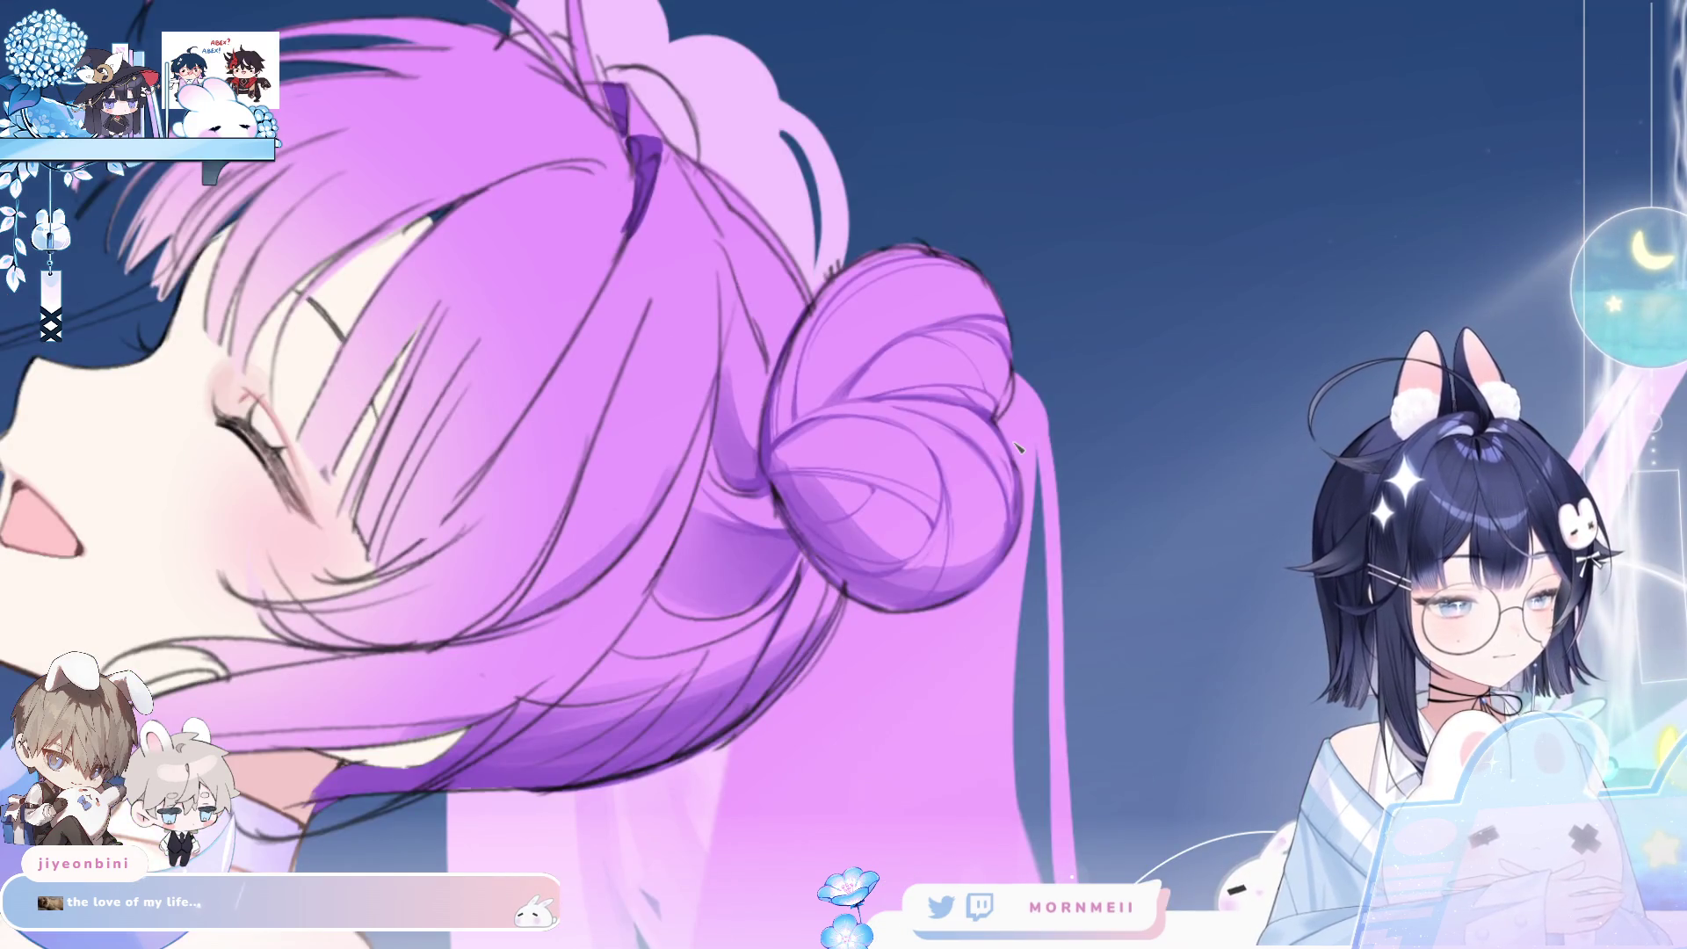
- Compare the shading in mirrored and zoomed-out views, then zoom back in on the head
key(h)
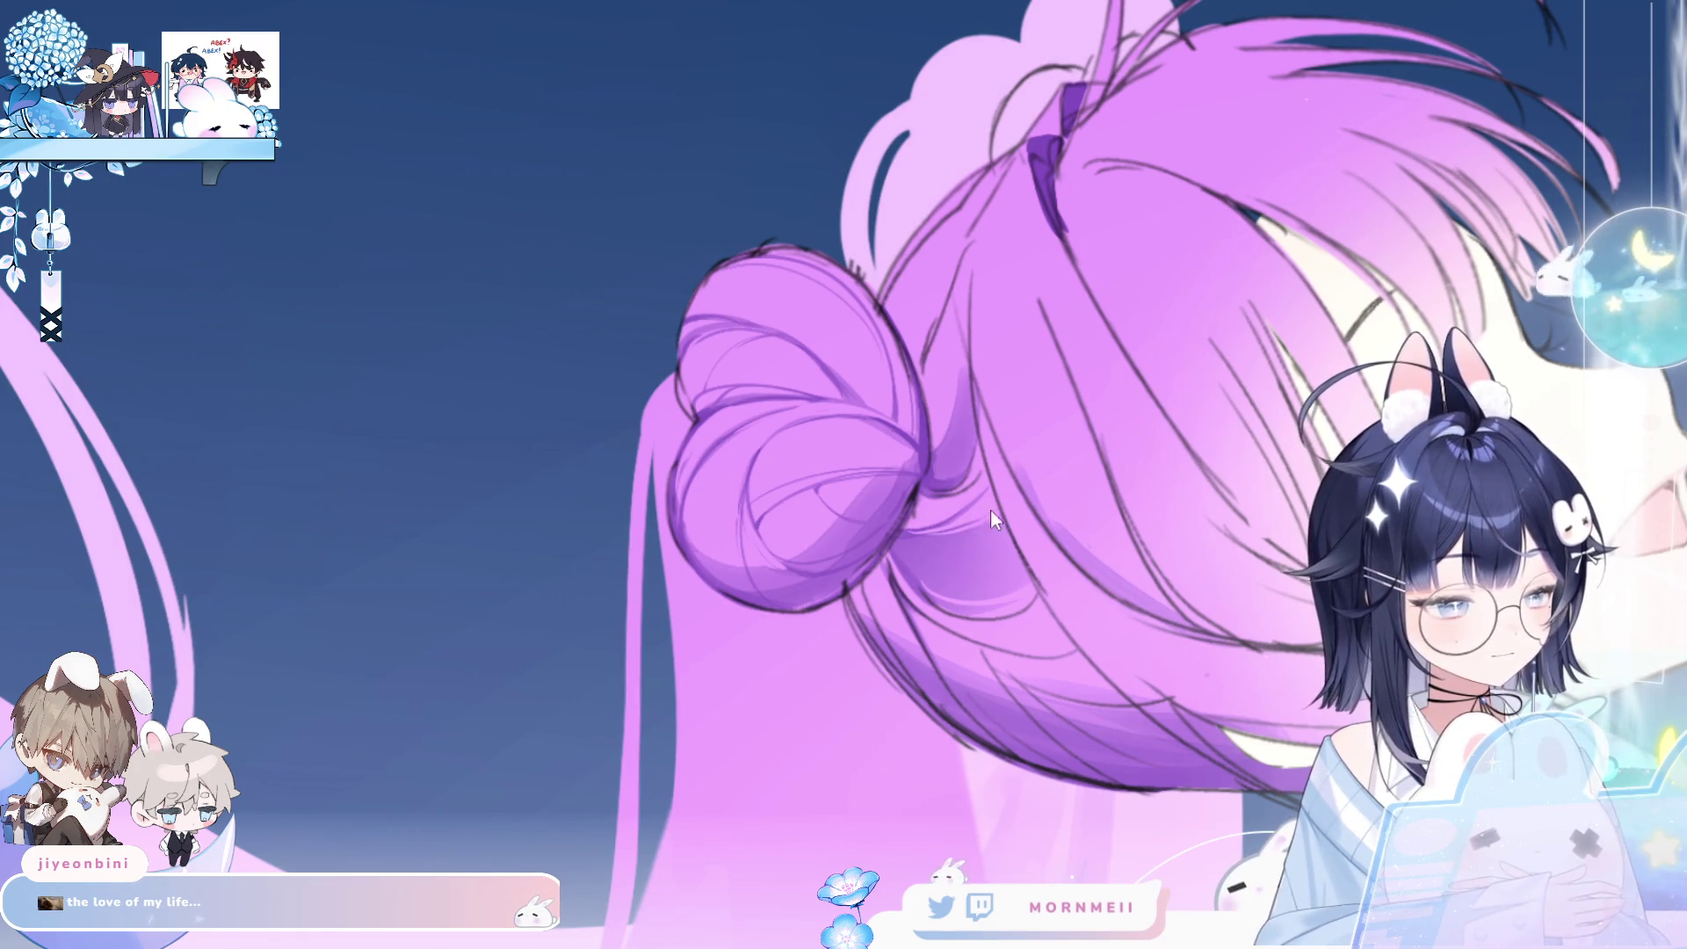
key(h)
key(minus)
key(h)
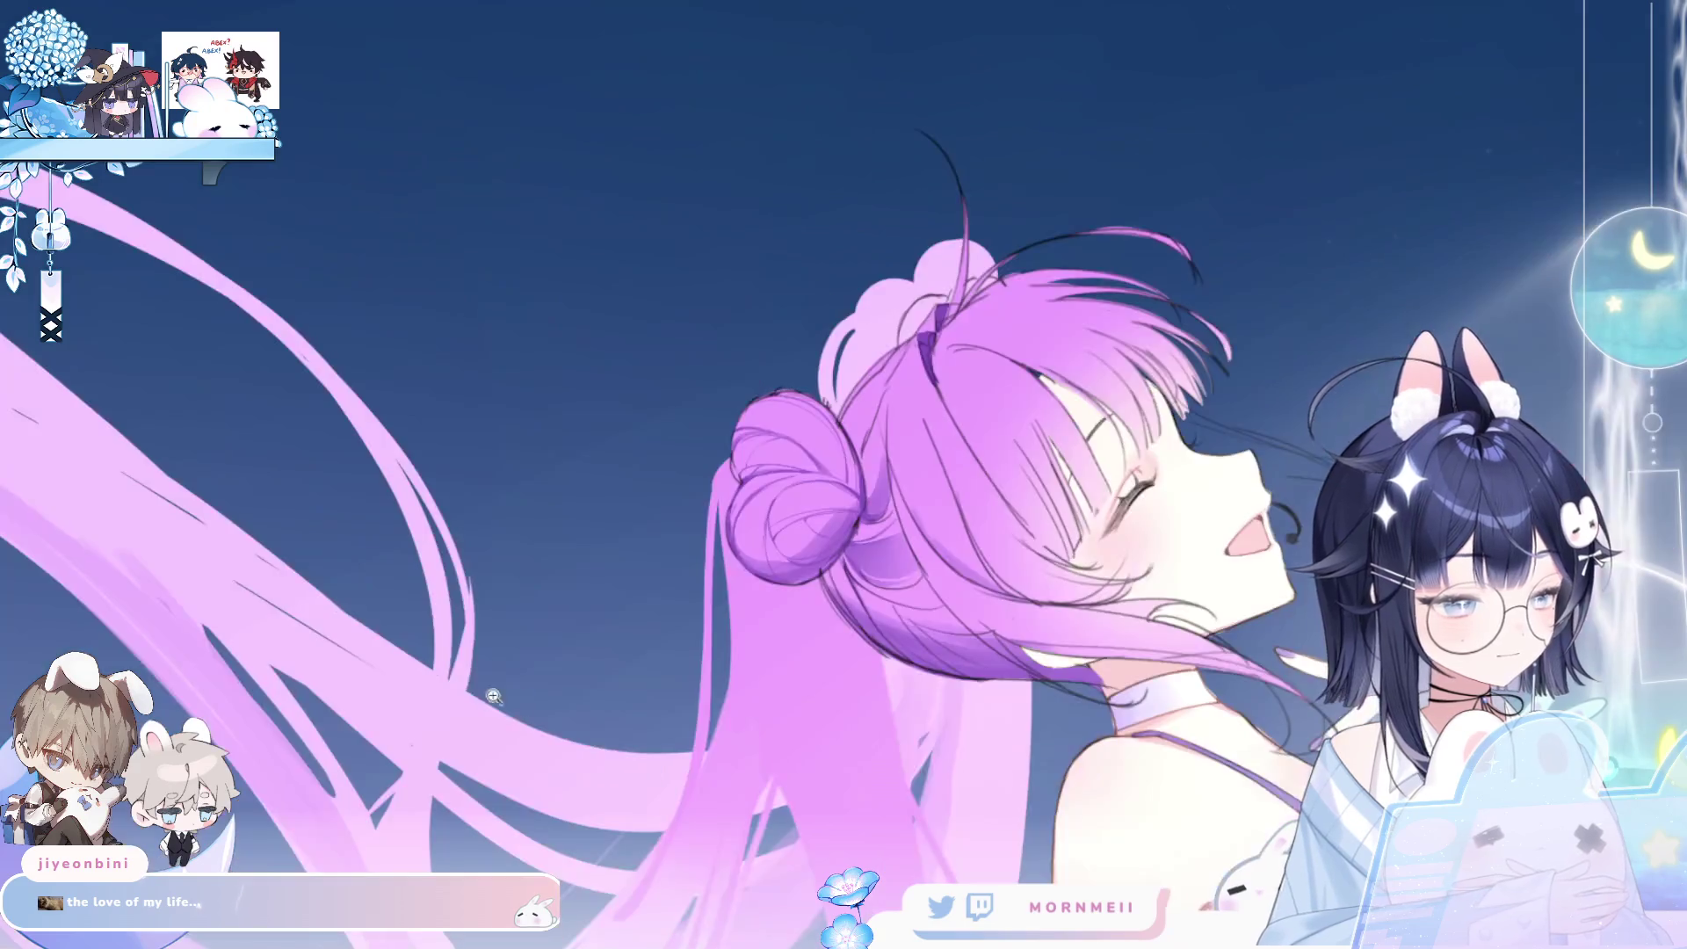
key(minus)
key(minus)
click(690, 427)
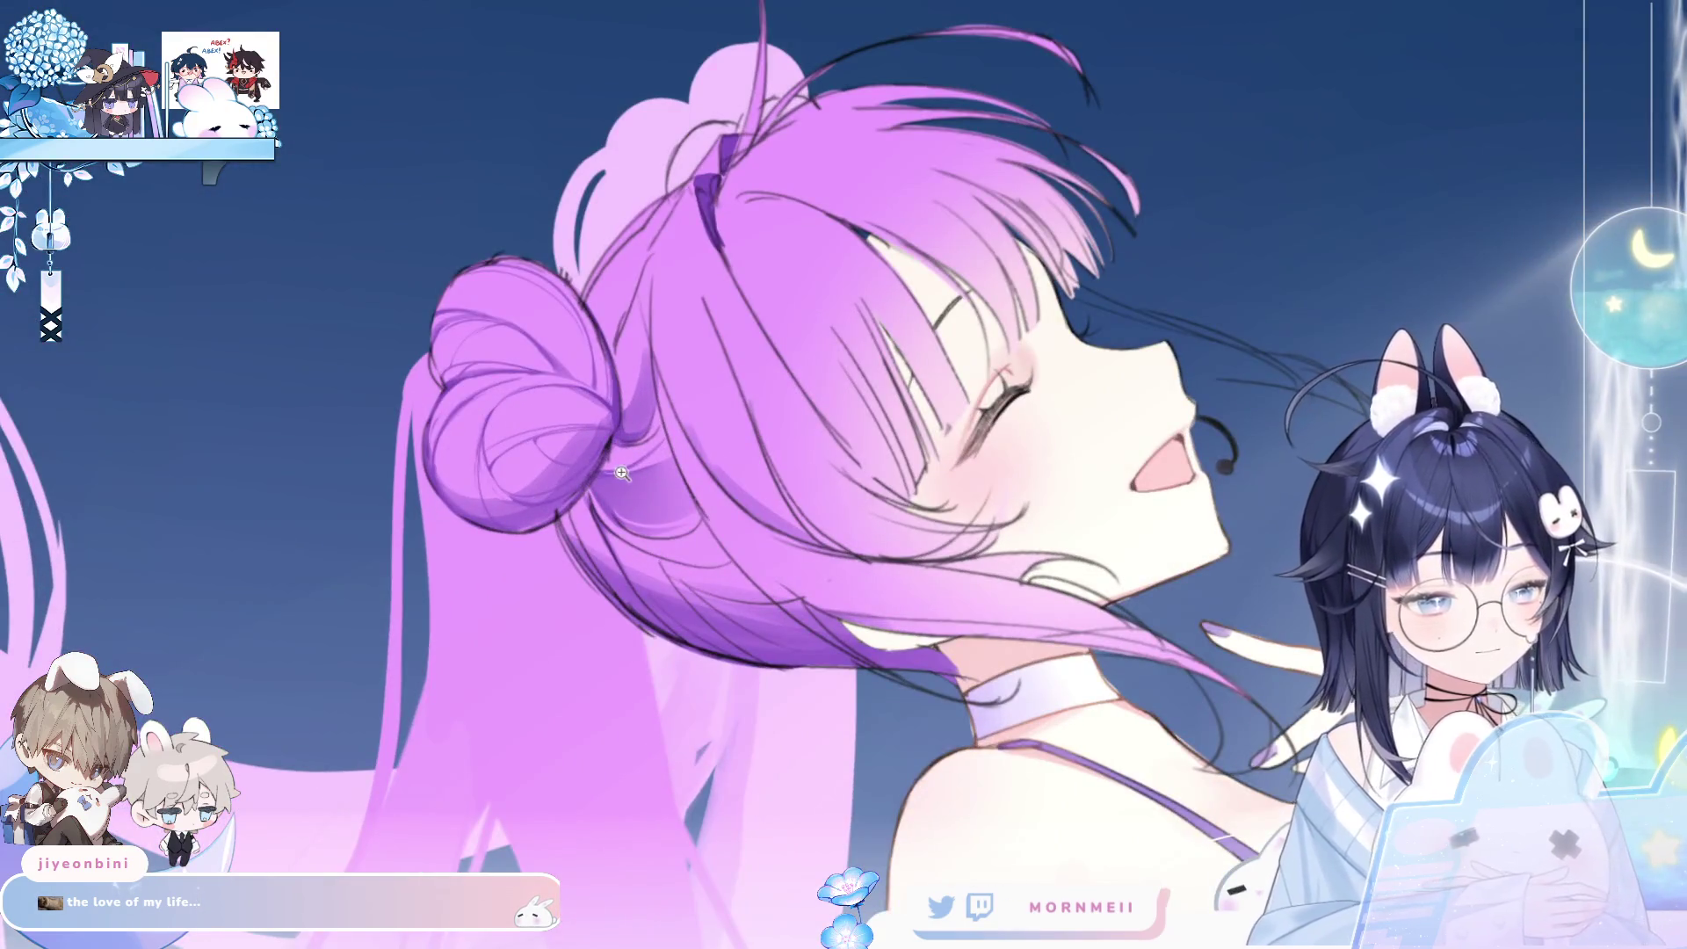
- Zoom in on the head and mirror the canvas back and forth to check the face
click(622, 473)
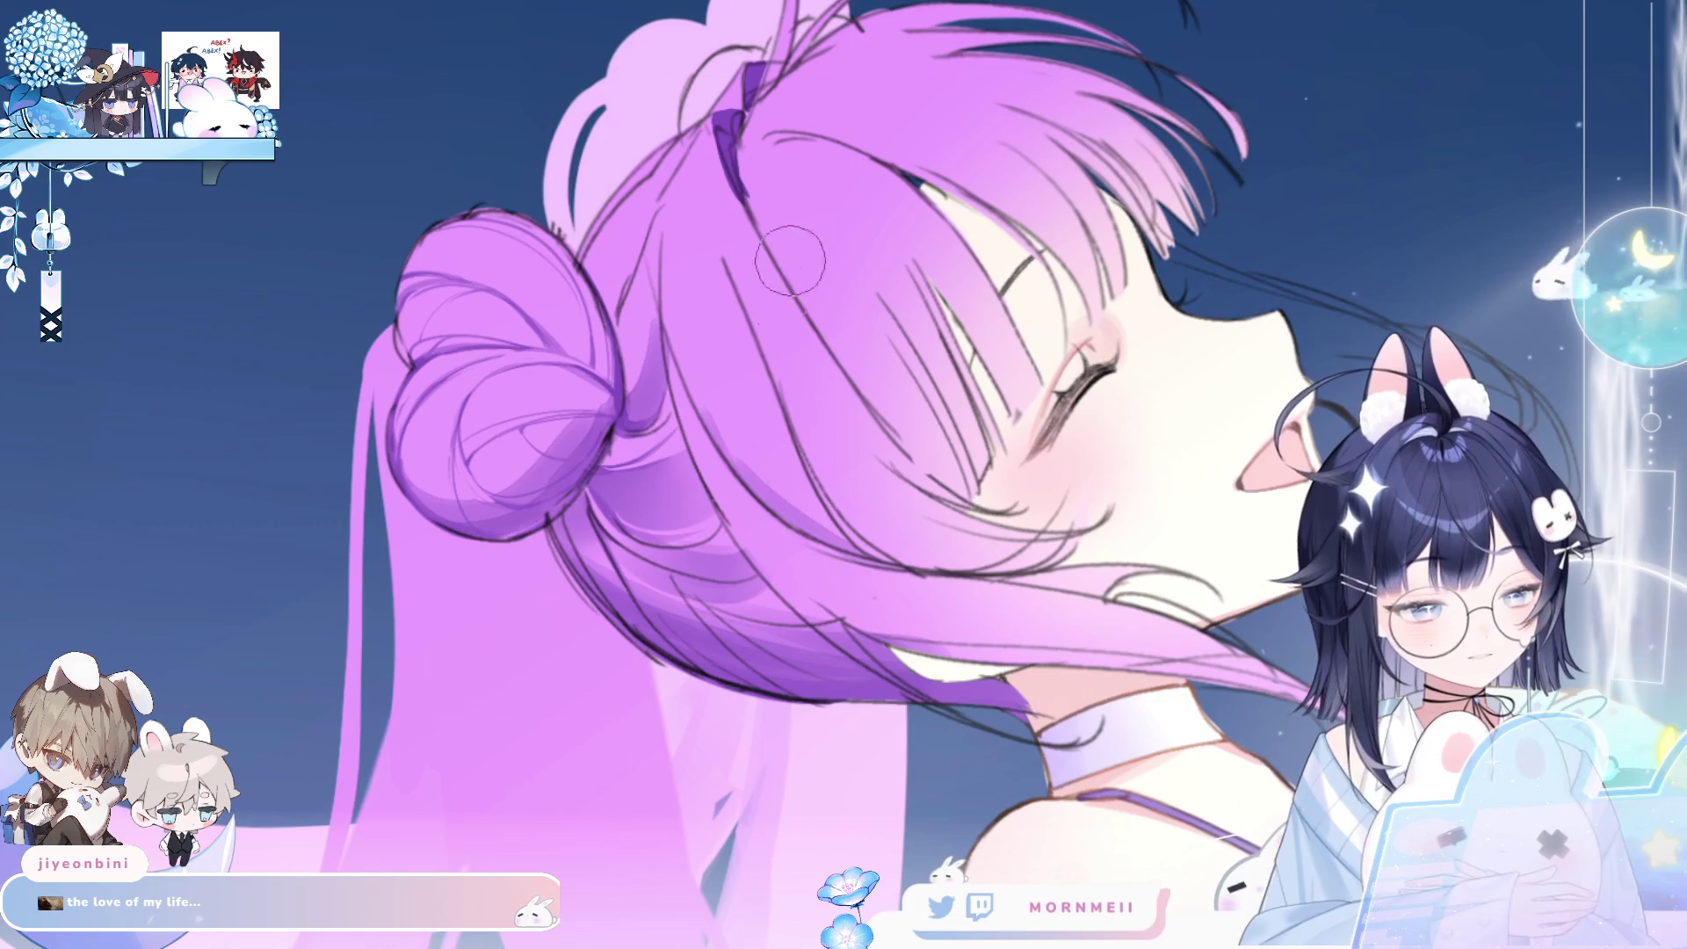
scroll(790, 261, up, 3)
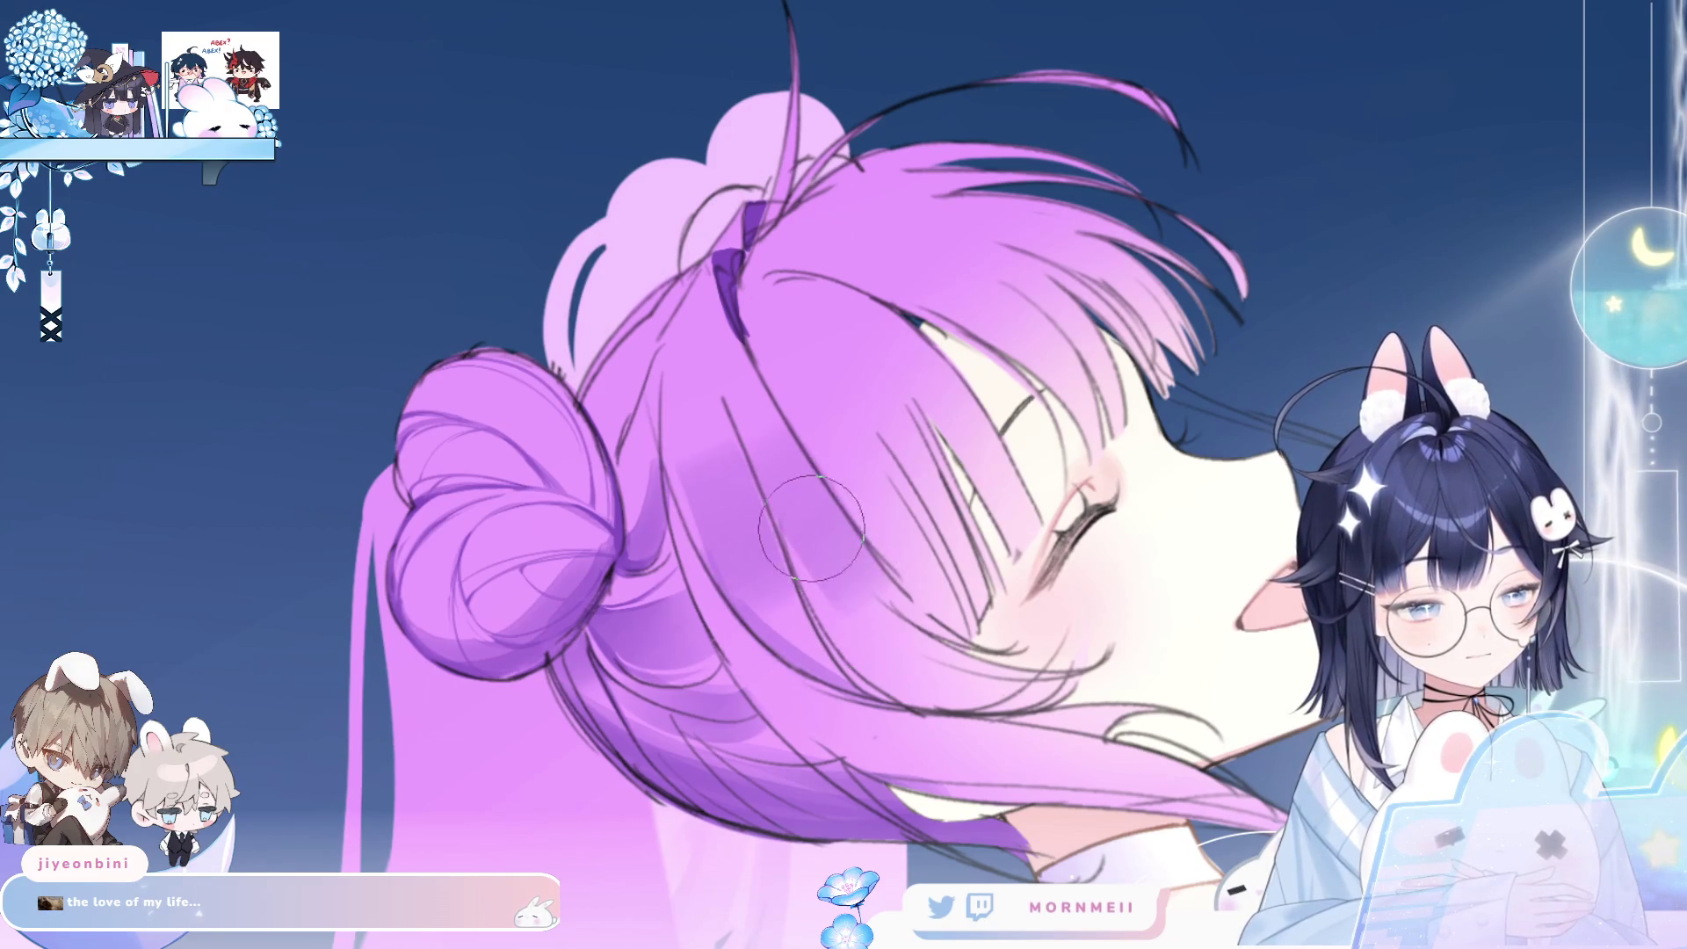
key(h)
scroll(960, 482, down, 6)
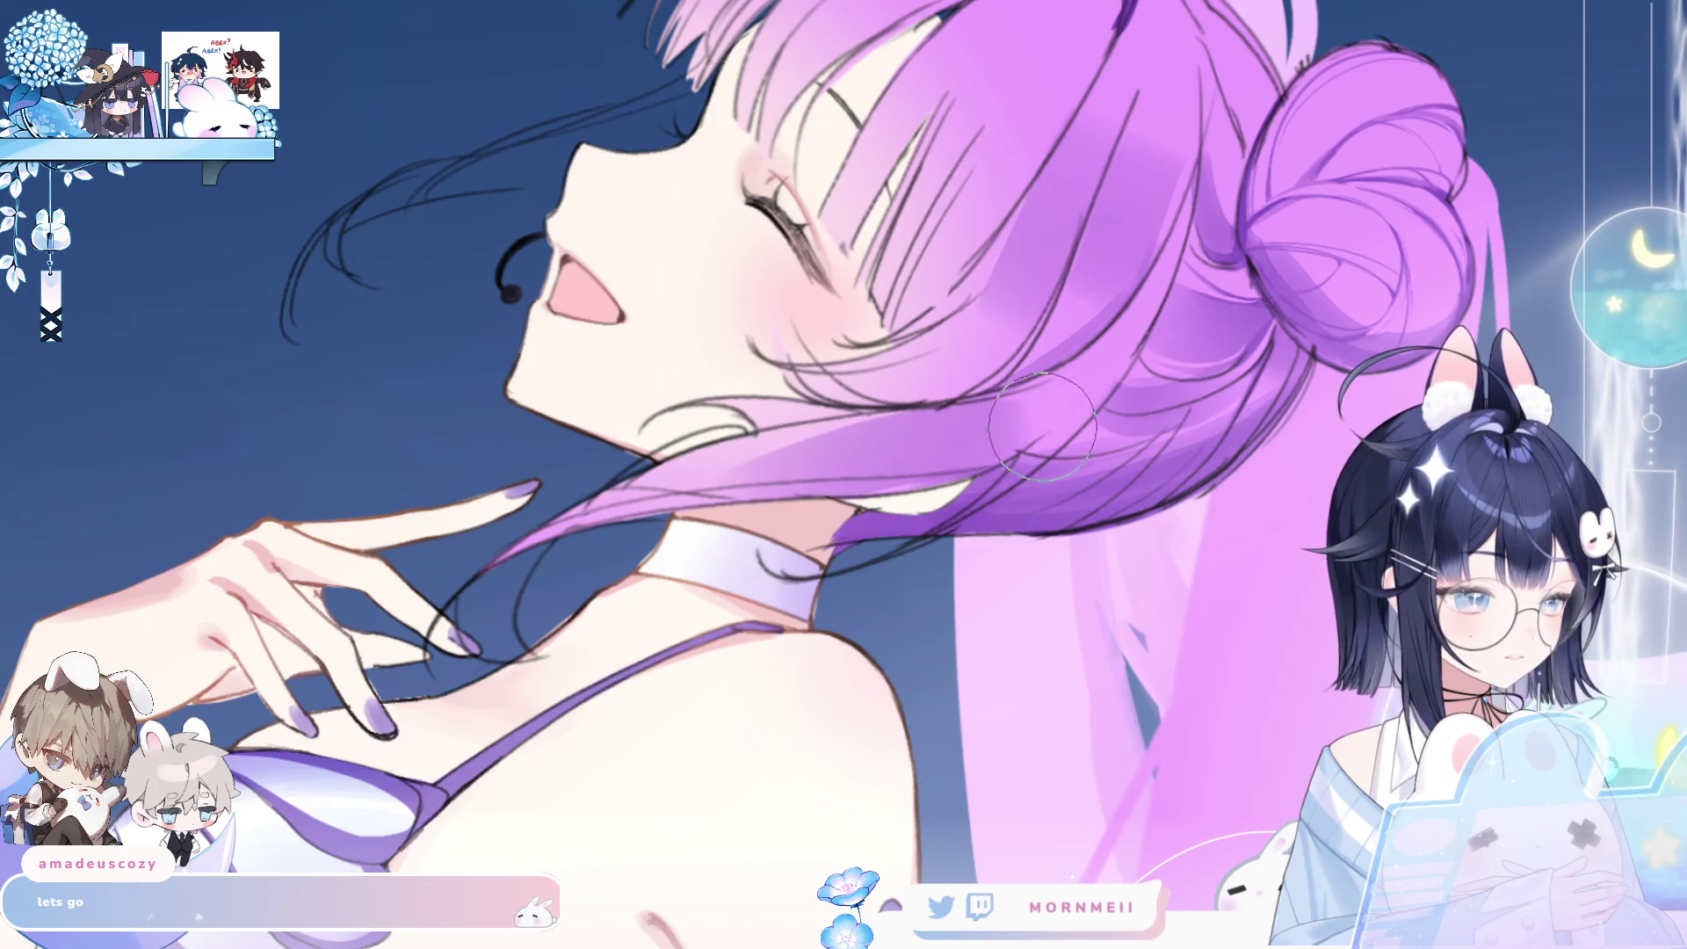
key(h)
key(h)
key(ctrl+0)
key(h)
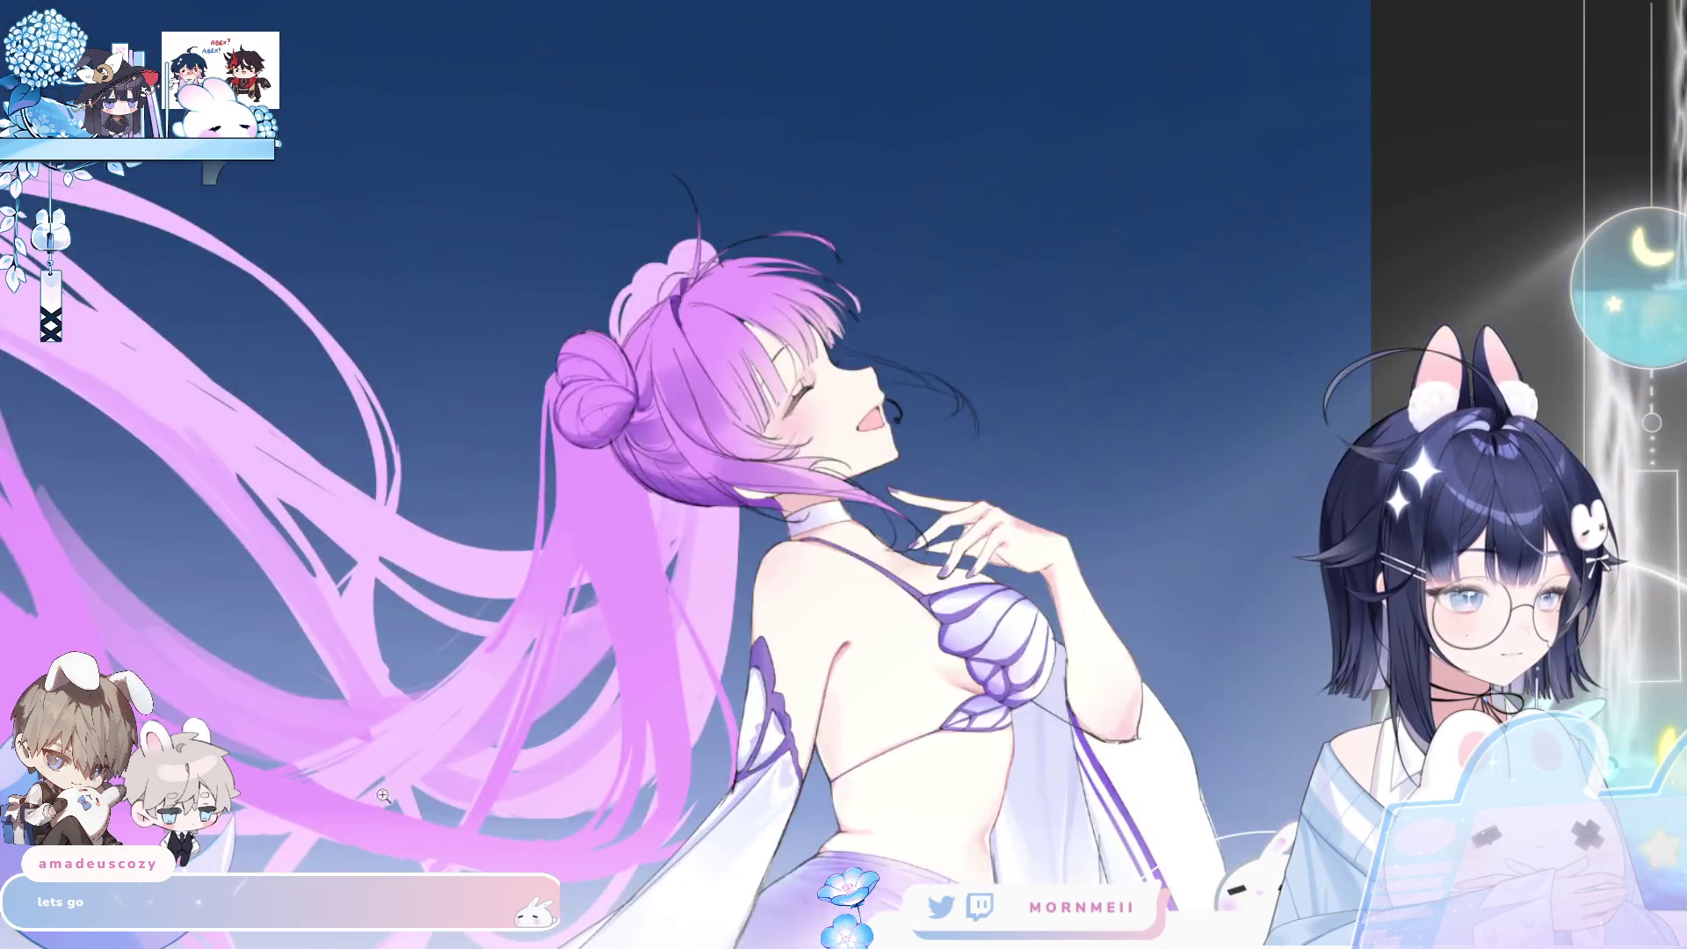
key(h)
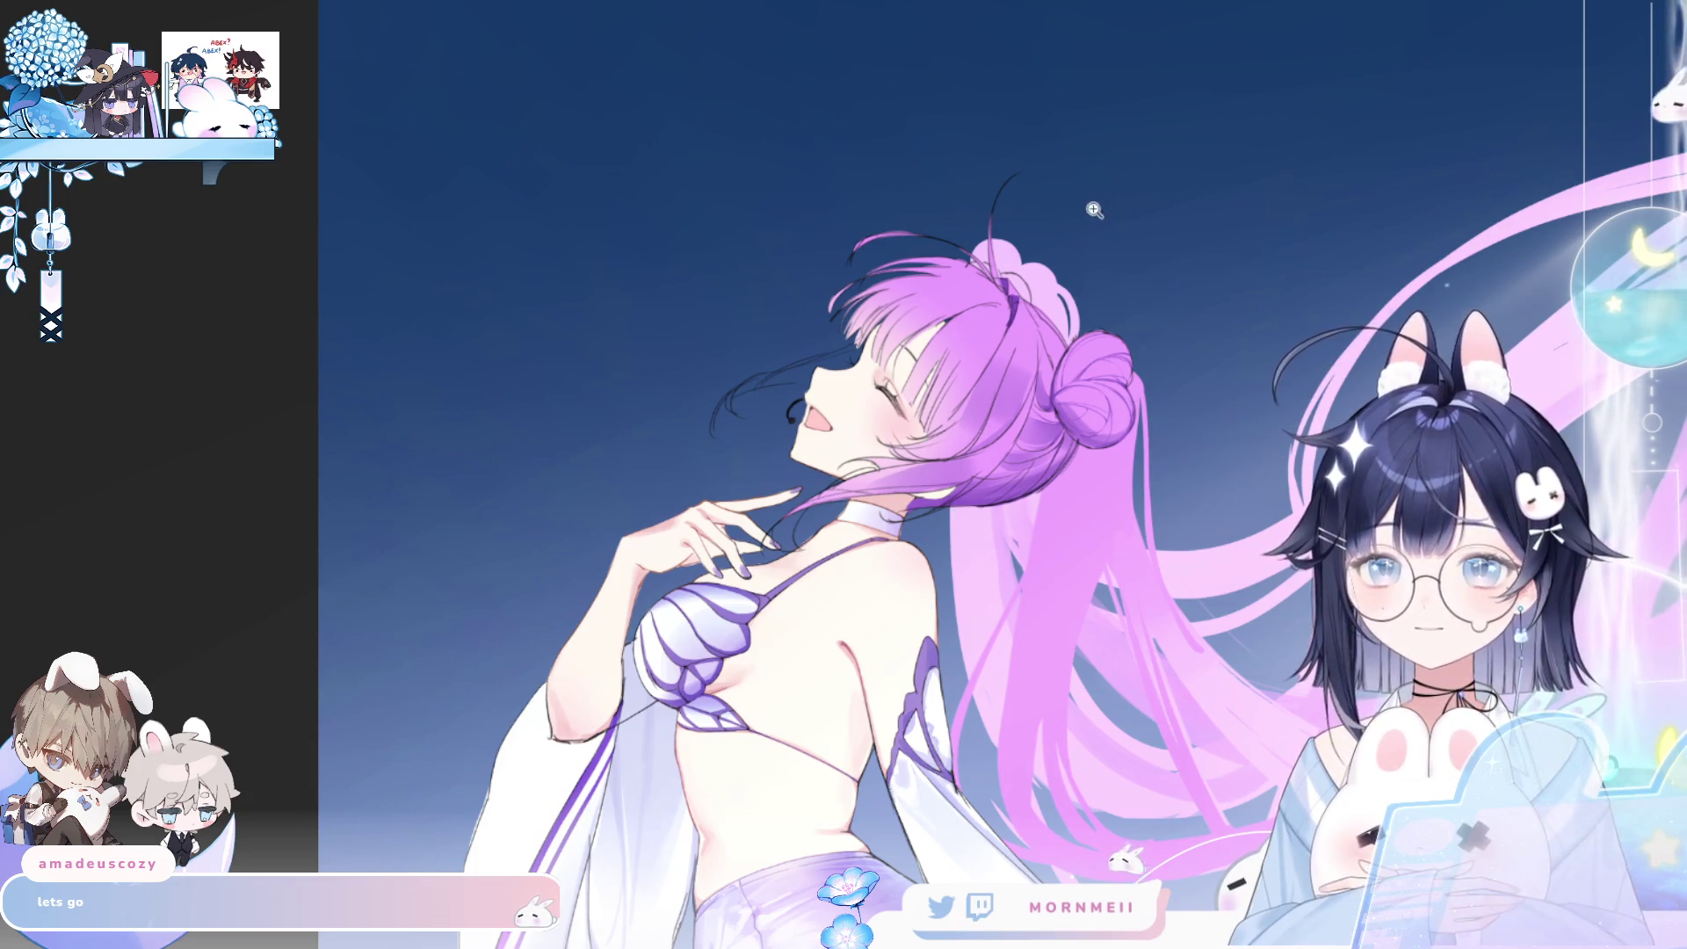
- Paint soft pink into the hair strands near the eye, checking it mirrored, then fit the artwork
click(1044, 401)
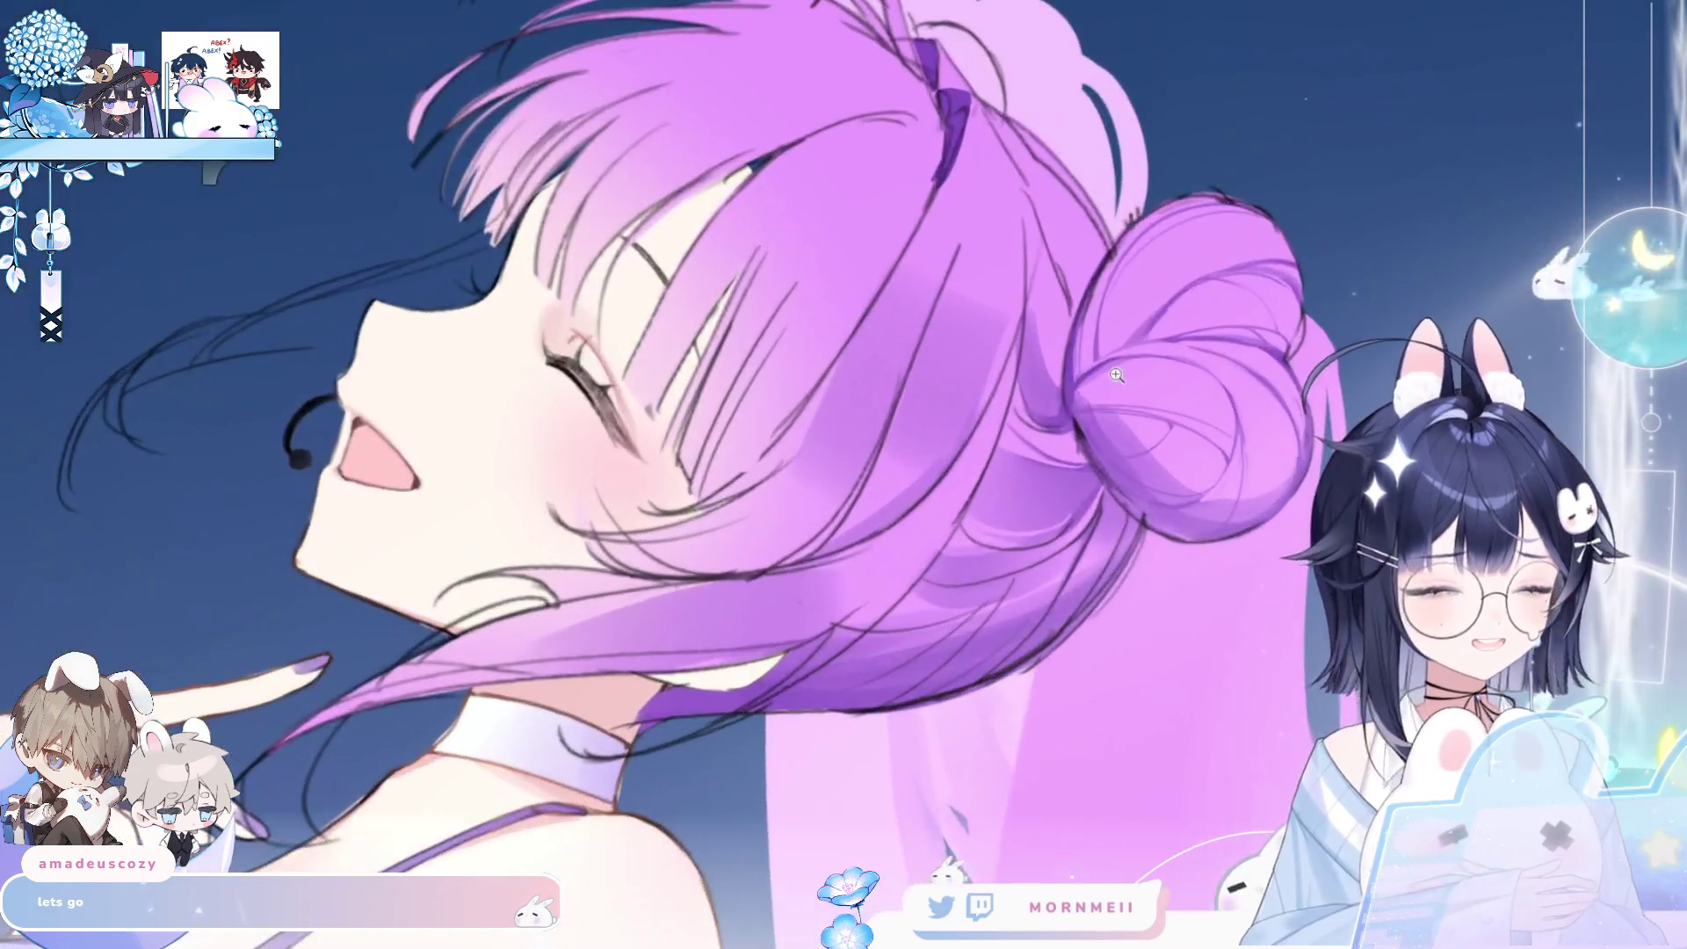
key(h)
key(h)
mouse_move(775, 255)
mouse_down()
mouse_move(809, 264)
mouse_move(718, 335)
mouse_move(835, 264)
mouse_move(843, 352)
mouse_move(879, 264)
mouse_move(691, 209)
mouse_move(803, 98)
mouse_move(668, 211)
mouse_move(792, 107)
mouse_up()
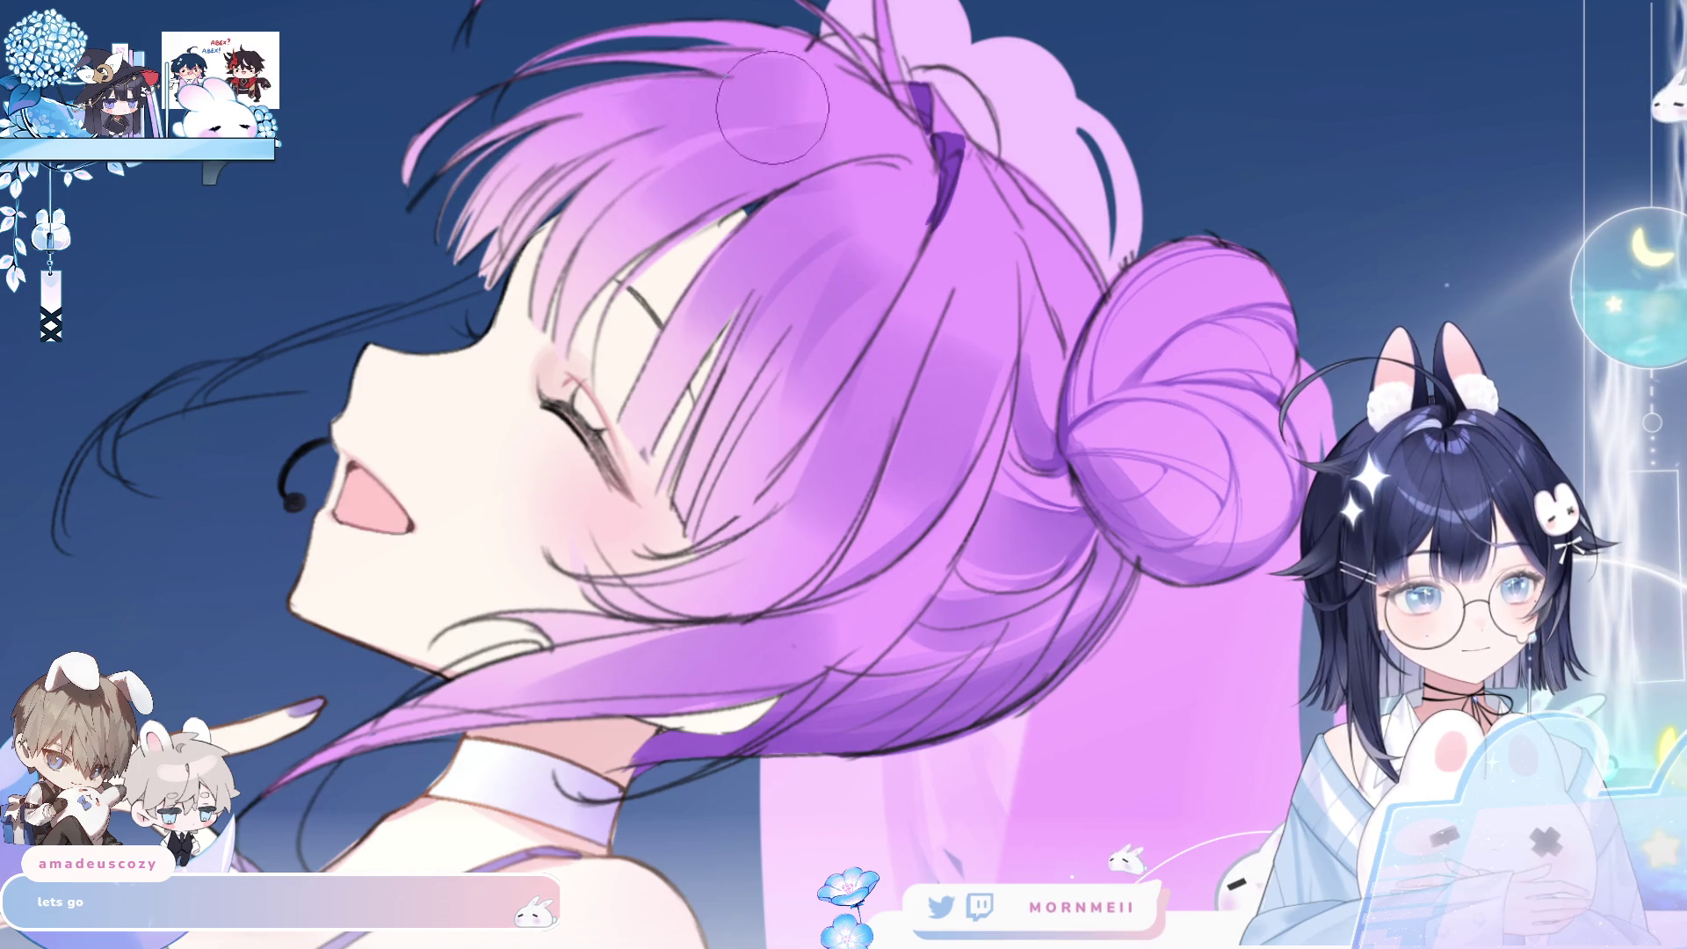
key(h)
key(h)
drag(1024, 313, 960, 385)
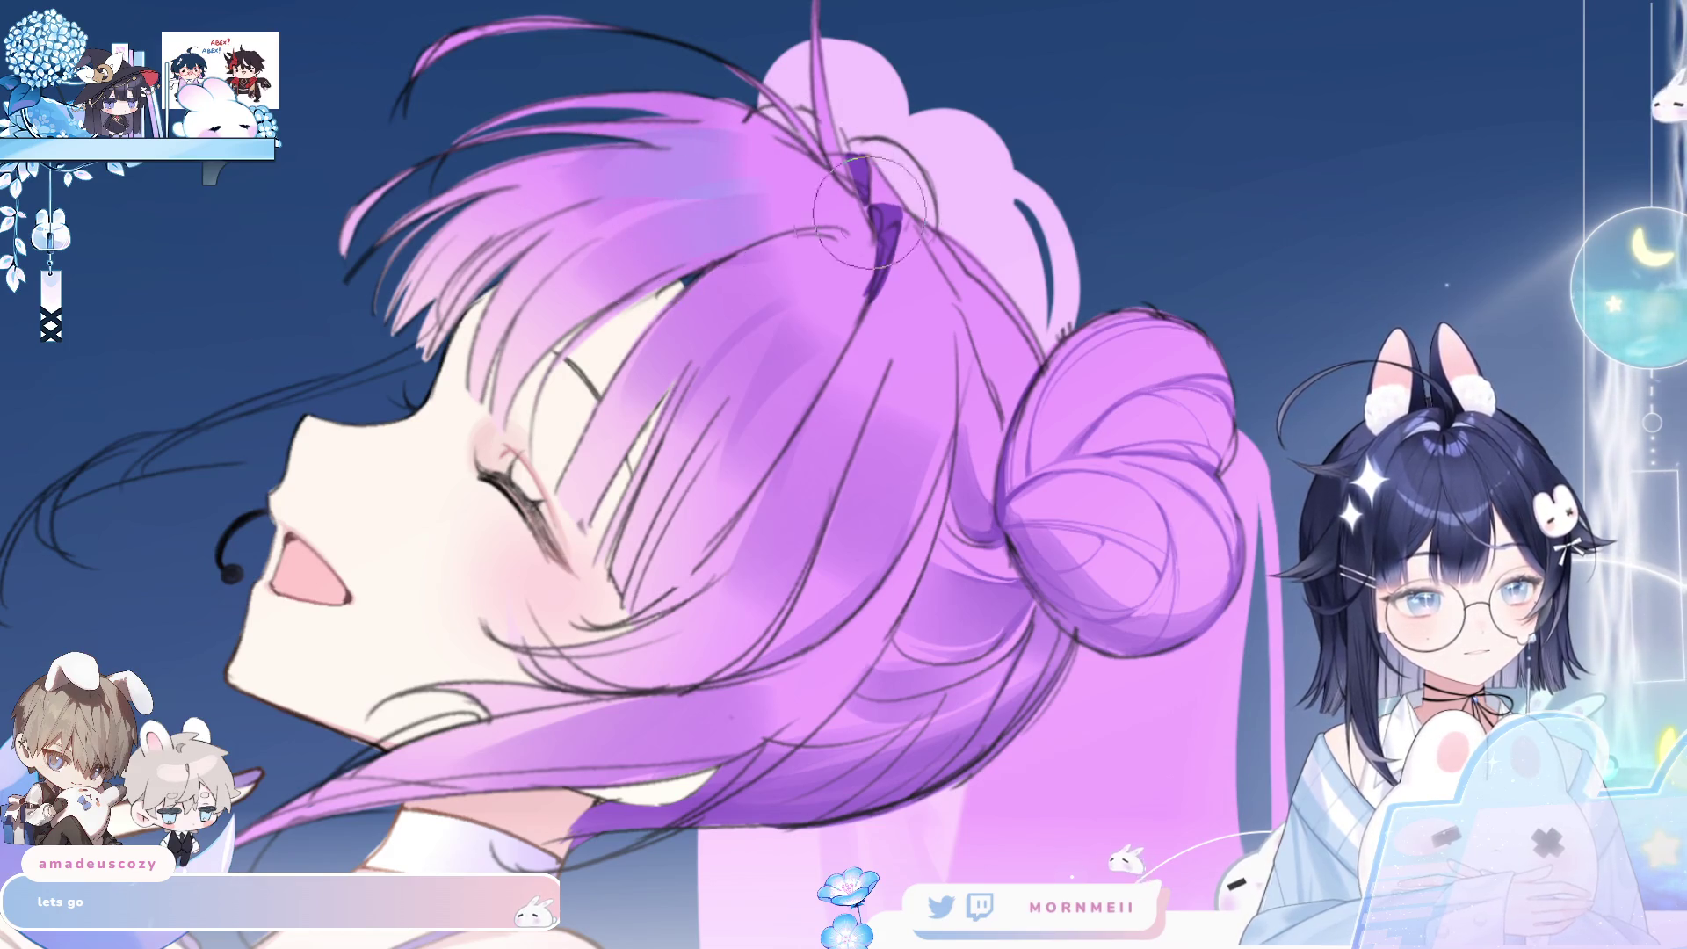
key(h)
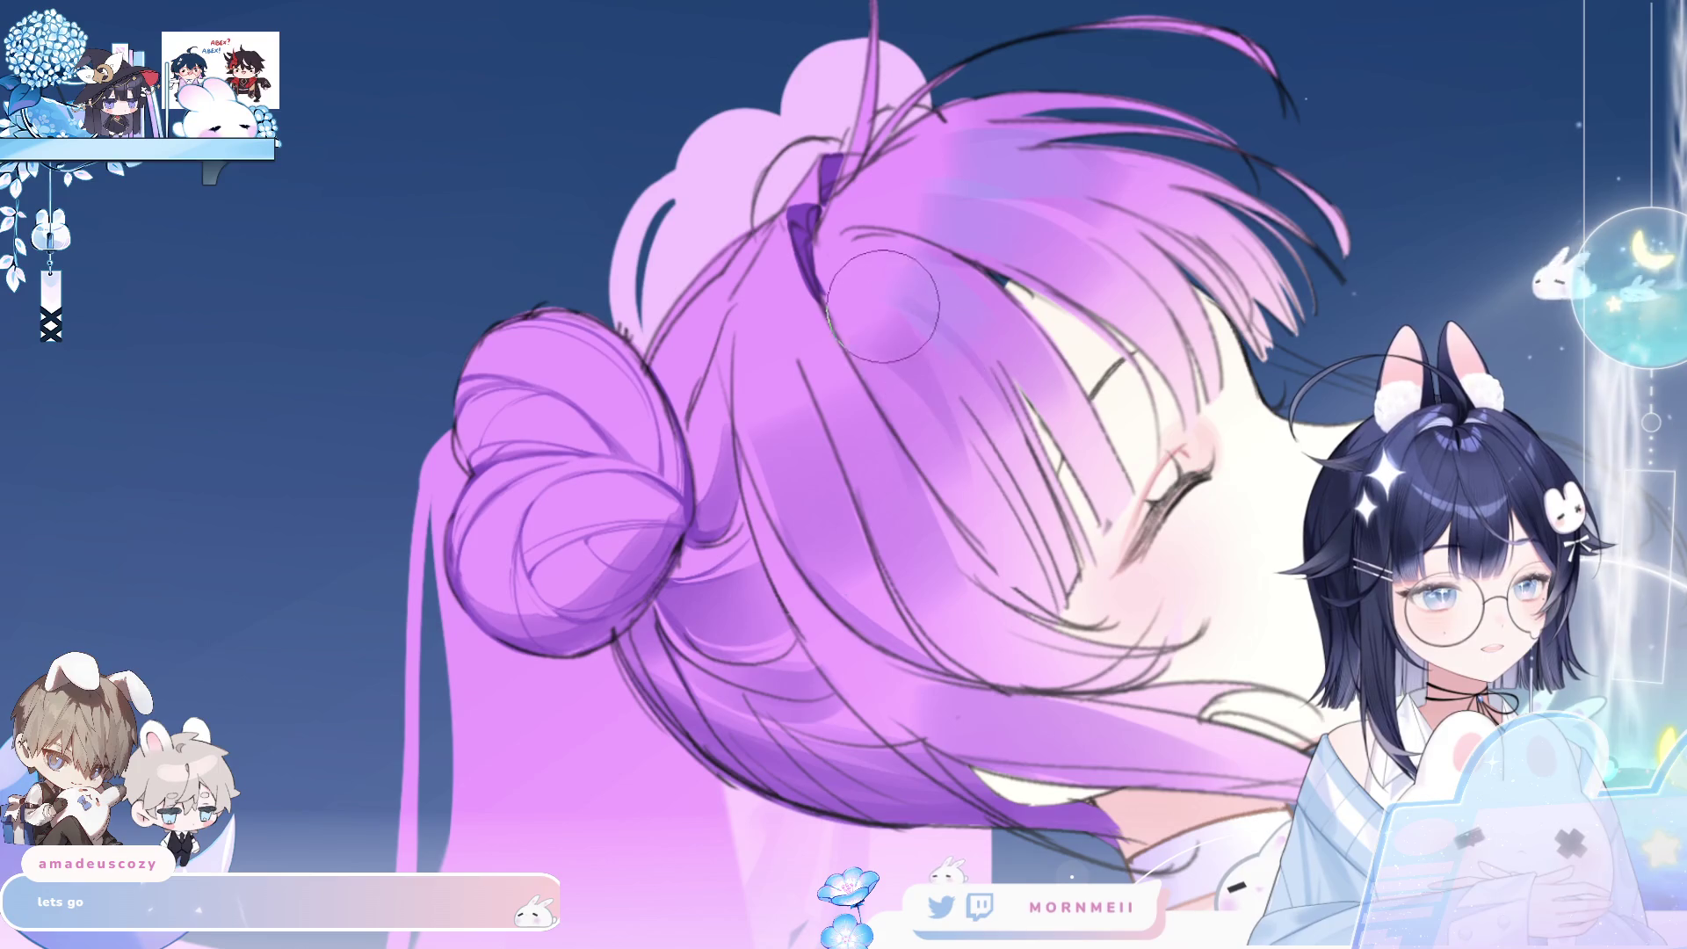
scroll(1004, 508, down, 3)
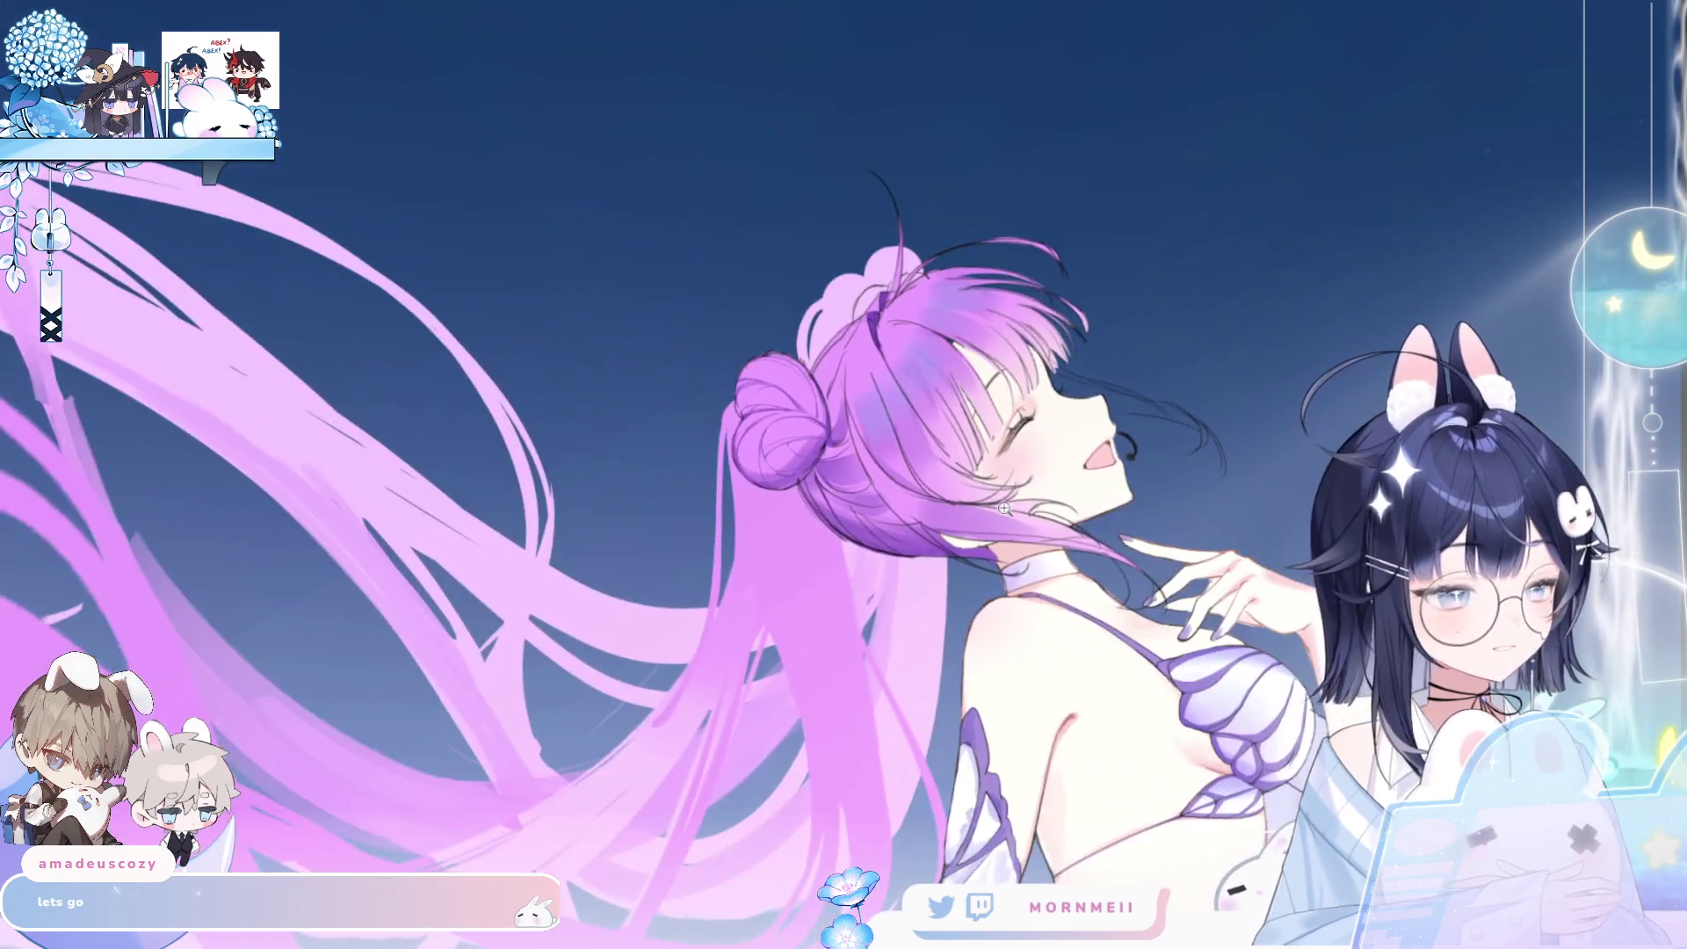
key(ctrl+0)
- Mirror the canvas repeatedly to check the head and whole figure, then zoom onto the hair bun
key(h)
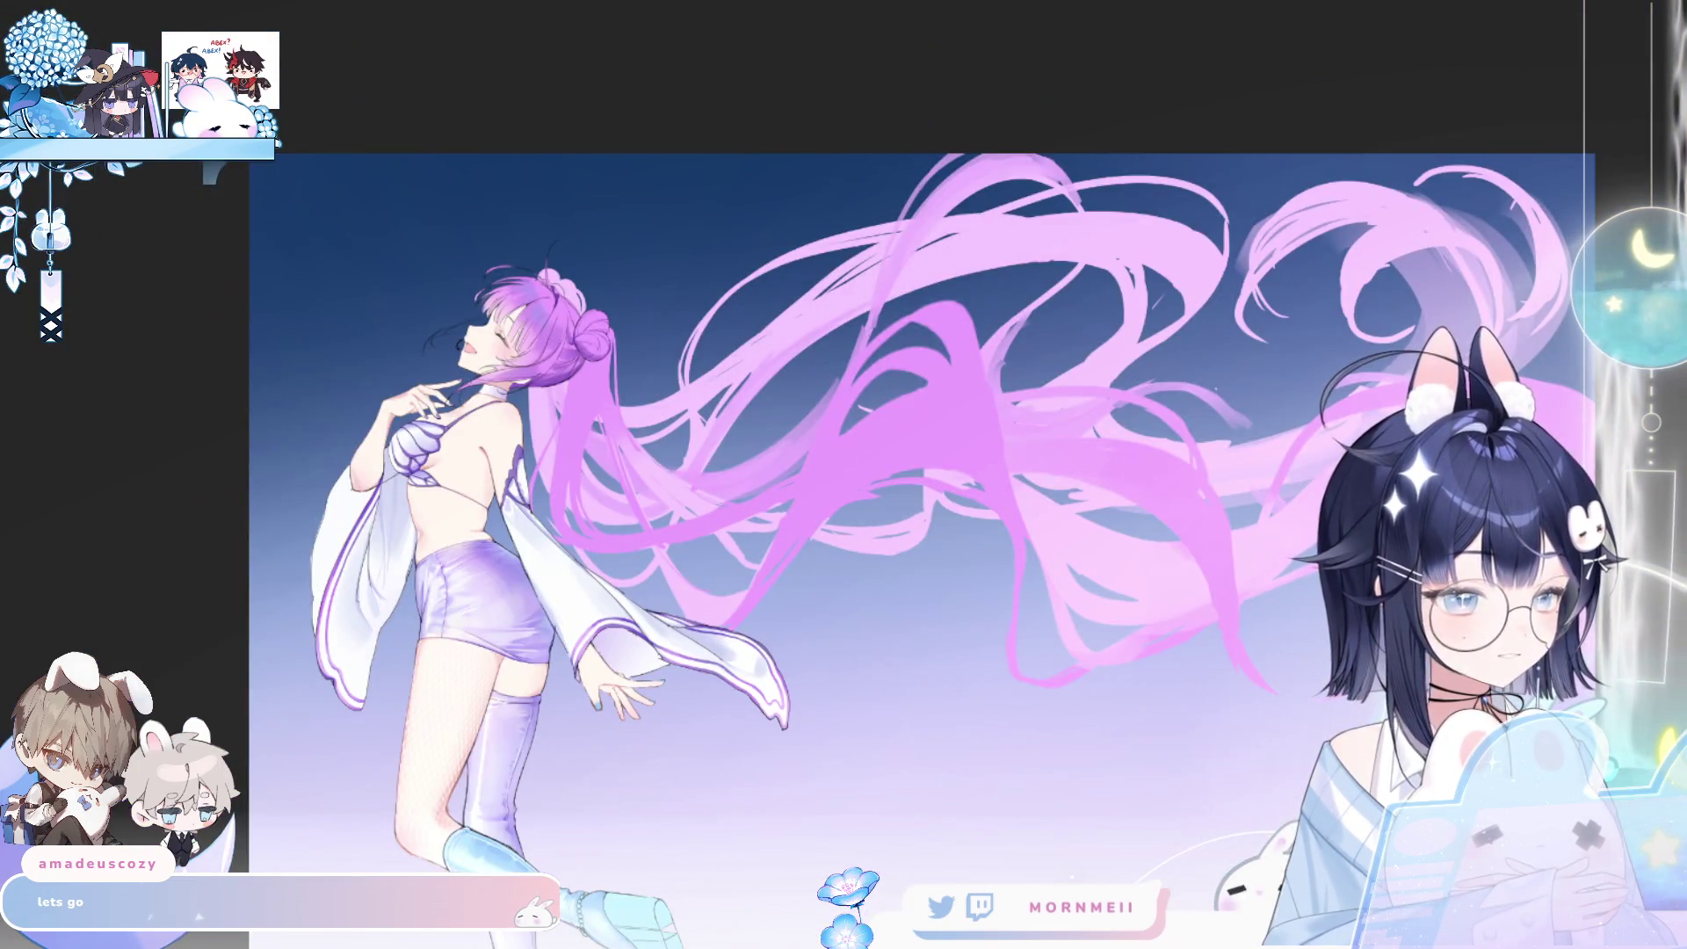
scroll(532, 255, up, 5)
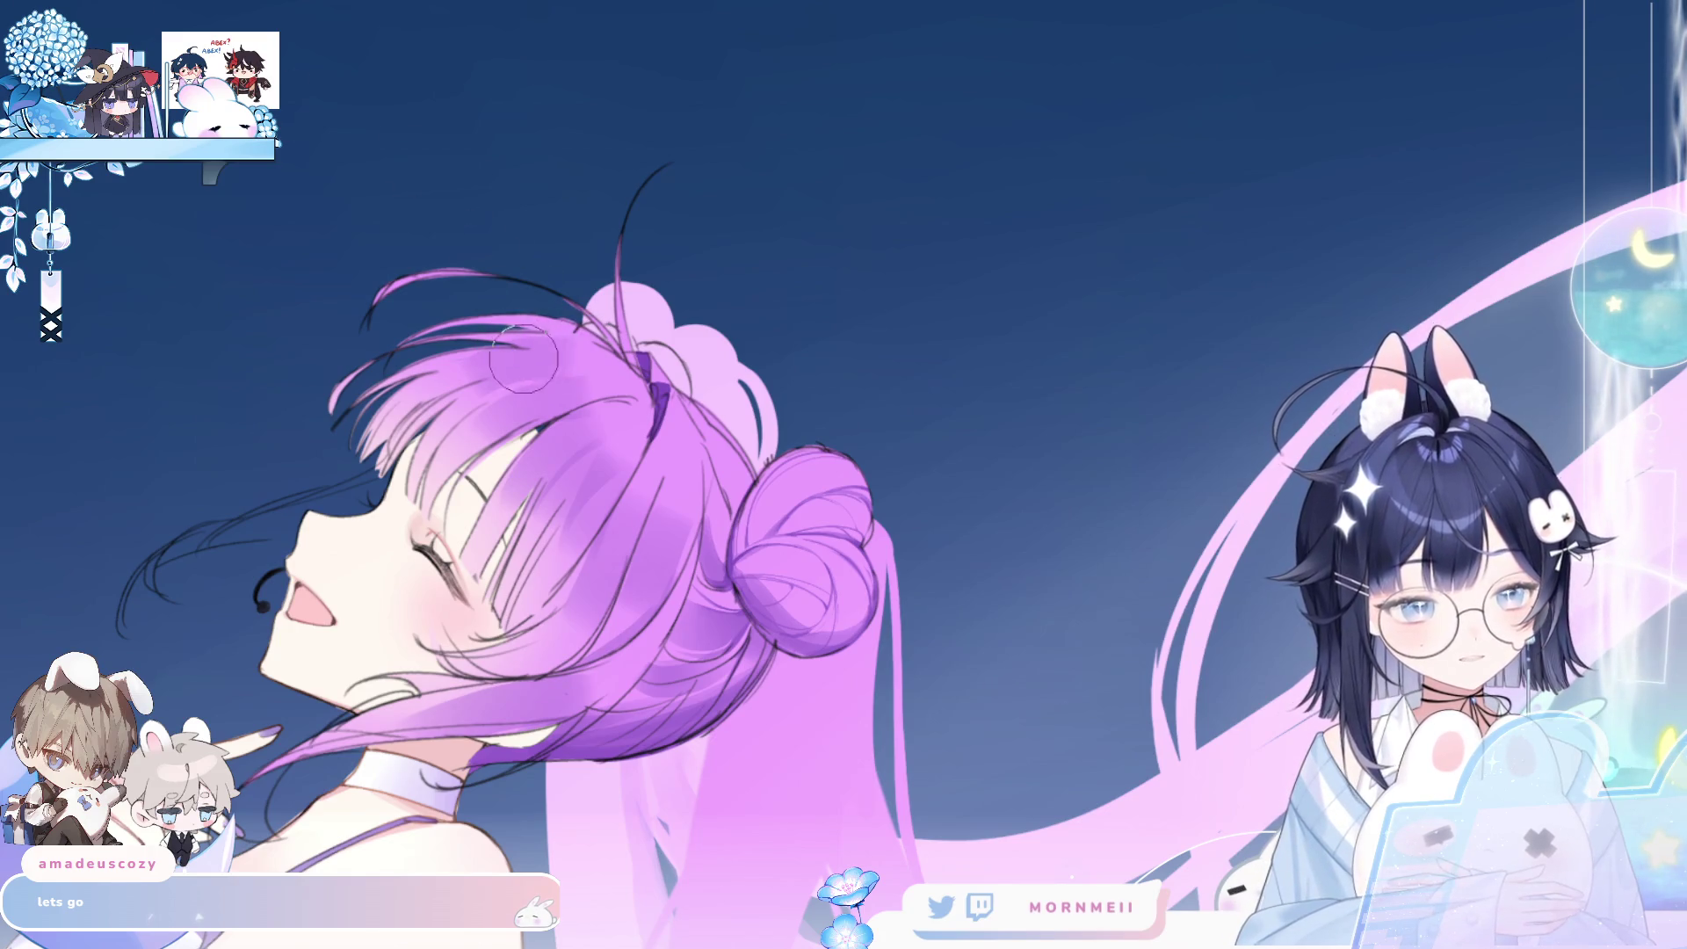
key(m)
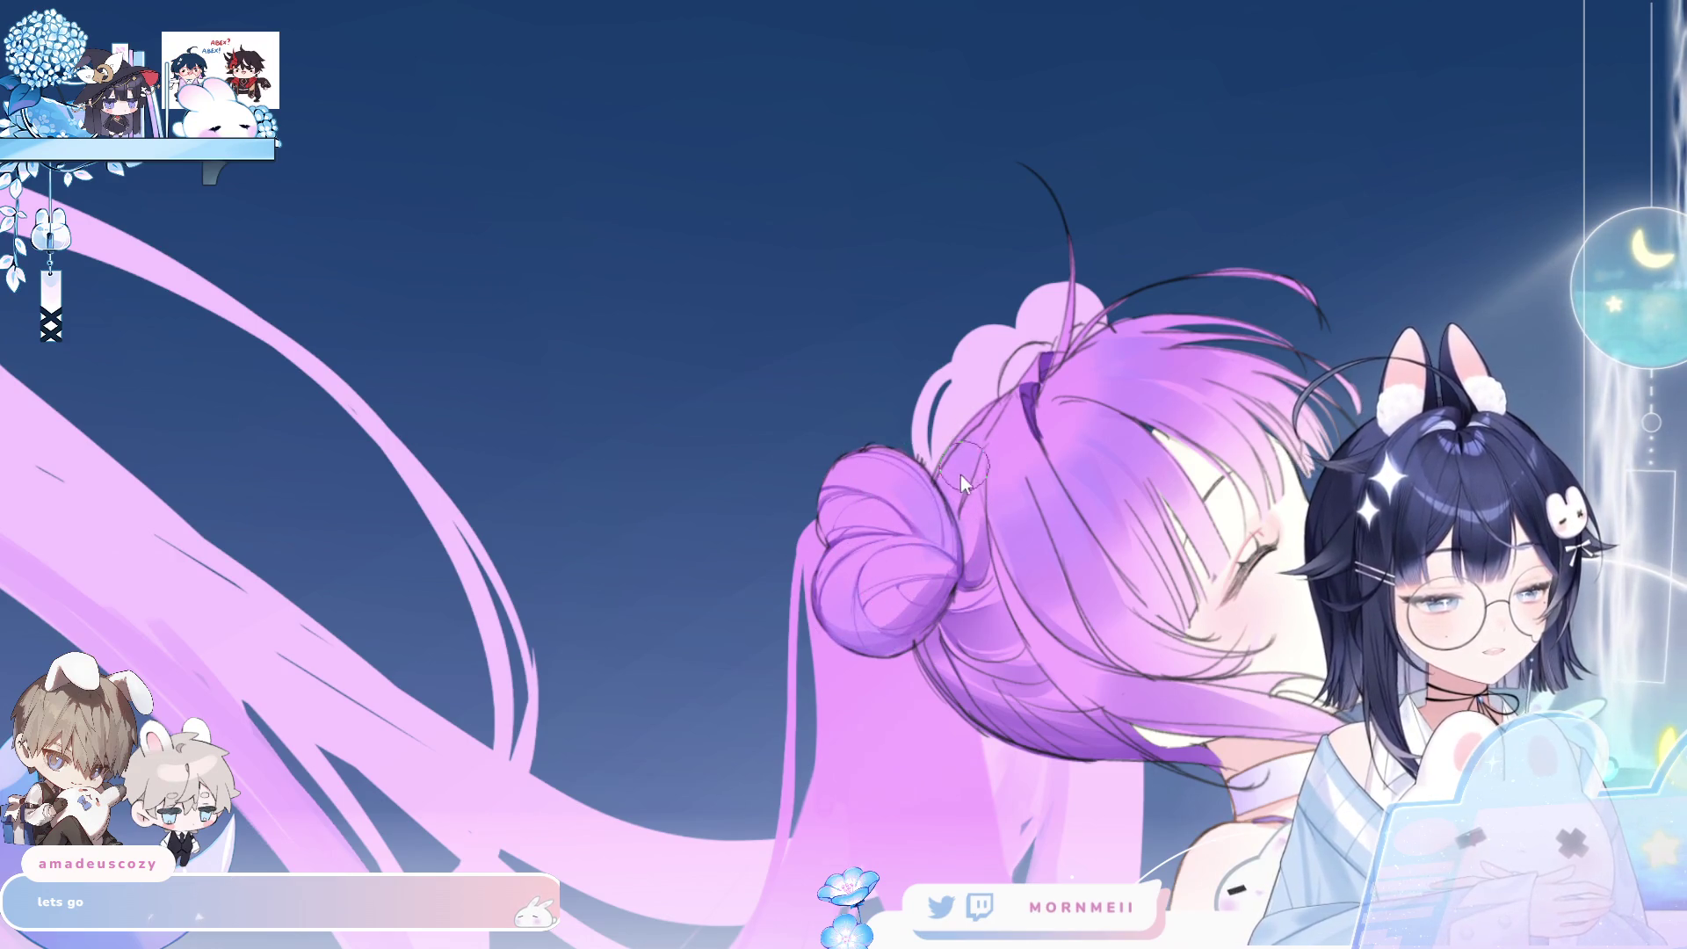
key(m)
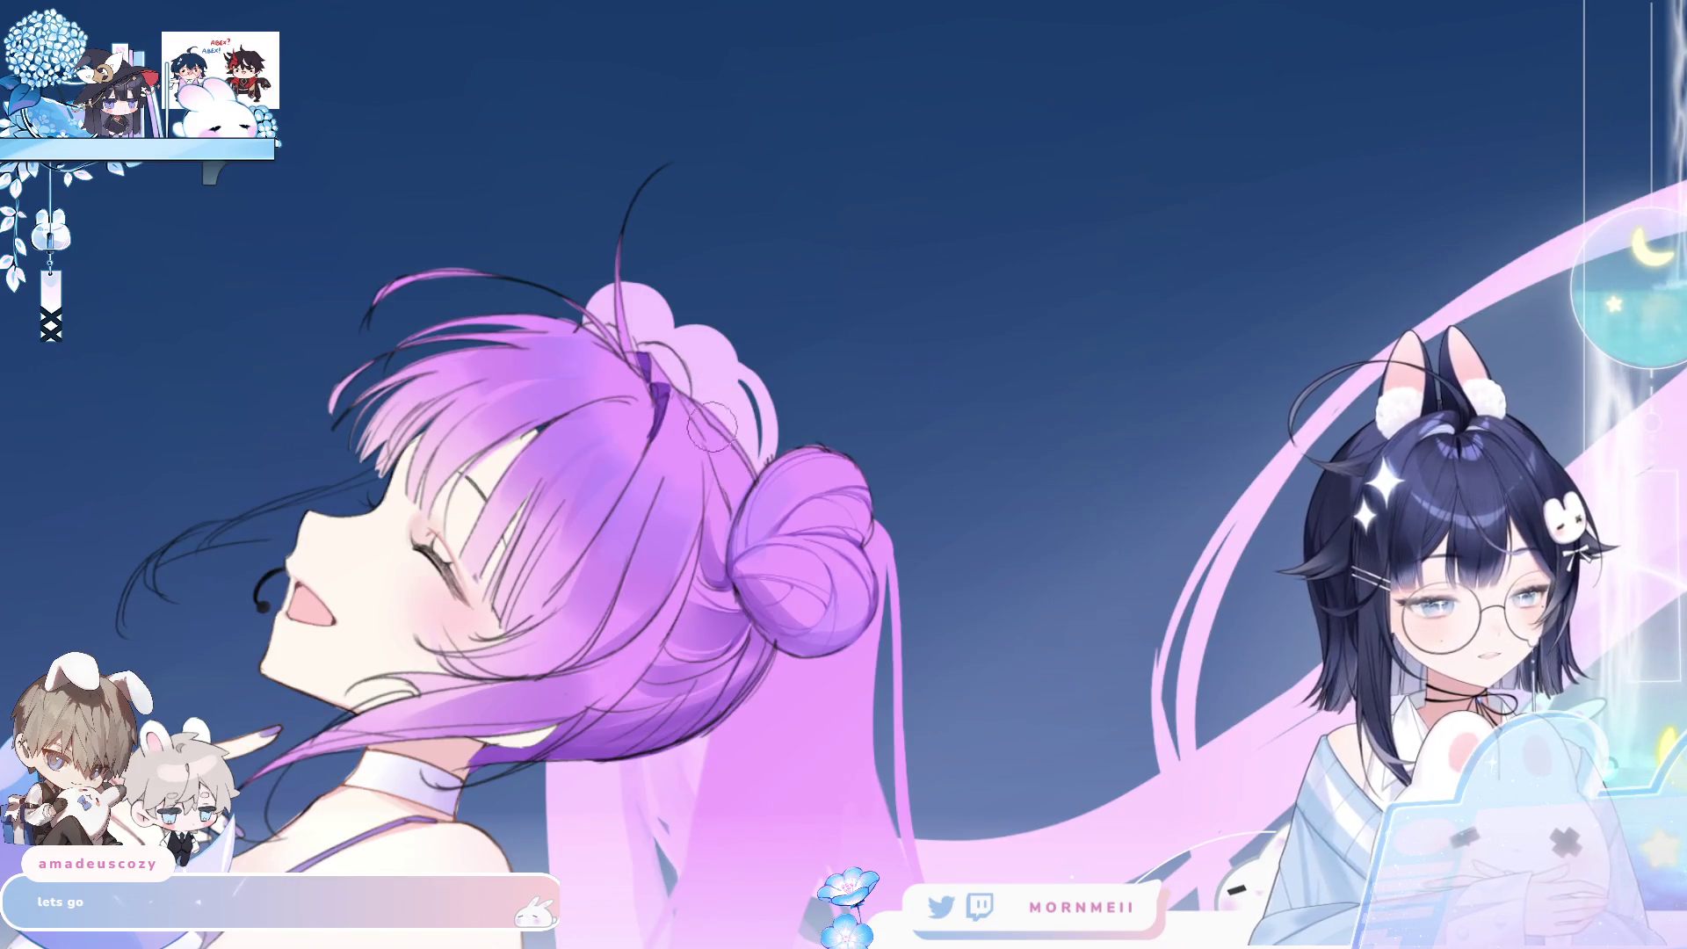
key(m)
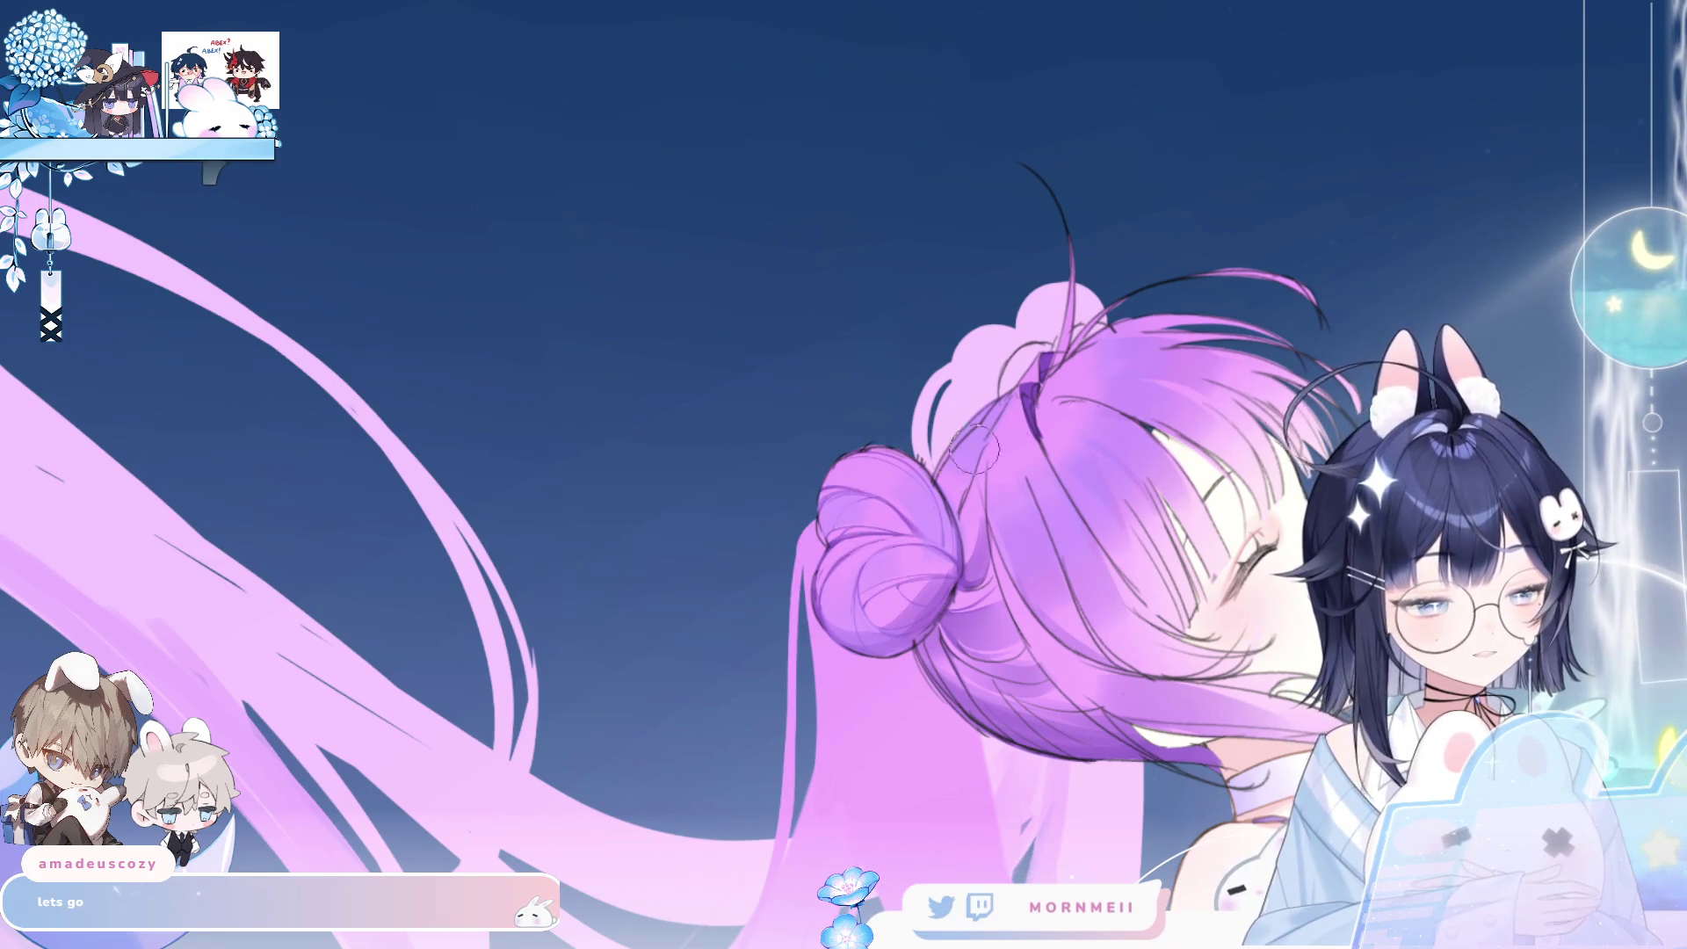
key(m)
drag(991, 747, 959, 500)
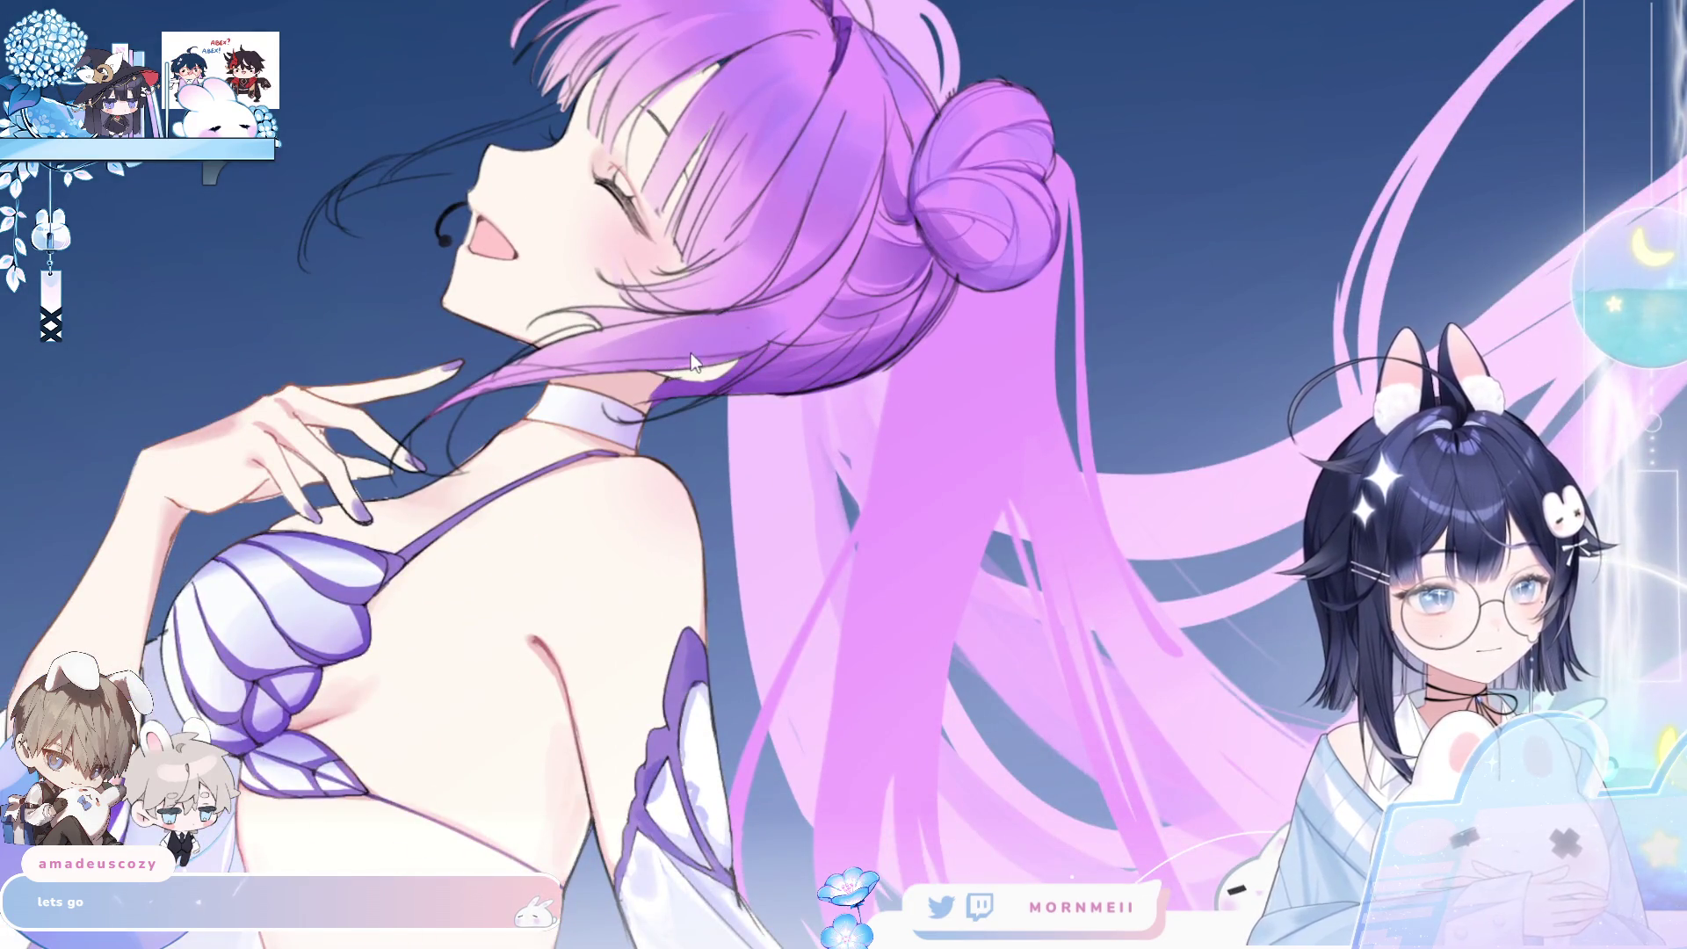
key(ctrl+0)
key(h)
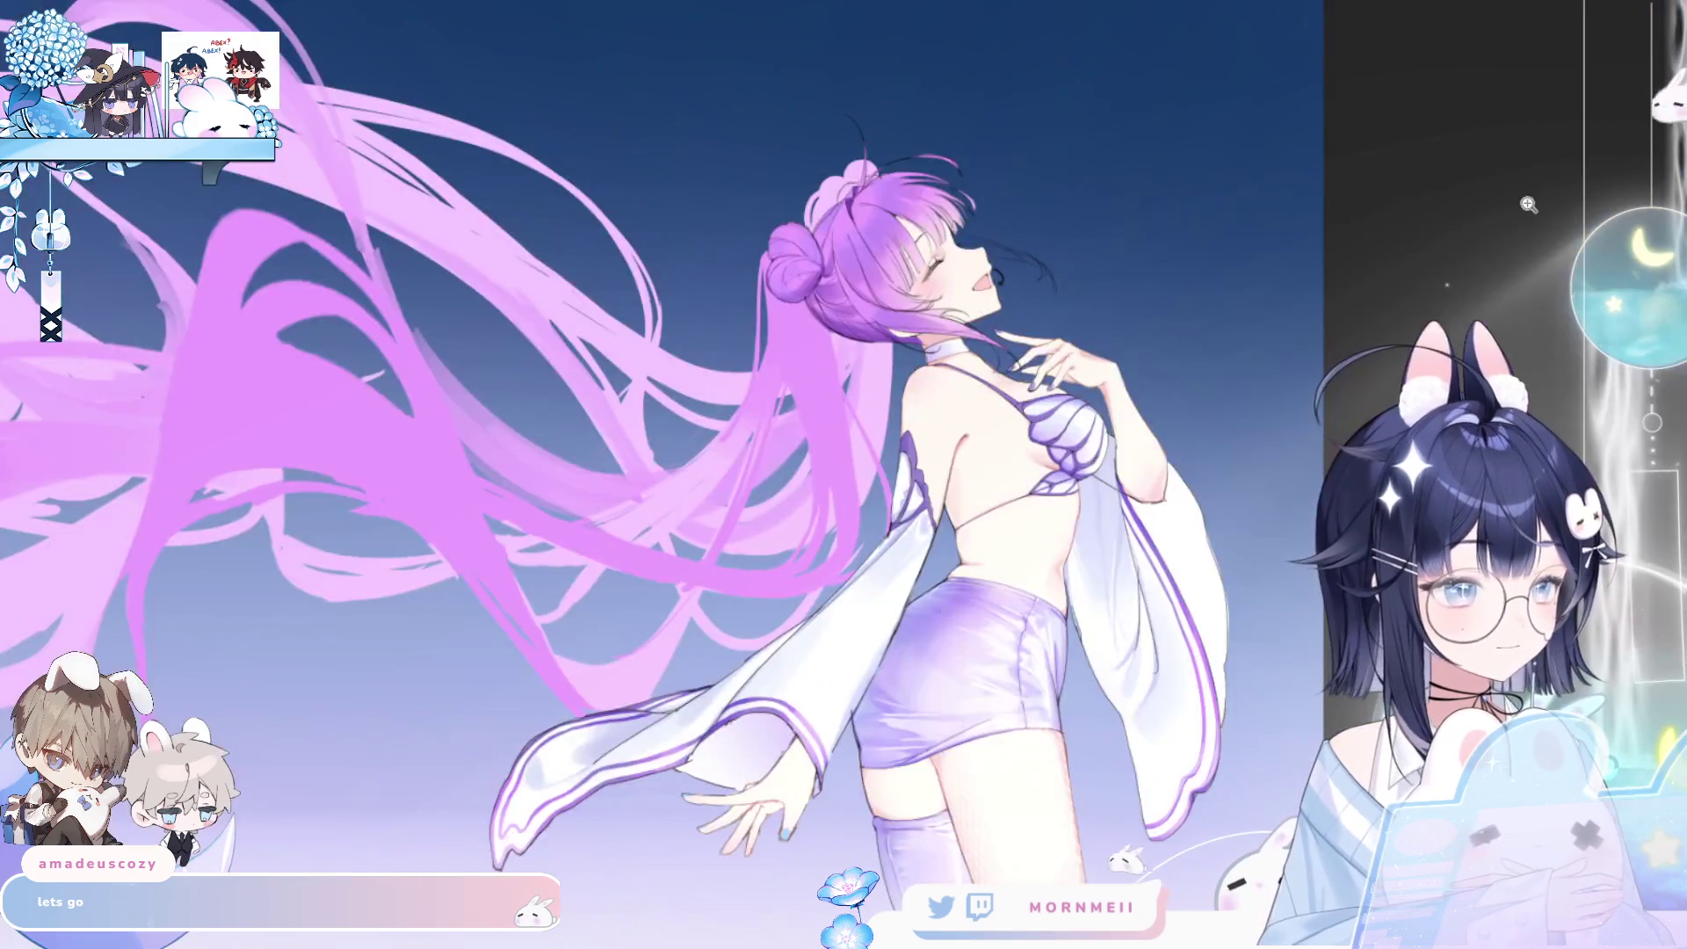
key(h)
click(858, 283)
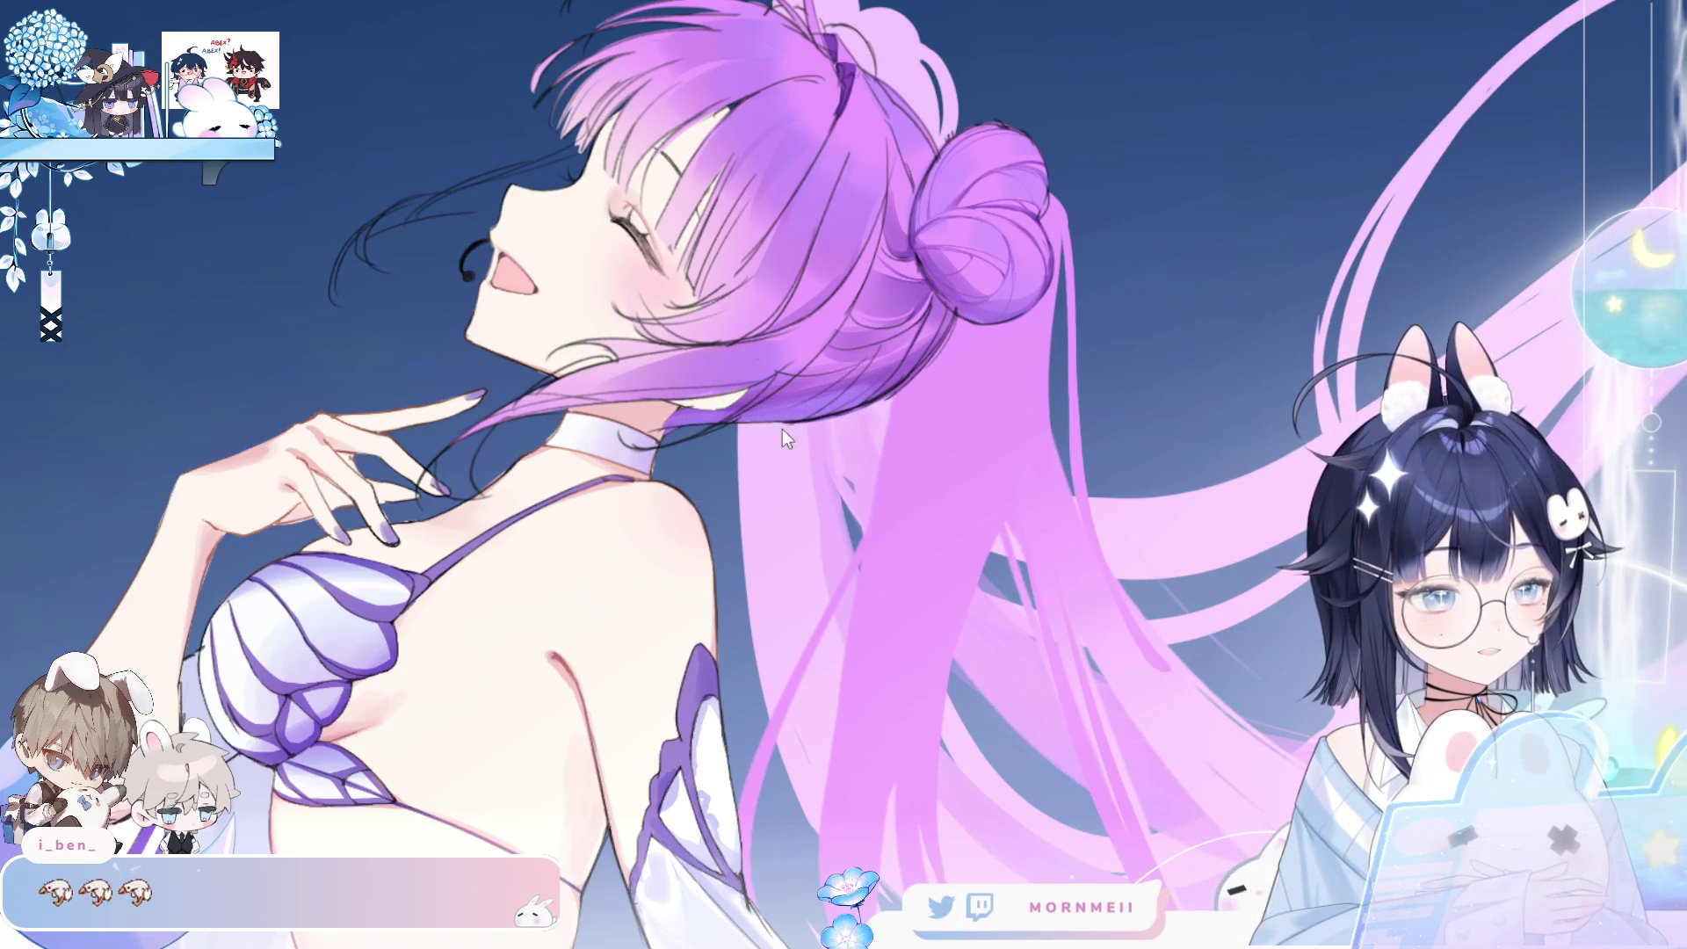
- Pan around the hair bun while flipping the view to compare the drawing's orientations
key(m)
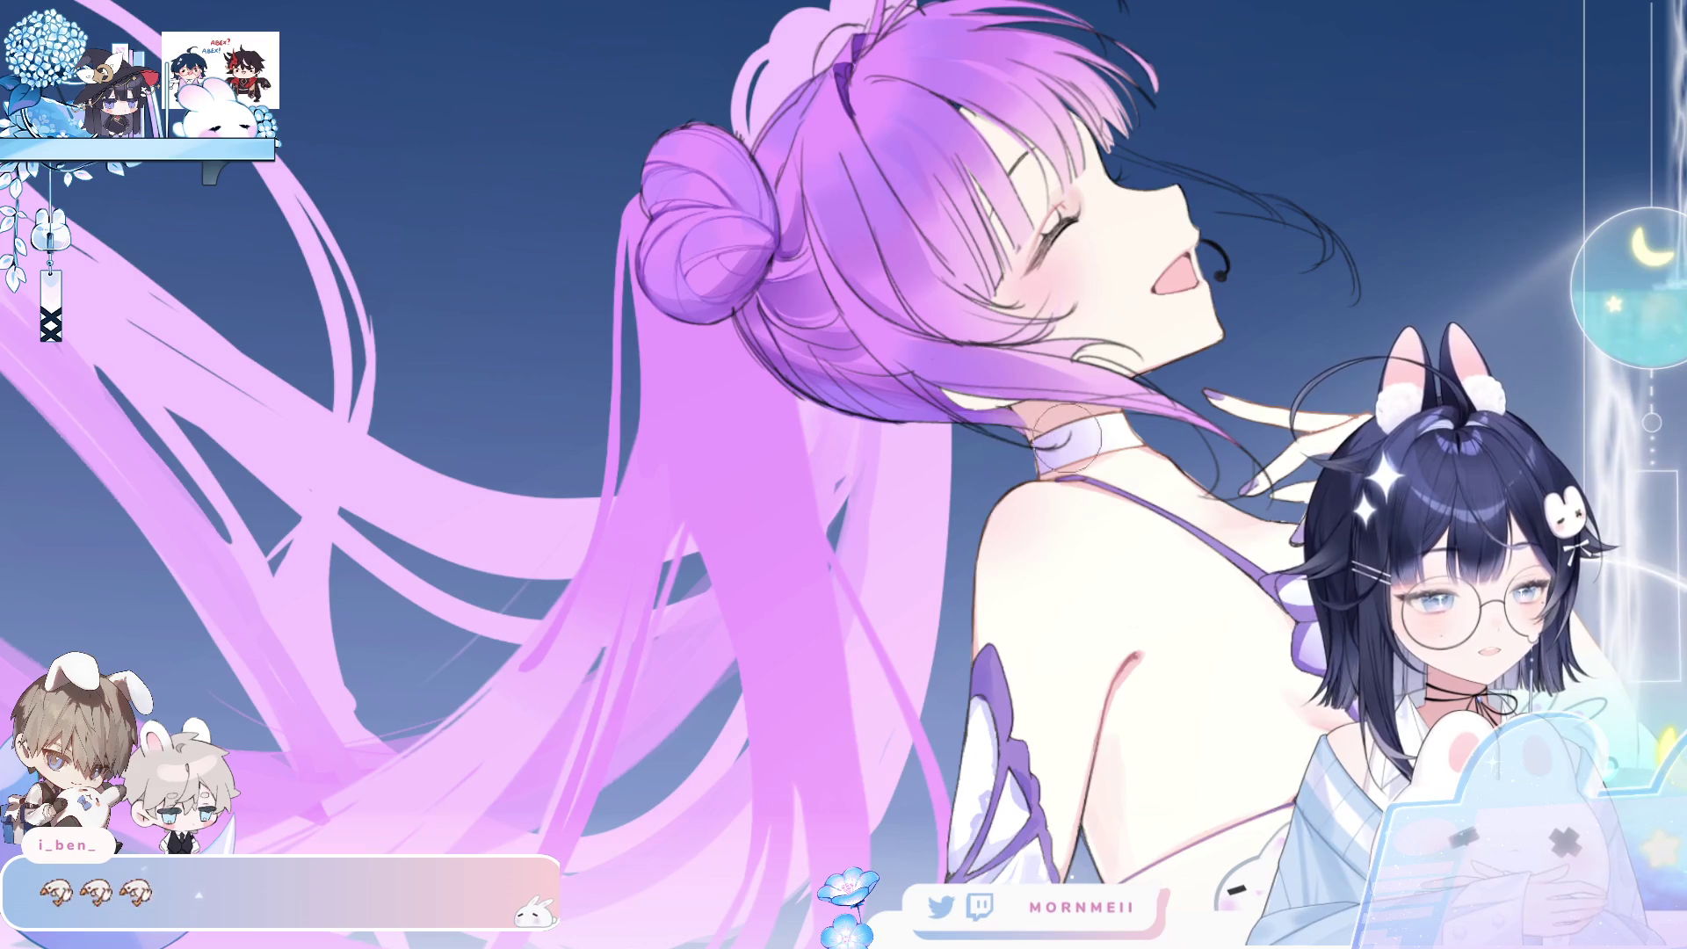
key(m)
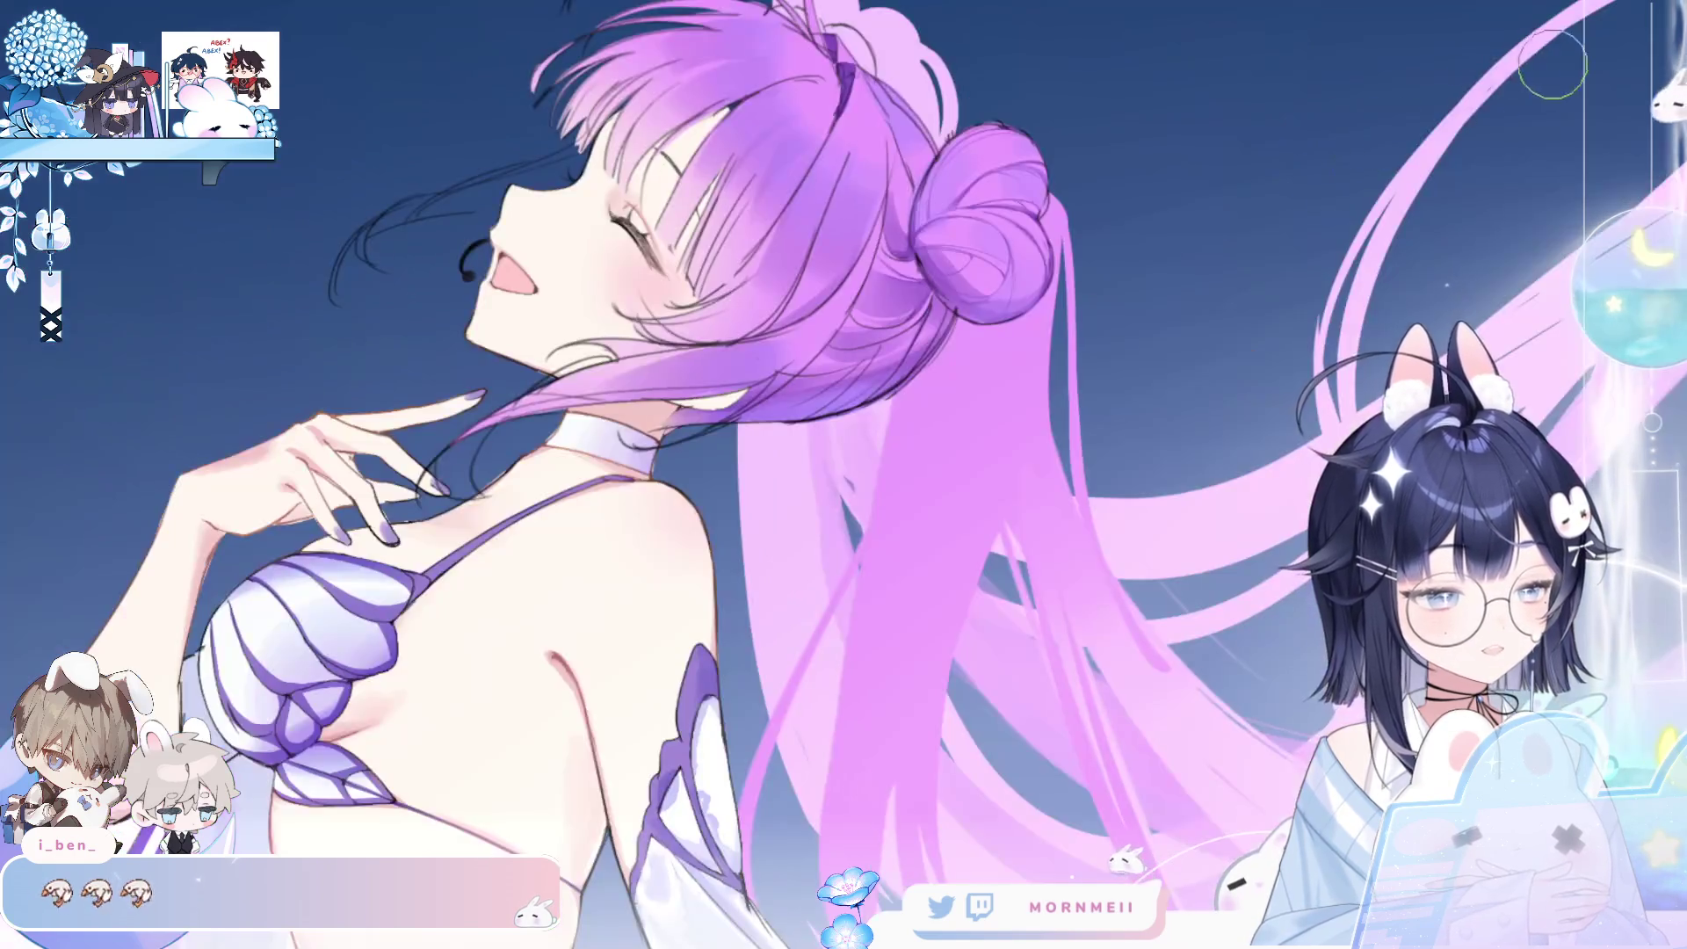
key(m)
scroll(1089, 385, down, 2)
scroll(1089, 385, right, 3)
key(m)
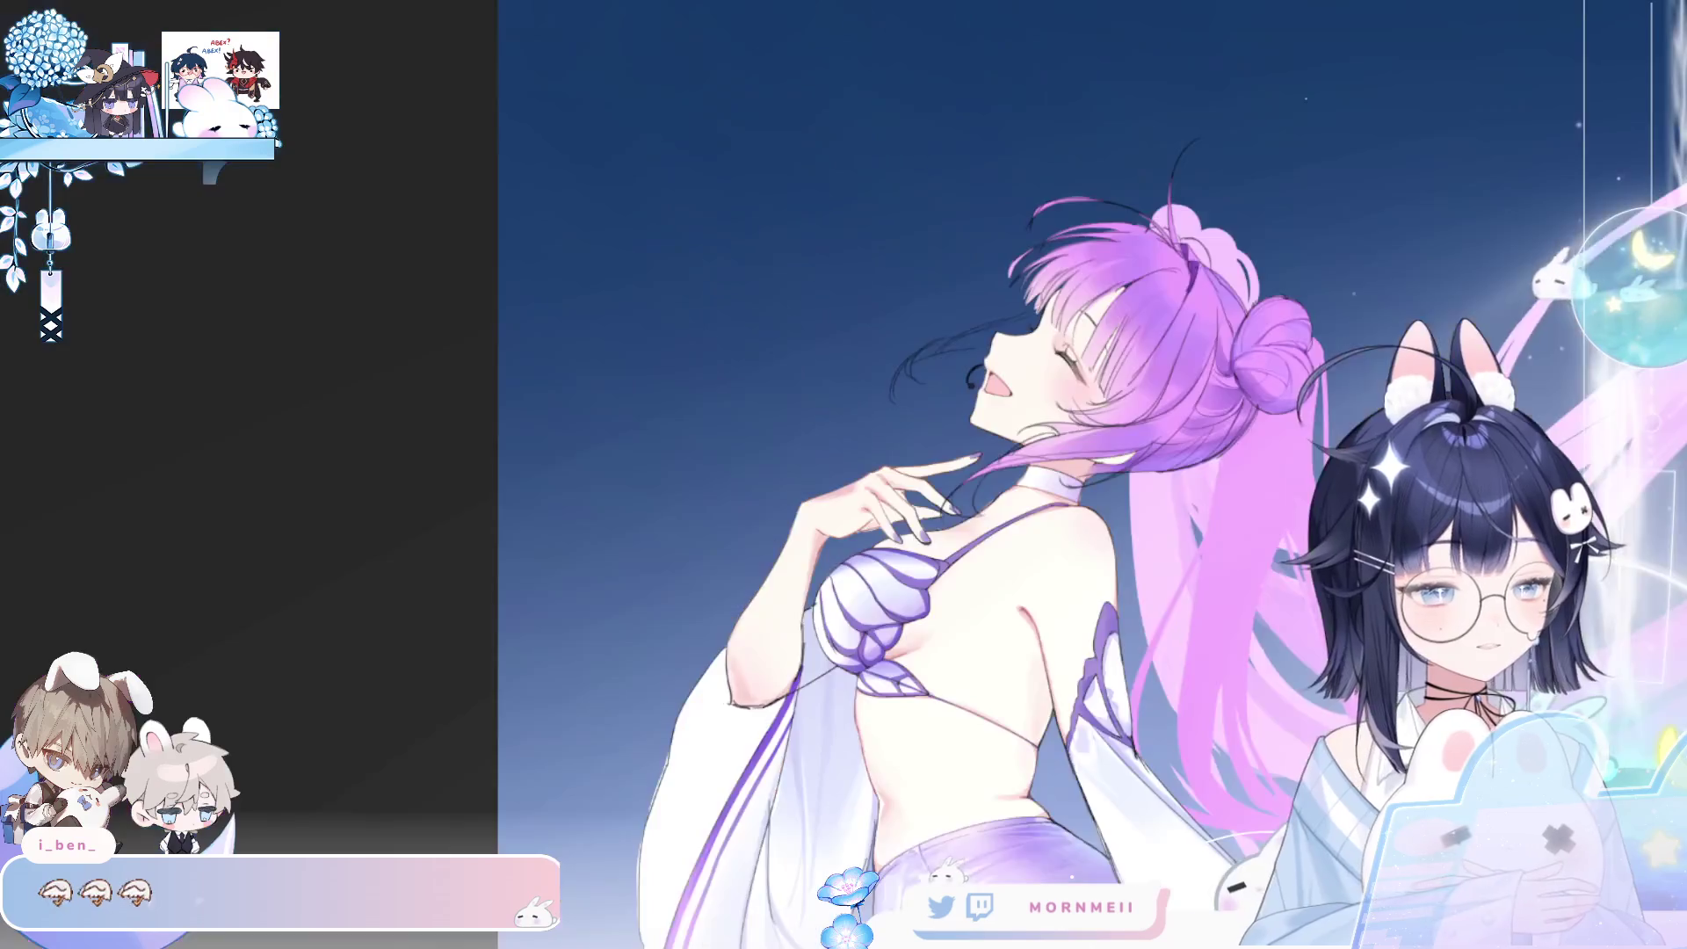
key(m)
scroll(640, 339, up, 2)
key(m)
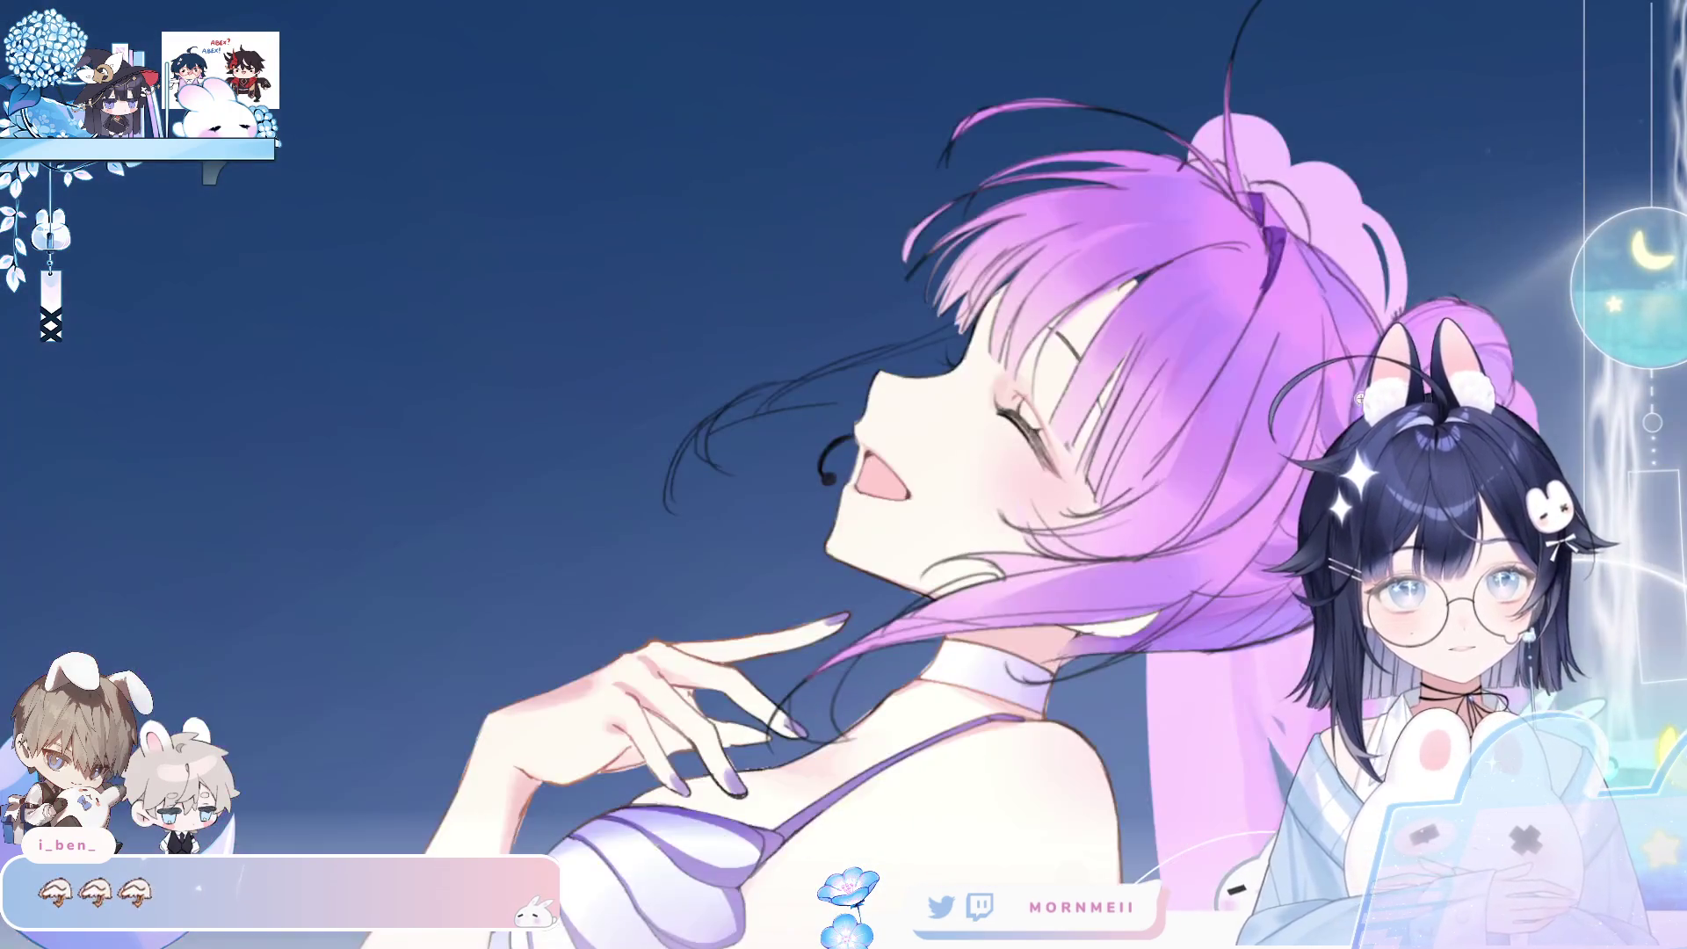
scroll(781, 498, up, 3)
scroll(780, 498, down, 3)
scroll(863, 539, up, 3)
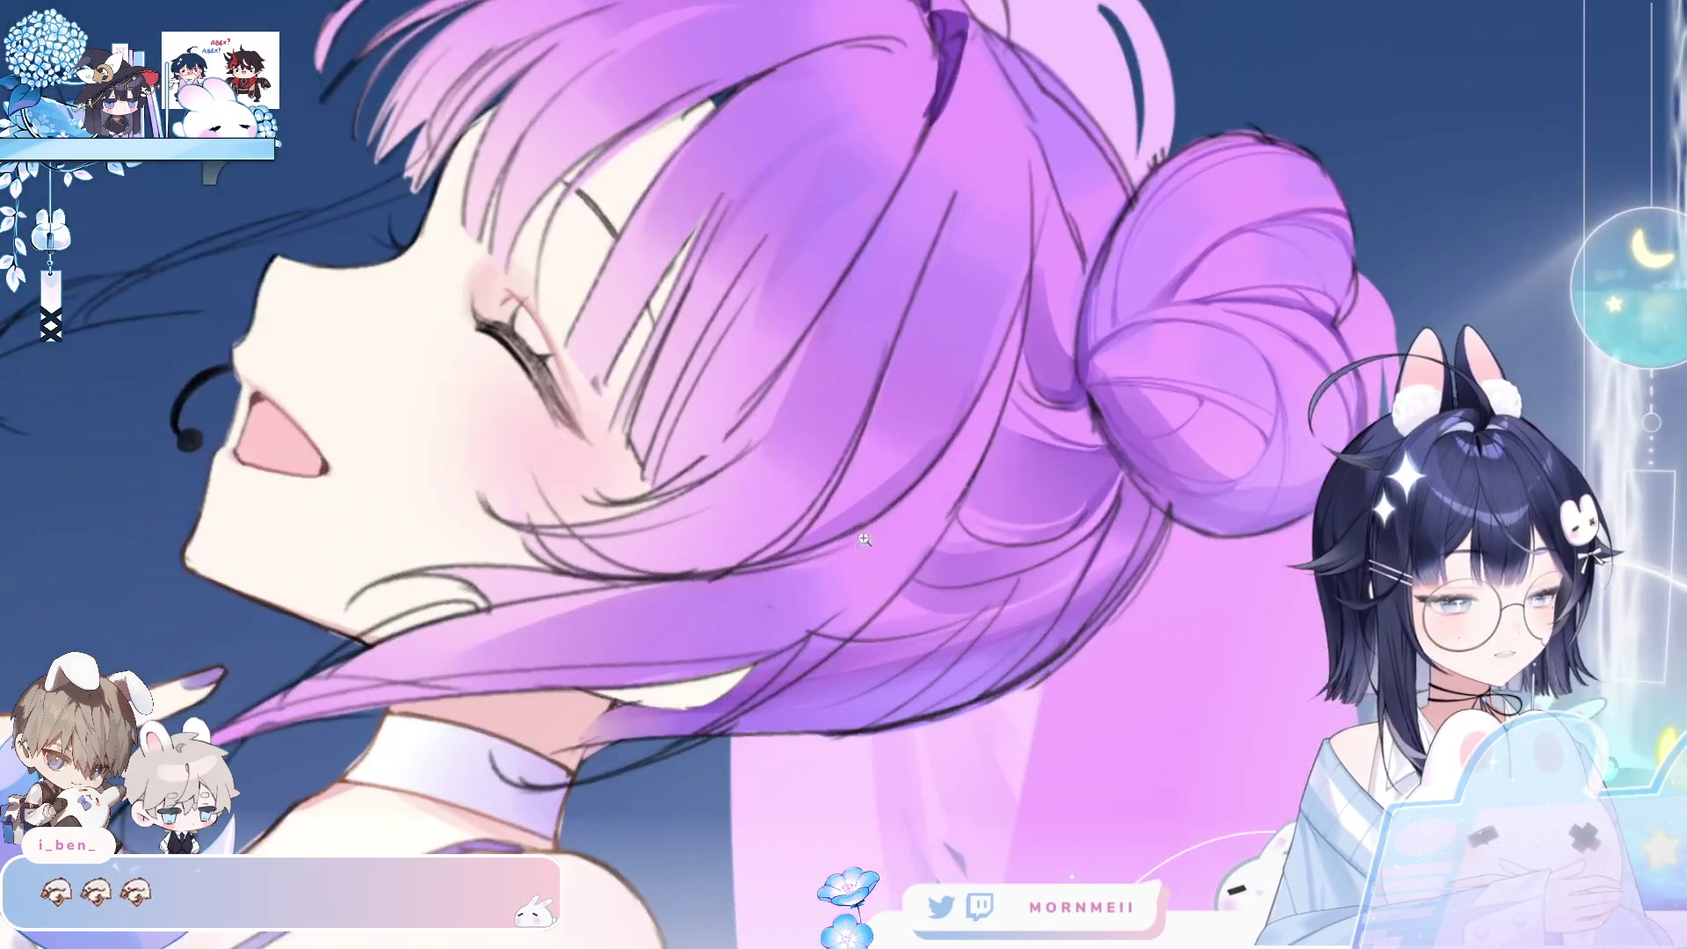
scroll(782, 483, up, 3)
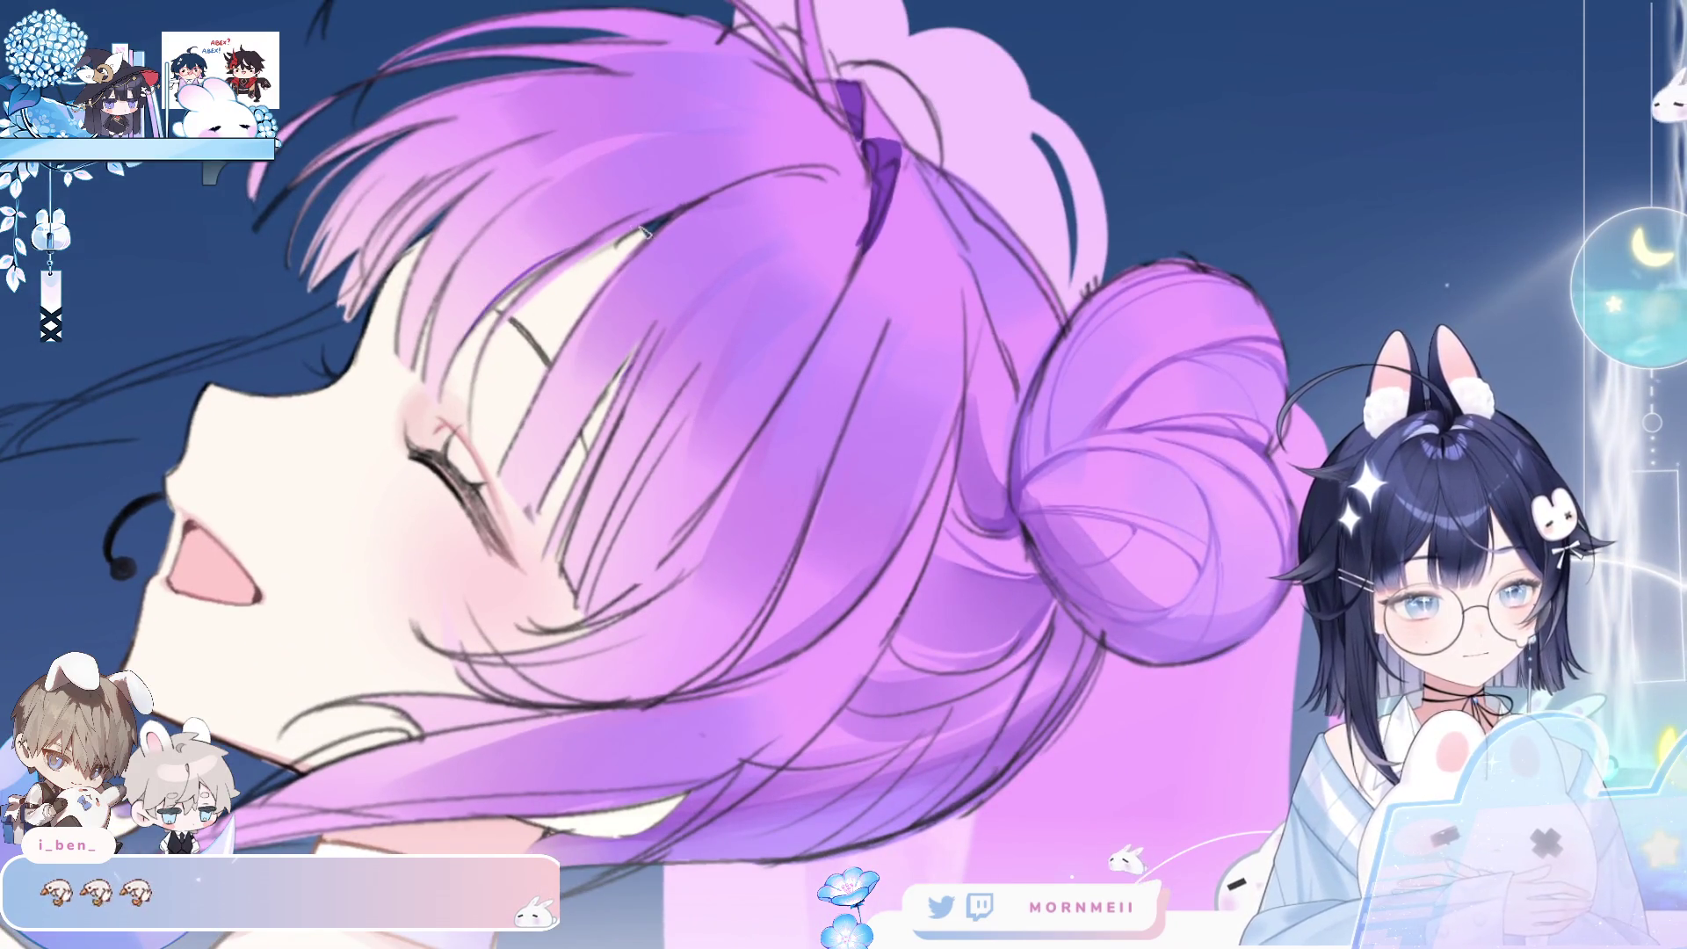
scroll(705, 228, down, 3)
key(m)
key(m)
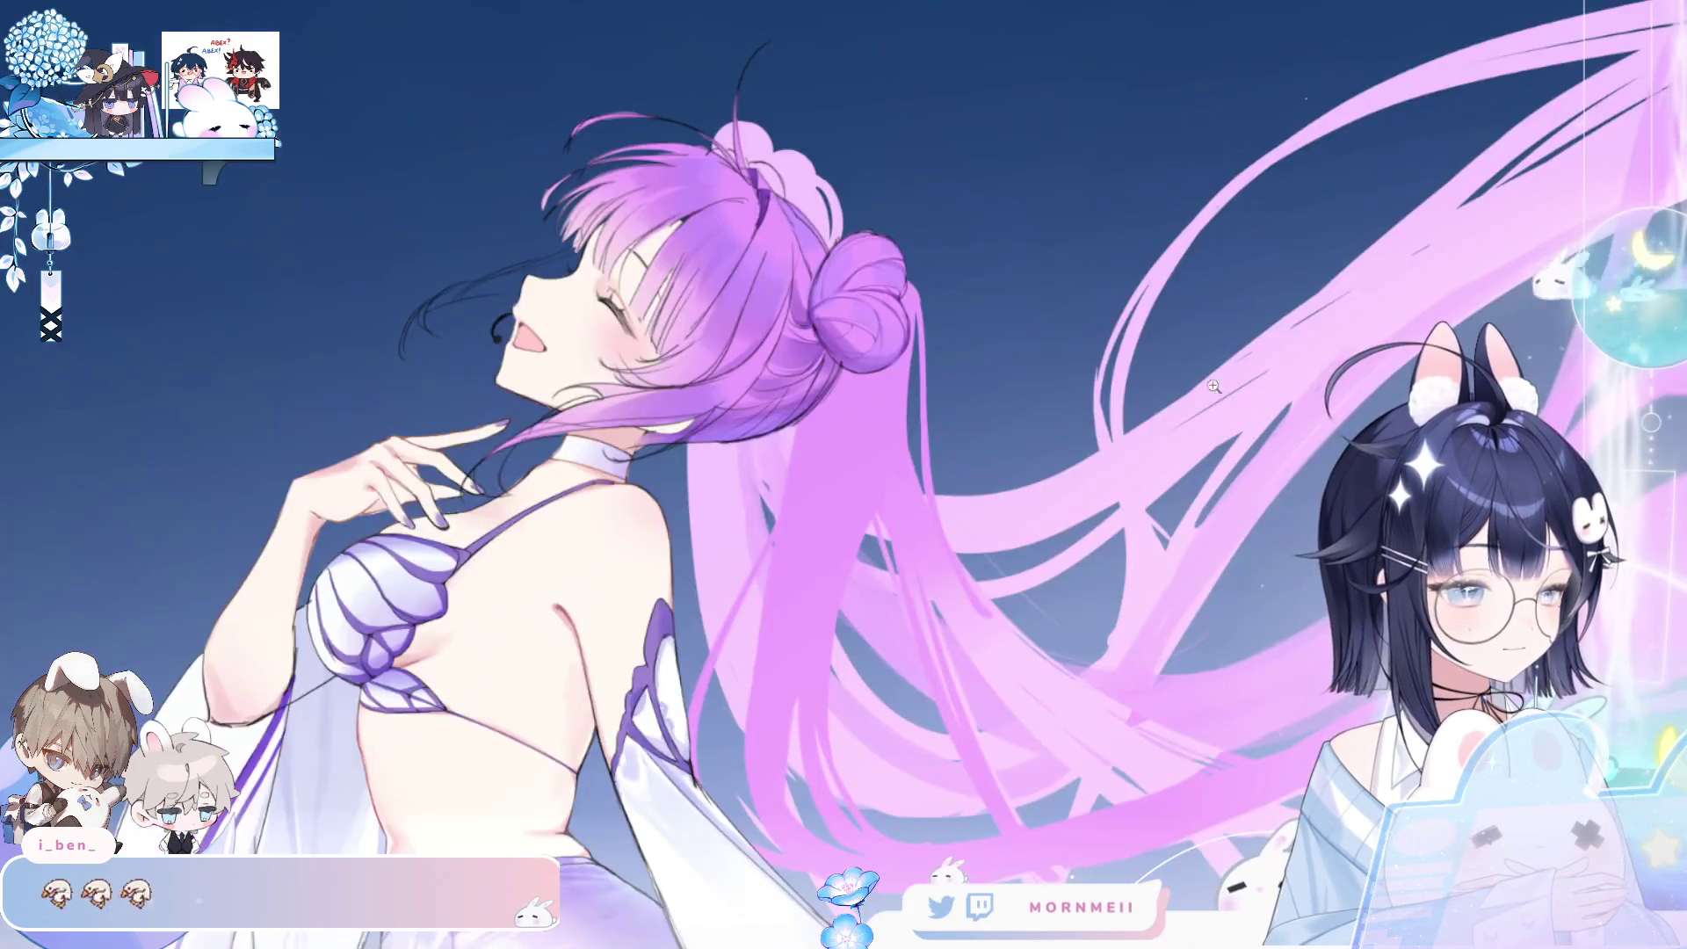
scroll(1118, 301, down, 2)
key(m)
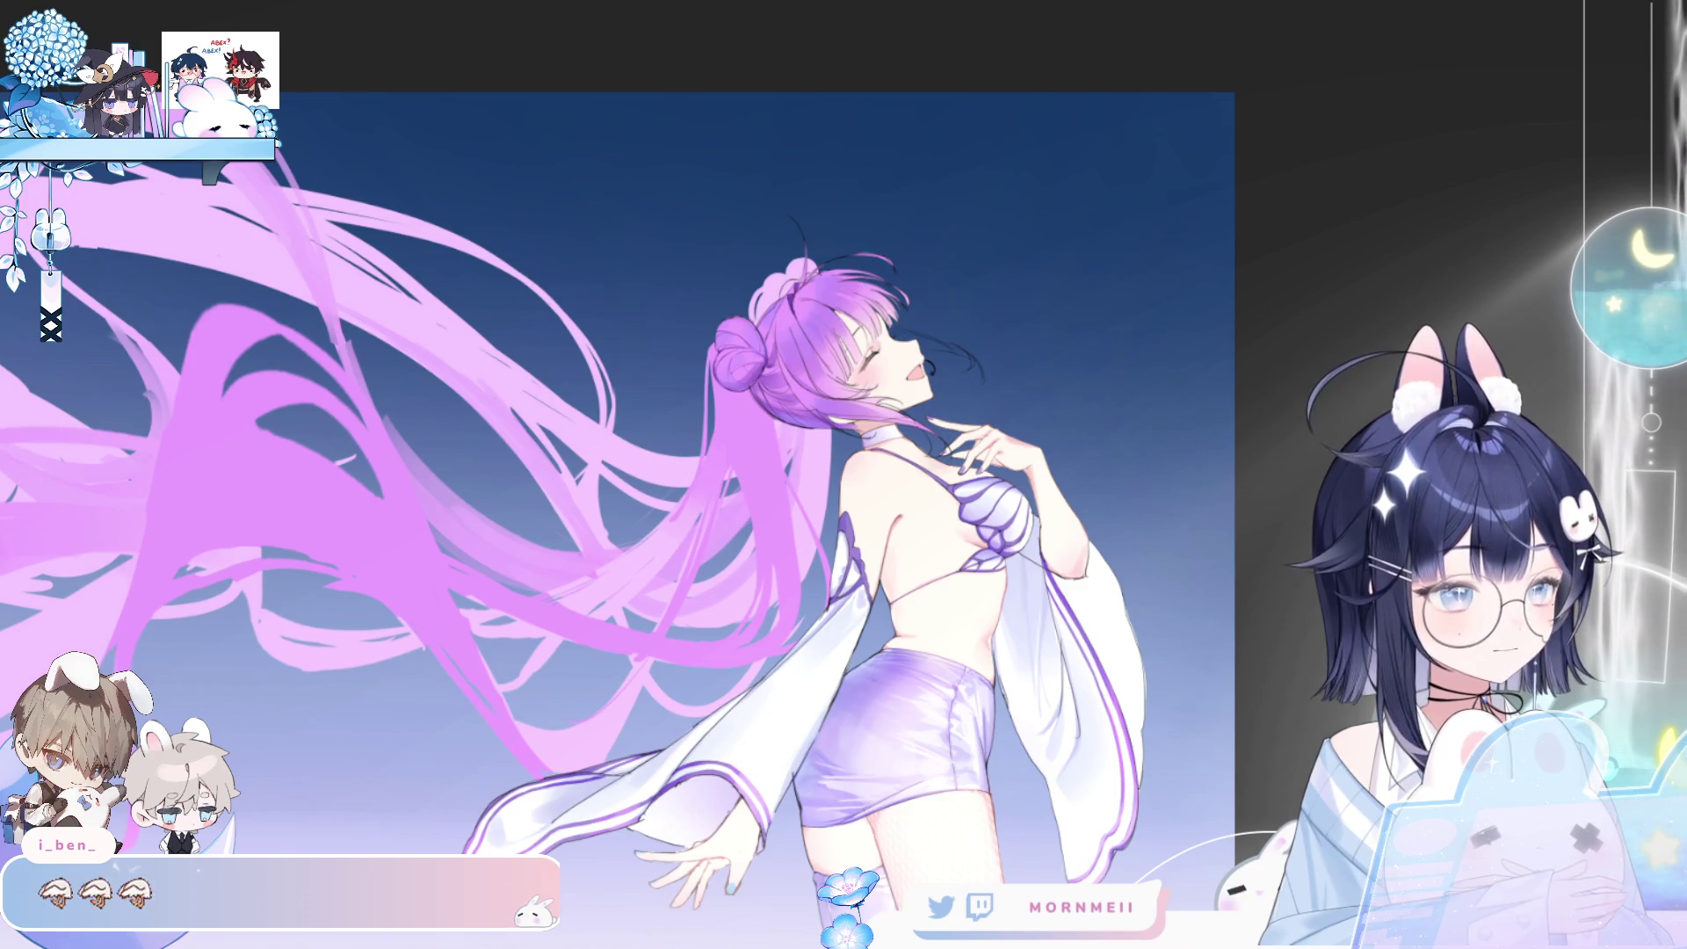
- Paint a pale translucent butterfly ornament on the hair and check it mirrored
drag(766, 307, 870, 264)
key(m)
scroll(962, 375, up, 3)
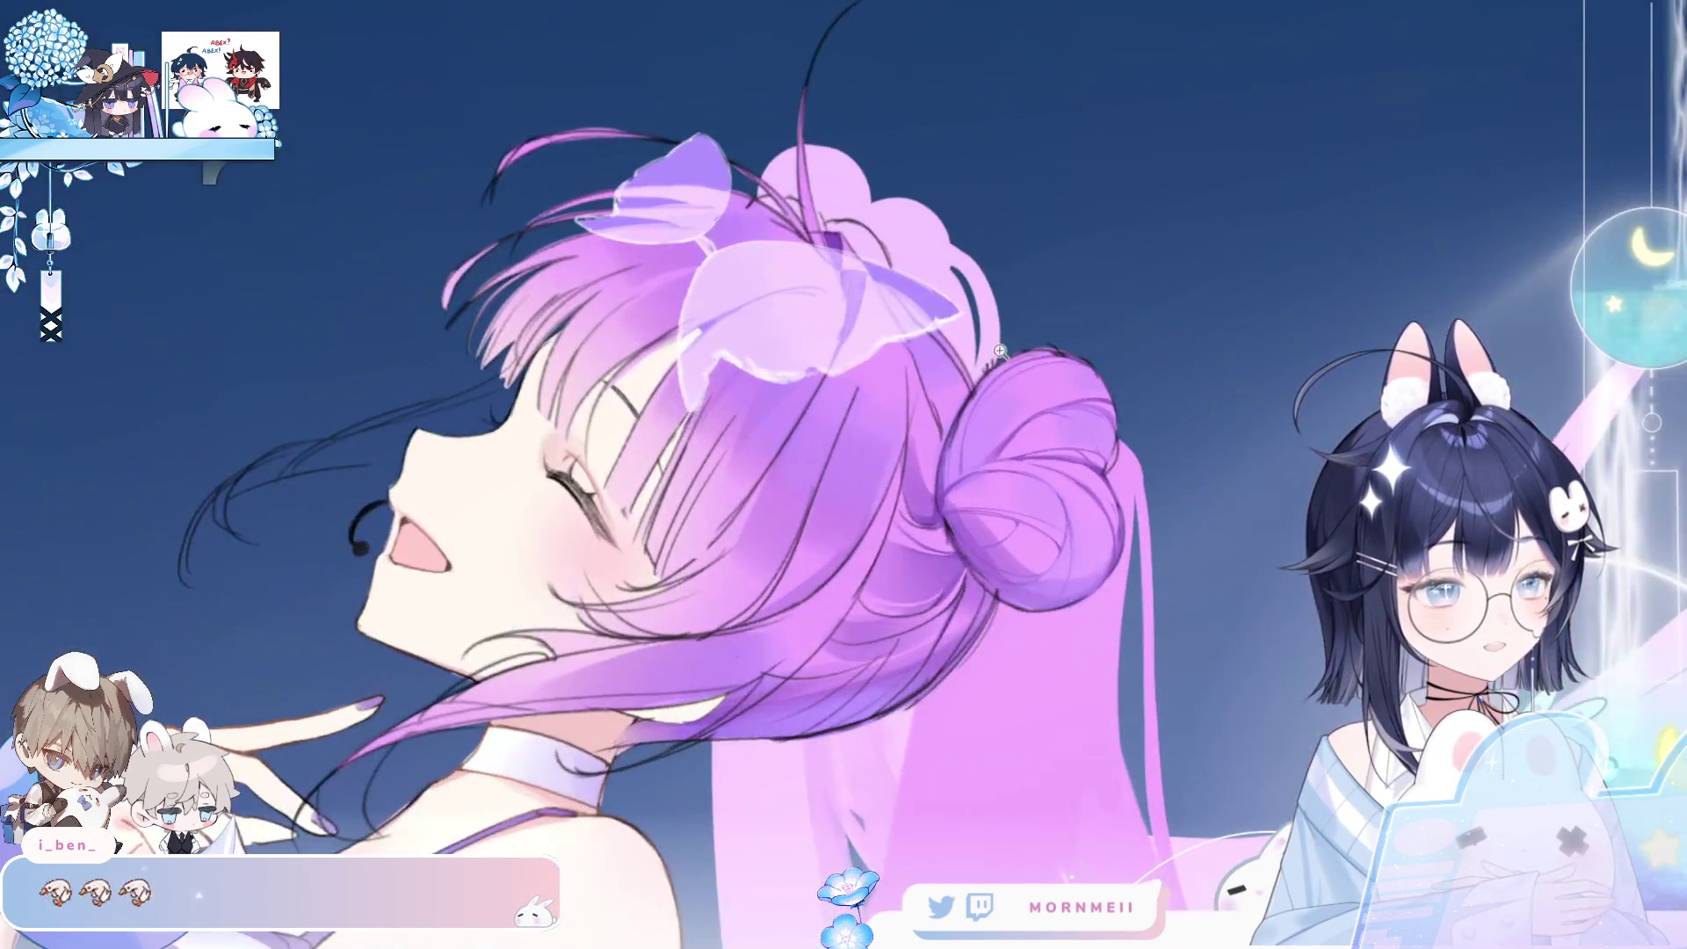
key(m)
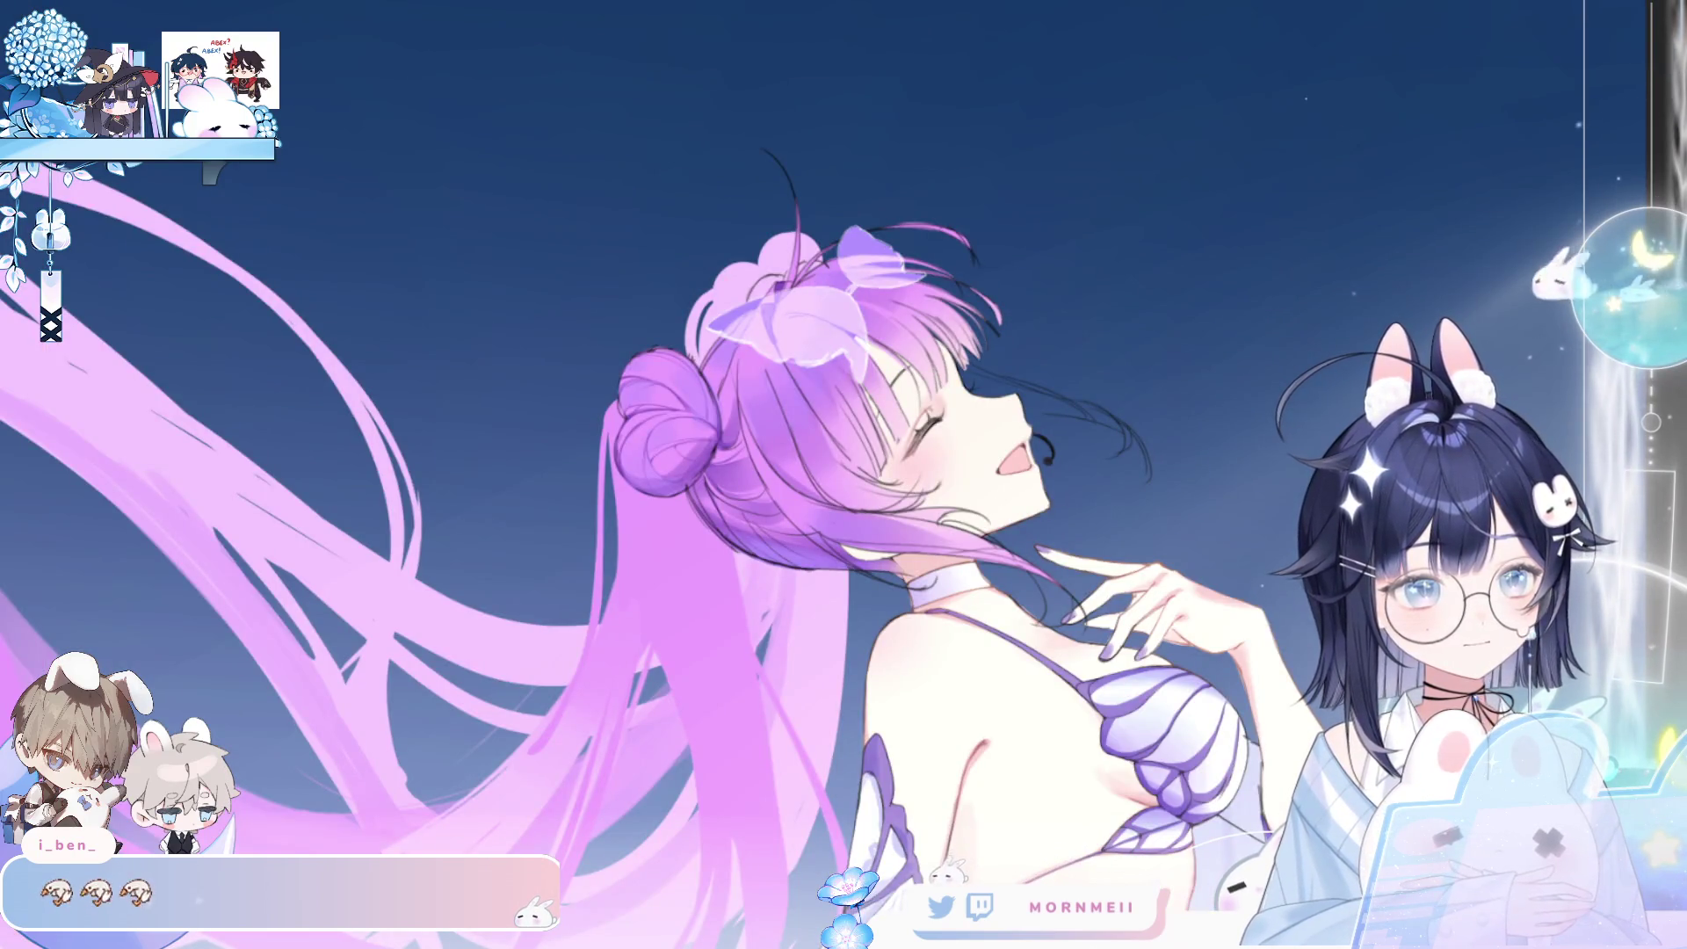
scroll(884, 135, down, 5)
key(m)
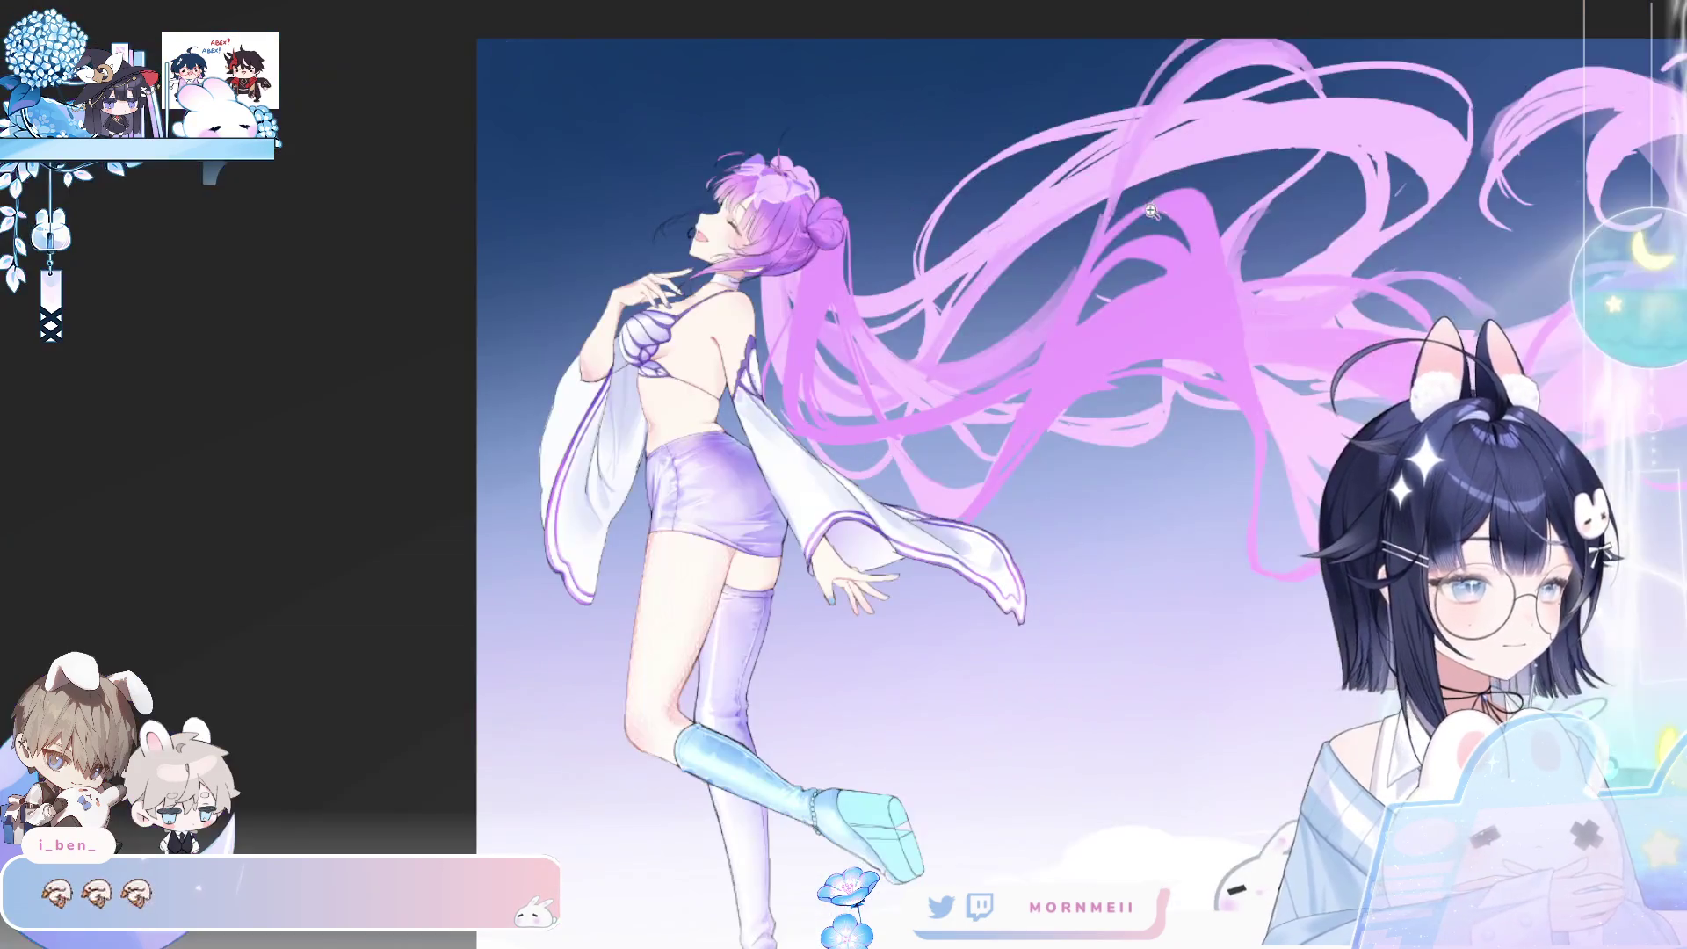
scroll(767, 167, up, 4)
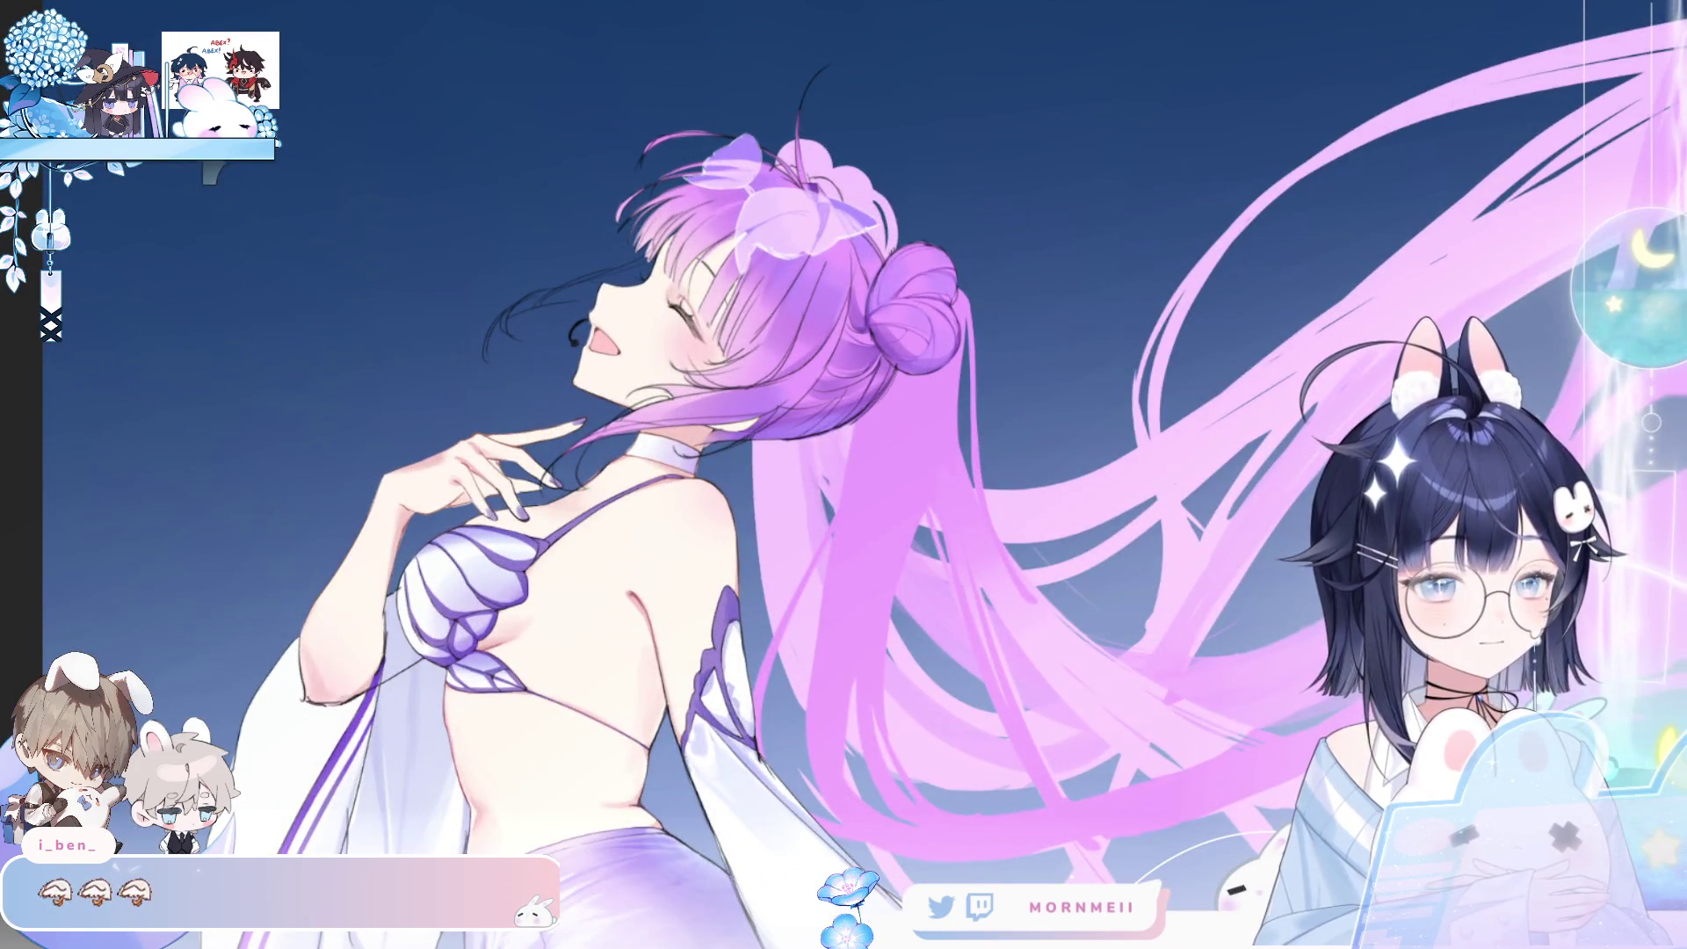
key(m)
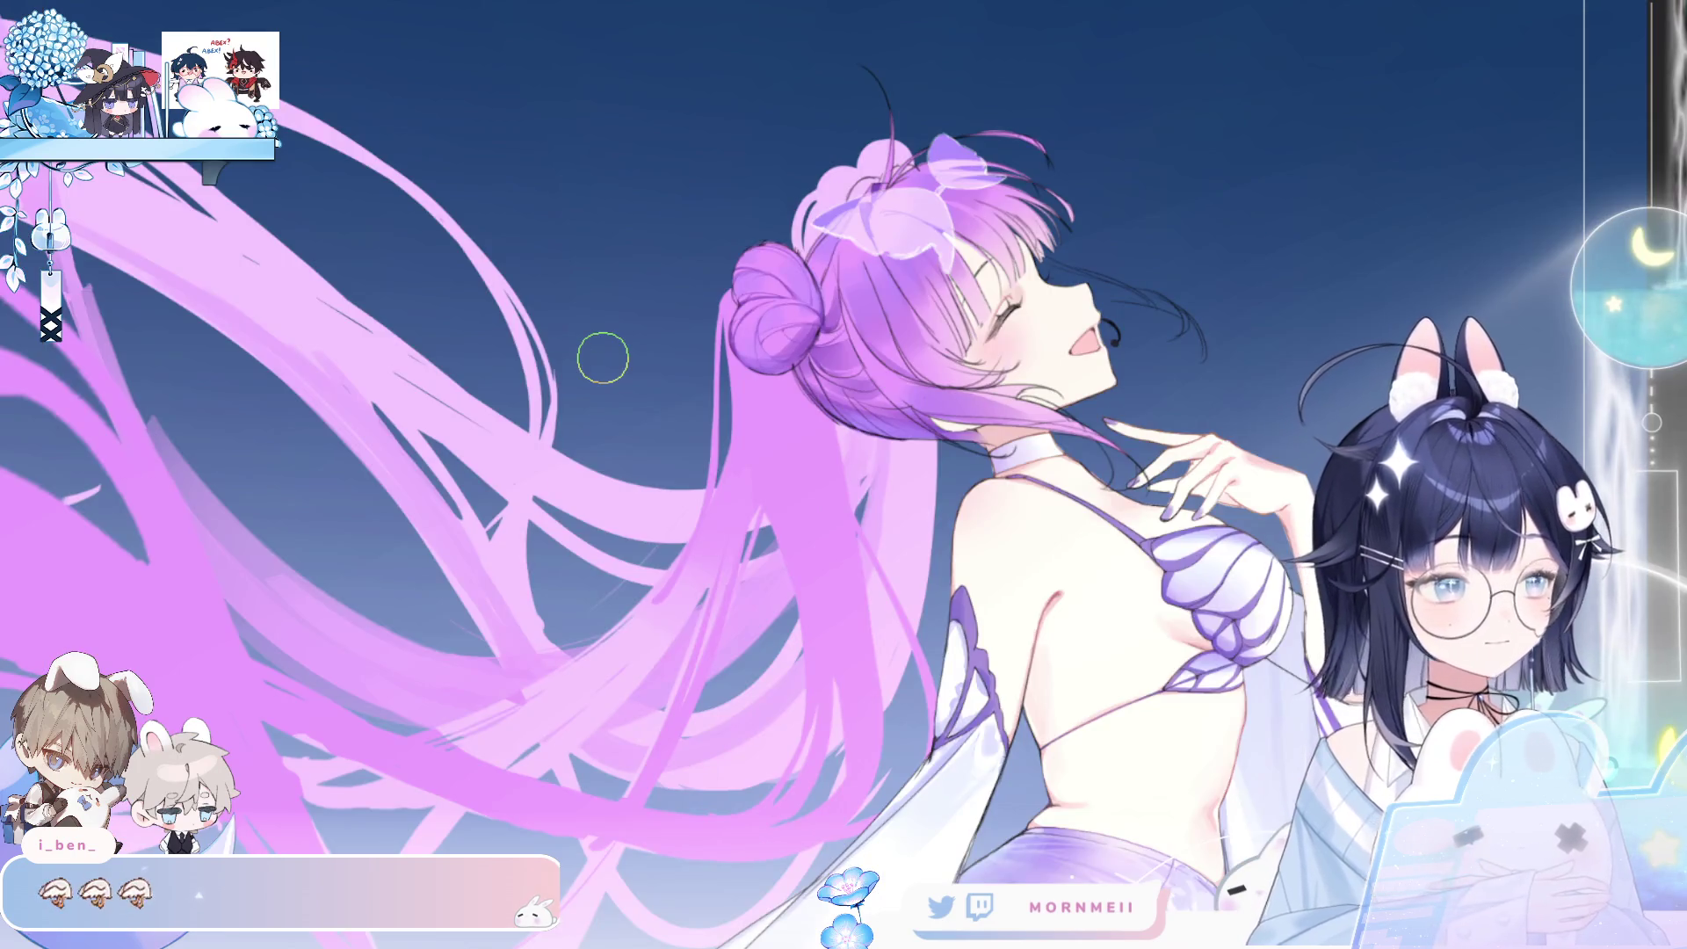
- Enlarge the brush, review the whole artwork mirrored, then zoom in closer on the figure
key(bracketright)
key(bracketright)
key(bracketright)
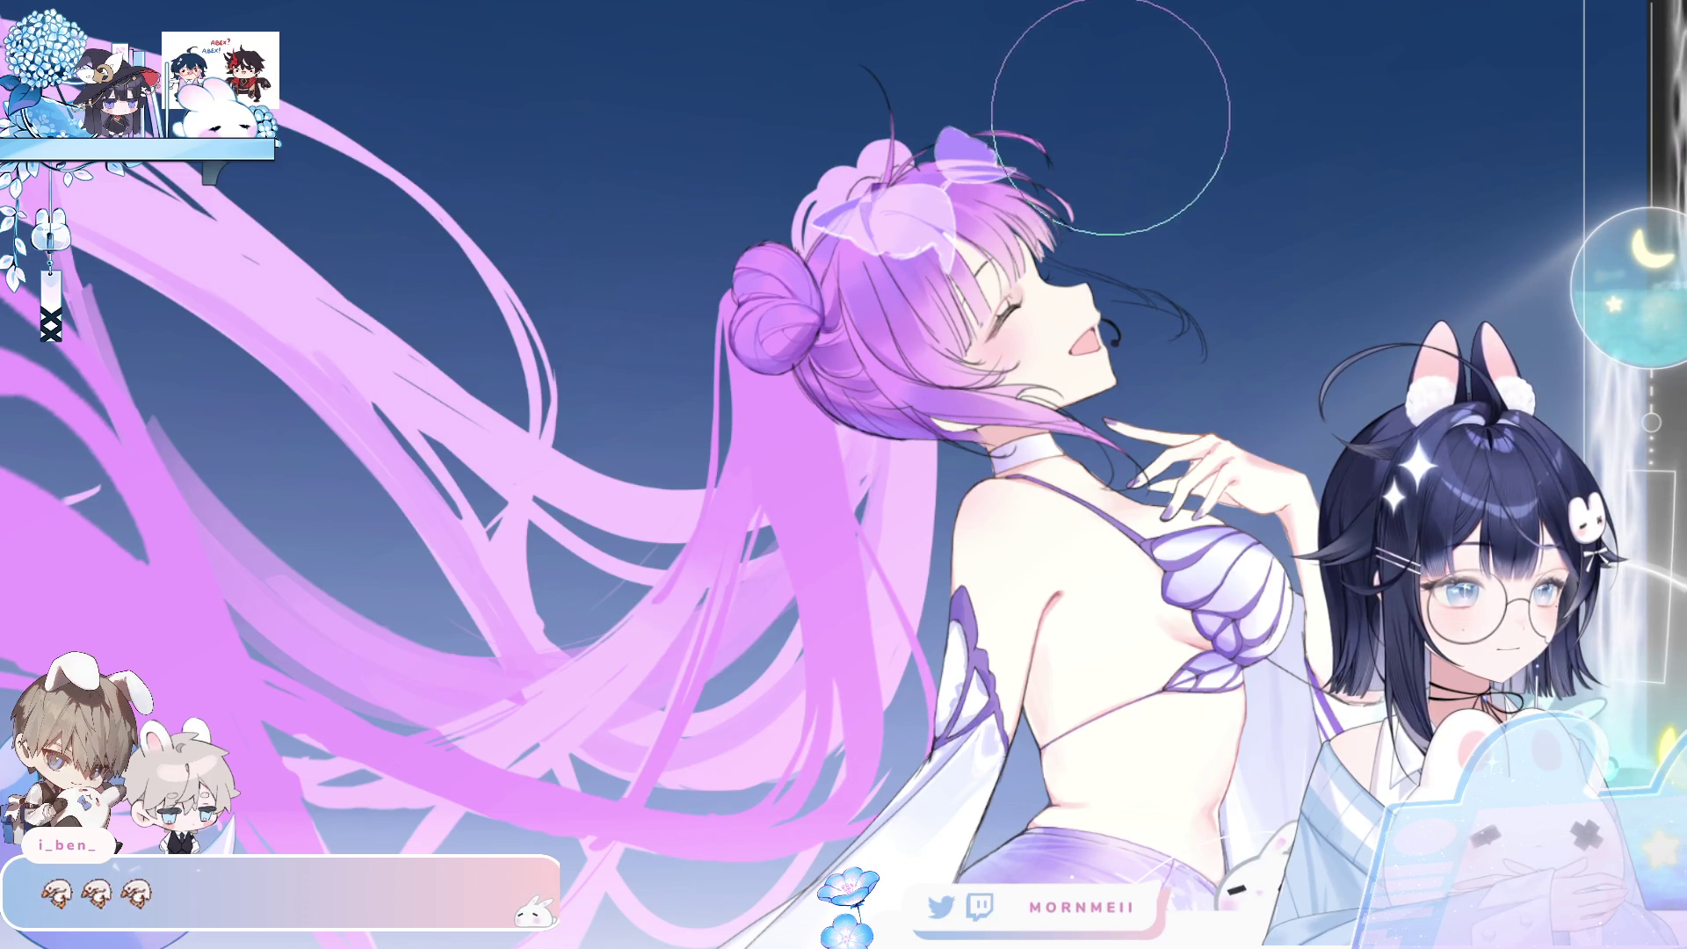
key(h)
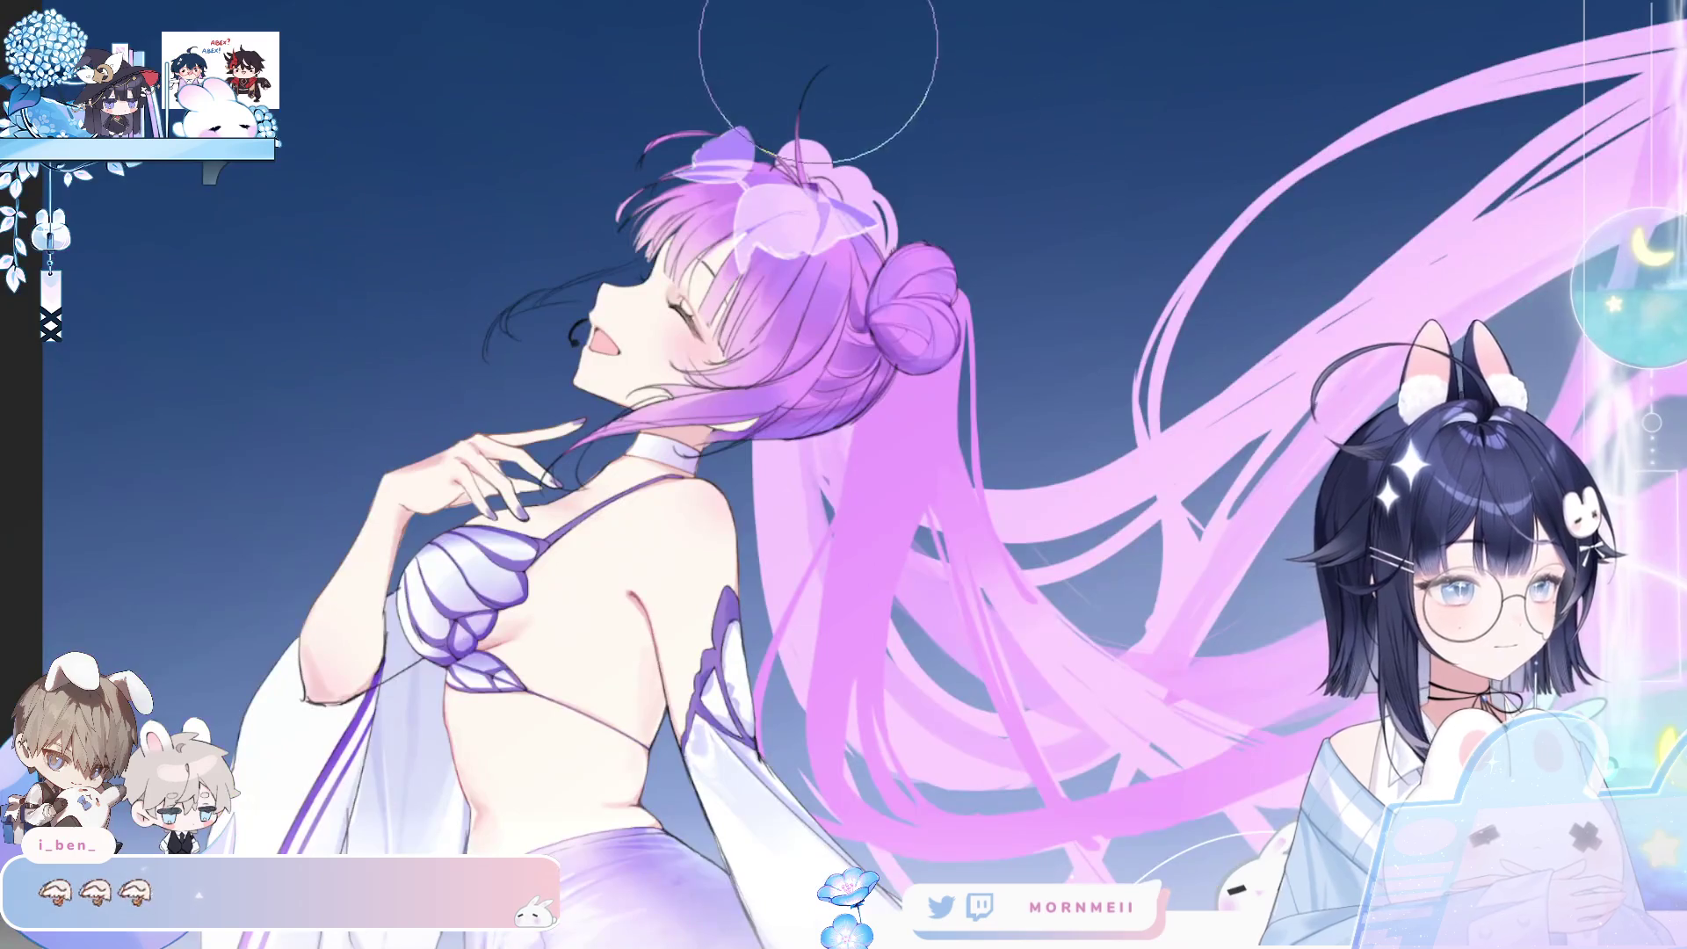
key(h)
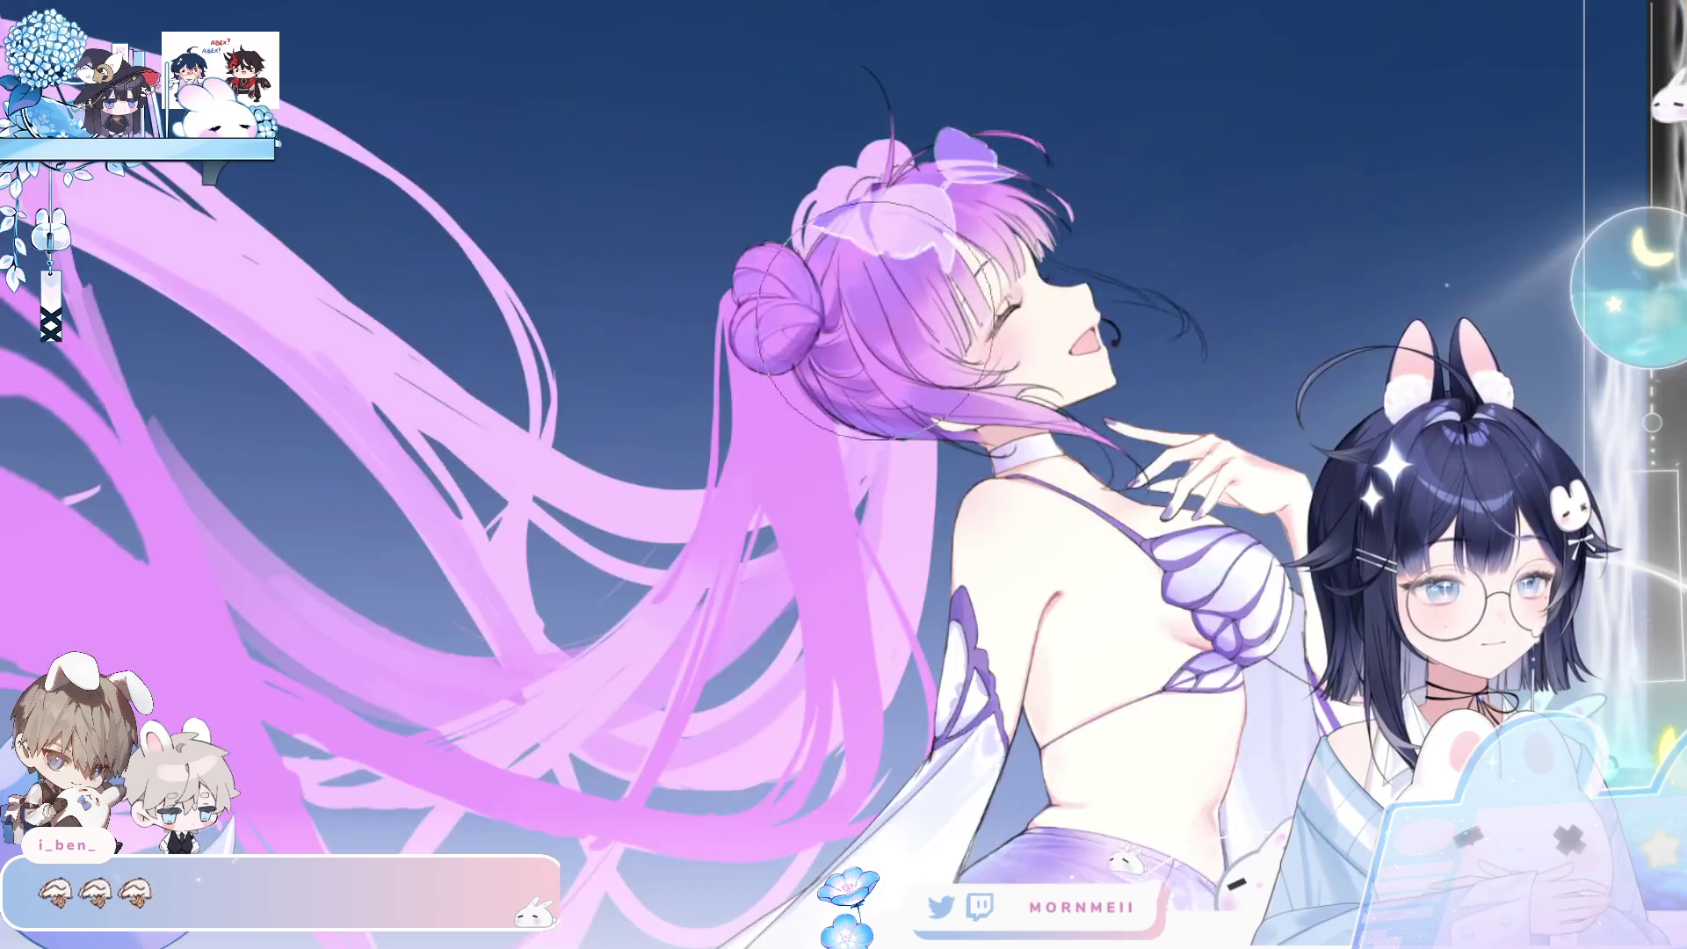
key(h)
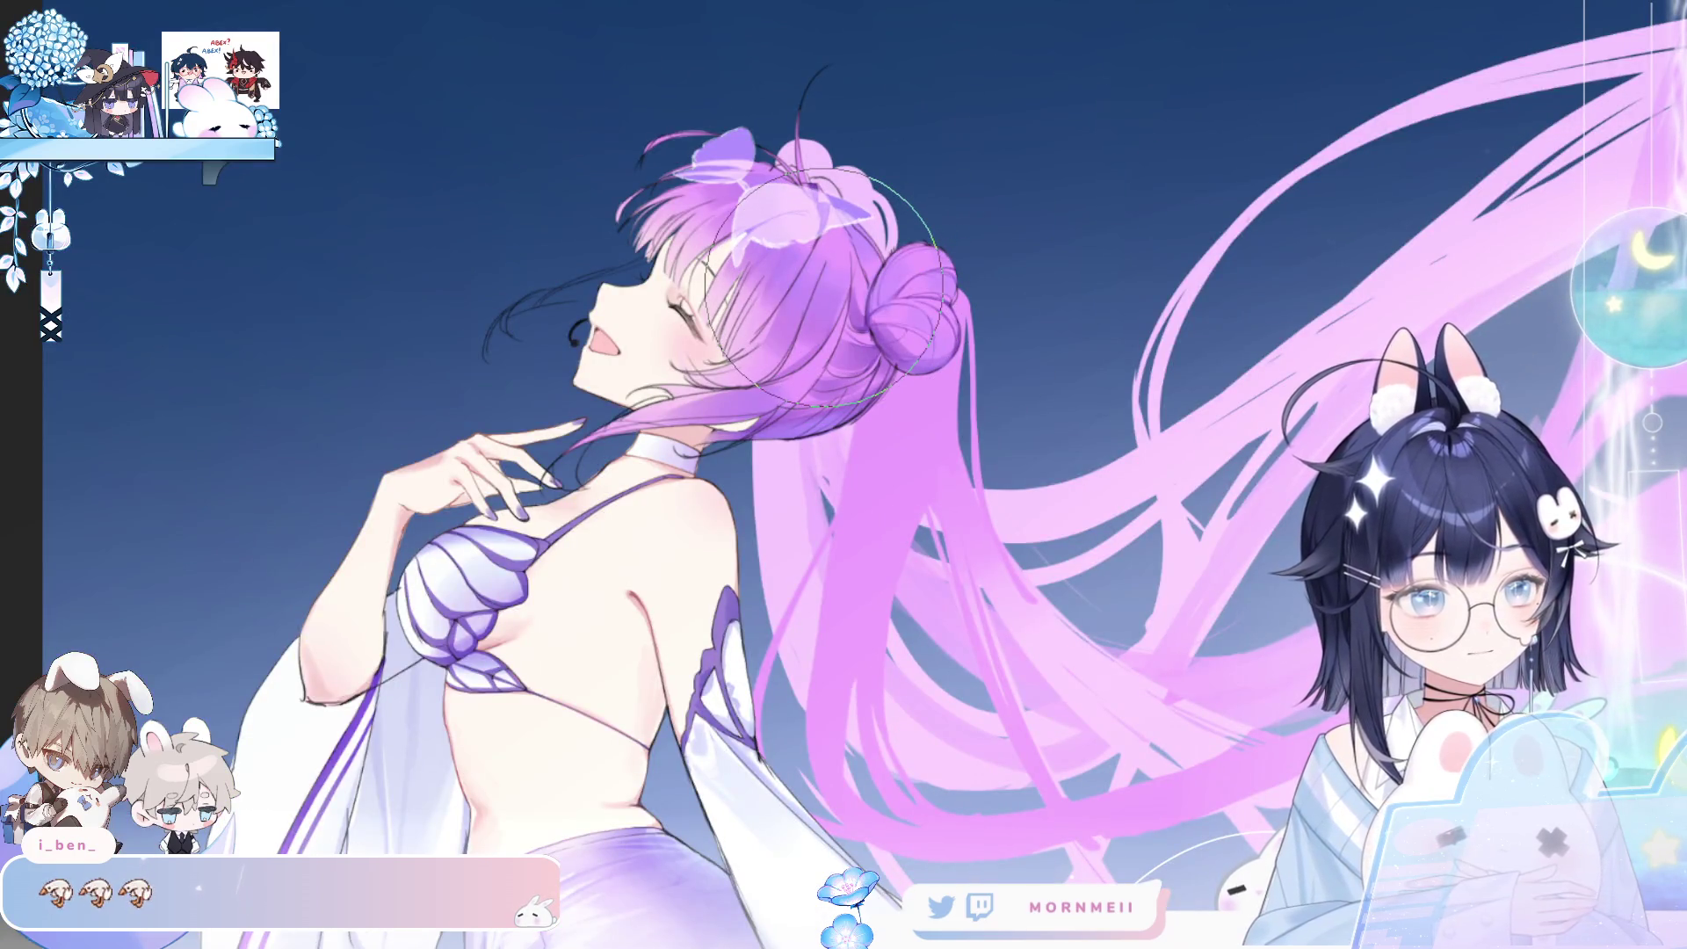
key(ctrl+space)
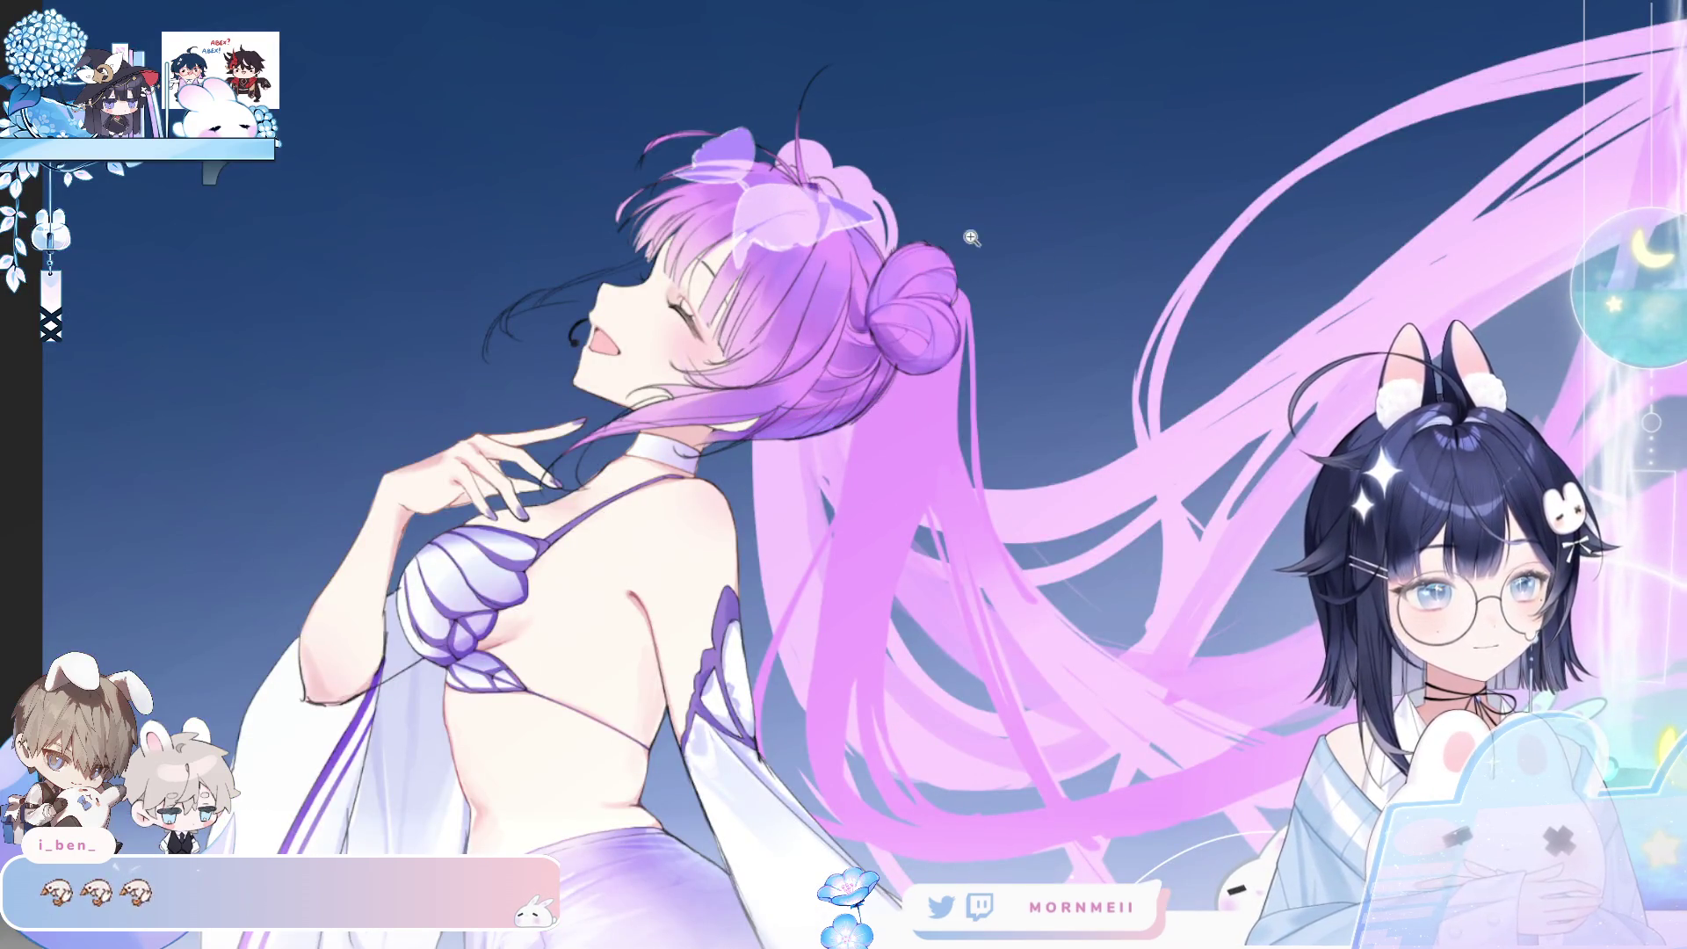
key(ctrl+0)
key(h)
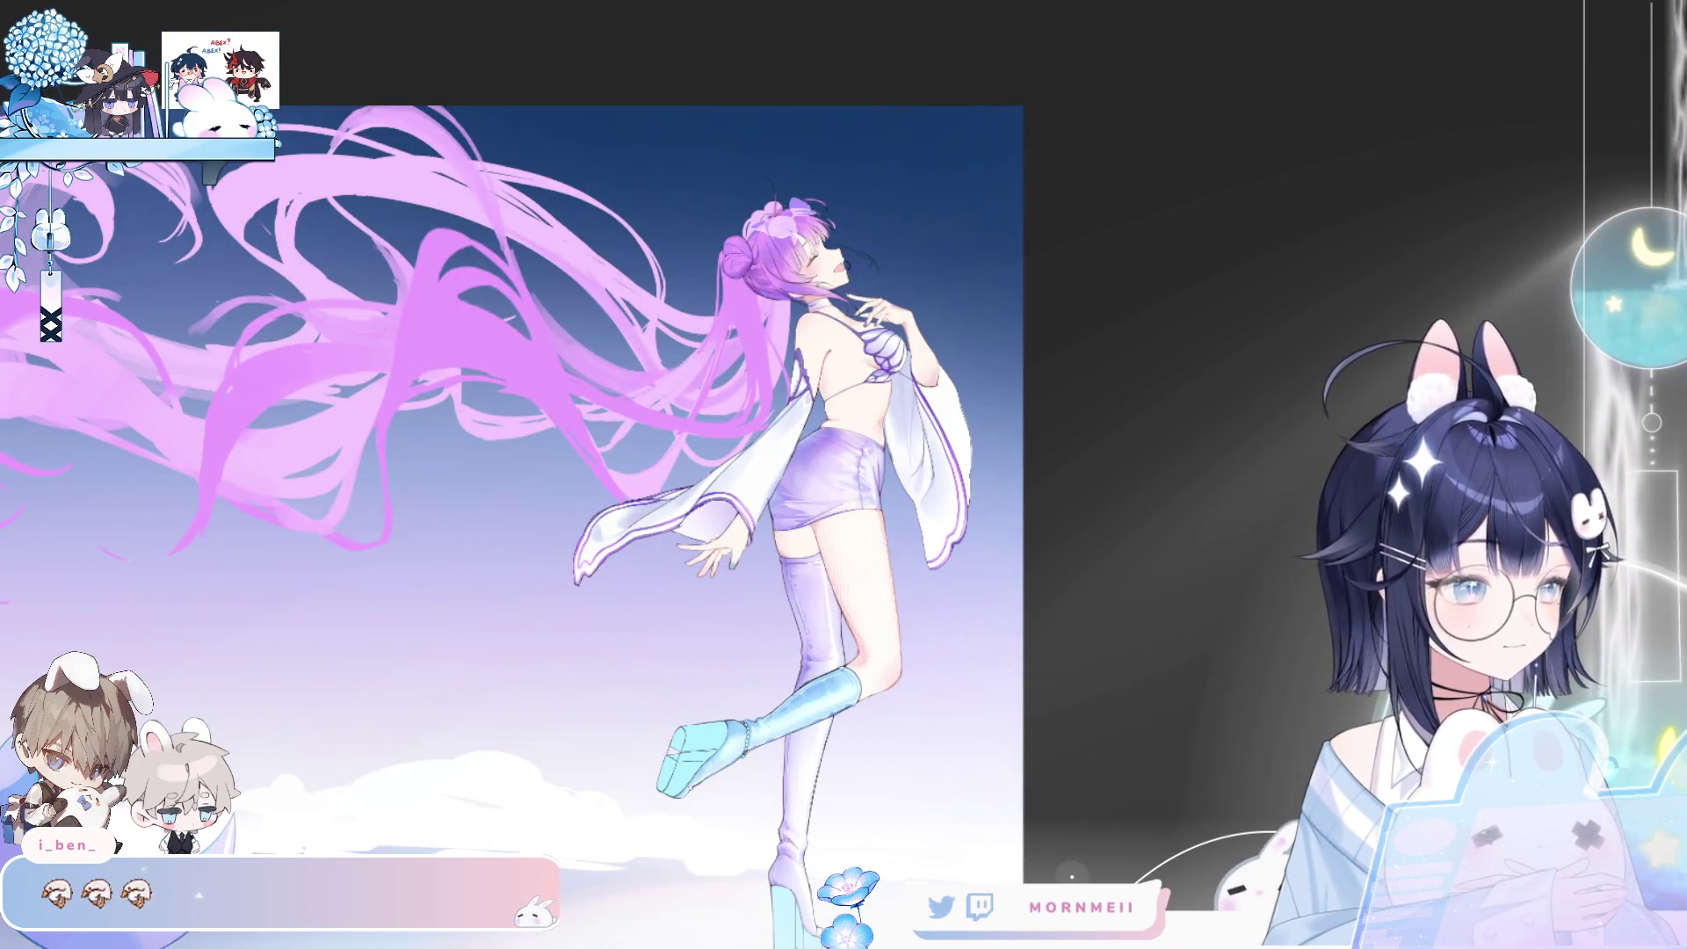
key(ctrl+plus)
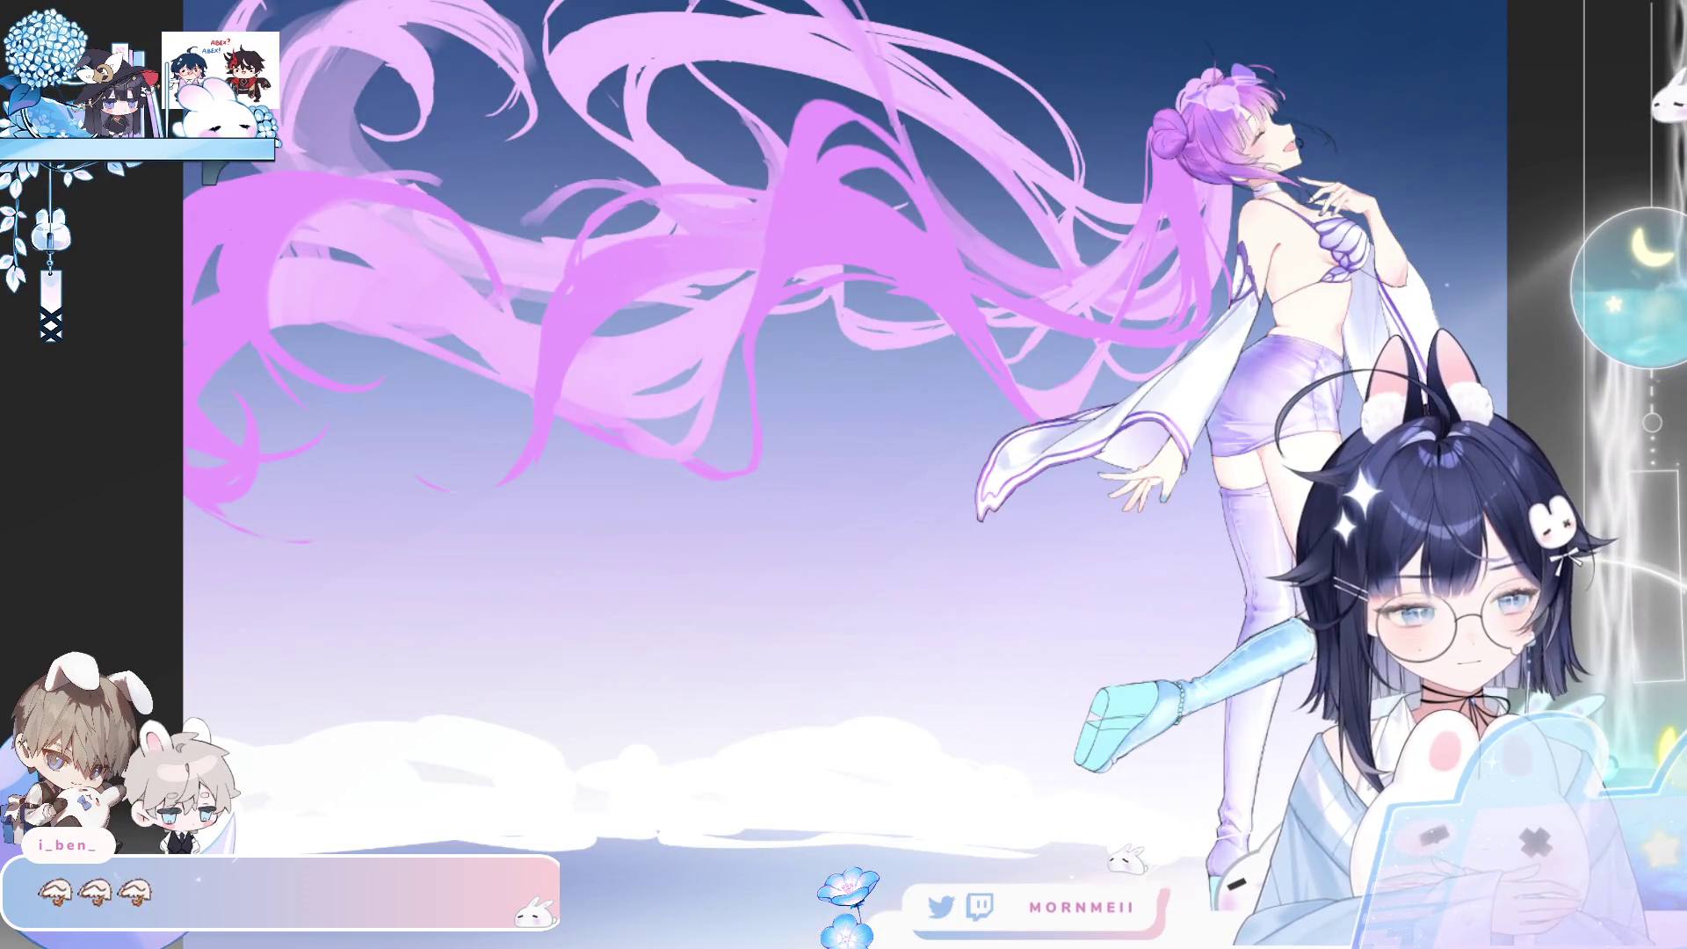
key(h)
key(h)
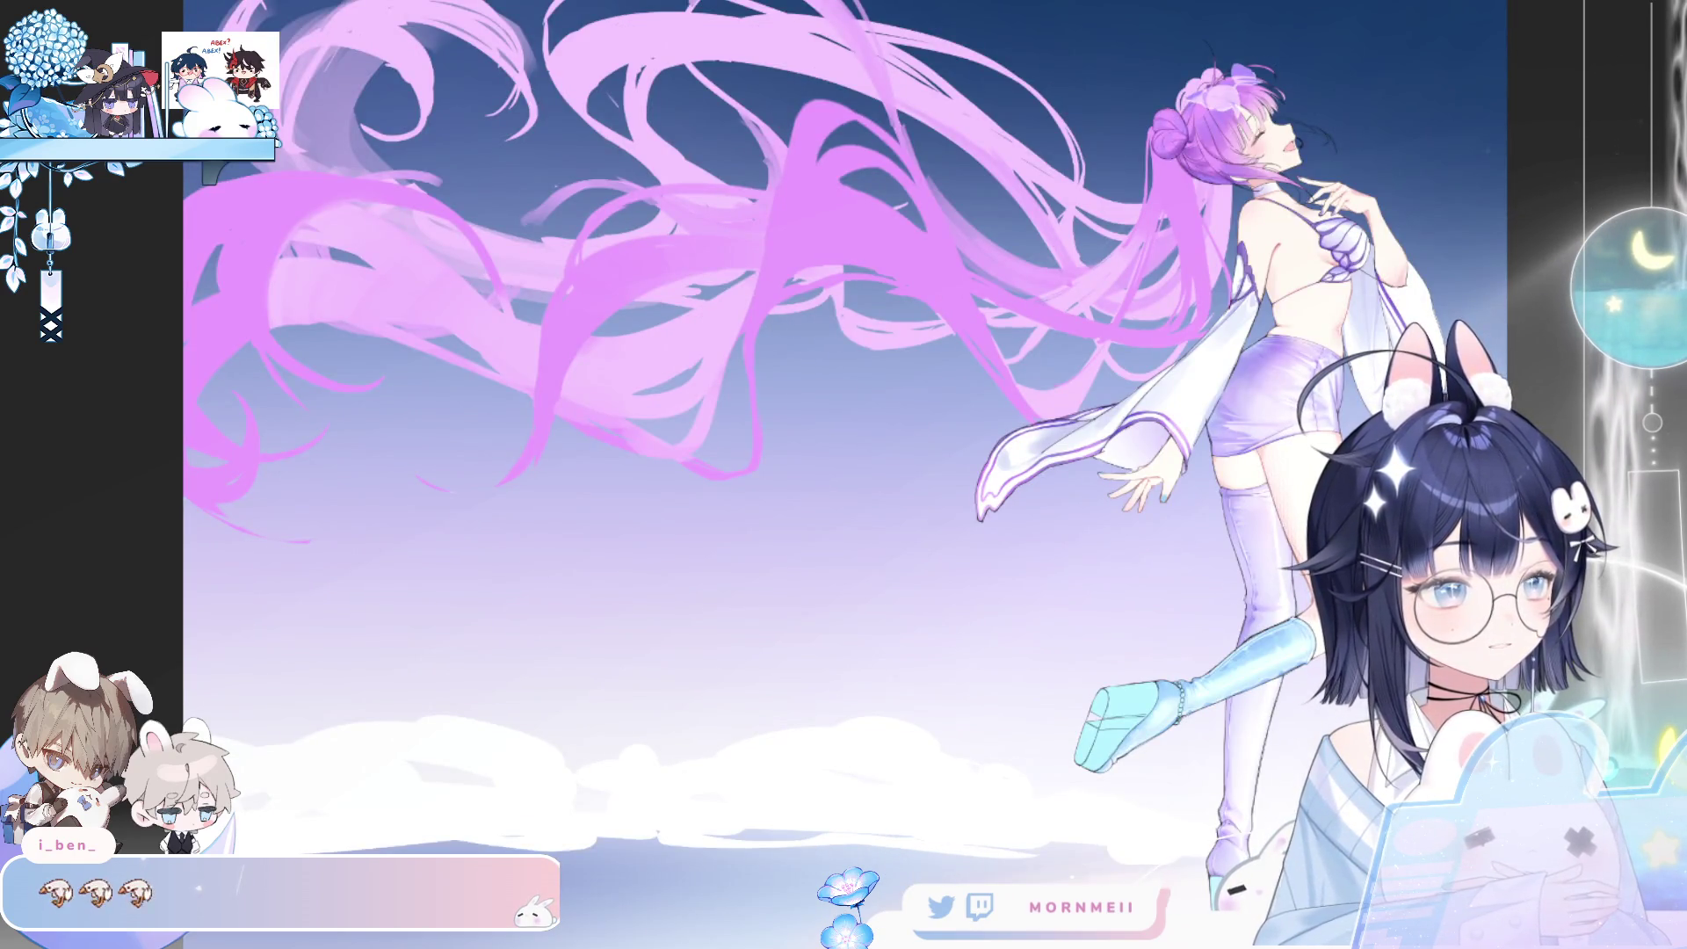
- Apply darker purple tones, zoom near the face, and flip the canvas to compare orientations
key(h)
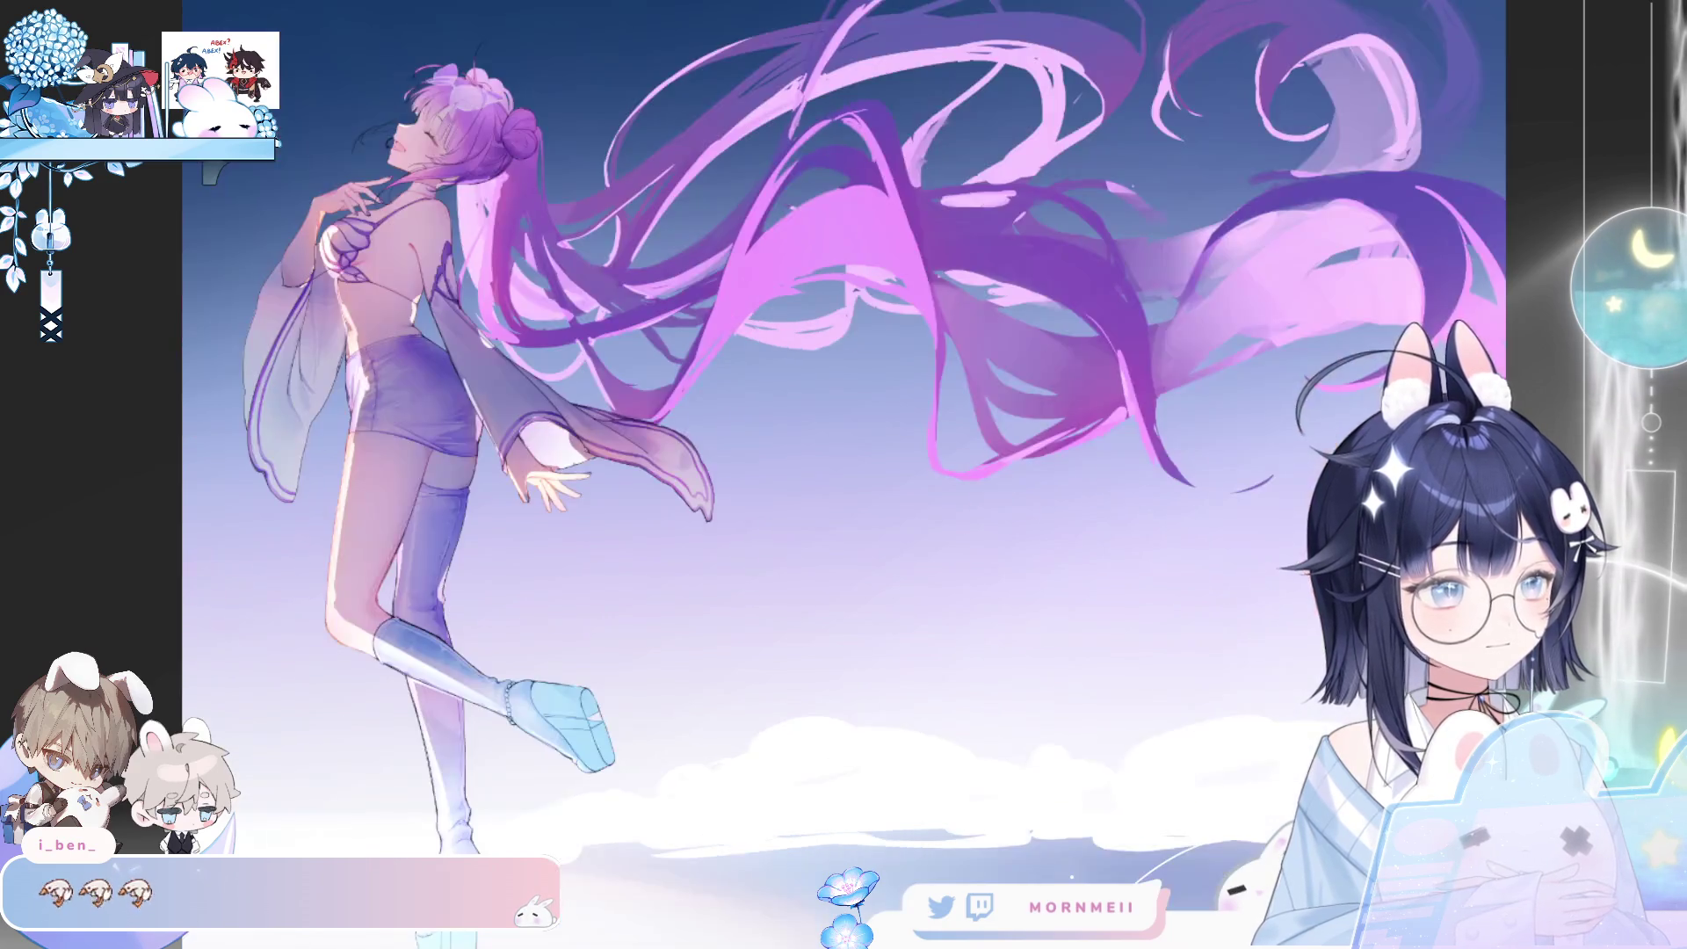
key(h)
scroll(983, 262, down, 5)
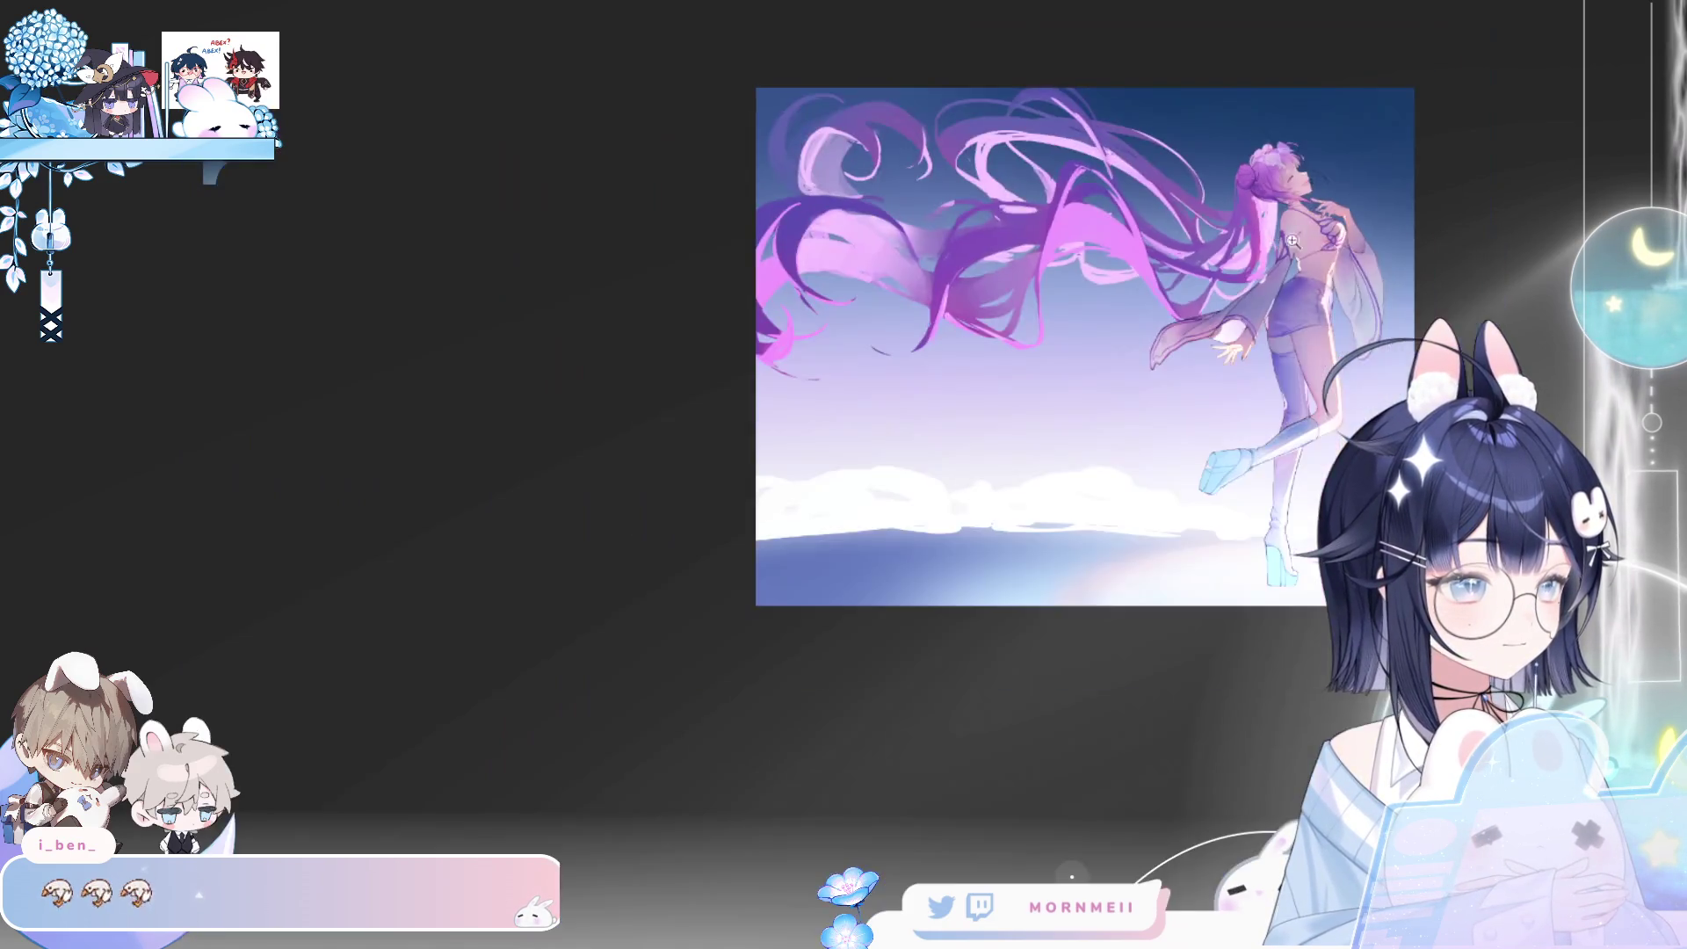
drag(1336, 262, 983, 262)
scroll(982, 261, up, 6)
scroll(982, 262, up, 1)
key(h)
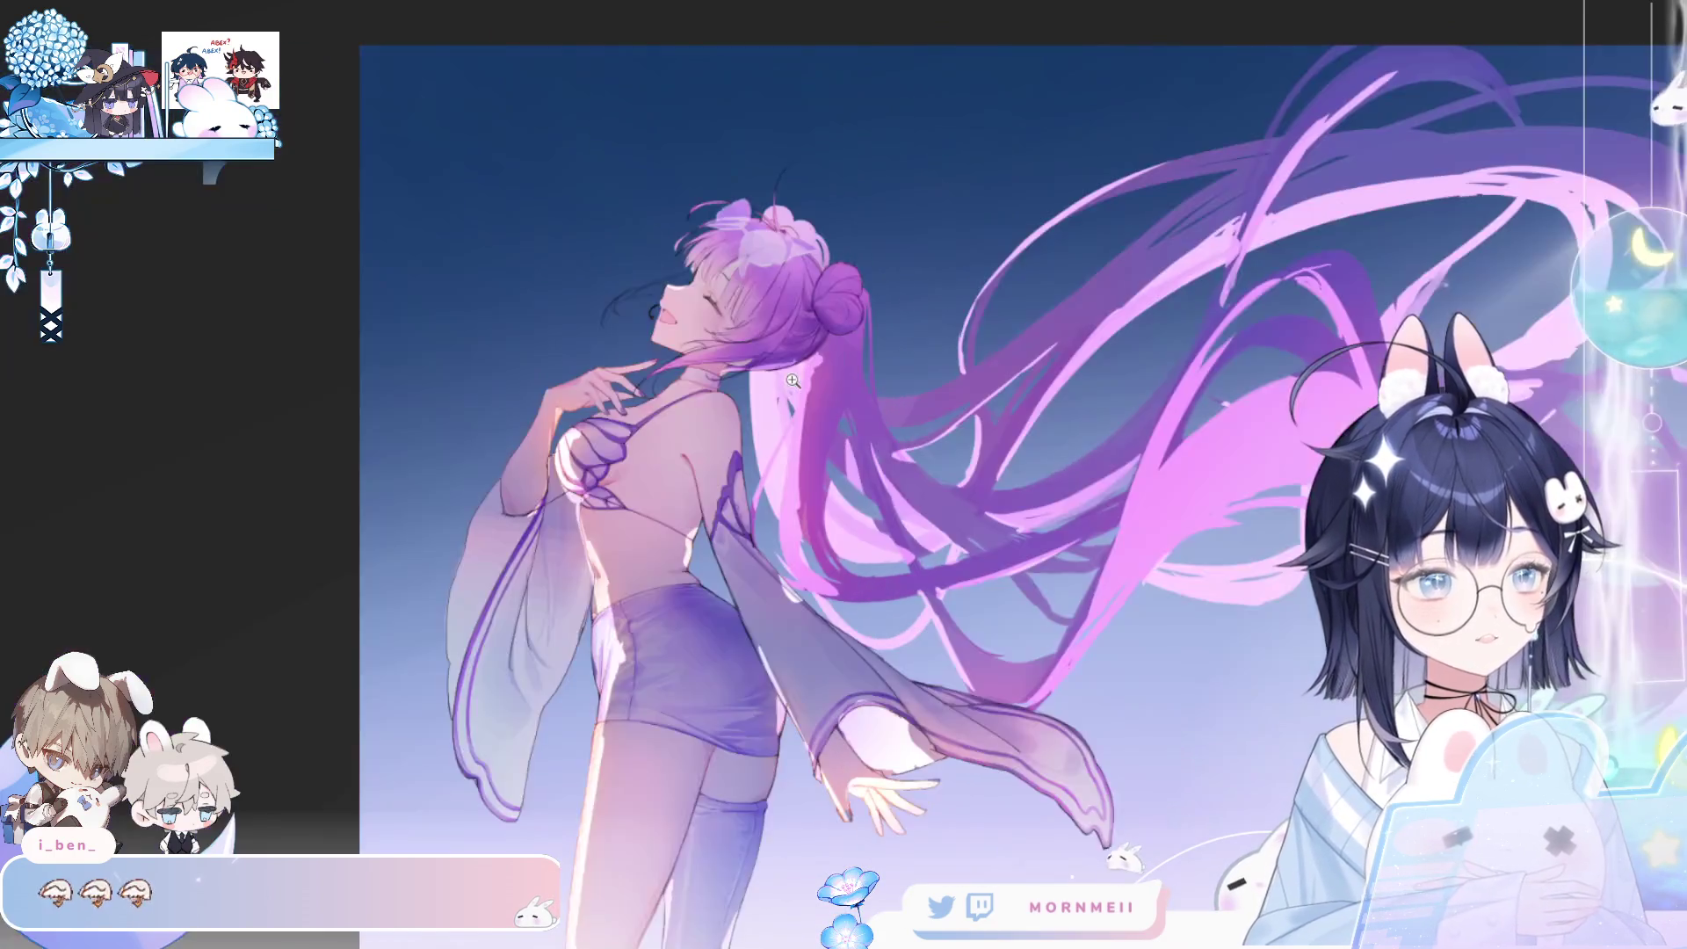
key(h)
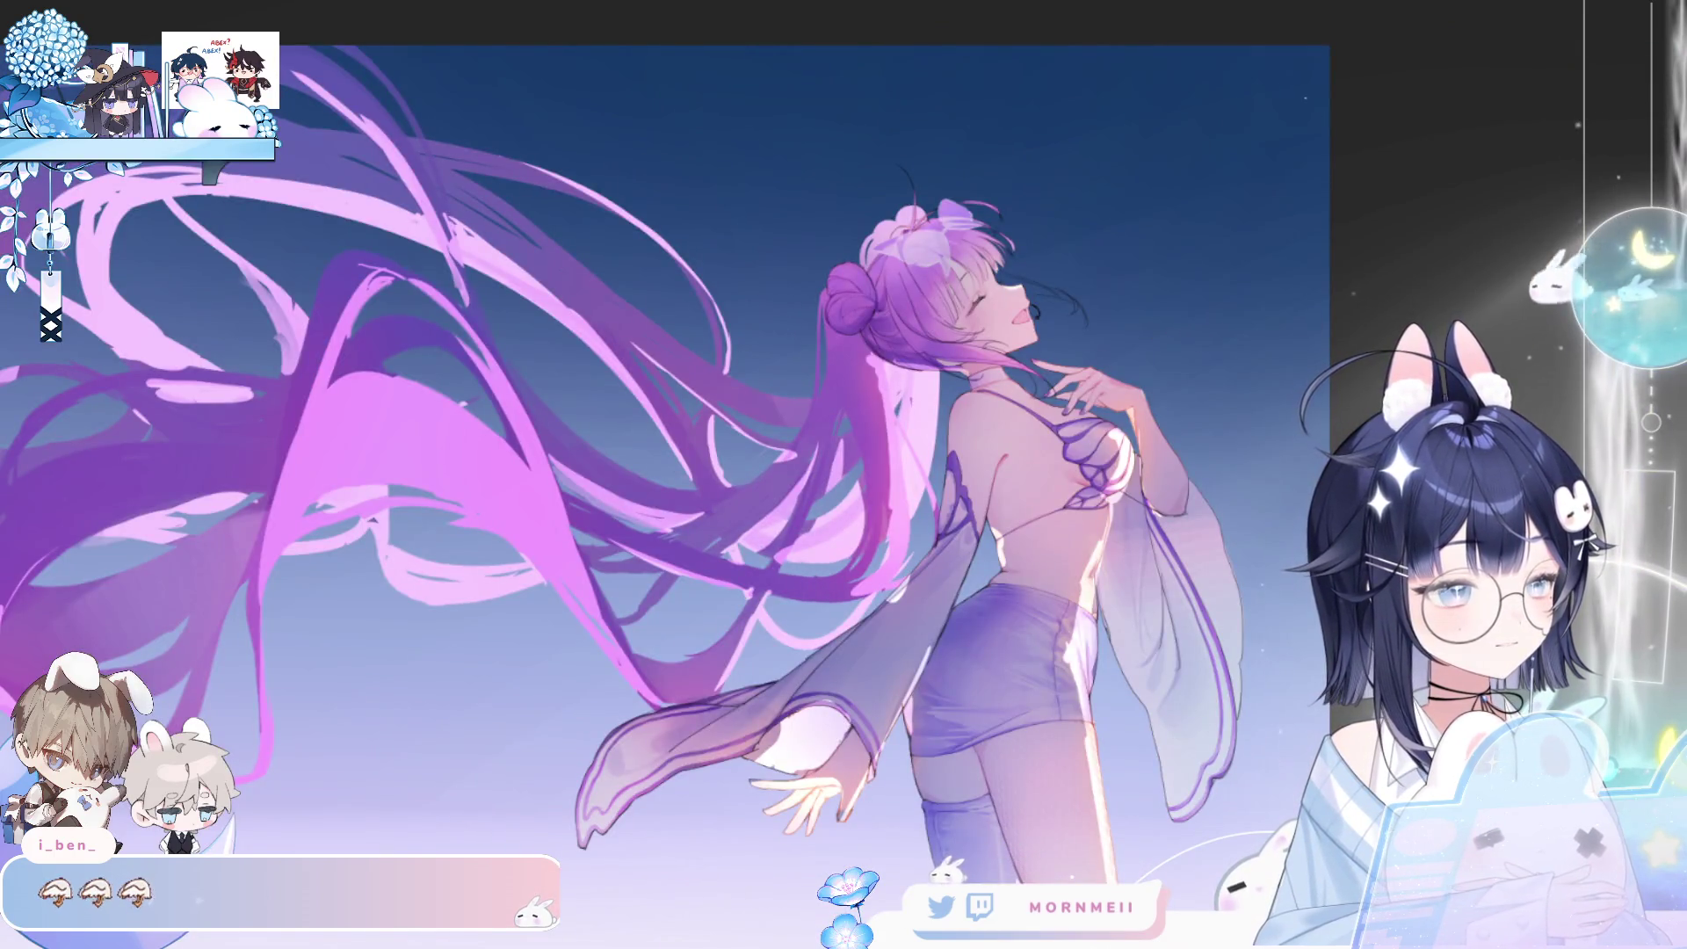
key(h)
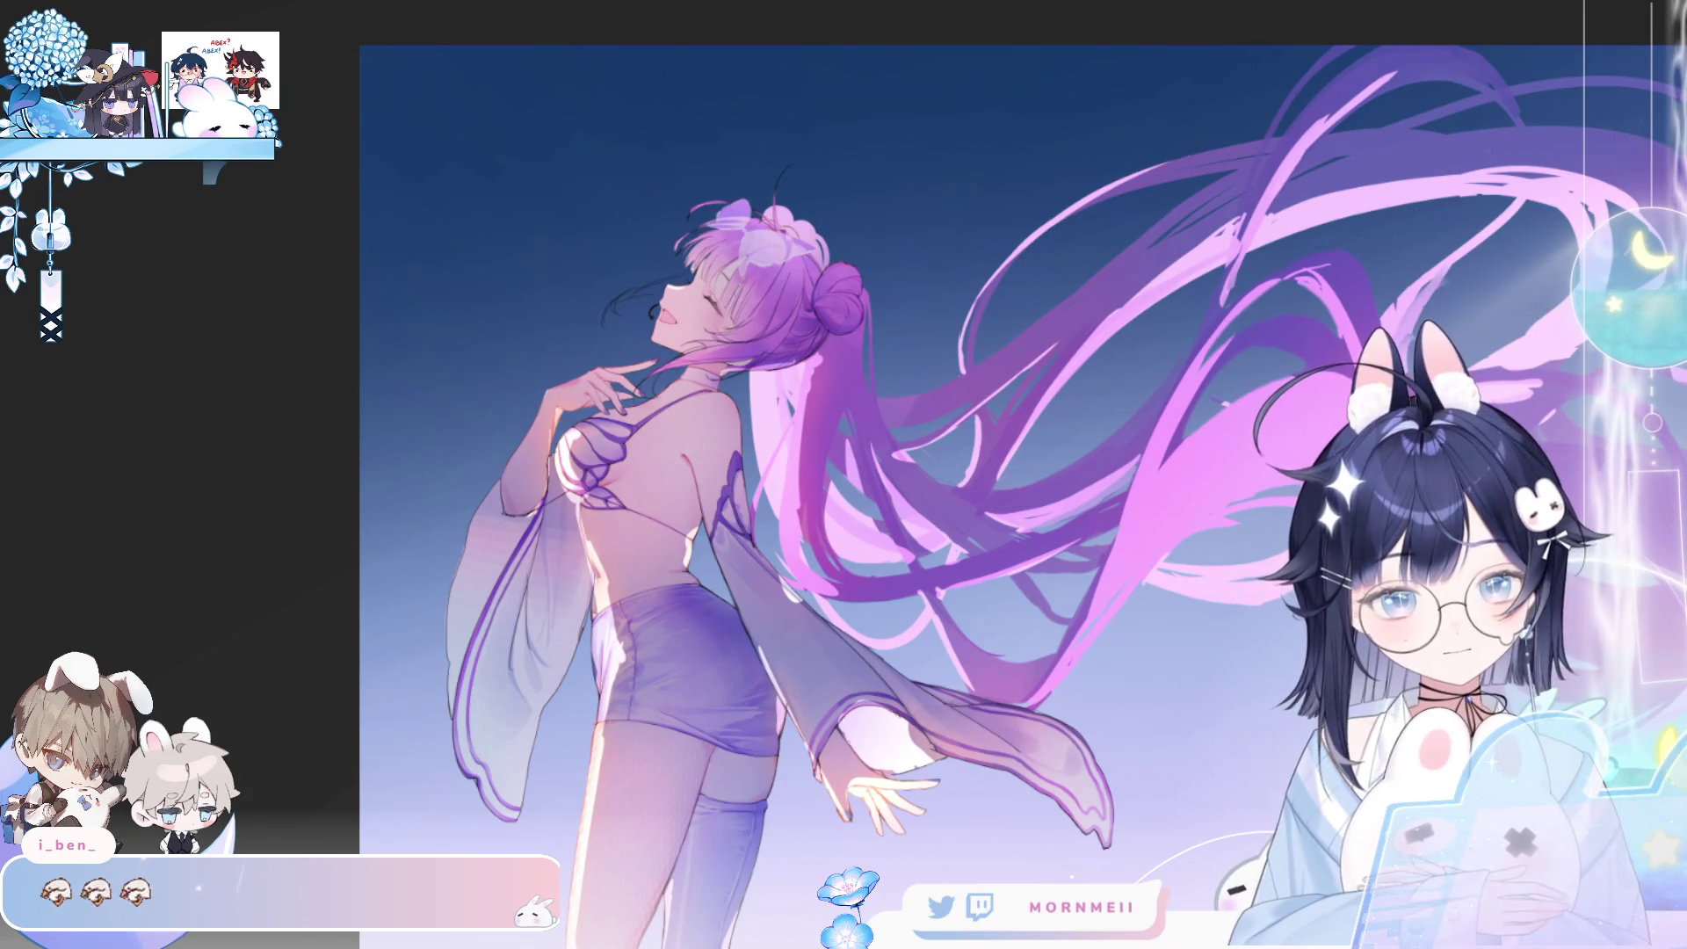
key(h)
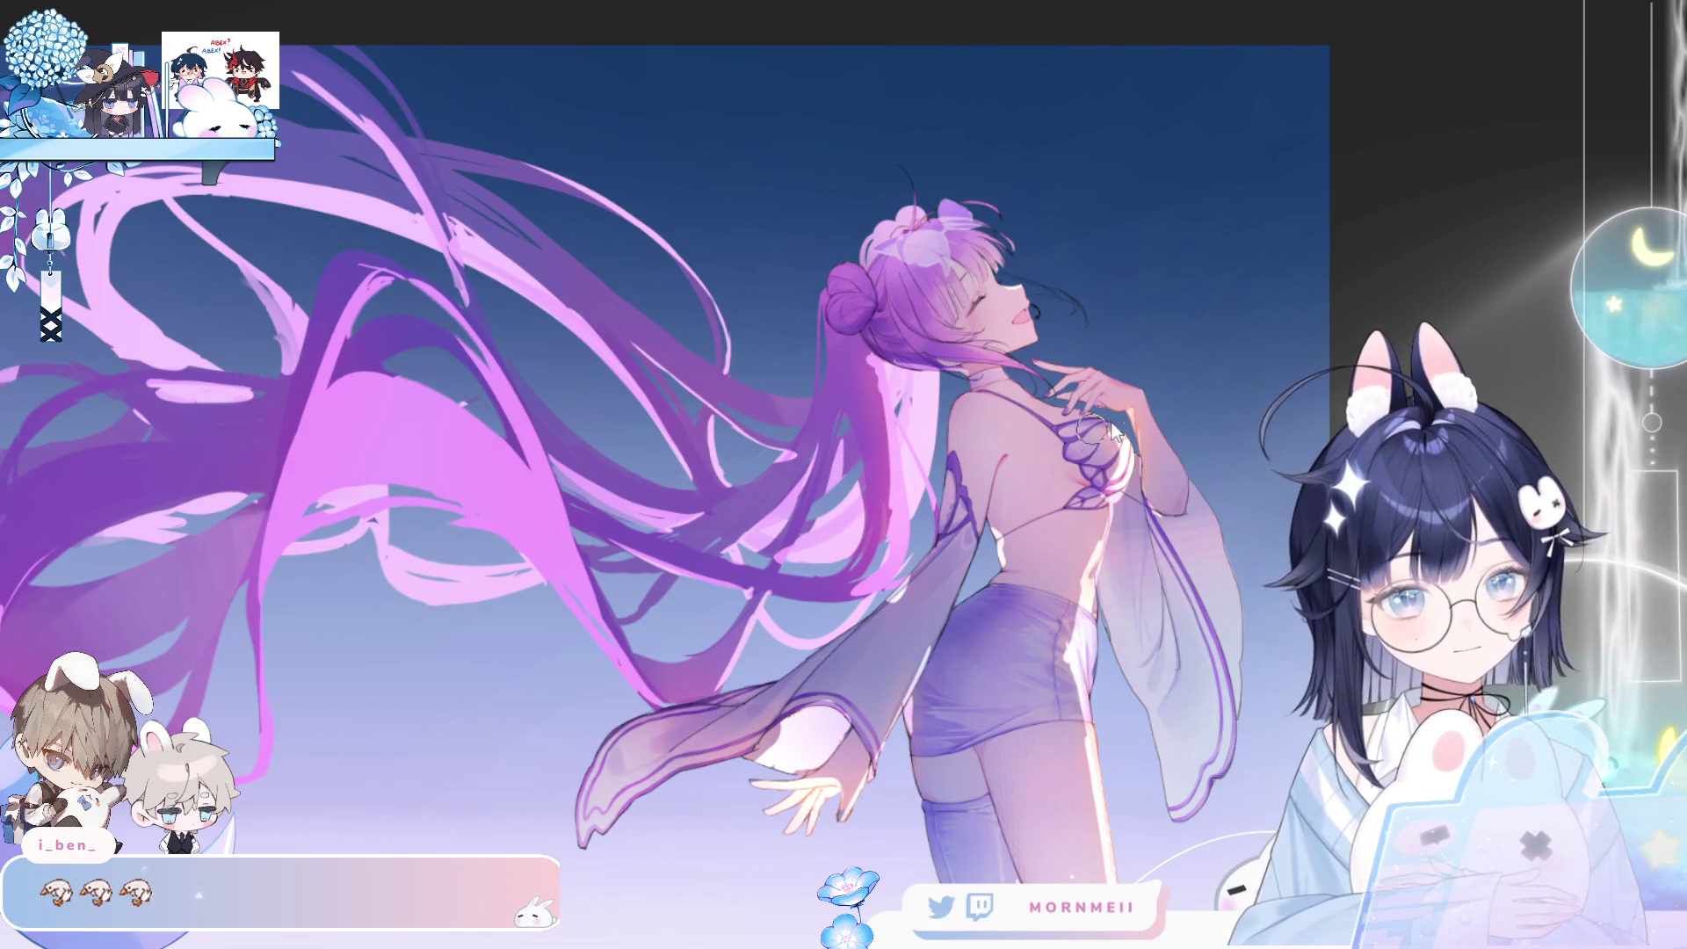
- Adjust the brush size, pan down to the legs and boots, and zoom onto the skirt and fishnet thigh
key(bracketright)
key(bracketright)
key(bracketright)
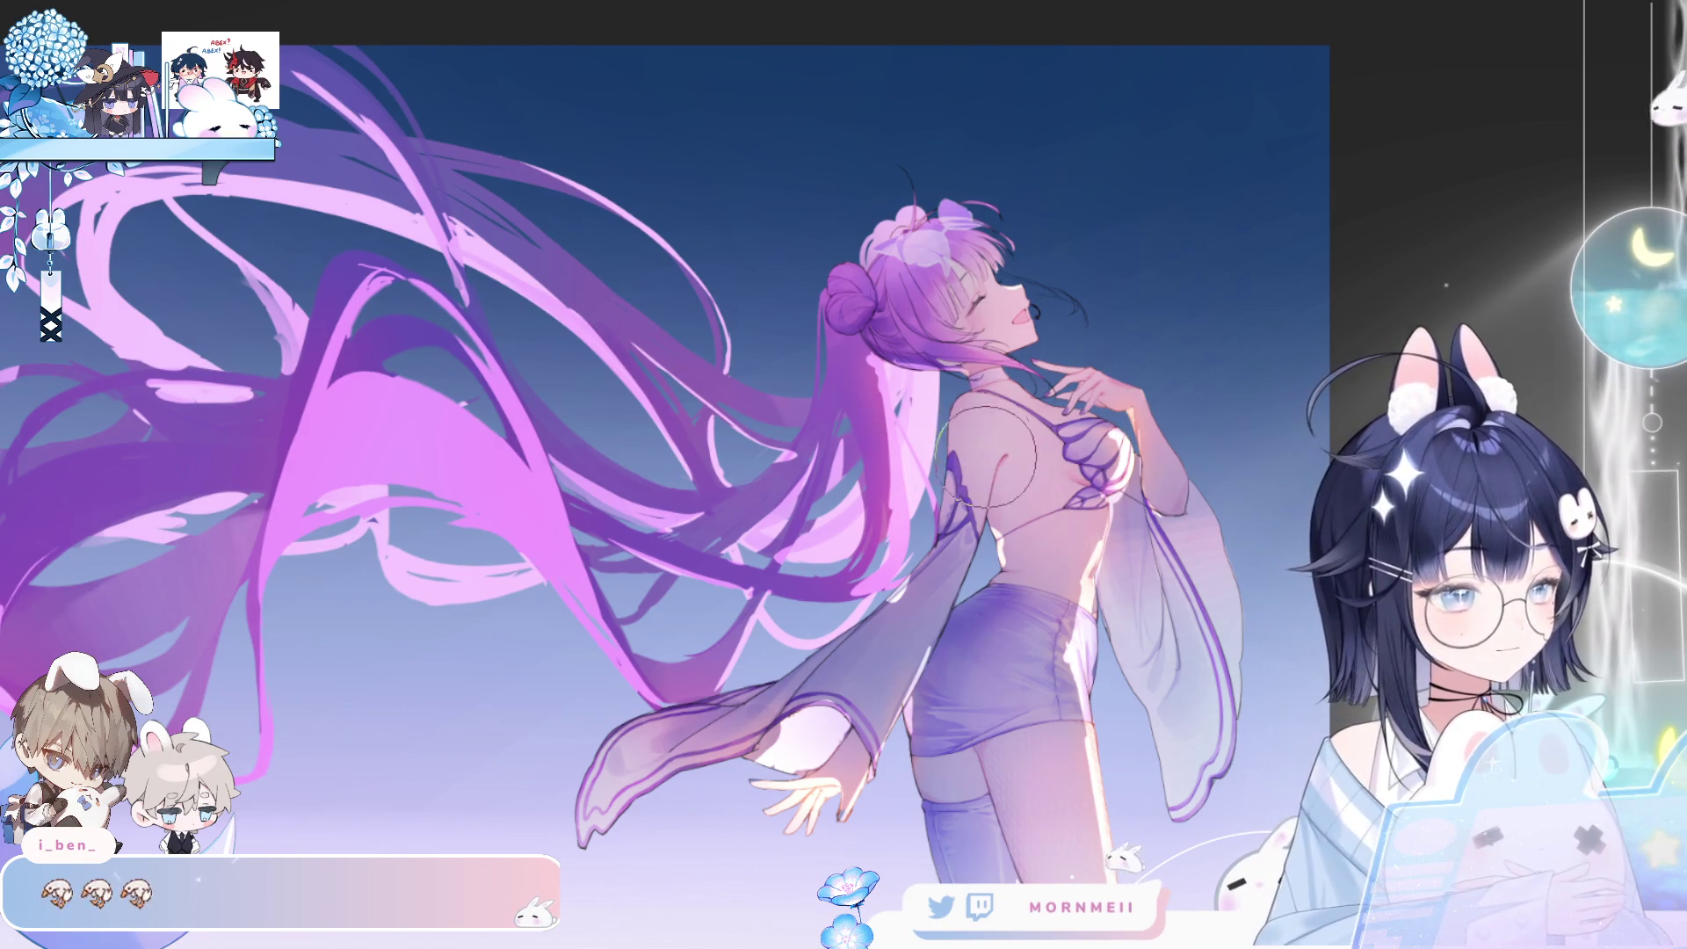
key(bracketleft)
key(bracketleft)
key(h)
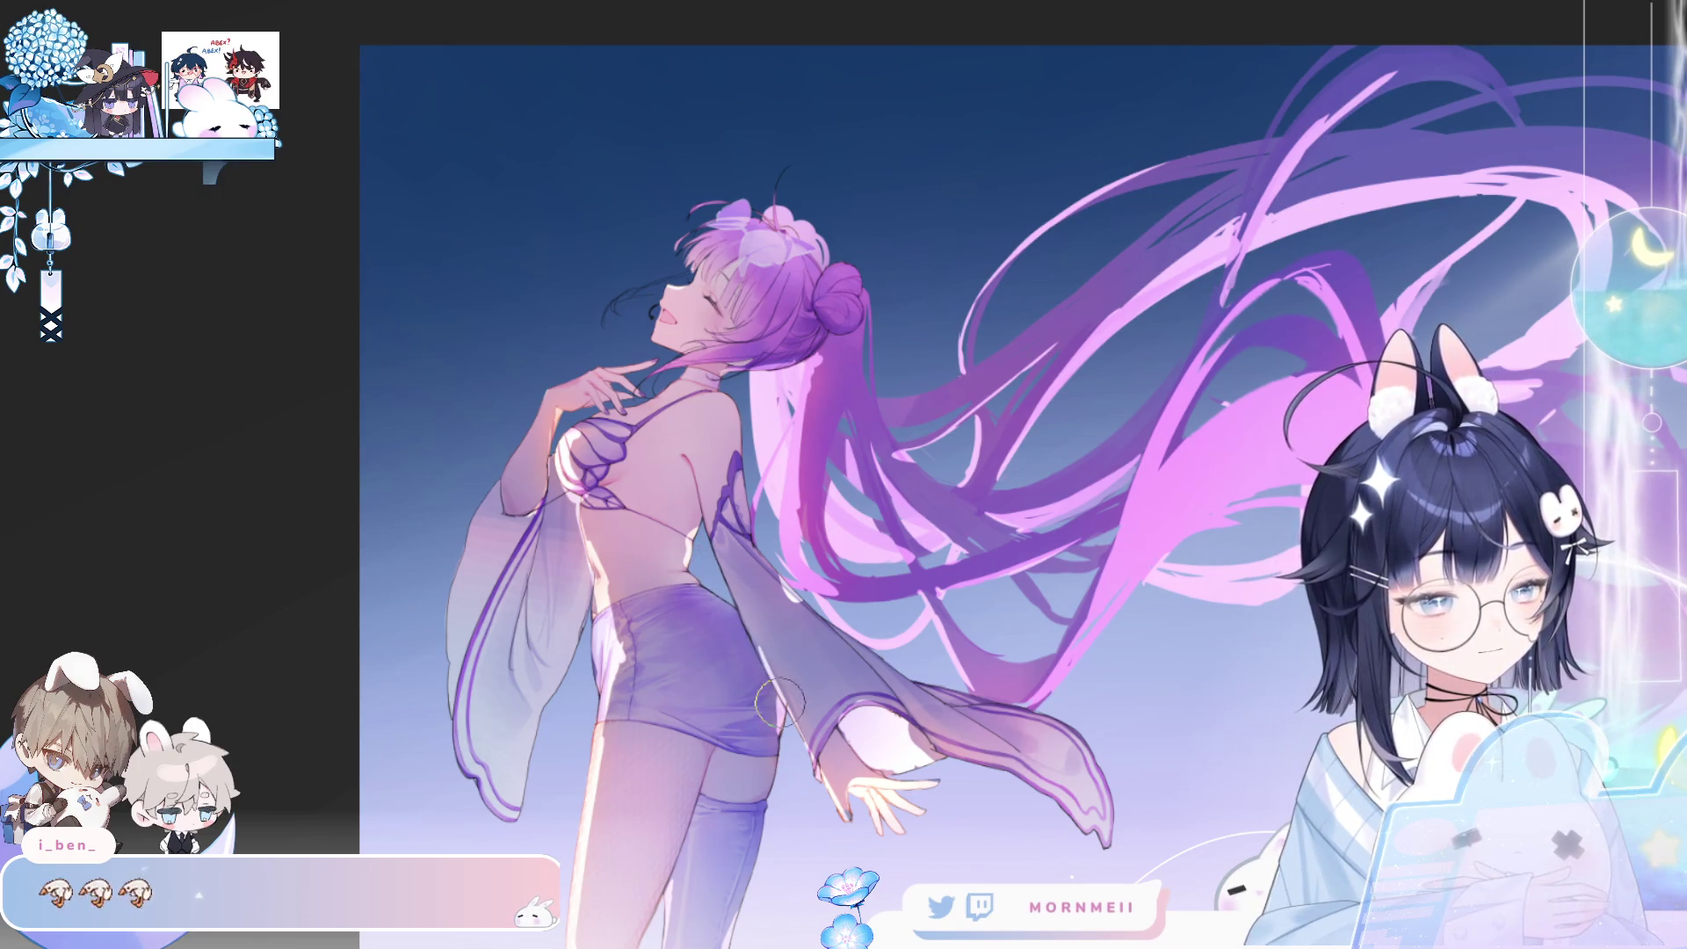
key(h)
drag(1154, 804, 899, 527)
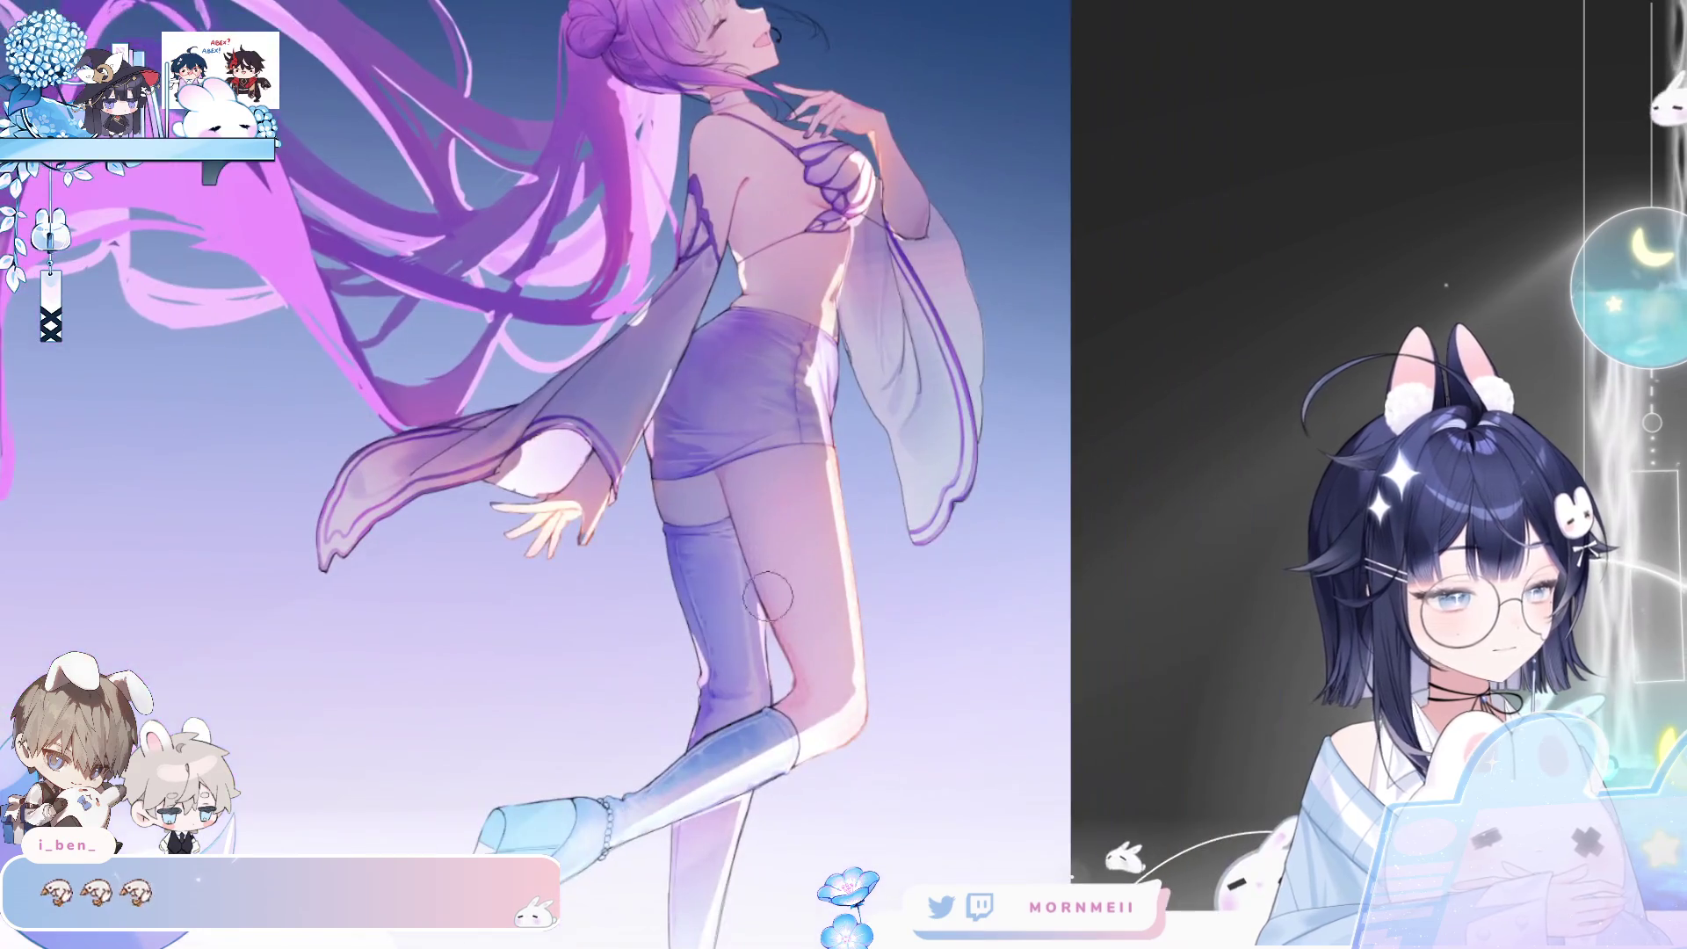
key(h)
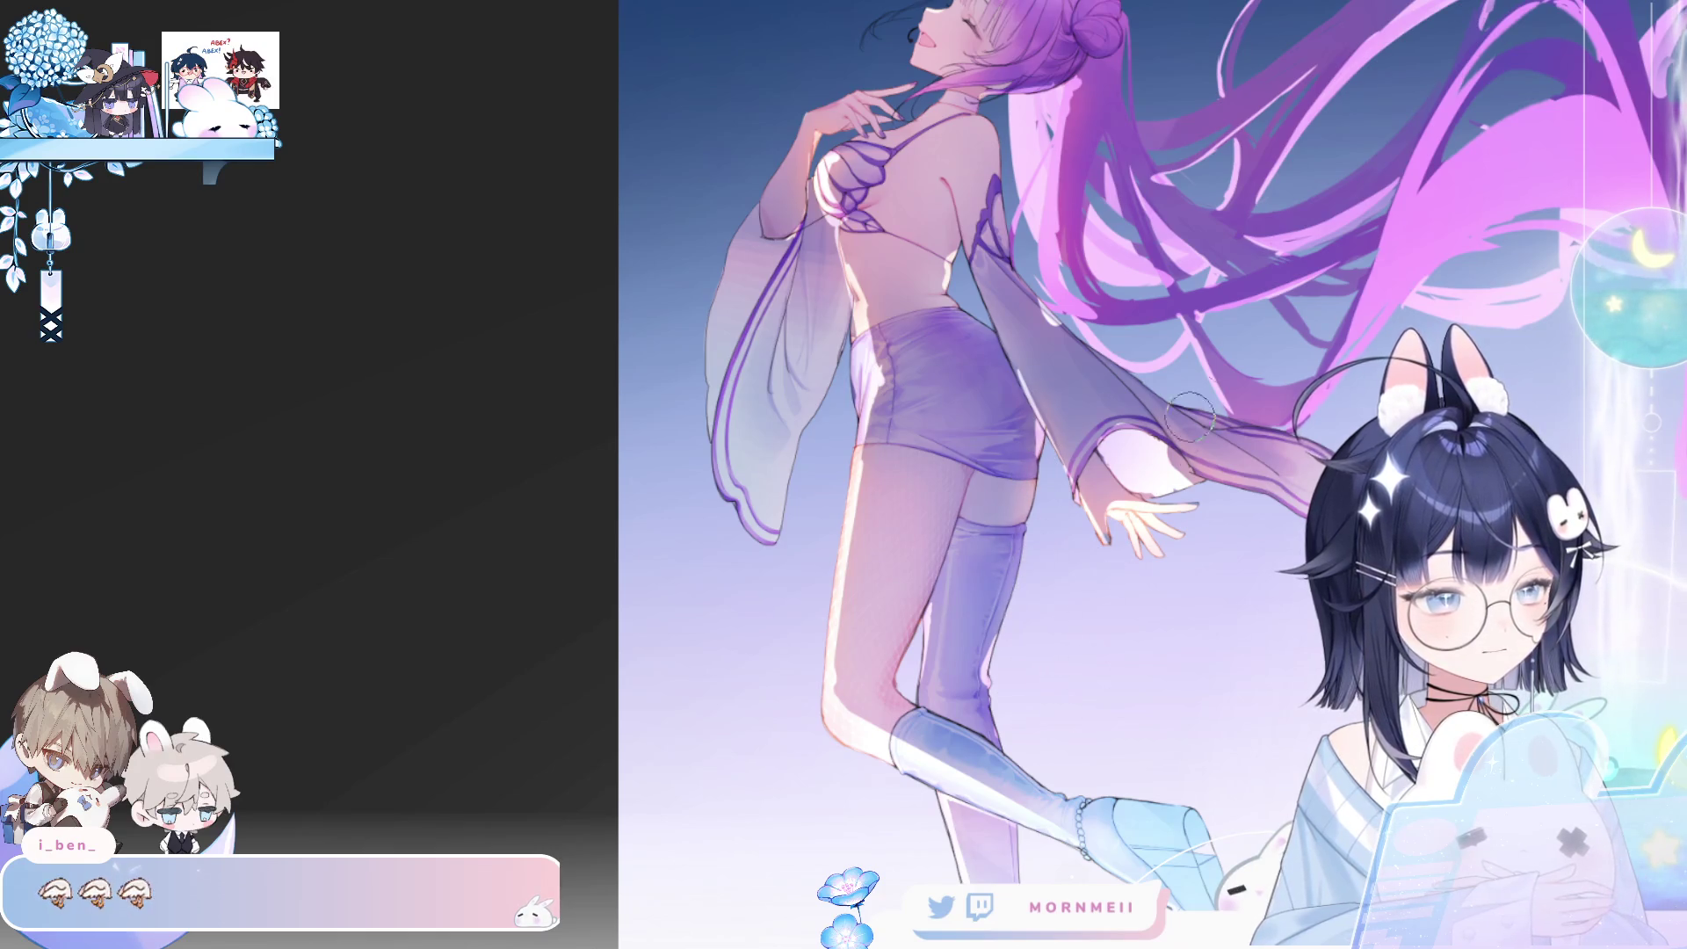
key(h)
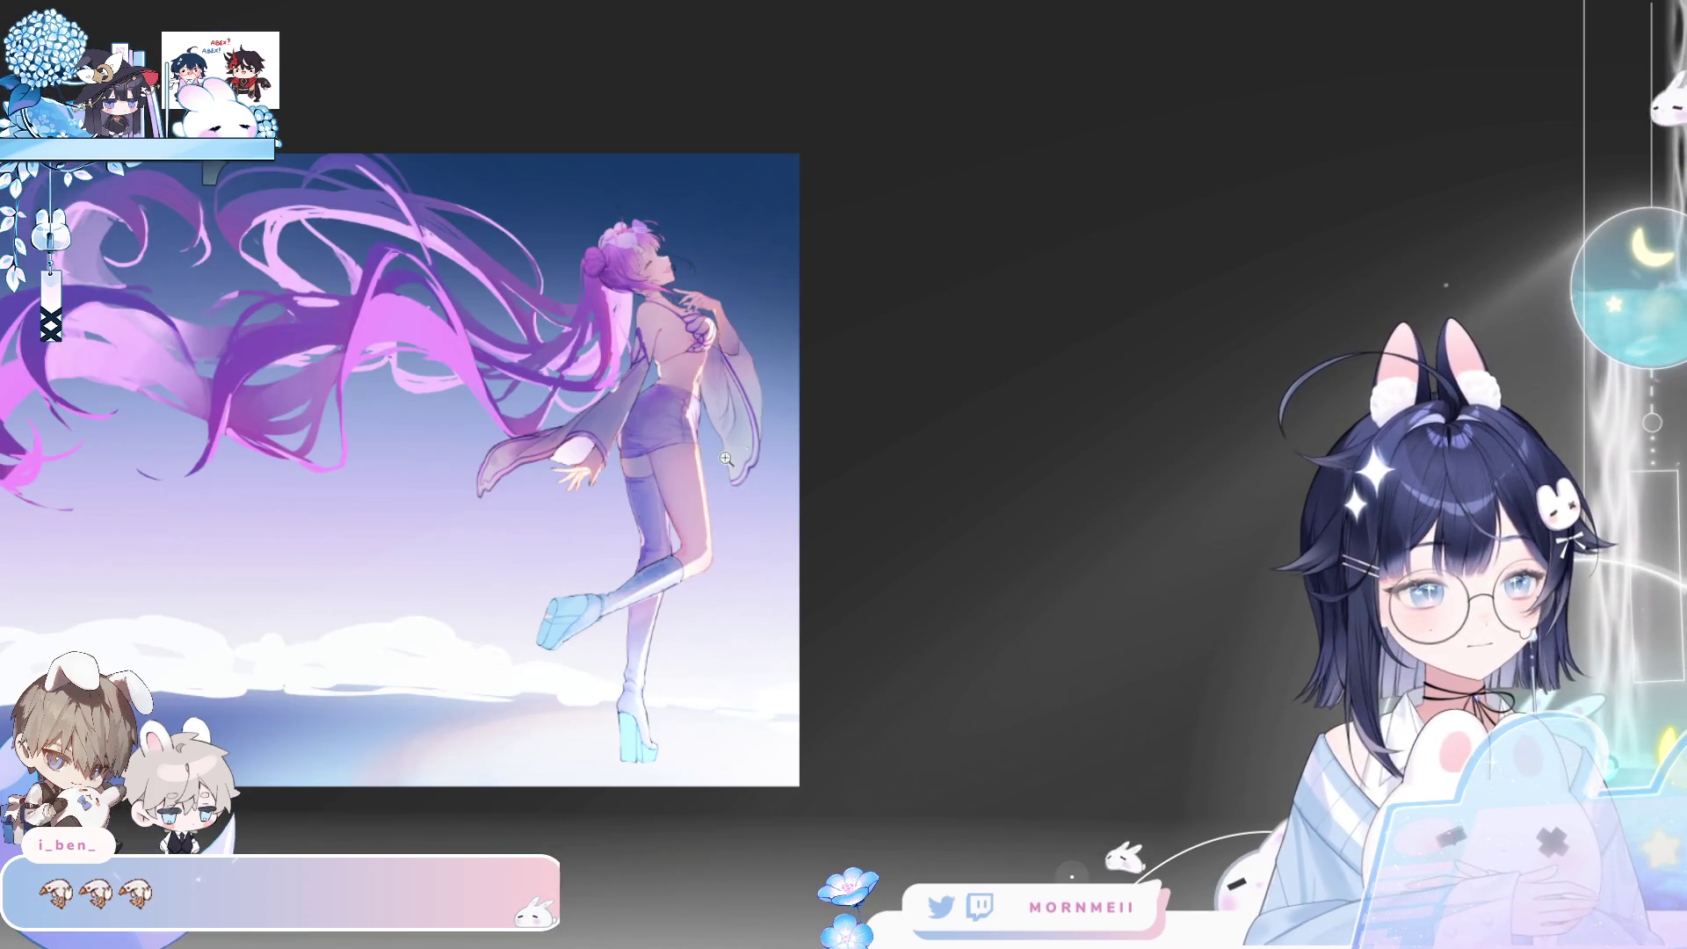
click(553, 446)
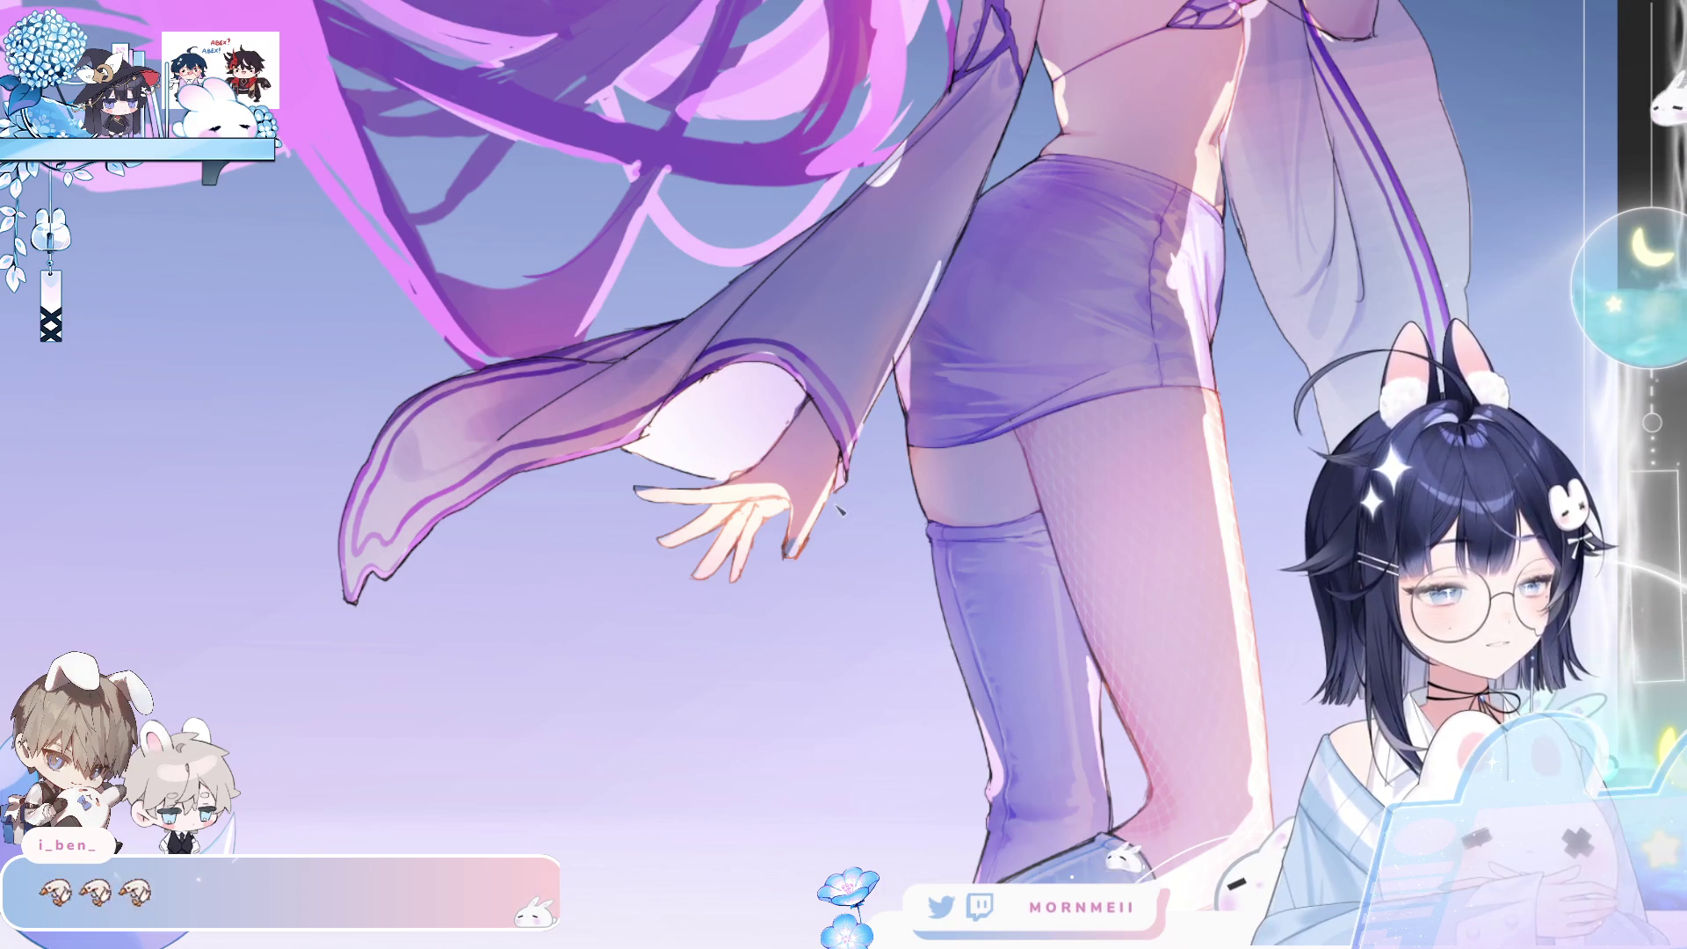
key(h)
key(ctrl+minus)
key(ctrl+minus)
key(ctrl+minus)
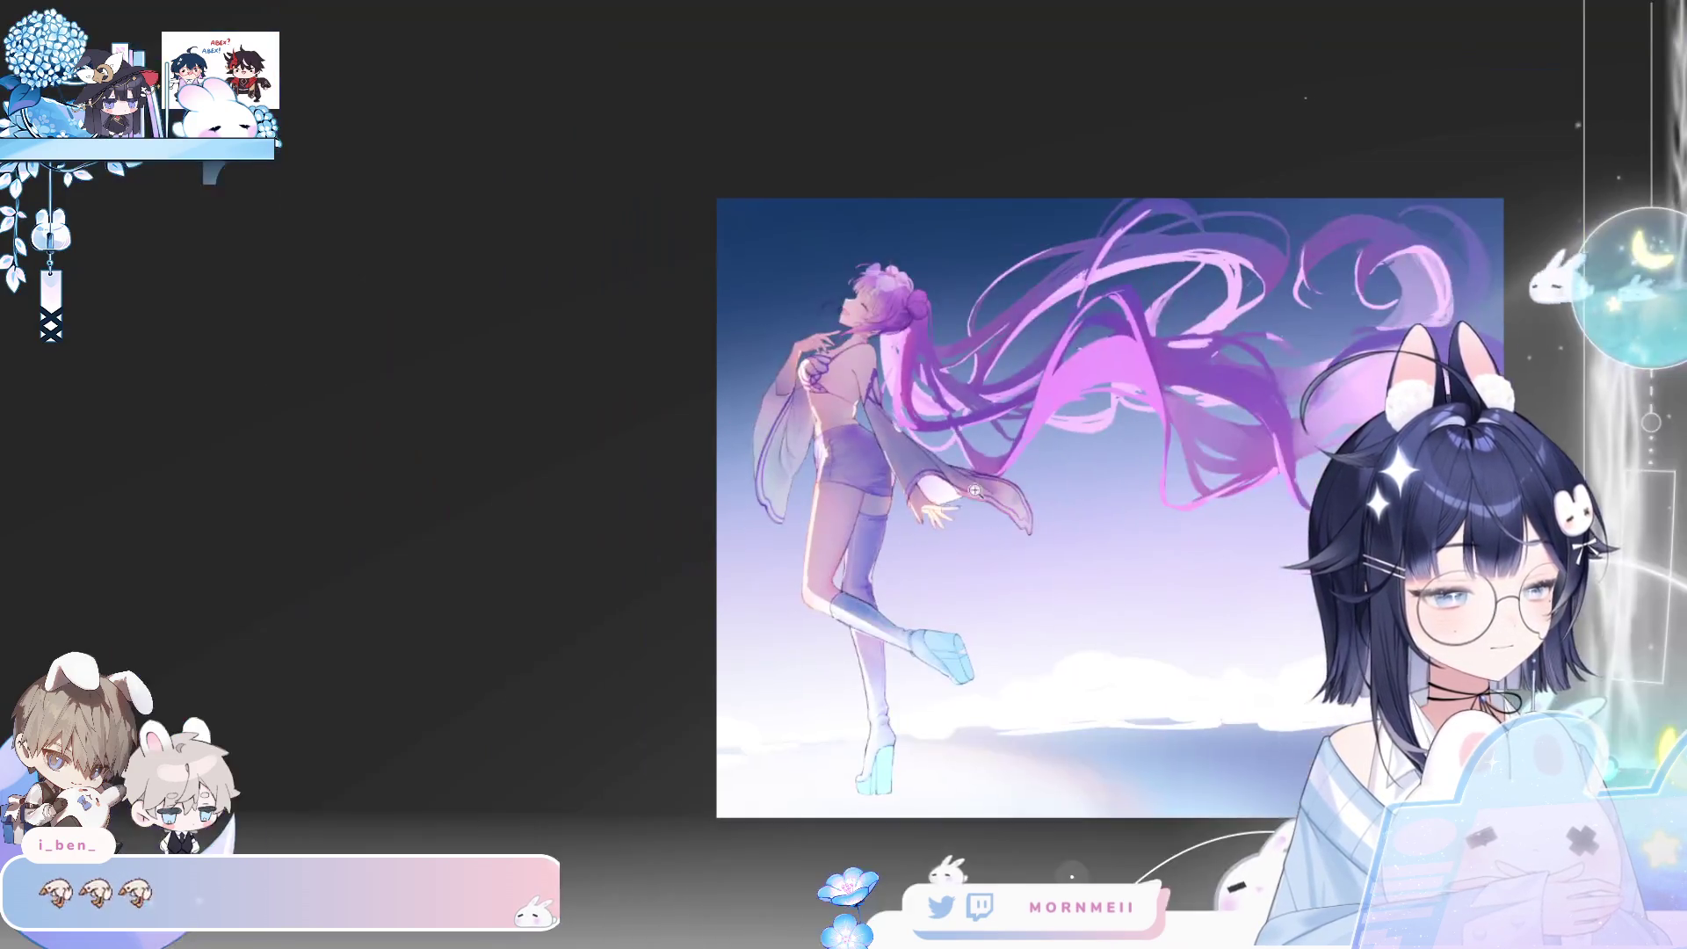
key(ctrl+0)
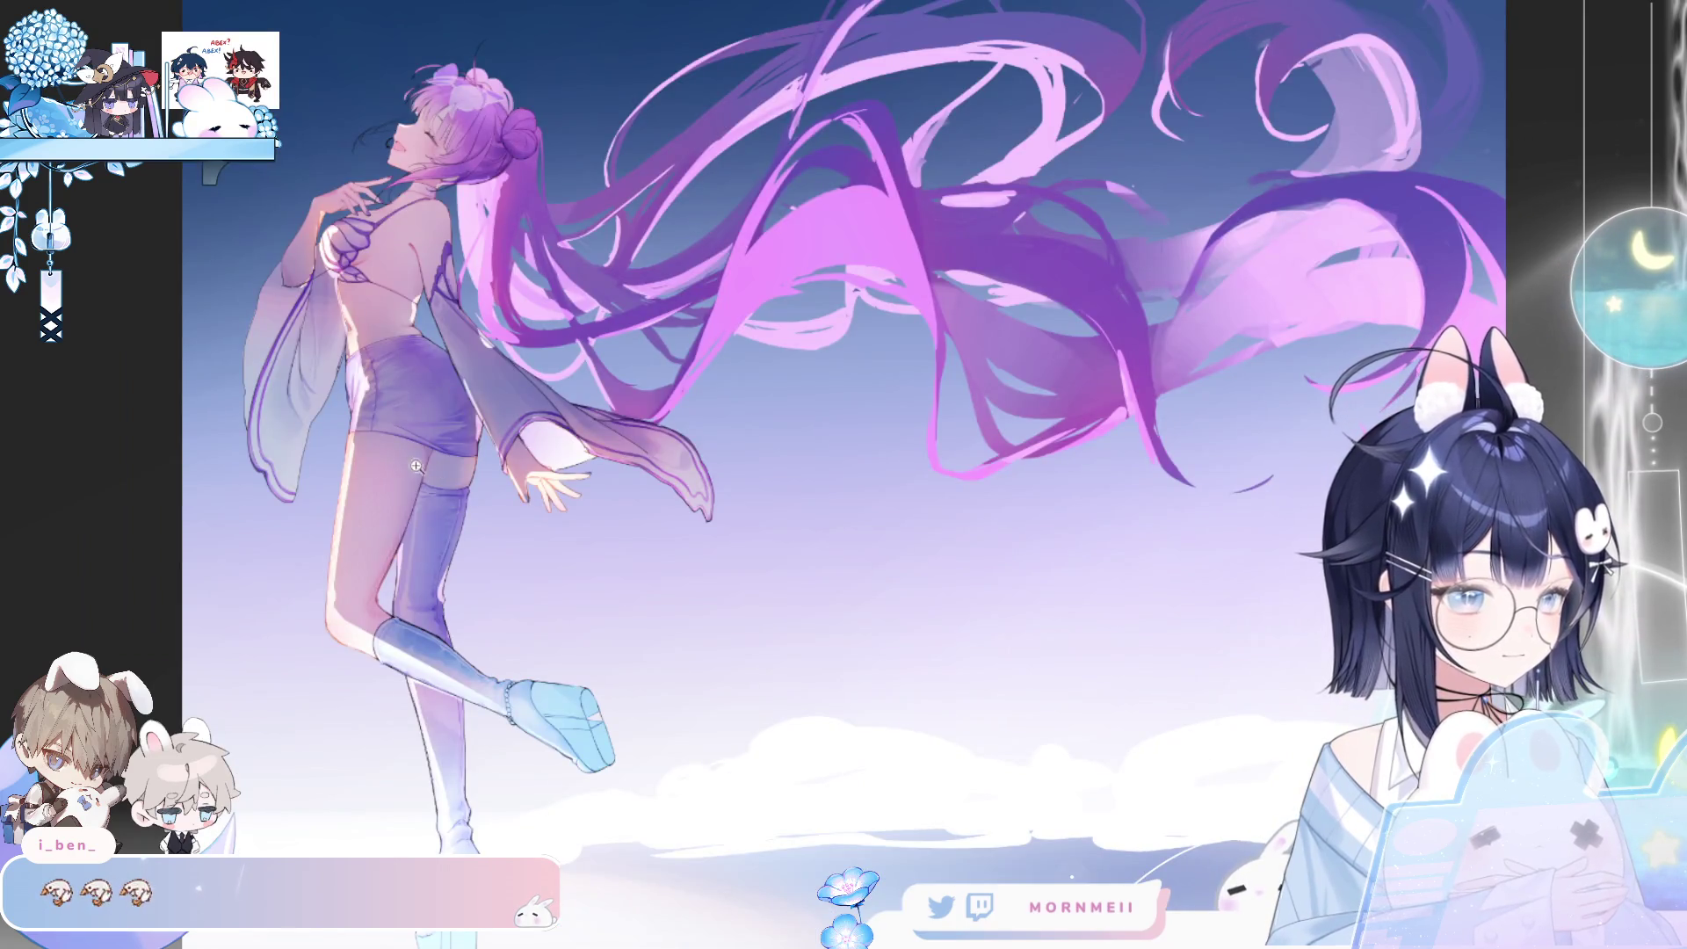
drag(416, 466, 489, 352)
drag(878, 300, 791, 303)
key(h)
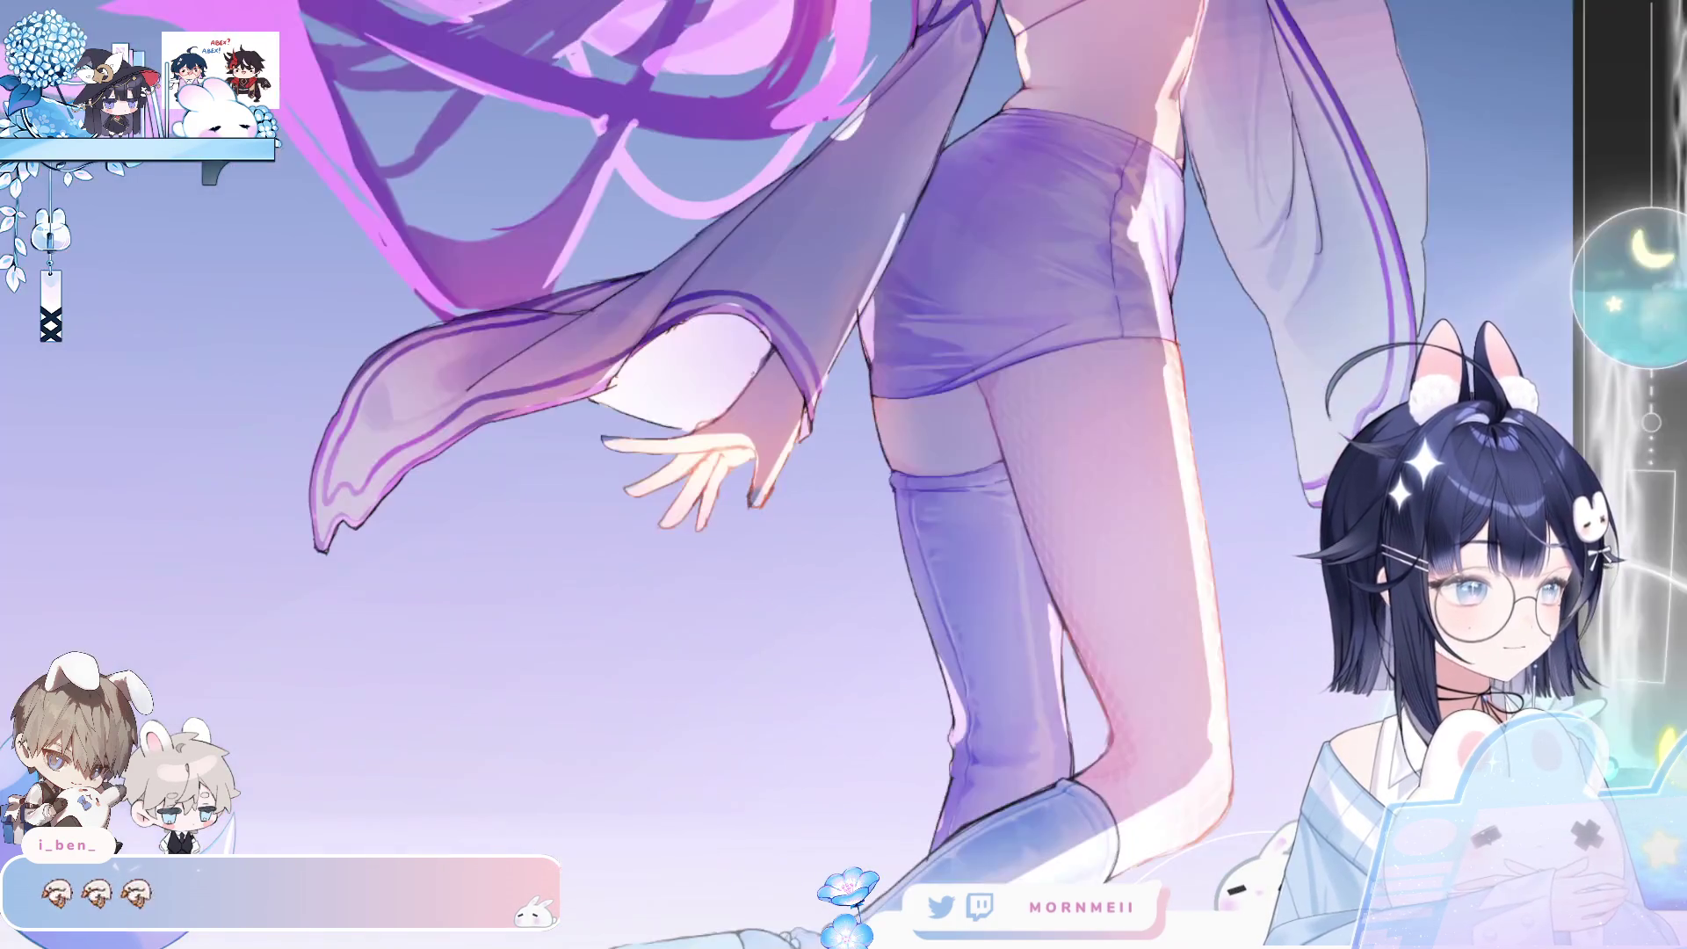
mouse_move(879, 439)
mouse_down()
mouse_move(1036, 544)
mouse_move(1560, 181)
mouse_up()
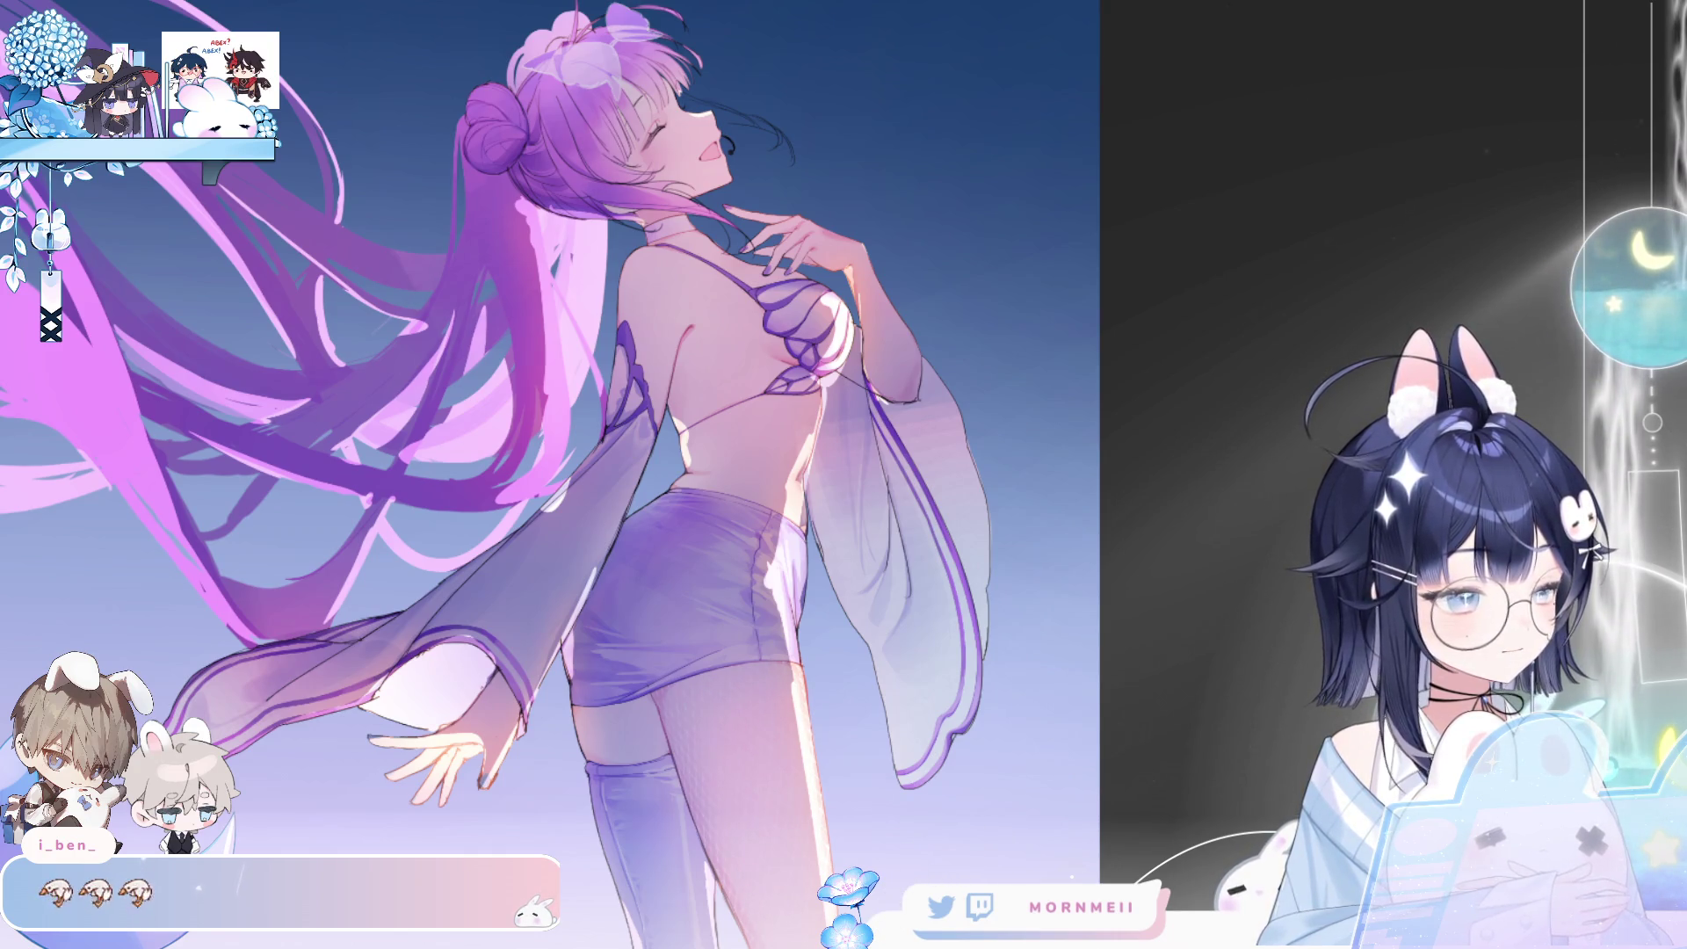
drag(813, 725, 830, 839)
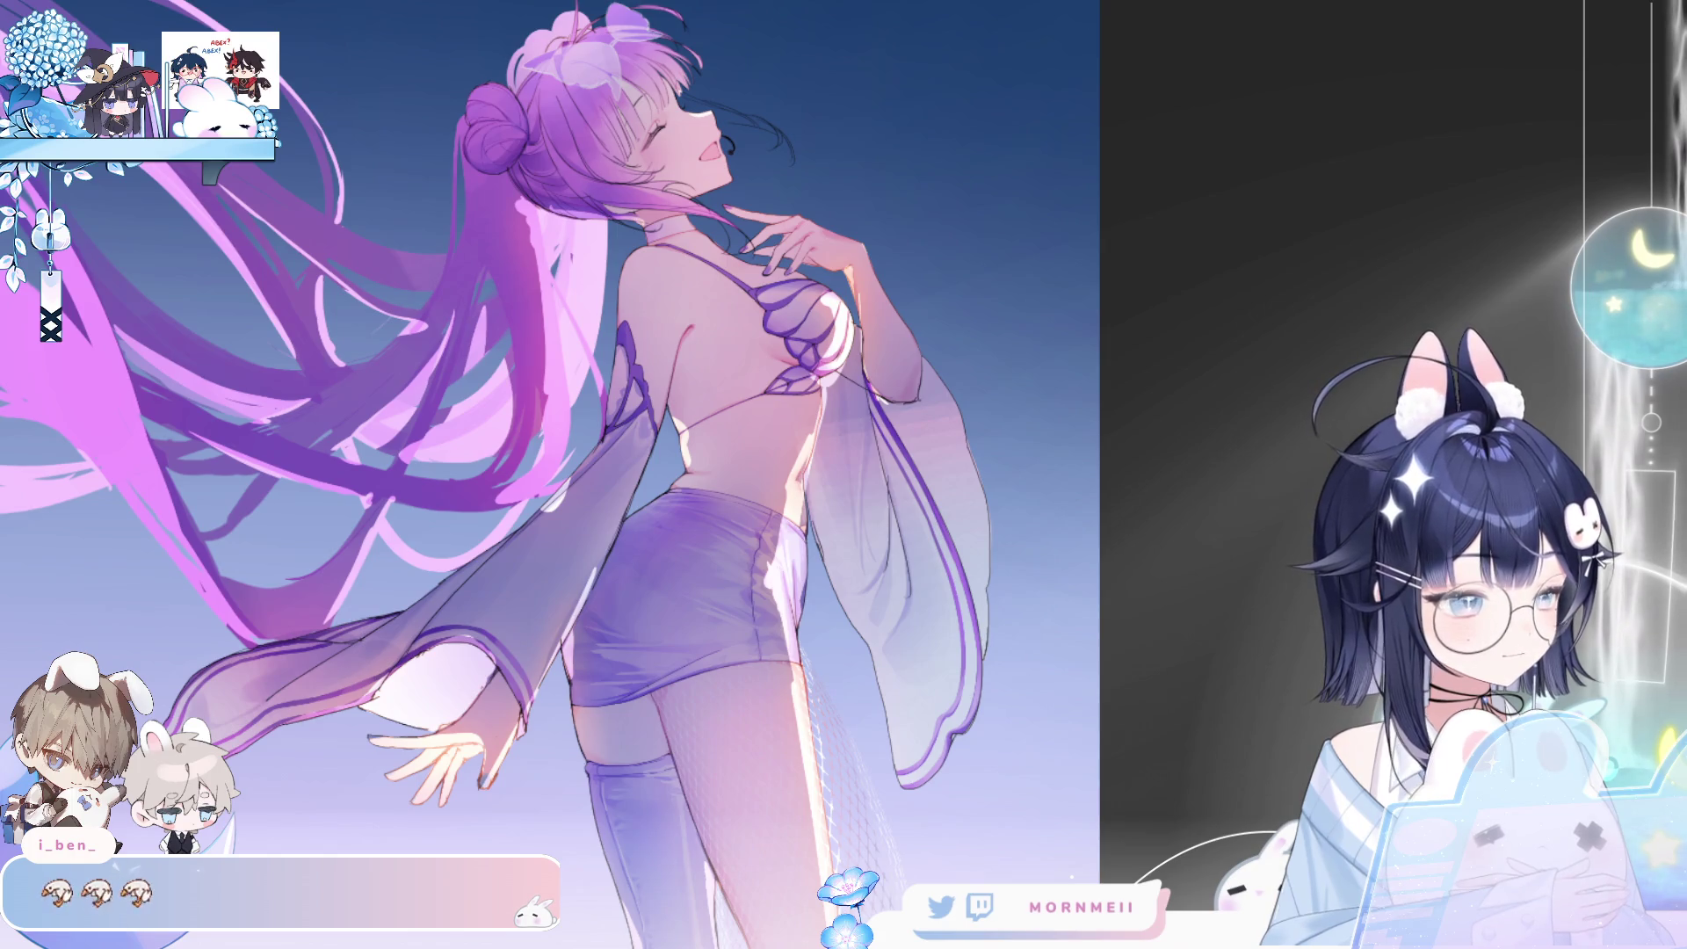
drag(815, 719, 830, 841)
drag(1228, 840, 1159, 588)
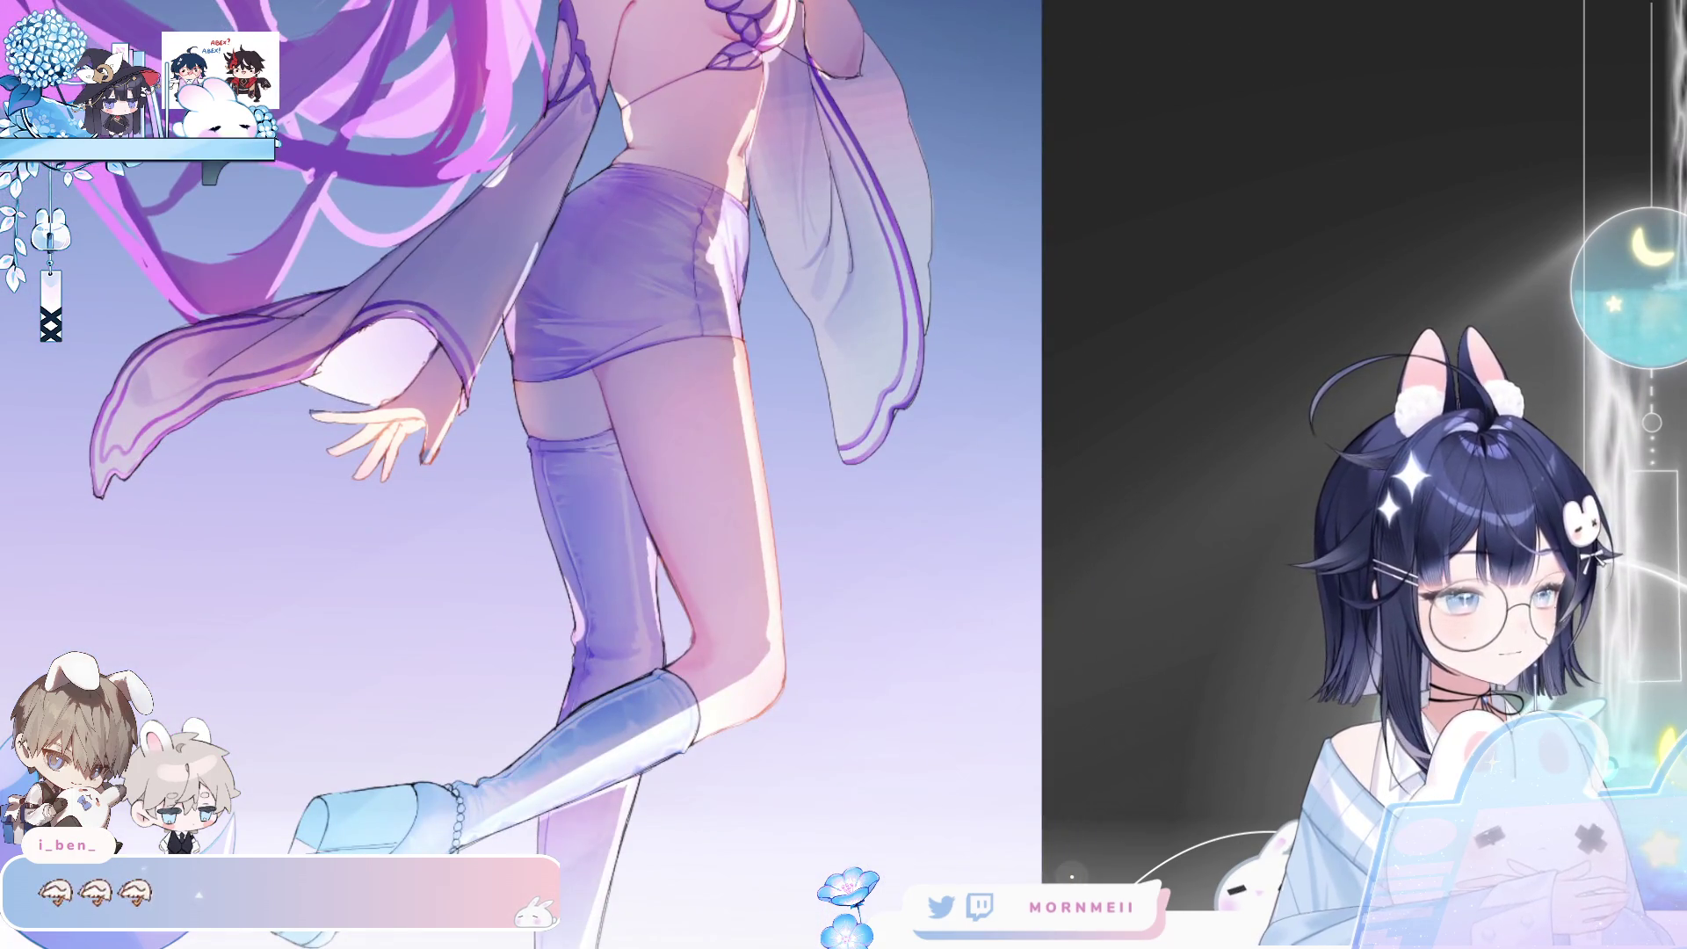
drag(668, 377, 703, 668)
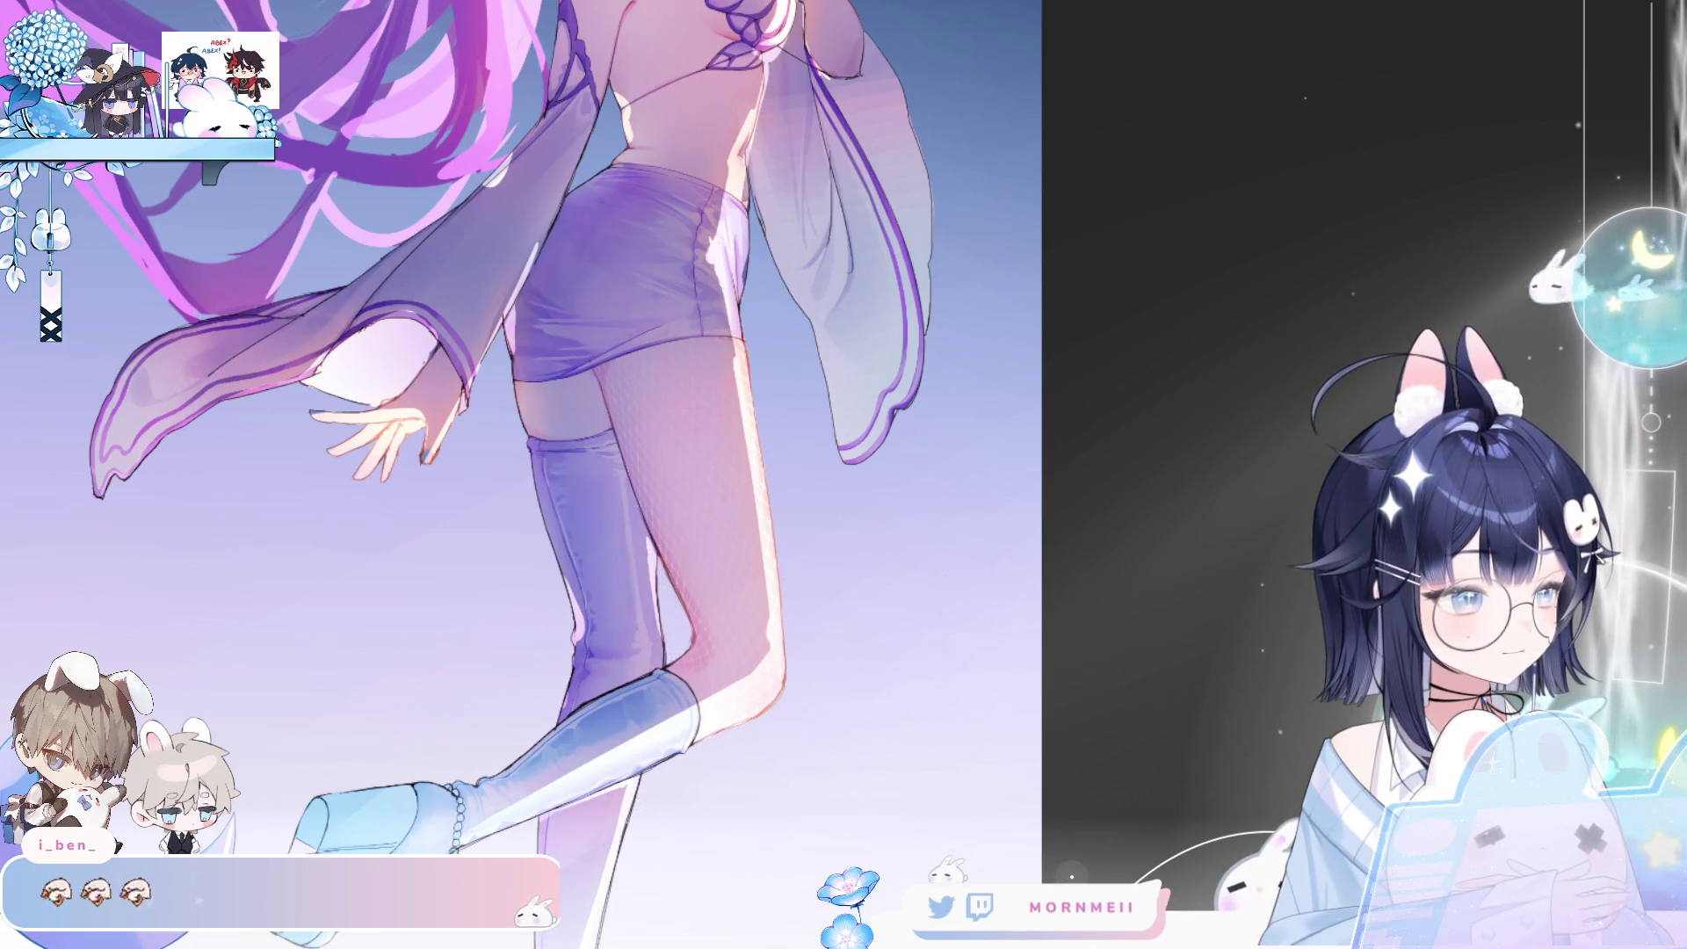
key(ctrl+0)
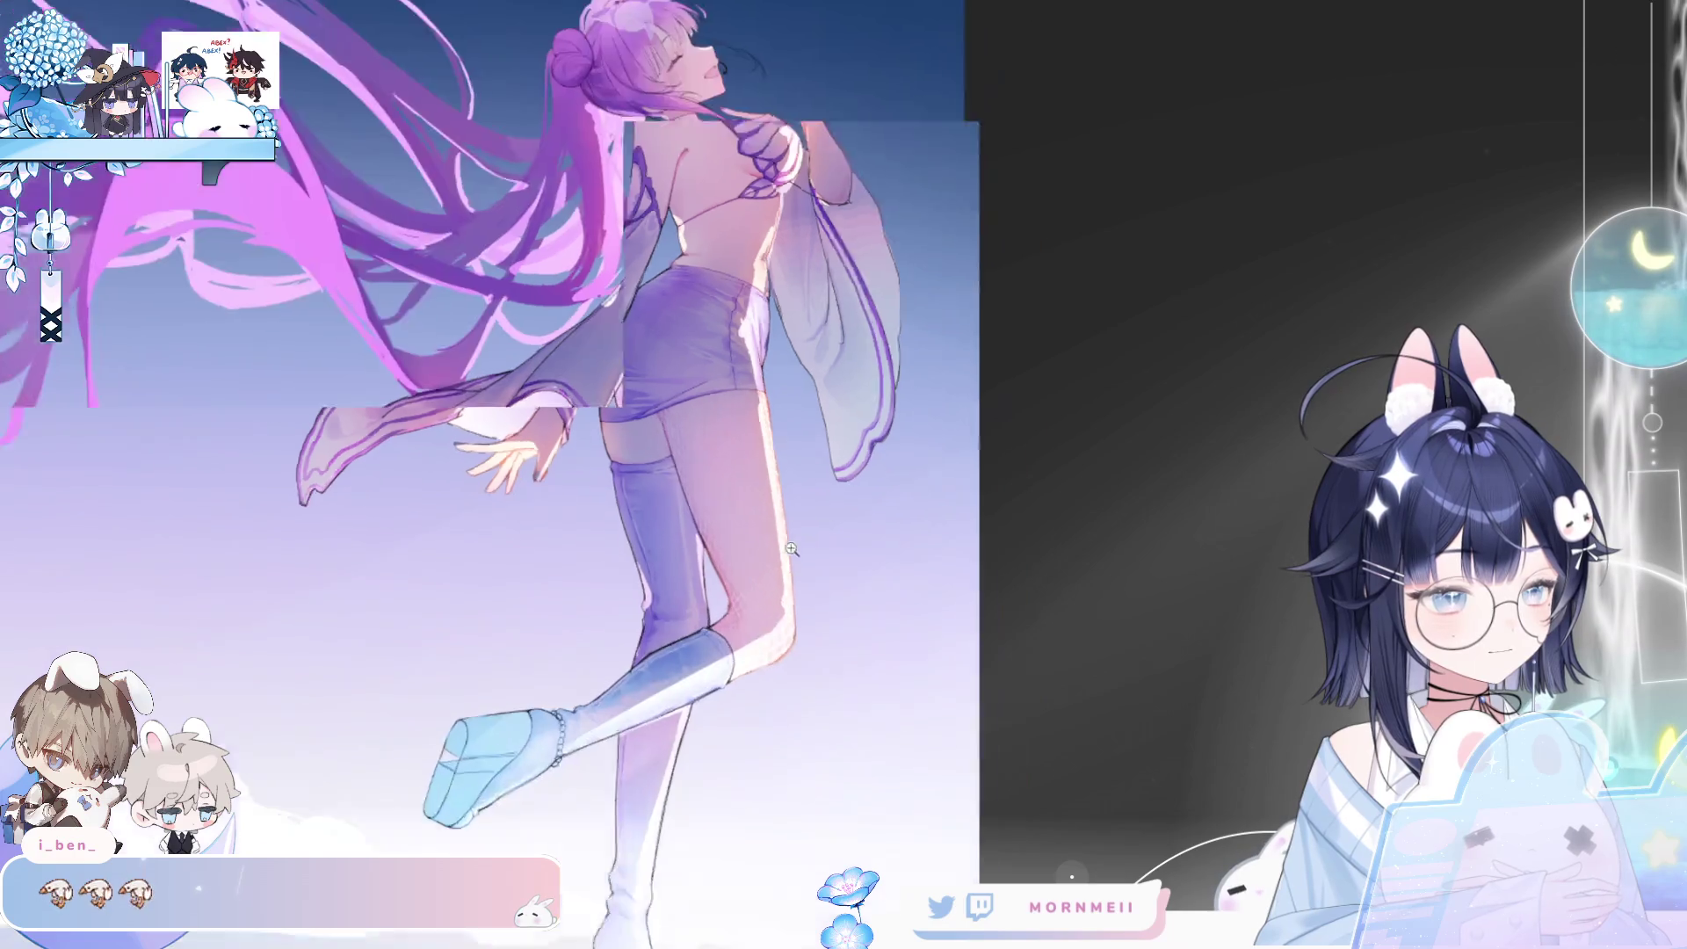
key(h)
key(h)
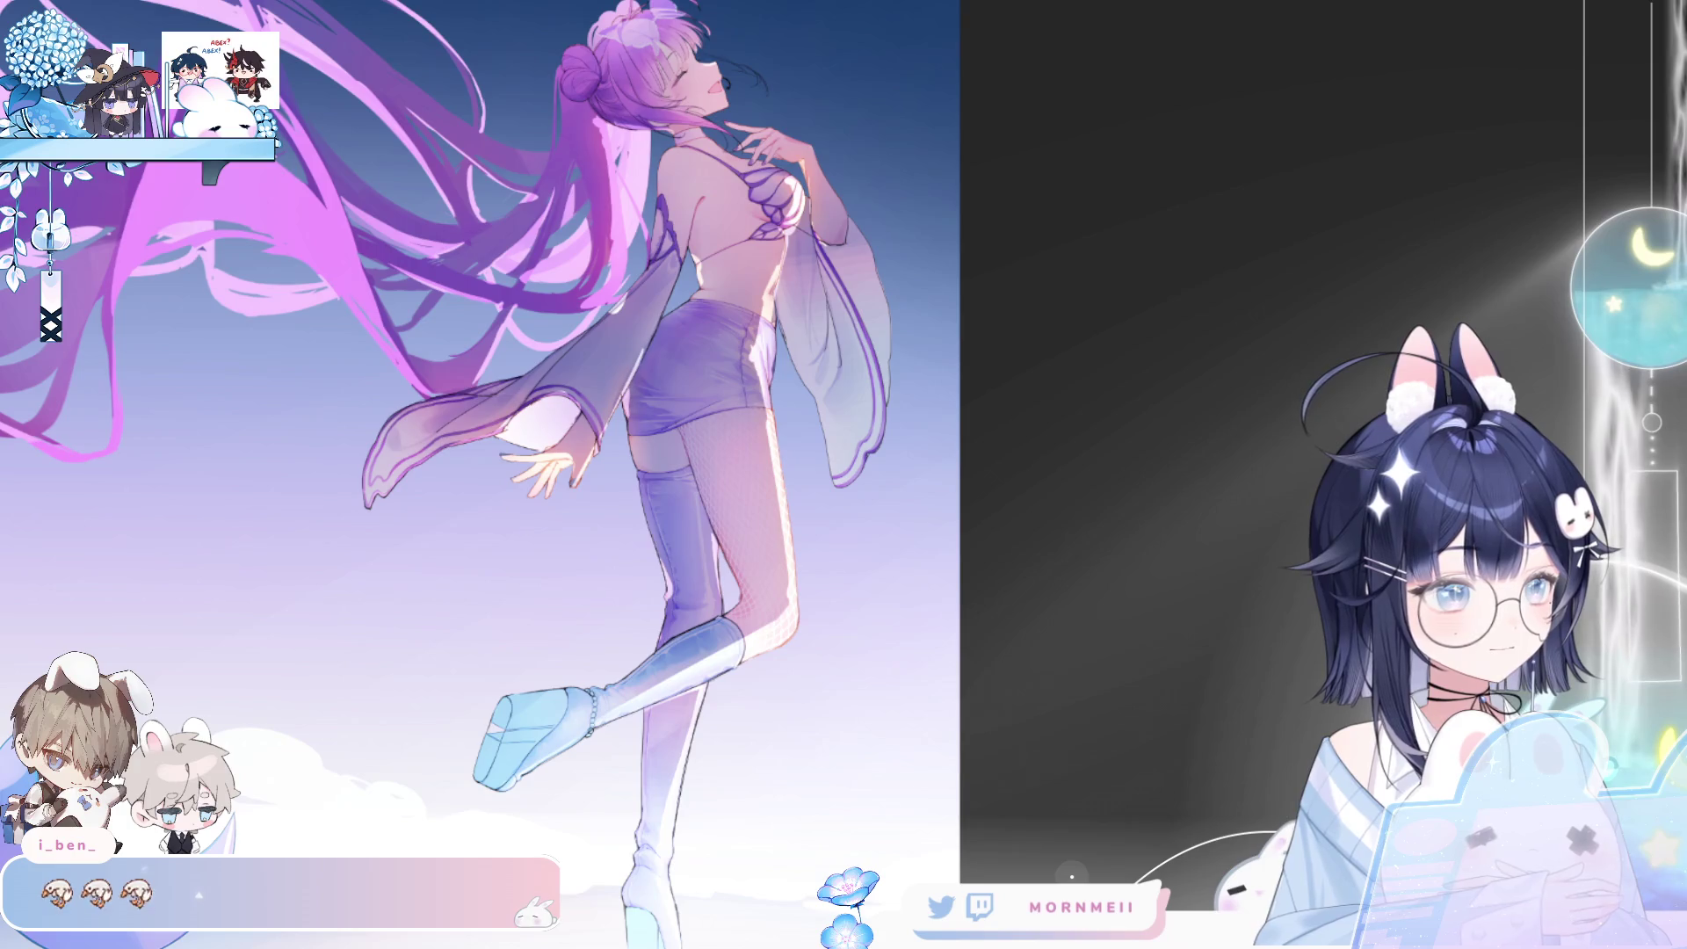
key(h)
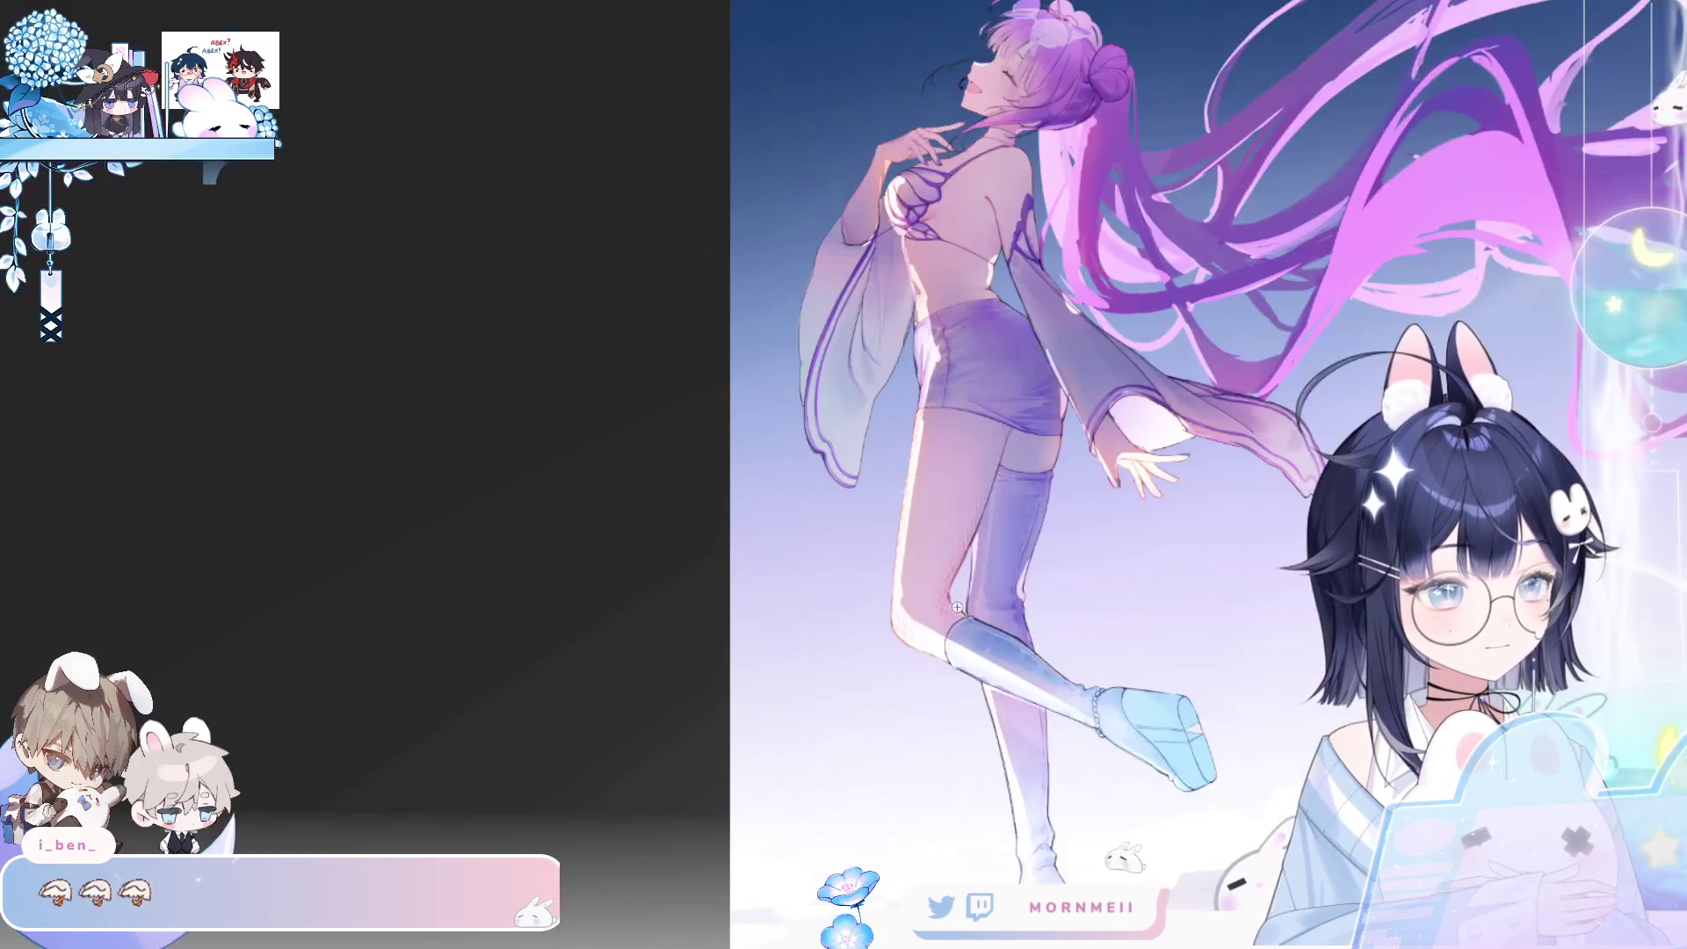
scroll(870, 571, up, 5)
key(bracketleft)
key(bracketleft)
key(bracketleft)
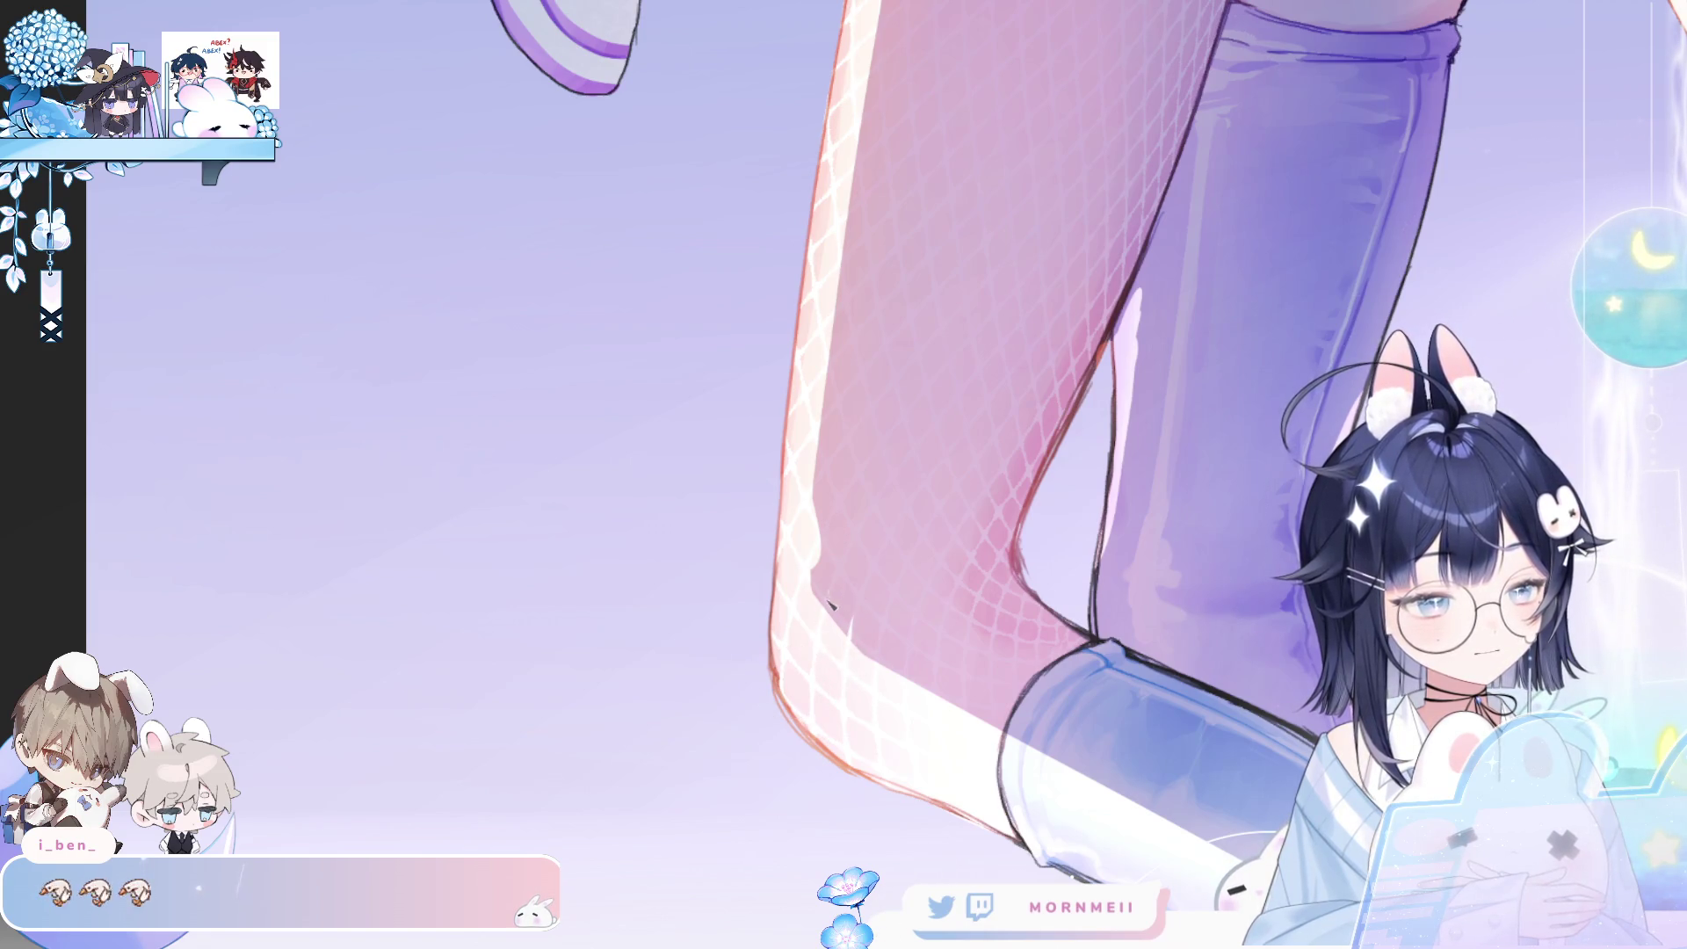
key(h)
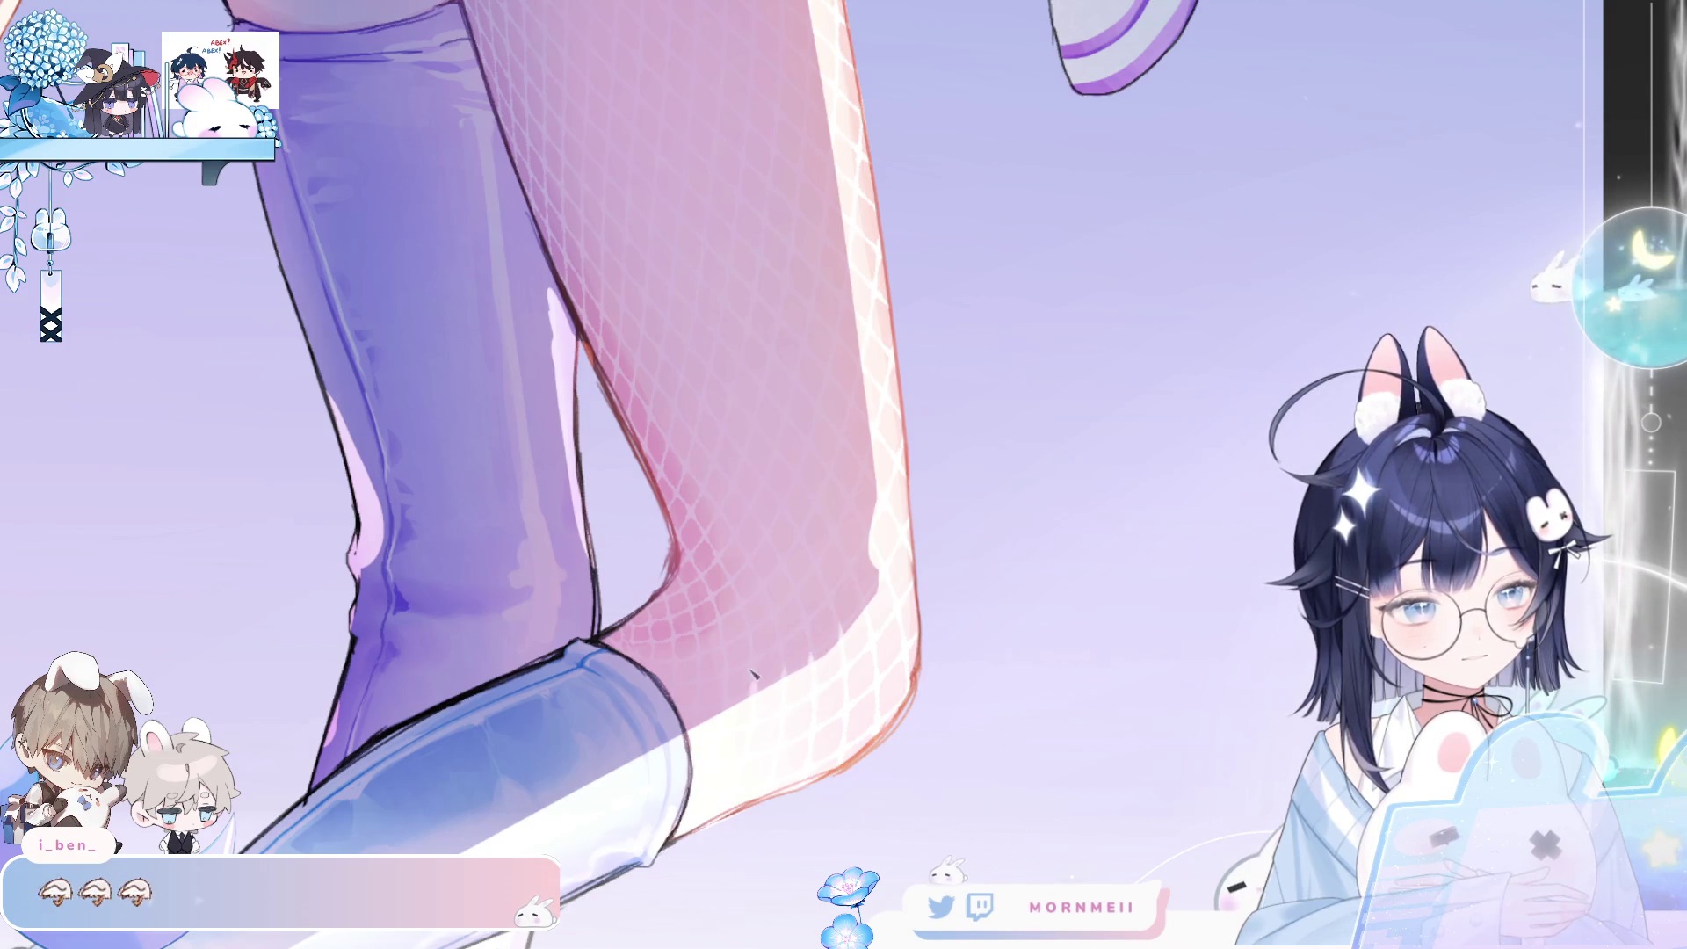
scroll(803, 553, down, 5)
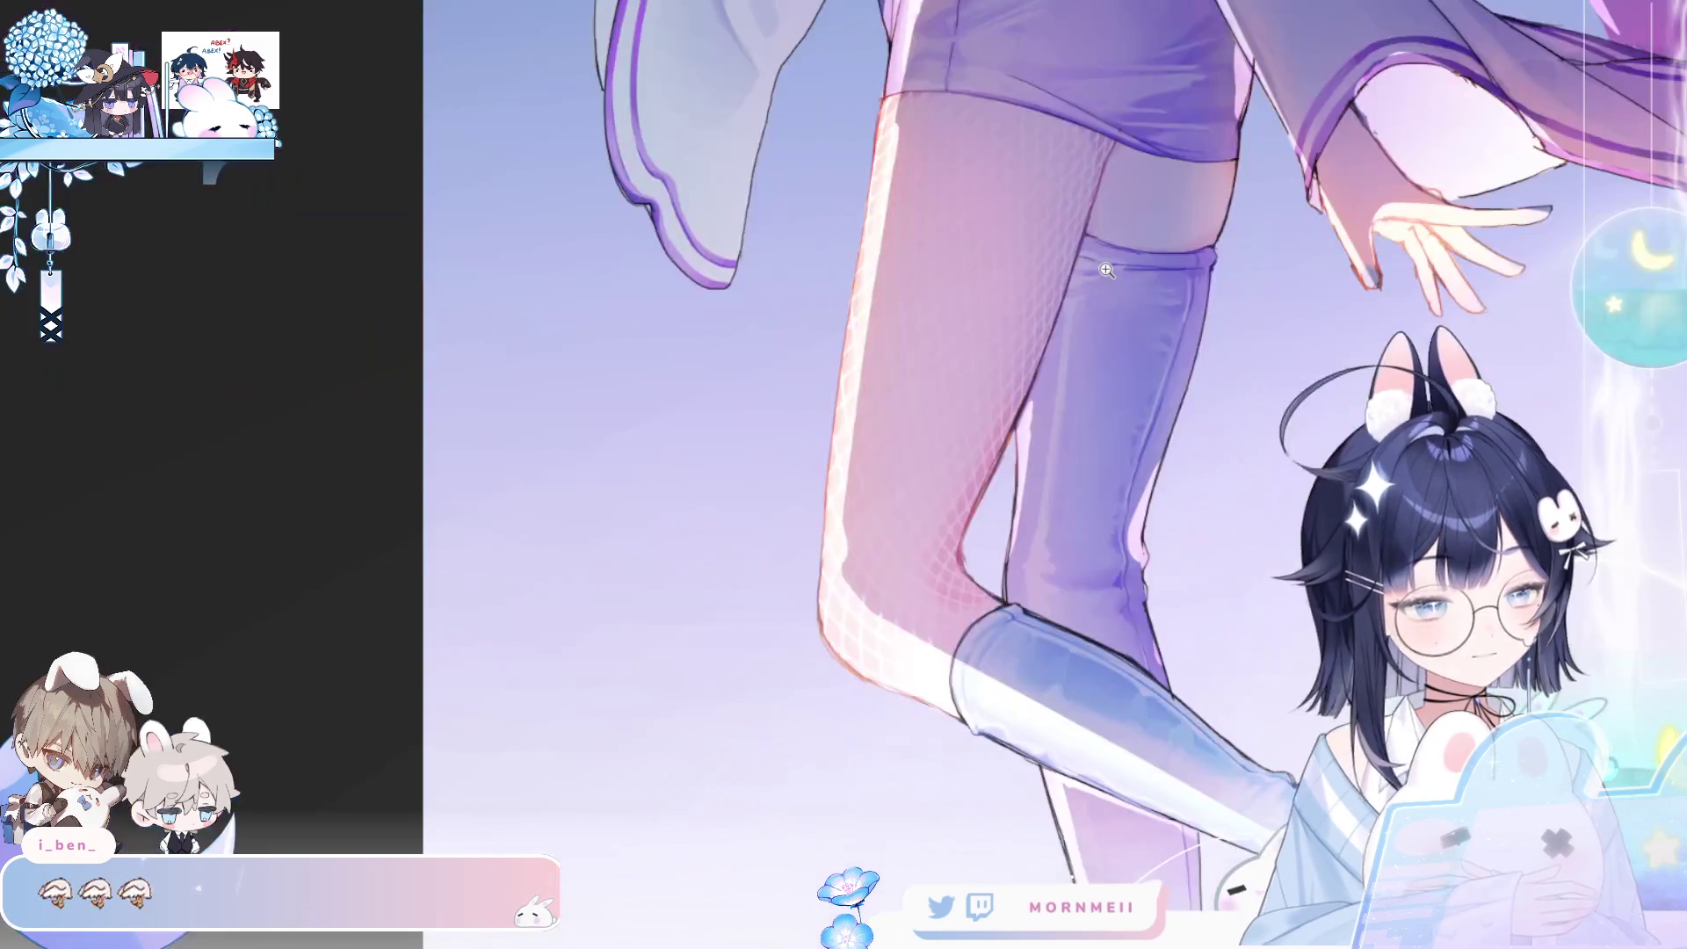
scroll(966, 566, up, 3)
scroll(965, 566, up, 2)
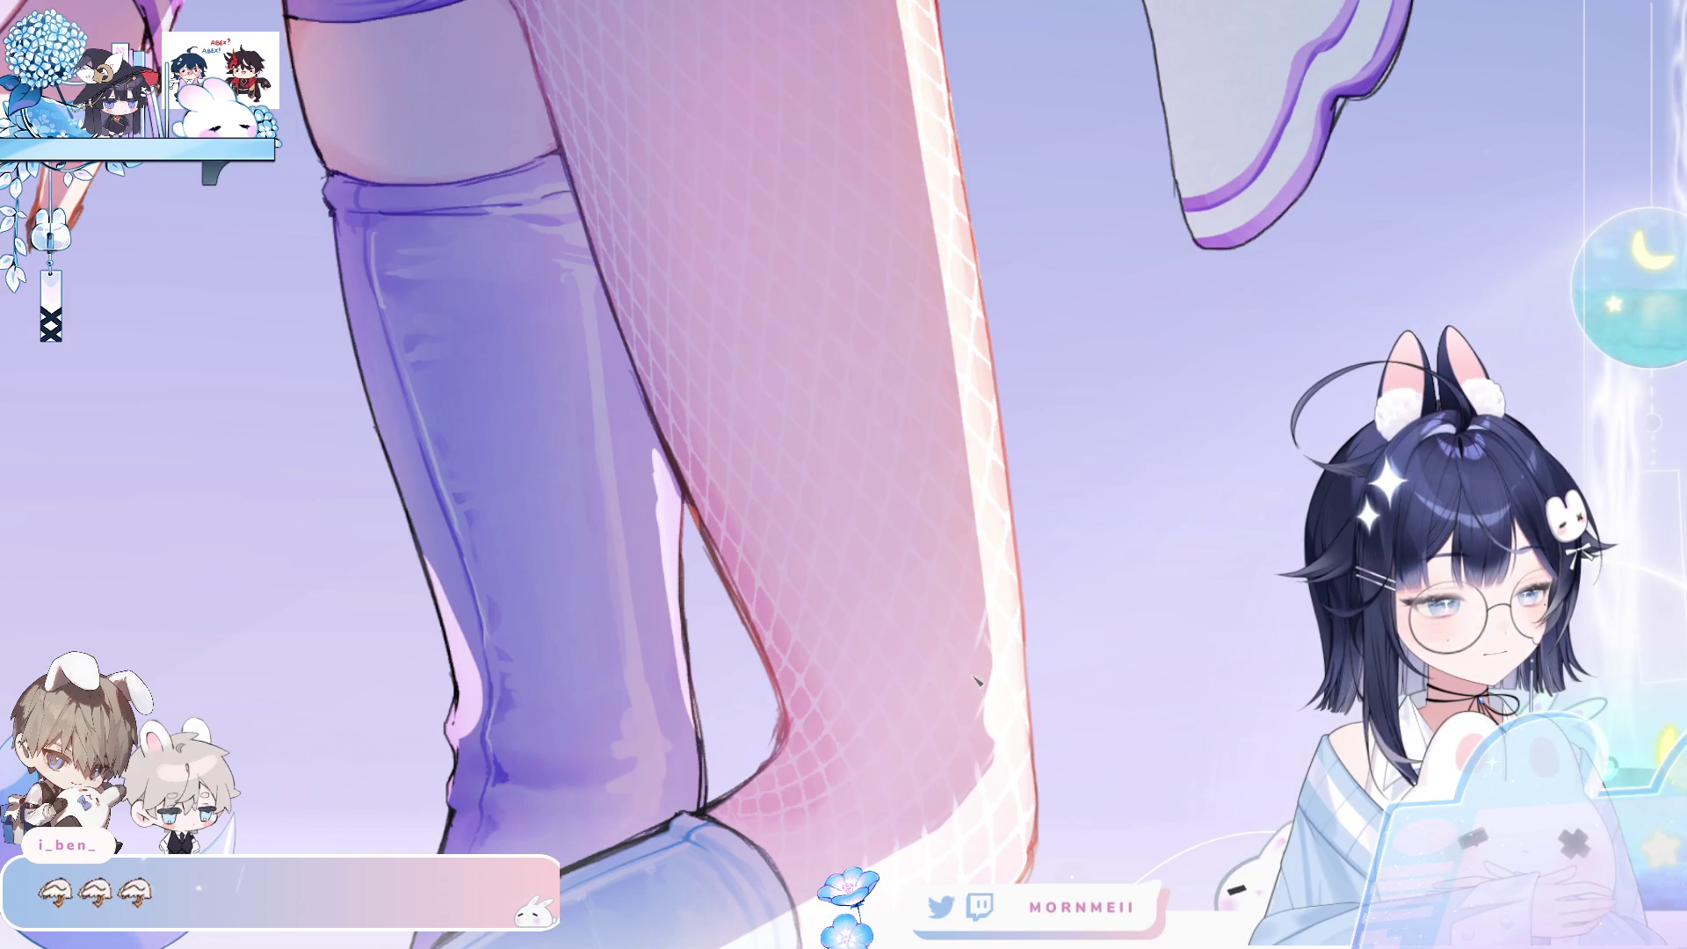
drag(1087, 485, 995, 626)
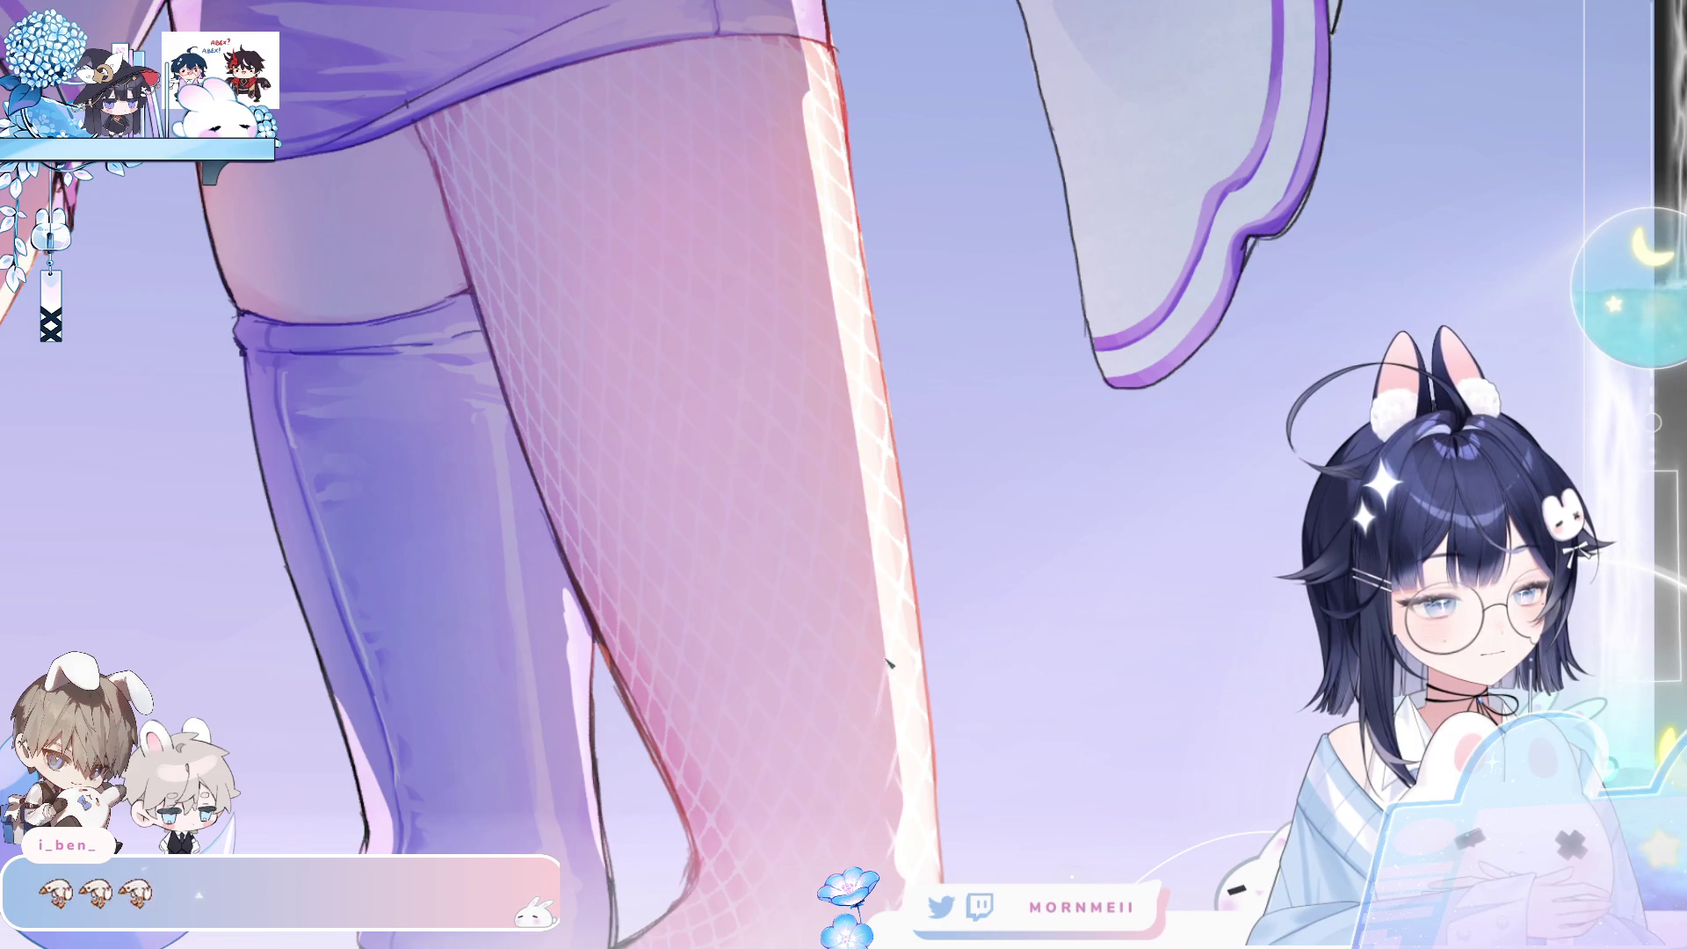
scroll(896, 591, up, 2)
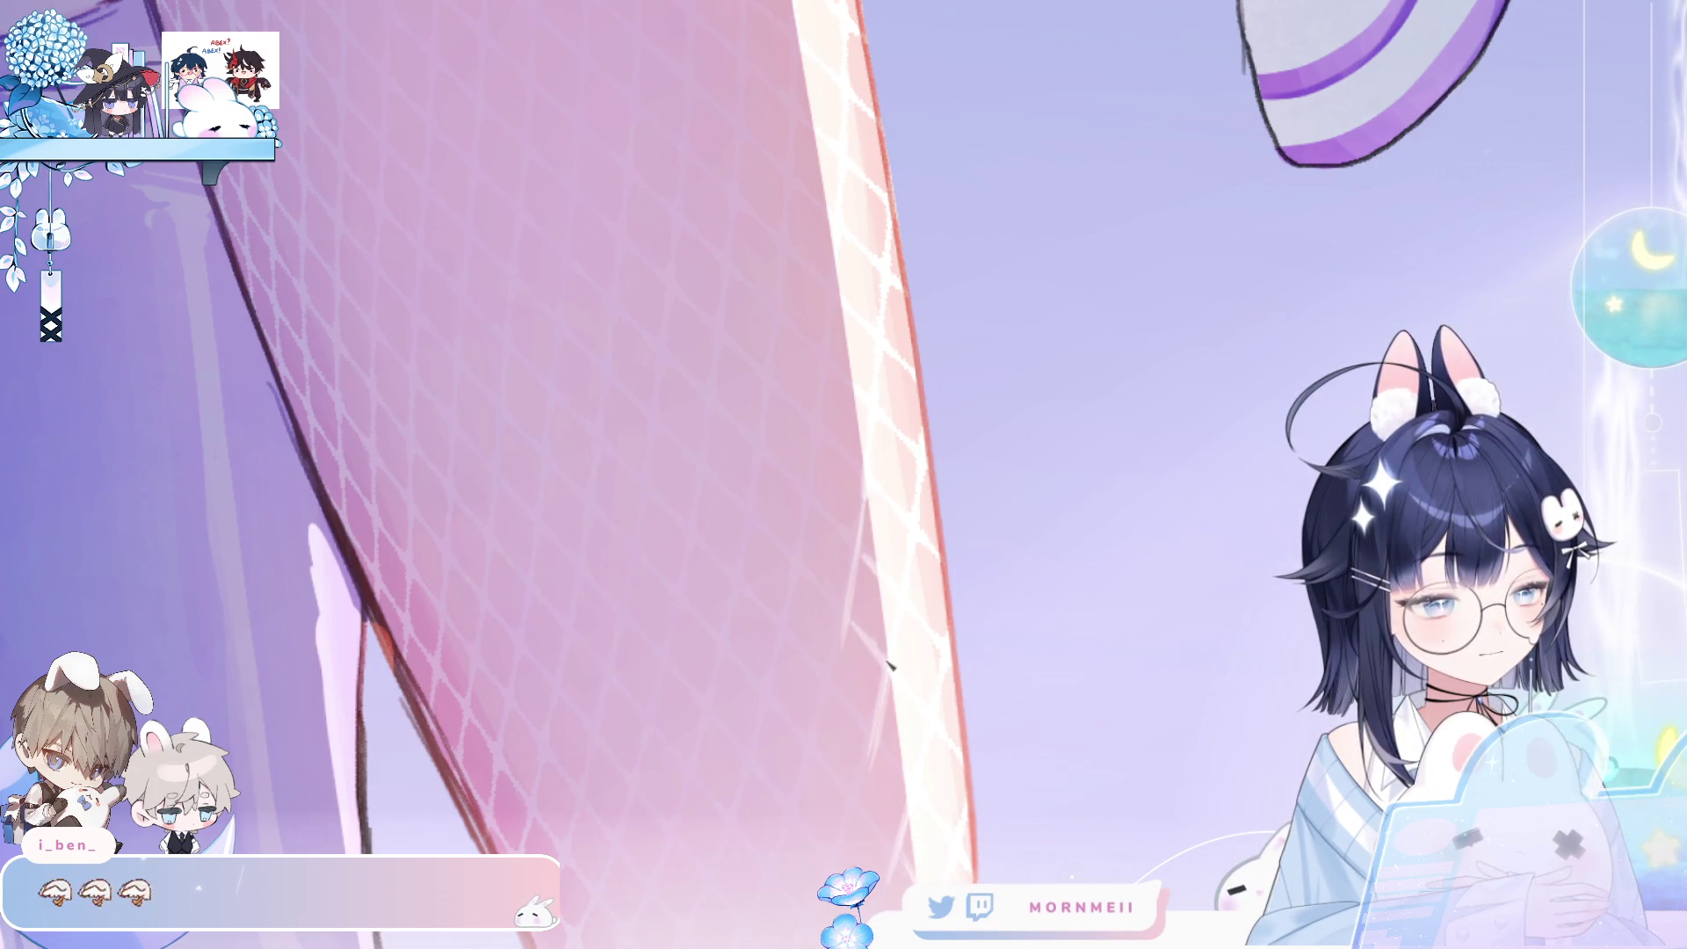
scroll(1123, 444, down, 3)
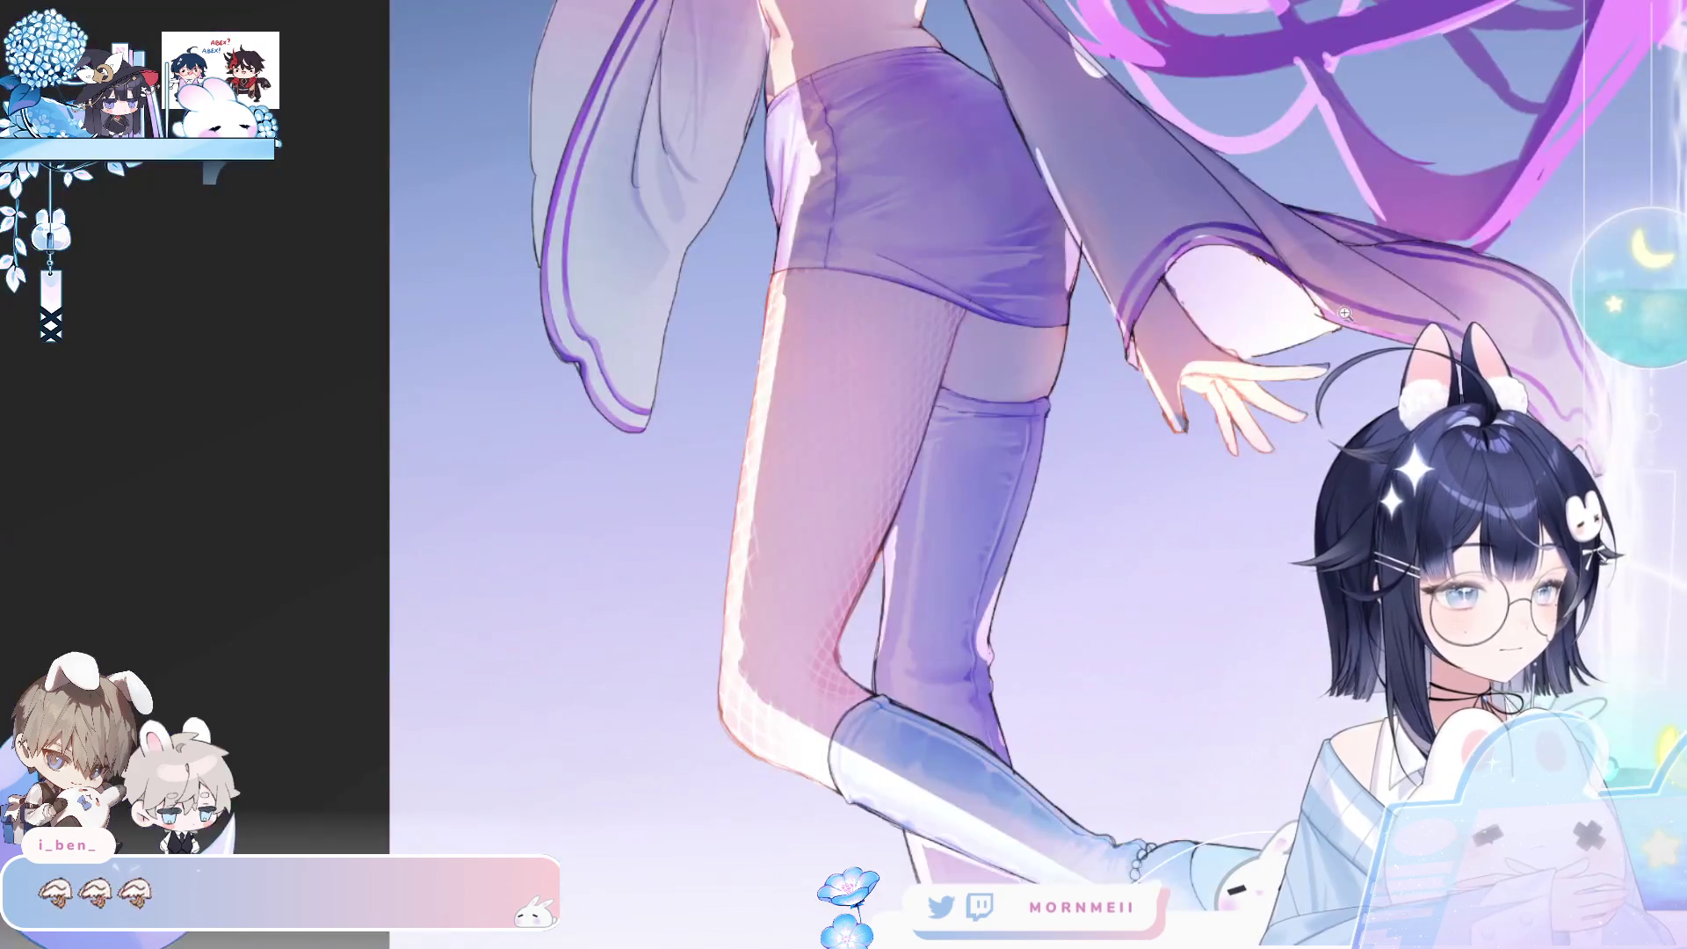
scroll(1054, 413, up, 1)
scroll(987, 377, up, 1)
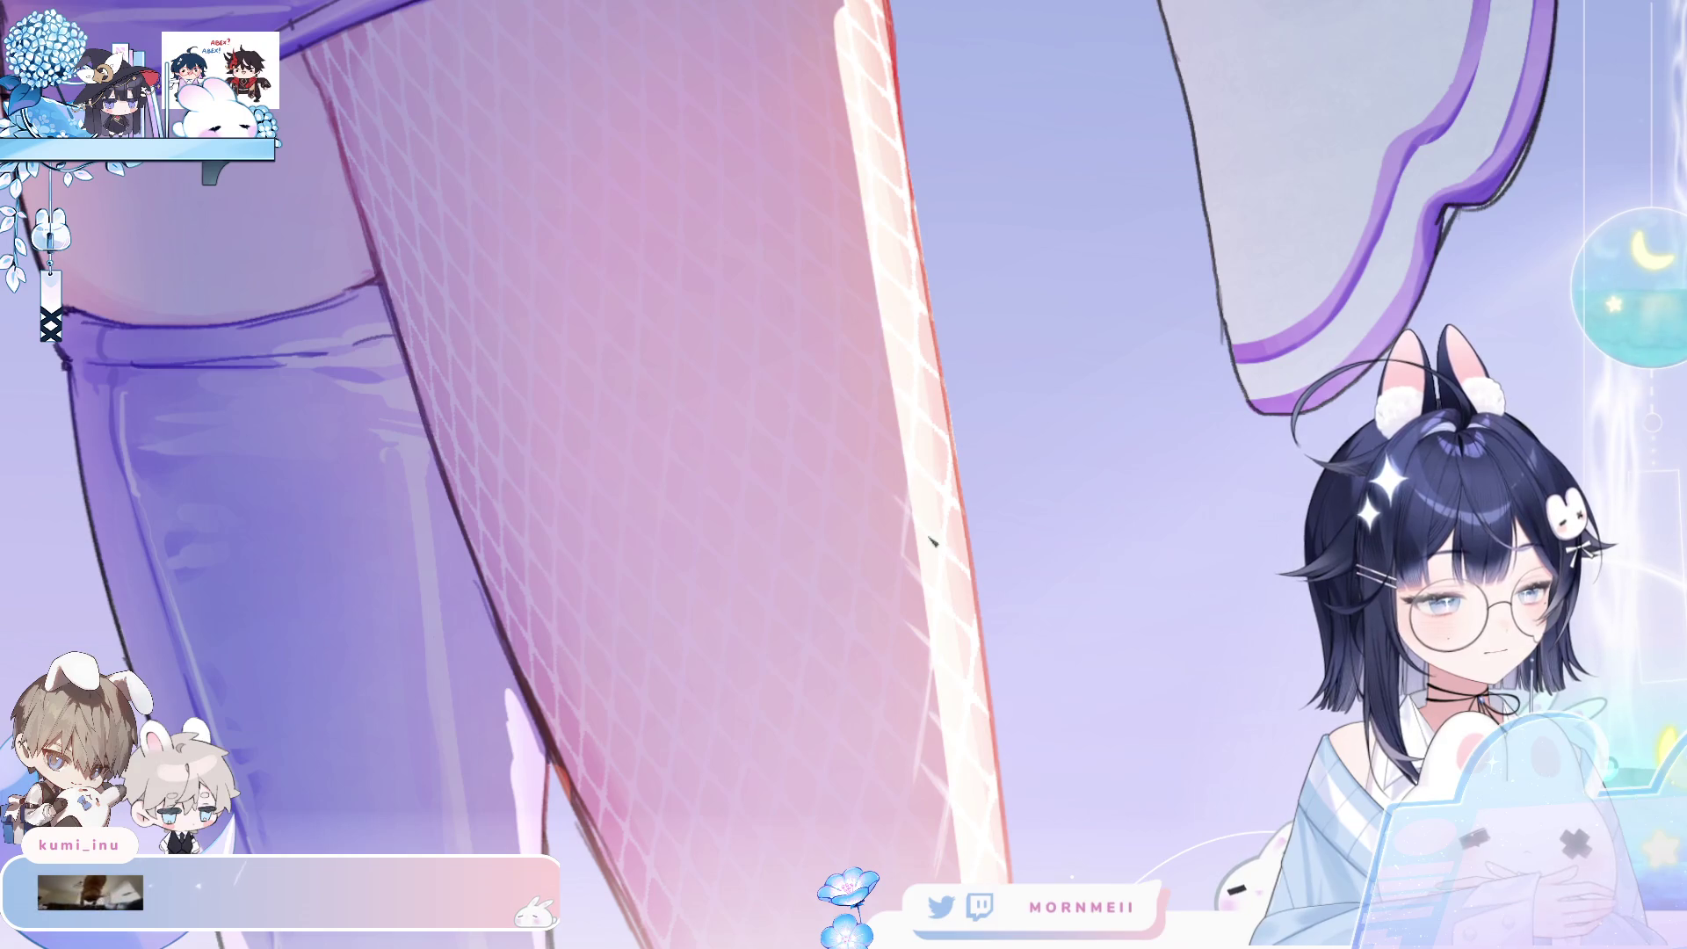
scroll(933, 540, up, 3)
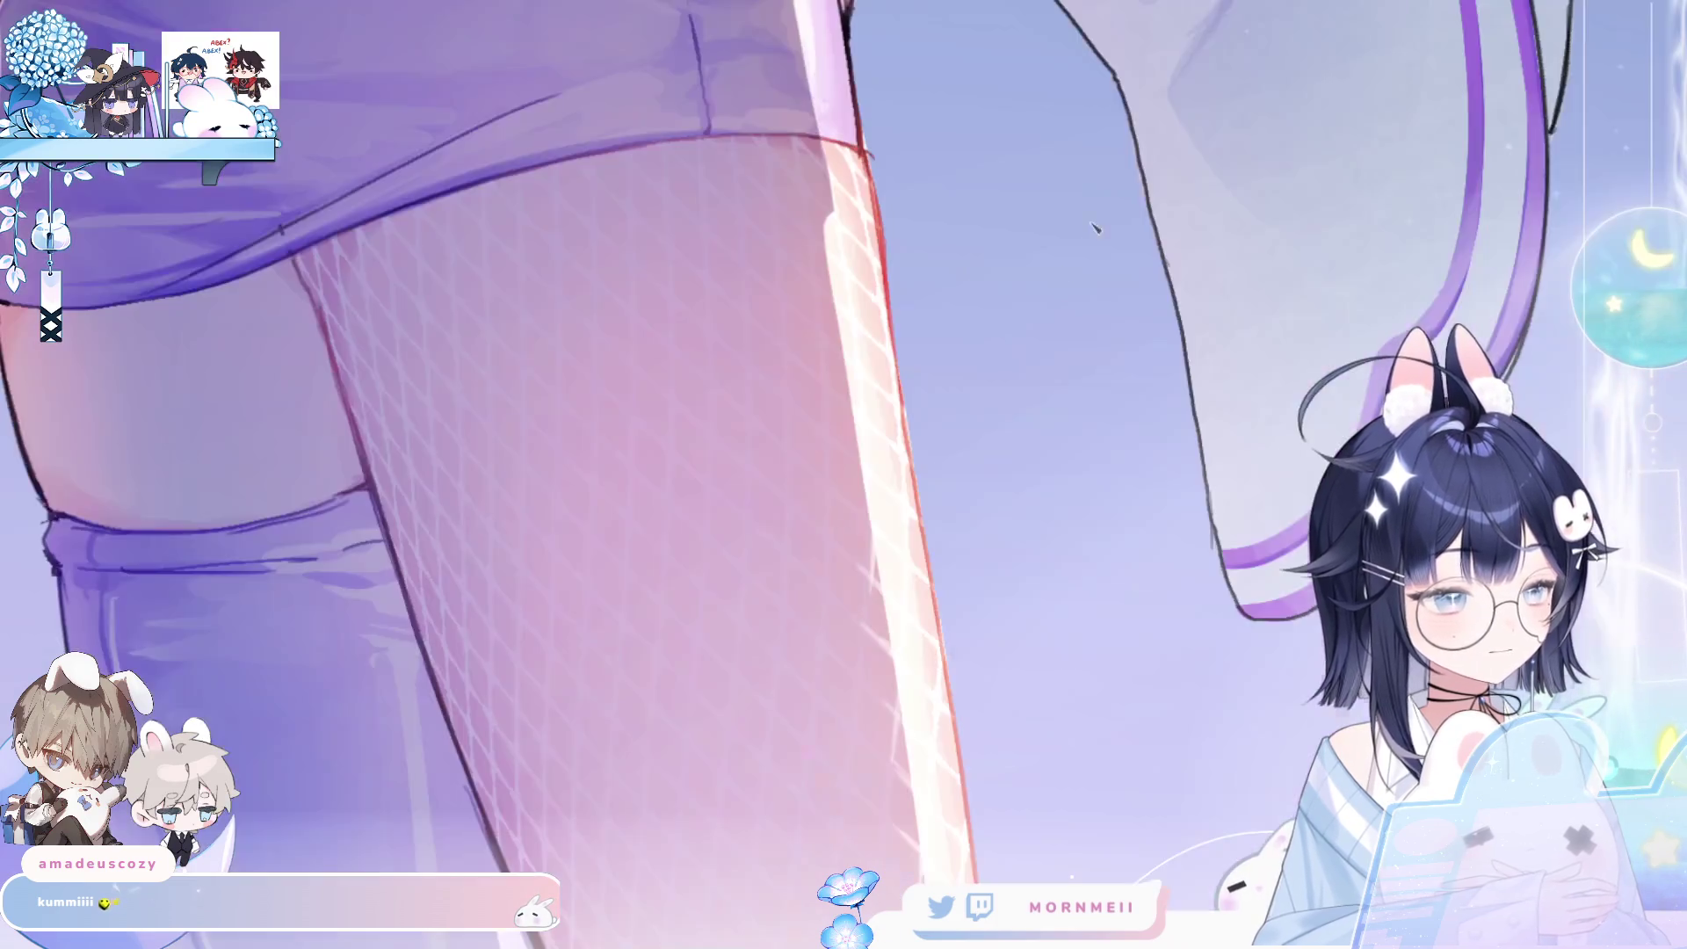
drag(959, 435, 958, 580)
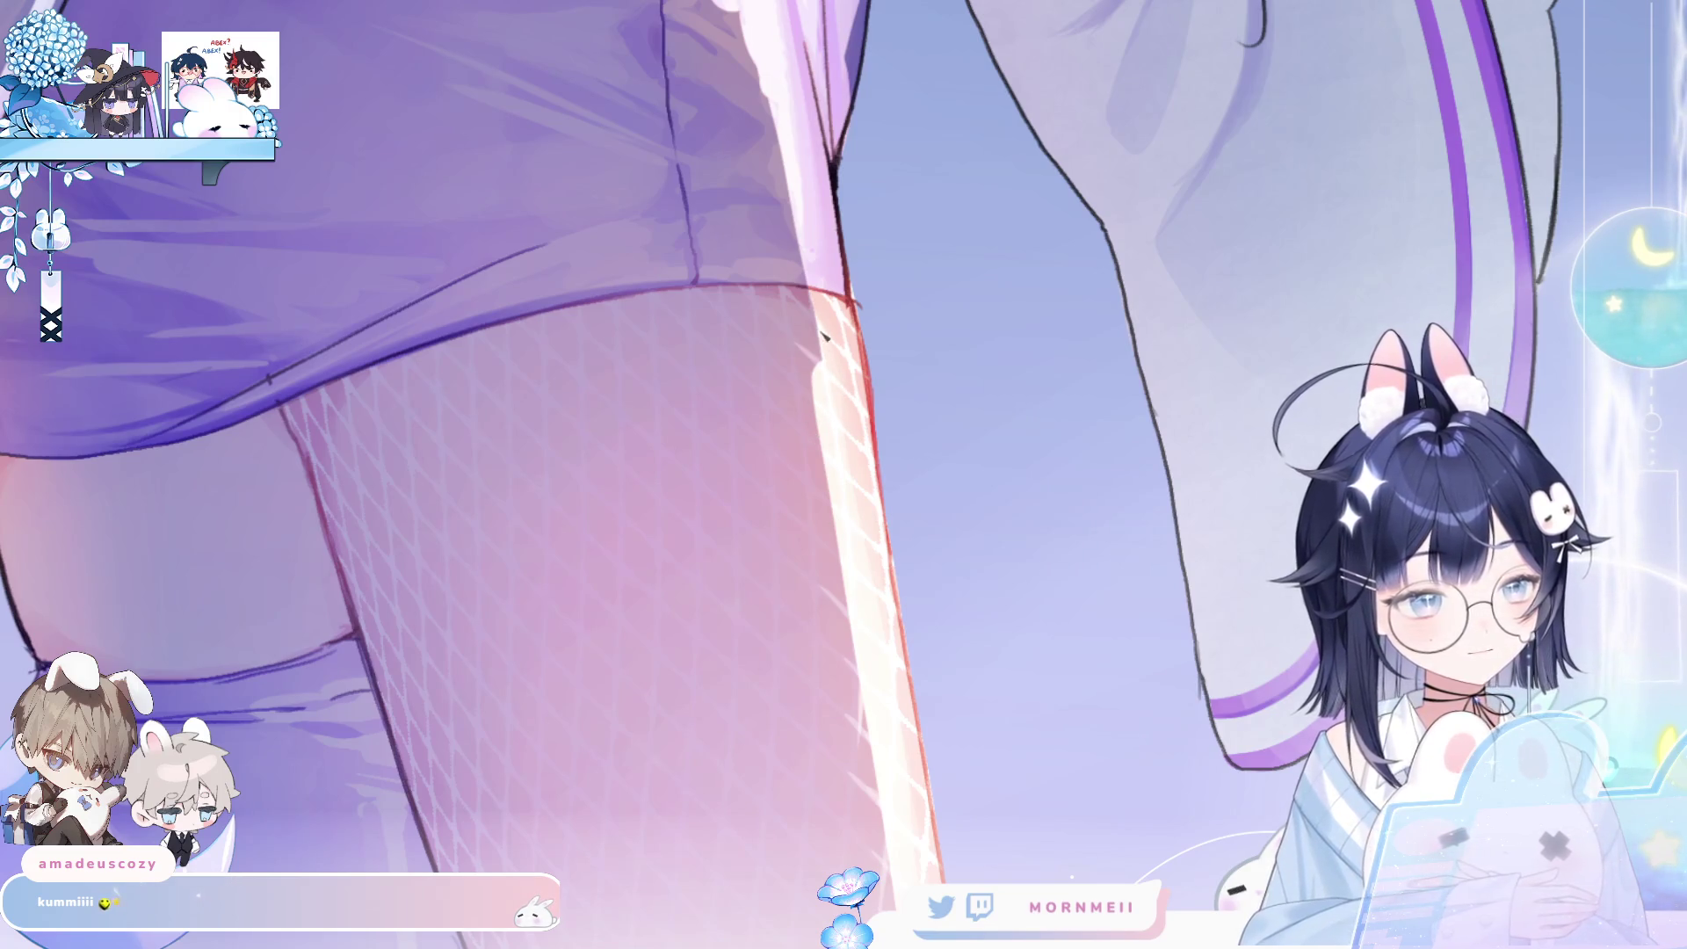
click(795, 400)
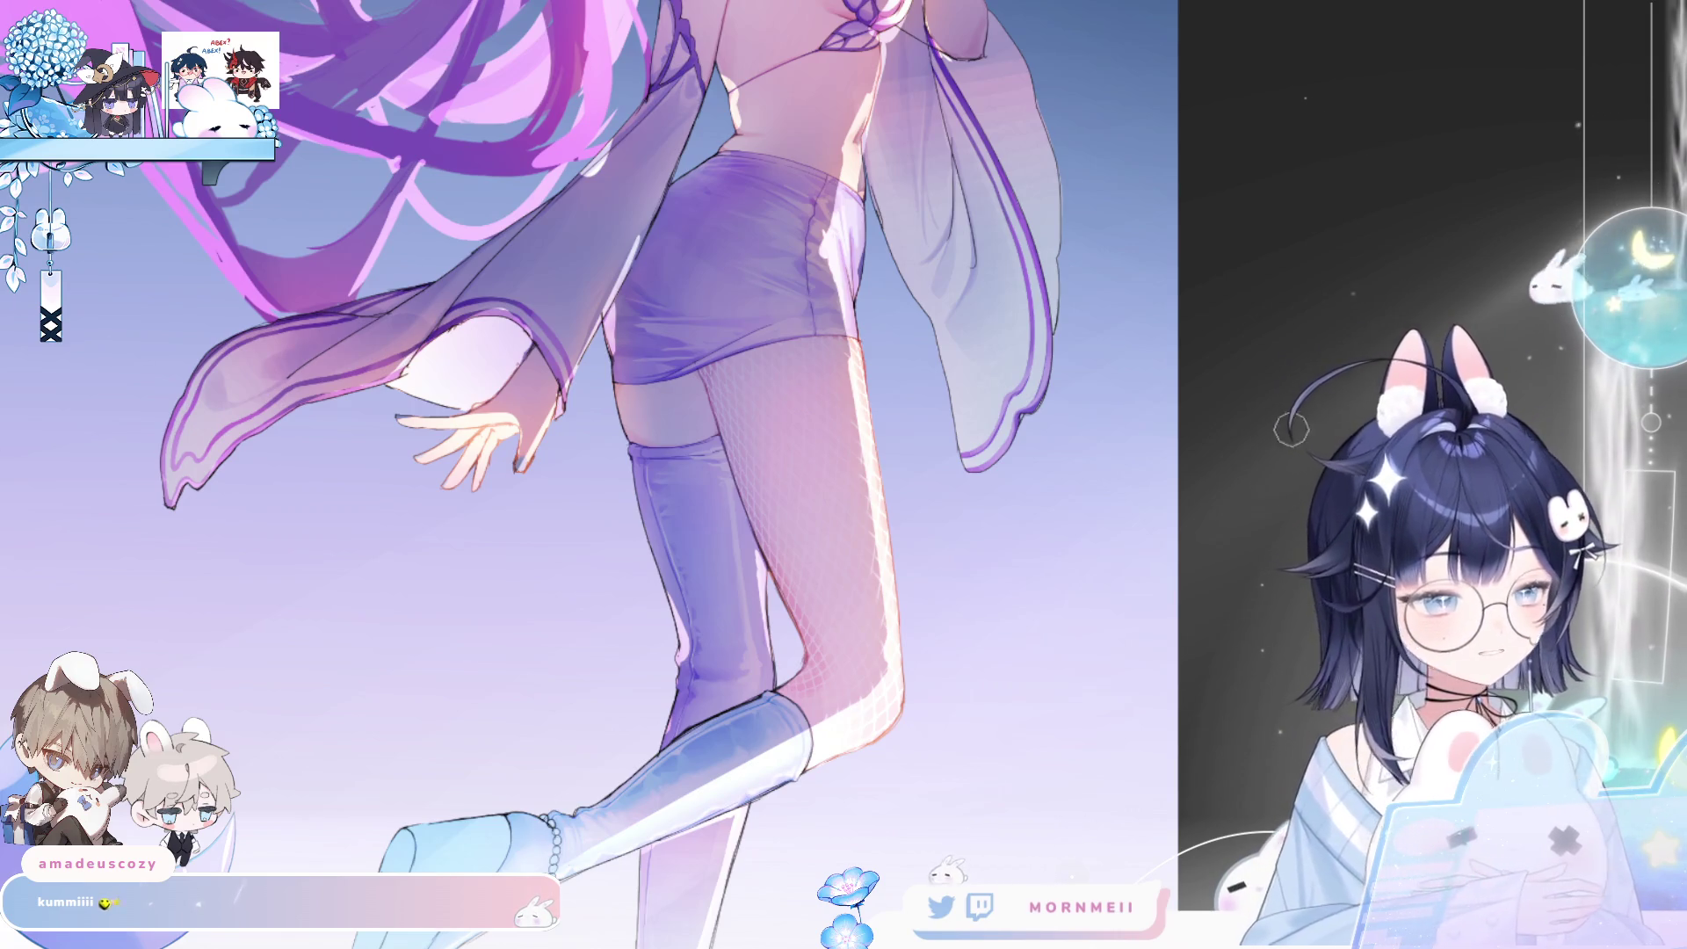
key(h)
scroll(501, 620, up, 2)
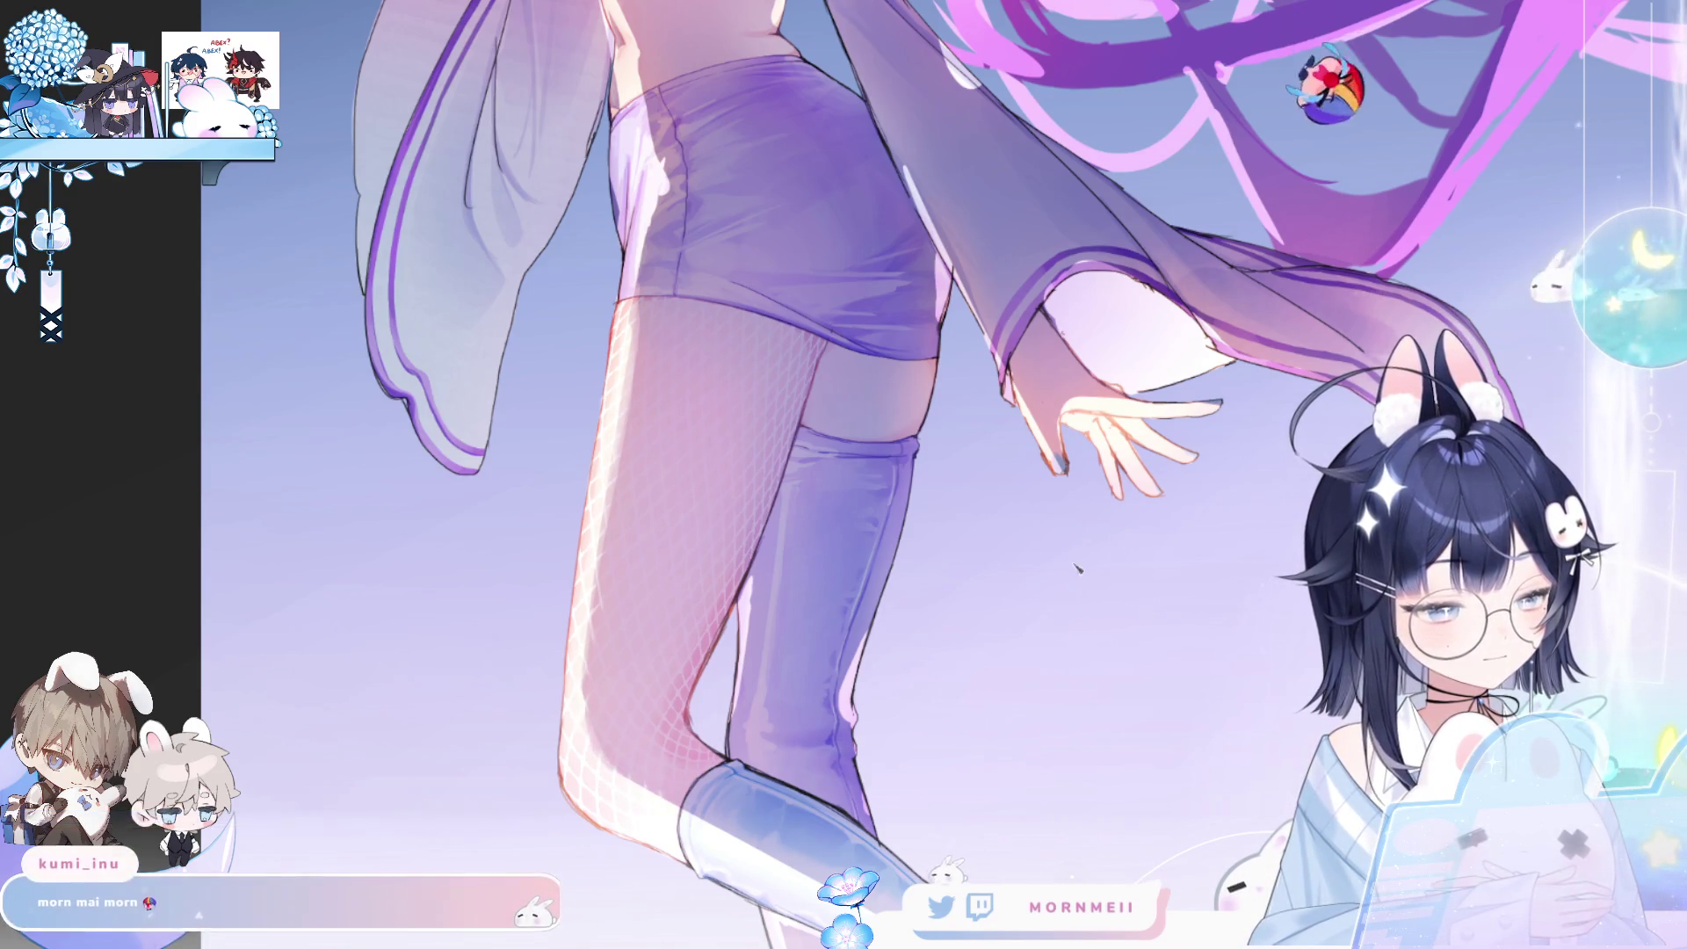
key(h)
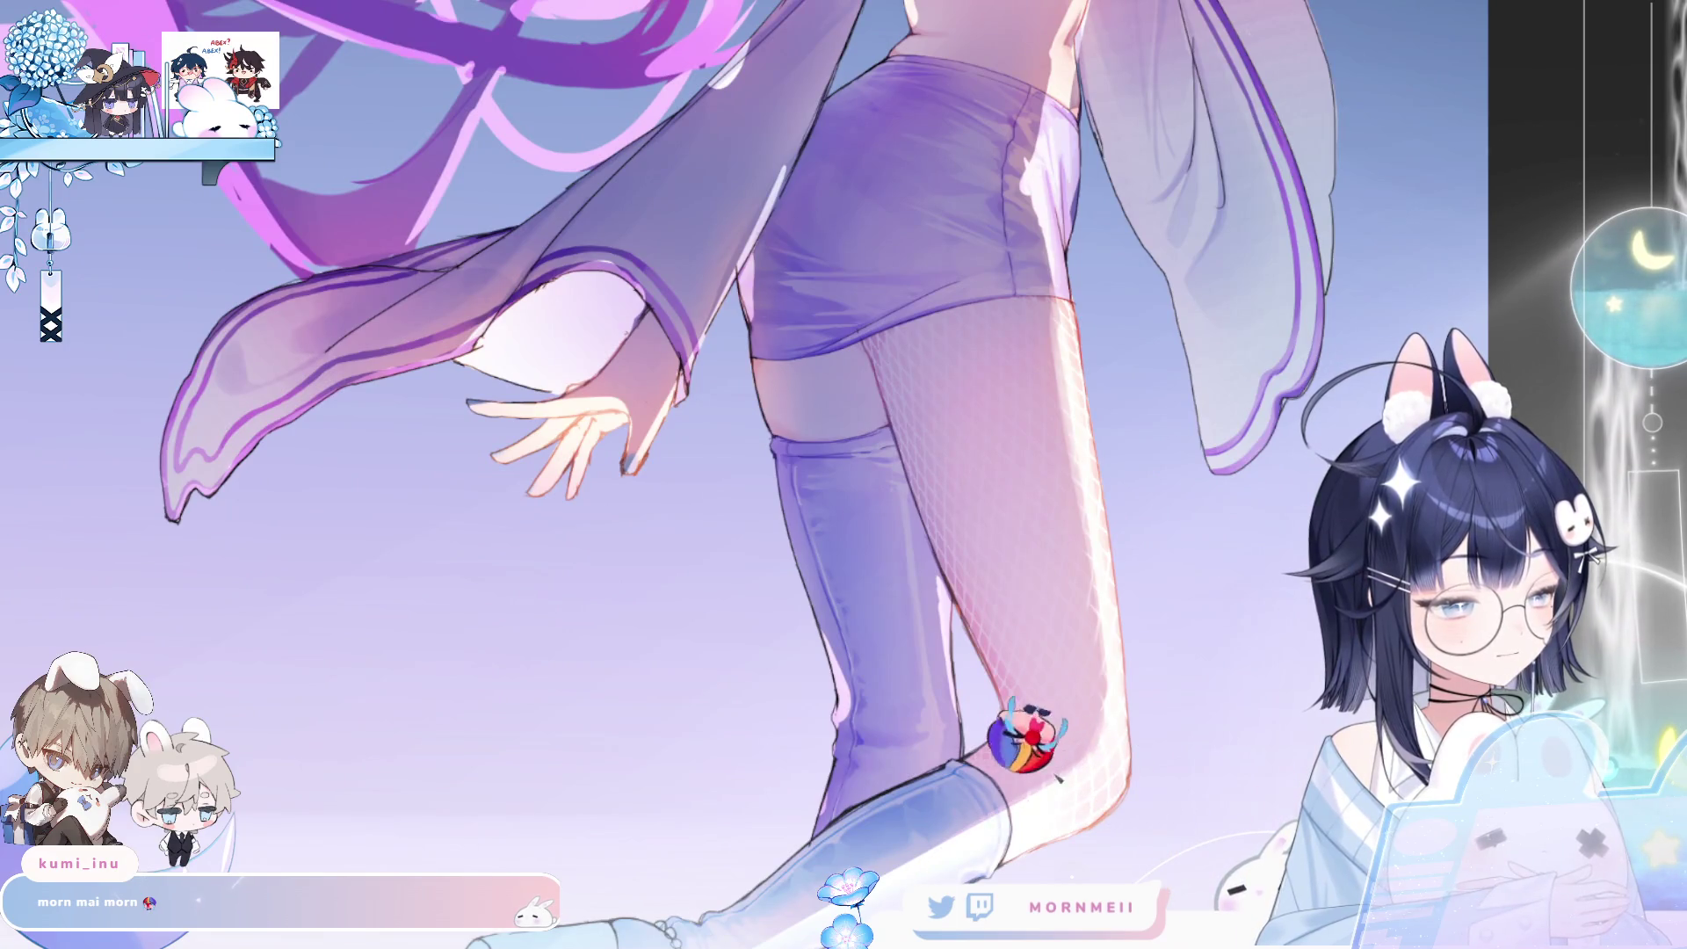
scroll(843, 475, up, 2)
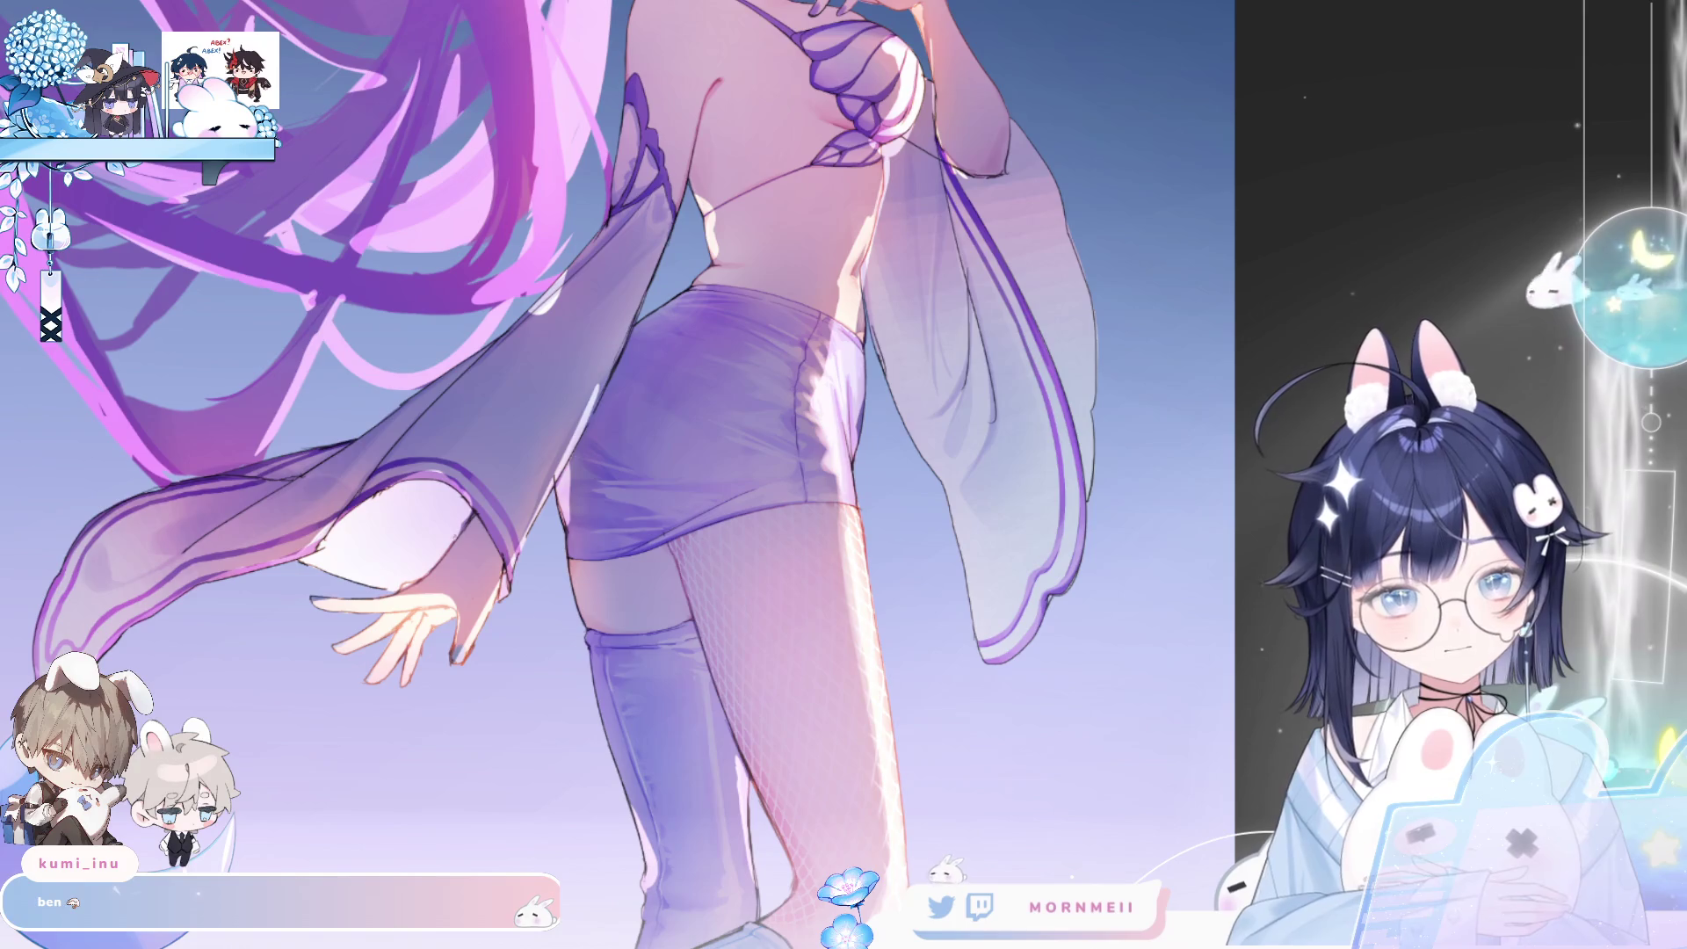
key(h)
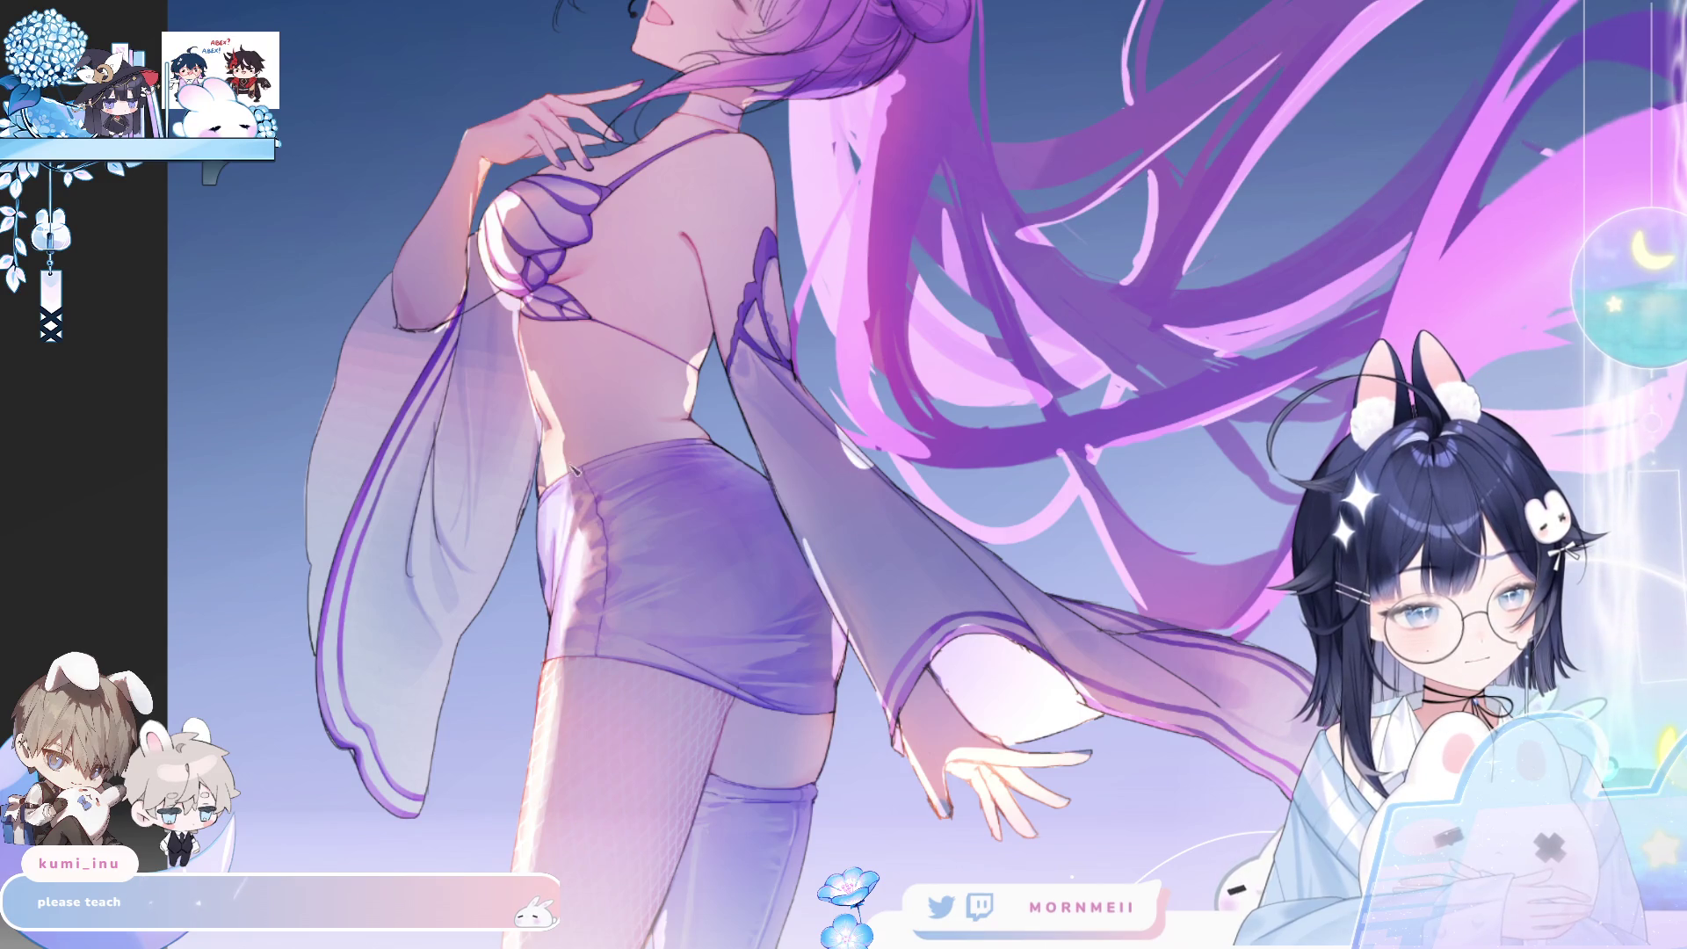
key(h)
key(h)
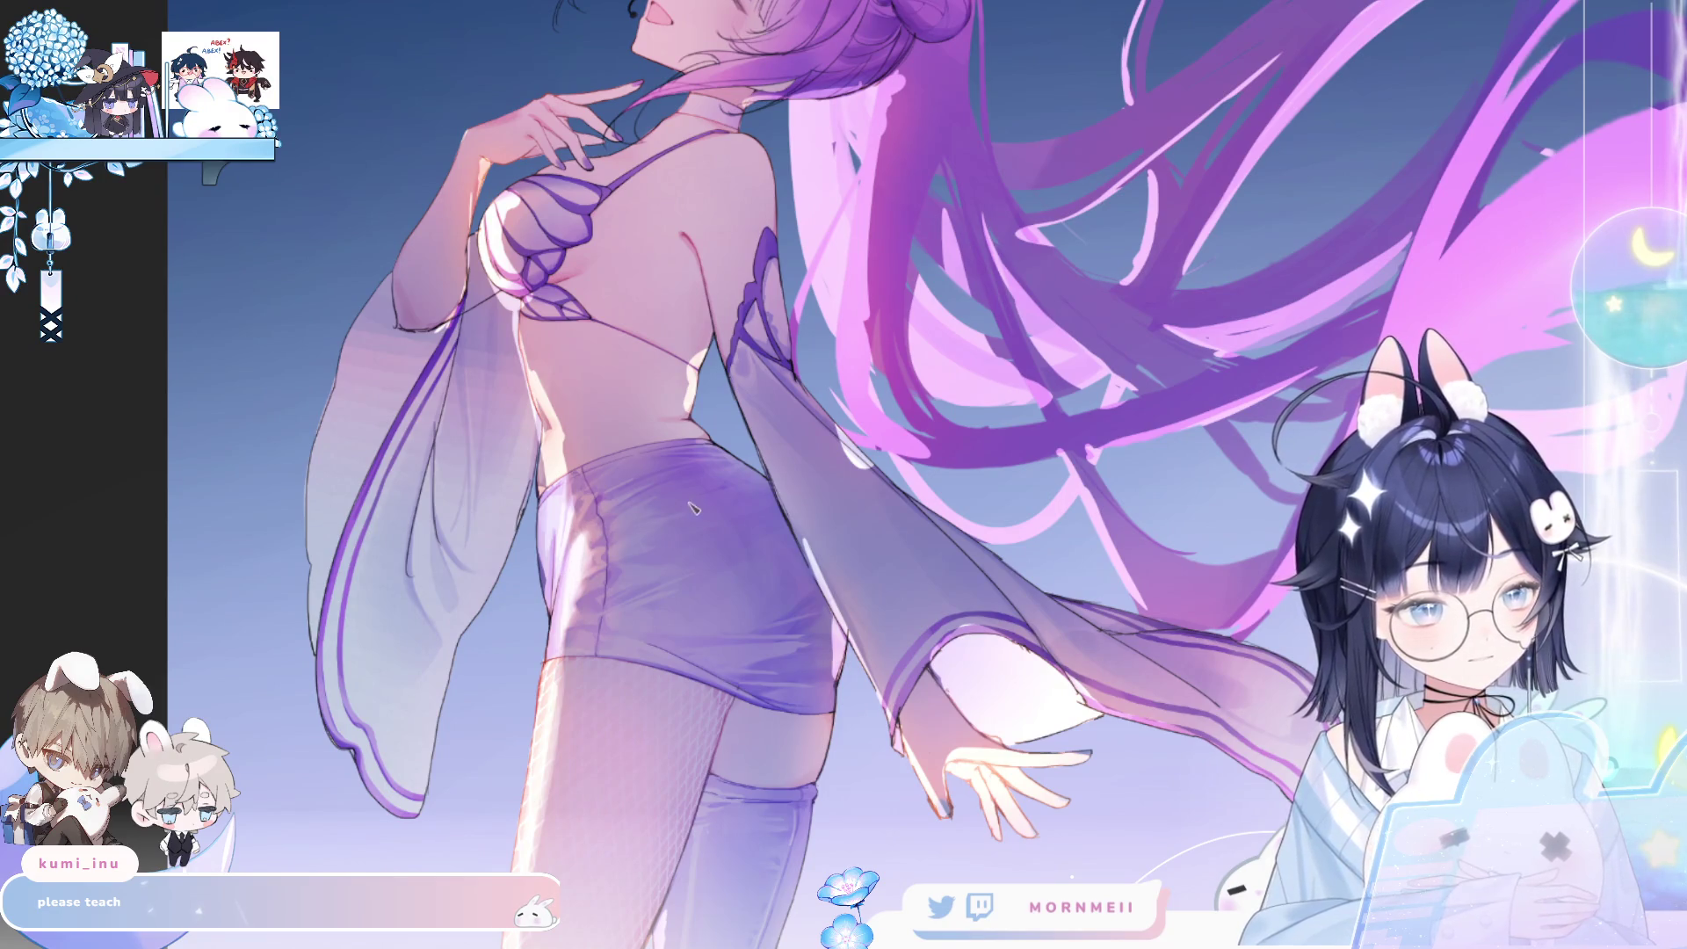
key(h)
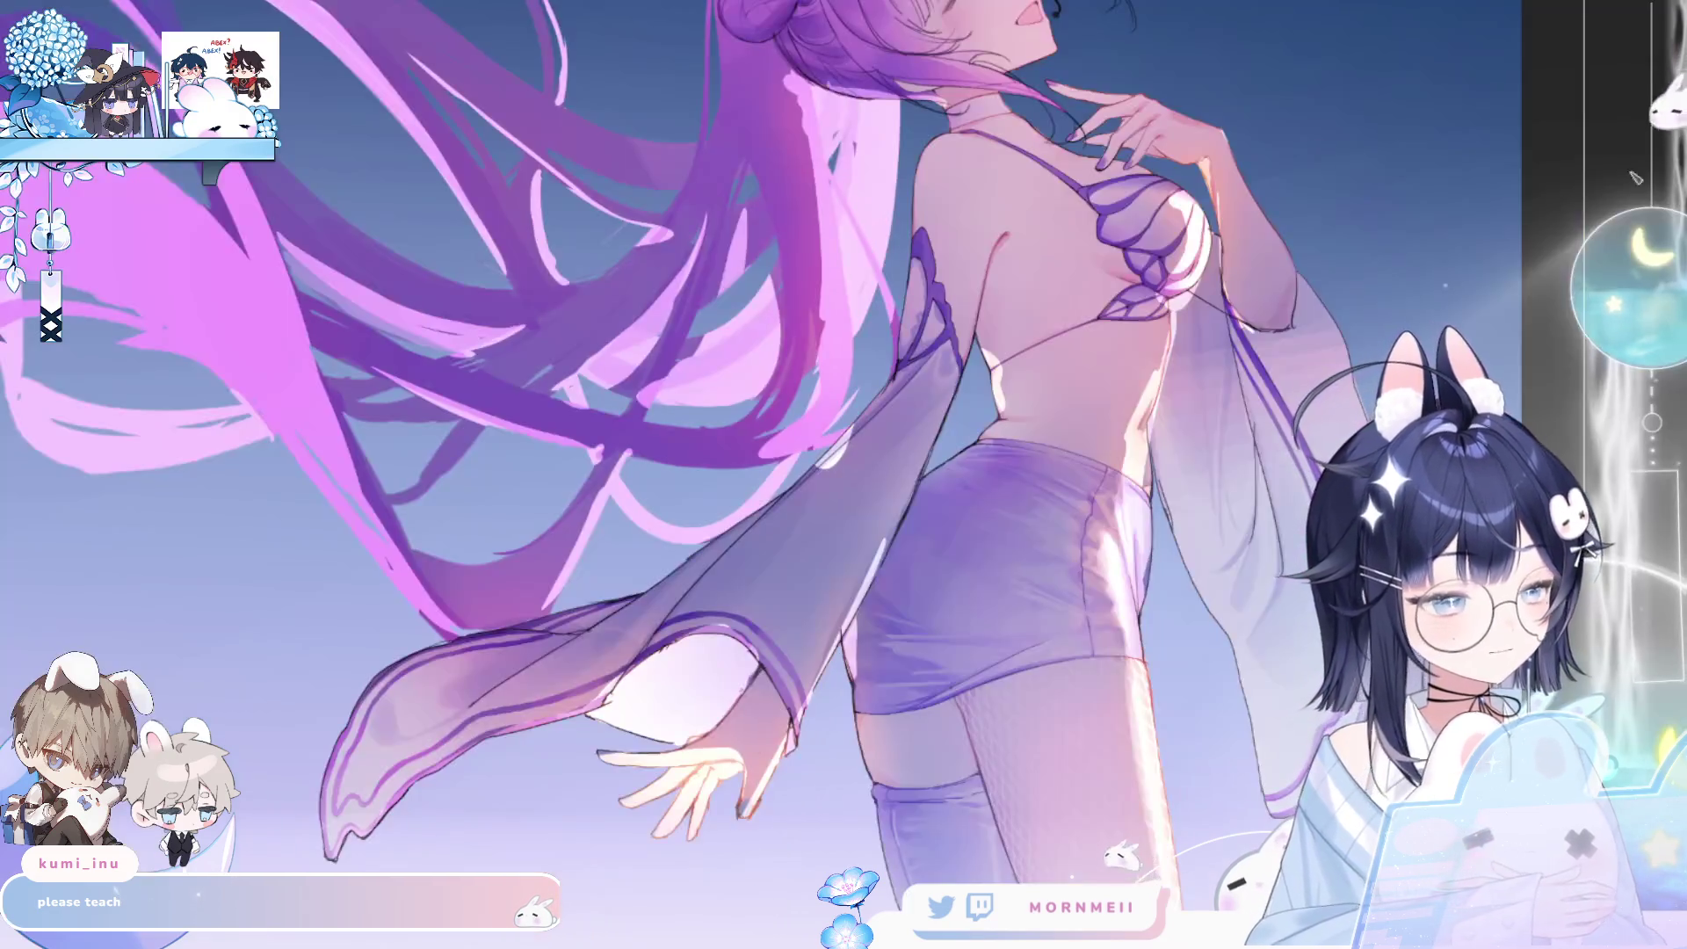
scroll(645, 589, up, 3)
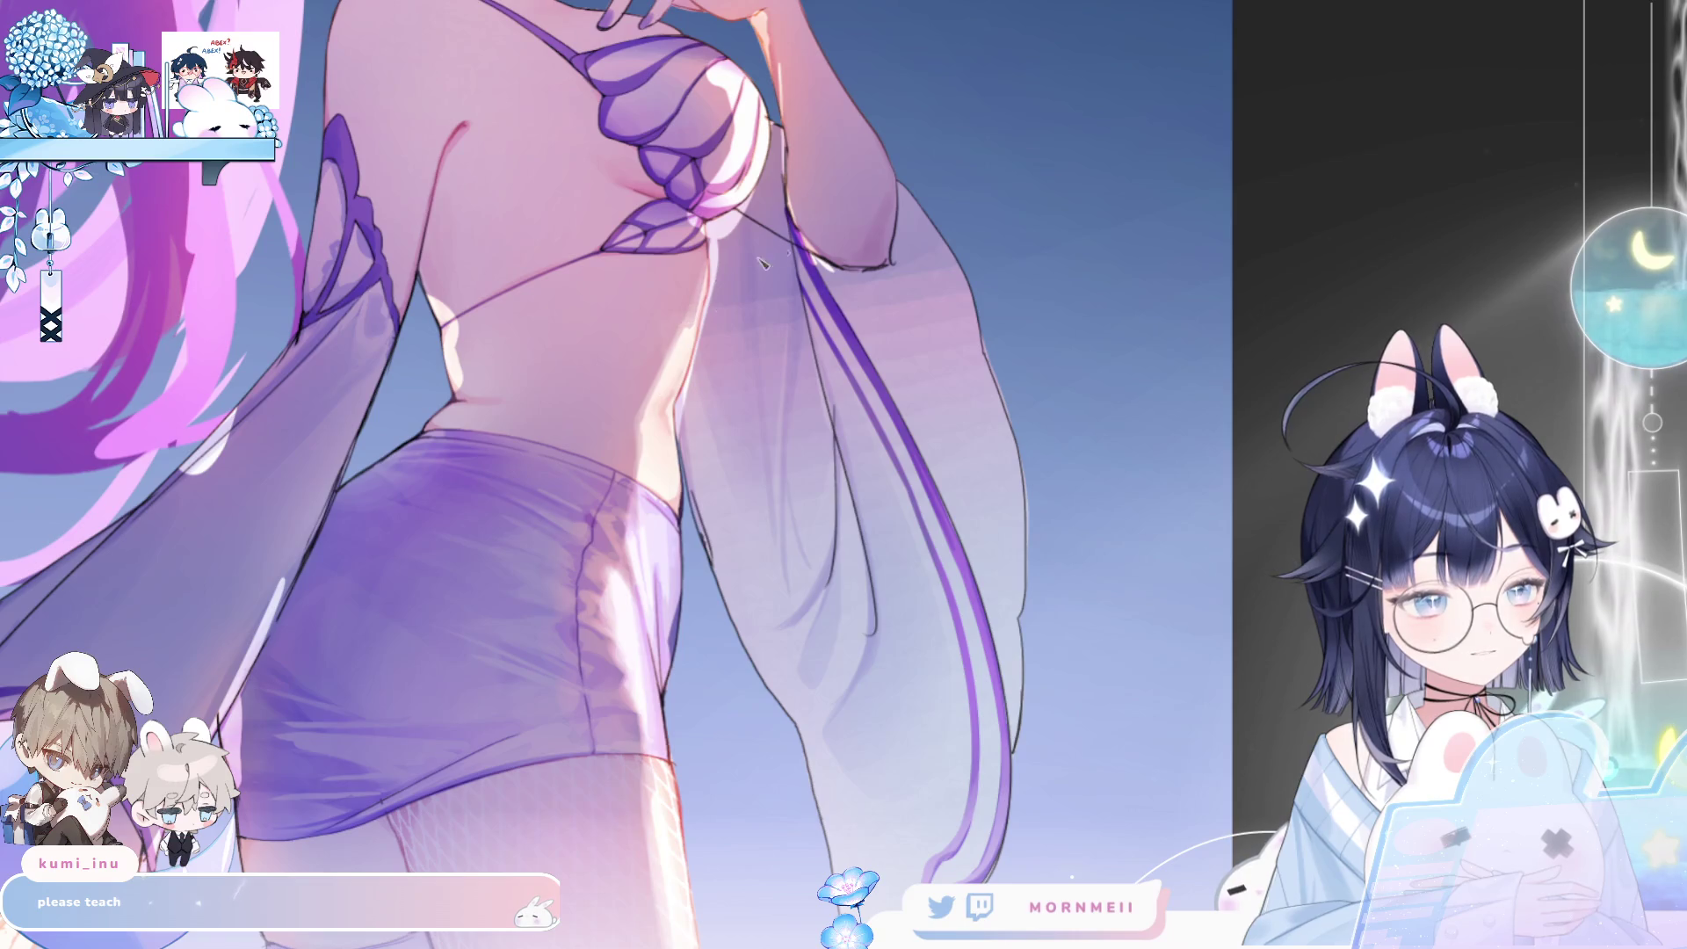
key(h)
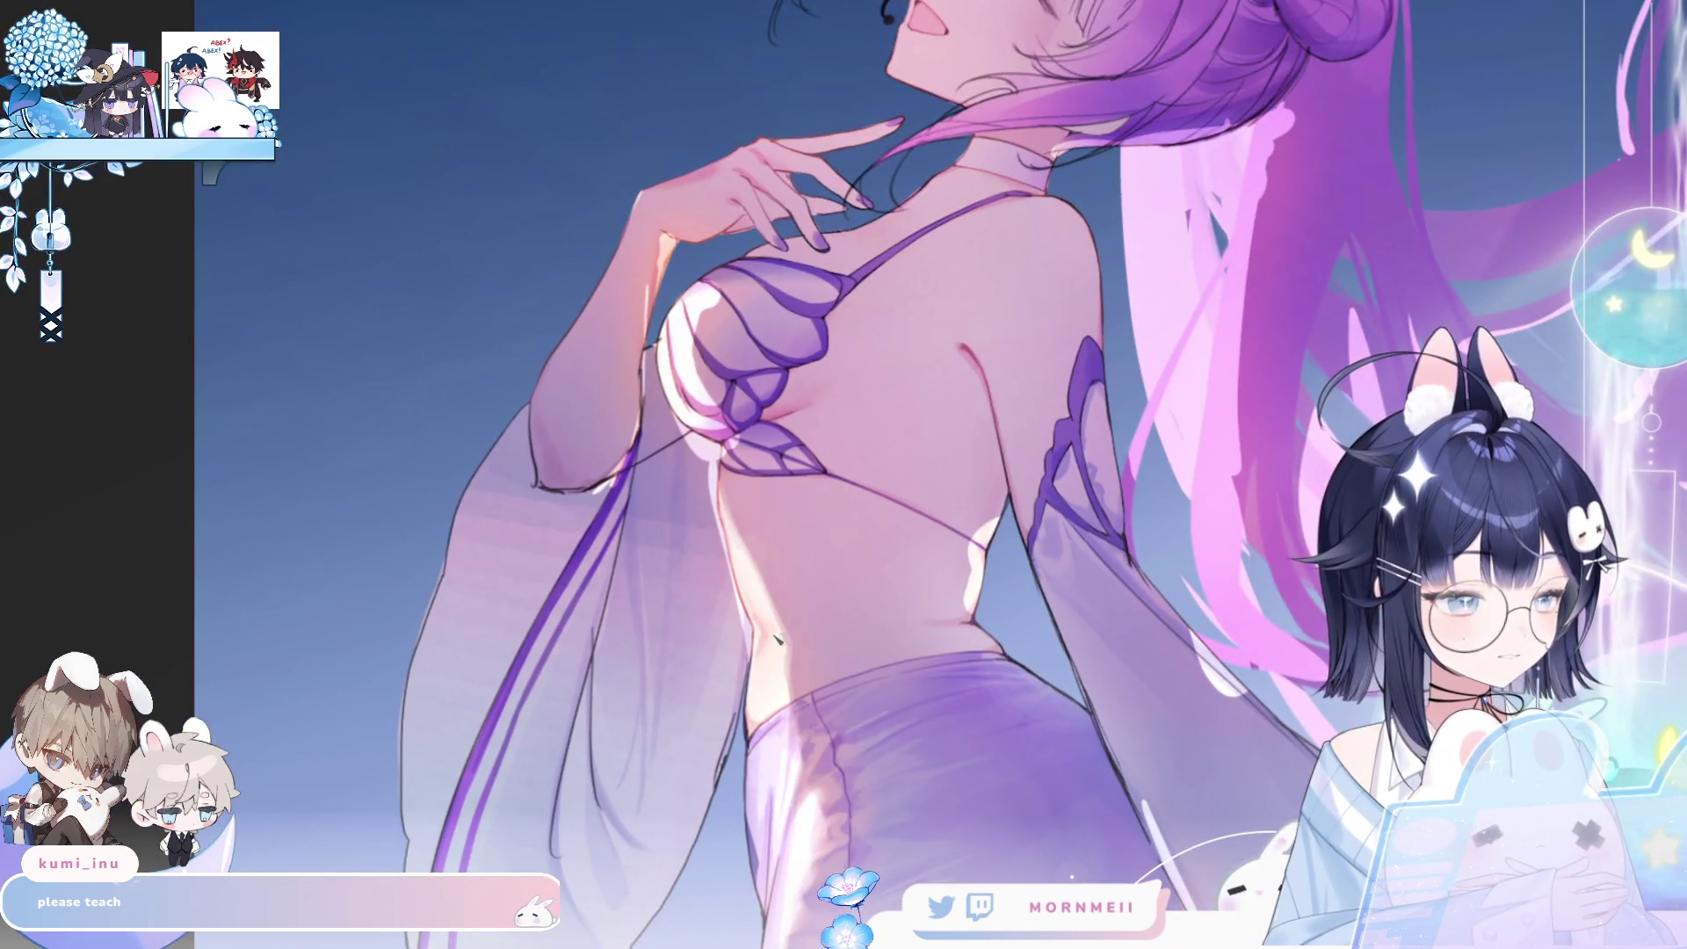
key(h)
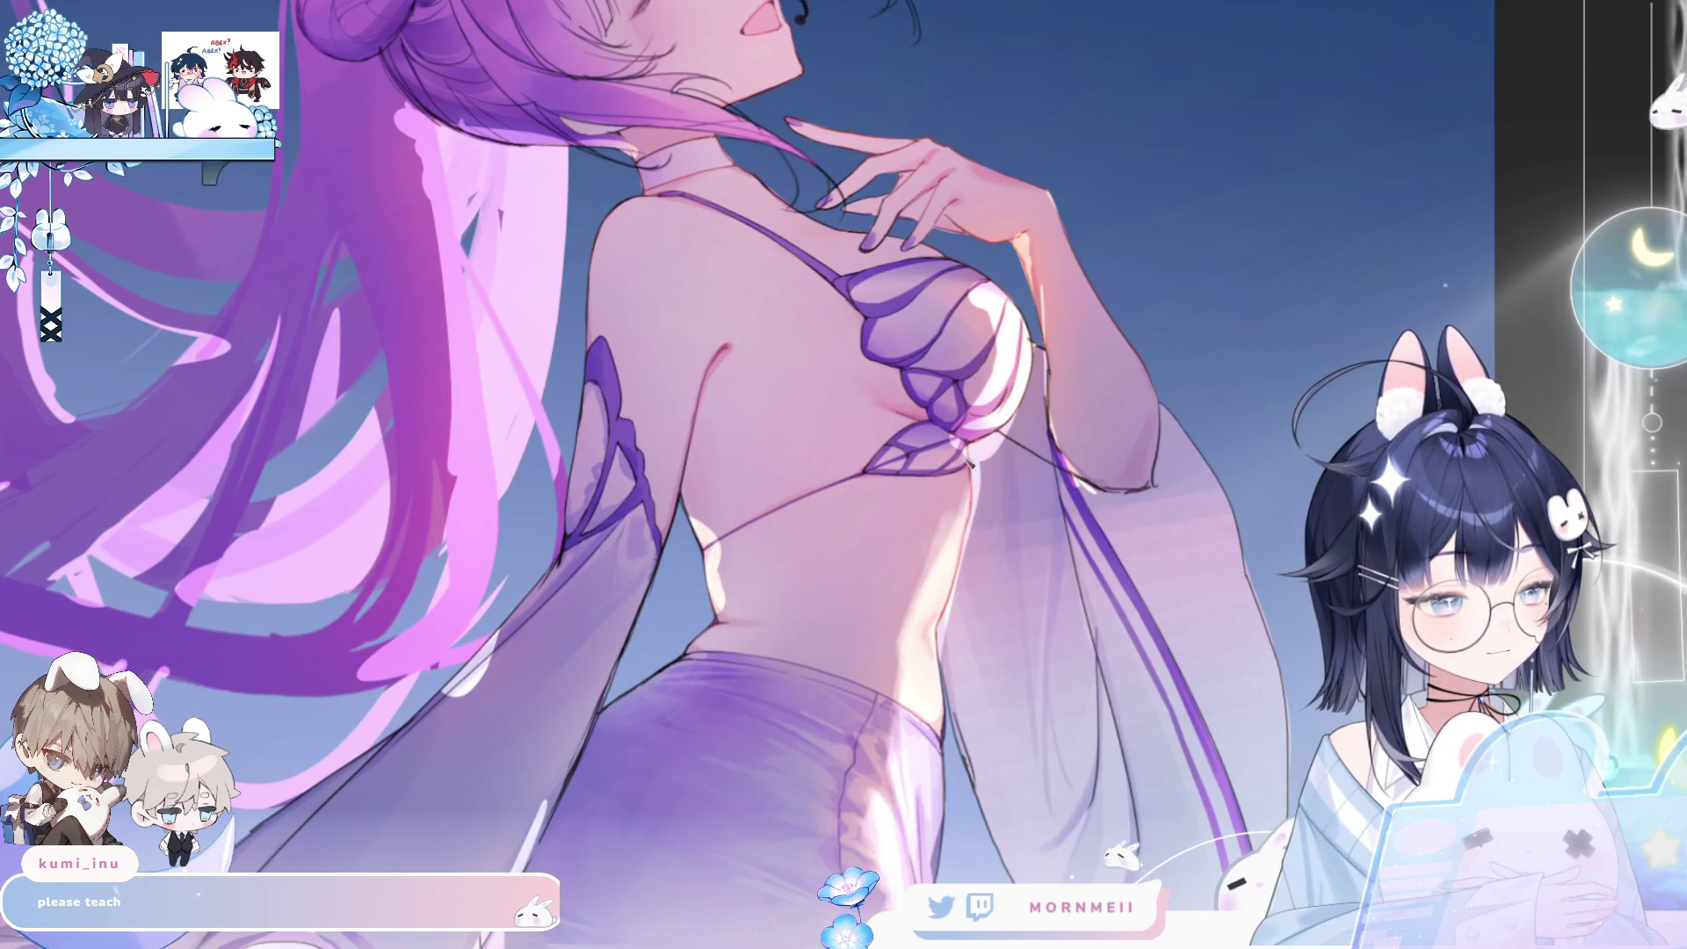
key(h)
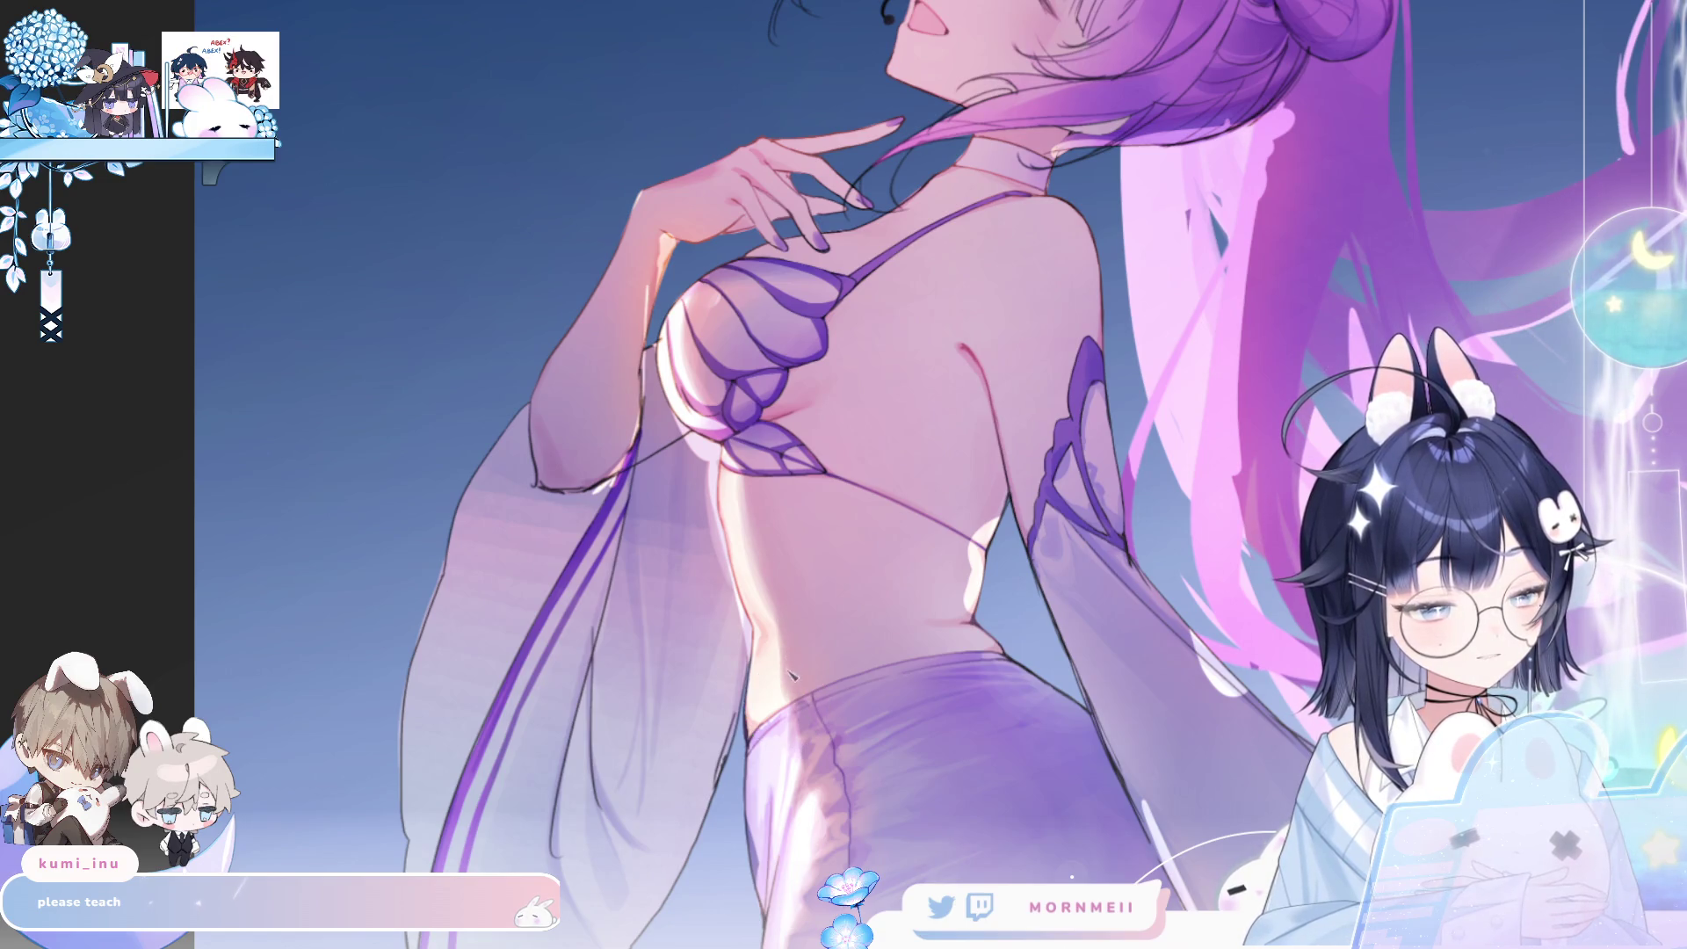
key(h)
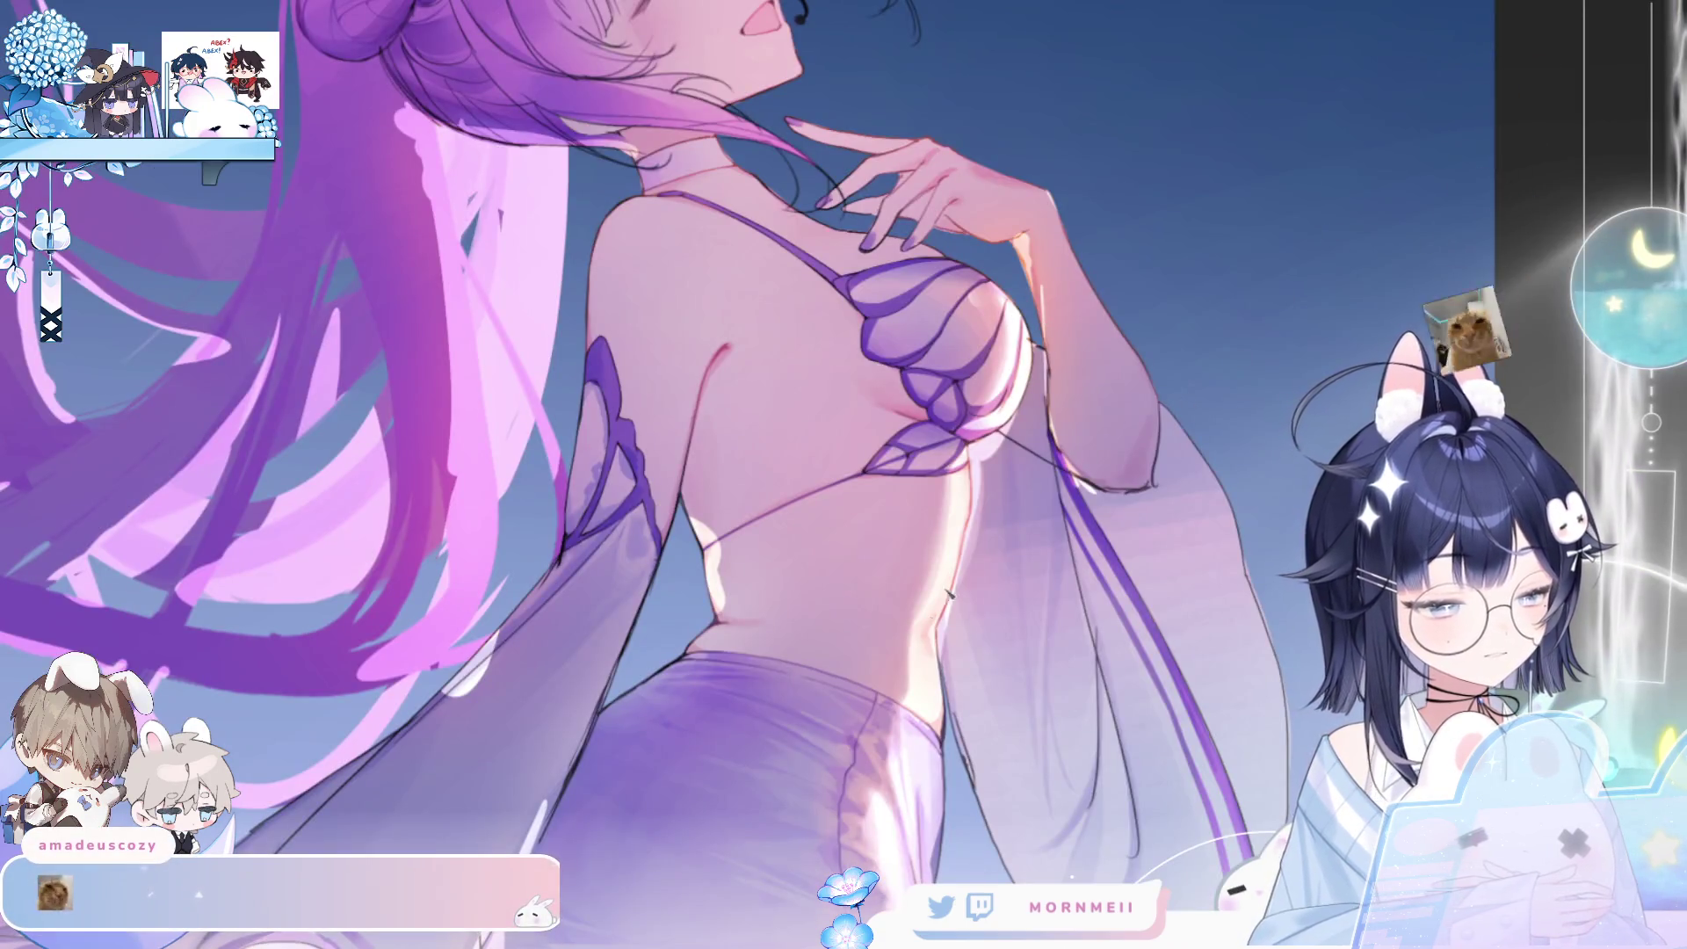
key(h)
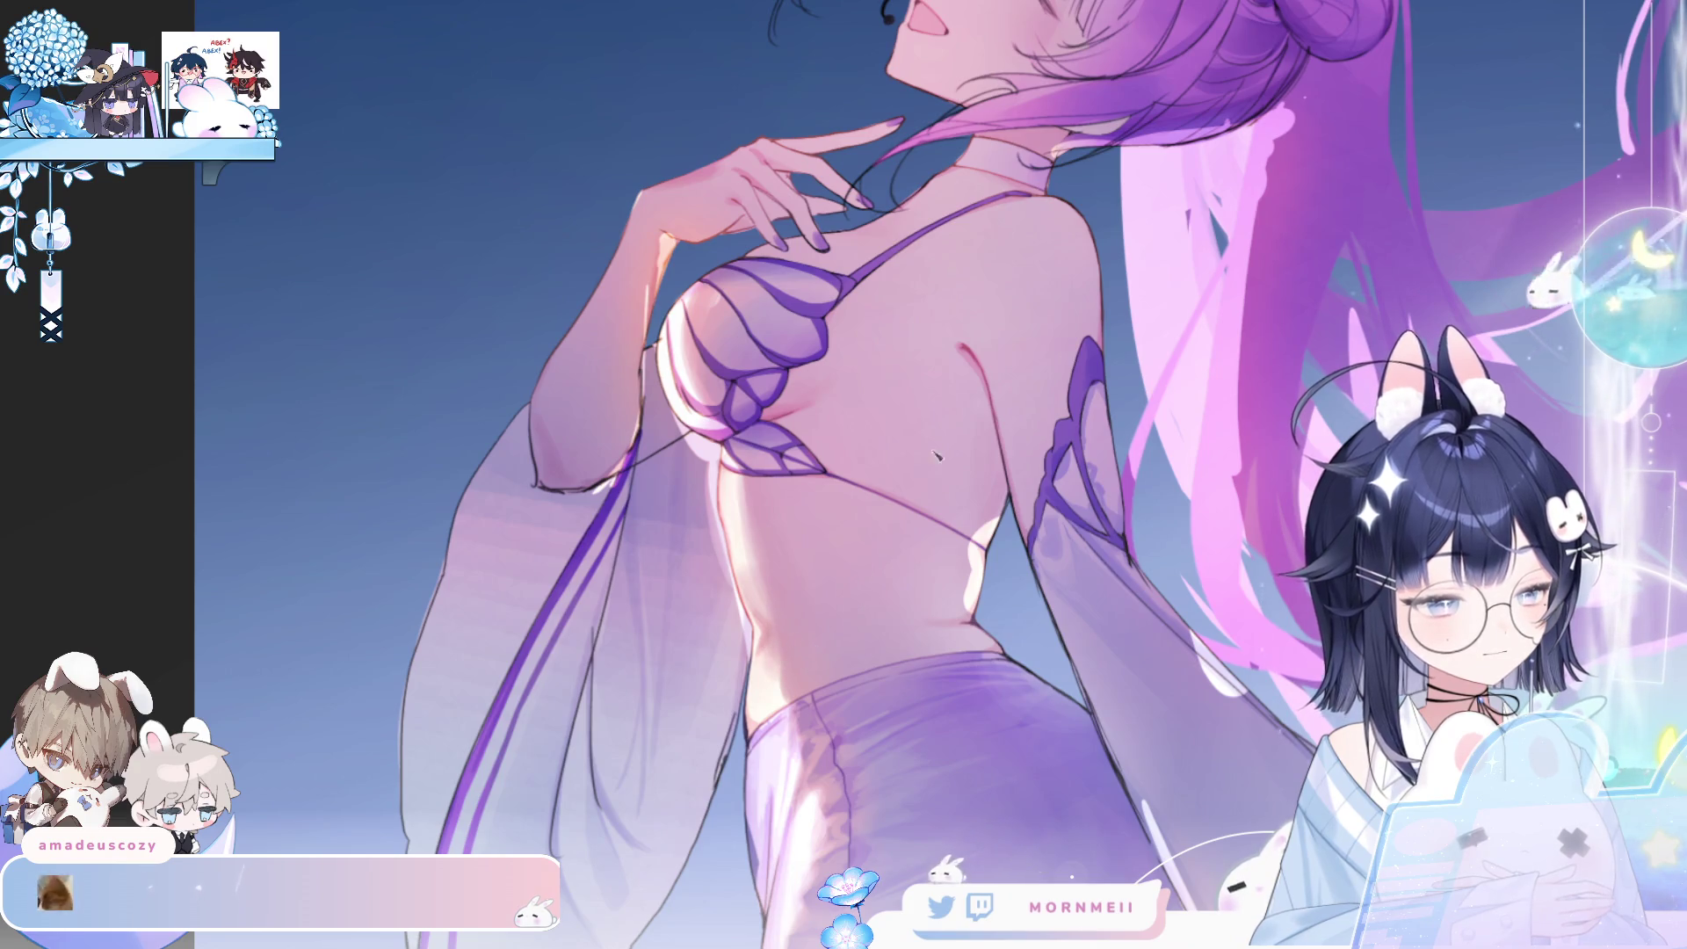
key(h)
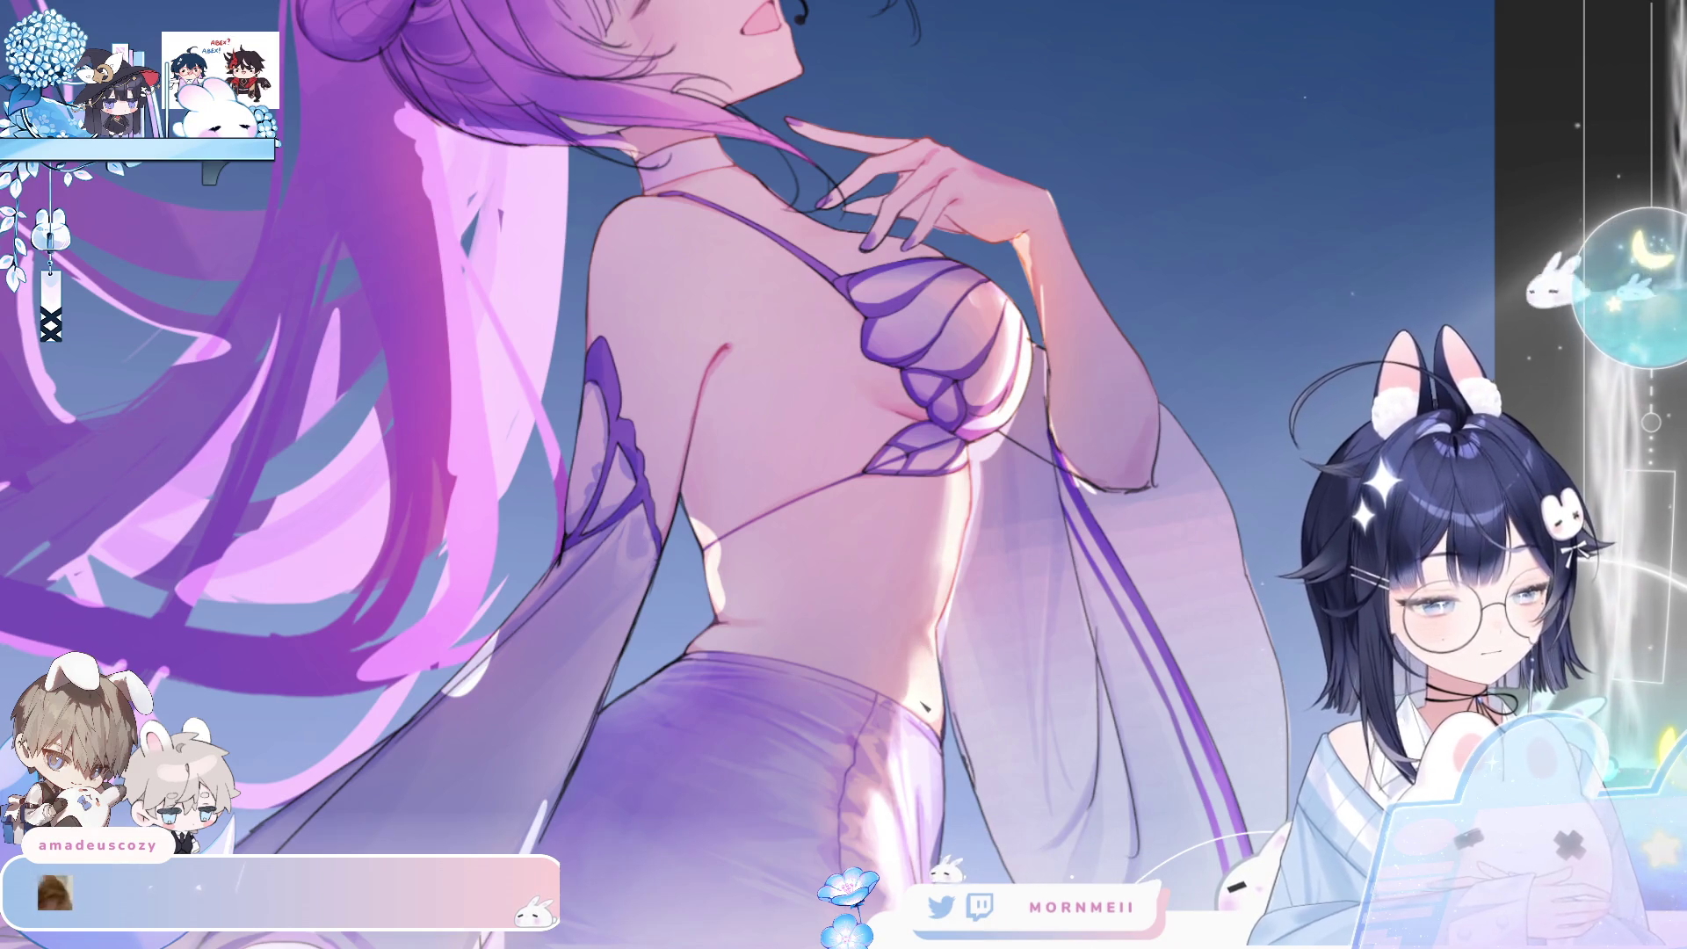
key(ctrl+0)
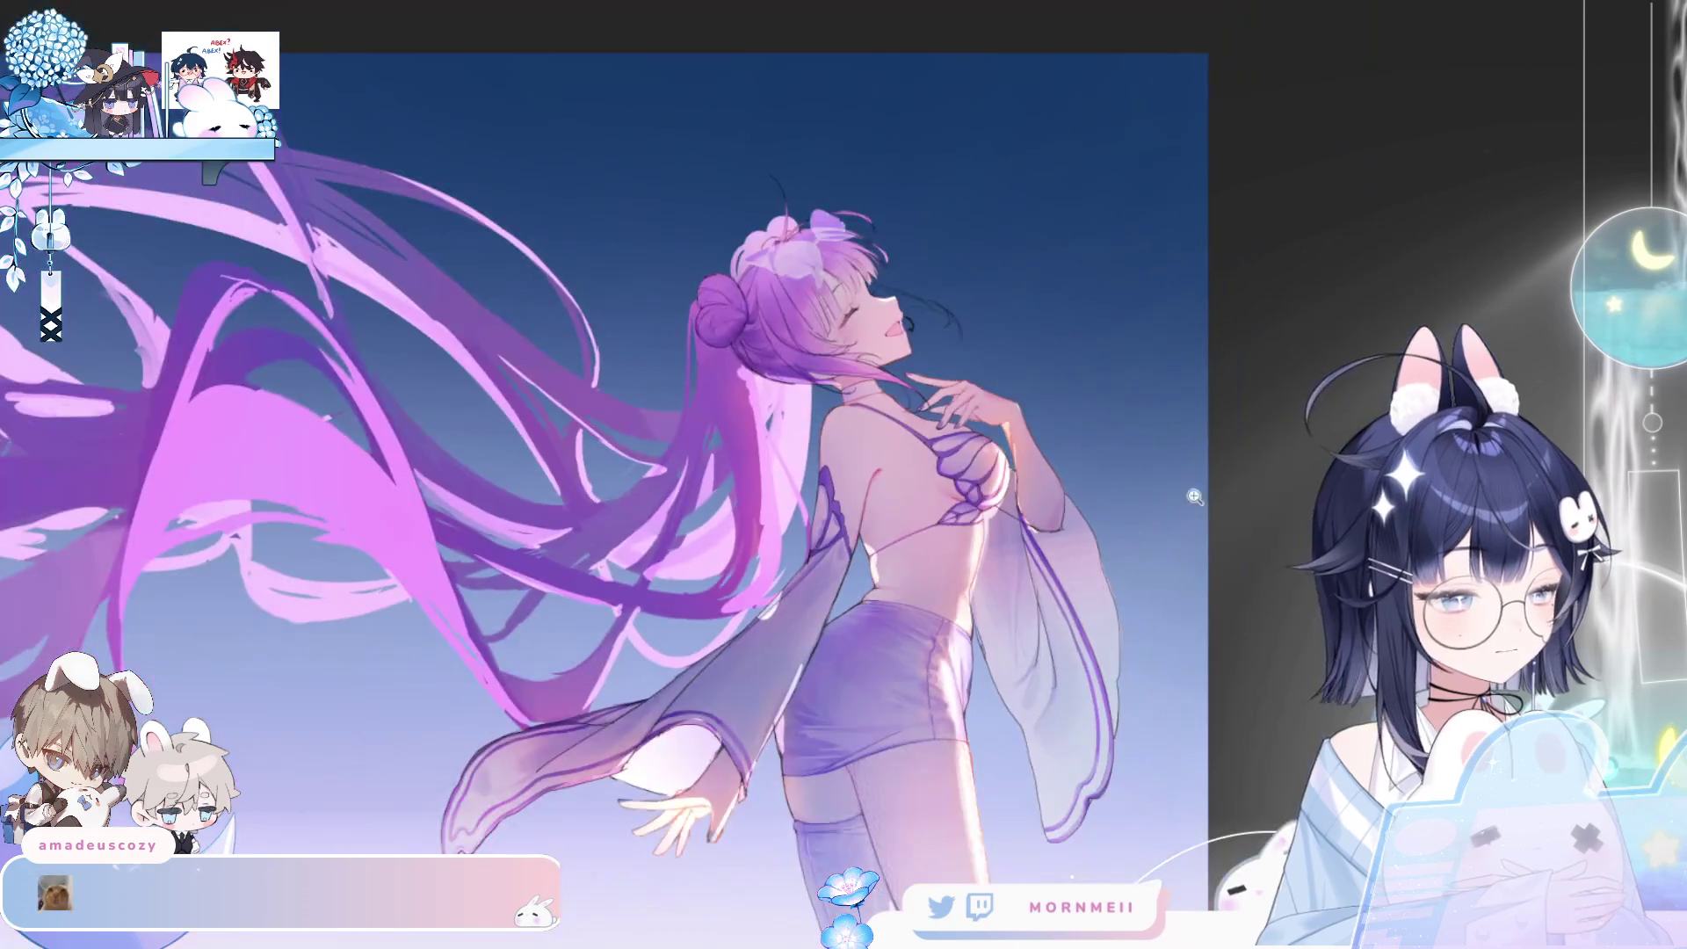
key(h)
scroll(1436, 282, up, 5)
key(h)
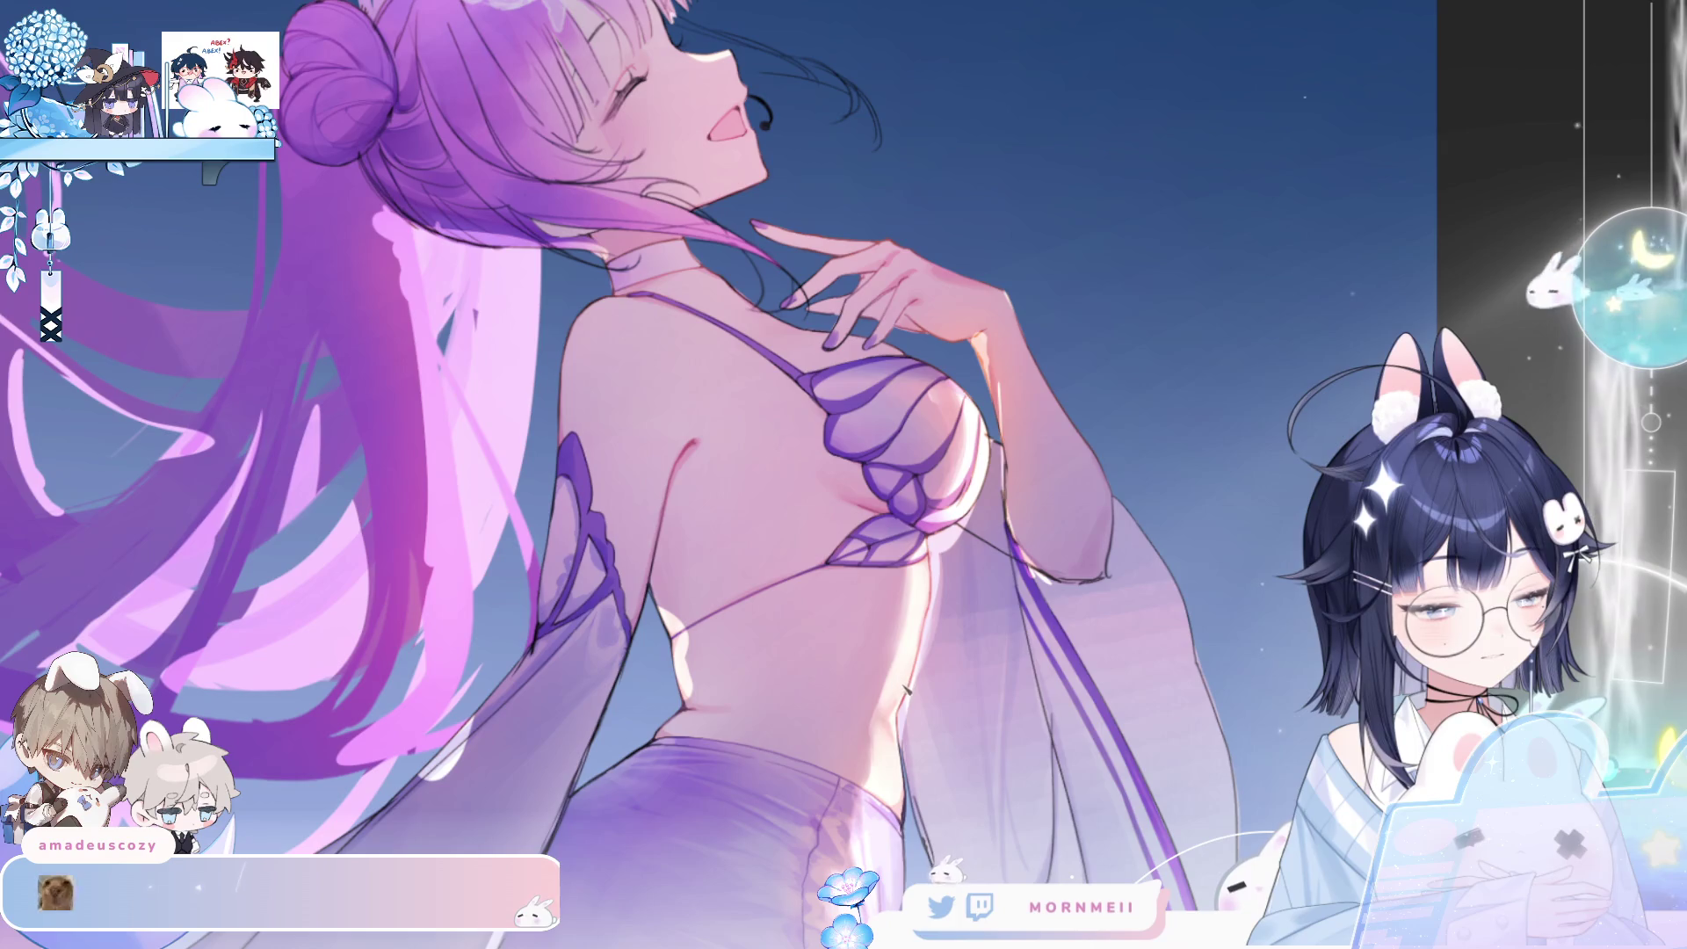
key(h)
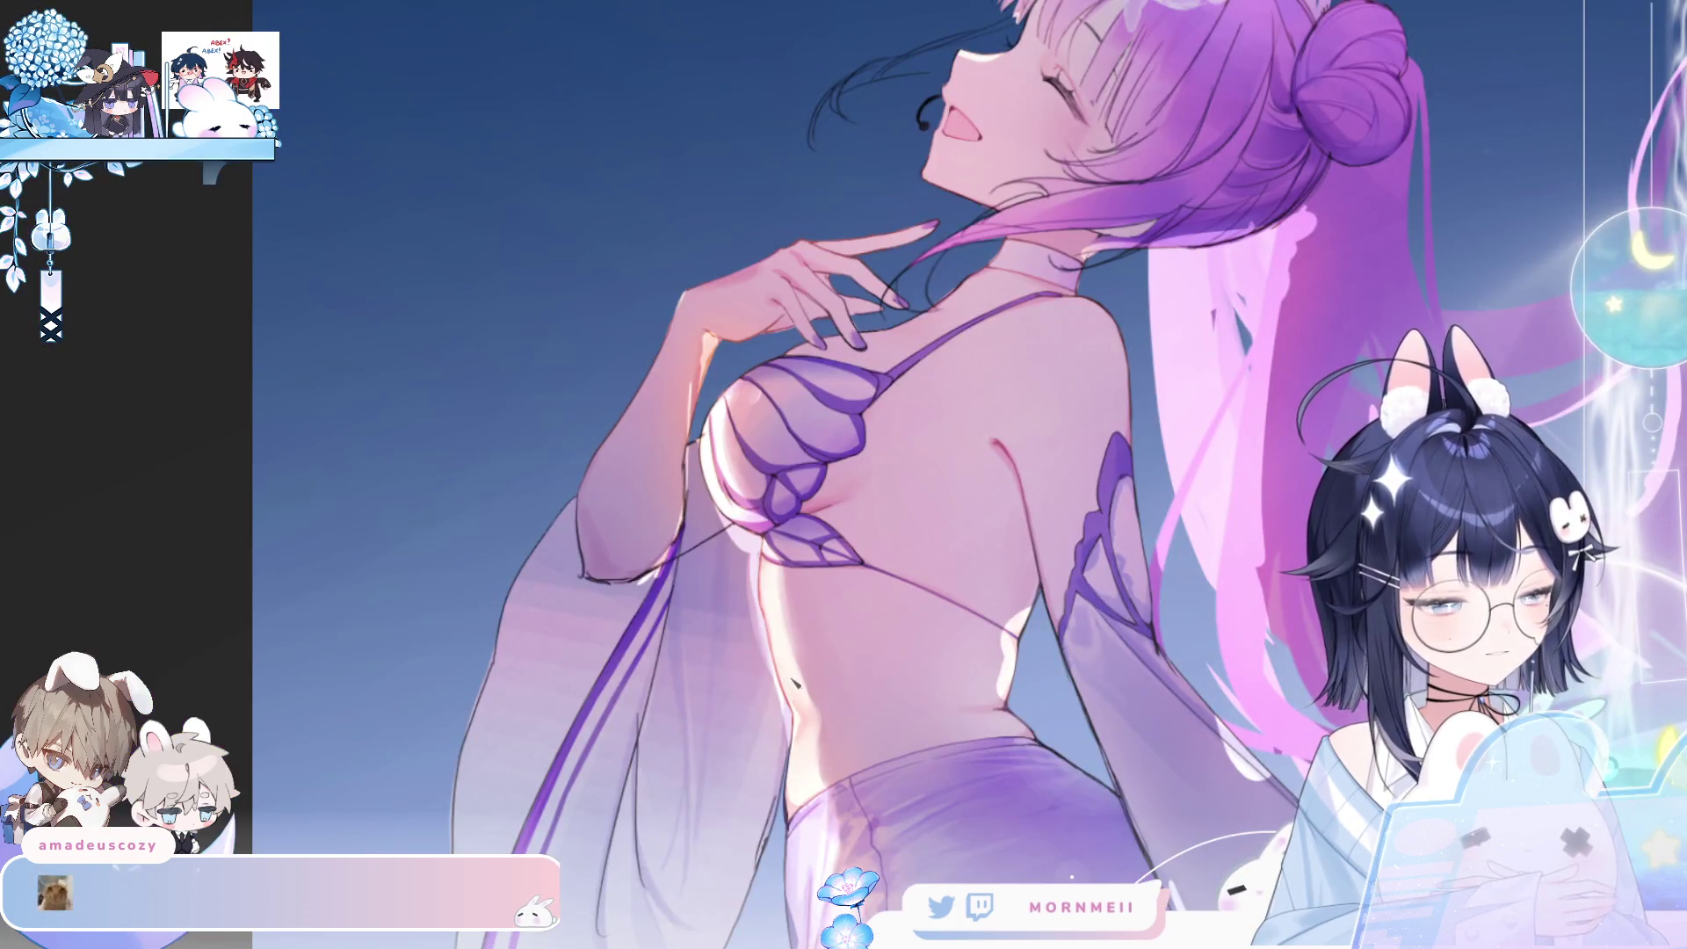
scroll(756, 577, down, 2)
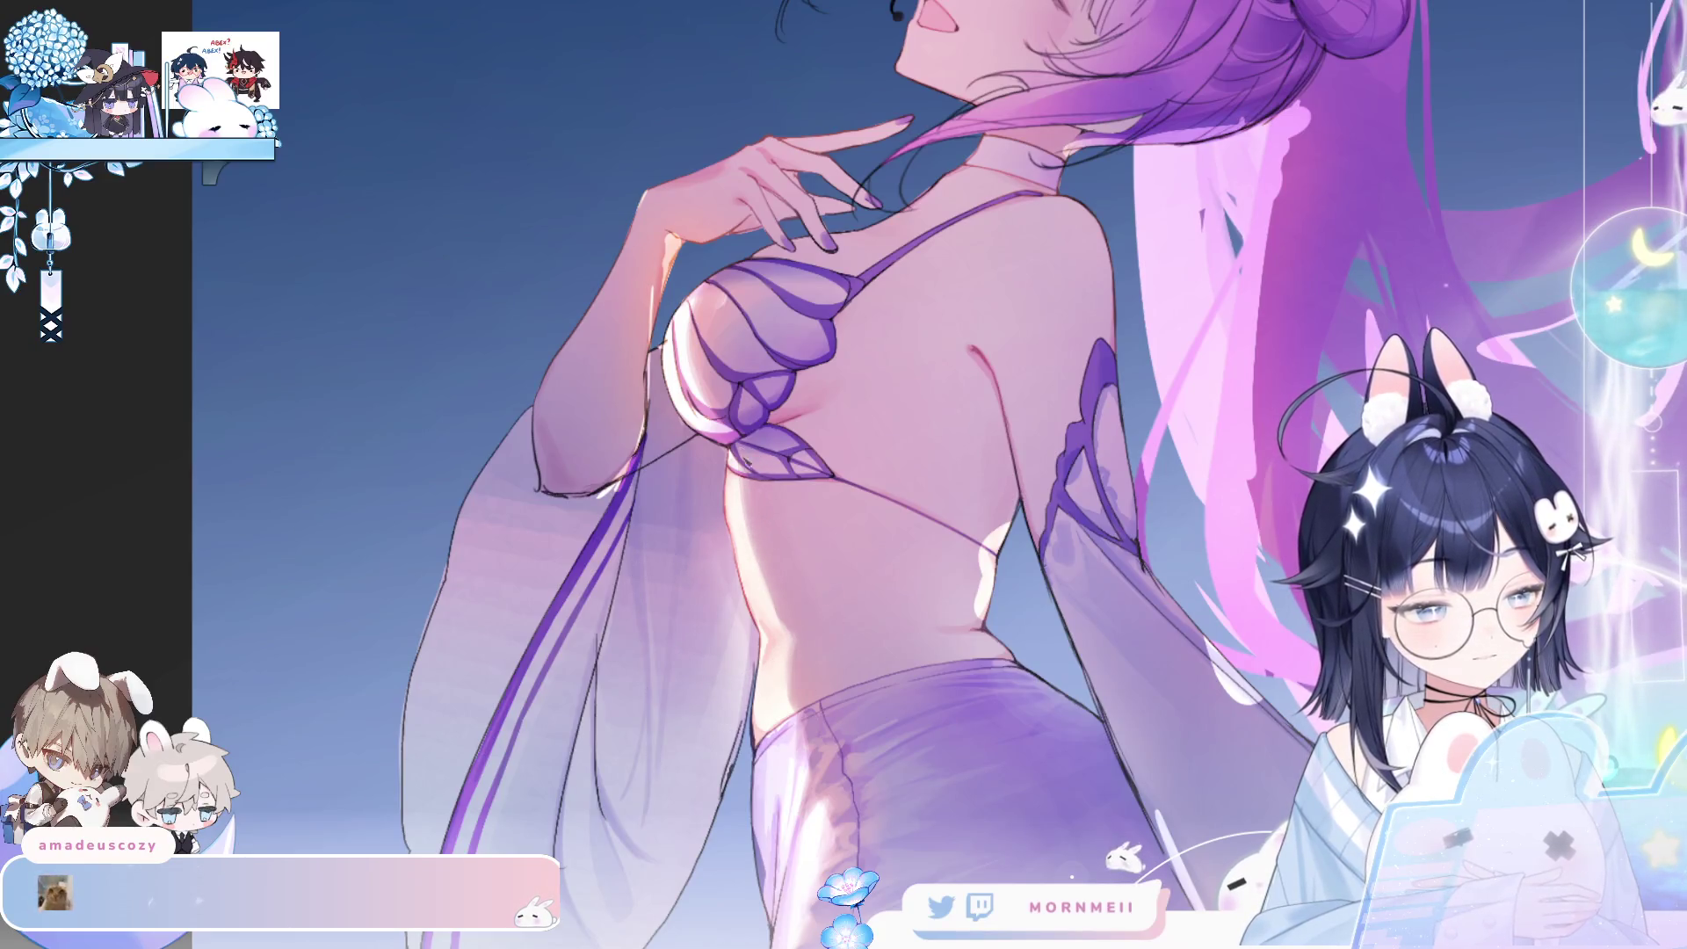
key(h)
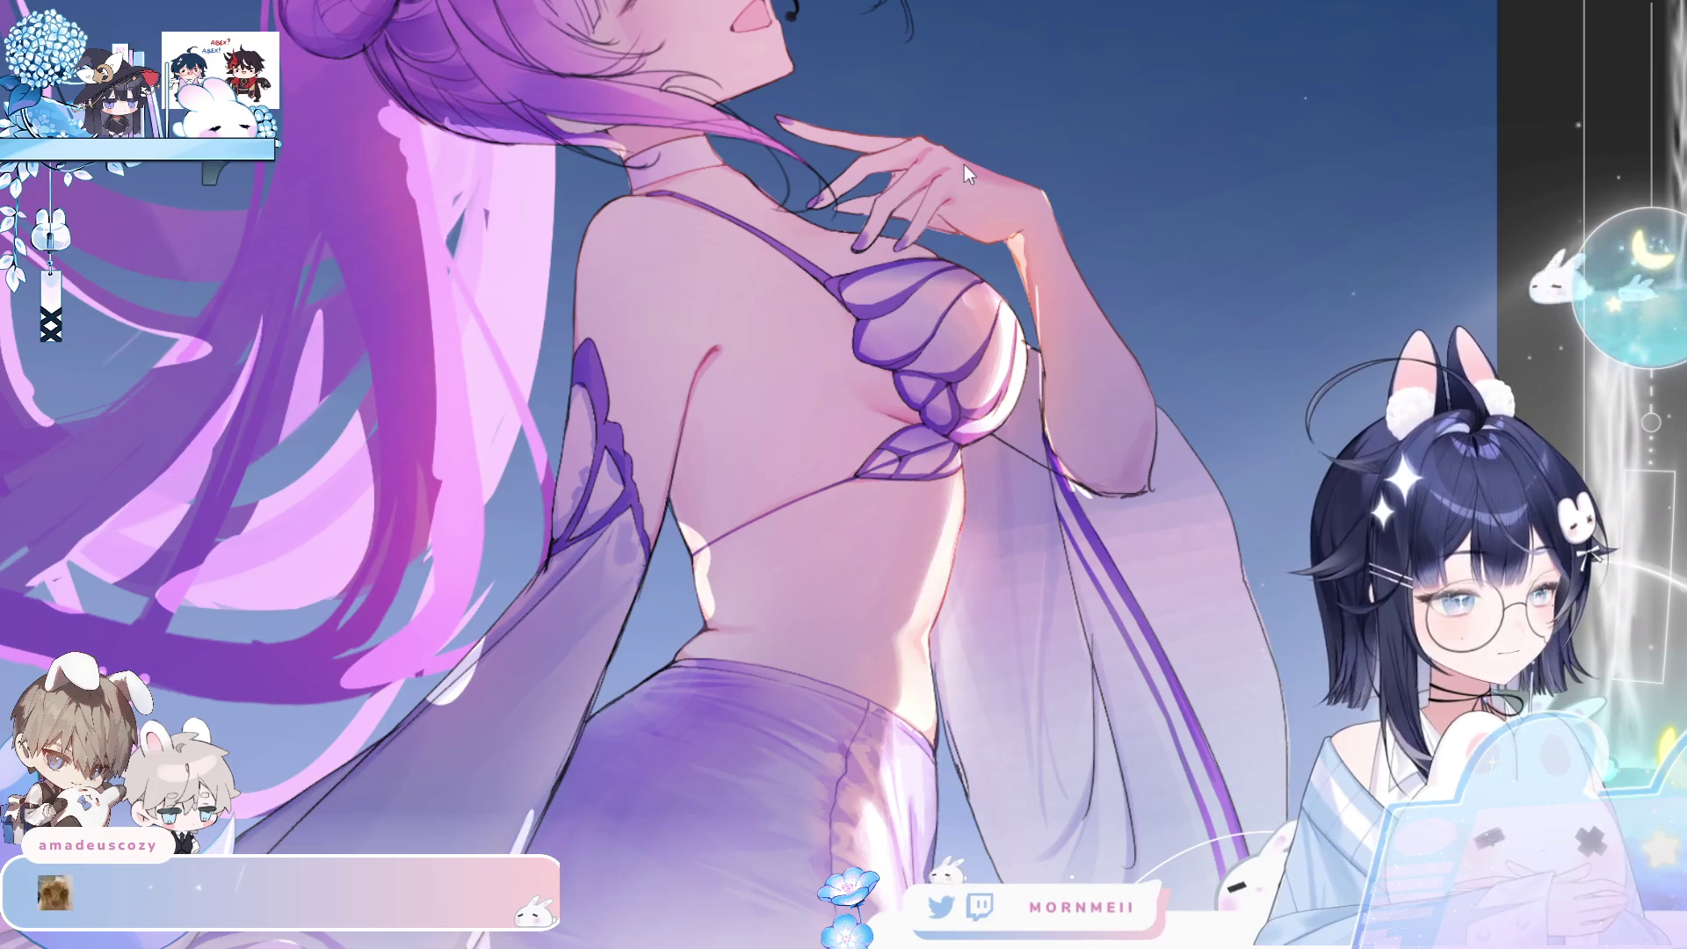
key(h)
key(h)
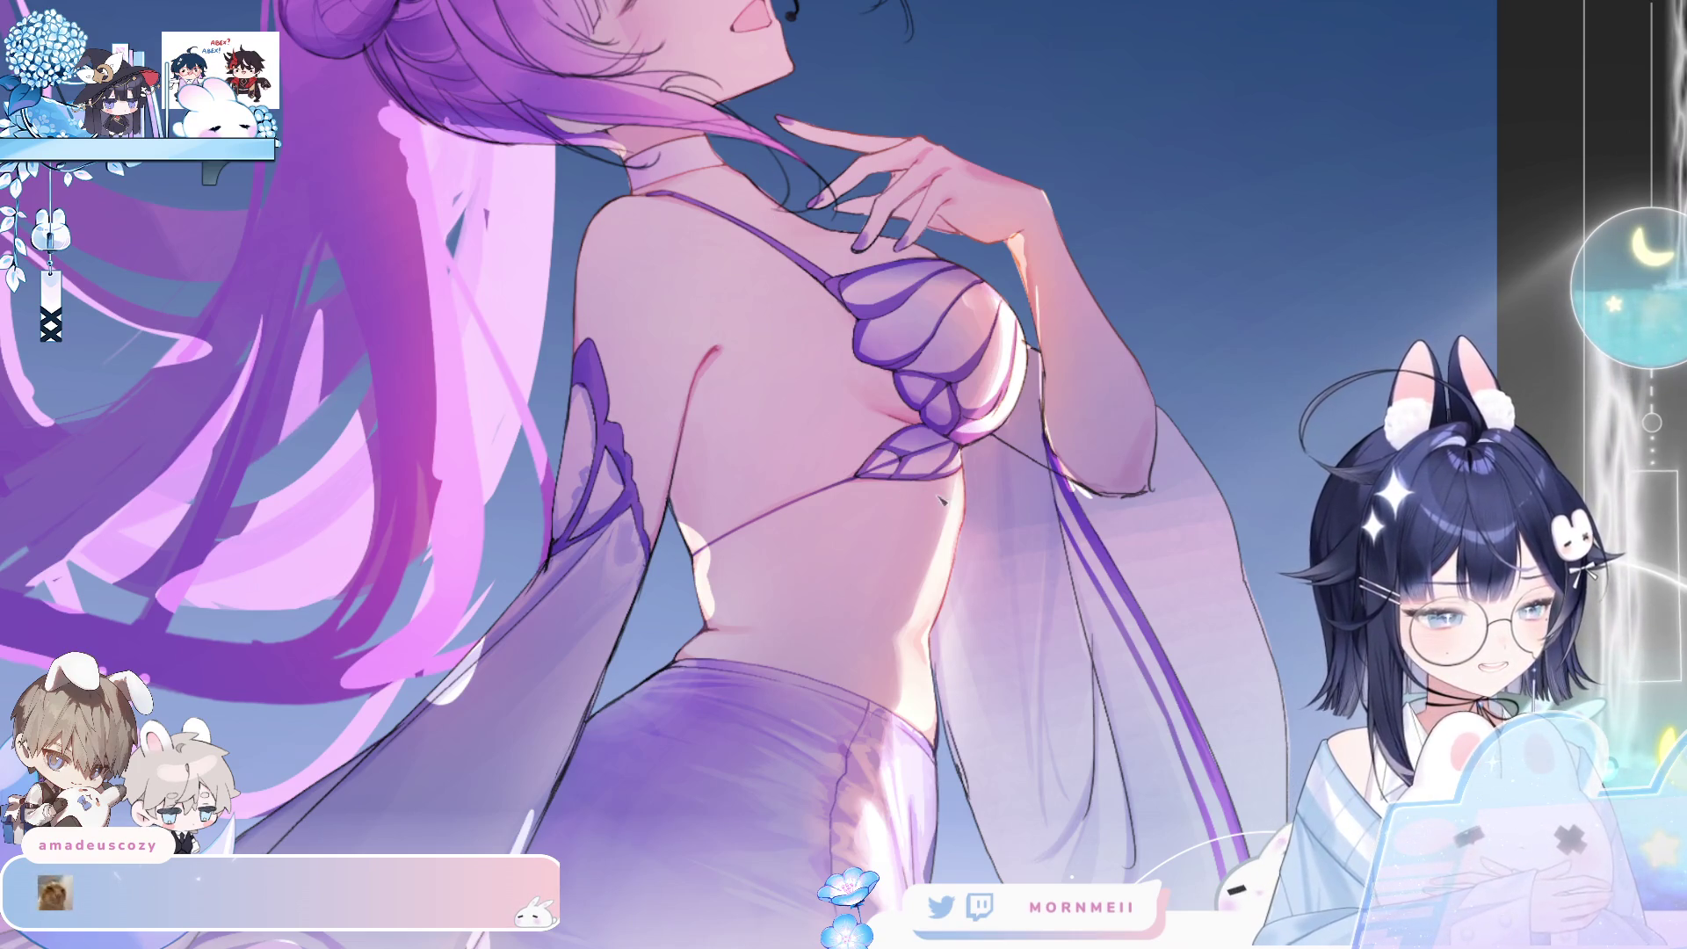
key(h)
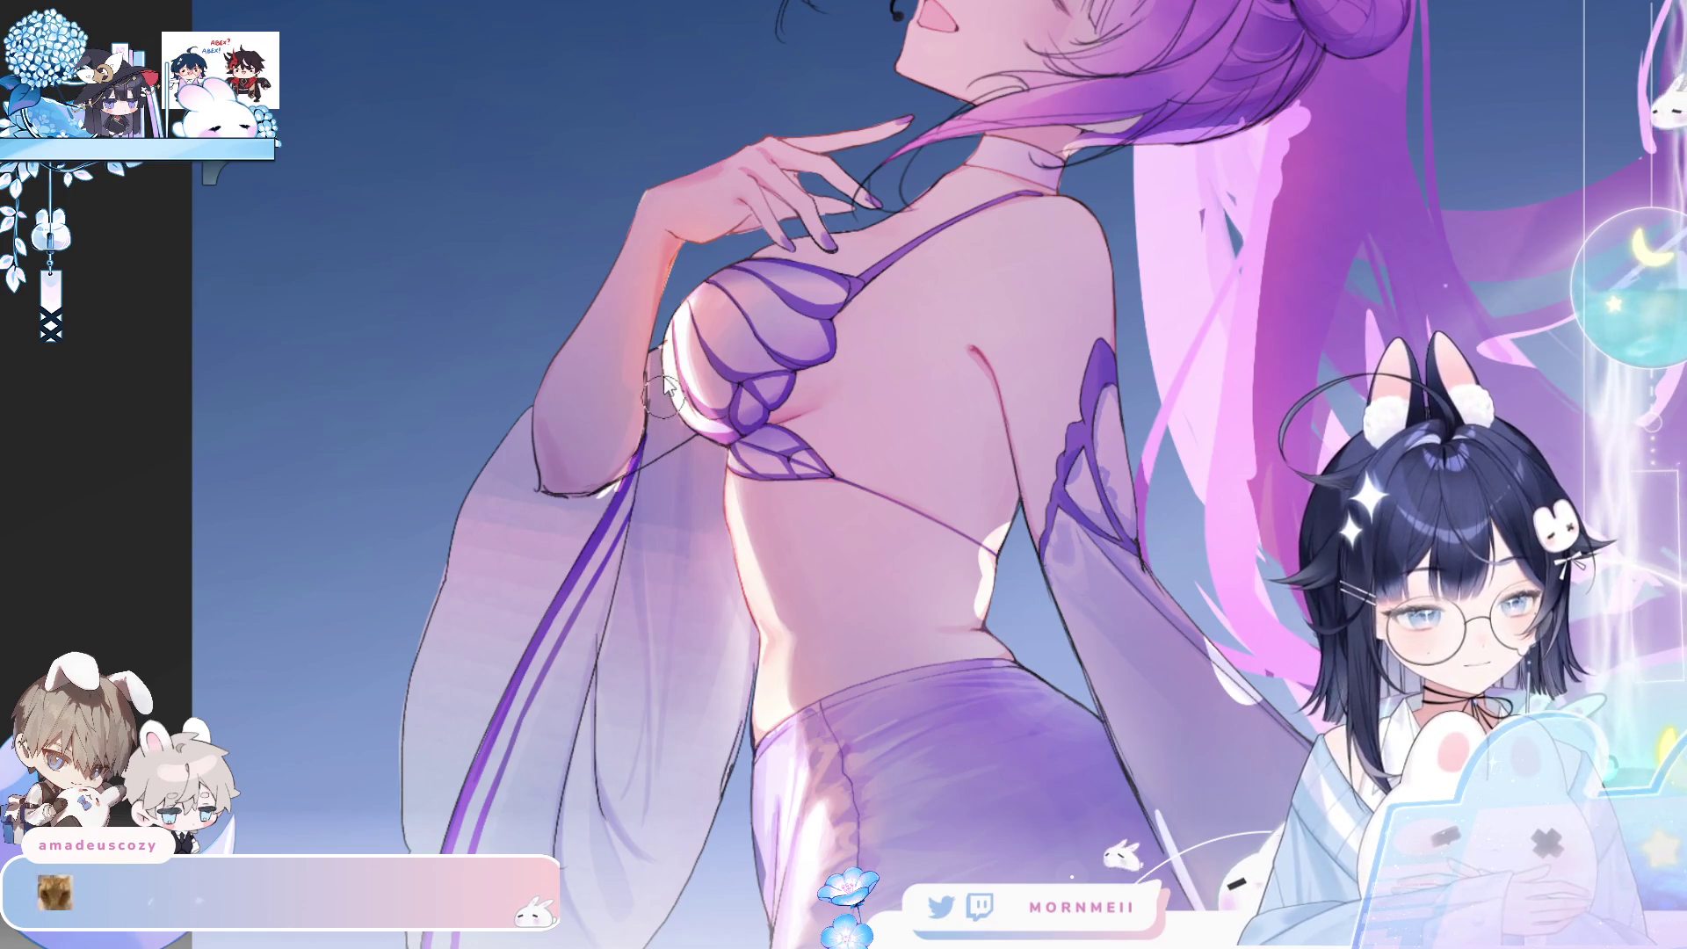
key(h)
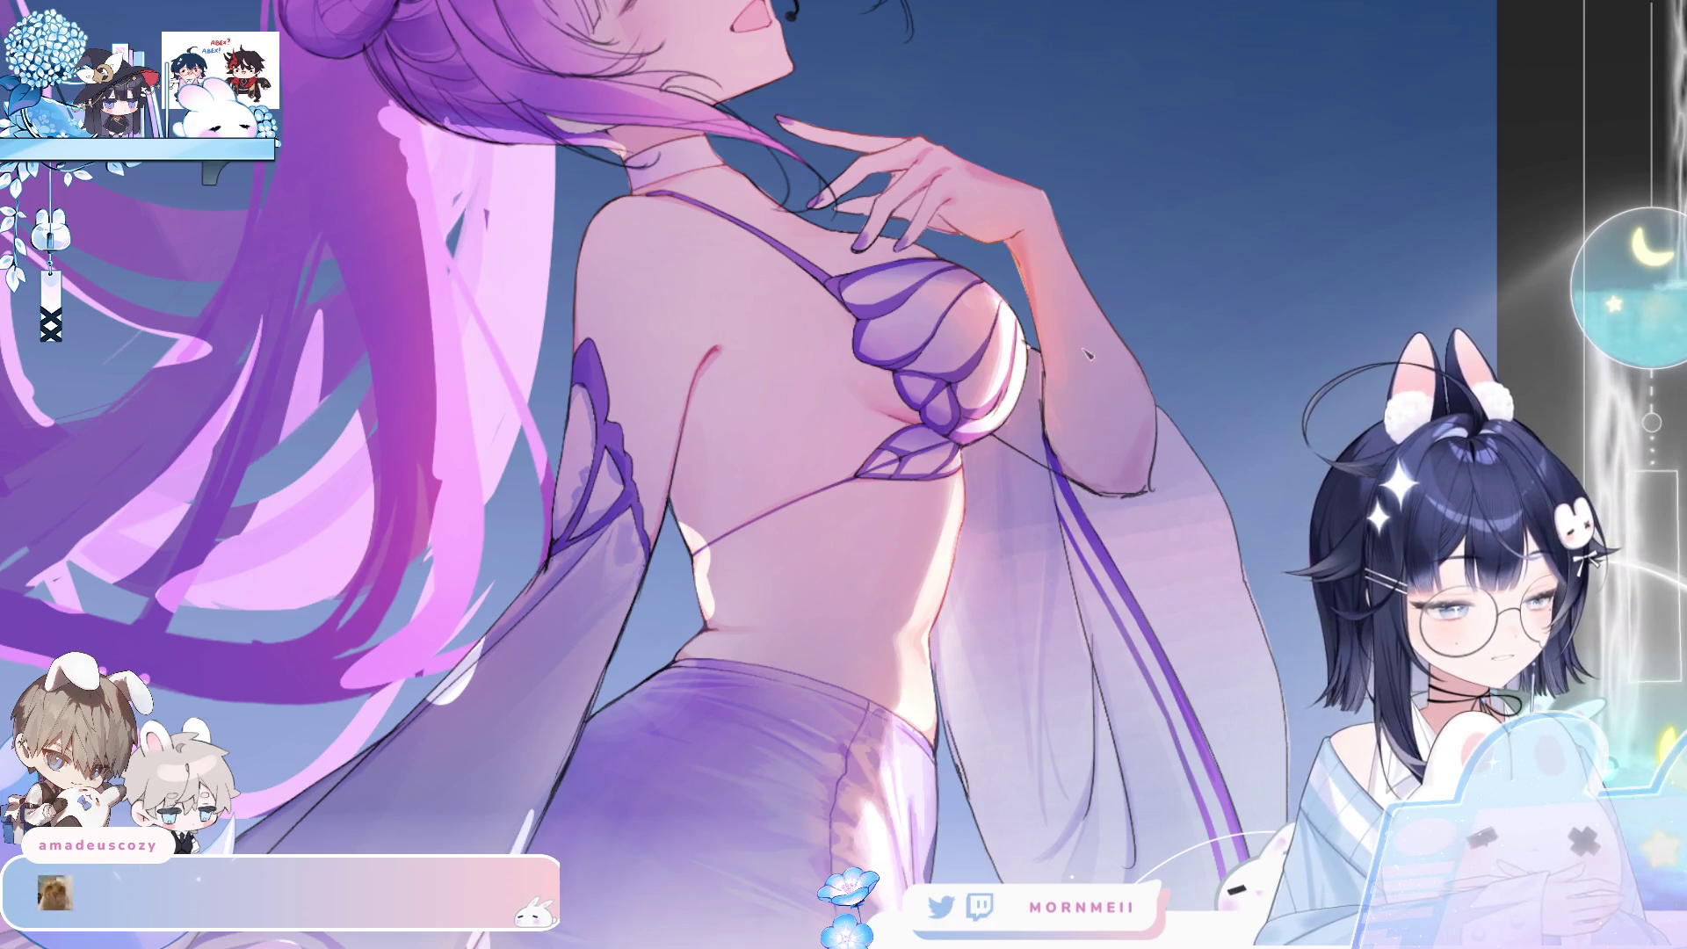
key(h)
scroll(879, 527, down, 5)
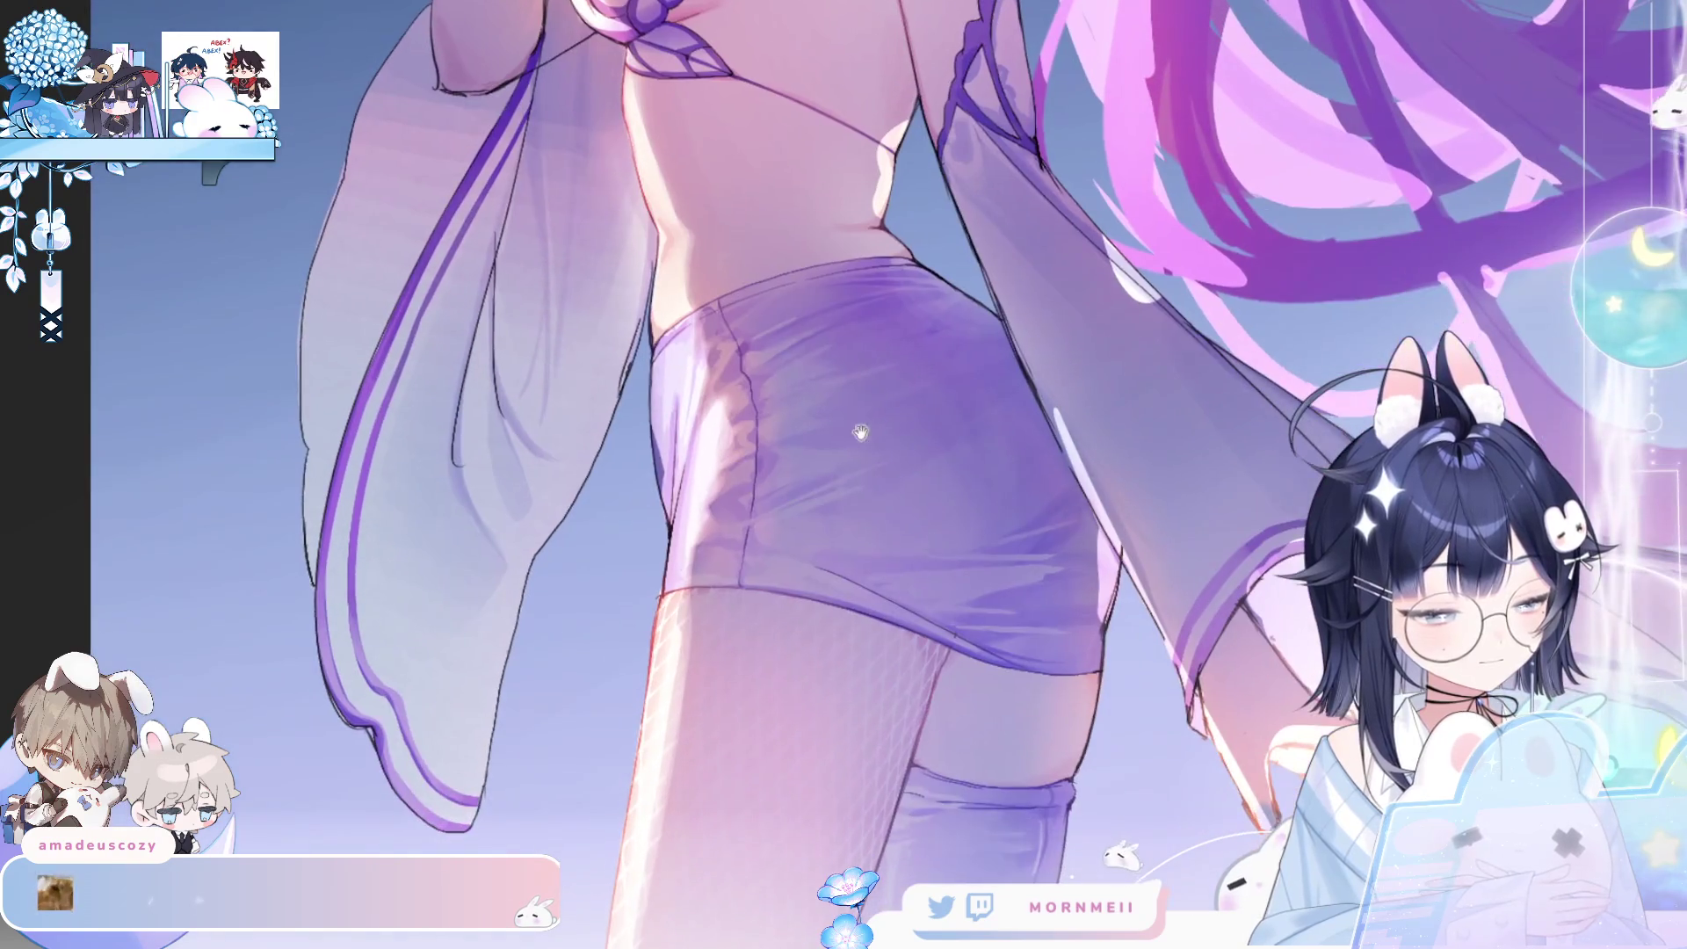
scroll(777, 713, down, 4)
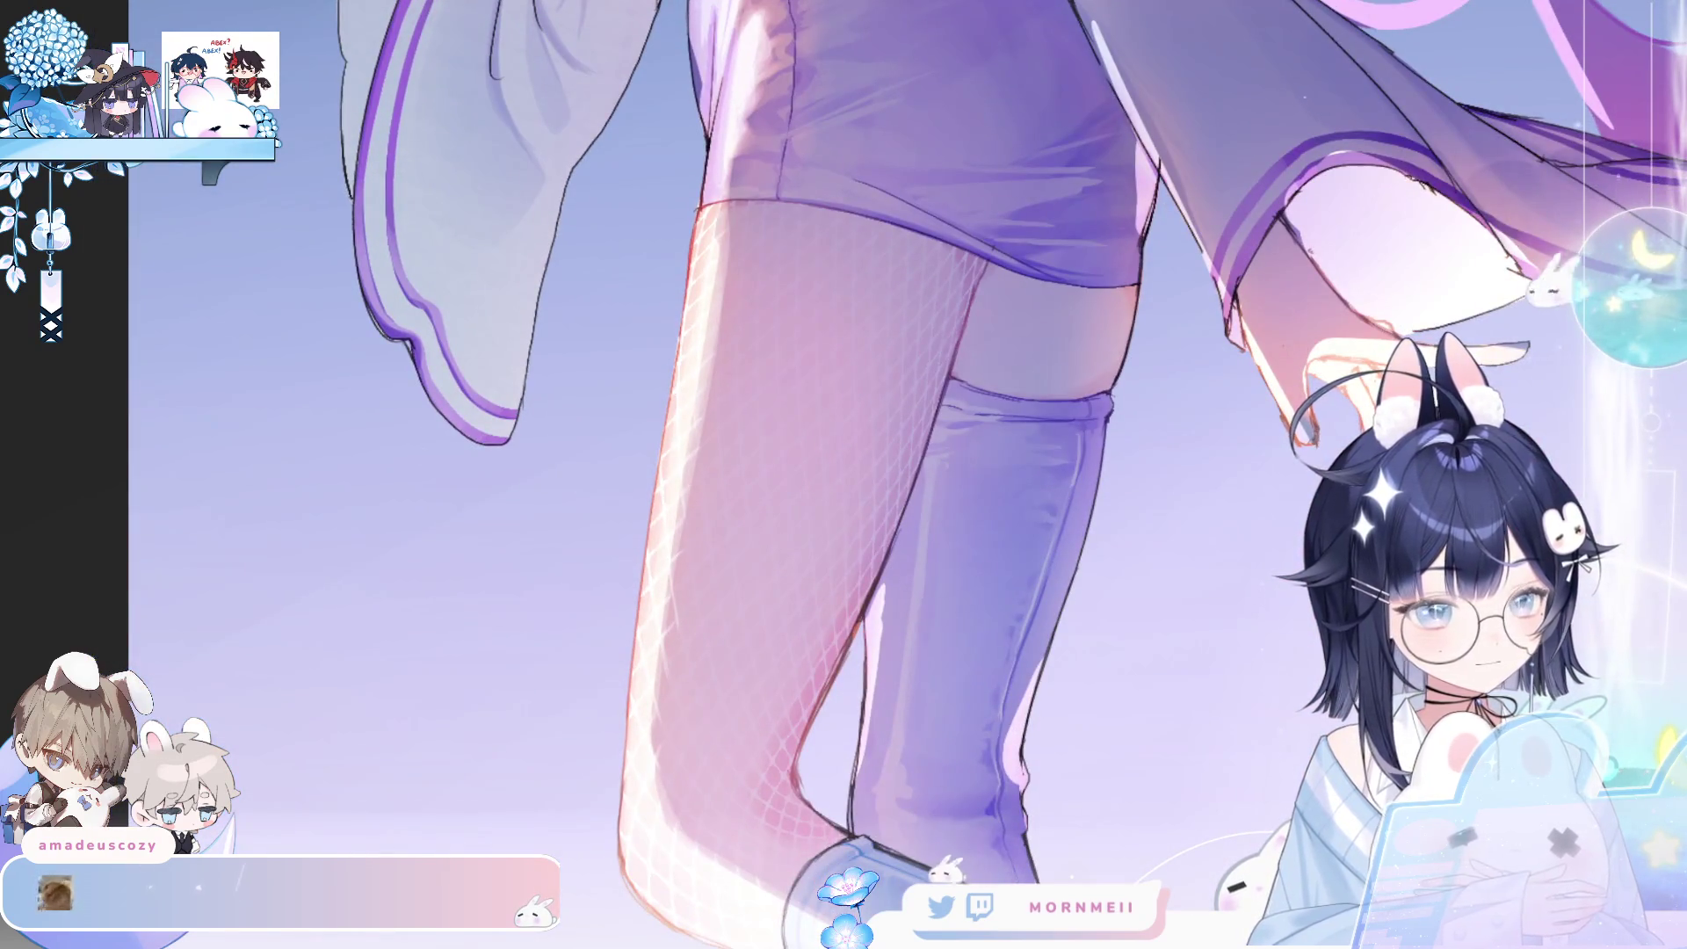
key(h)
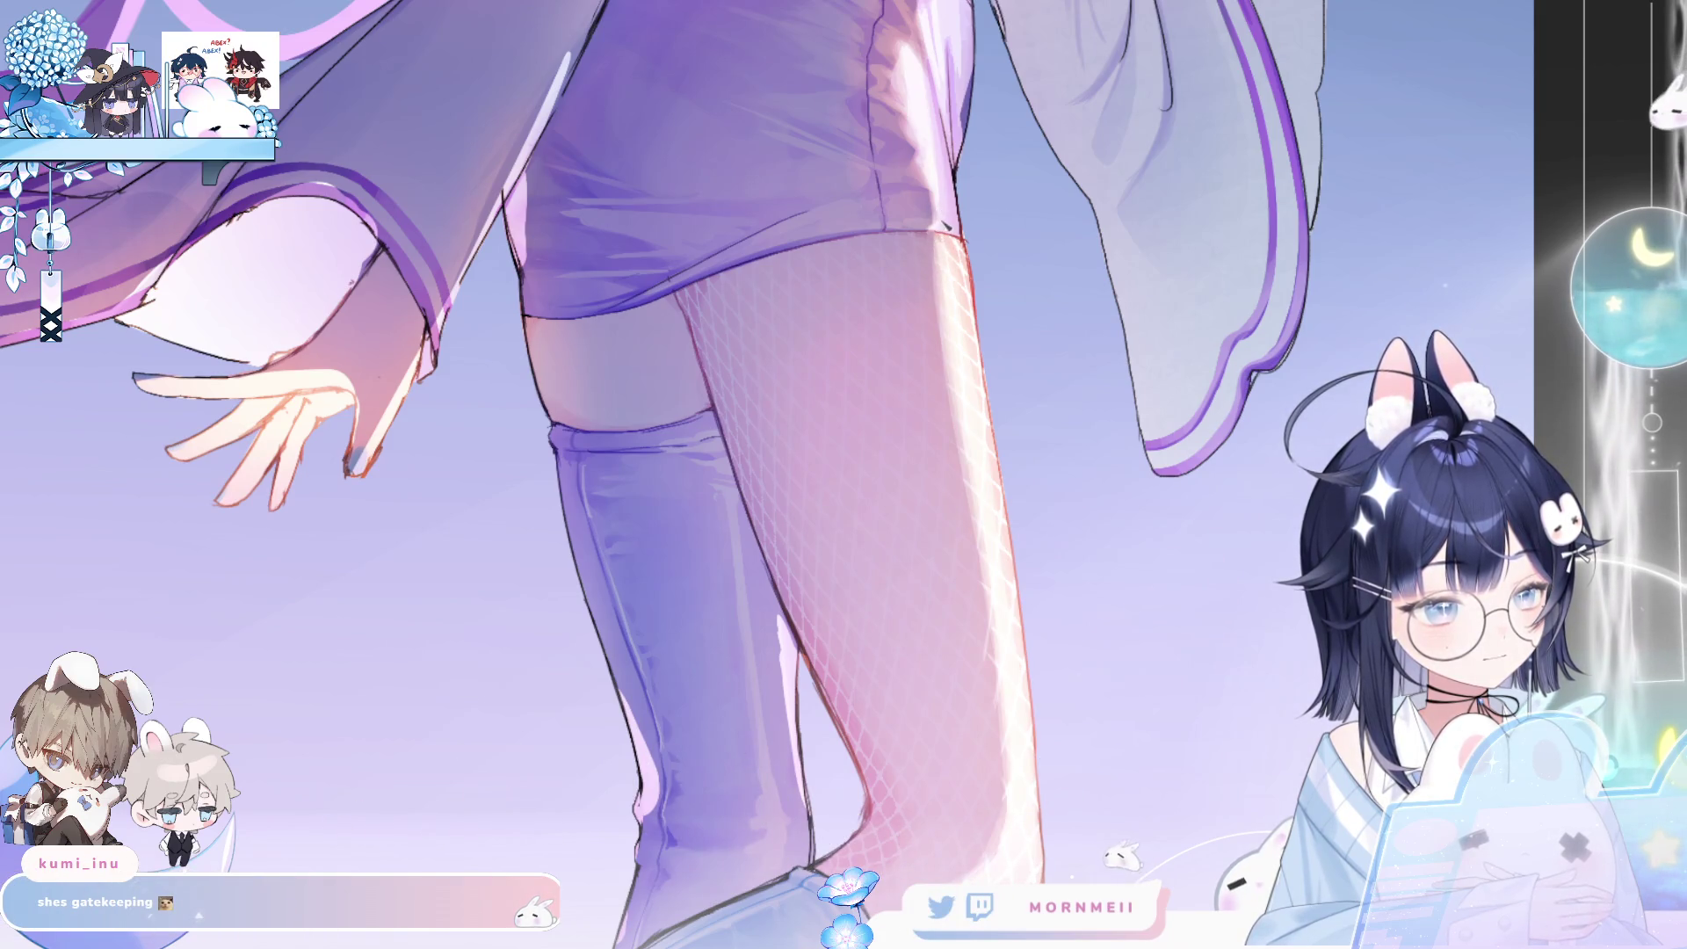
key(h)
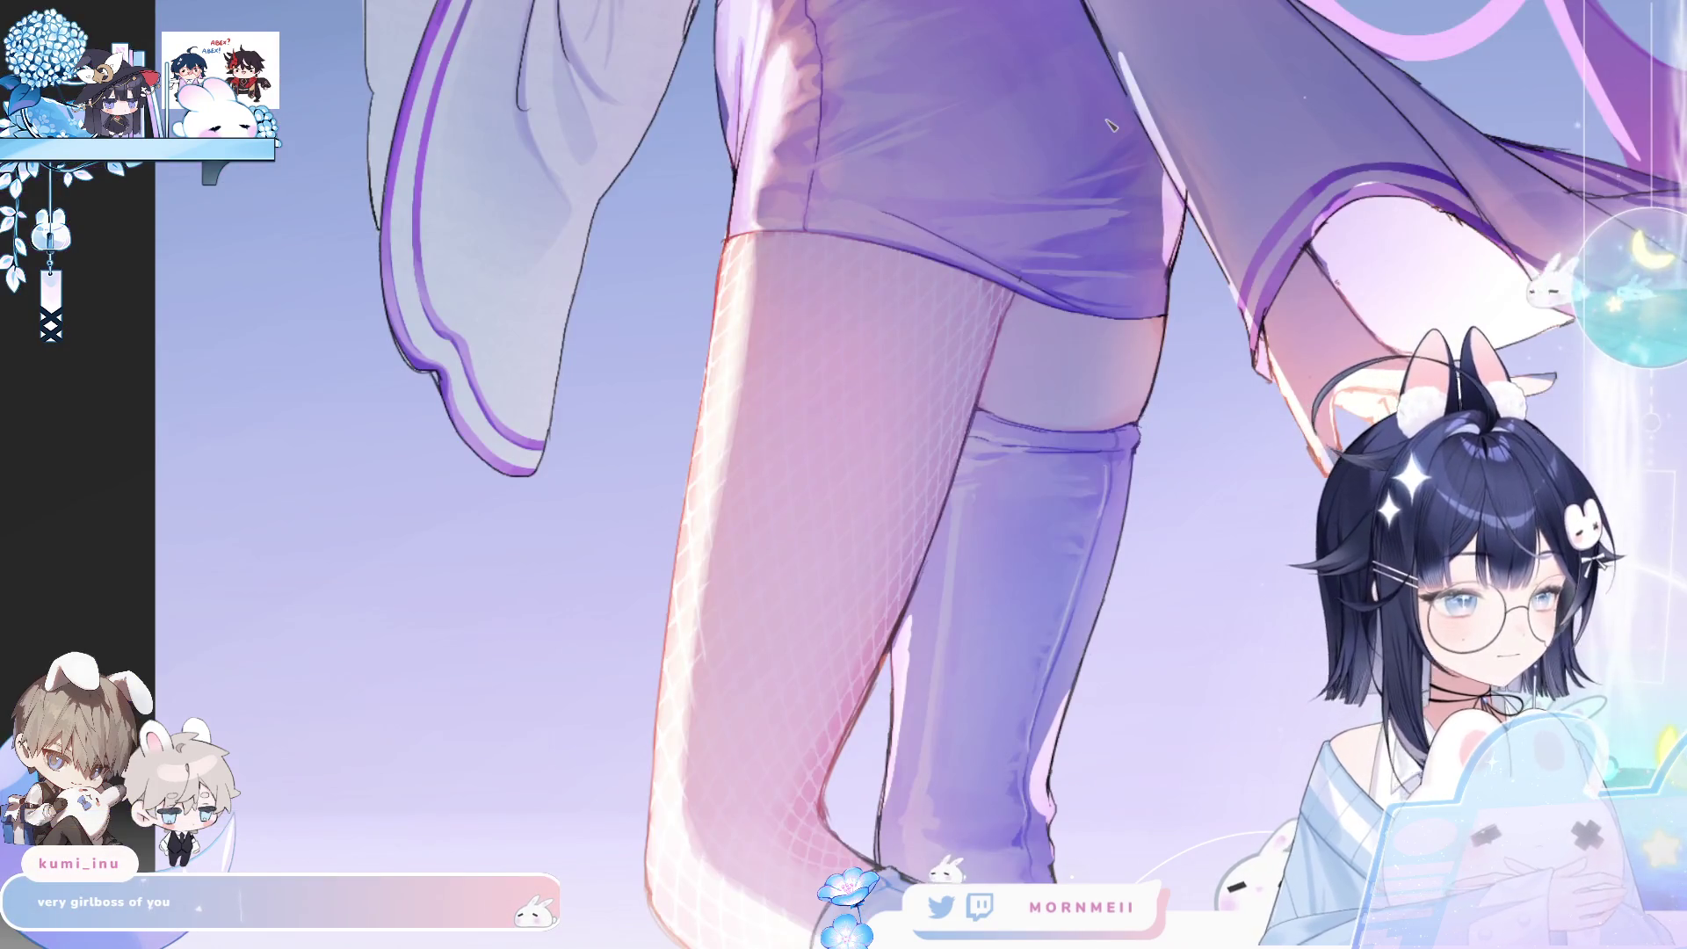
key(h)
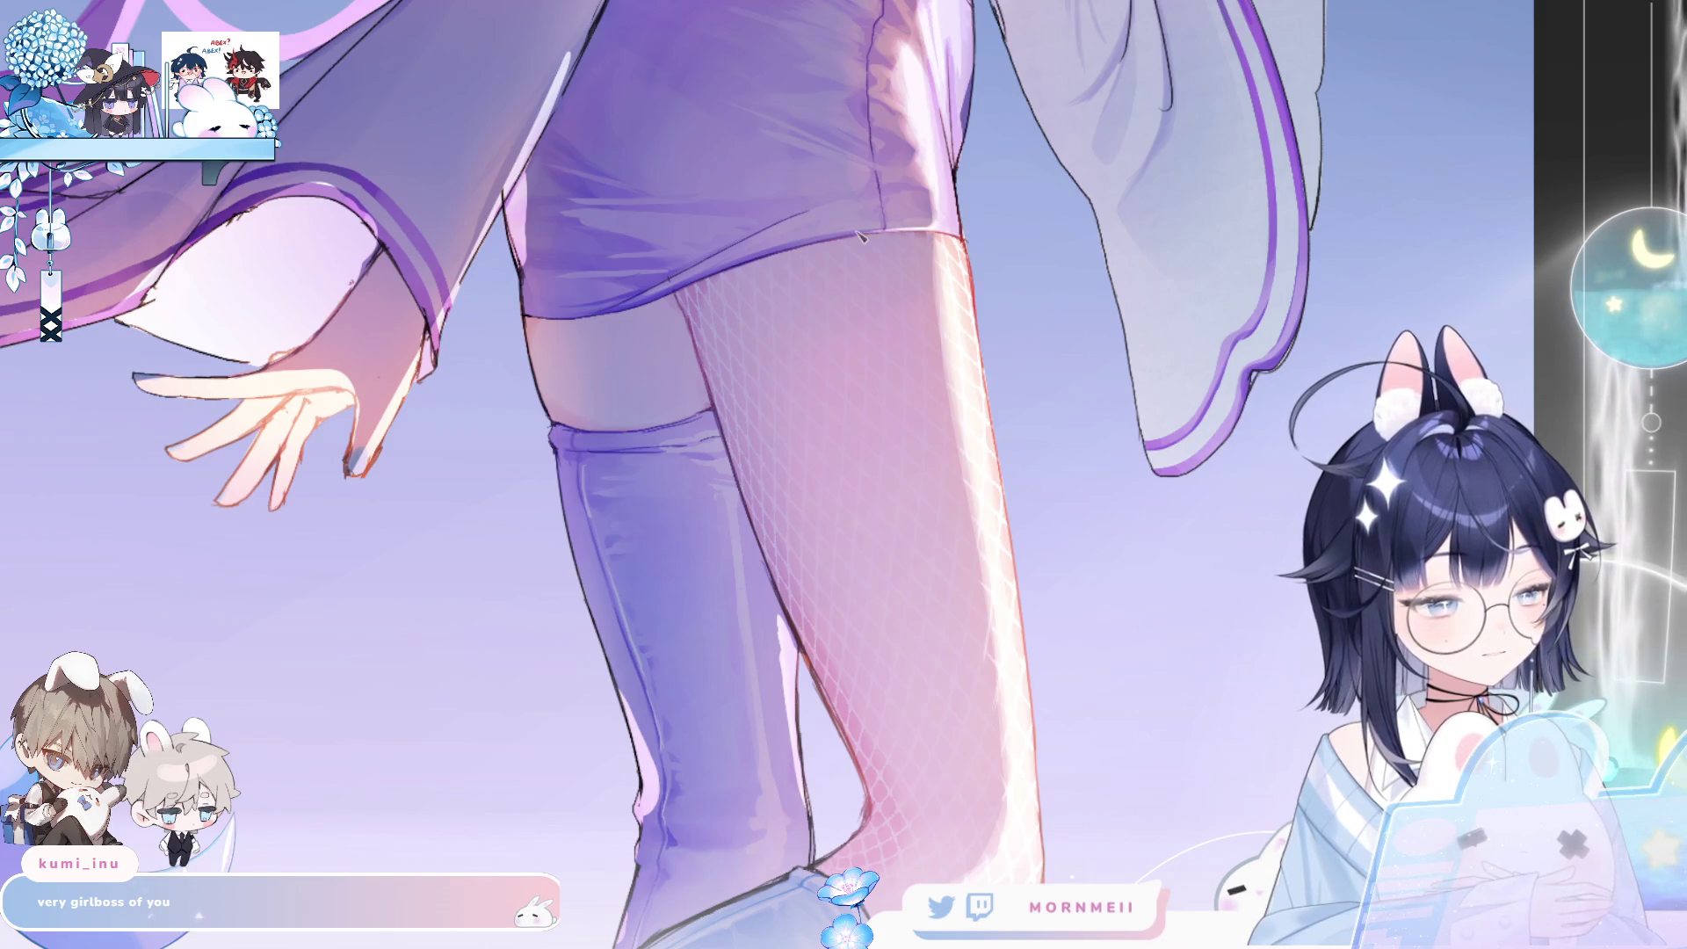
key(h)
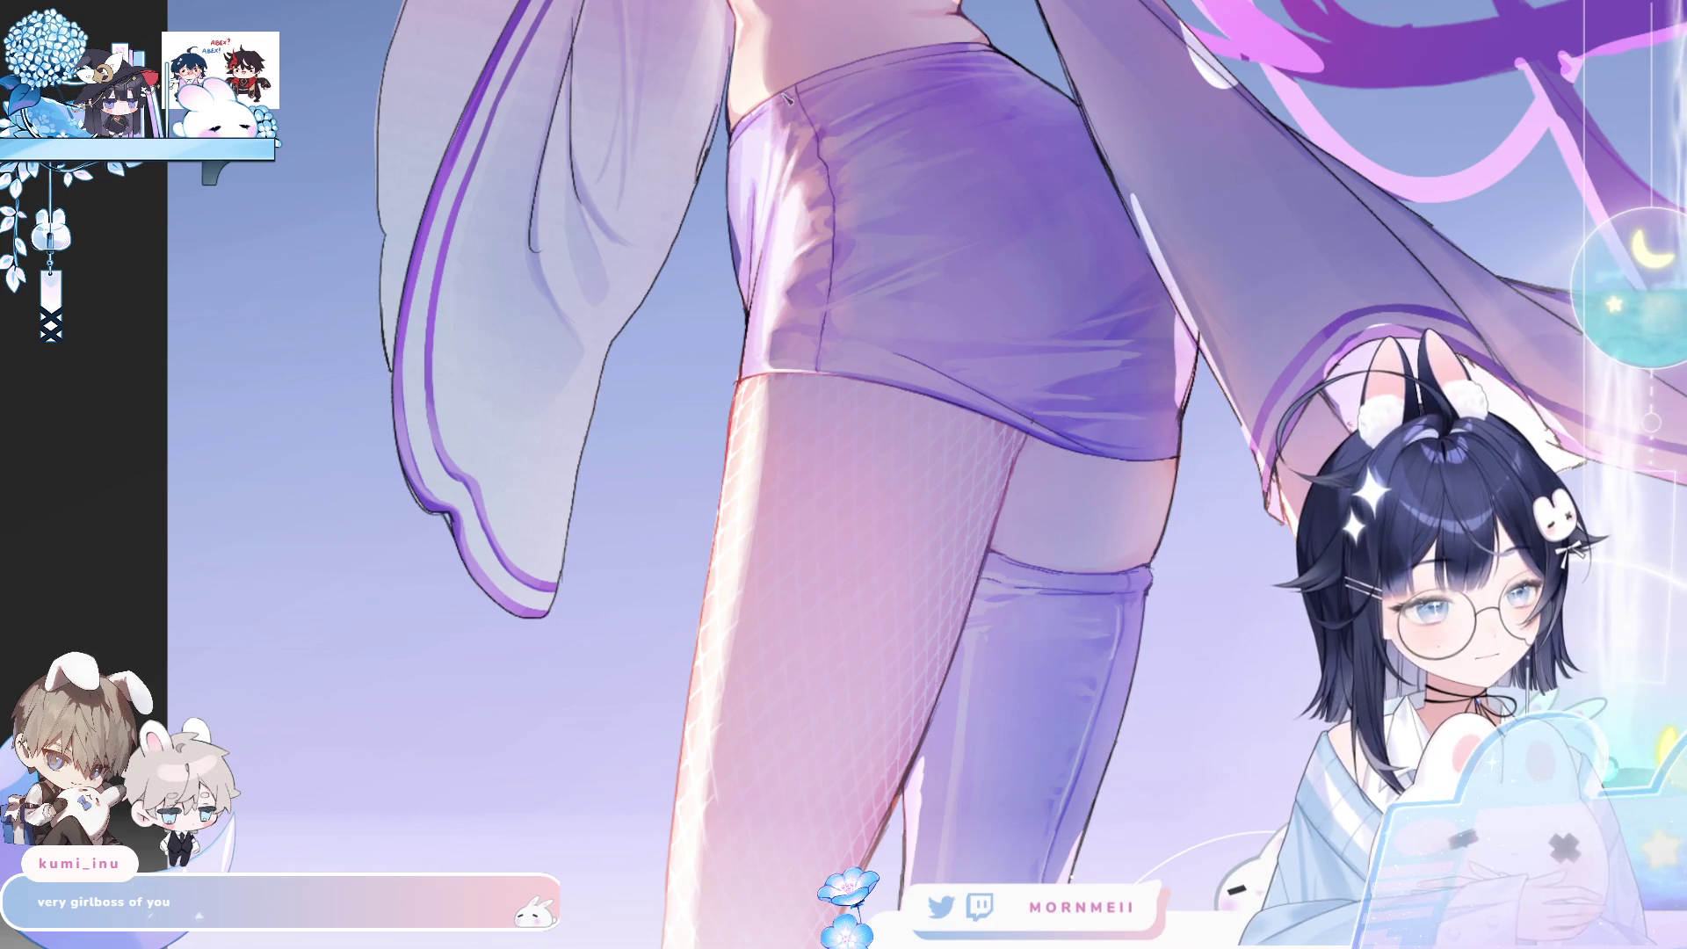
key(h)
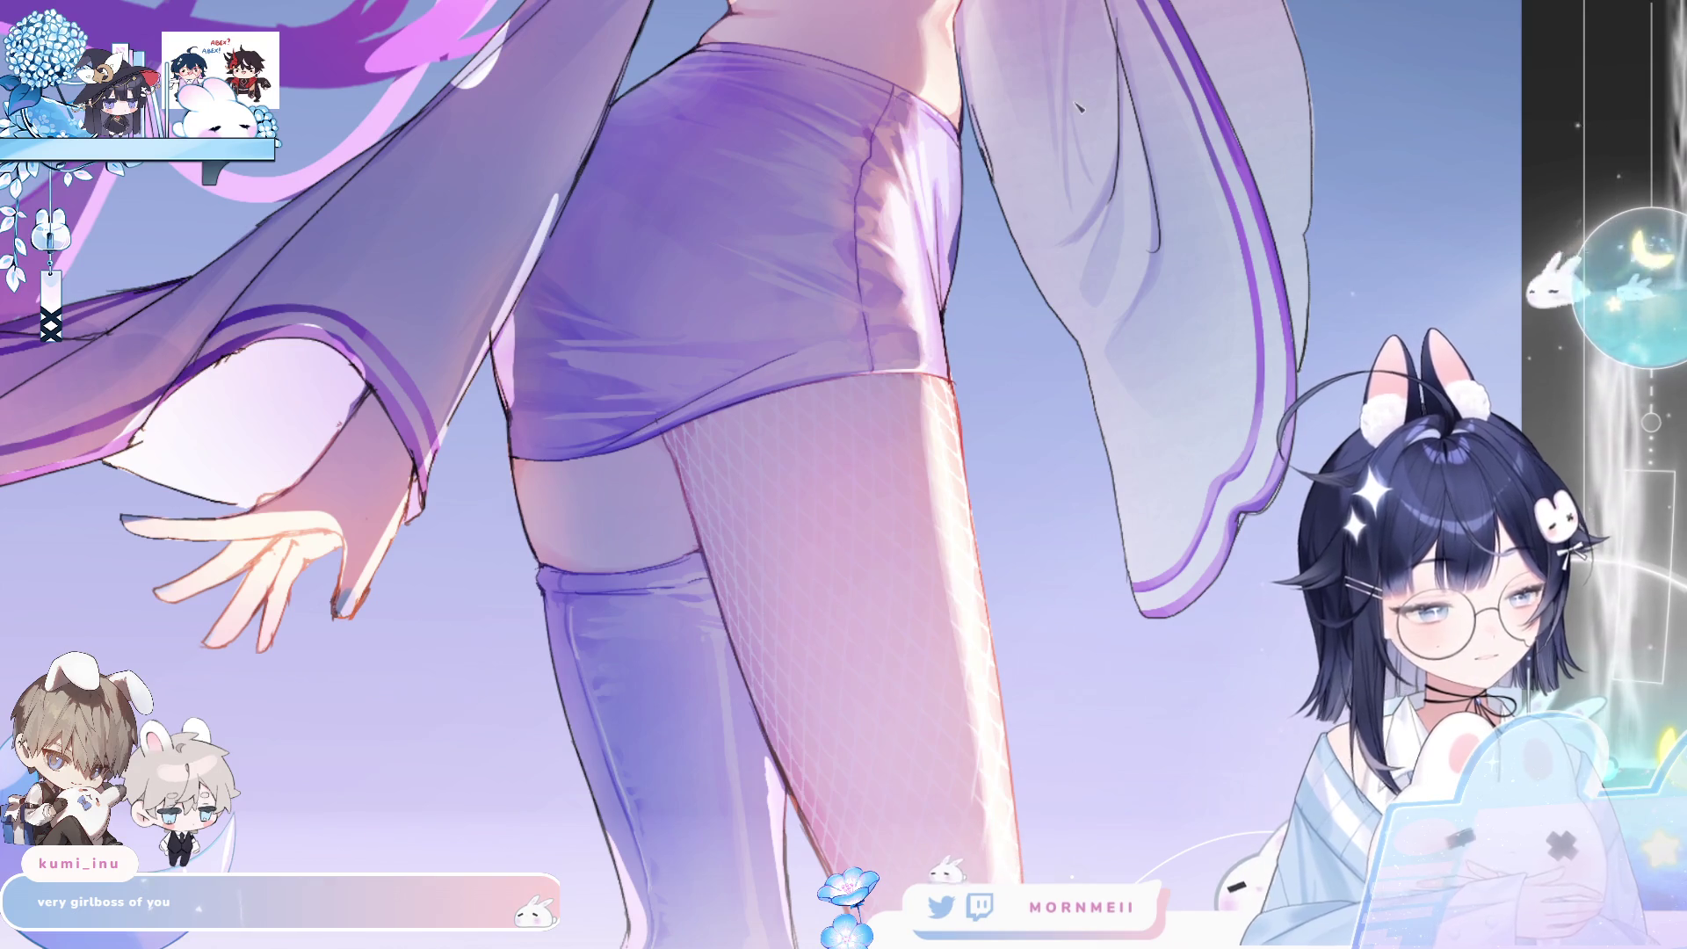
key(h)
key(h)
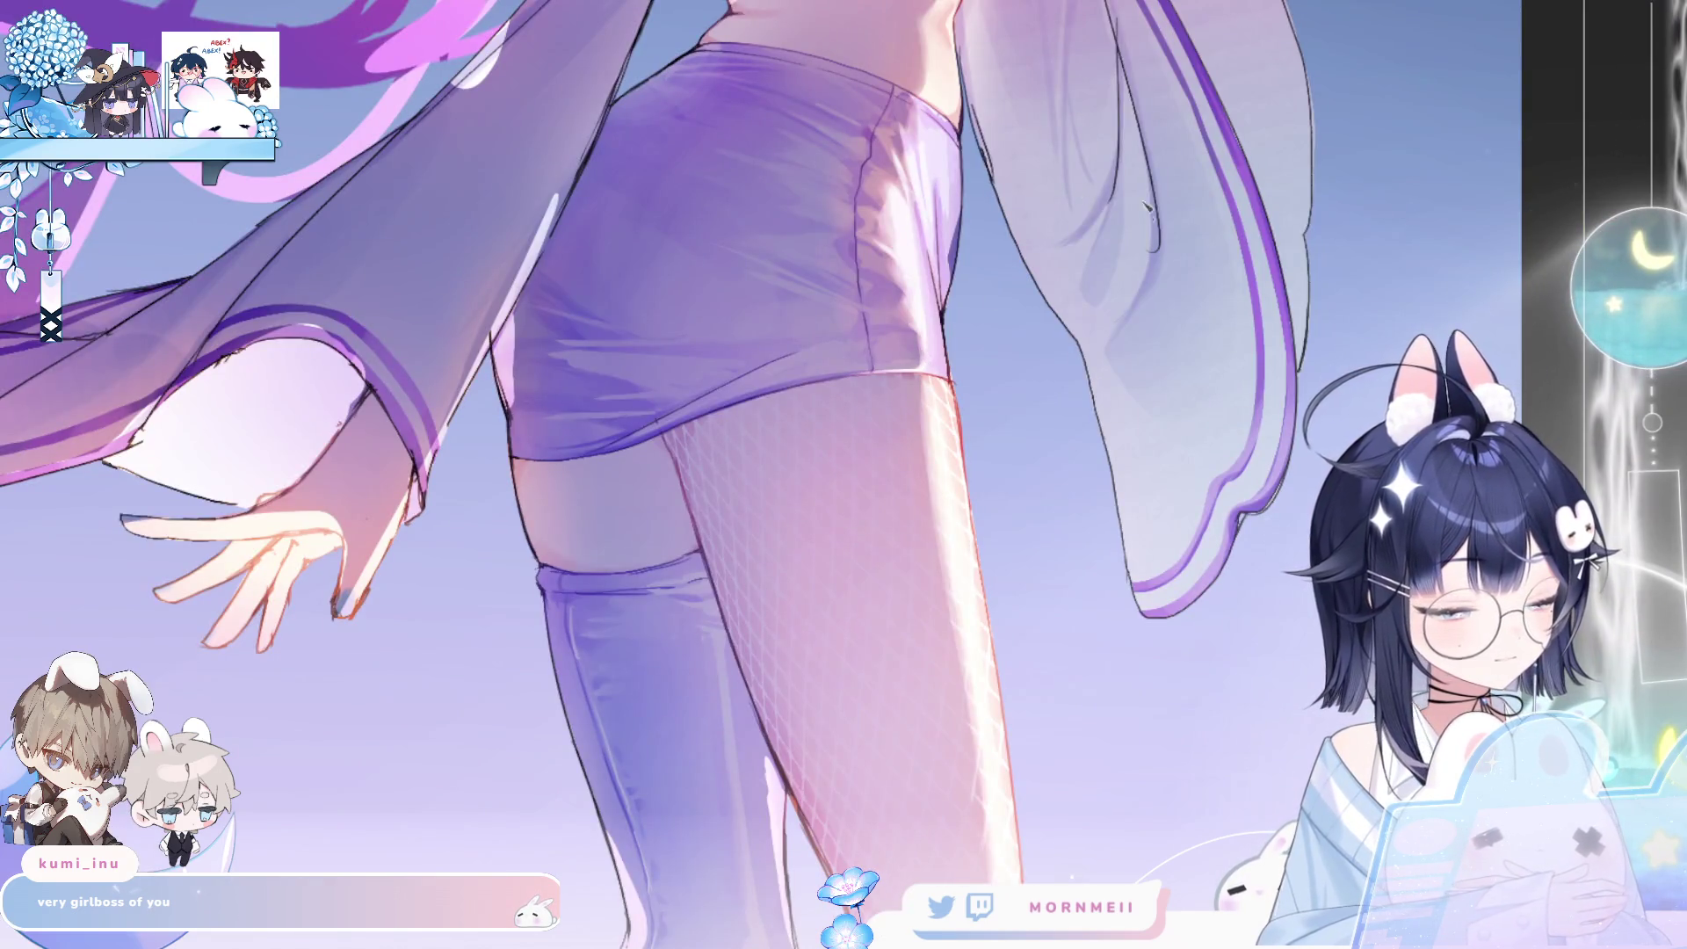
key(h)
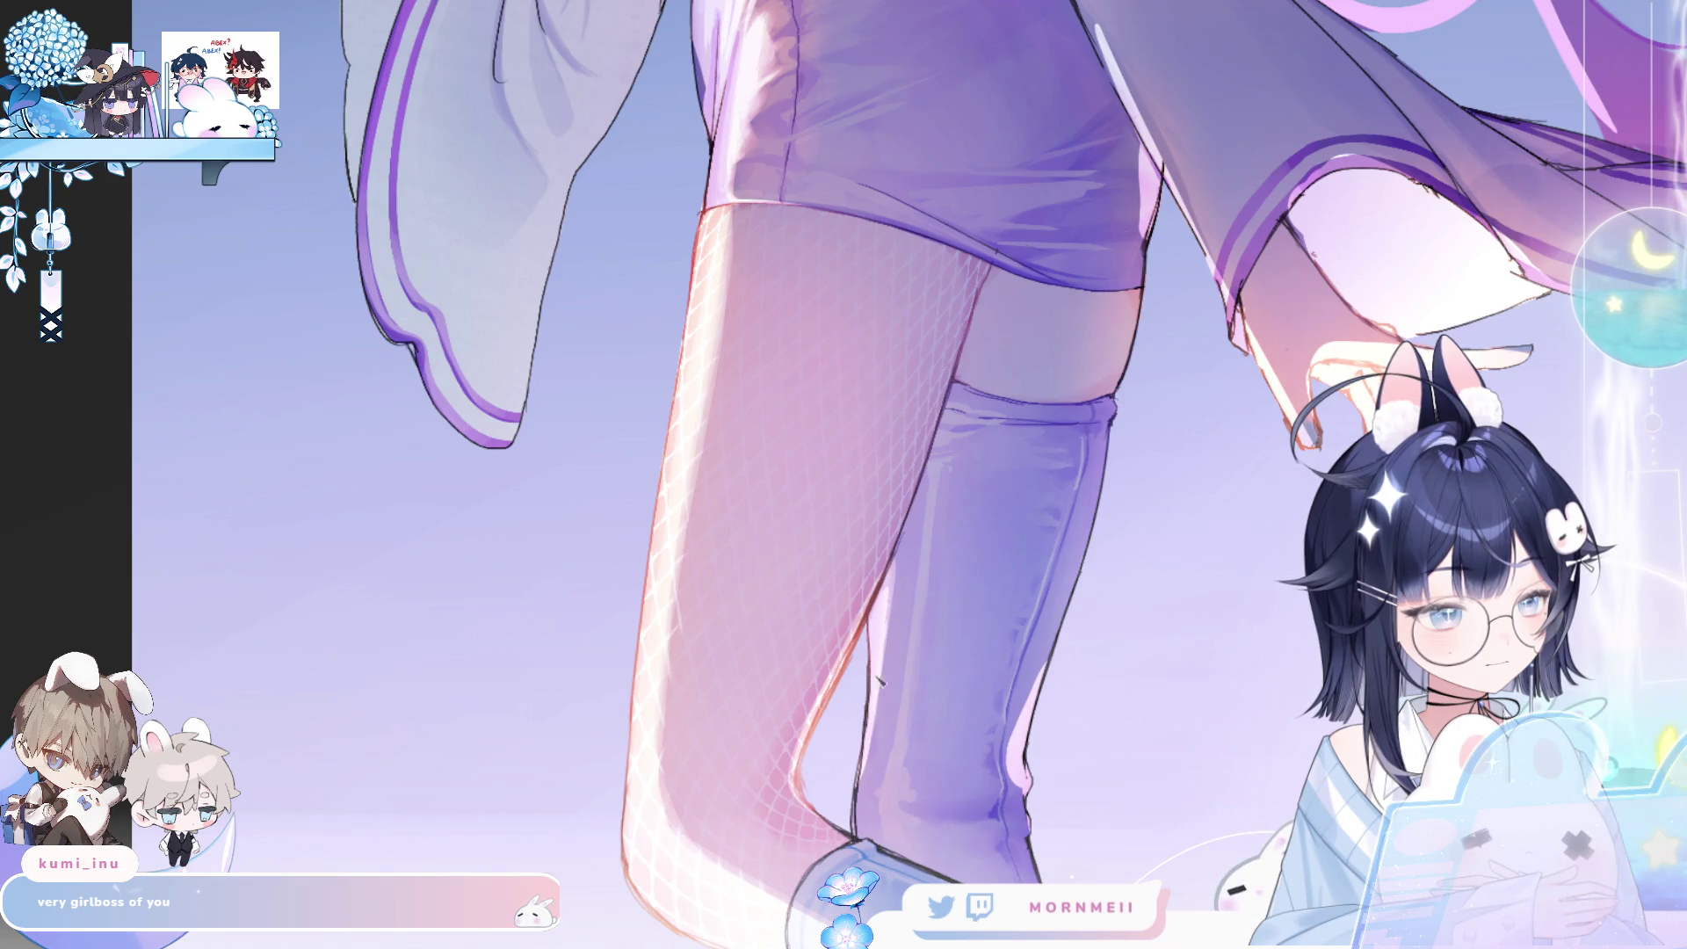
key(h)
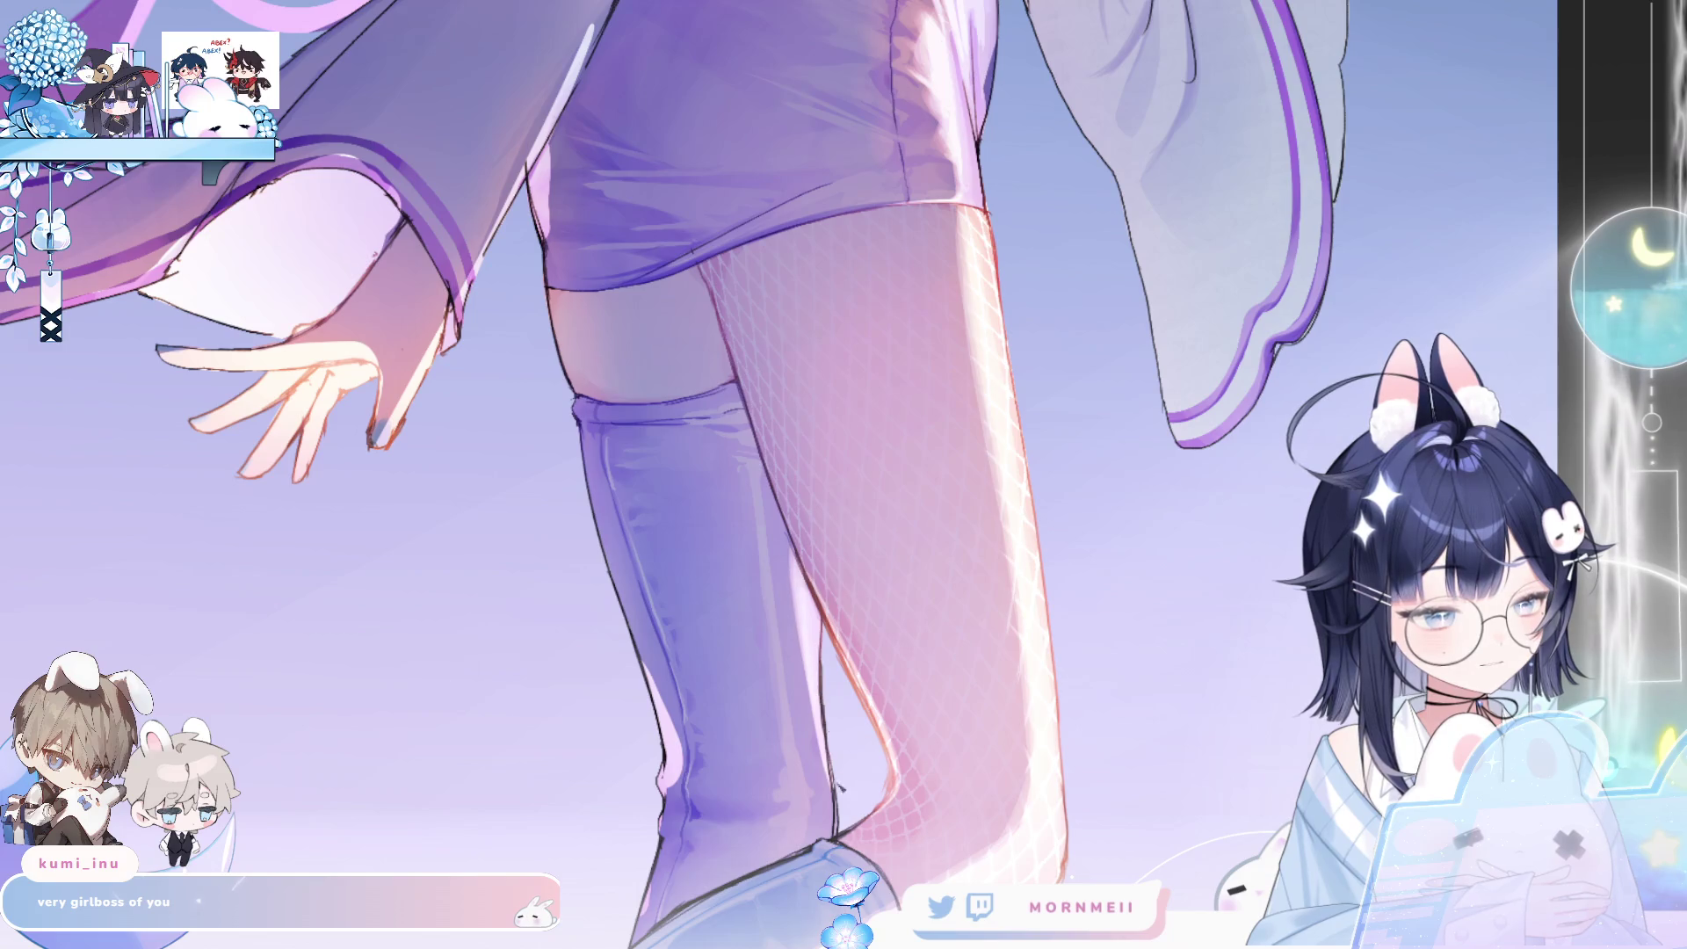
key(h)
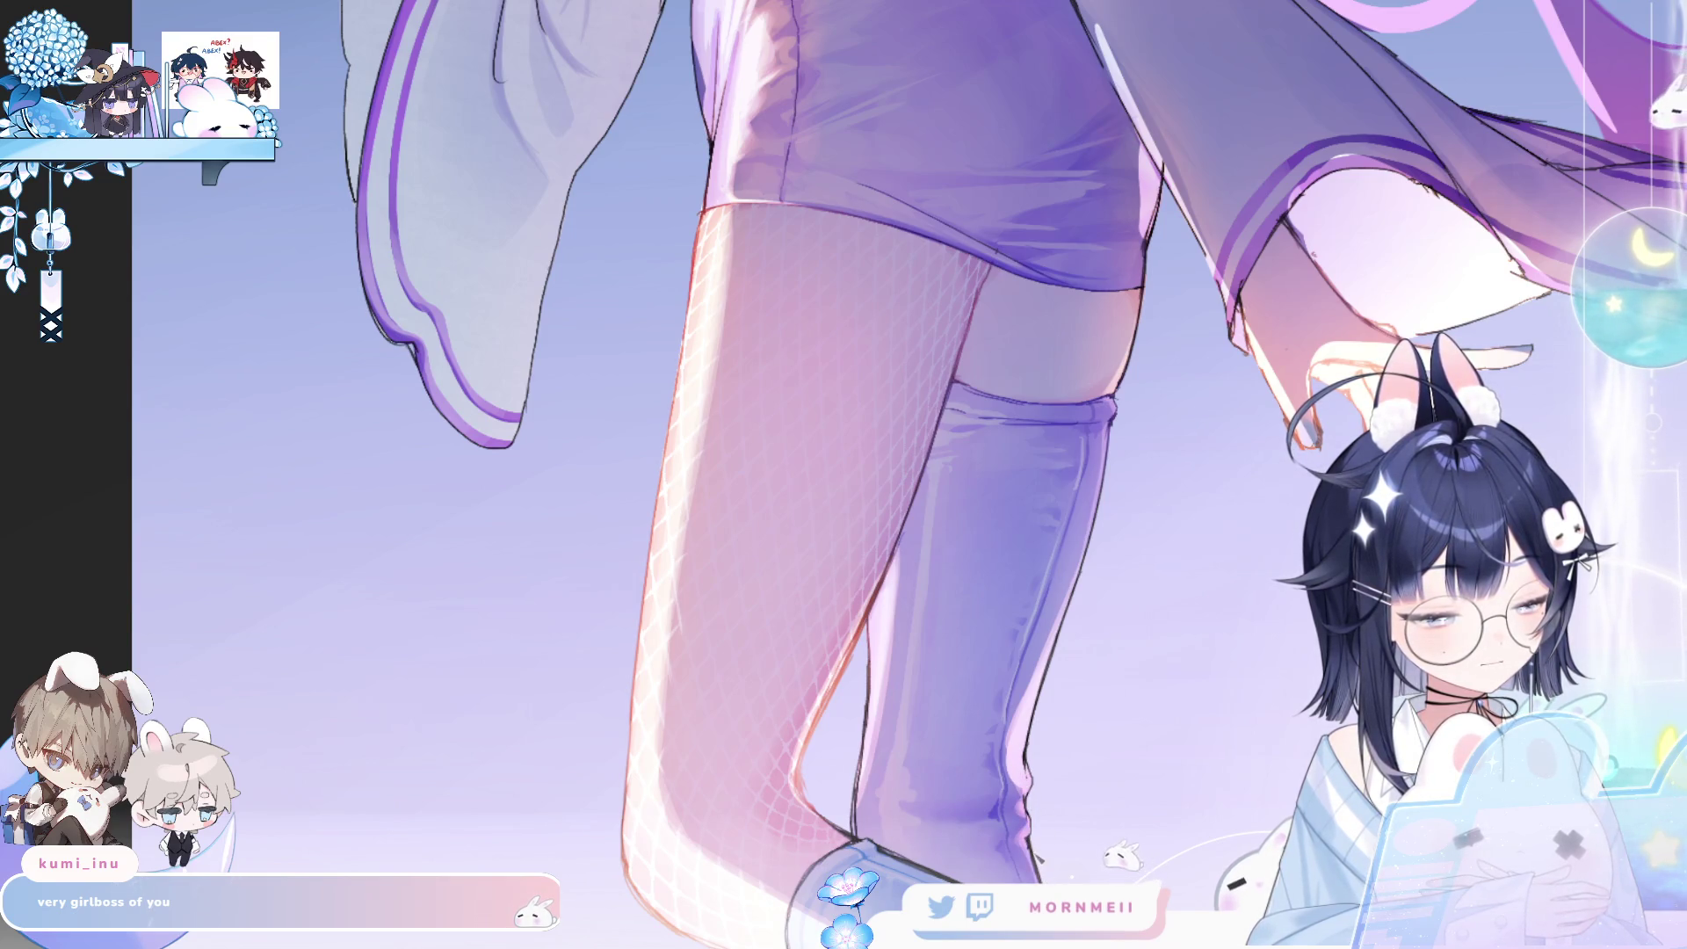
key(h)
key(h)
scroll(1057, 846, down, 5)
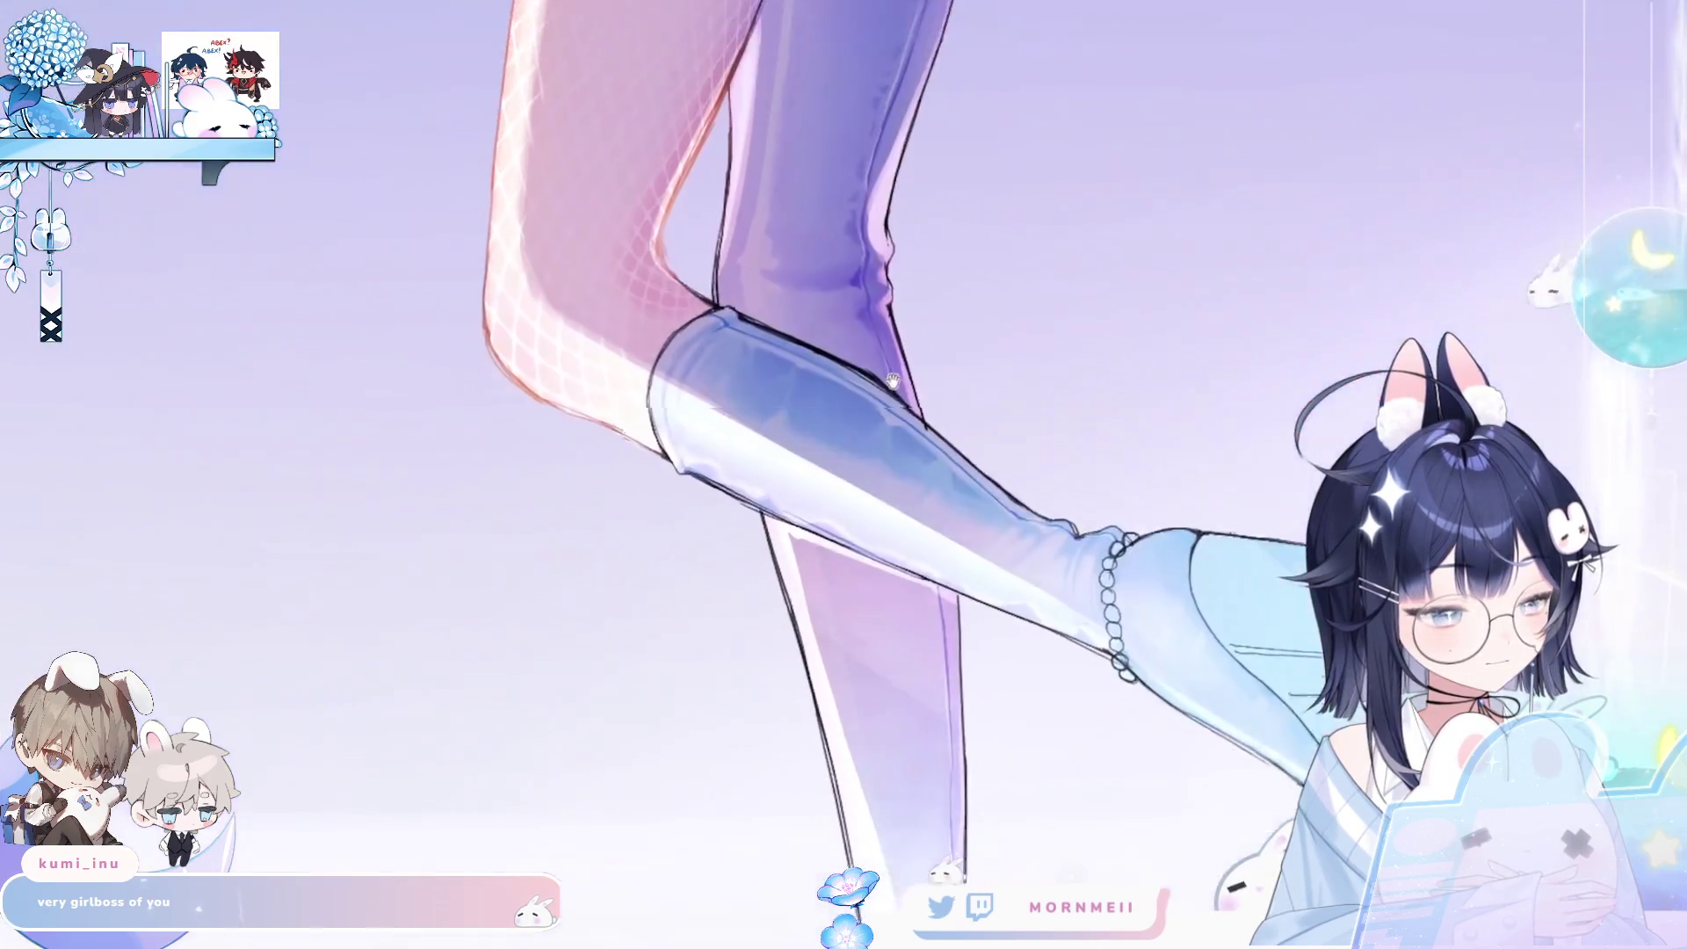
key(h)
scroll(1048, 408, down, 3)
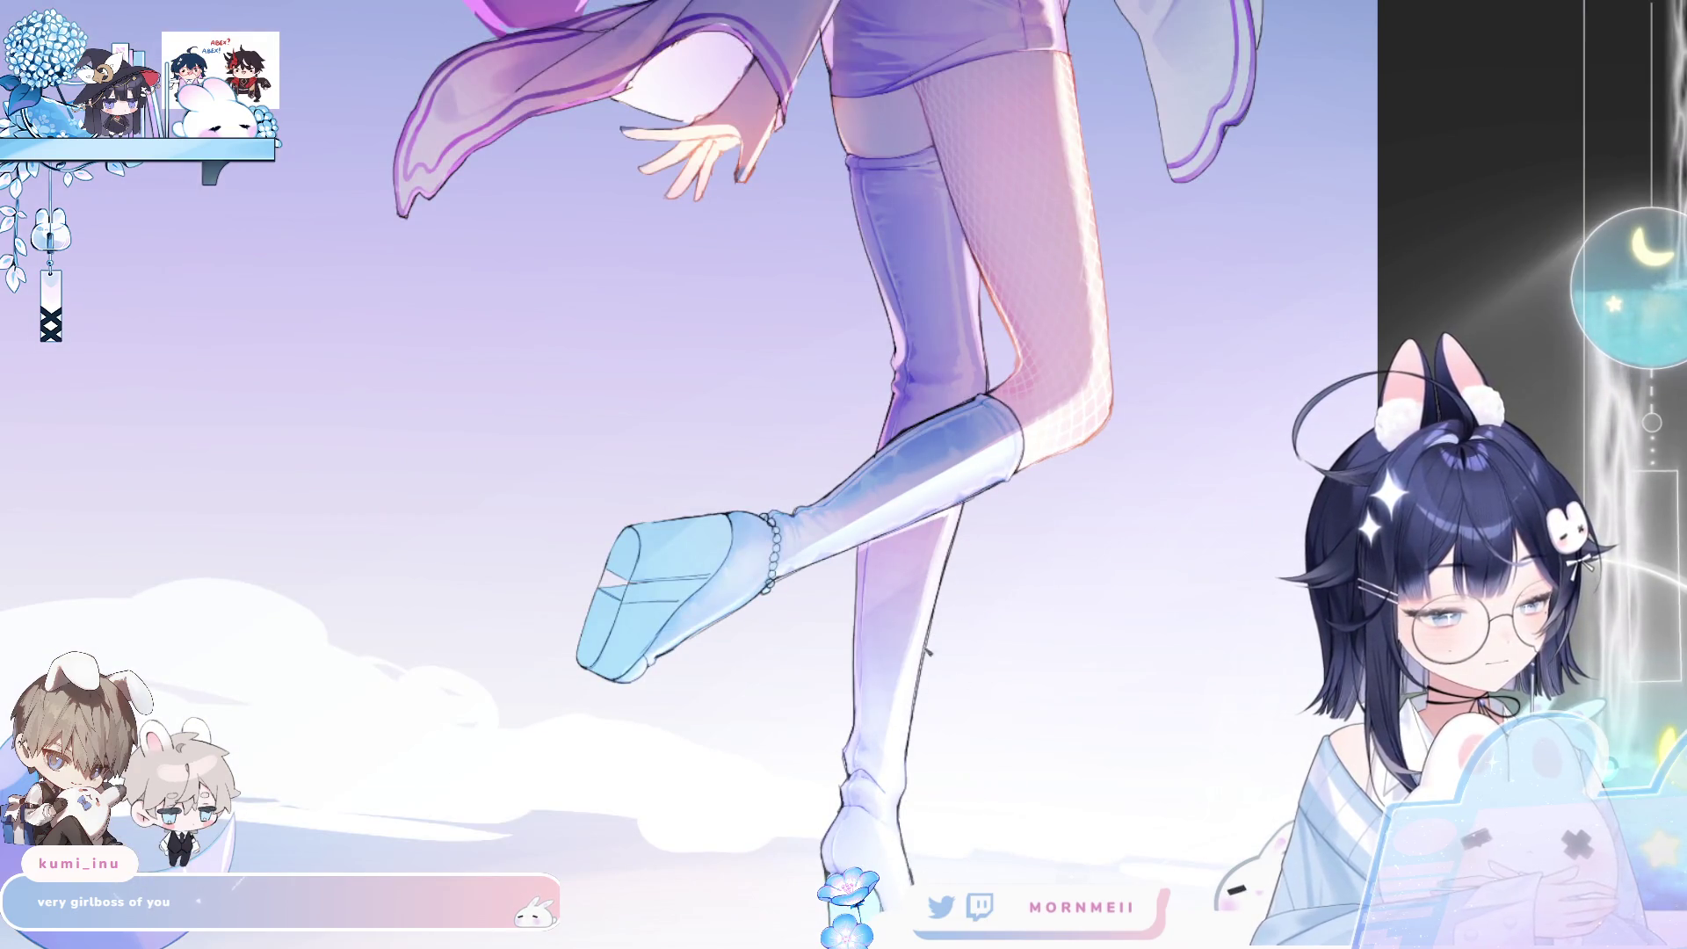
click(968, 606)
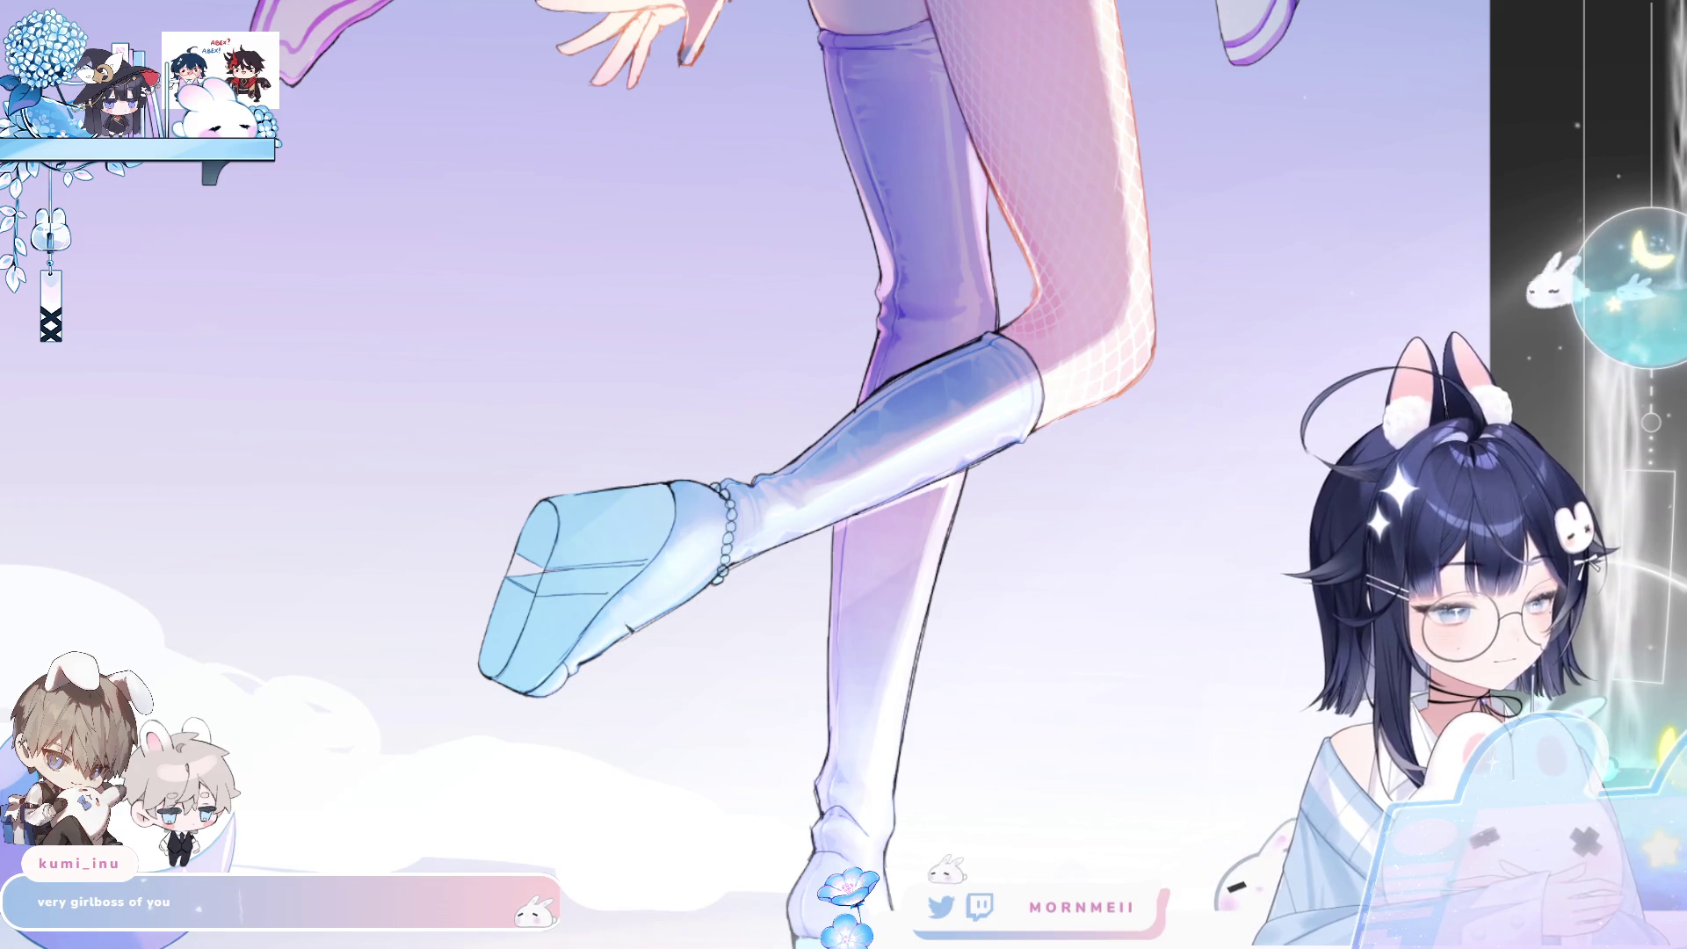
scroll(782, 581, down, 4)
click(860, 263)
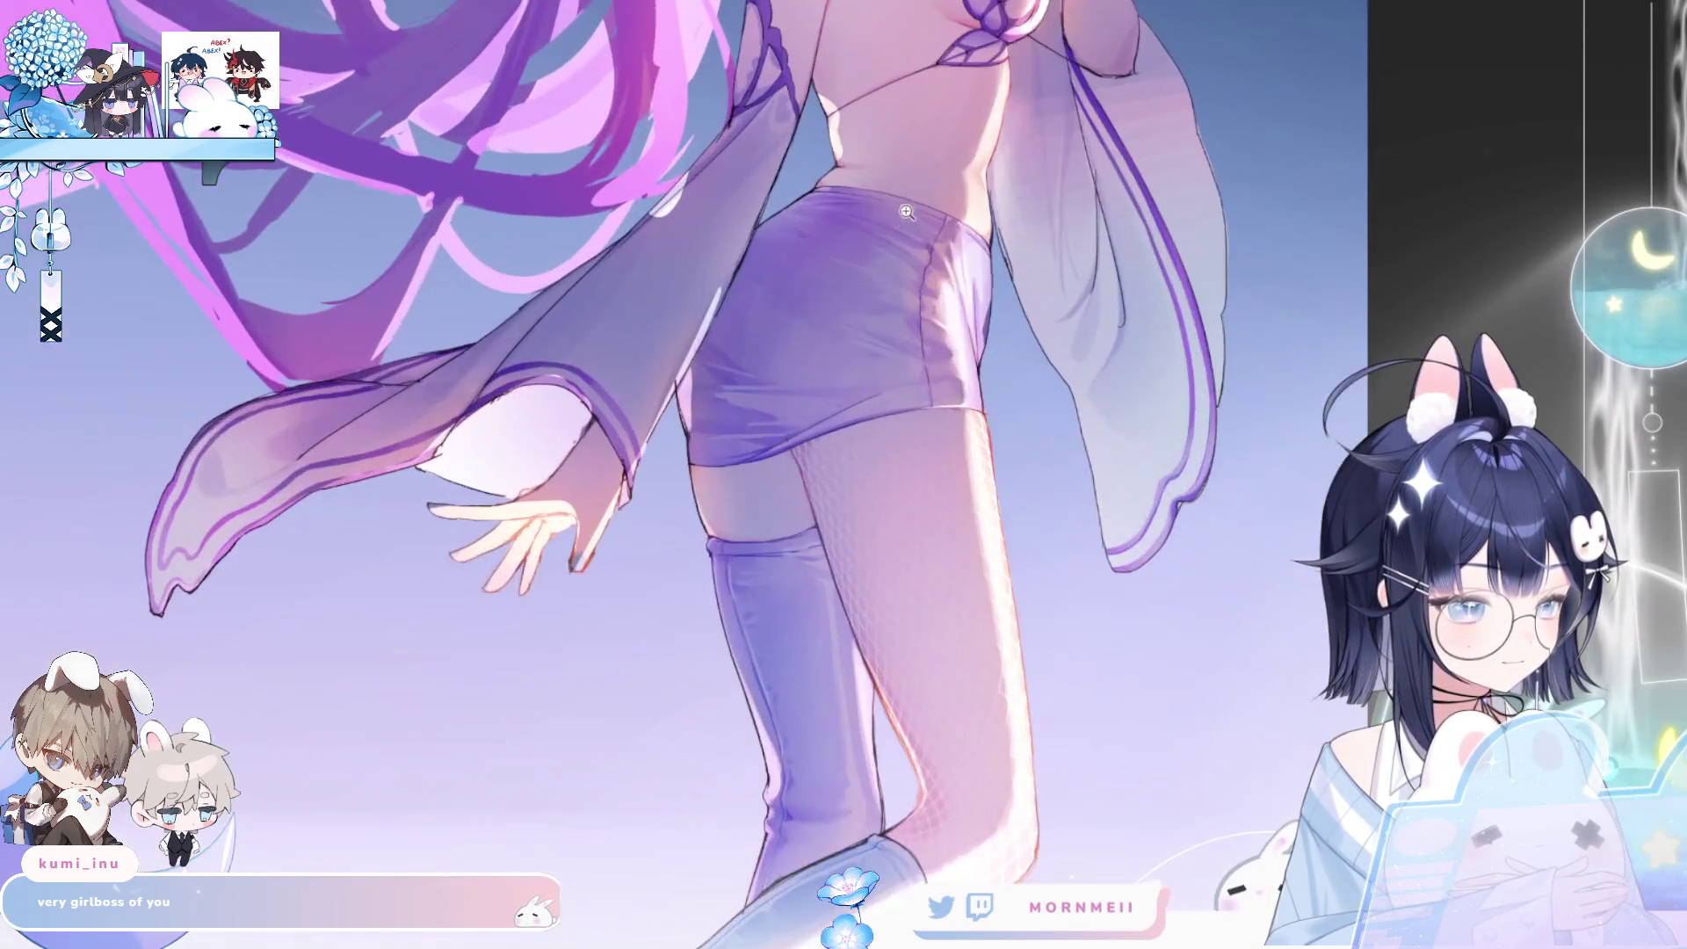
key(h)
scroll(974, 283, up, 2)
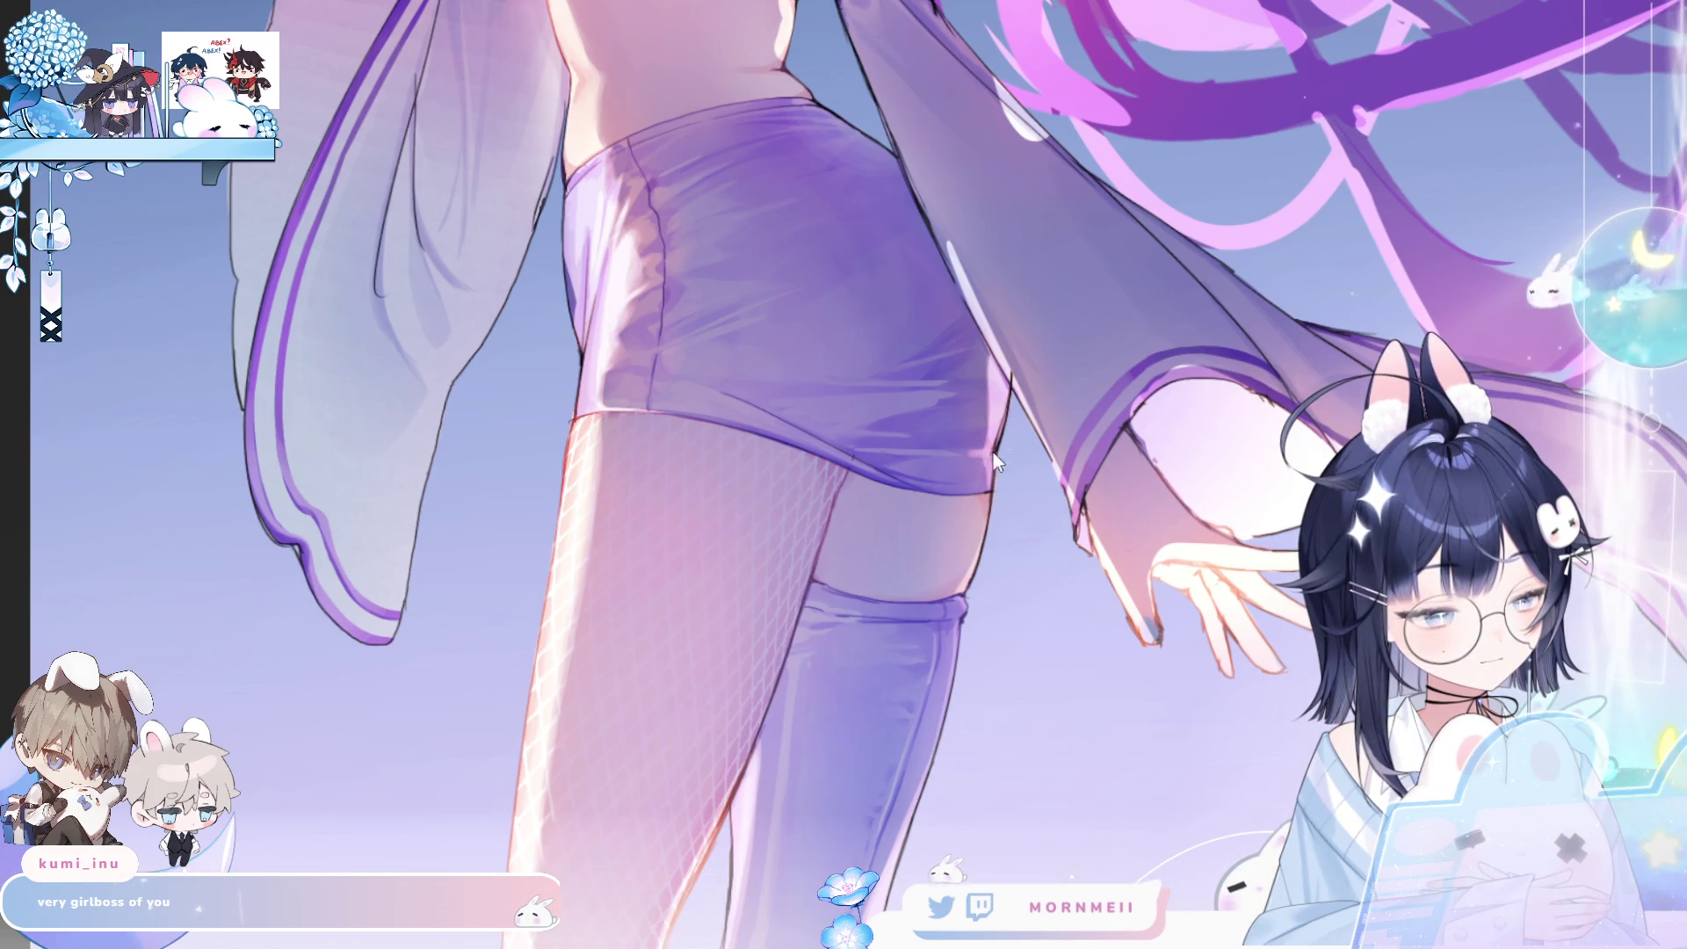
key(h)
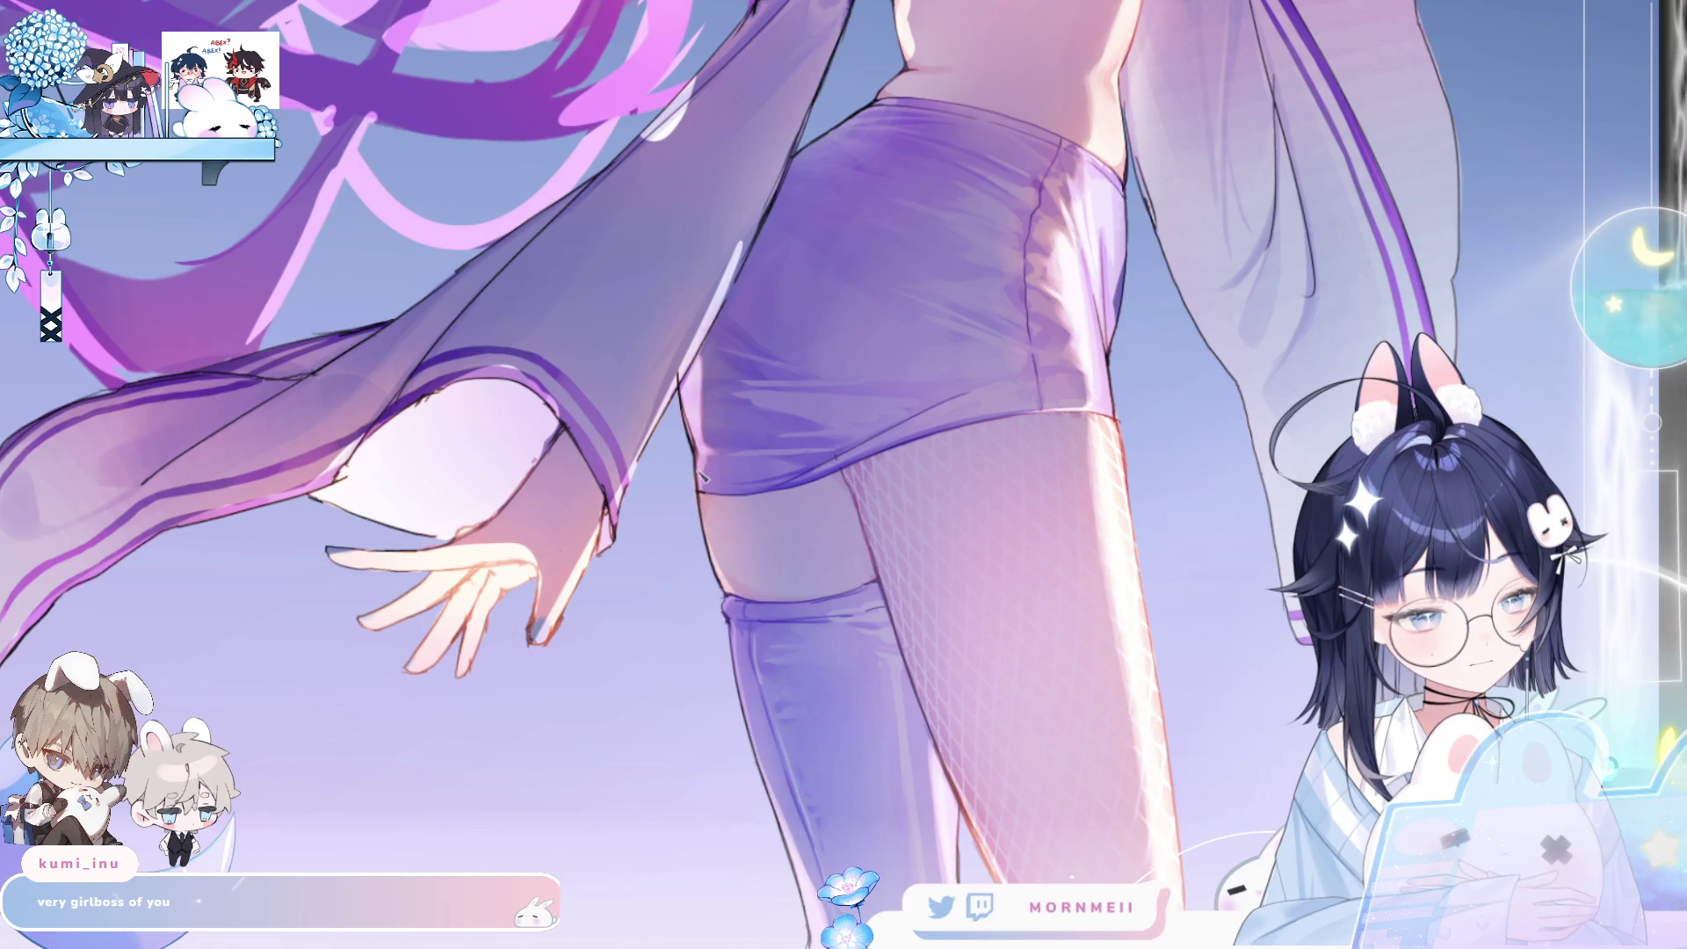
key(h)
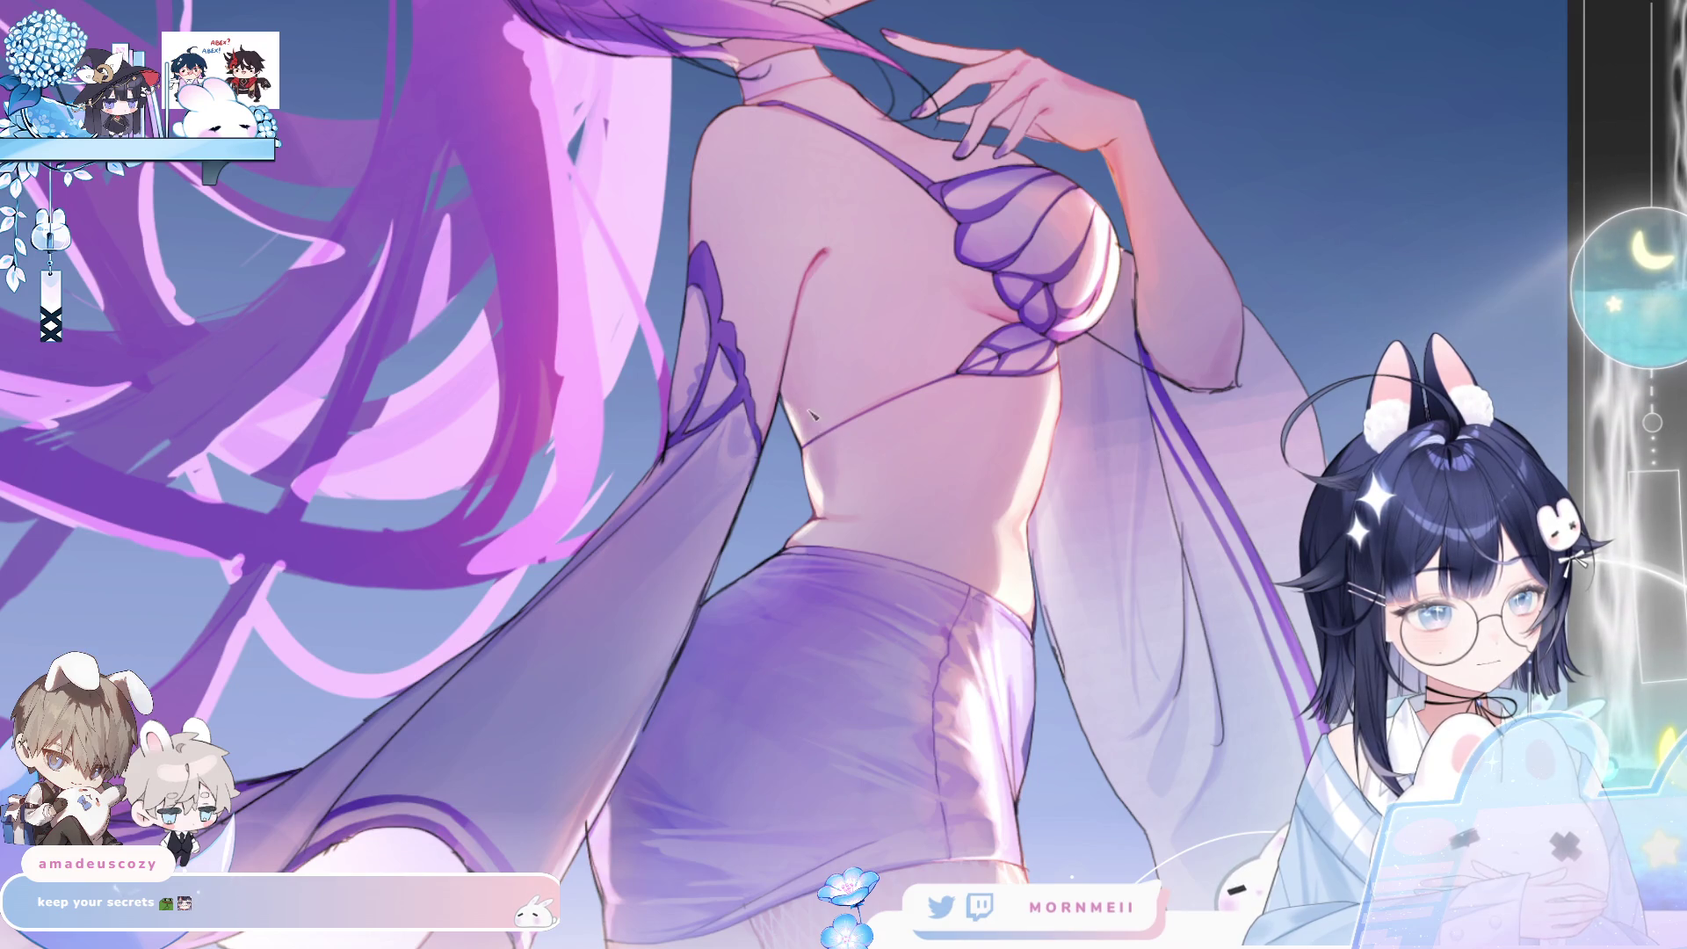
key(h)
key(h)
scroll(1269, 533, down, 3)
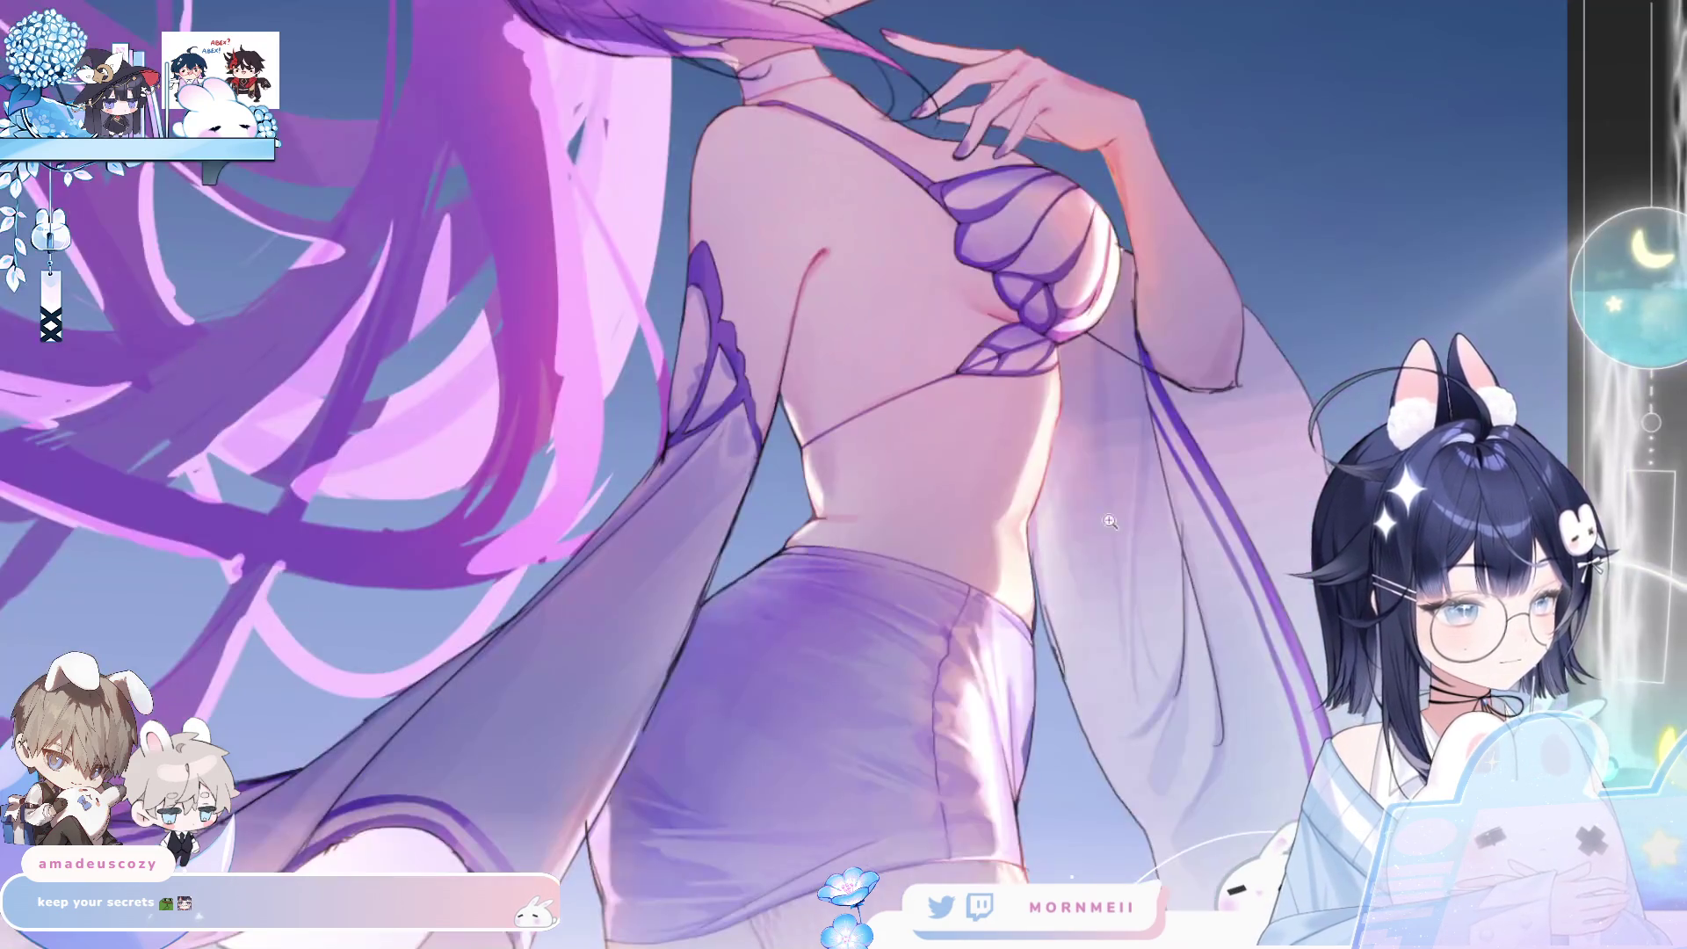
key(h)
key(ctrl+0)
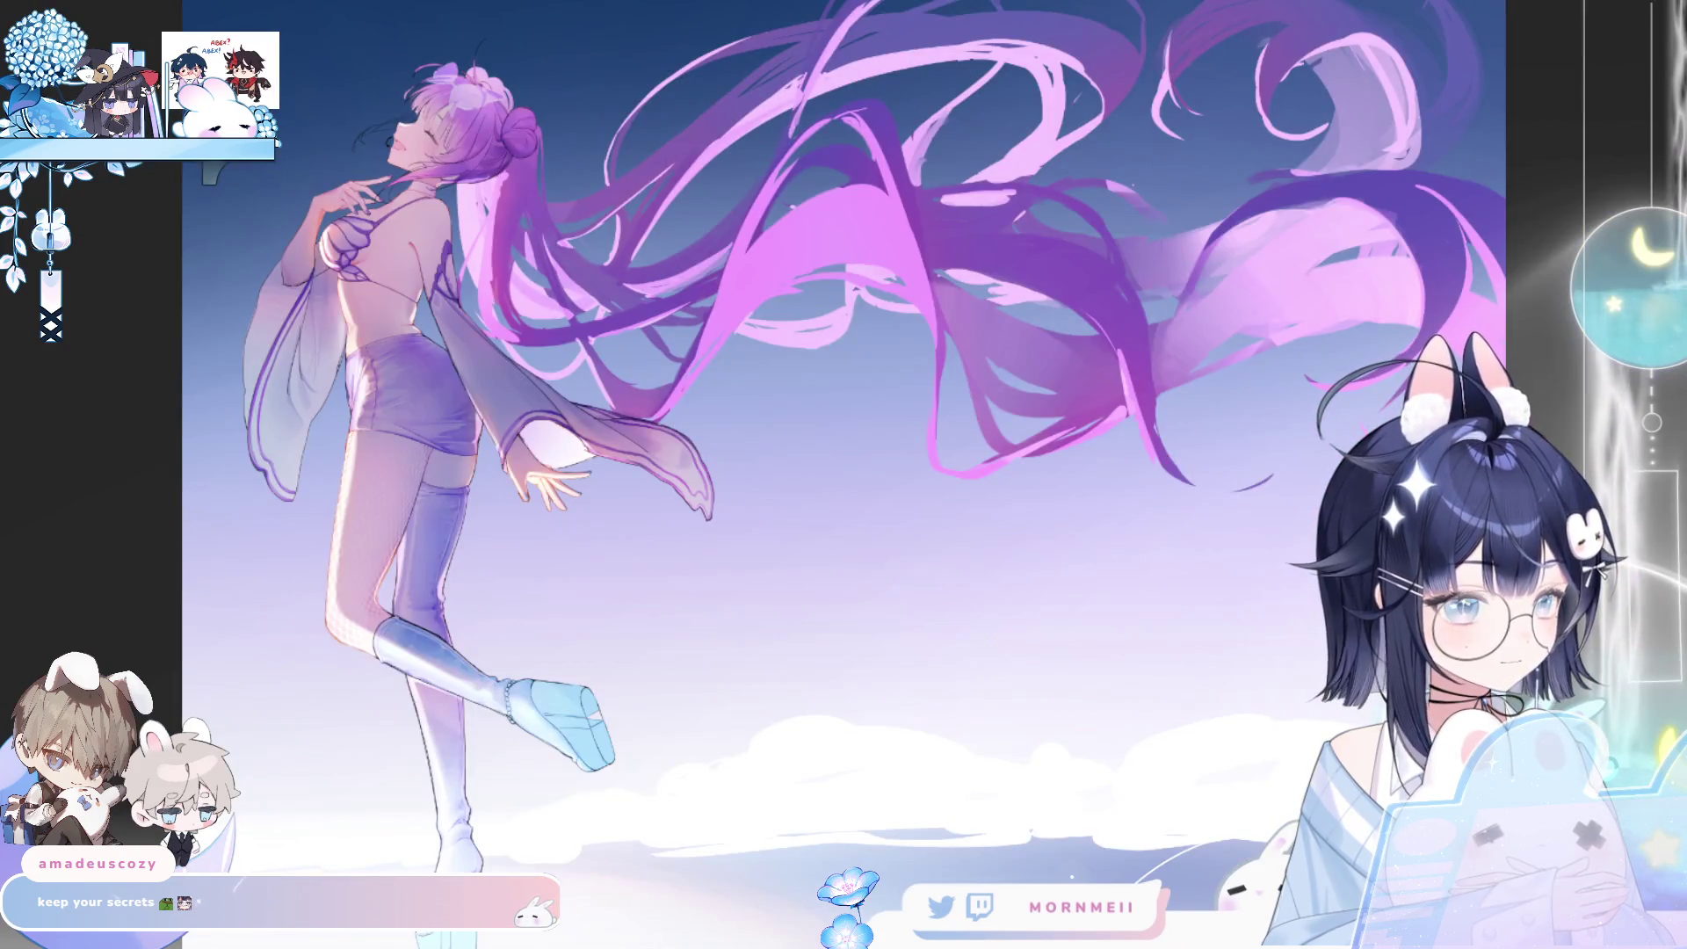
key(h)
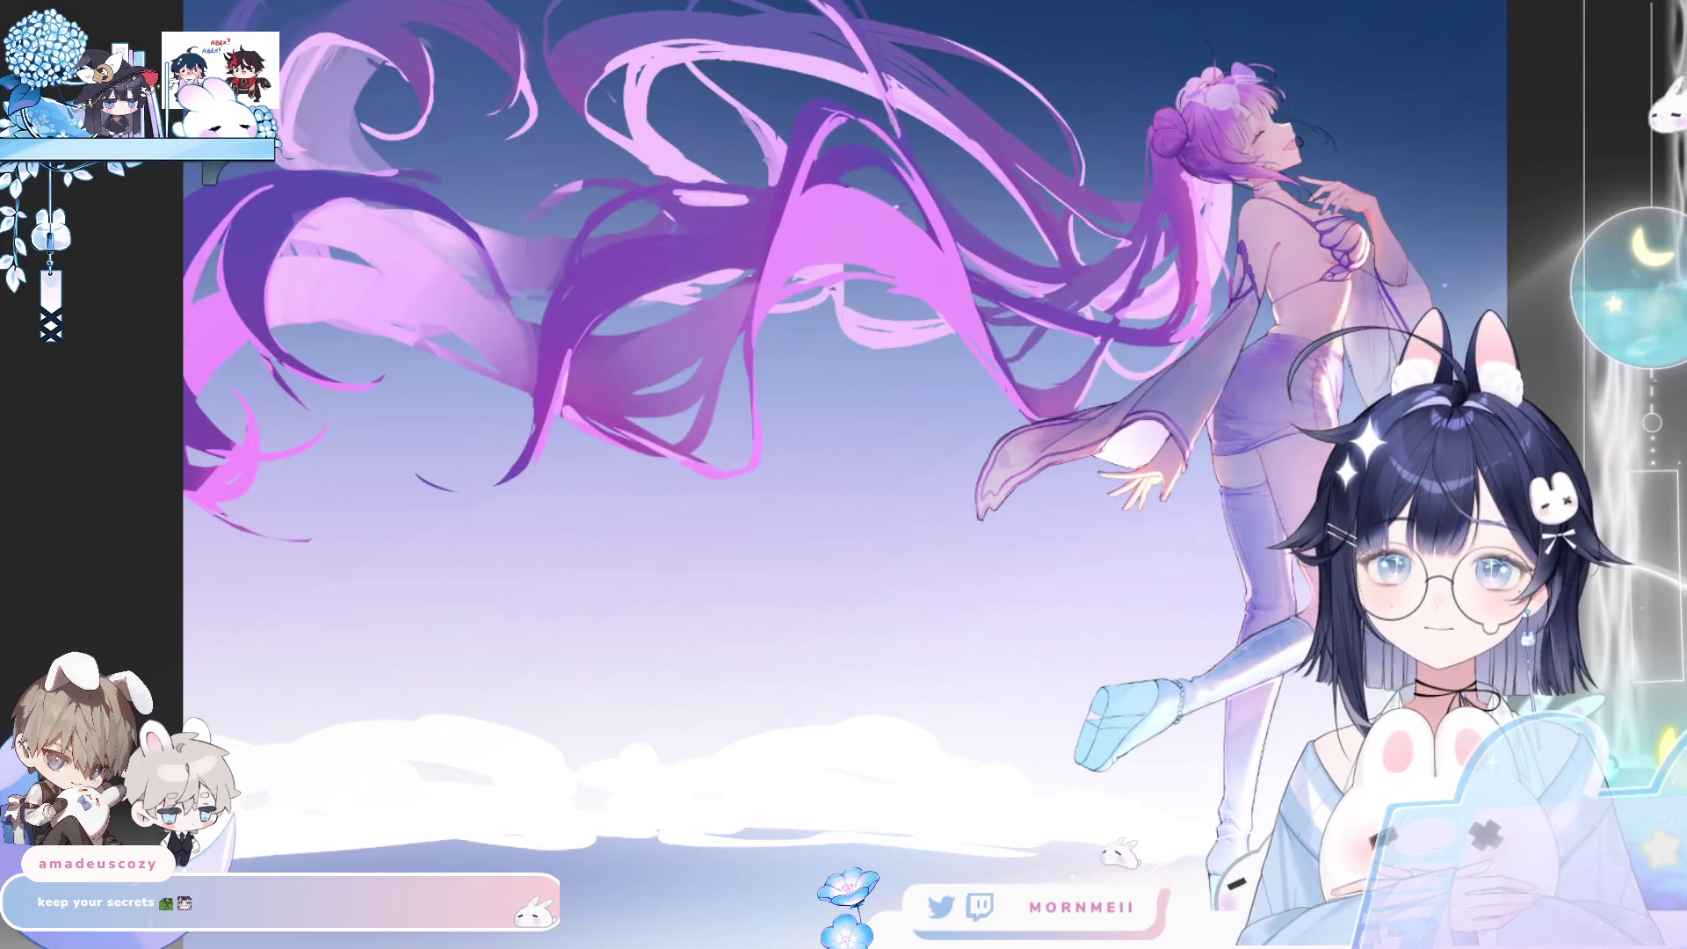
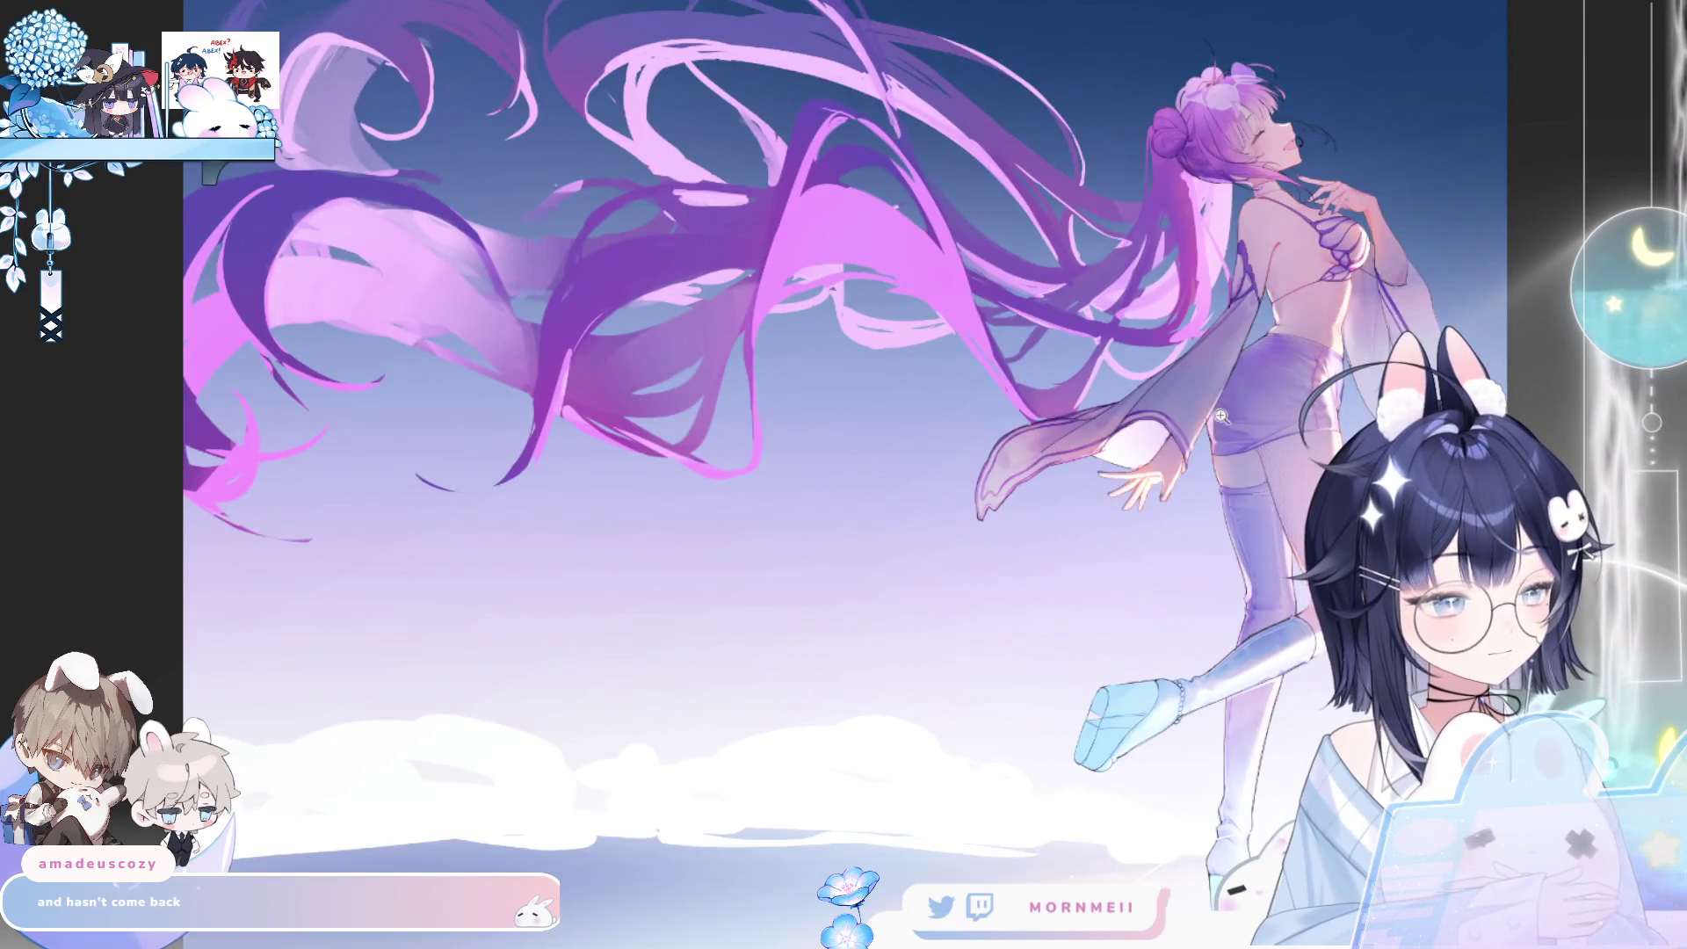
- Zoom in on the sleeve, size the brush, and whiten the sleeve beside the skirt
scroll(1220, 415, up, 5)
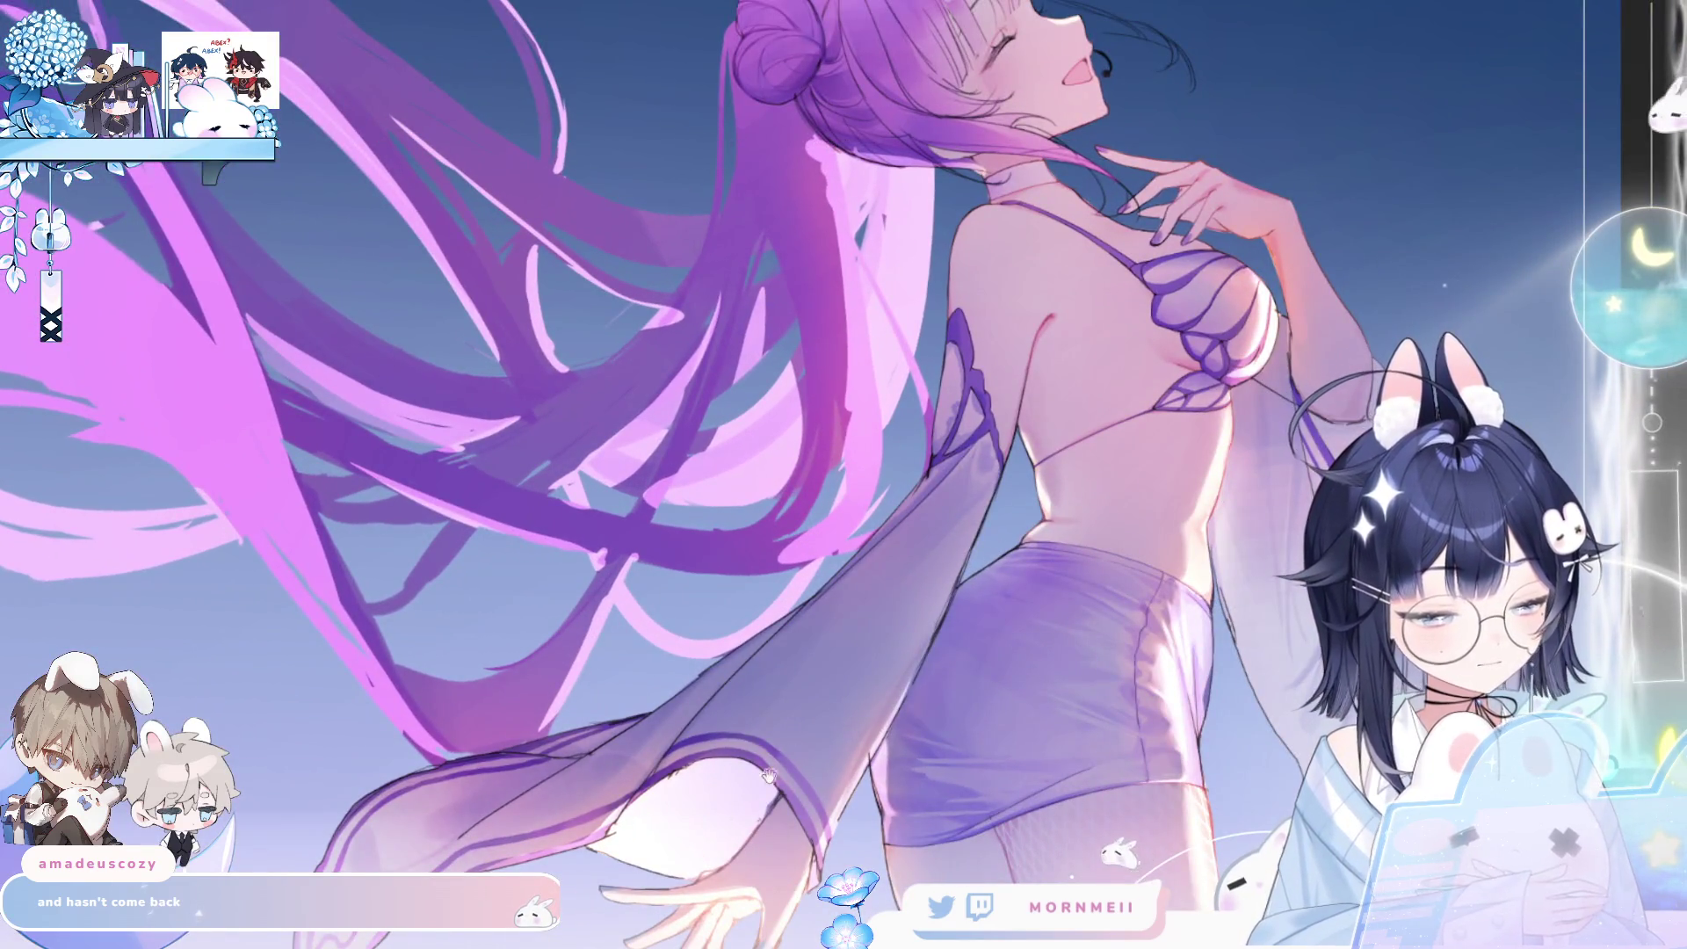
drag(768, 775, 791, 607)
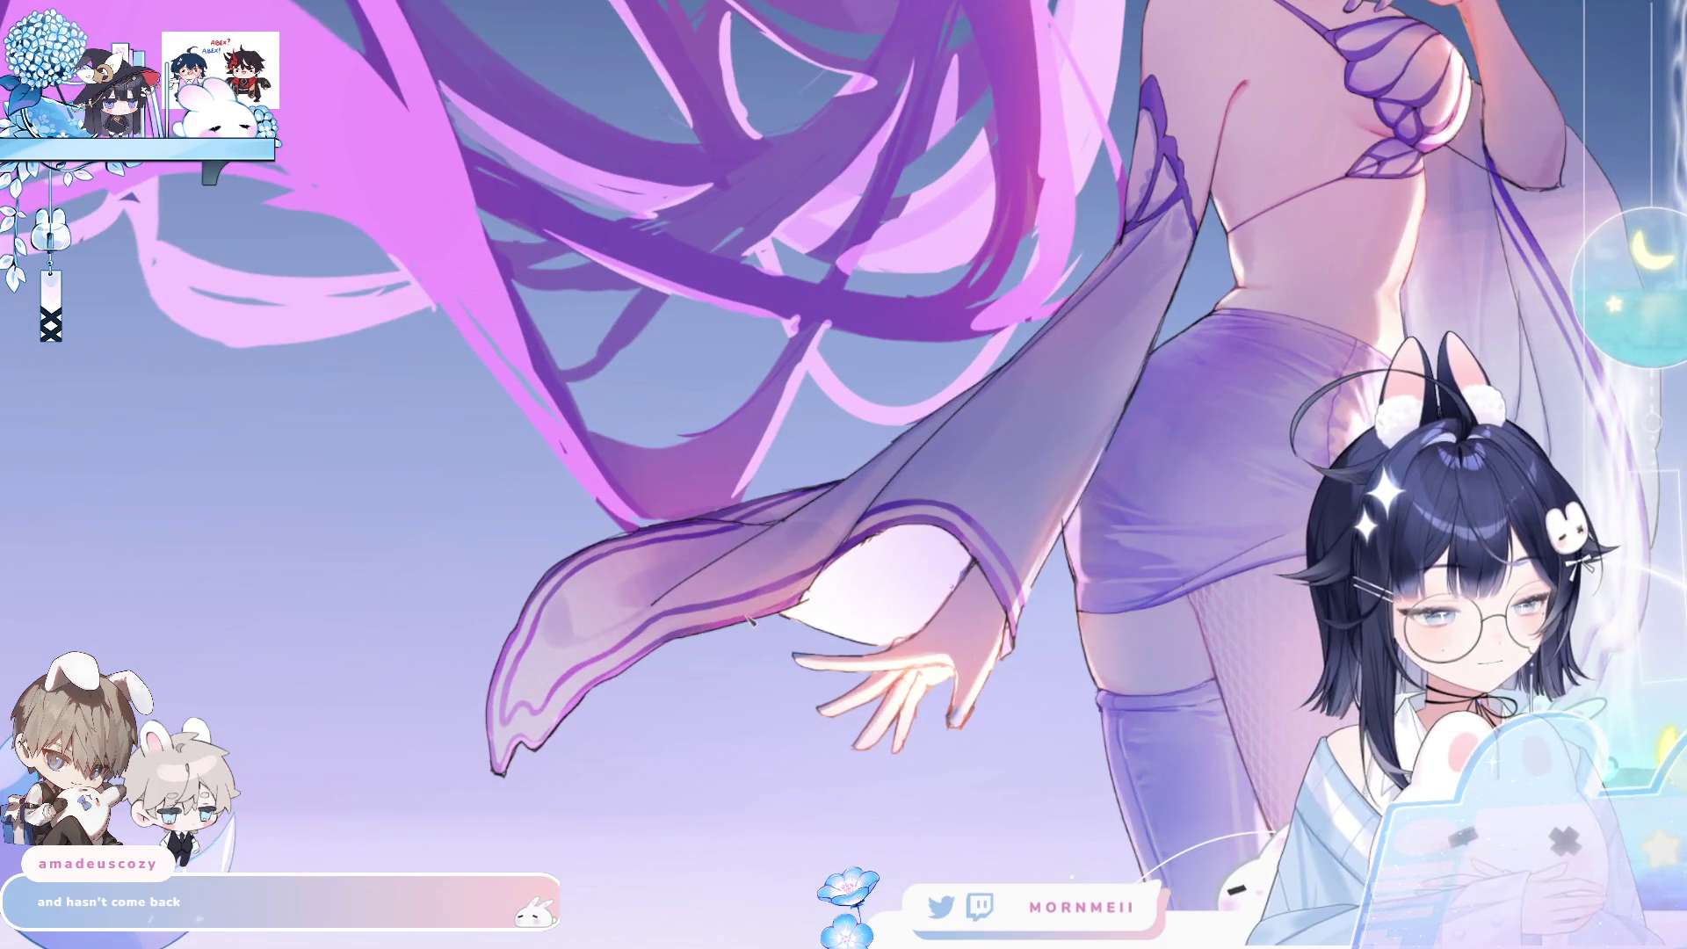
key(ctrl+0)
key(h)
key(h)
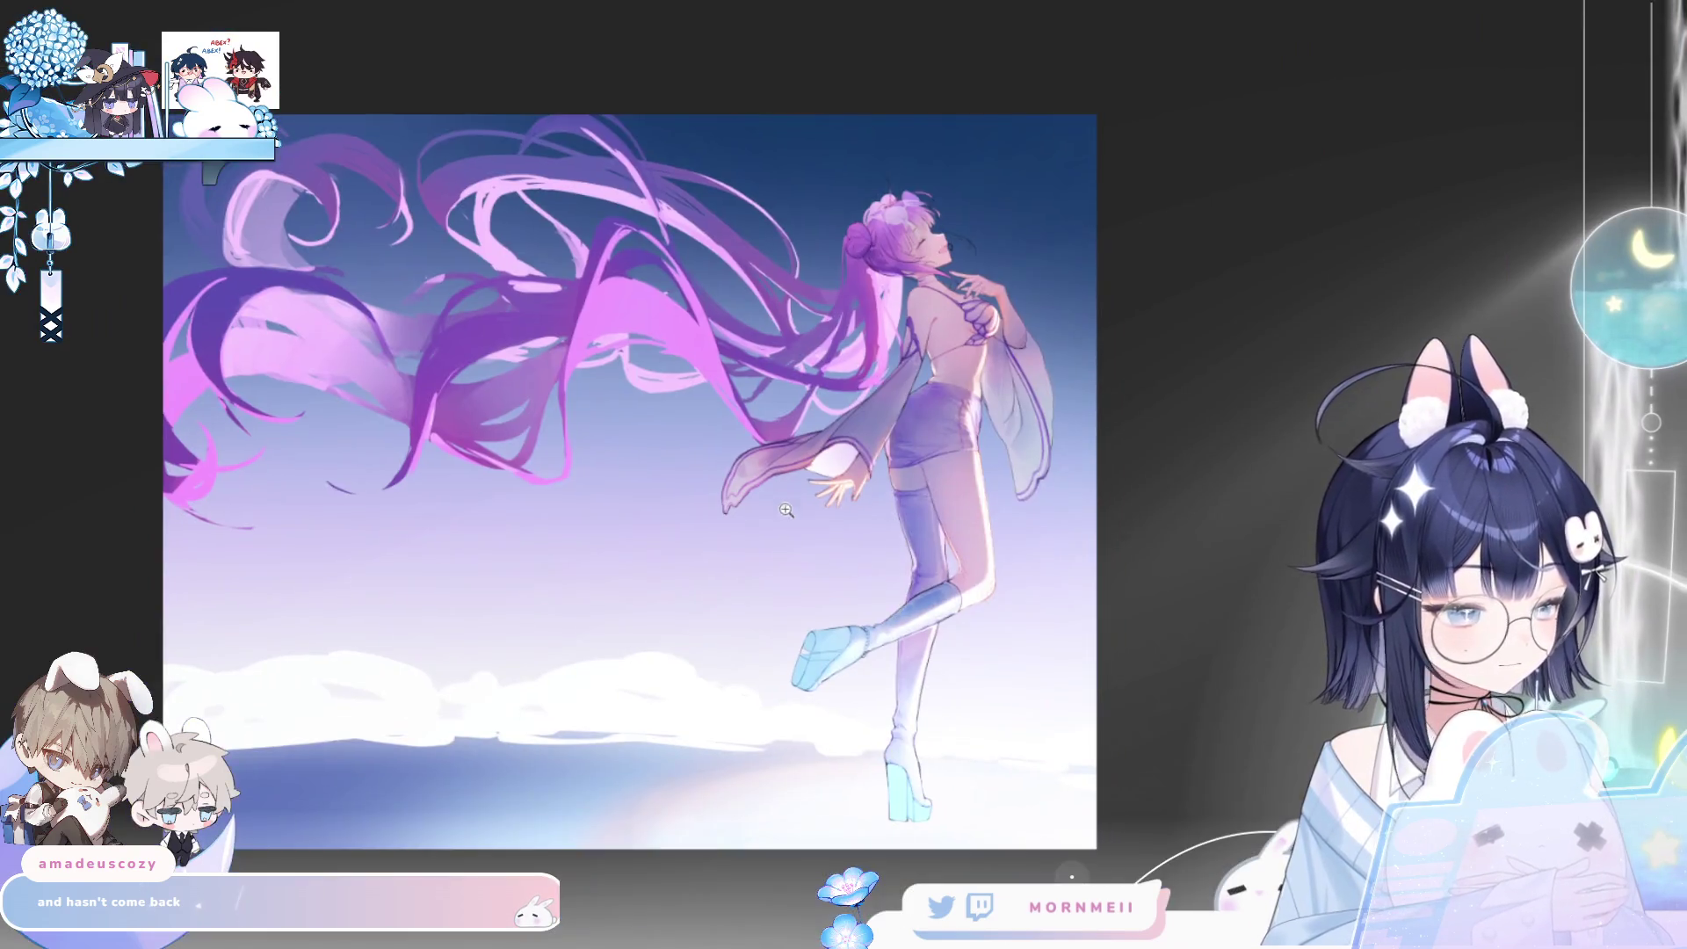
click(786, 509)
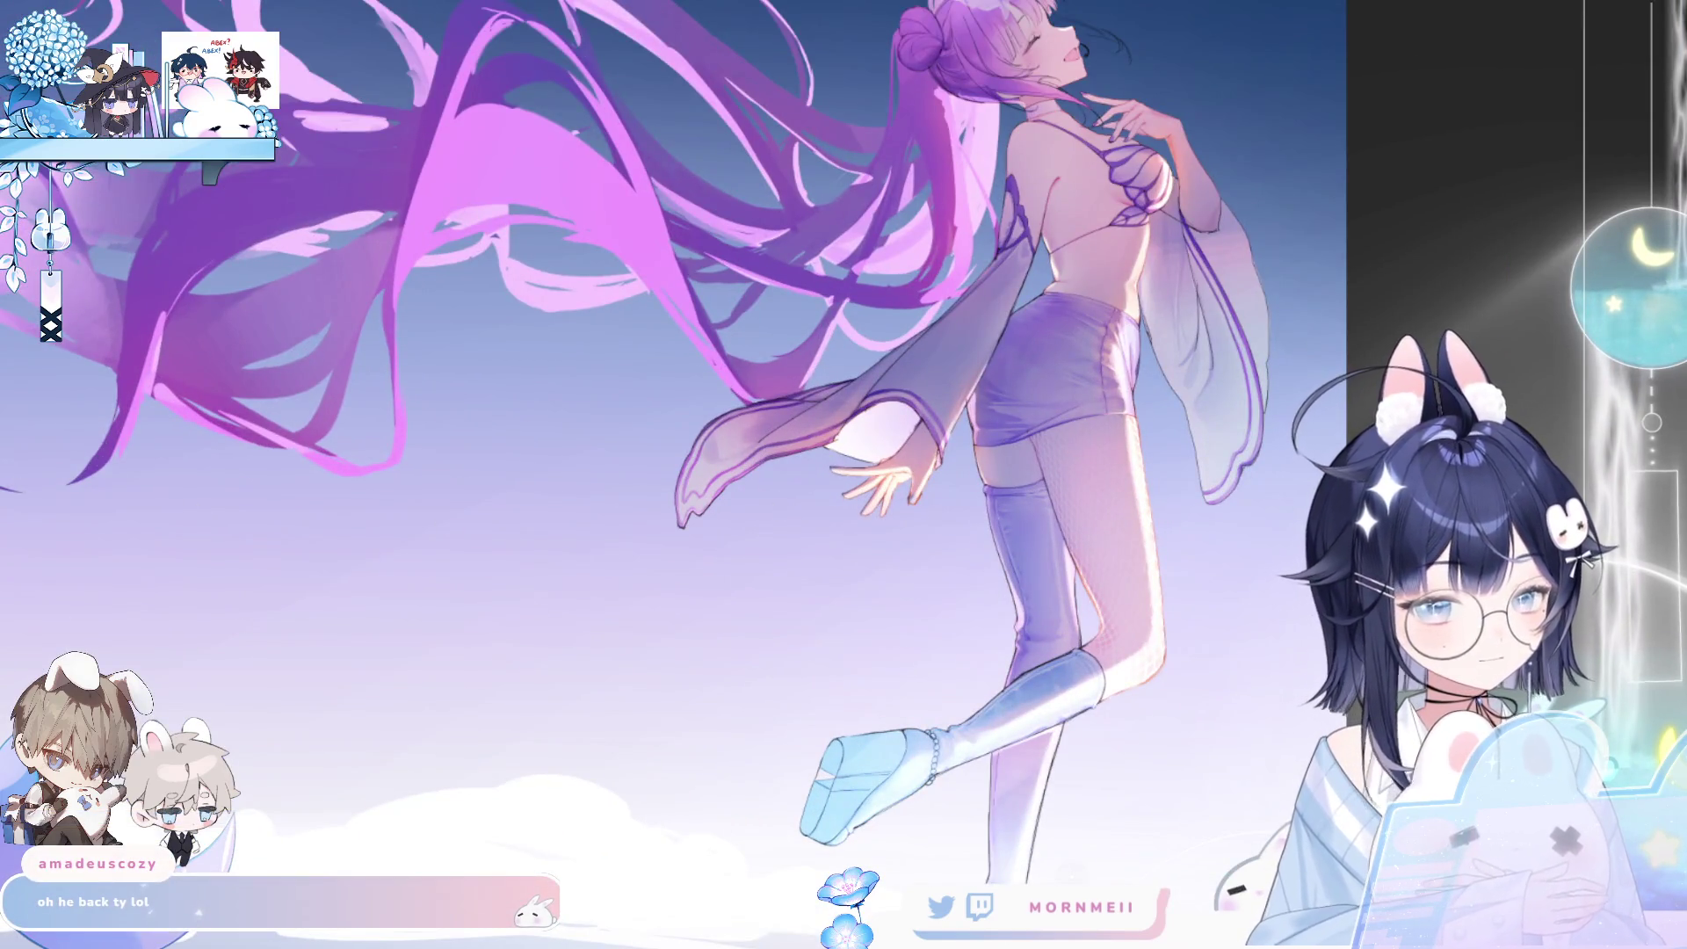
key(h)
mouse_move(910, 637)
mouse_down()
mouse_move(571, 520)
mouse_move(667, 457)
mouse_move(713, 519)
mouse_up()
key(bracketright)
key(bracketright)
key(bracketright)
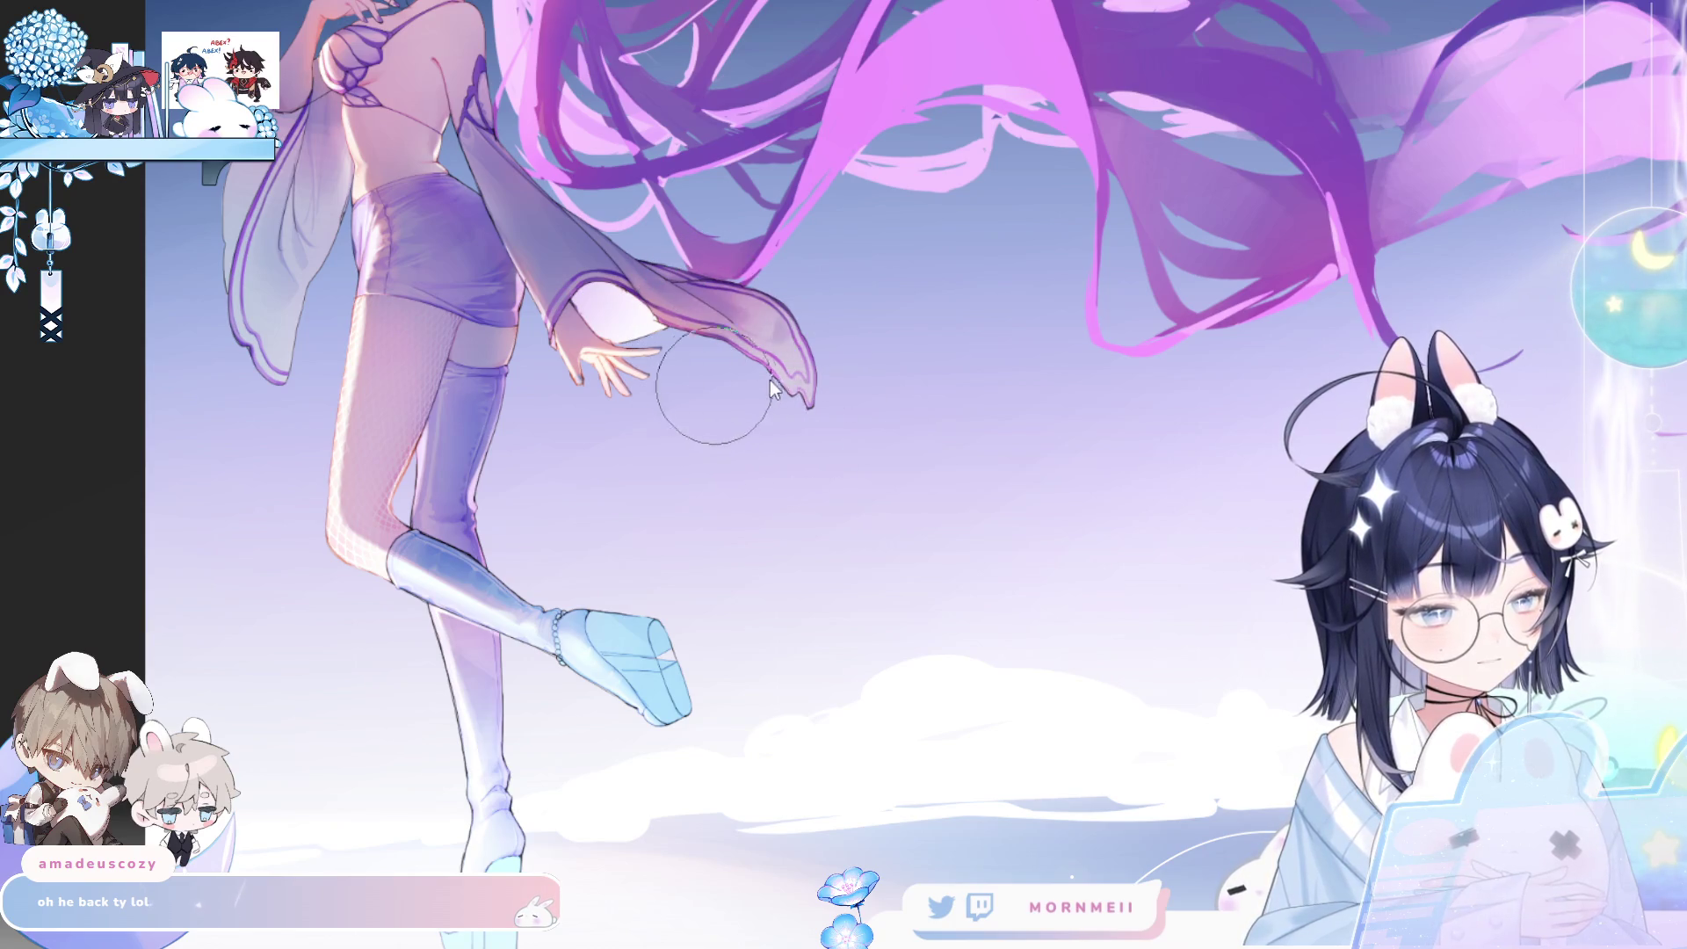
key(bracketleft)
key(bracketleft)
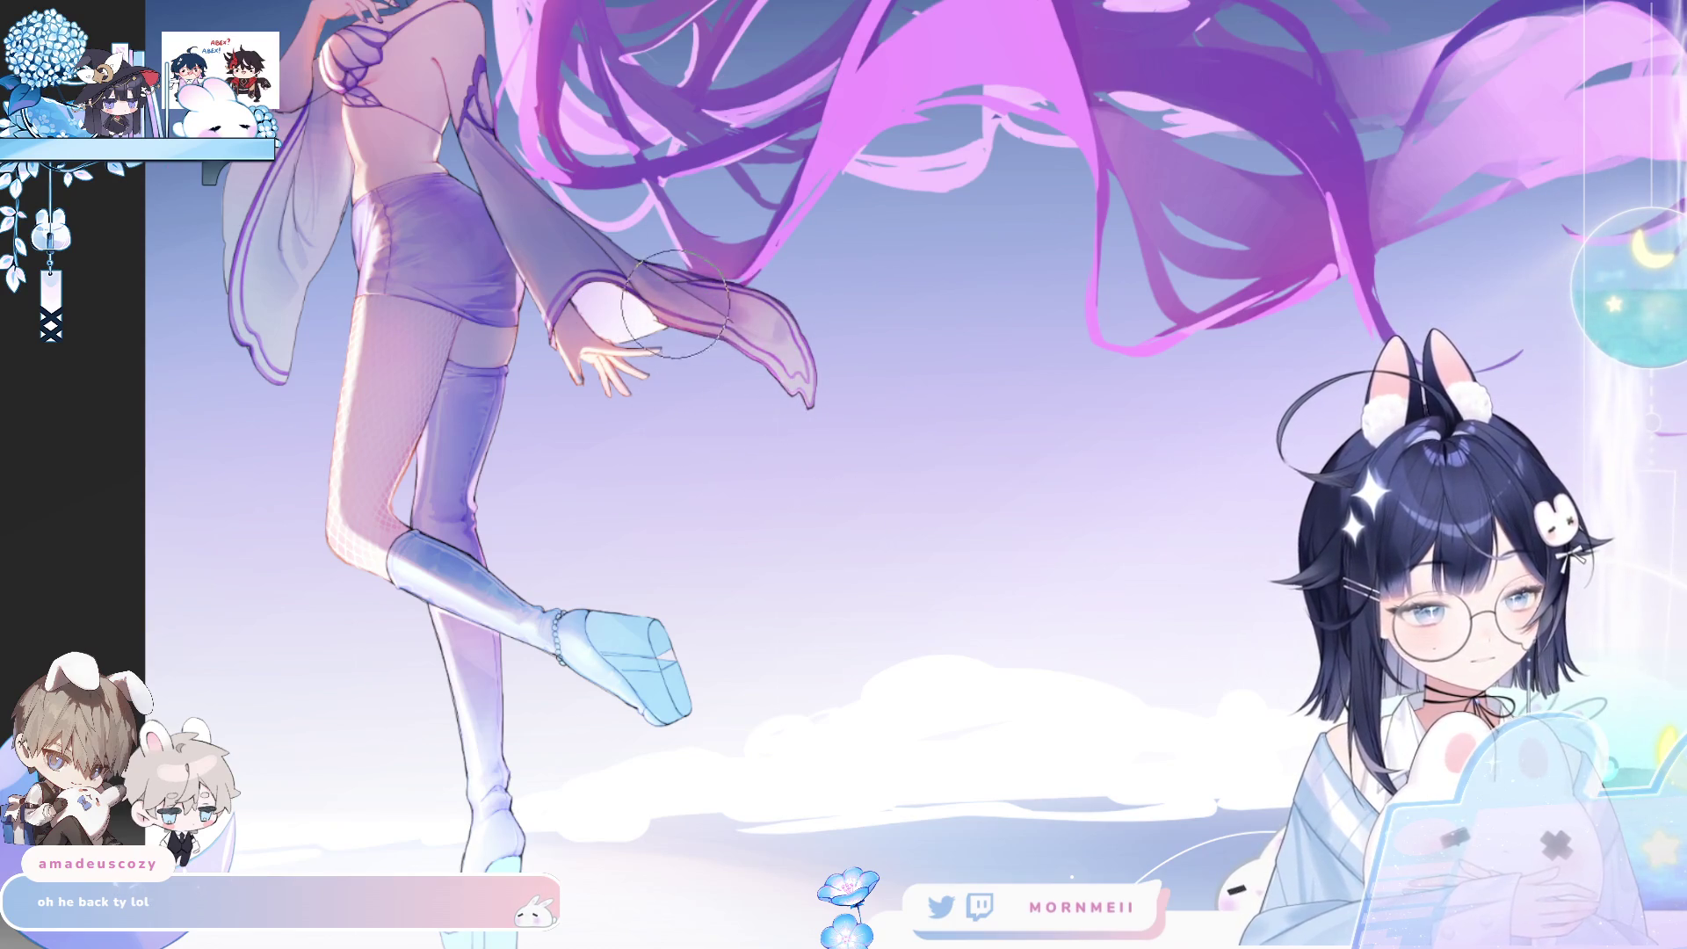
key(h)
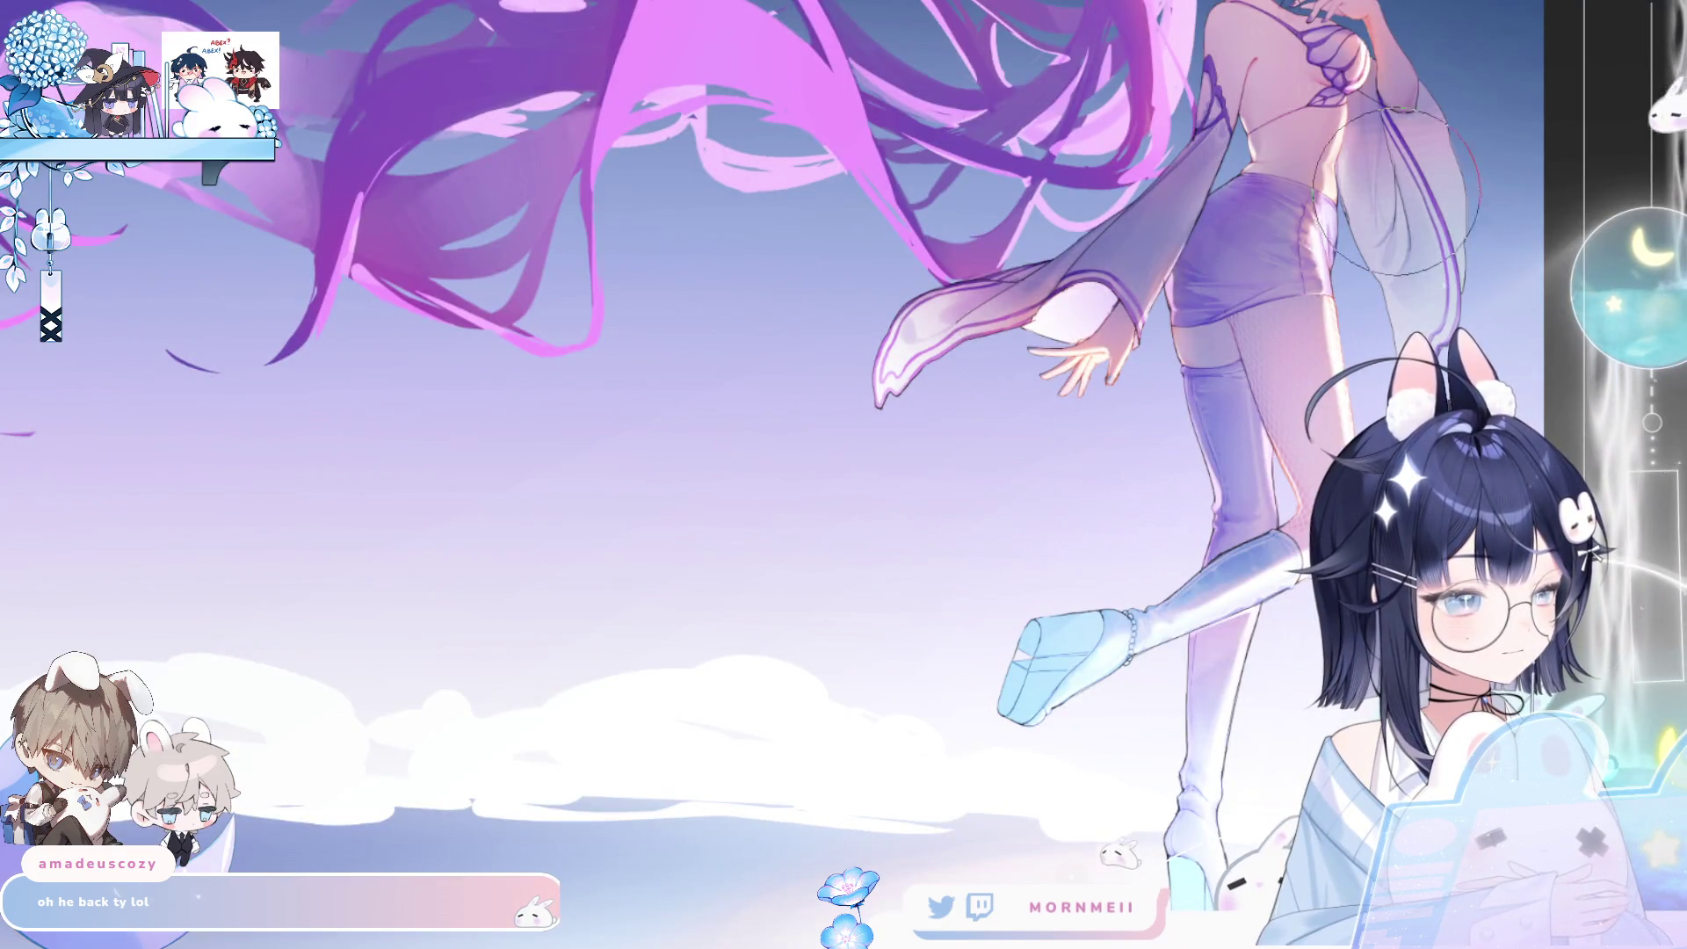
drag(1406, 211, 1441, 370)
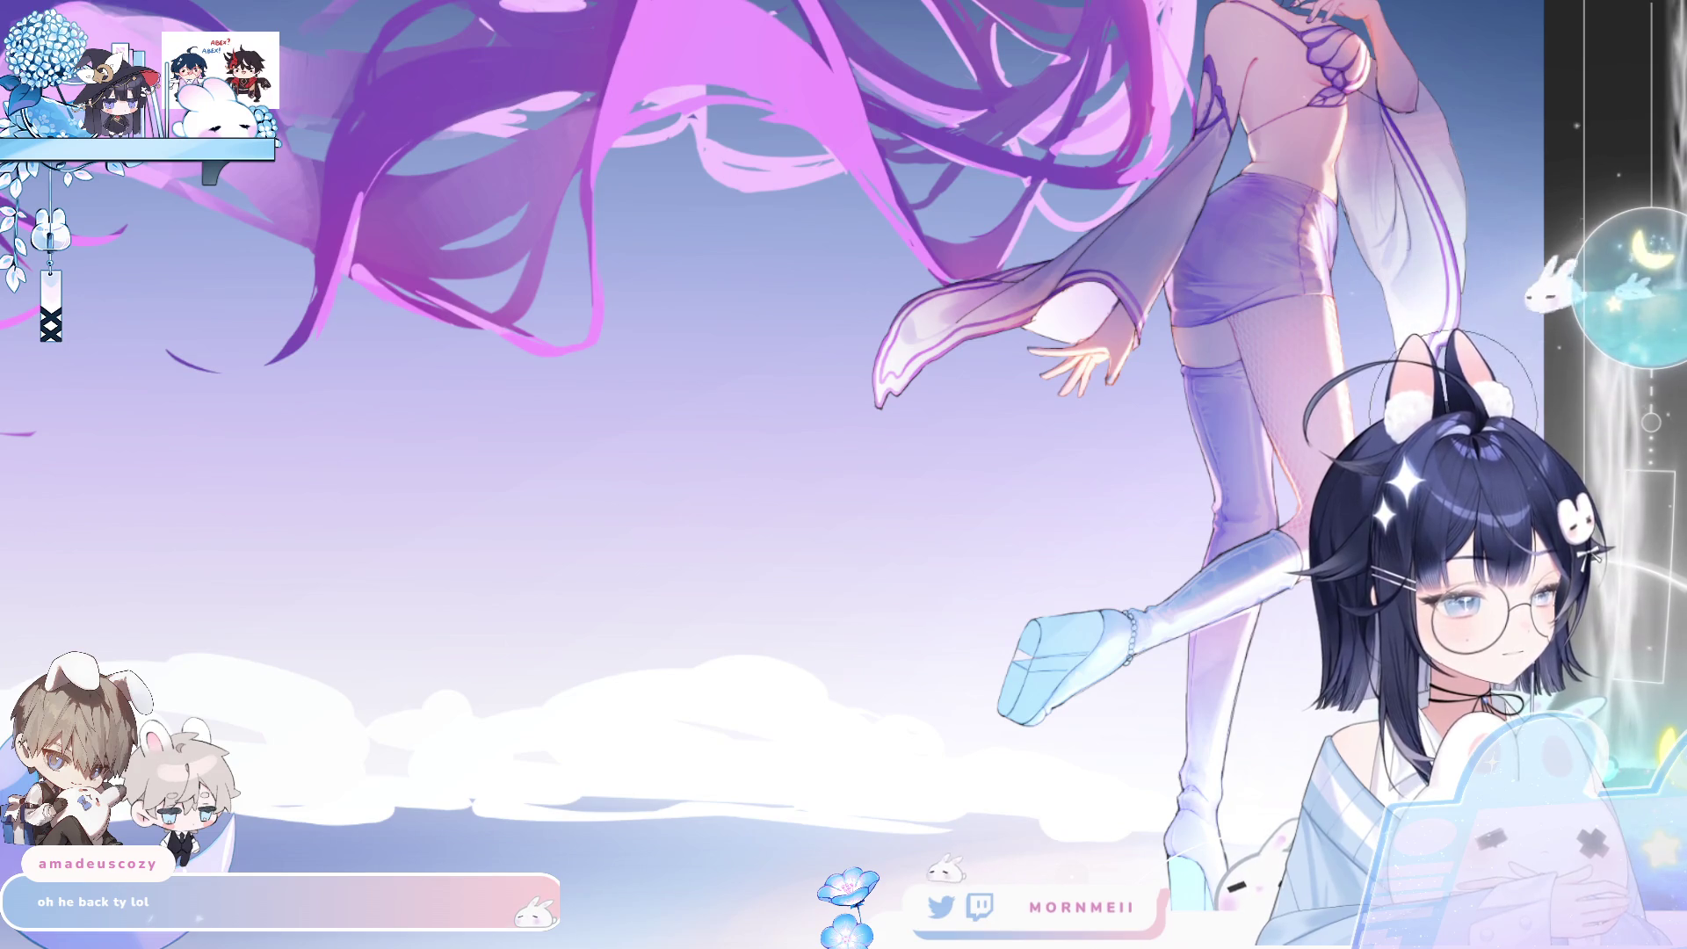
- Lighten the outer edge of the left sleeve, then view the whole artwork
key(h)
scroll(338, 264, down, 3)
scroll(475, 342, up, 5)
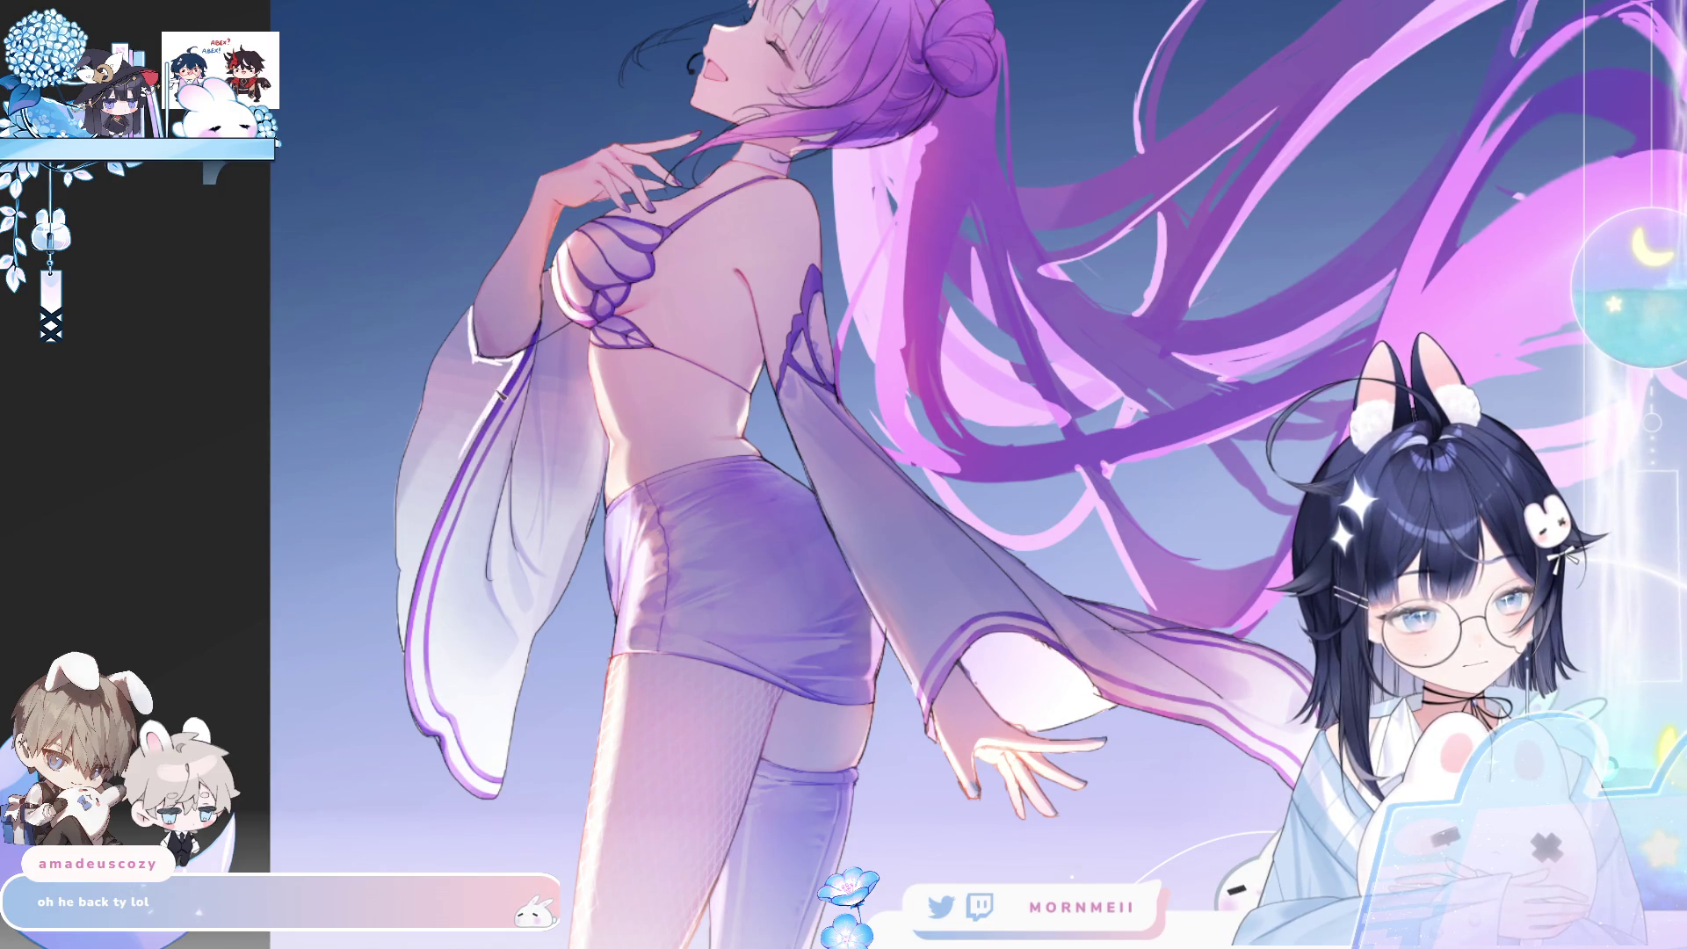
mouse_move(499, 393)
mouse_down()
mouse_move(405, 576)
mouse_move(437, 349)
mouse_move(466, 316)
mouse_up()
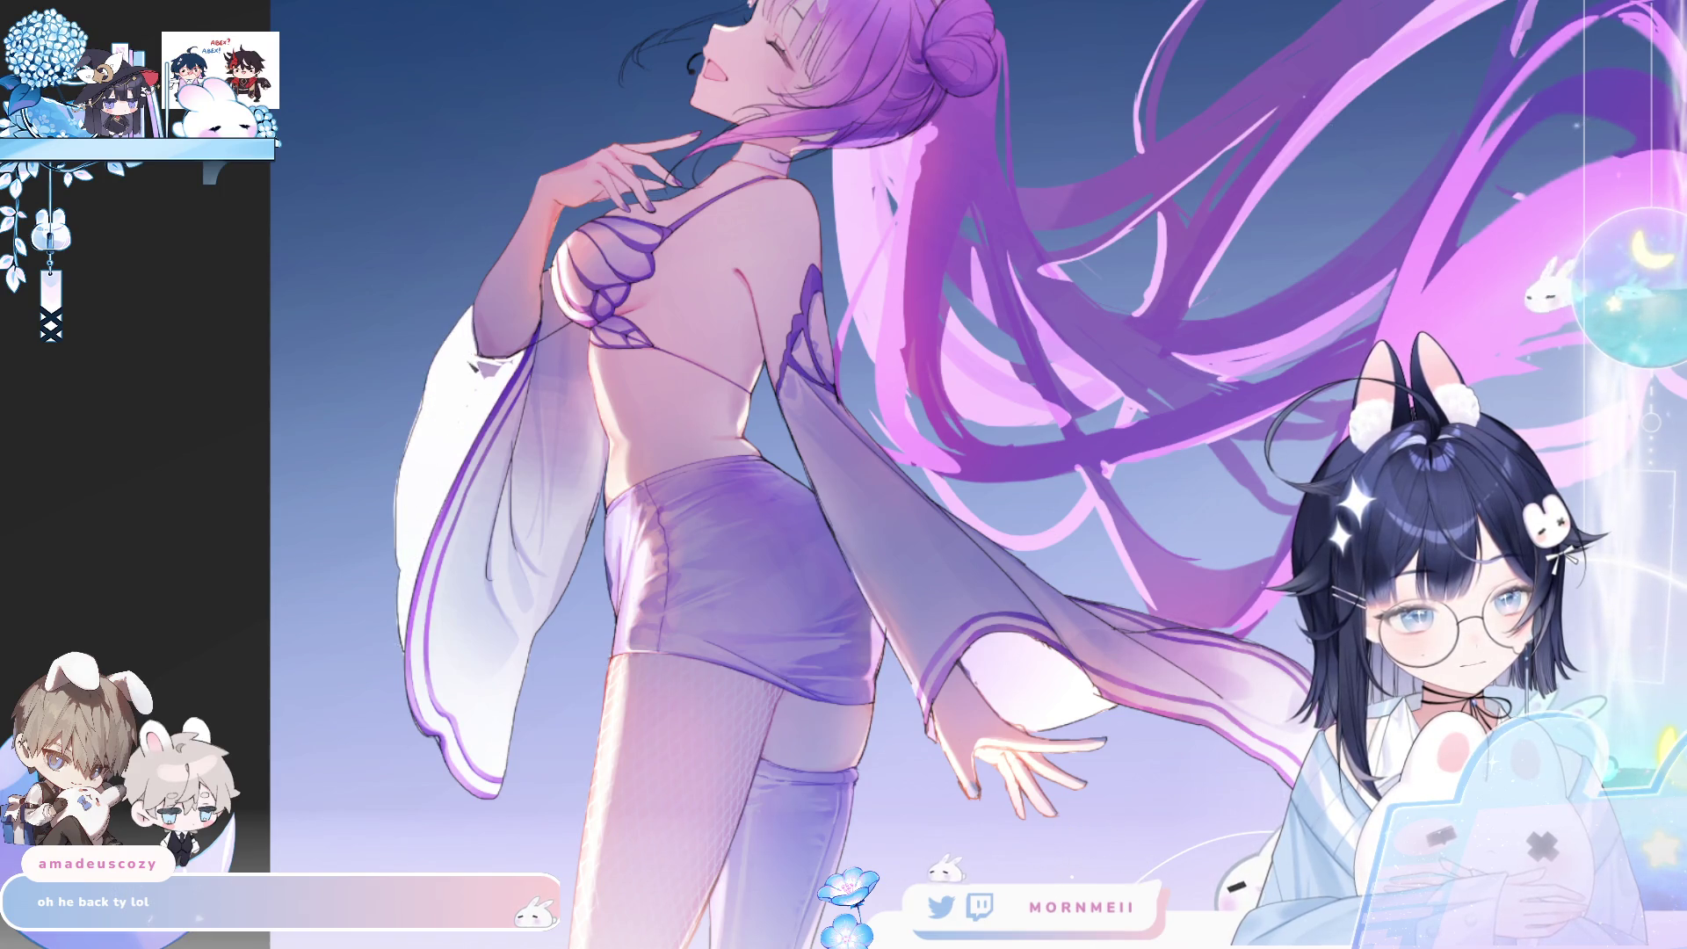
key(ctrl+0)
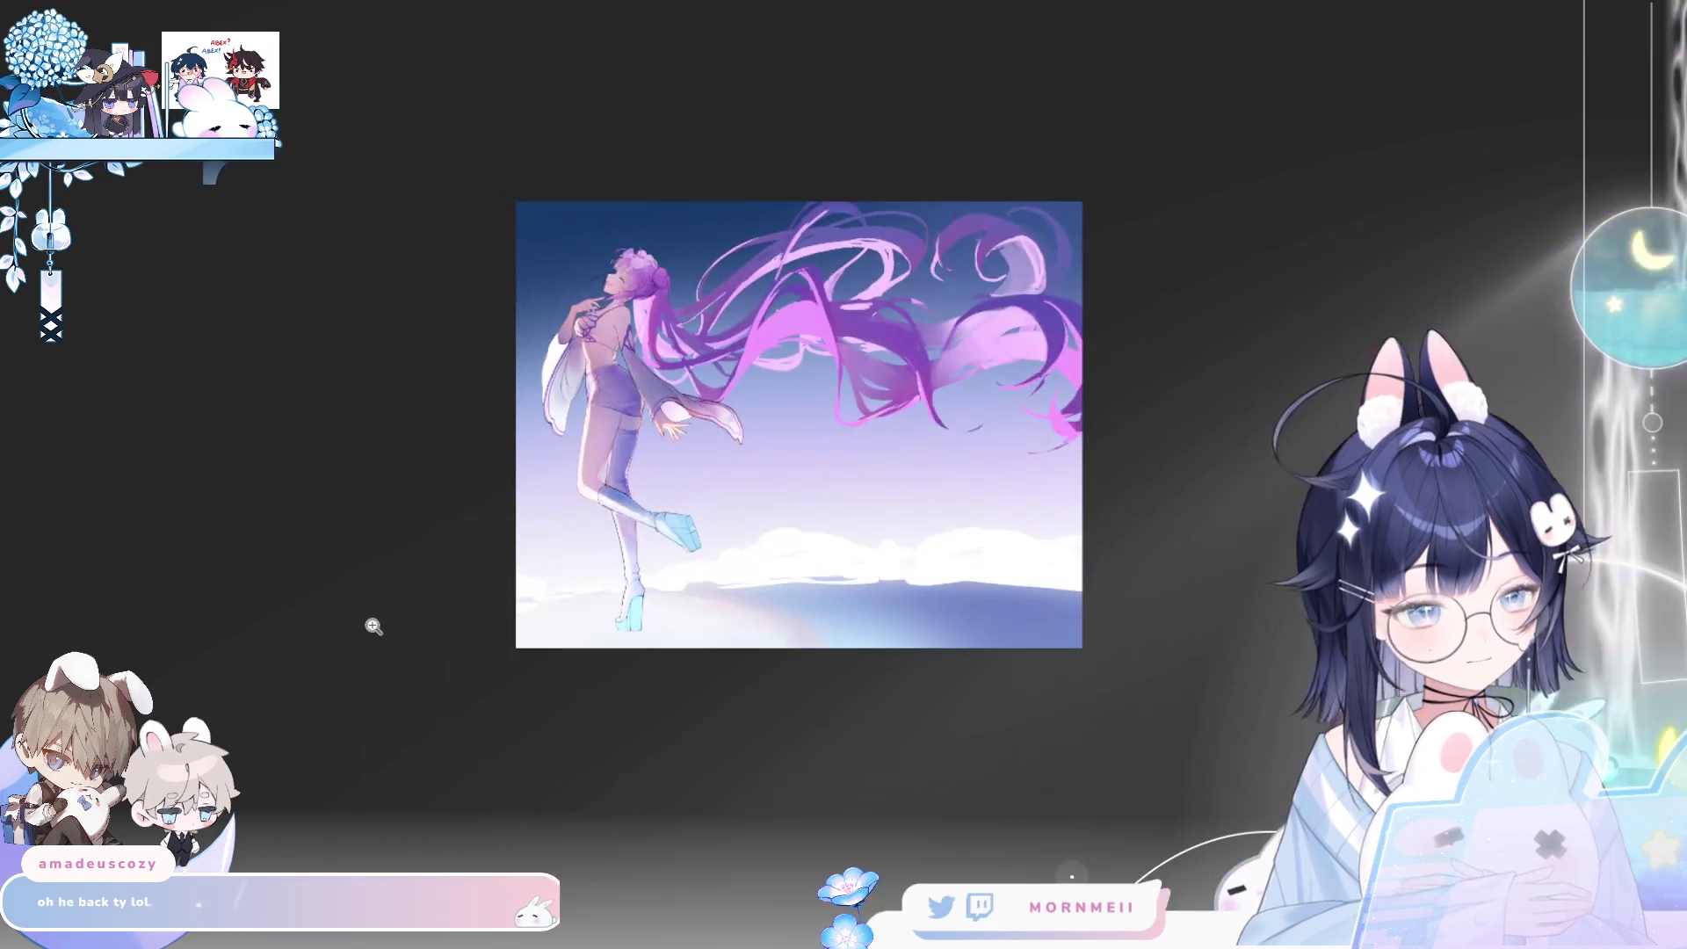
- Flip-check the figure, then zoom in and pan down to the legs and raised boot
key(h)
mouse_move(1265, 543)
mouse_down()
mouse_move(1032, 573)
mouse_move(808, 573)
mouse_up()
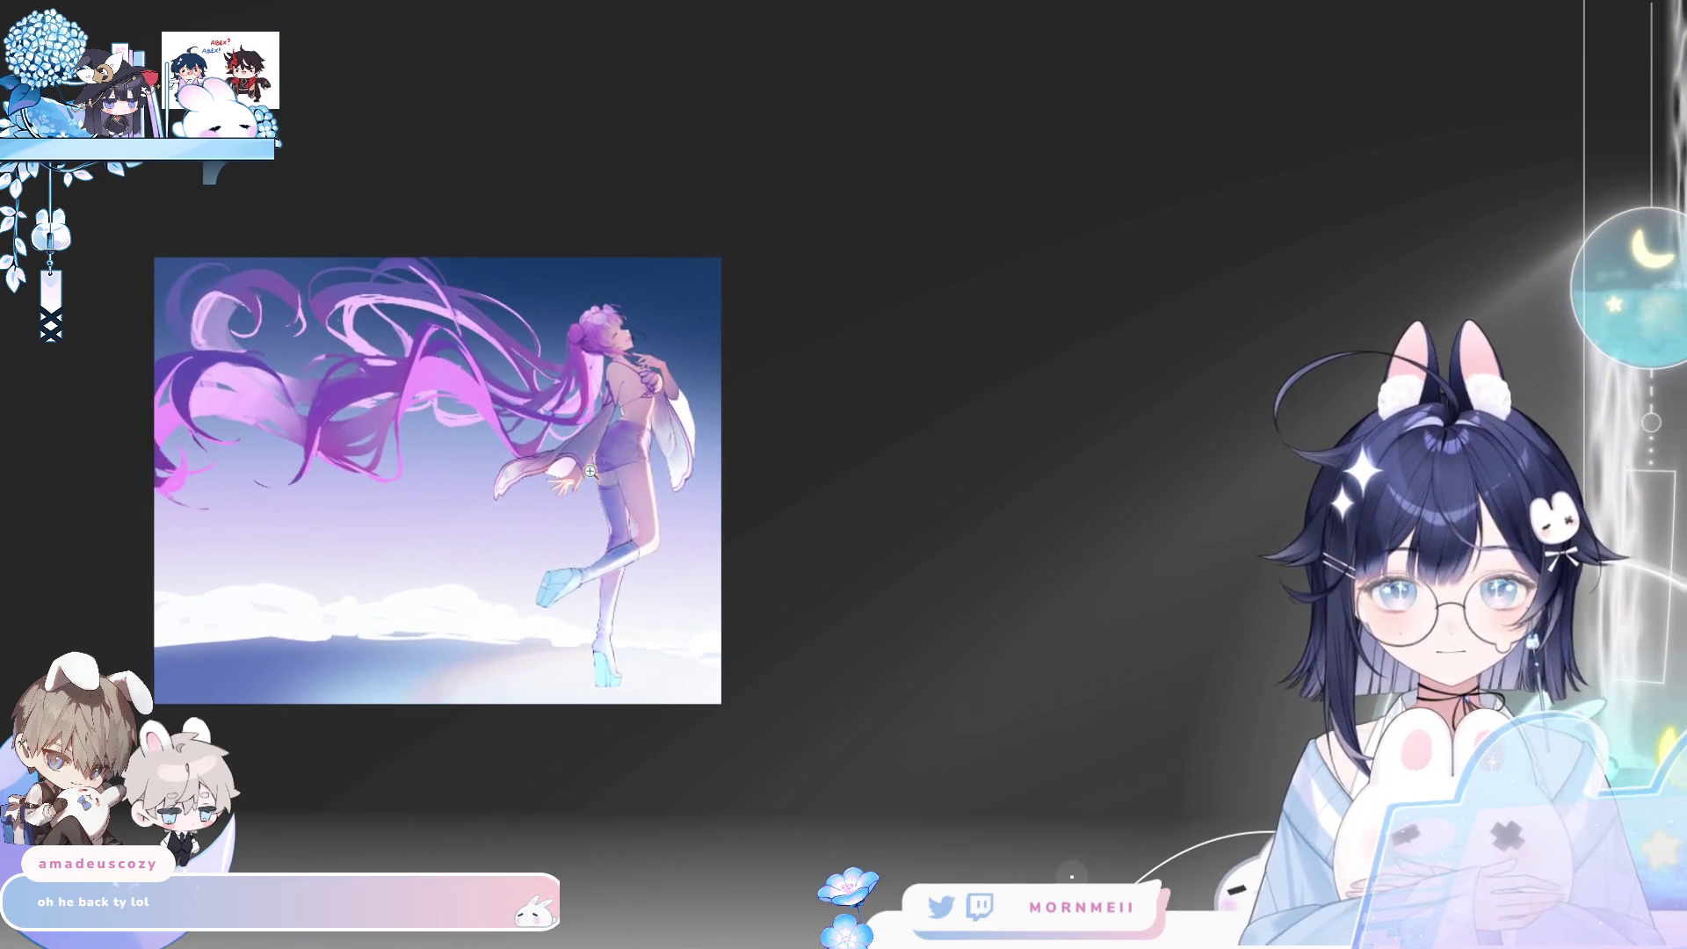
key(ctrl+plus)
key(h)
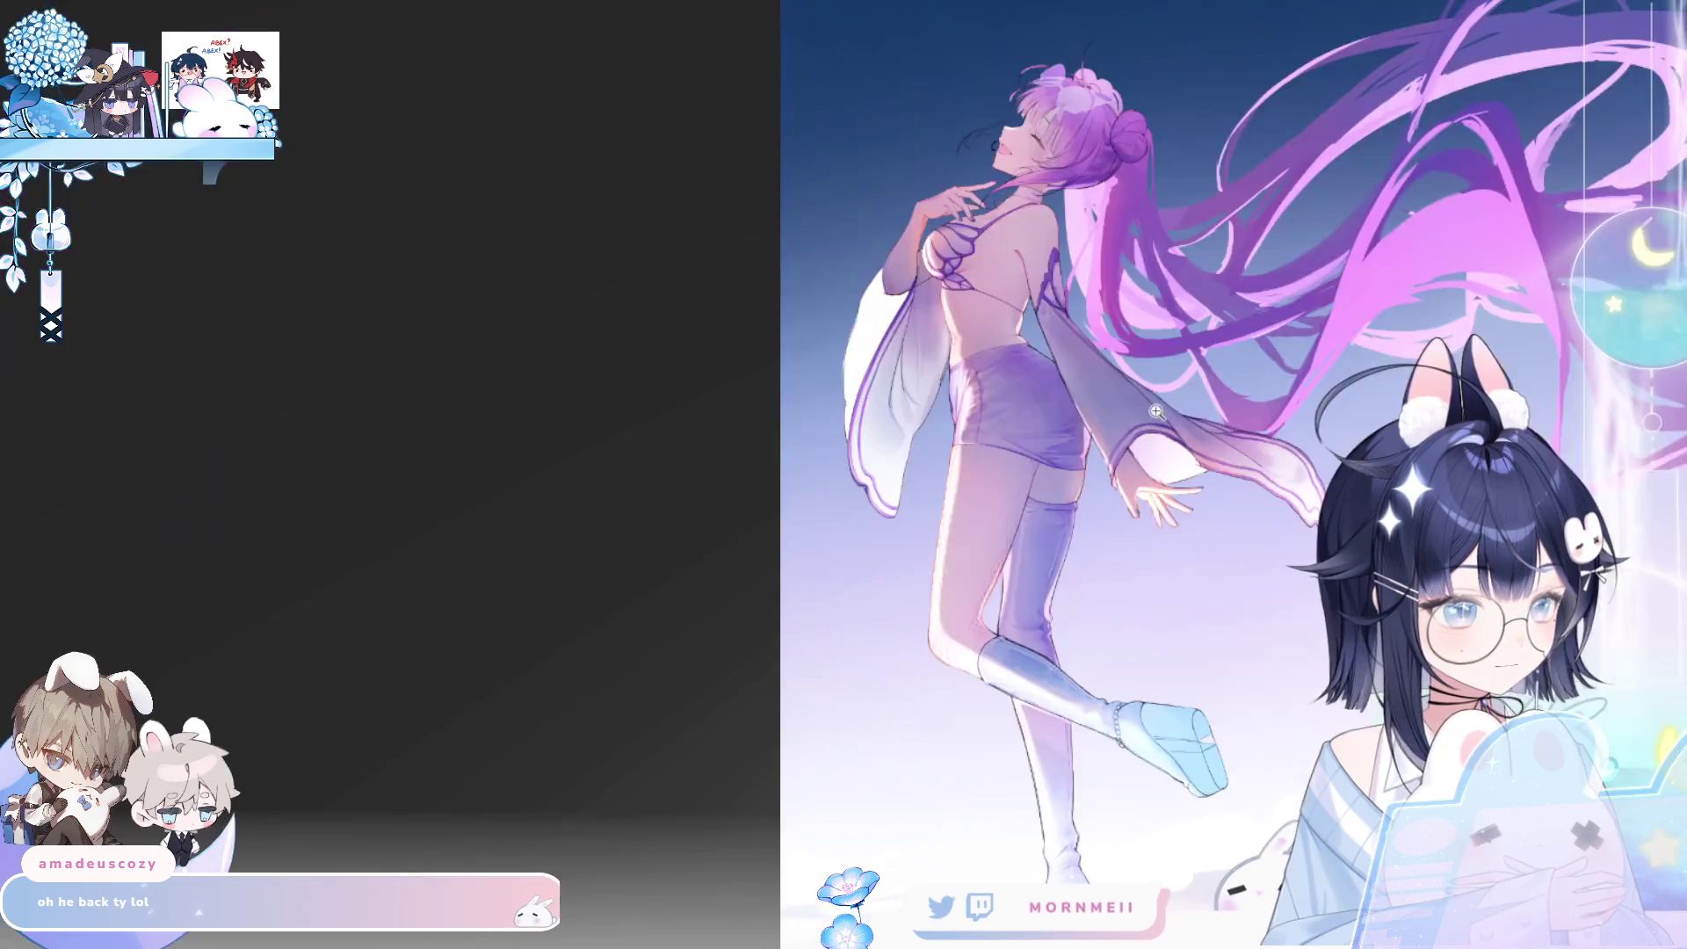
key(h)
click(663, 589)
drag(787, 805, 772, 490)
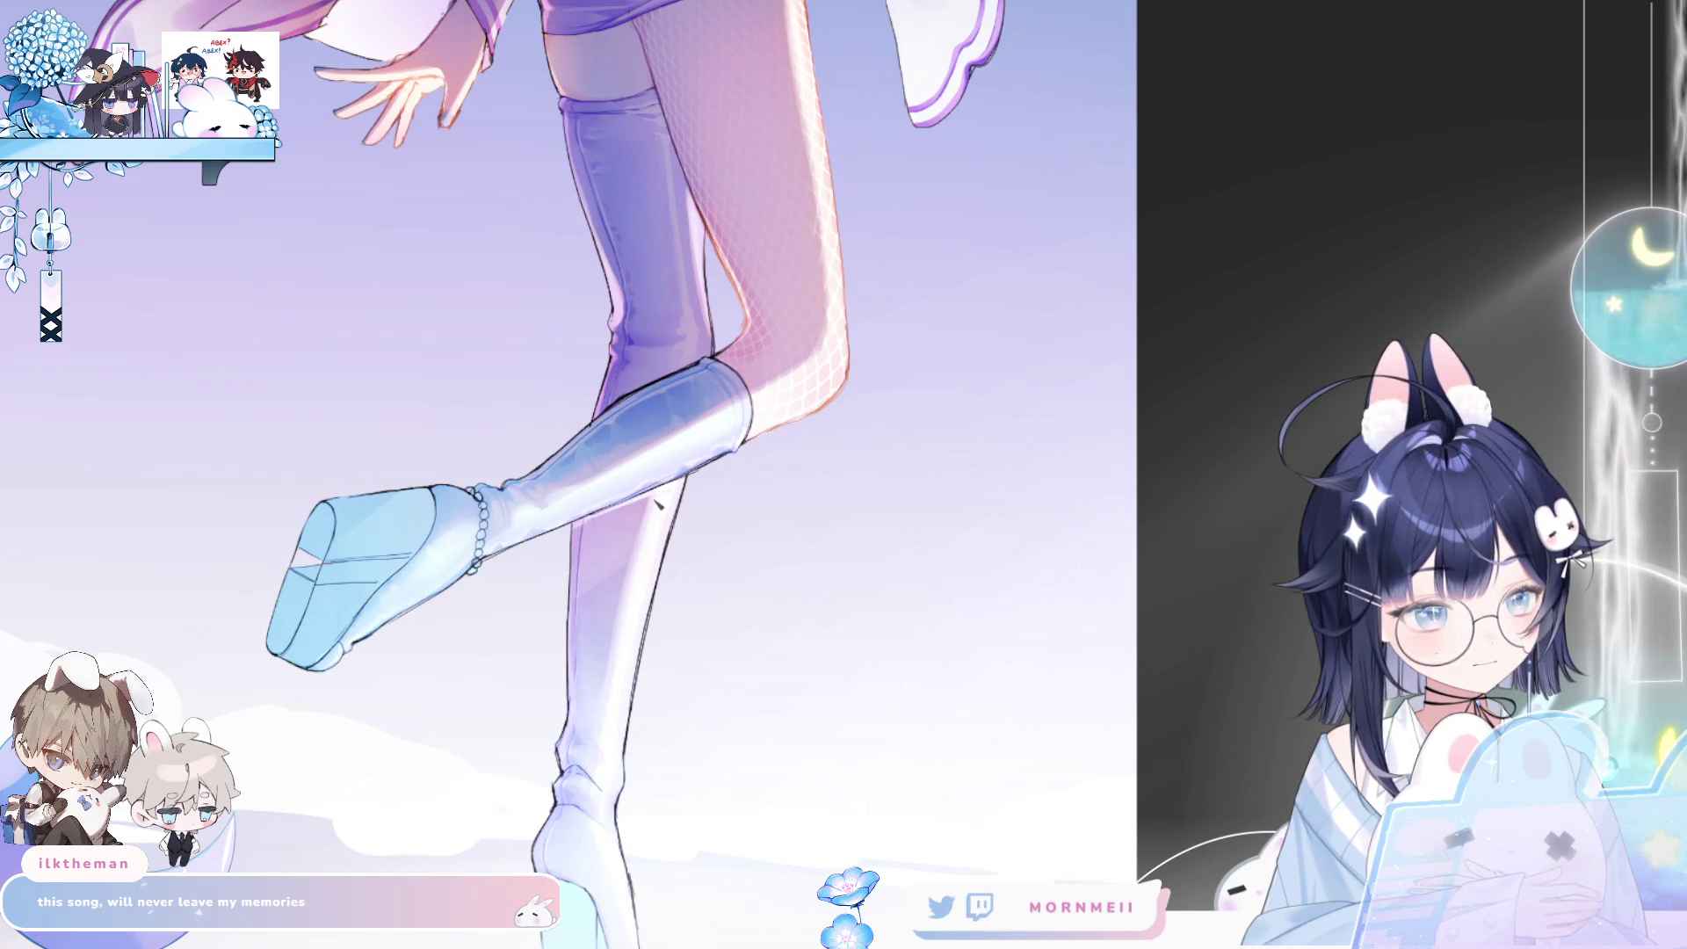
scroll(629, 497, up, 2)
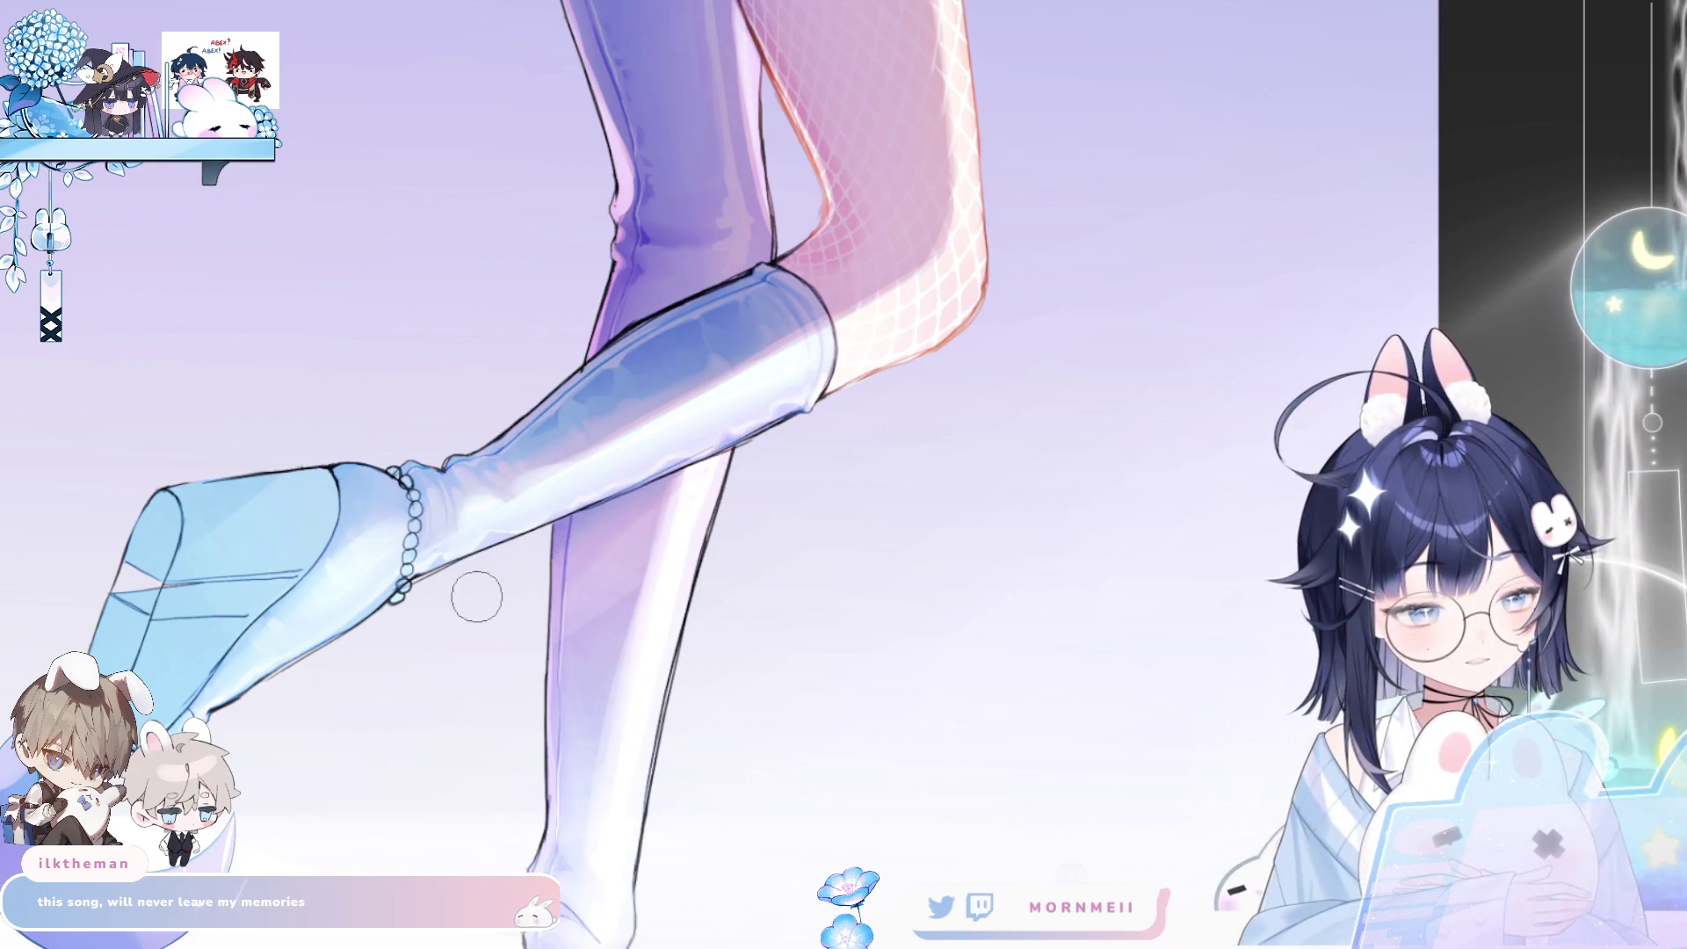
scroll(736, 492, down, 3)
- Lasso-select an area around the lower leg above the boot
scroll(752, 499, down, 3)
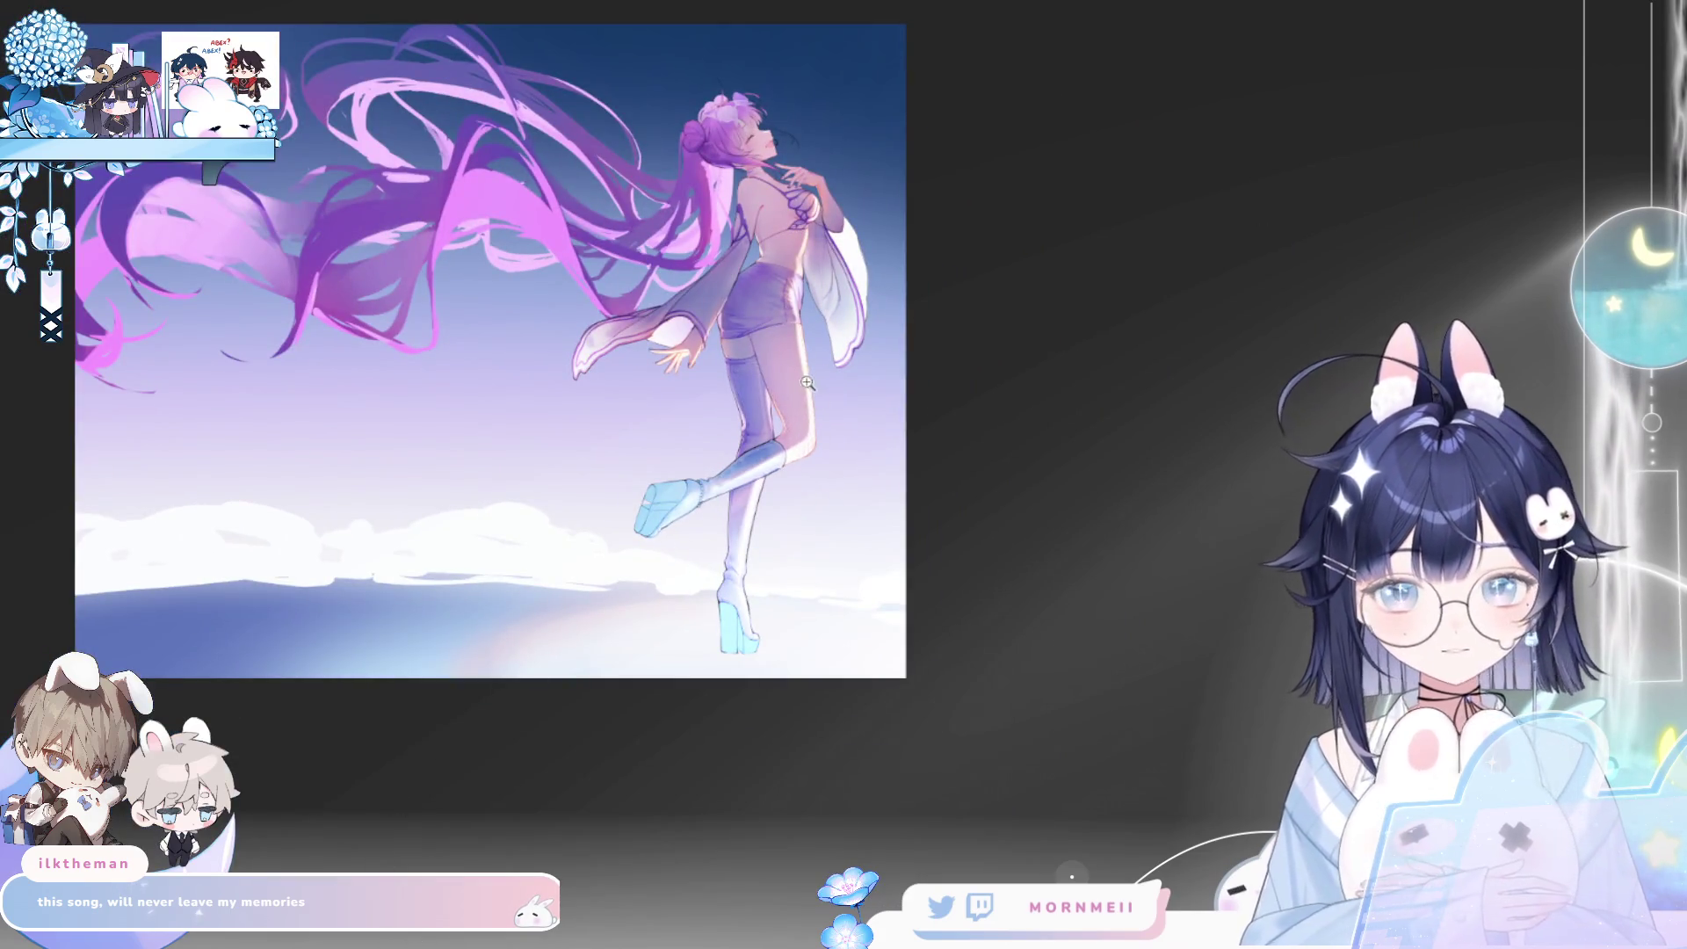
scroll(807, 383, up, 2)
scroll(953, 614, up, 2)
drag(1081, 574, 753, 522)
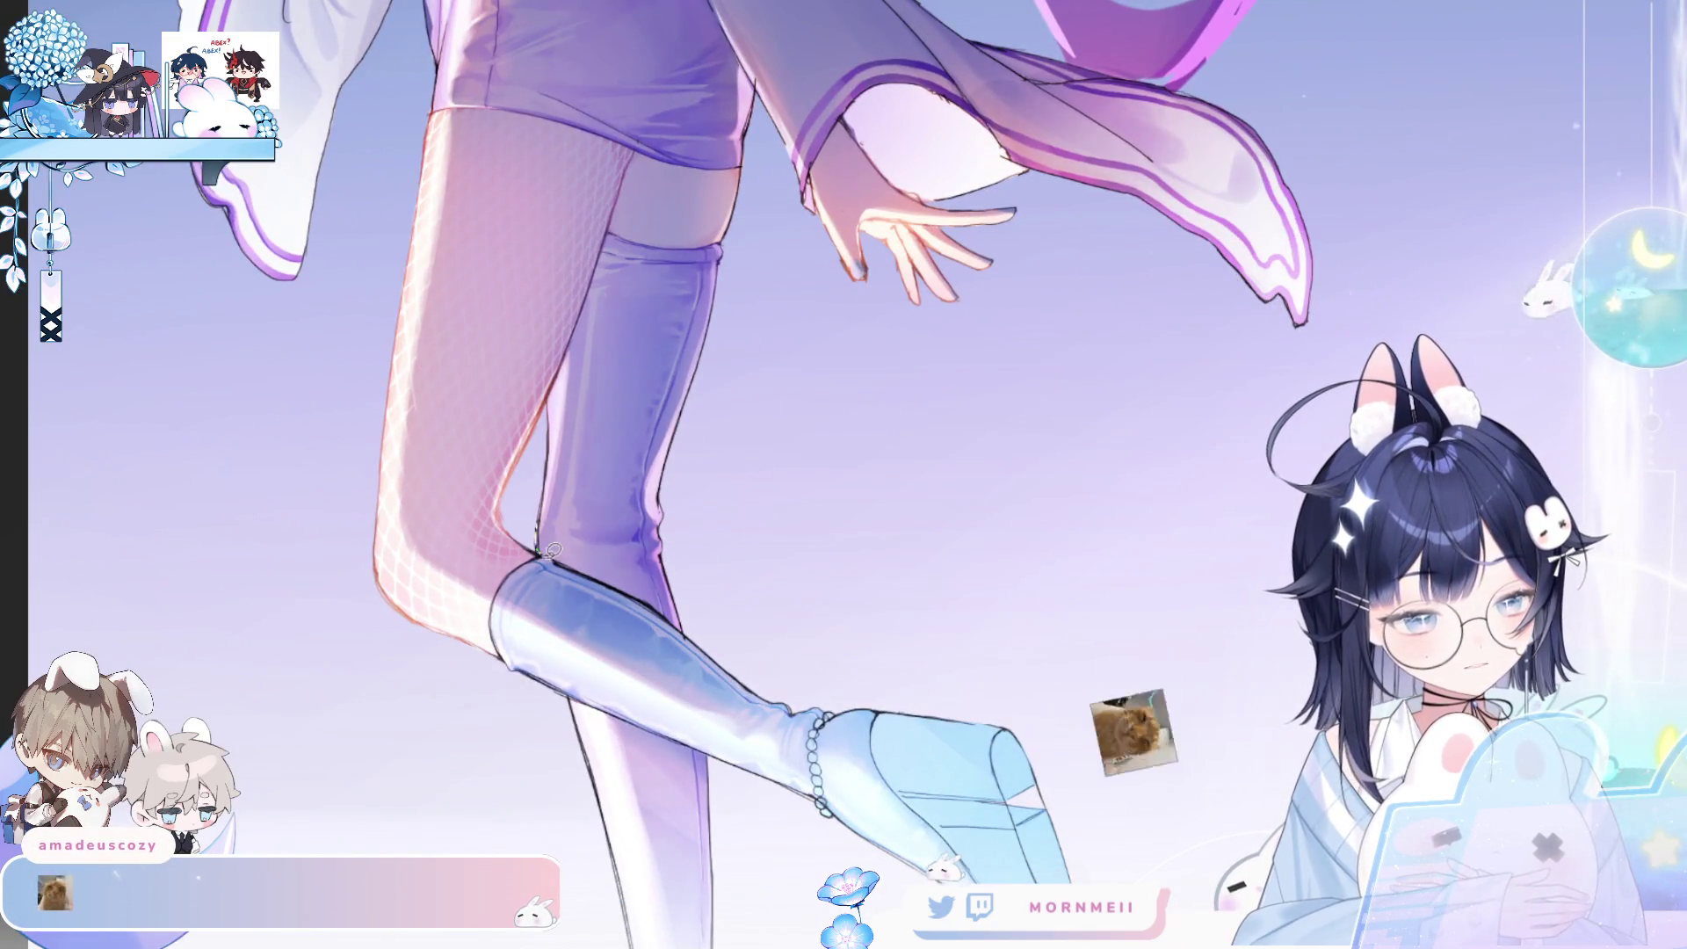
mouse_move(729, 657)
mouse_down()
mouse_move(754, 534)
mouse_move(580, 396)
mouse_move(668, 628)
mouse_up()
- Airbrush the leg shading inside the selection, deselect, and view the whole artwork
key(h)
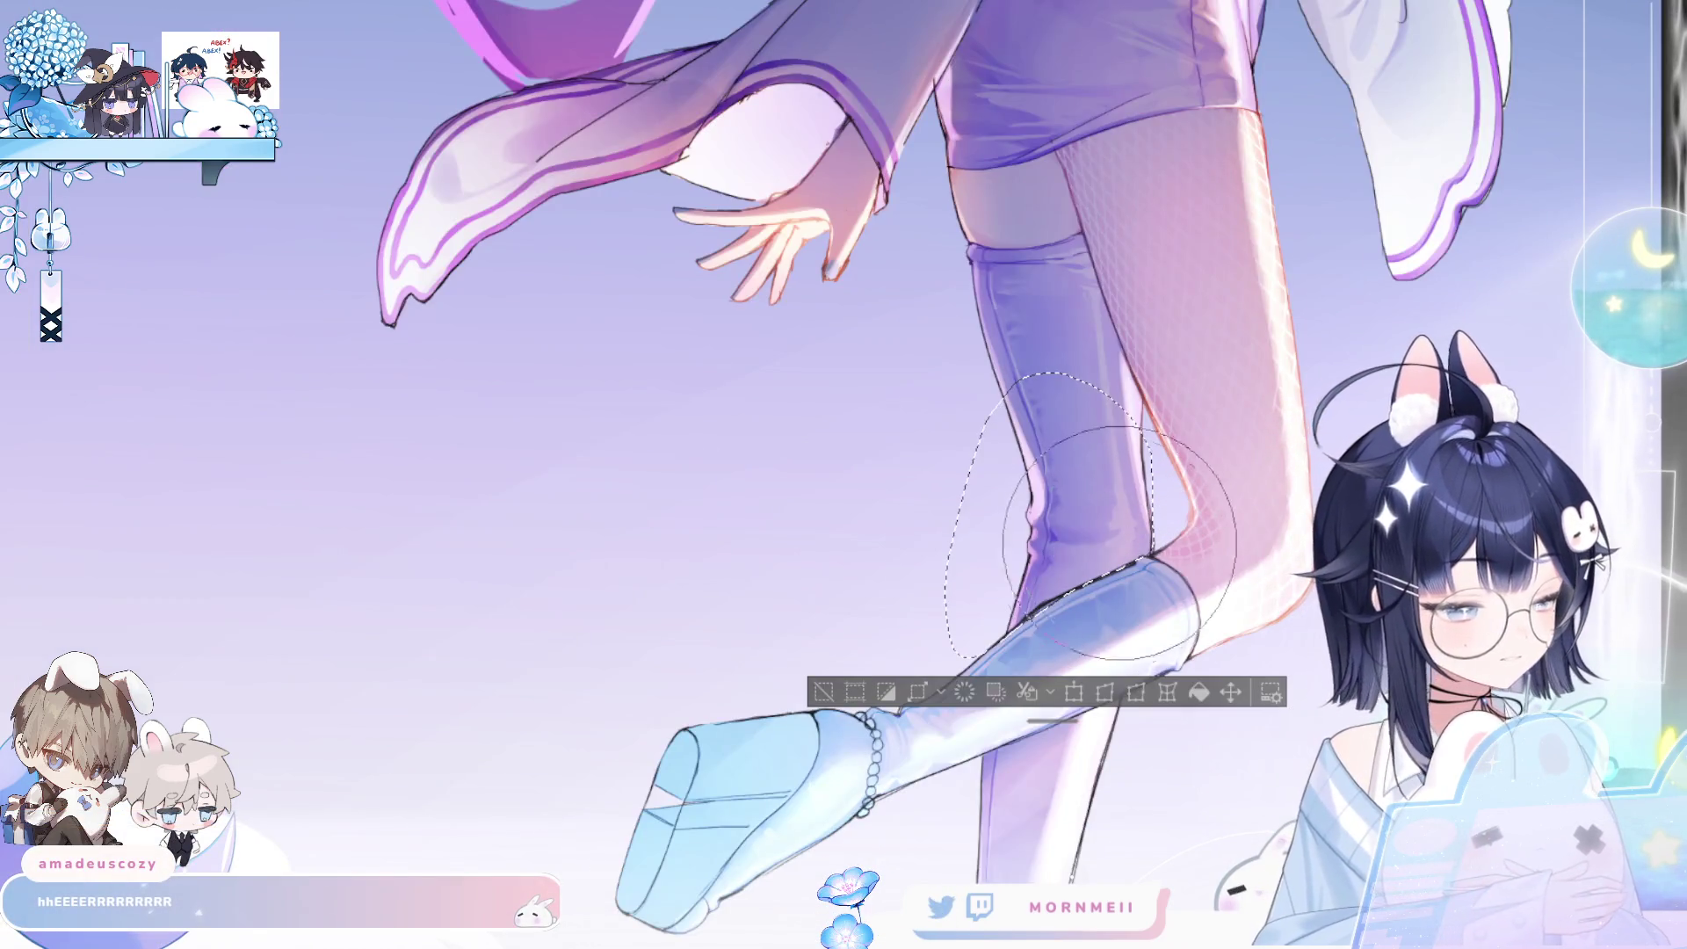
mouse_move(1120, 543)
mouse_down()
mouse_move(1130, 528)
mouse_move(1269, 554)
mouse_up()
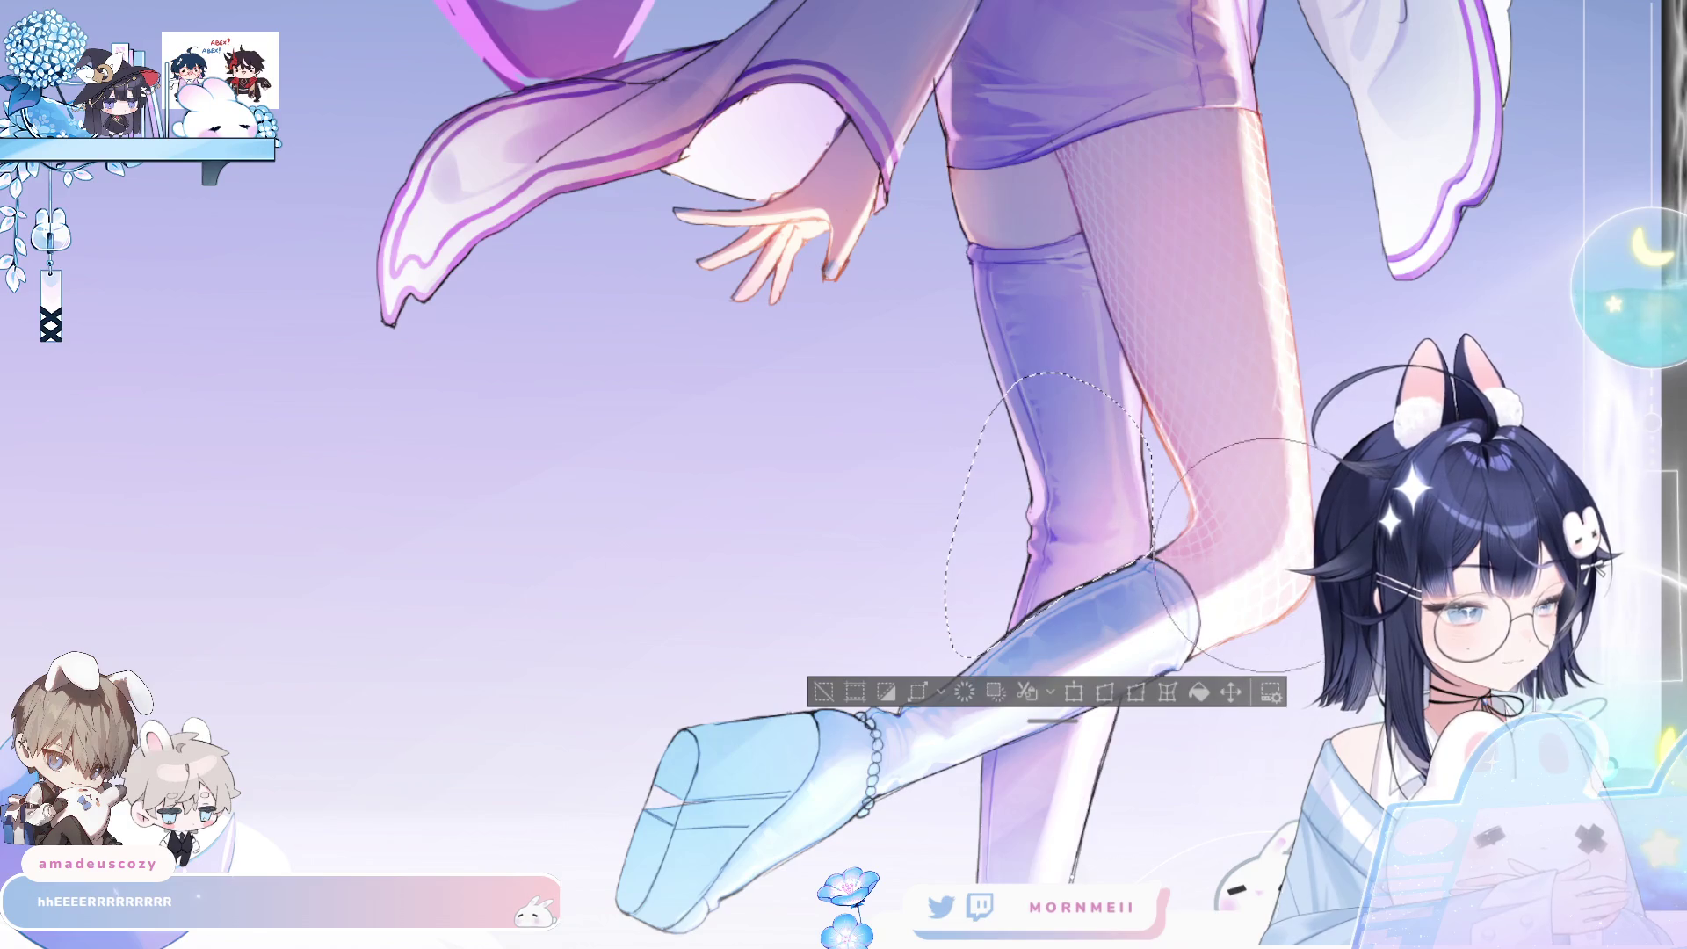
key(ctrl+d)
key(ctrl+0)
key(h)
key(h)
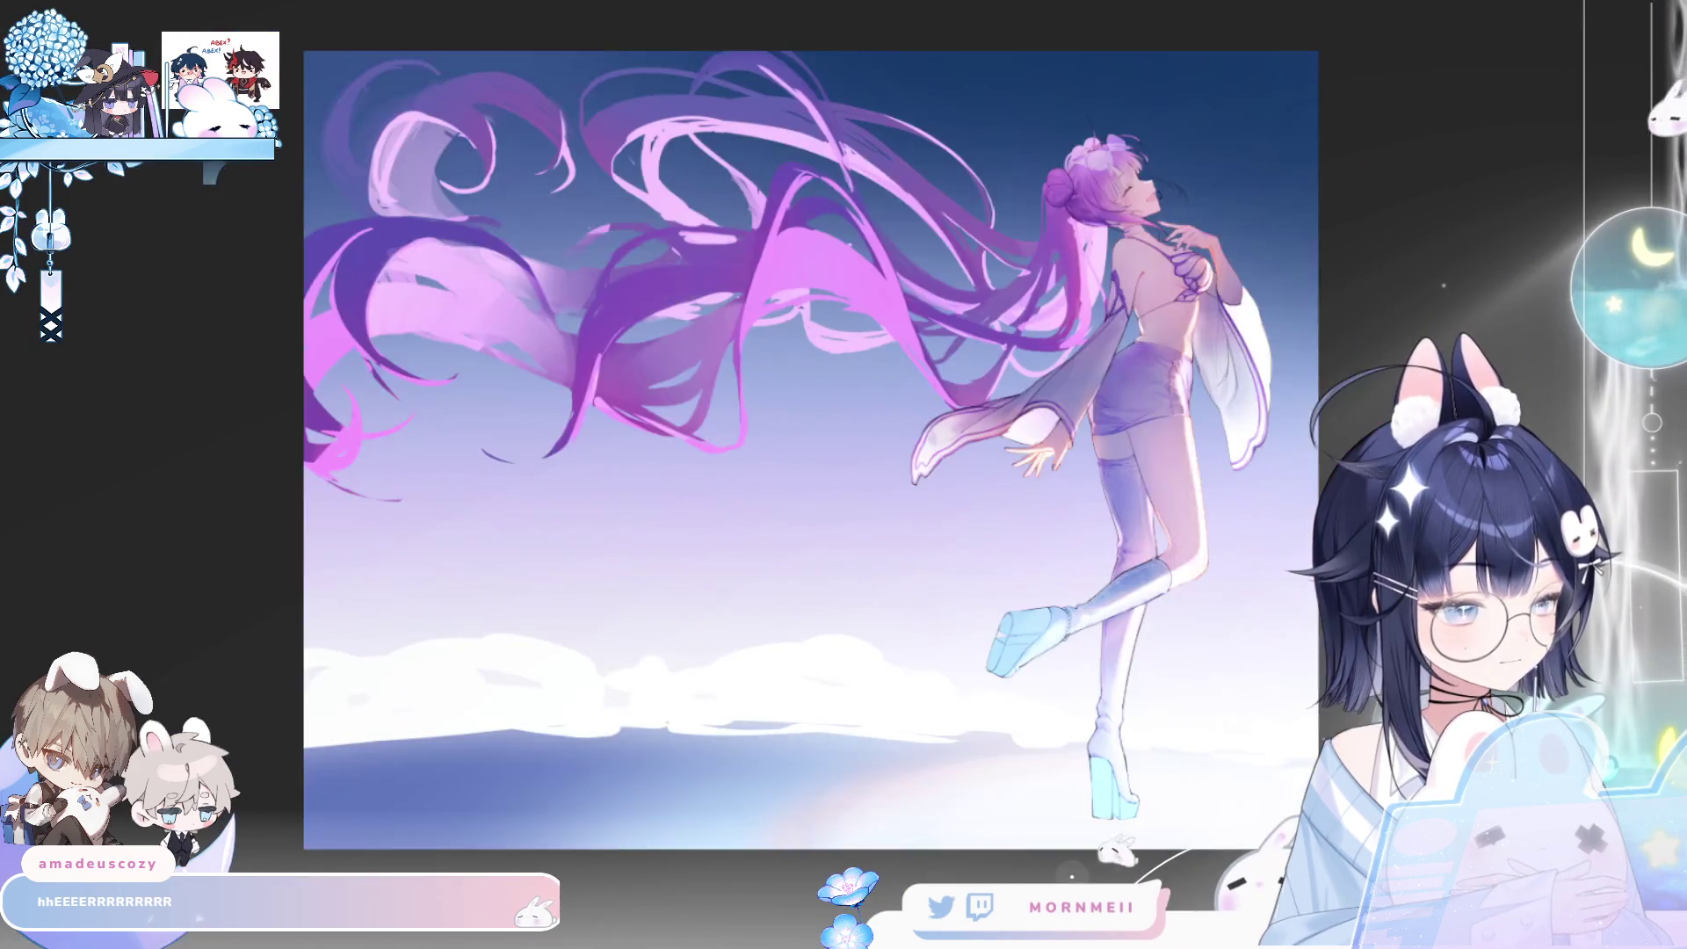
scroll(808, 448, up, 3)
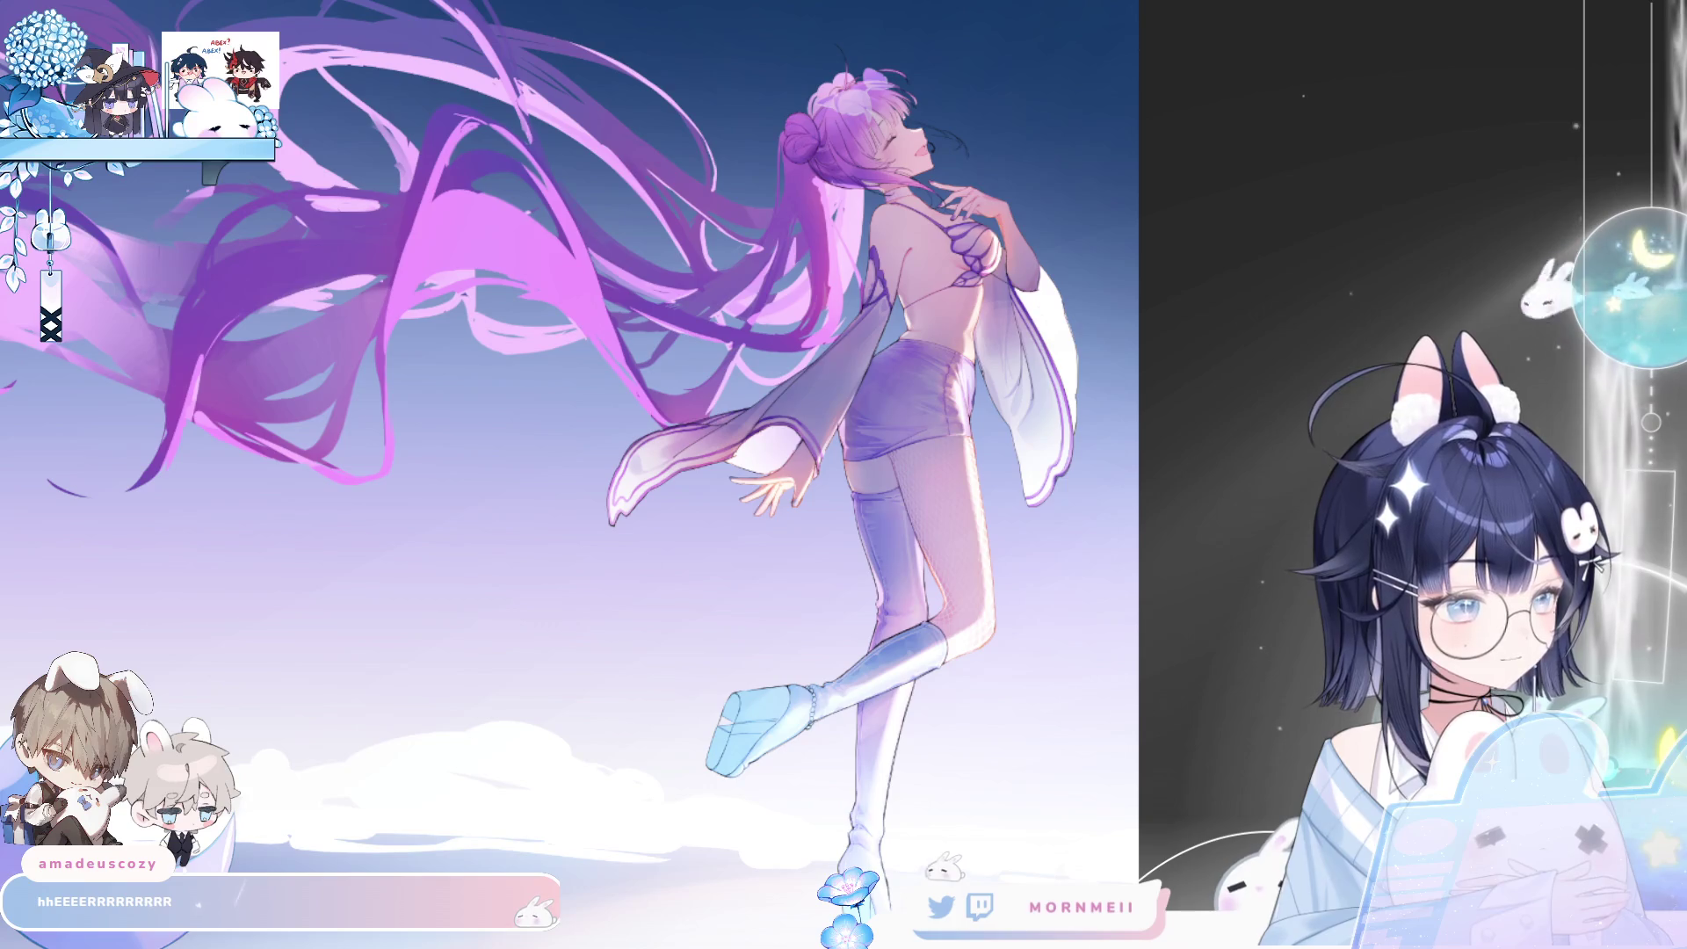
key(h)
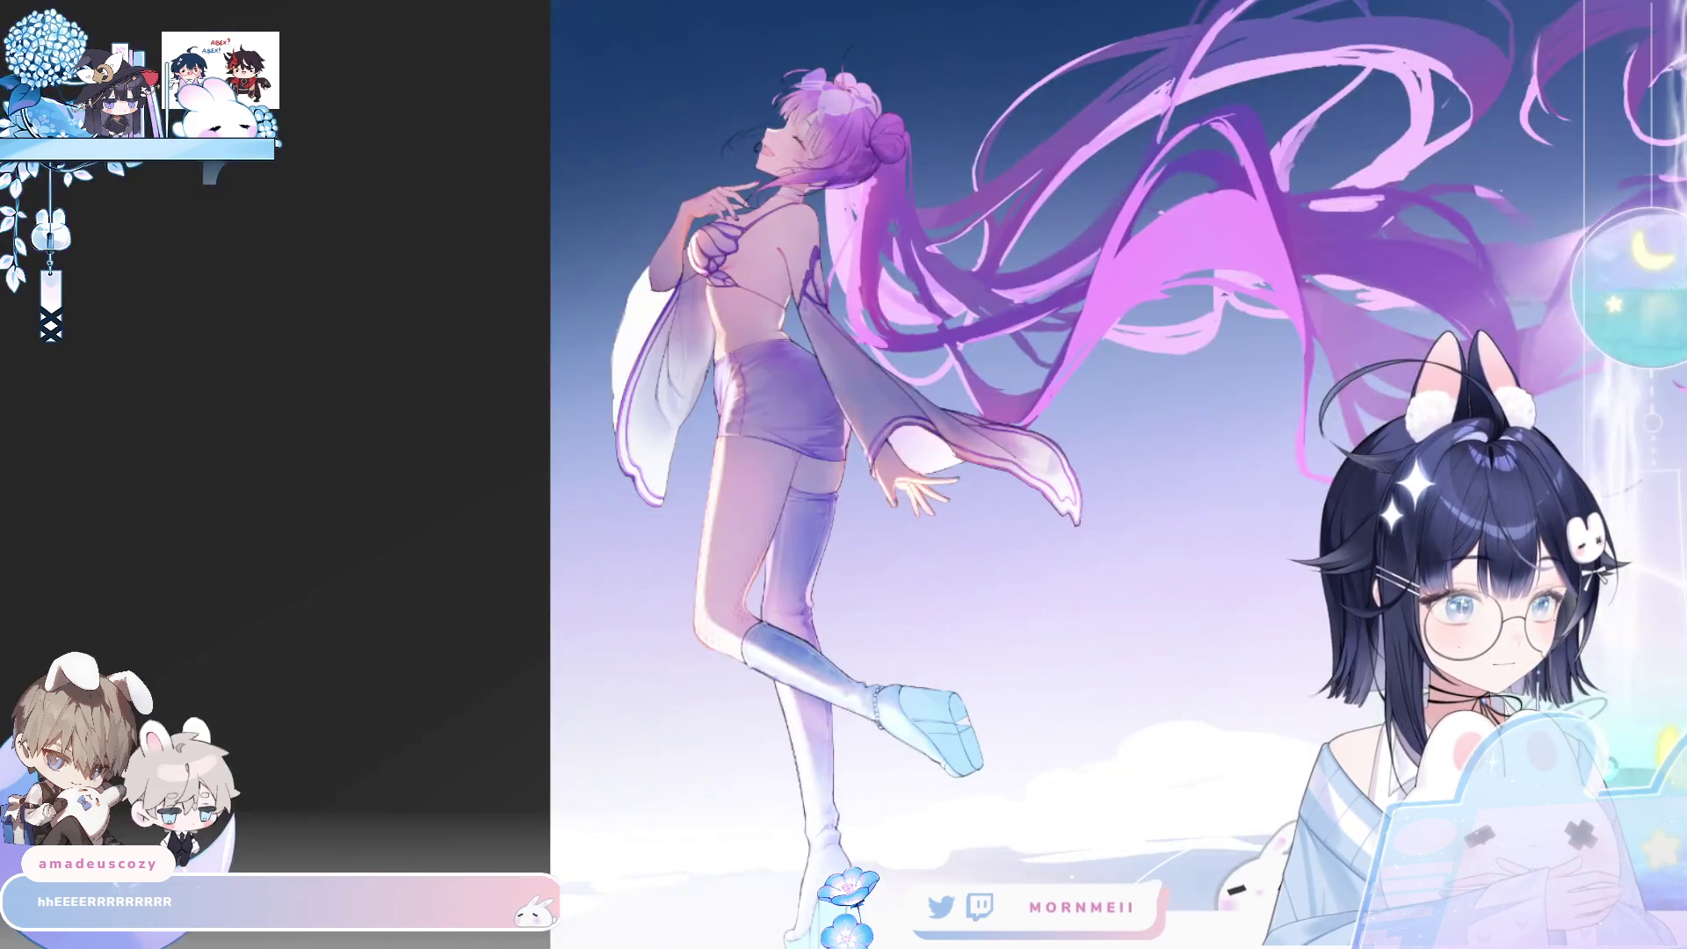
key(h)
key(ctrl+0)
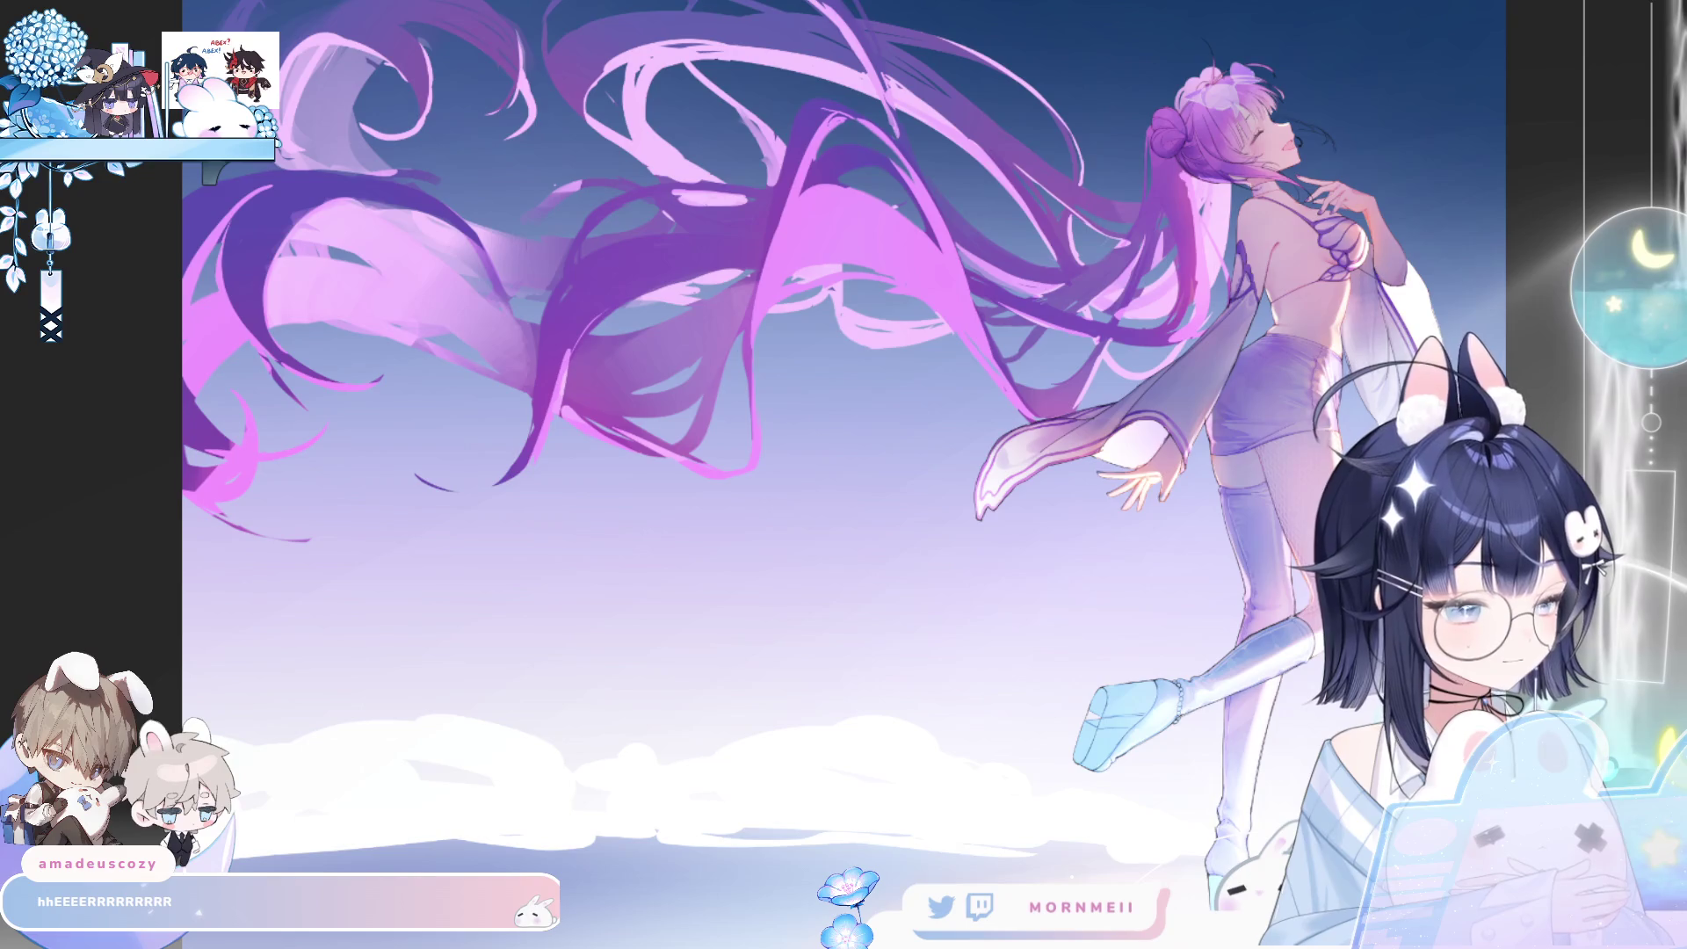
key(ctrl+0)
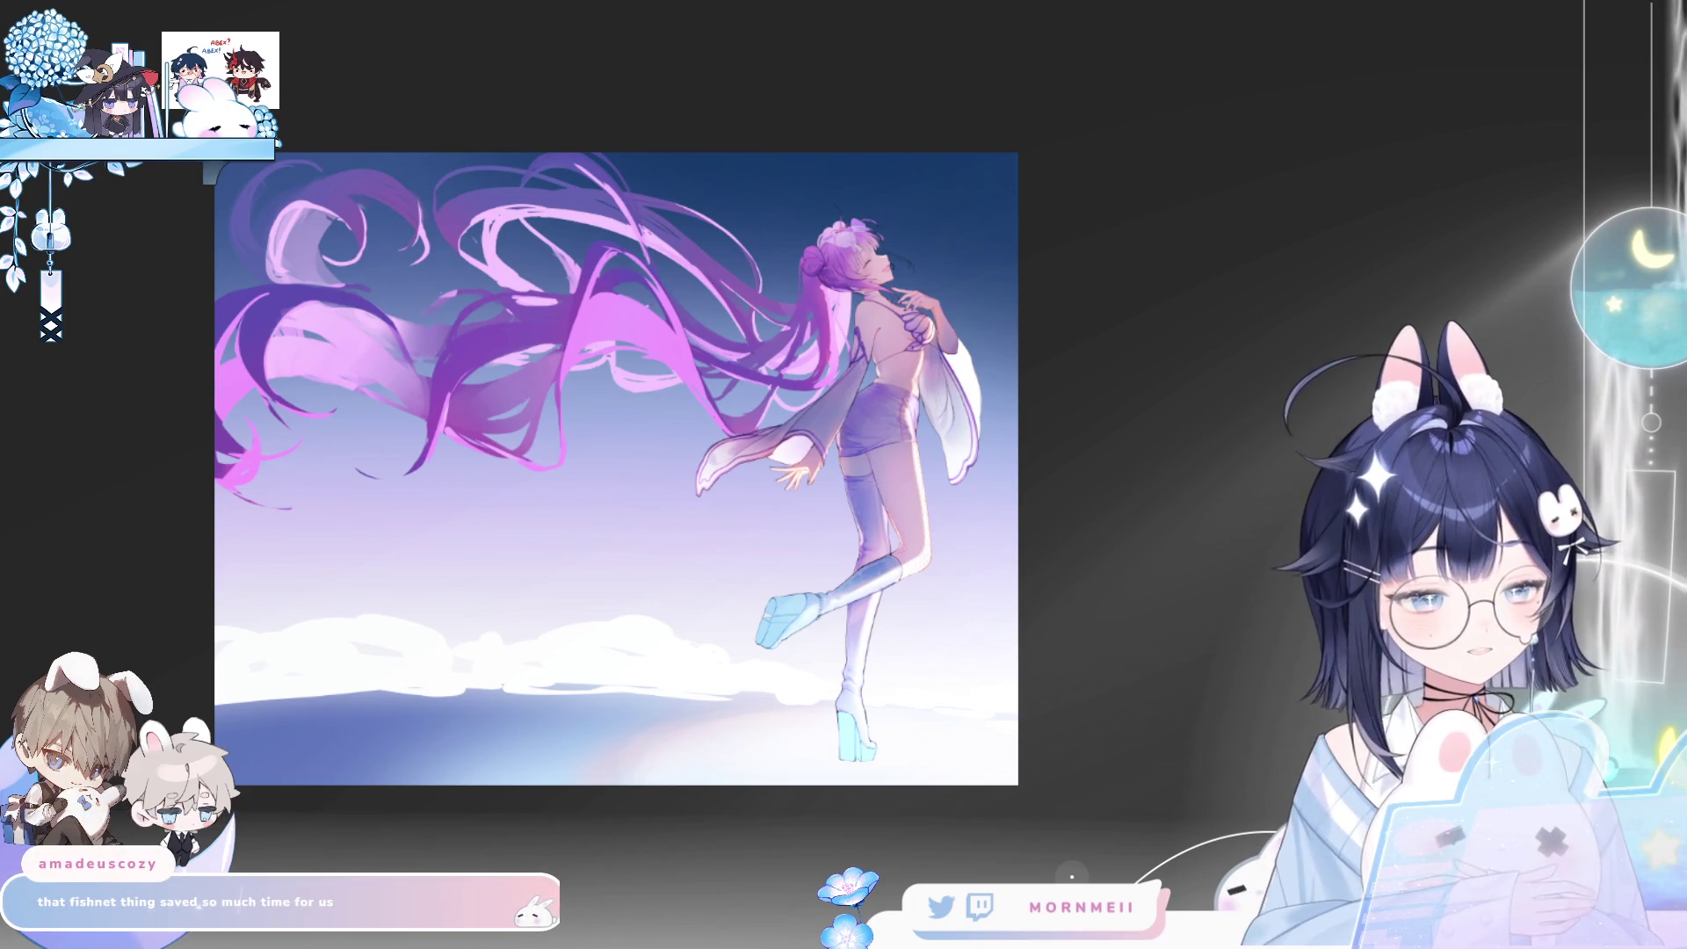
click(863, 444)
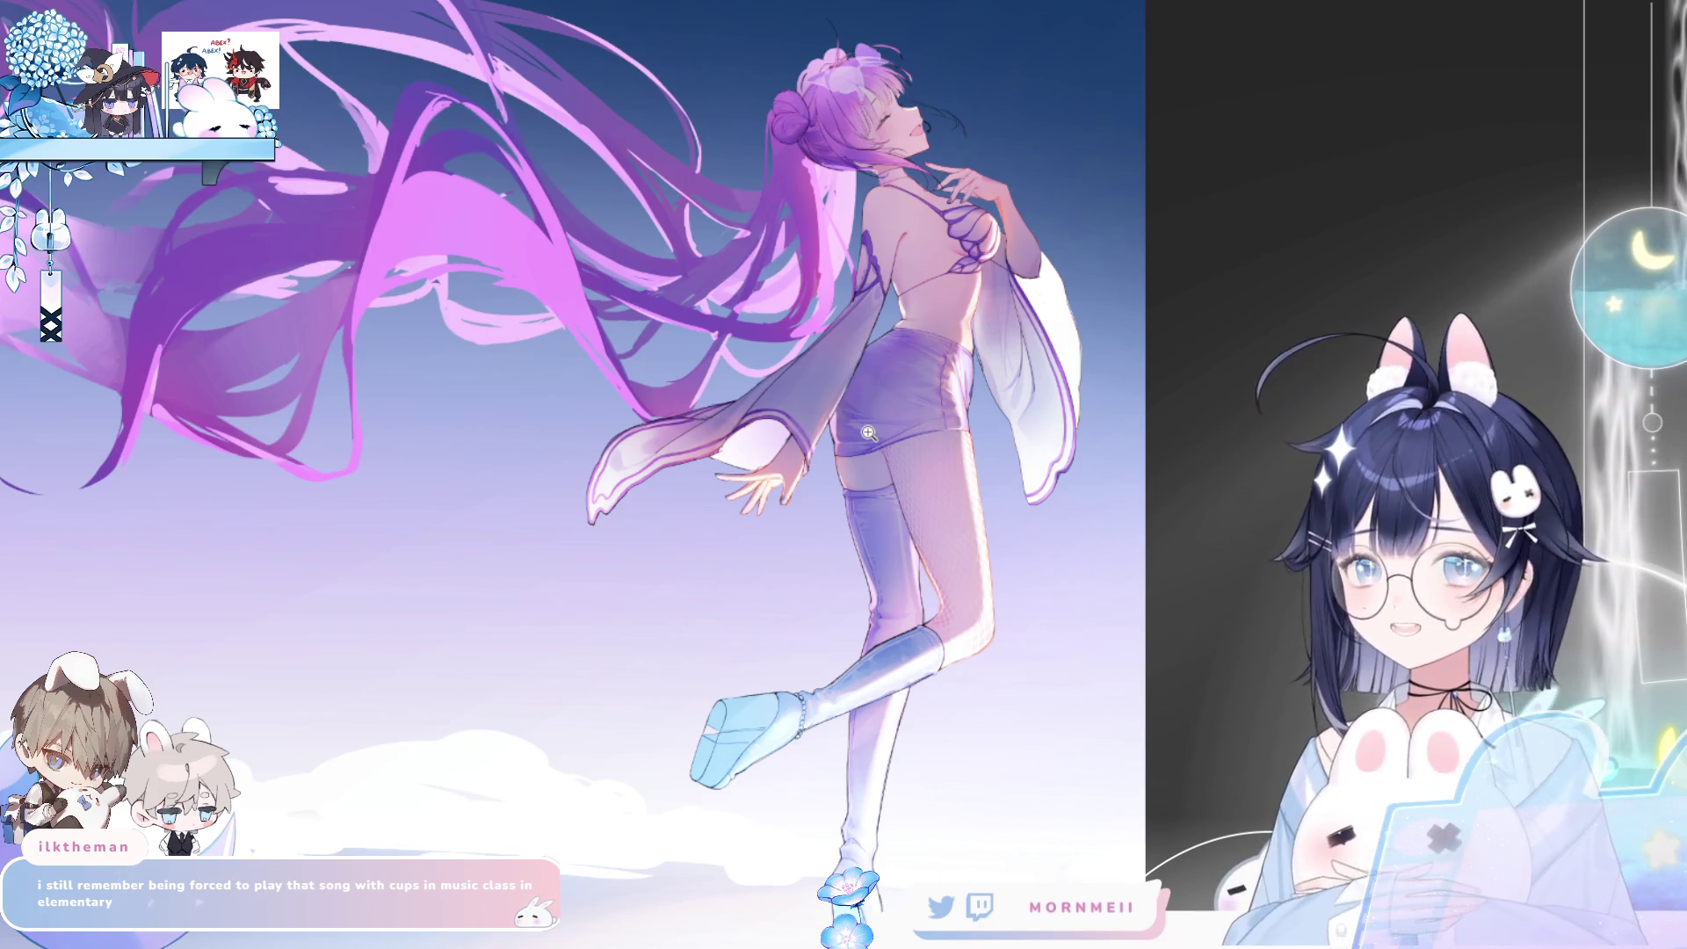
key(ctrl+plus)
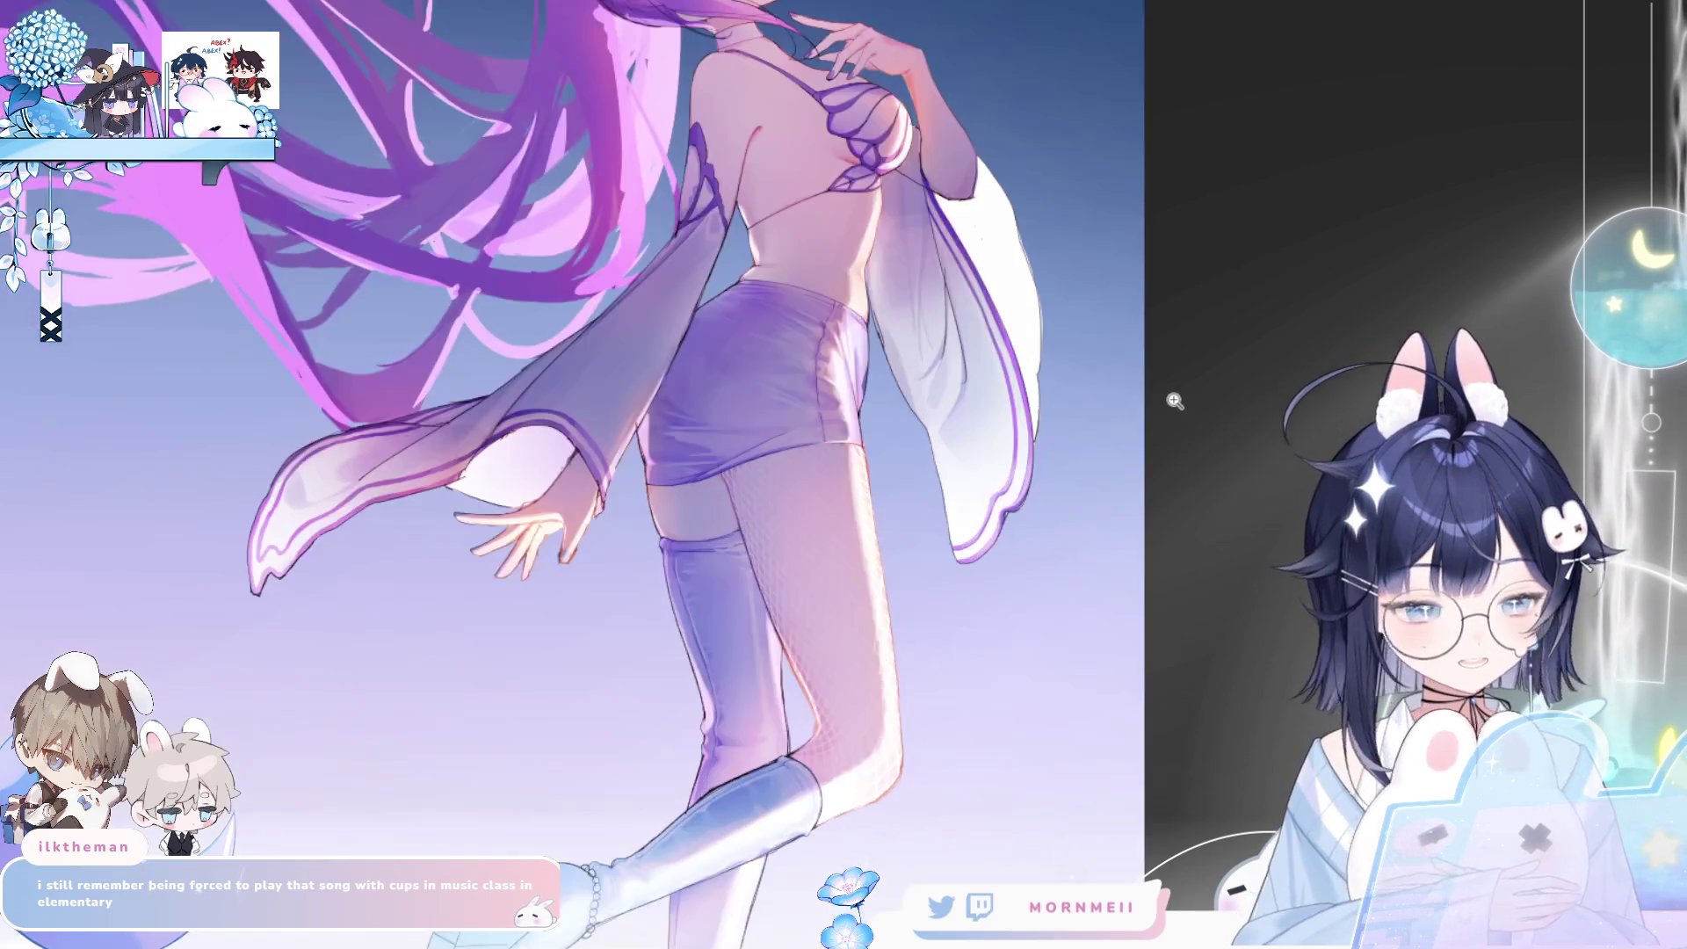
key(ctrl+0)
key(h)
key(h)
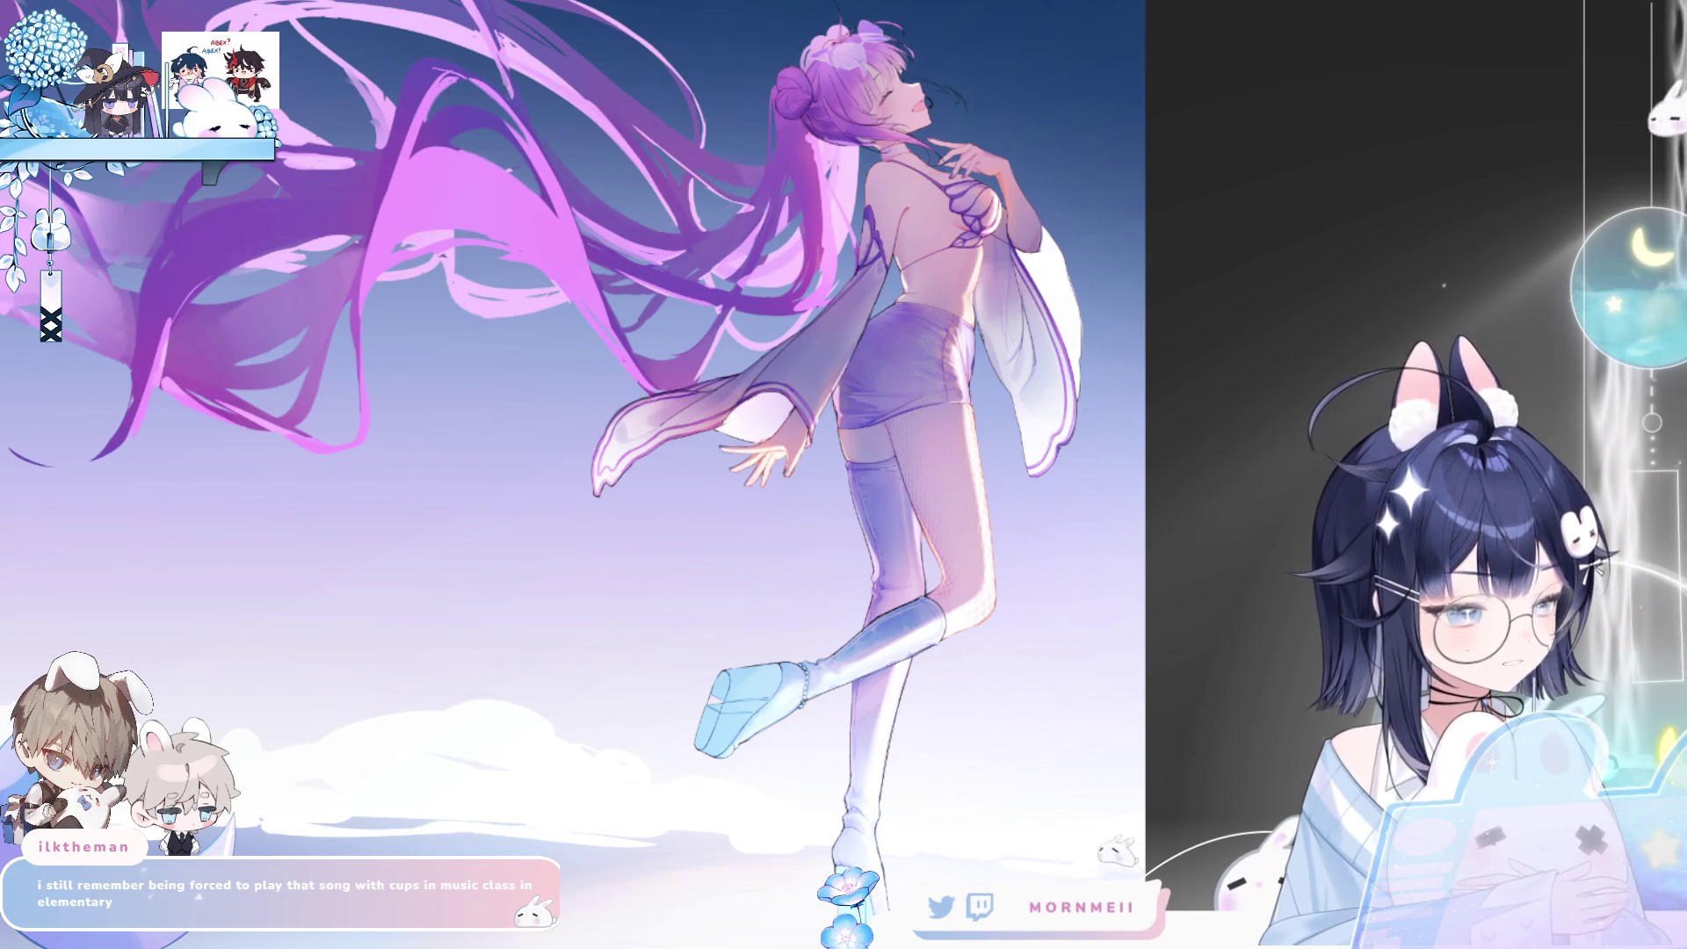
key(Tab)
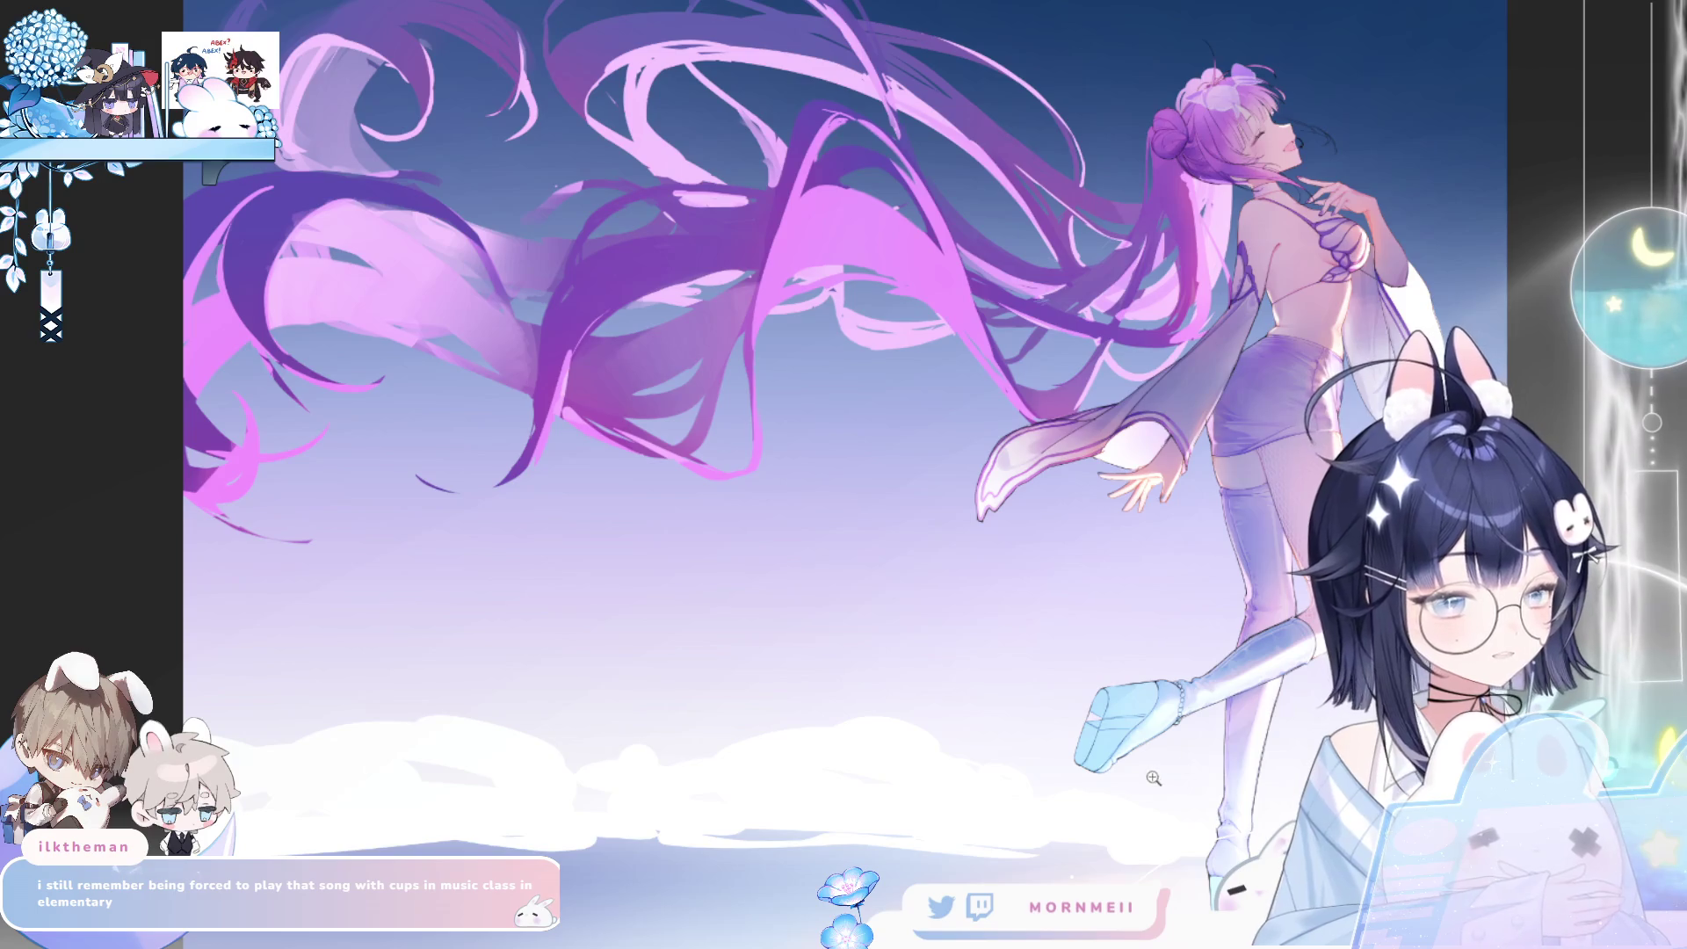
key(h)
key(h)
key(Tab)
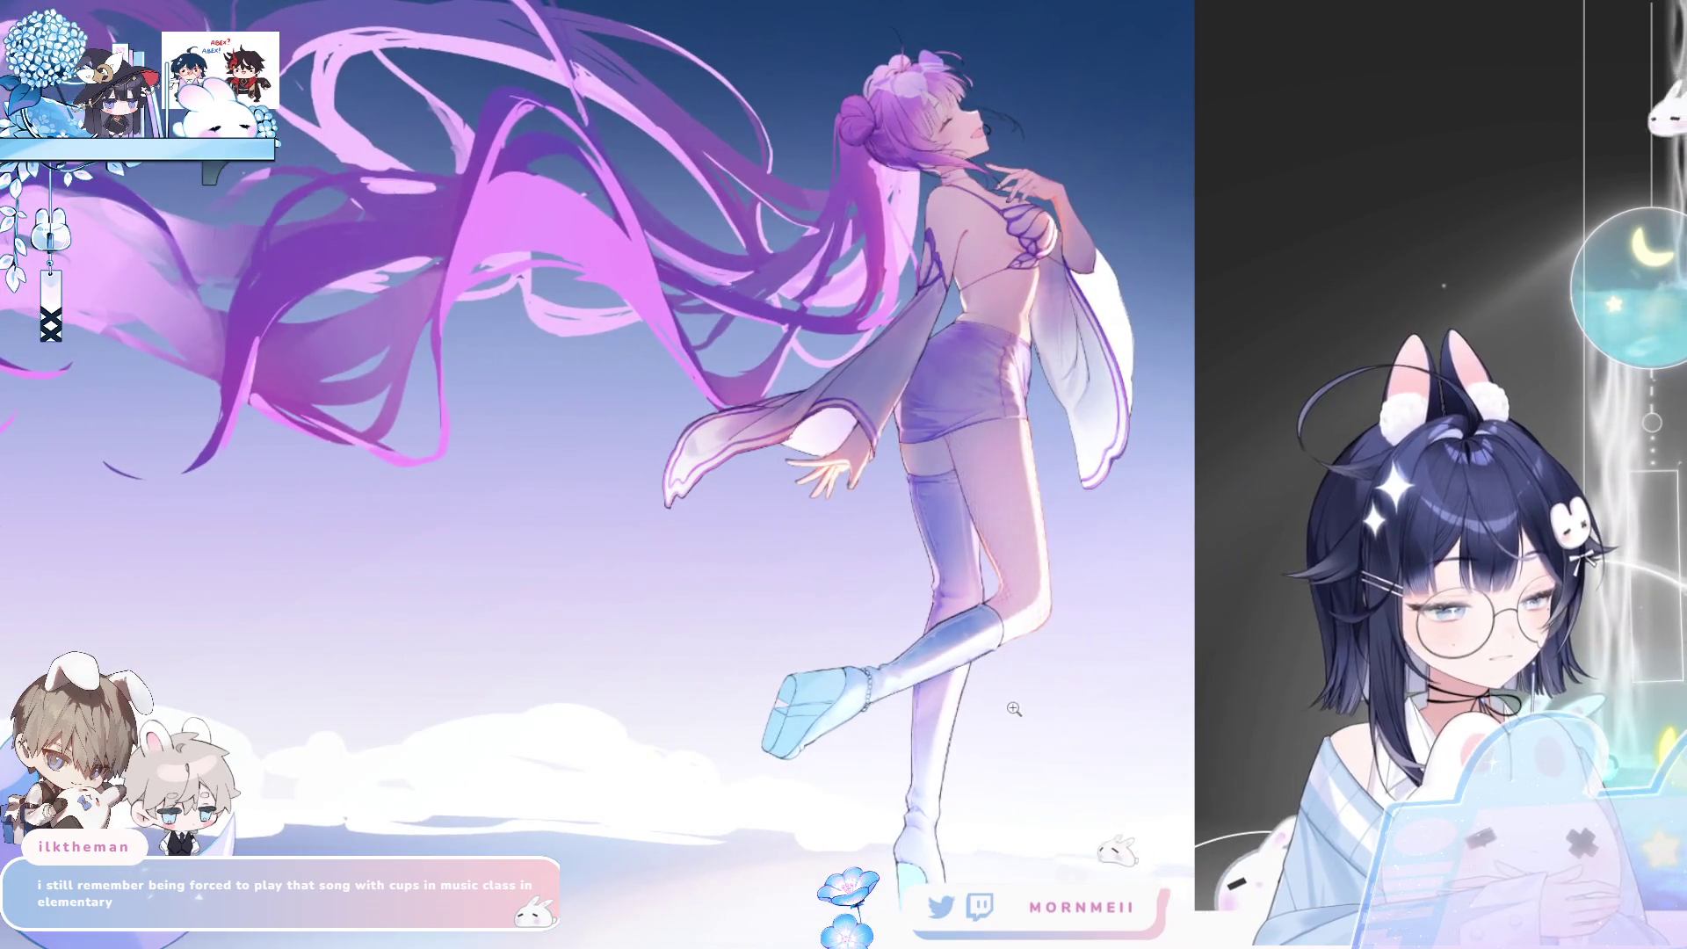
scroll(1014, 708, down, 2)
key(h)
key(h)
scroll(1042, 404, up, 2)
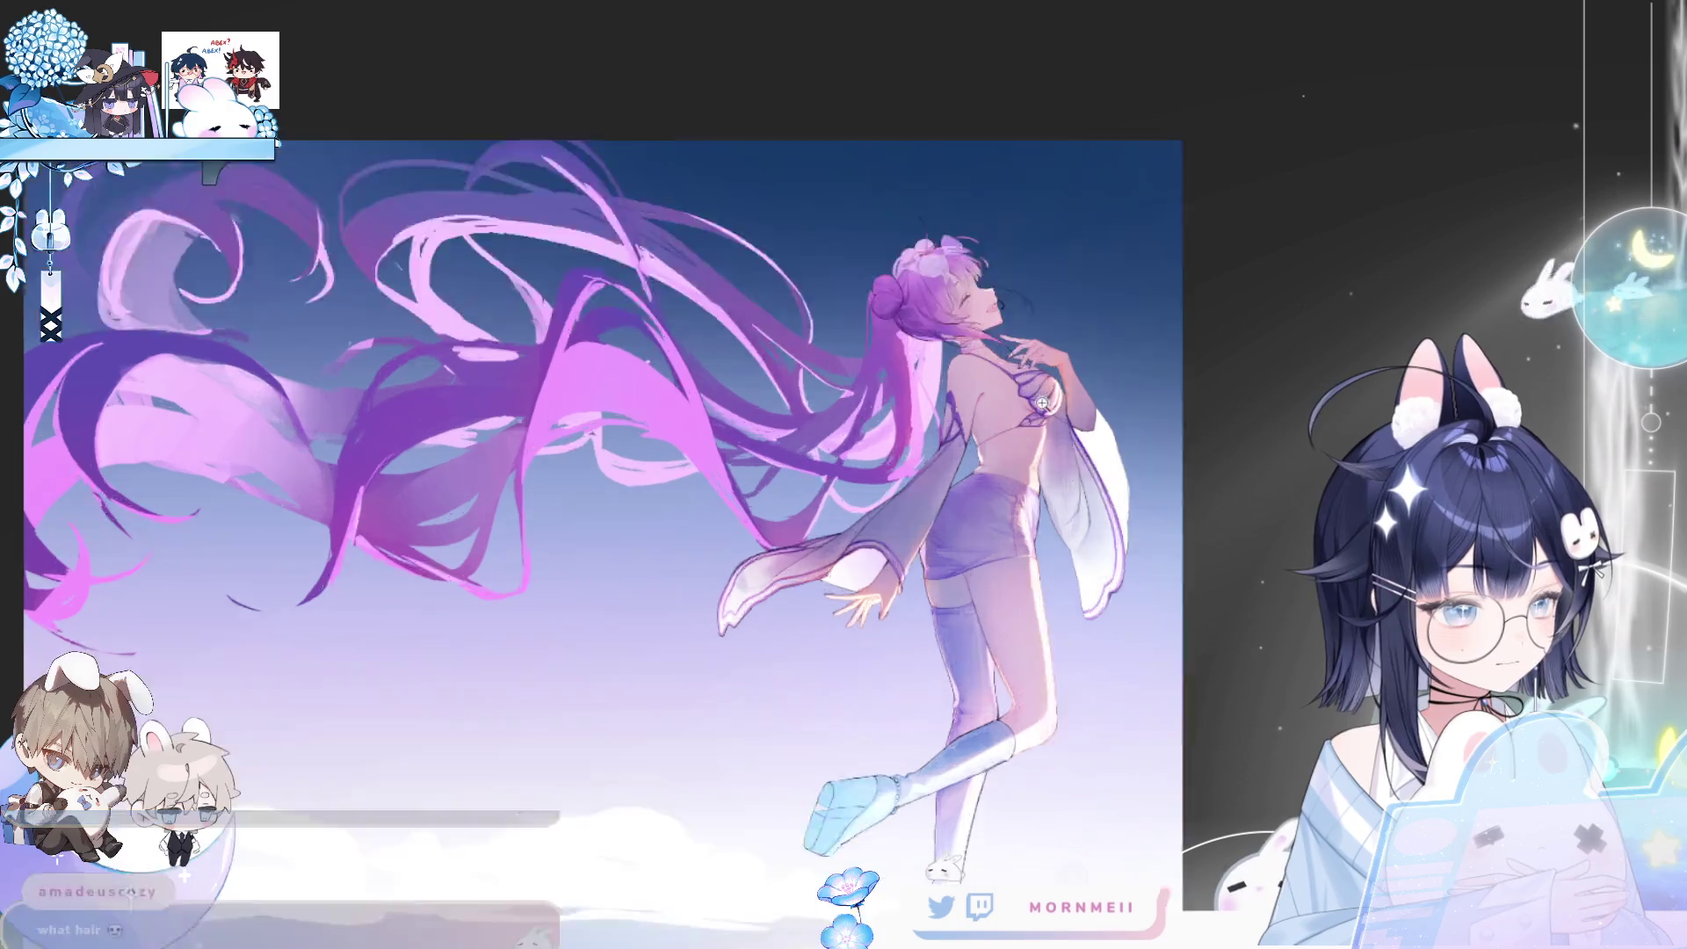
scroll(1043, 403, up, 3)
scroll(1046, 386, down, 1)
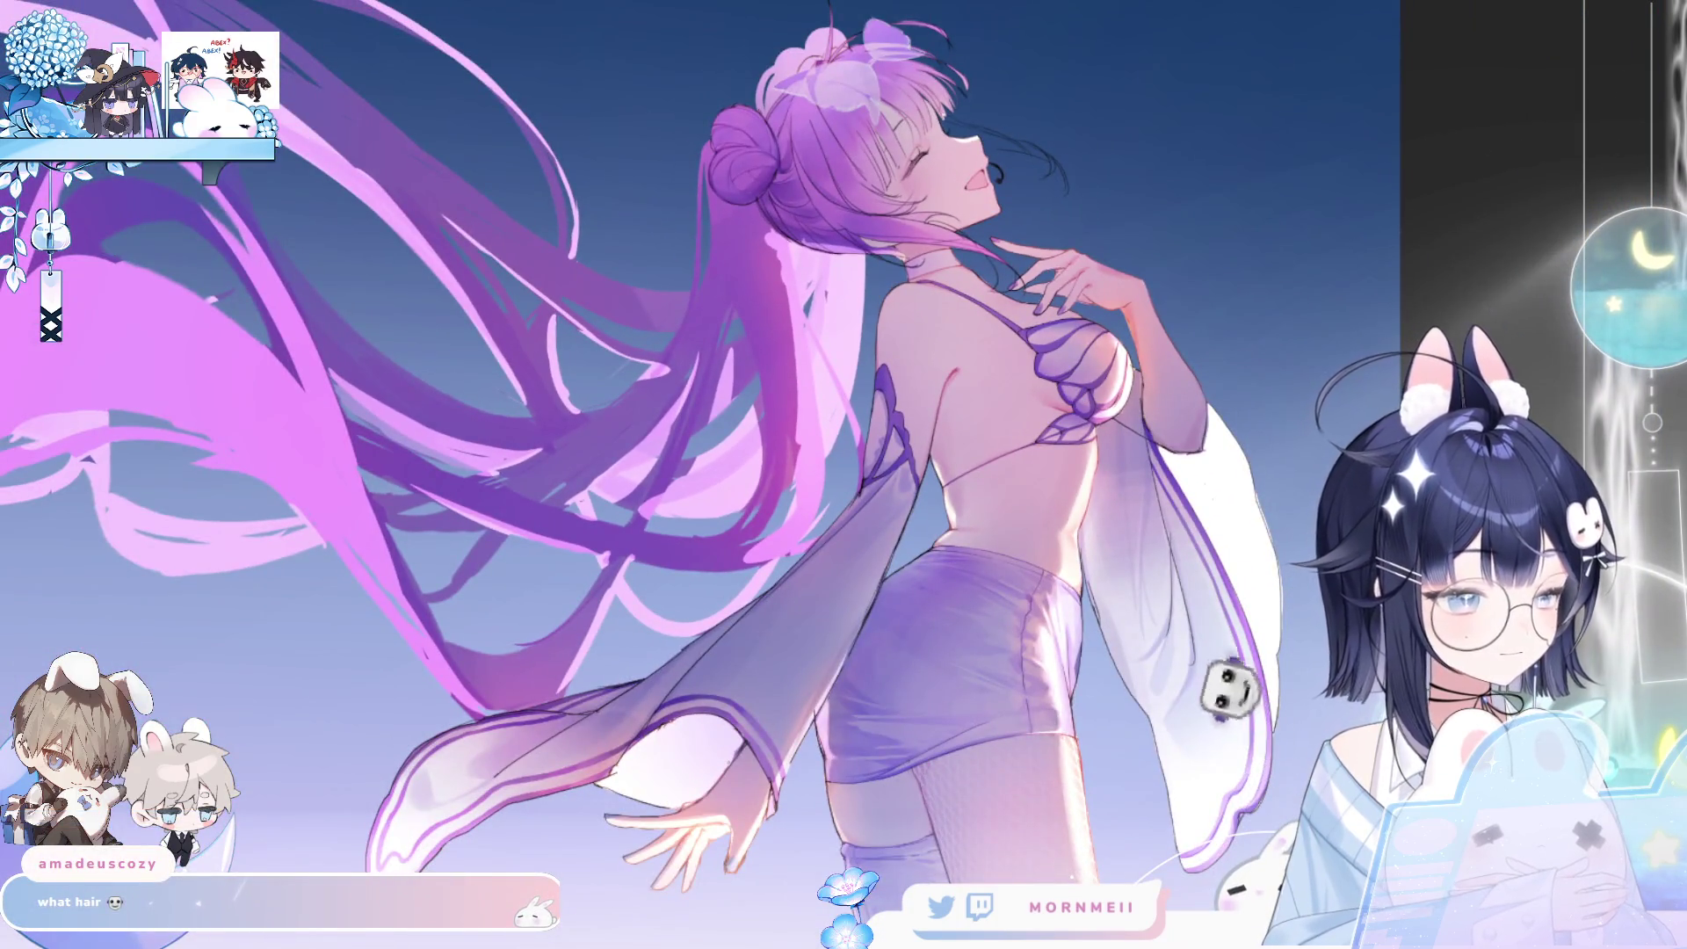
key(h)
key(h)
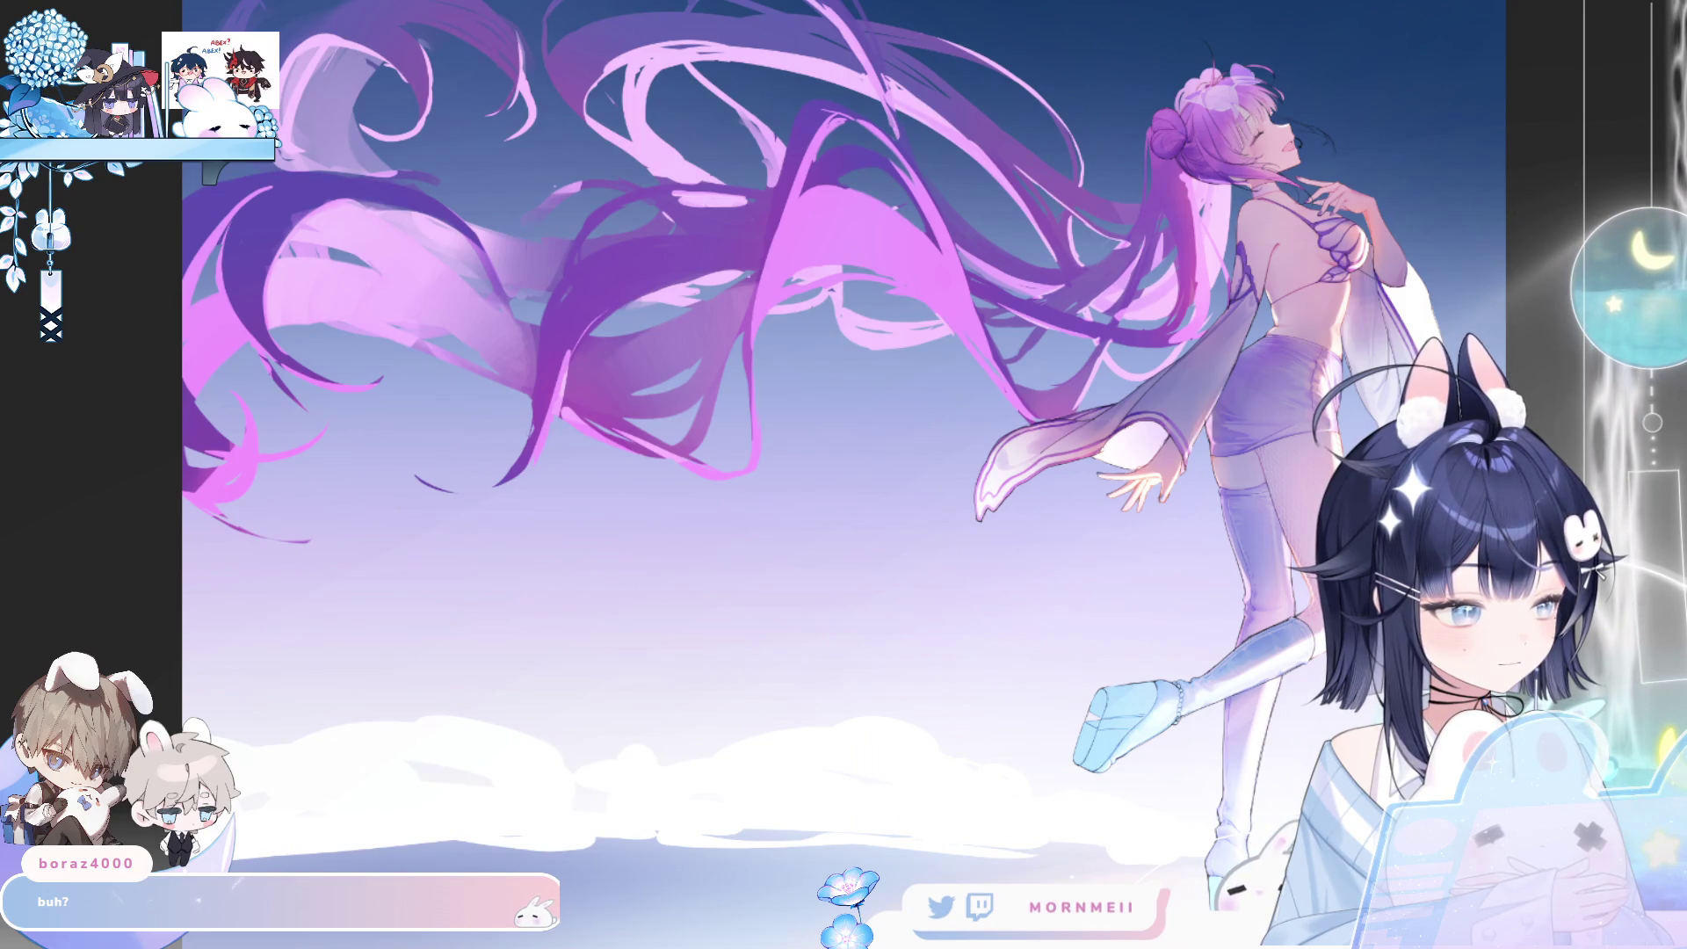
scroll(1156, 327, down, 2)
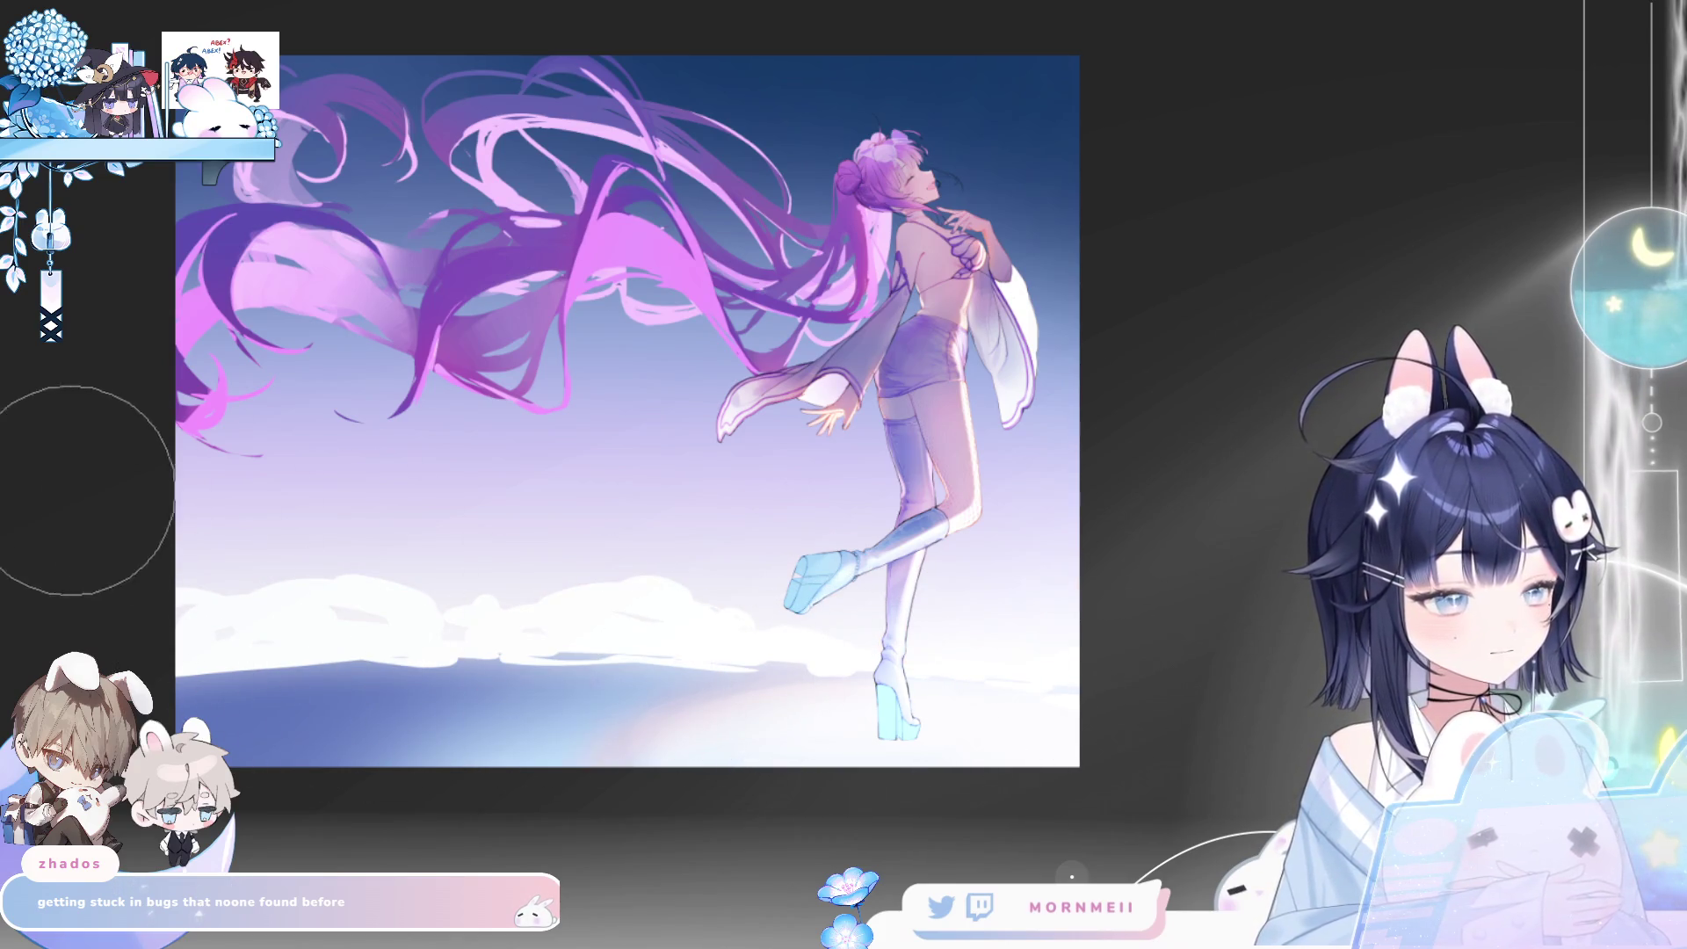
drag(997, 609, 1134, 550)
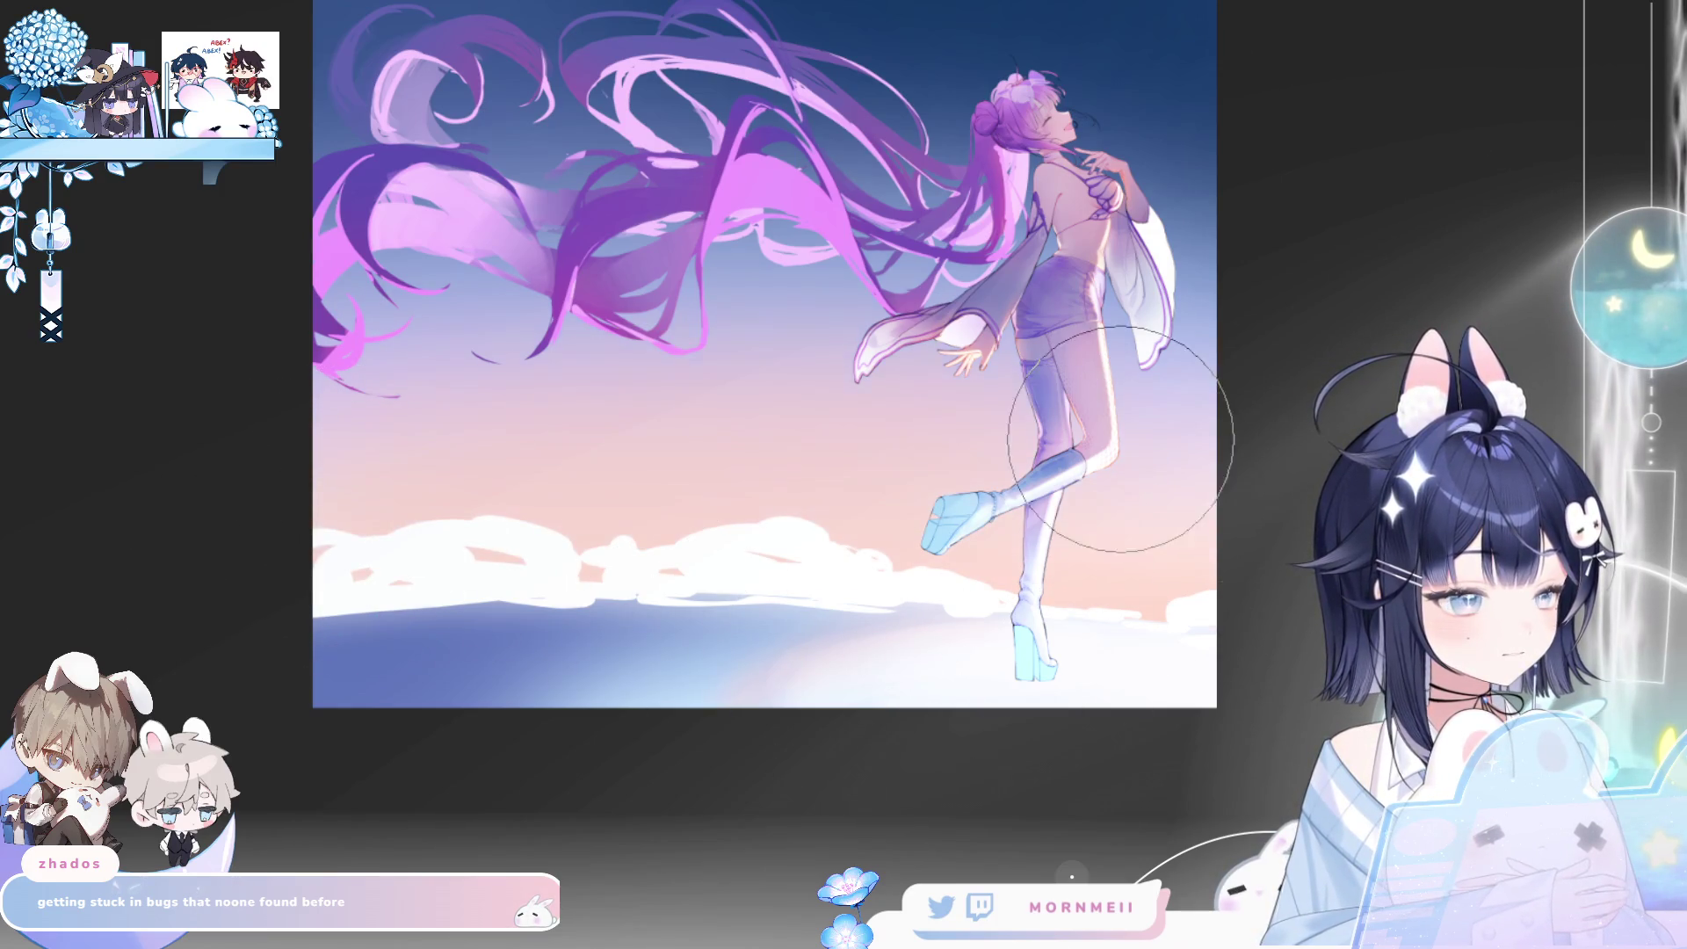
key(m)
key(m)
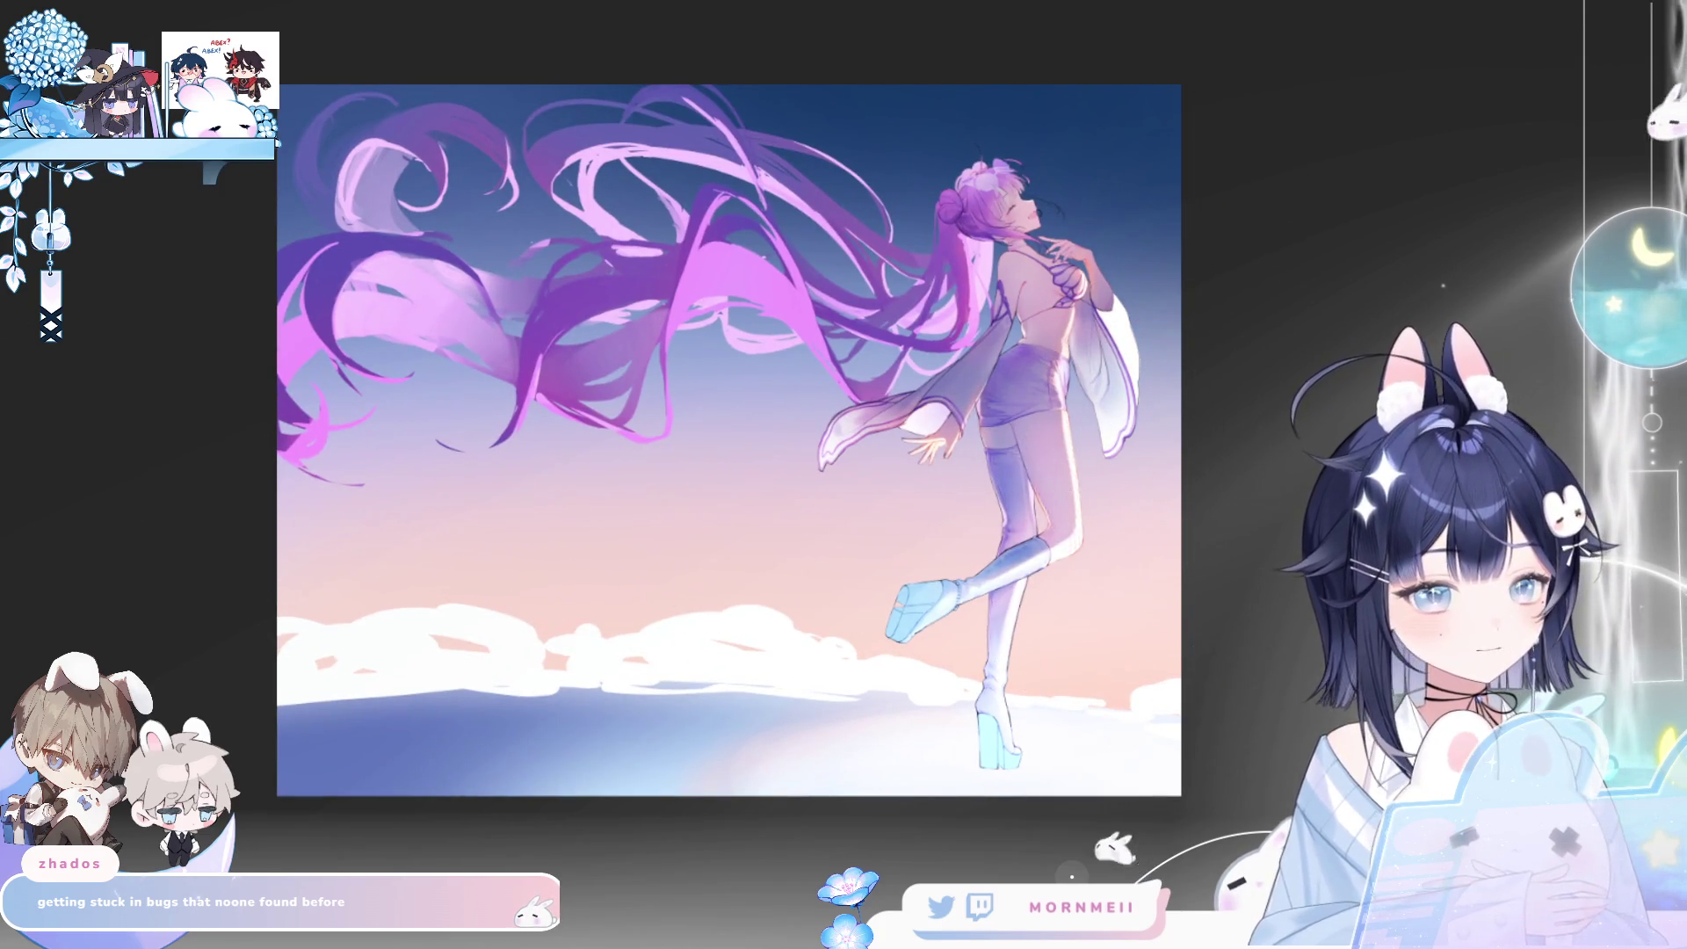
key(m)
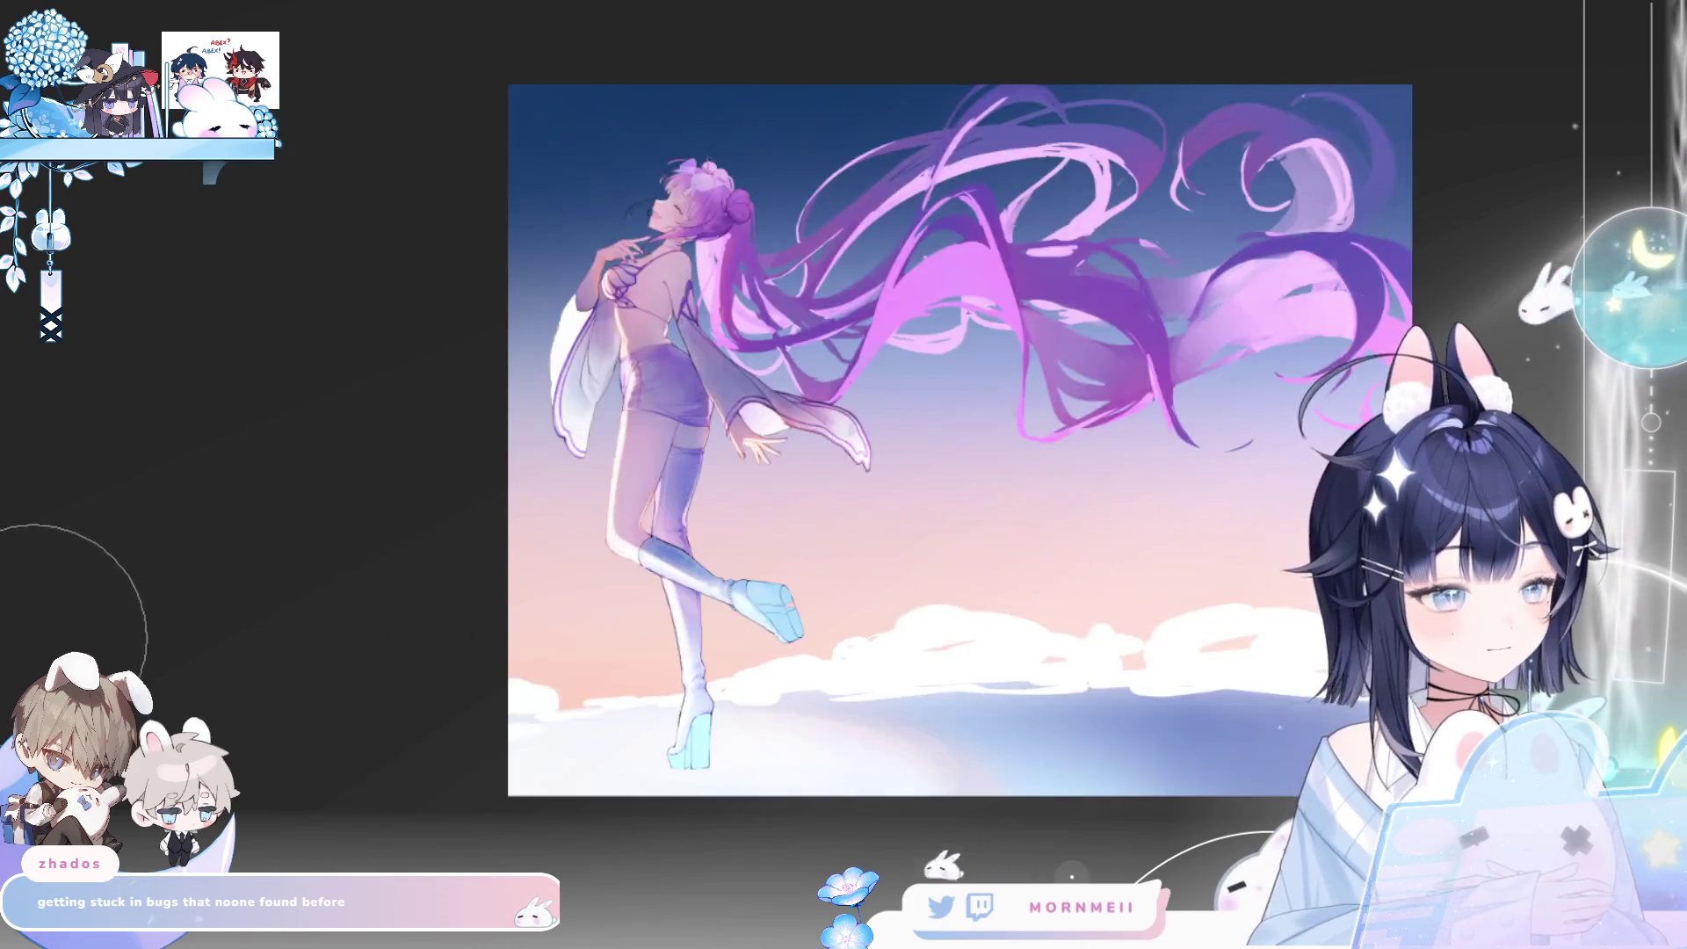
key(m)
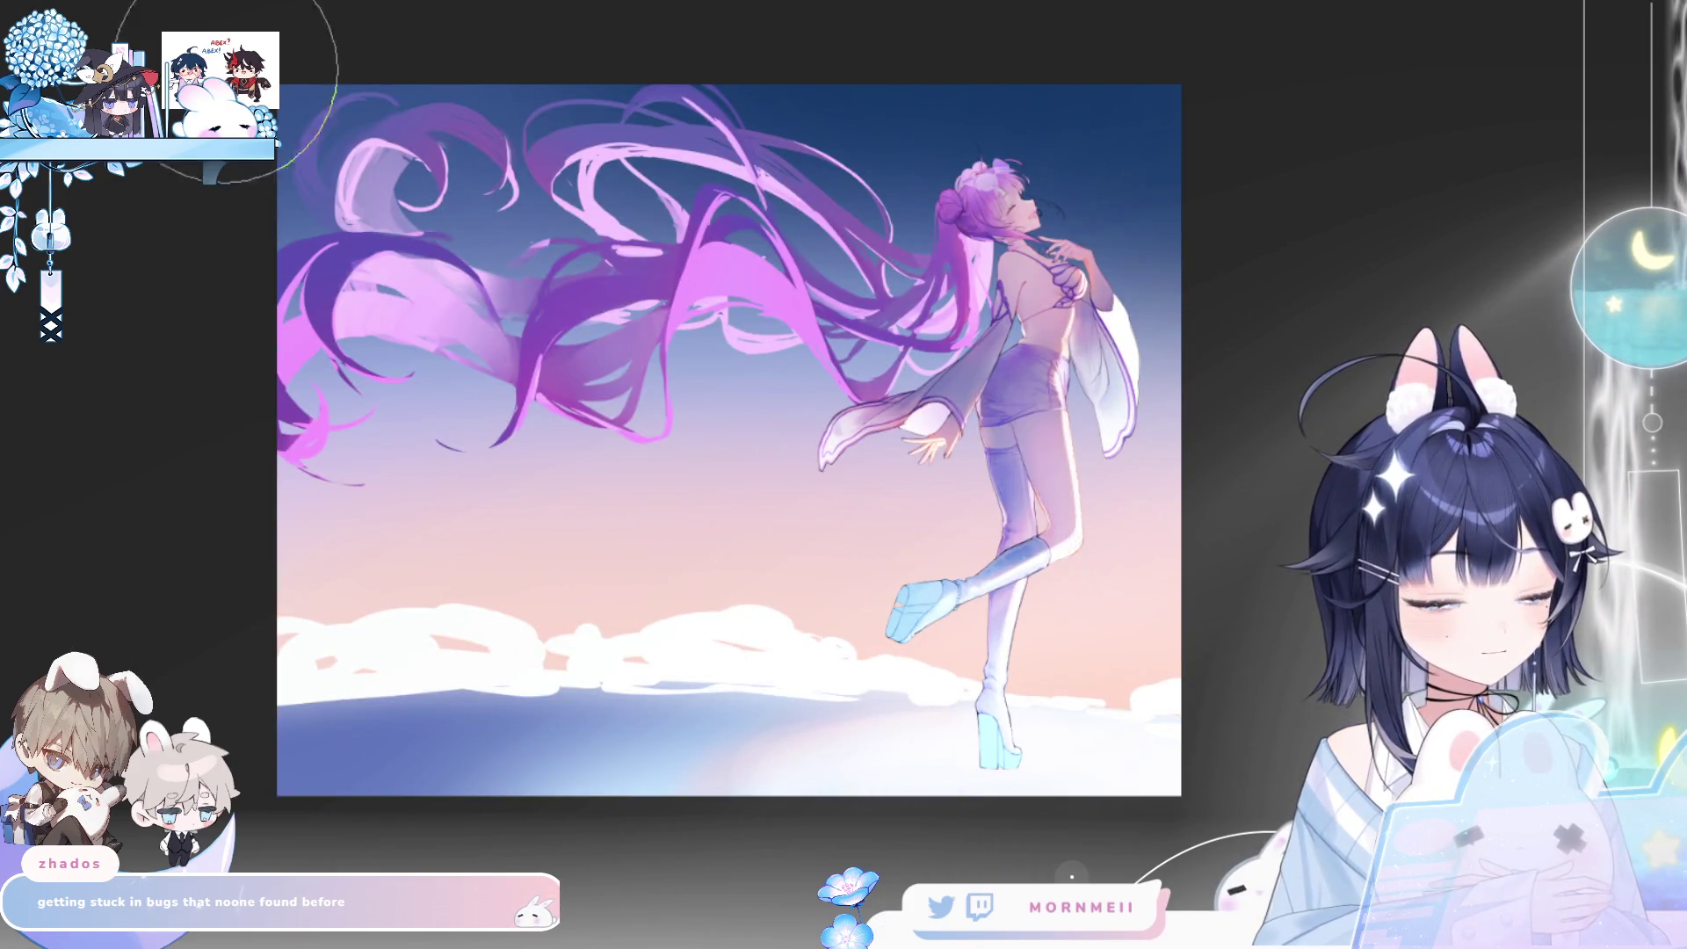
key(ctrl+z)
drag(204, 550, 1382, 554)
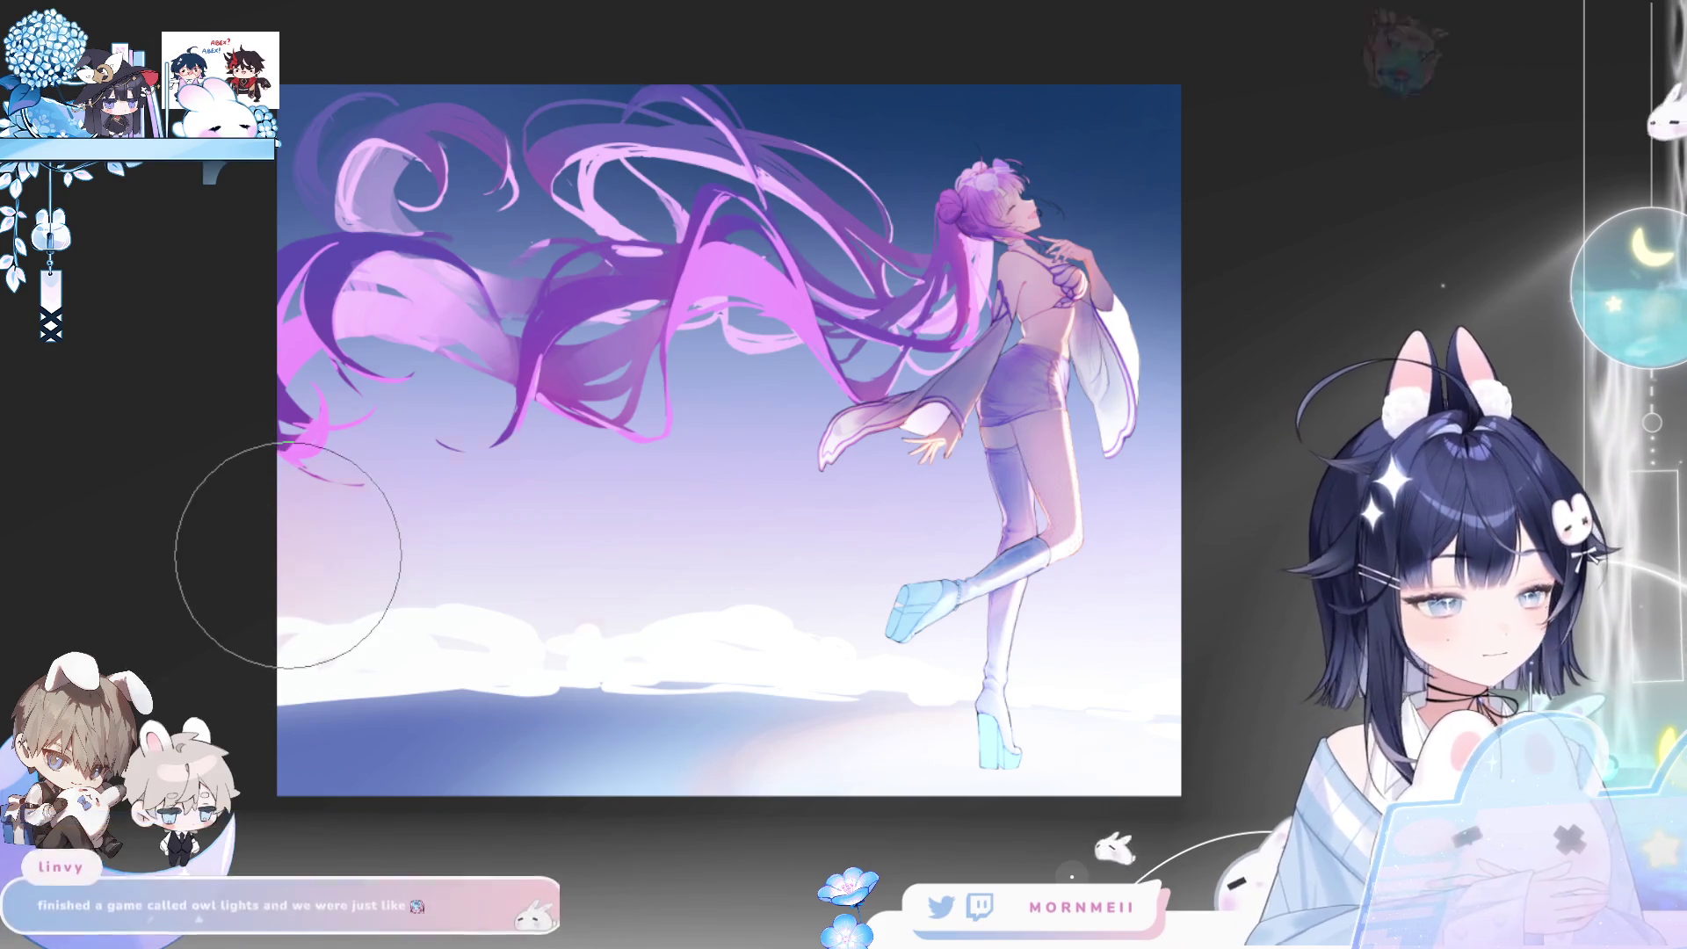
drag(282, 565, 1178, 562)
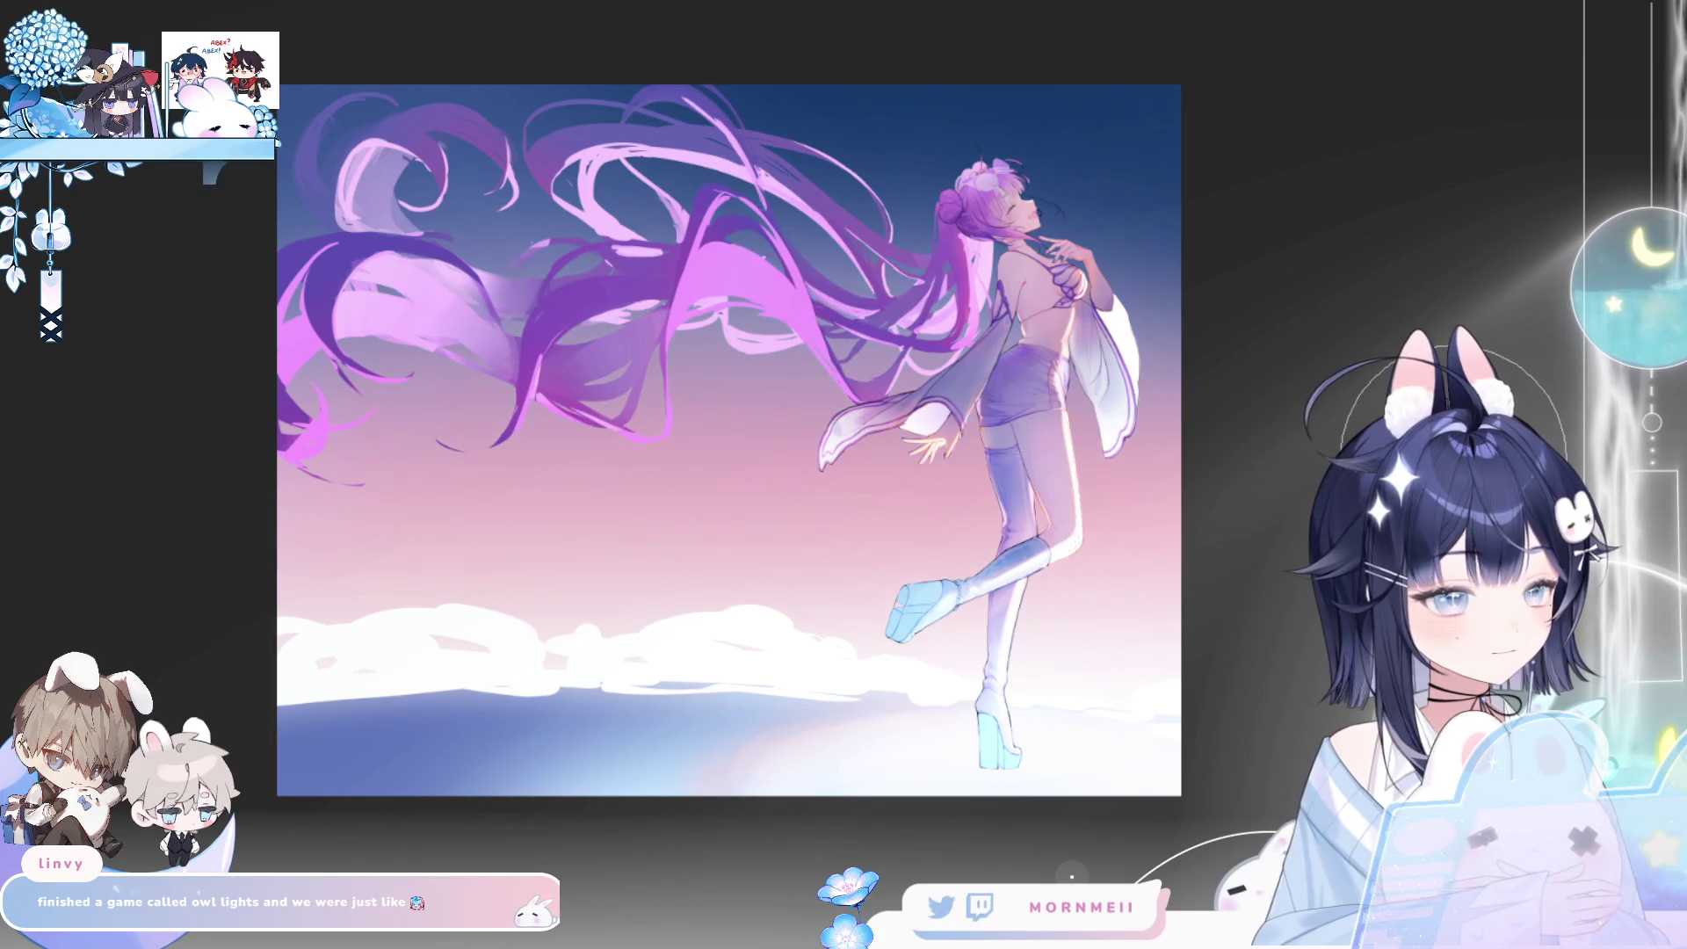
key(h)
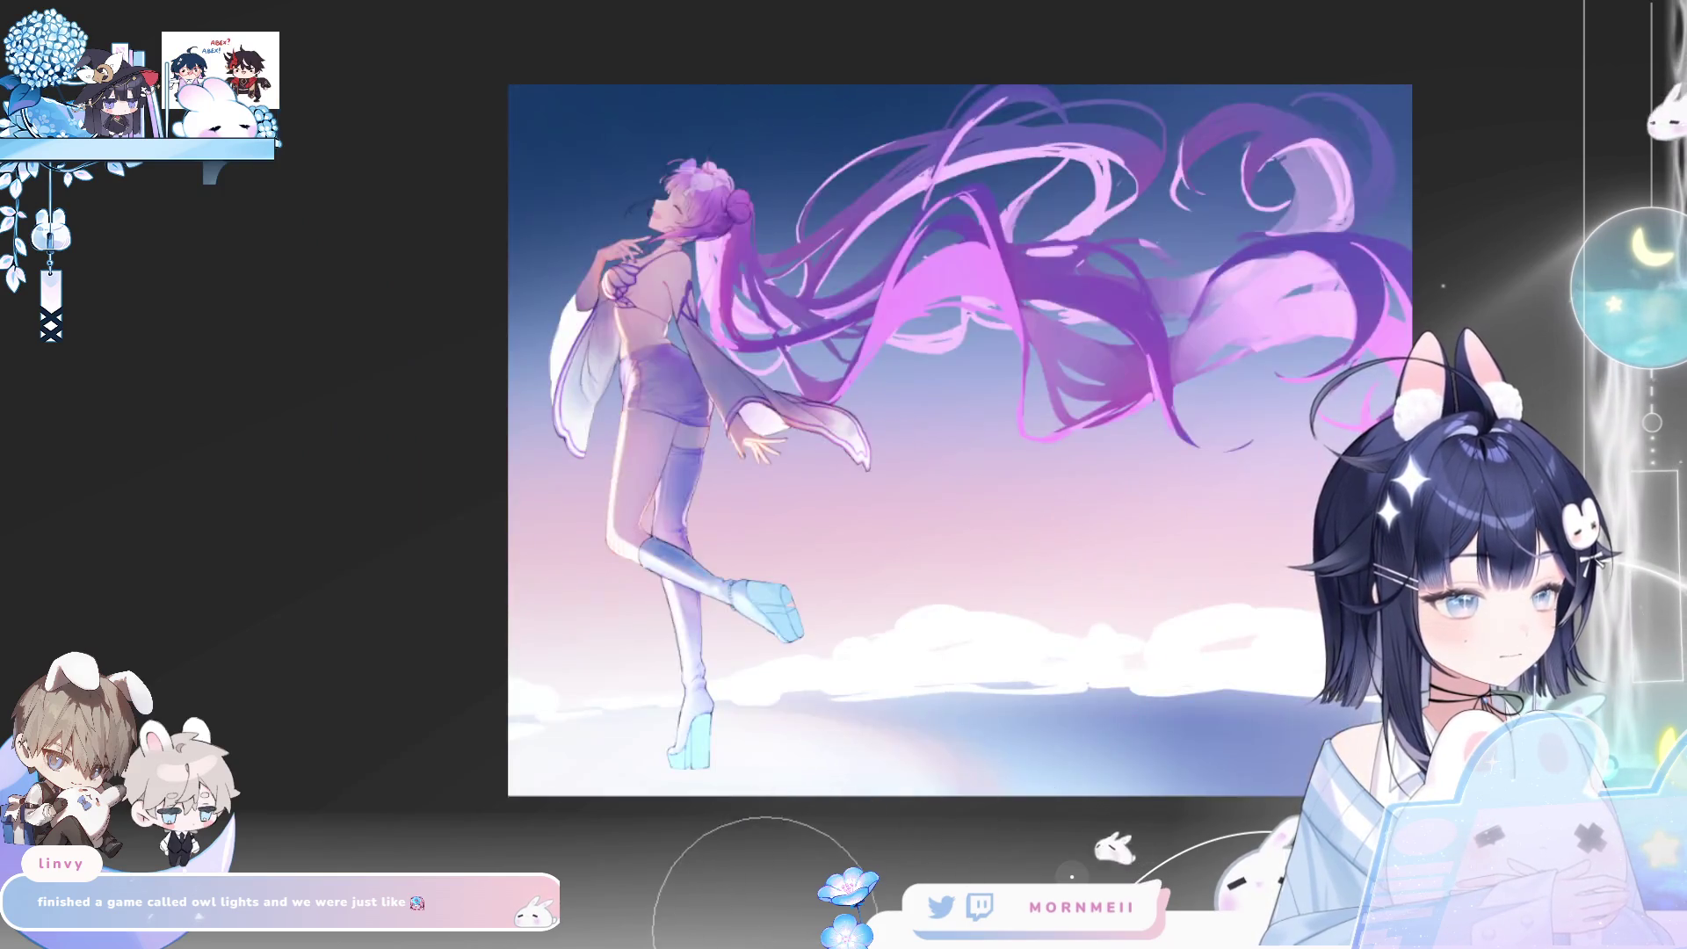
key(h)
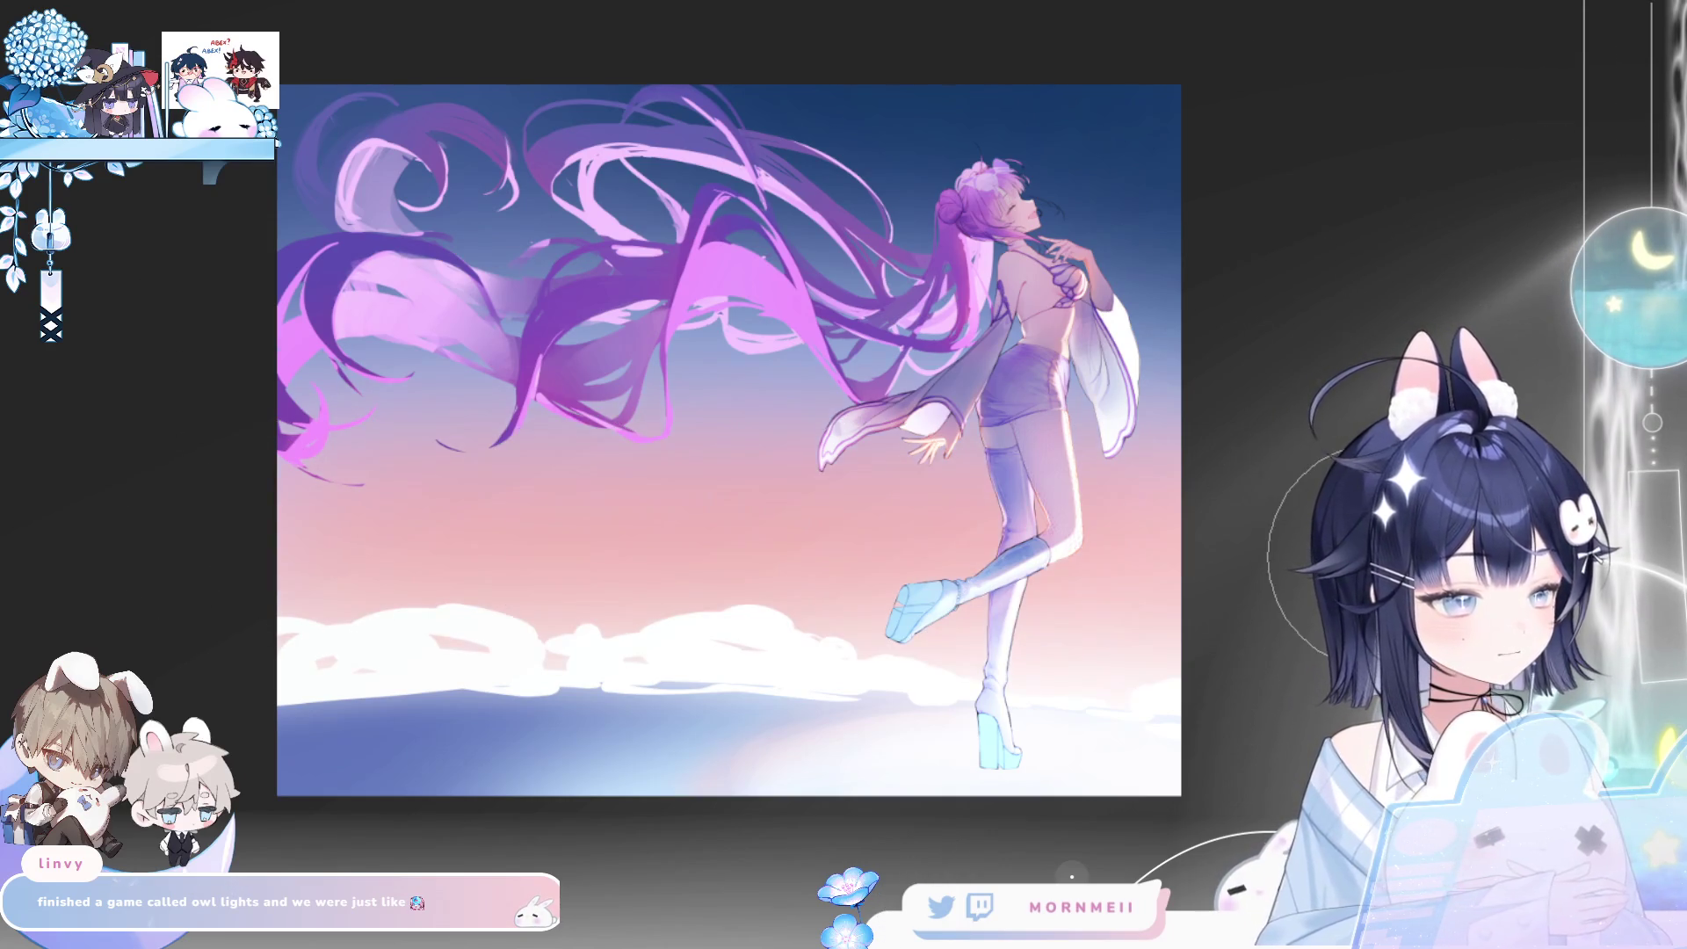
key(ctrl+z)
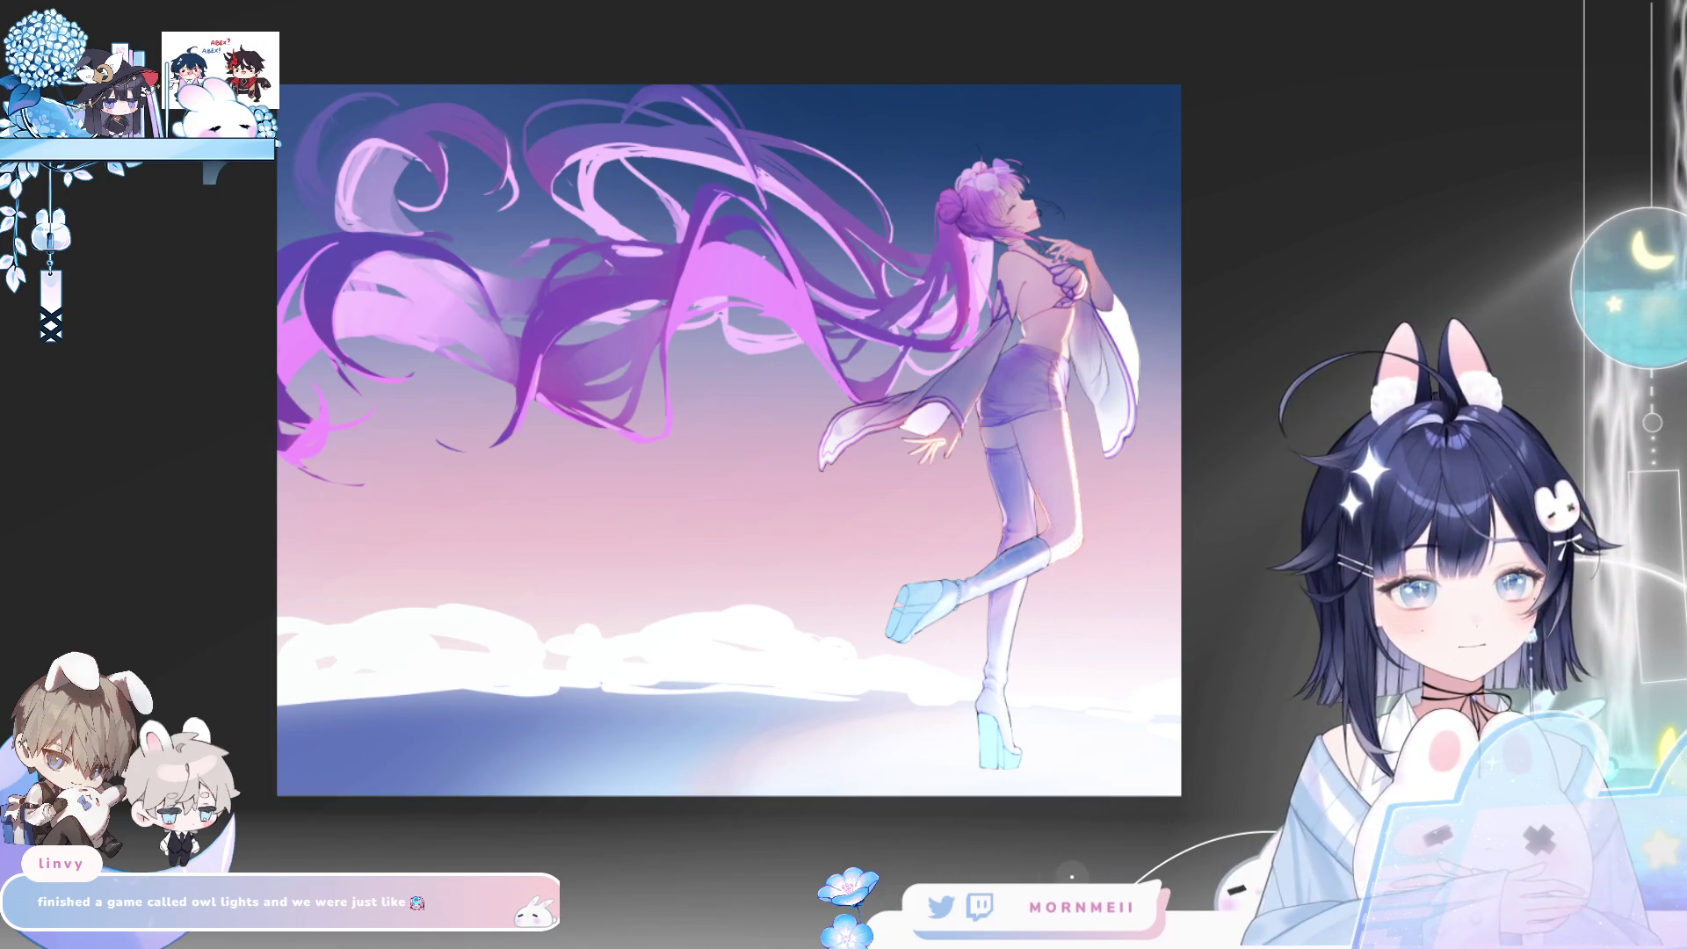
scroll(411, 180, down, 4)
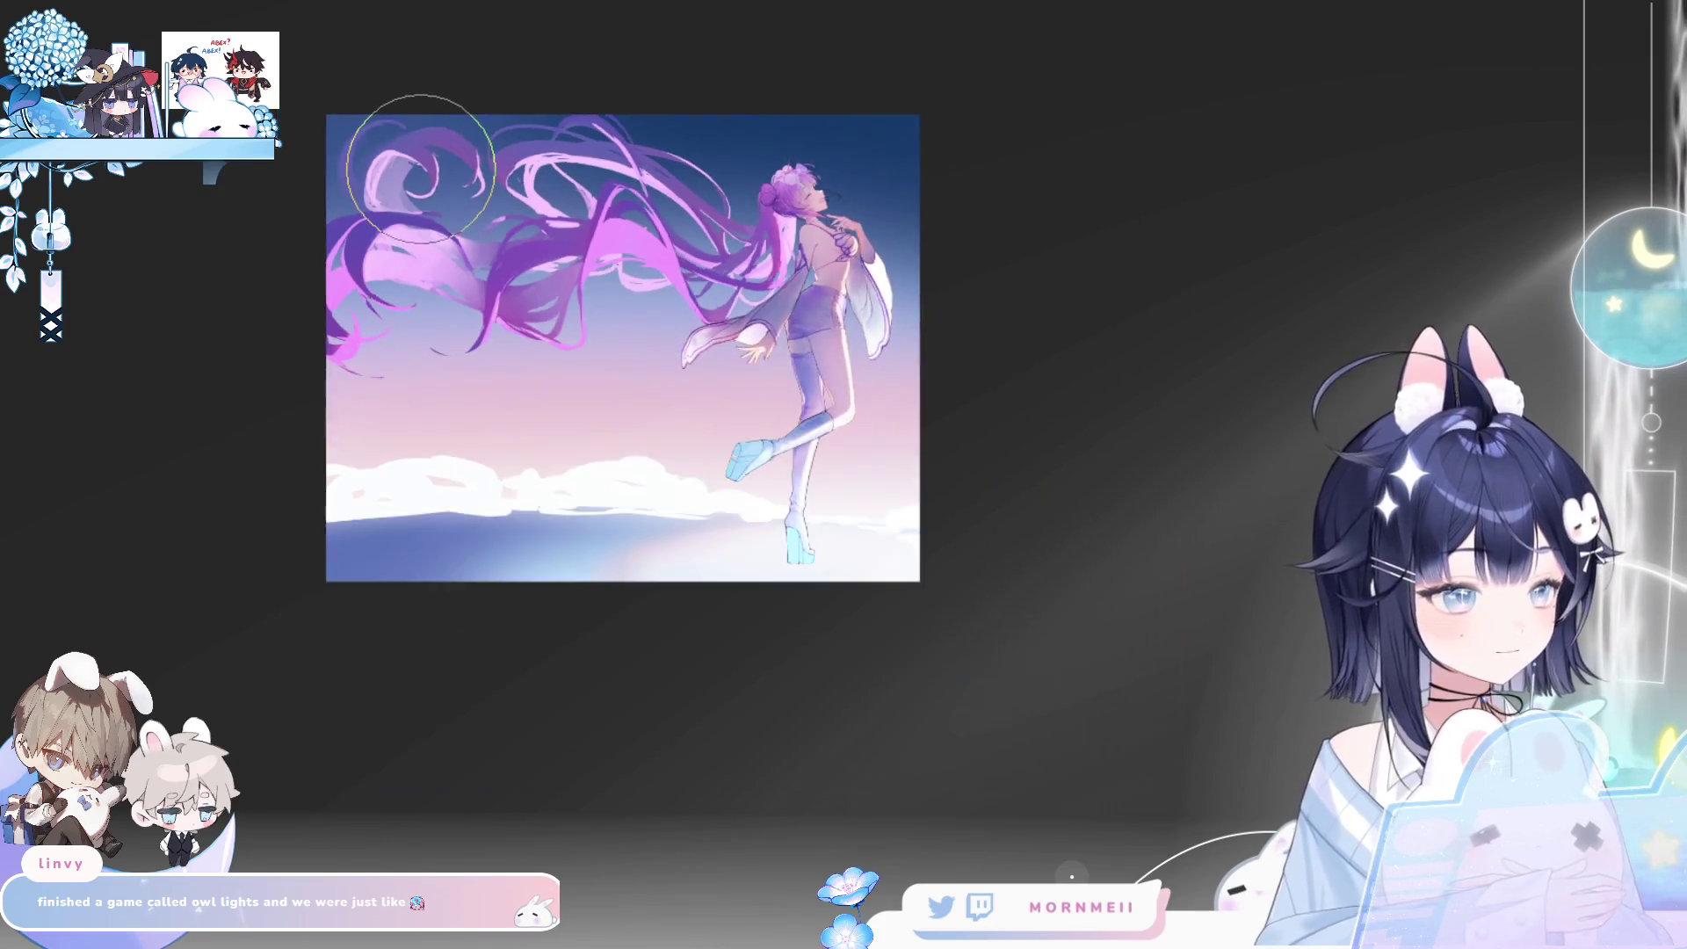
key(h)
key(h)
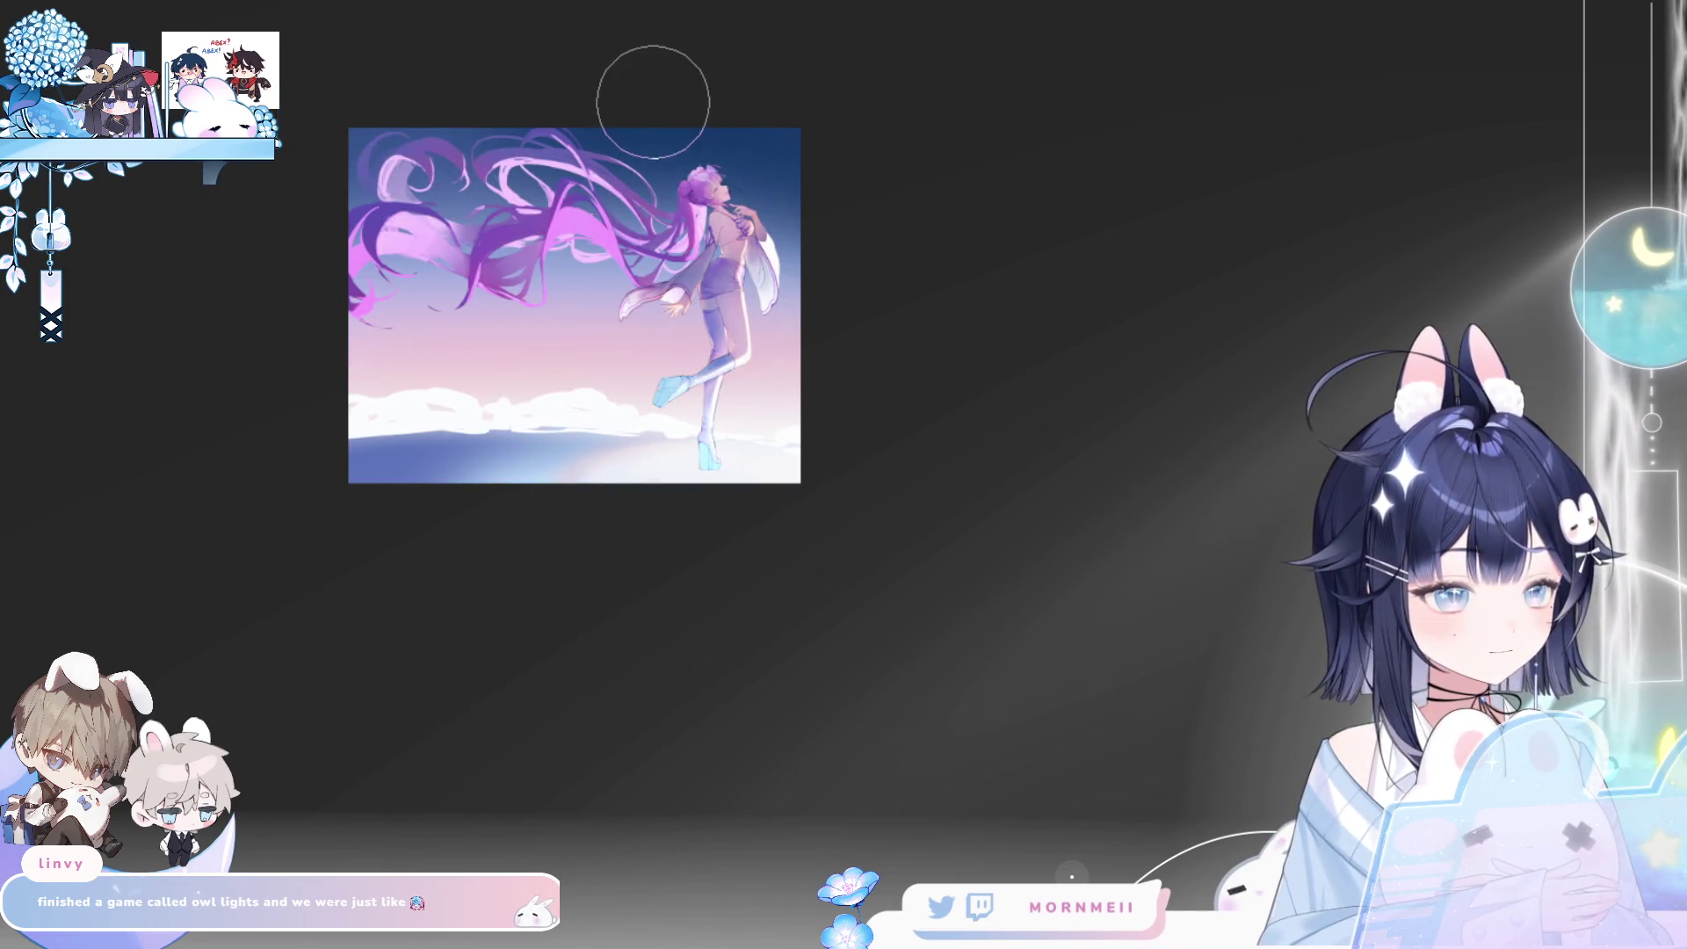
scroll(571, 132, up, 2)
scroll(521, 147, up, 2)
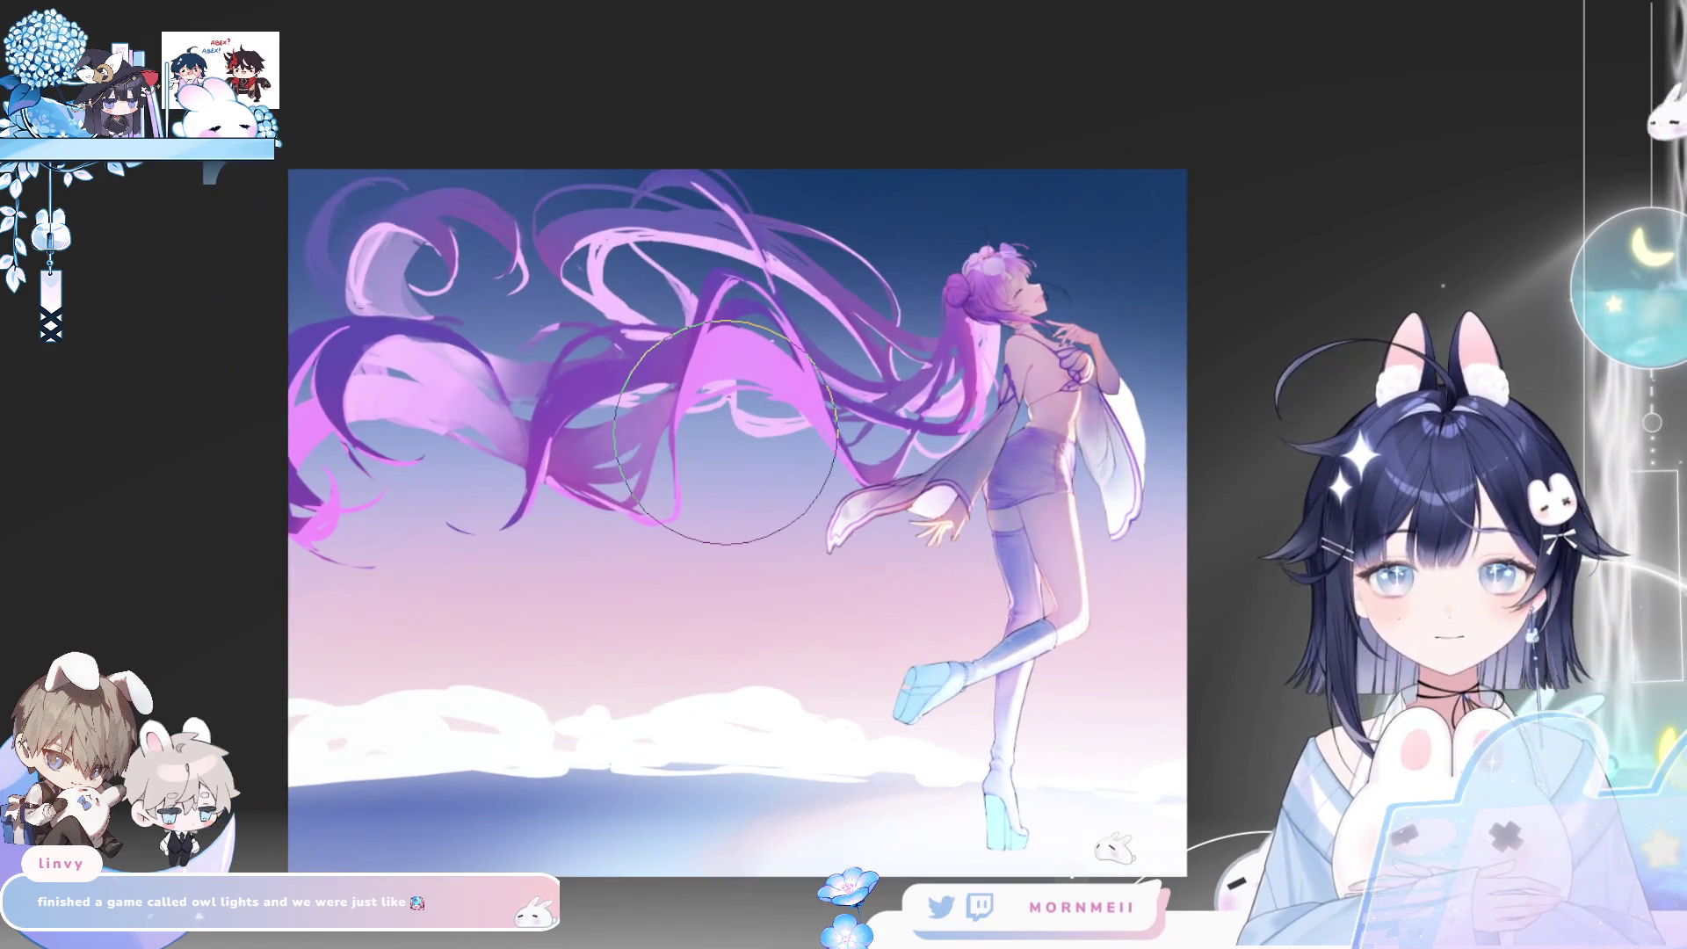
drag(678, 520, 697, 603)
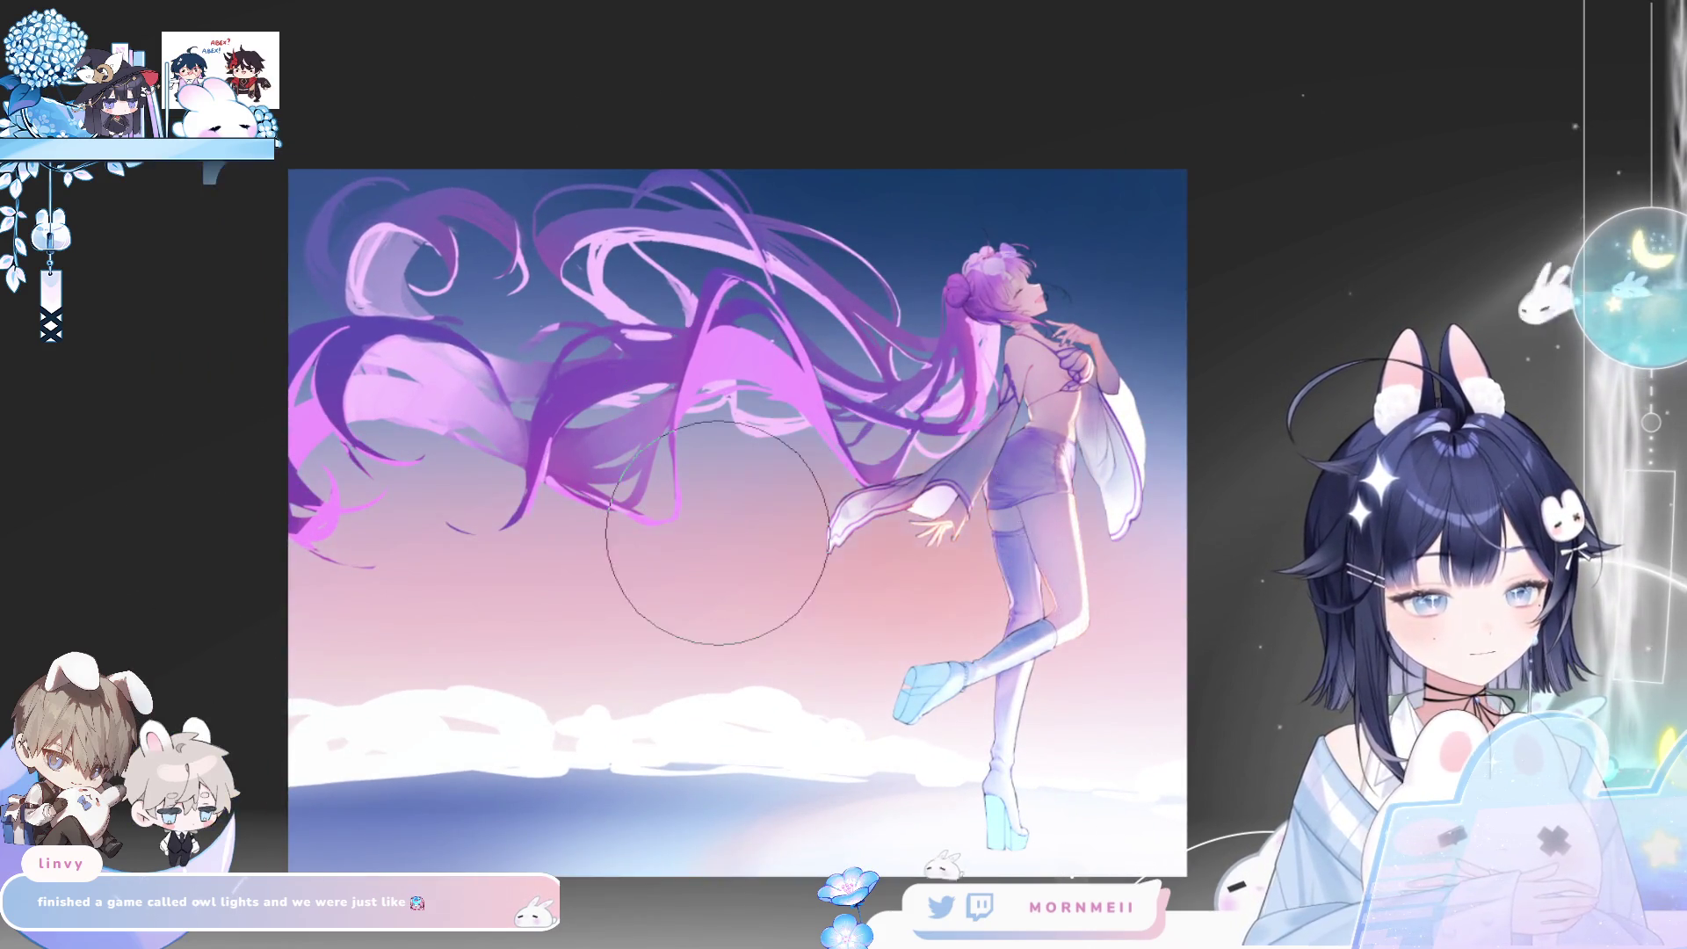
key(ctrl+z)
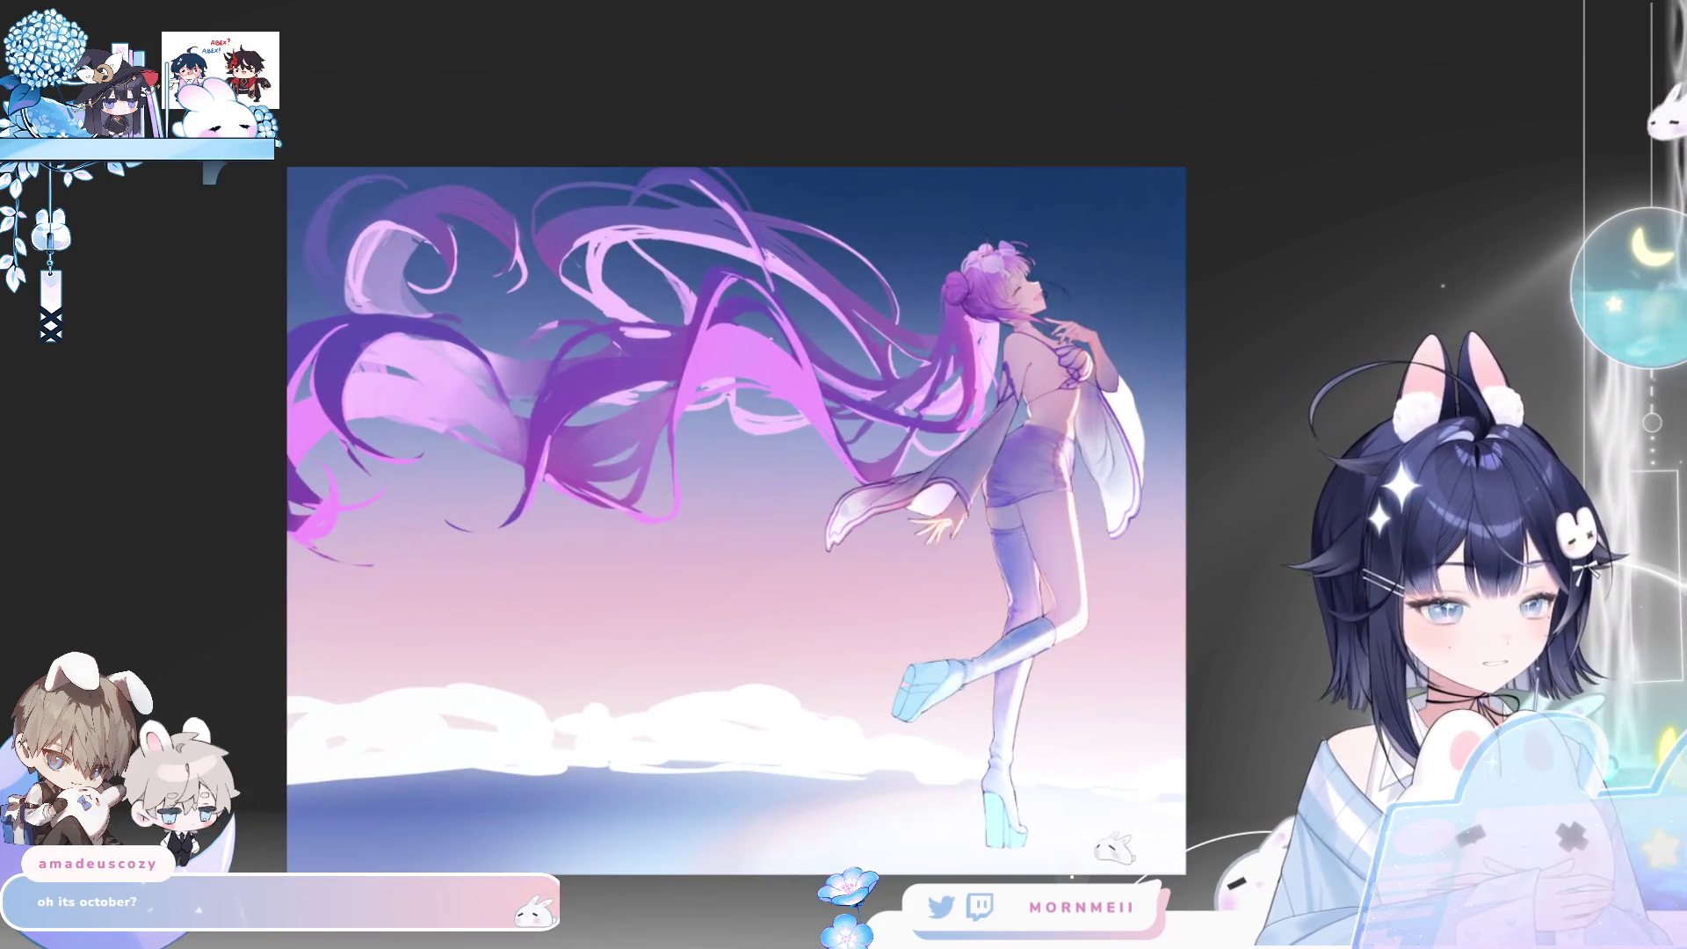
key(h)
key(h)
drag(565, 708, 489, 595)
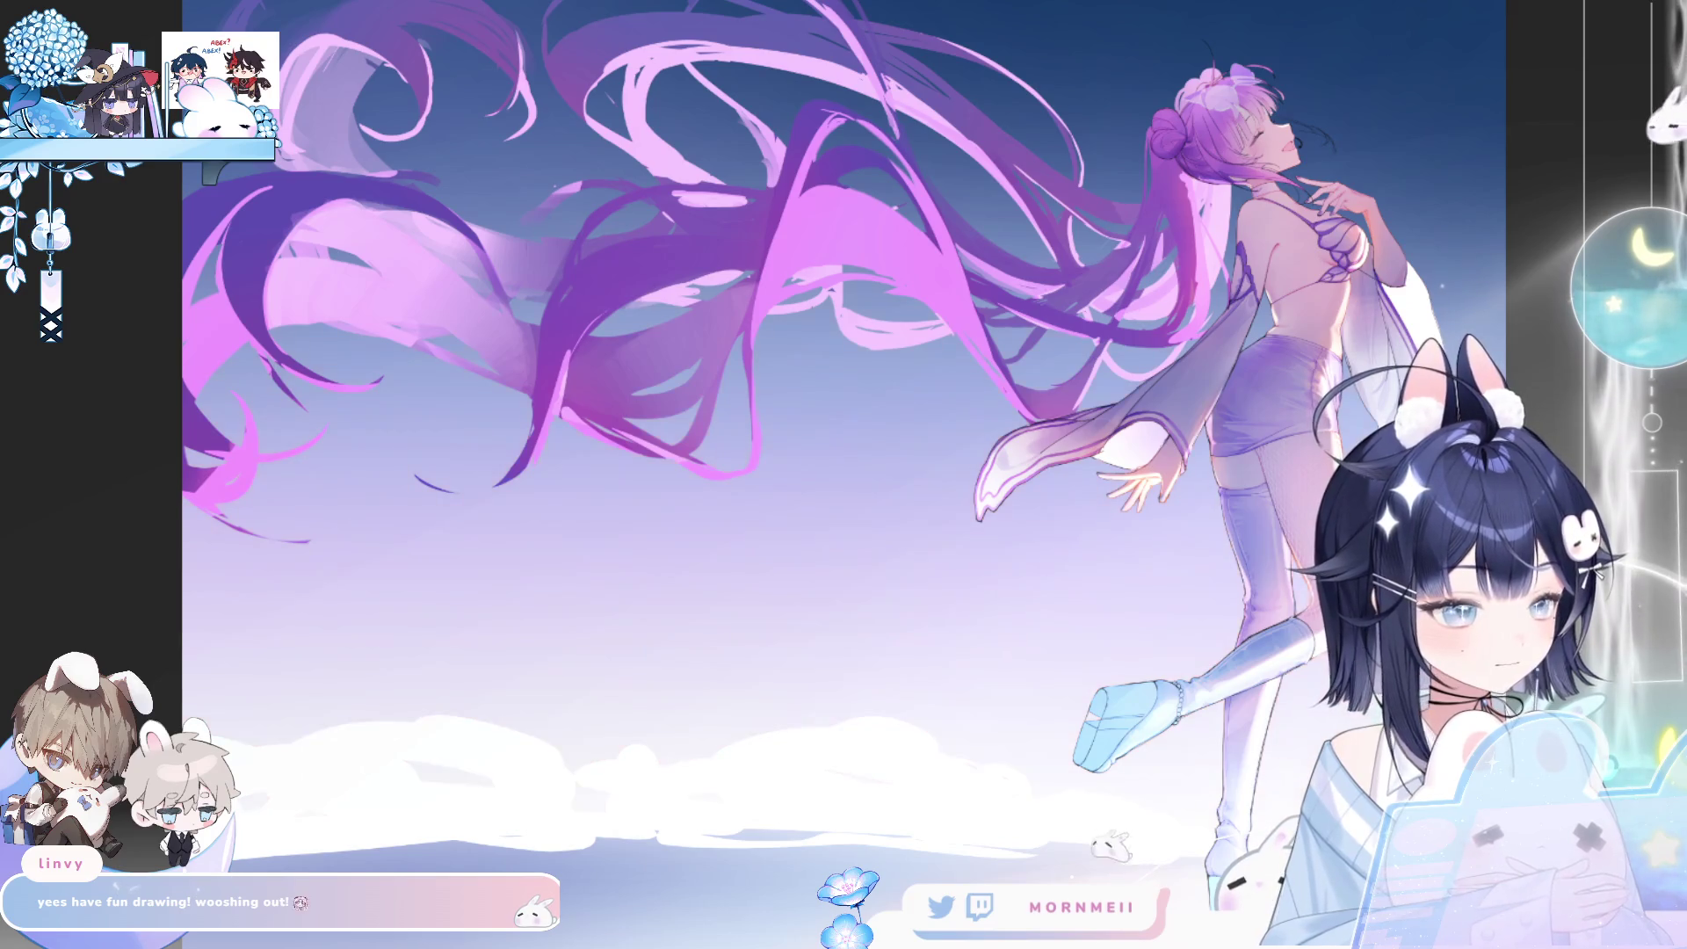
key(h)
key(h)
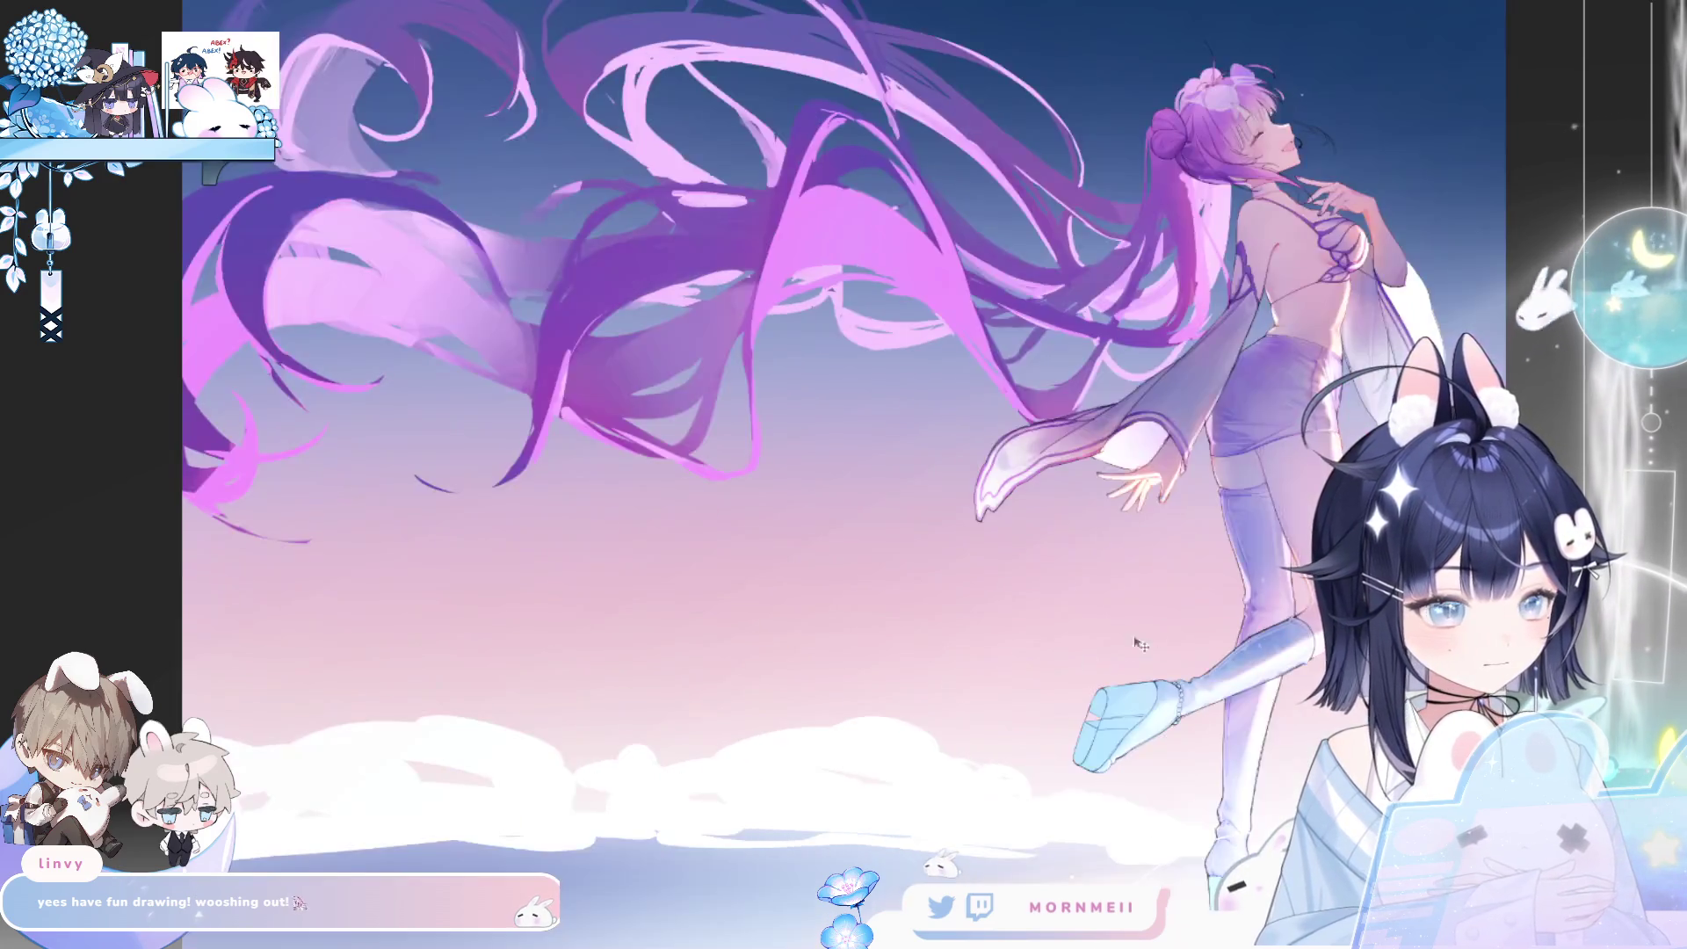
scroll(287, 449, down, 5)
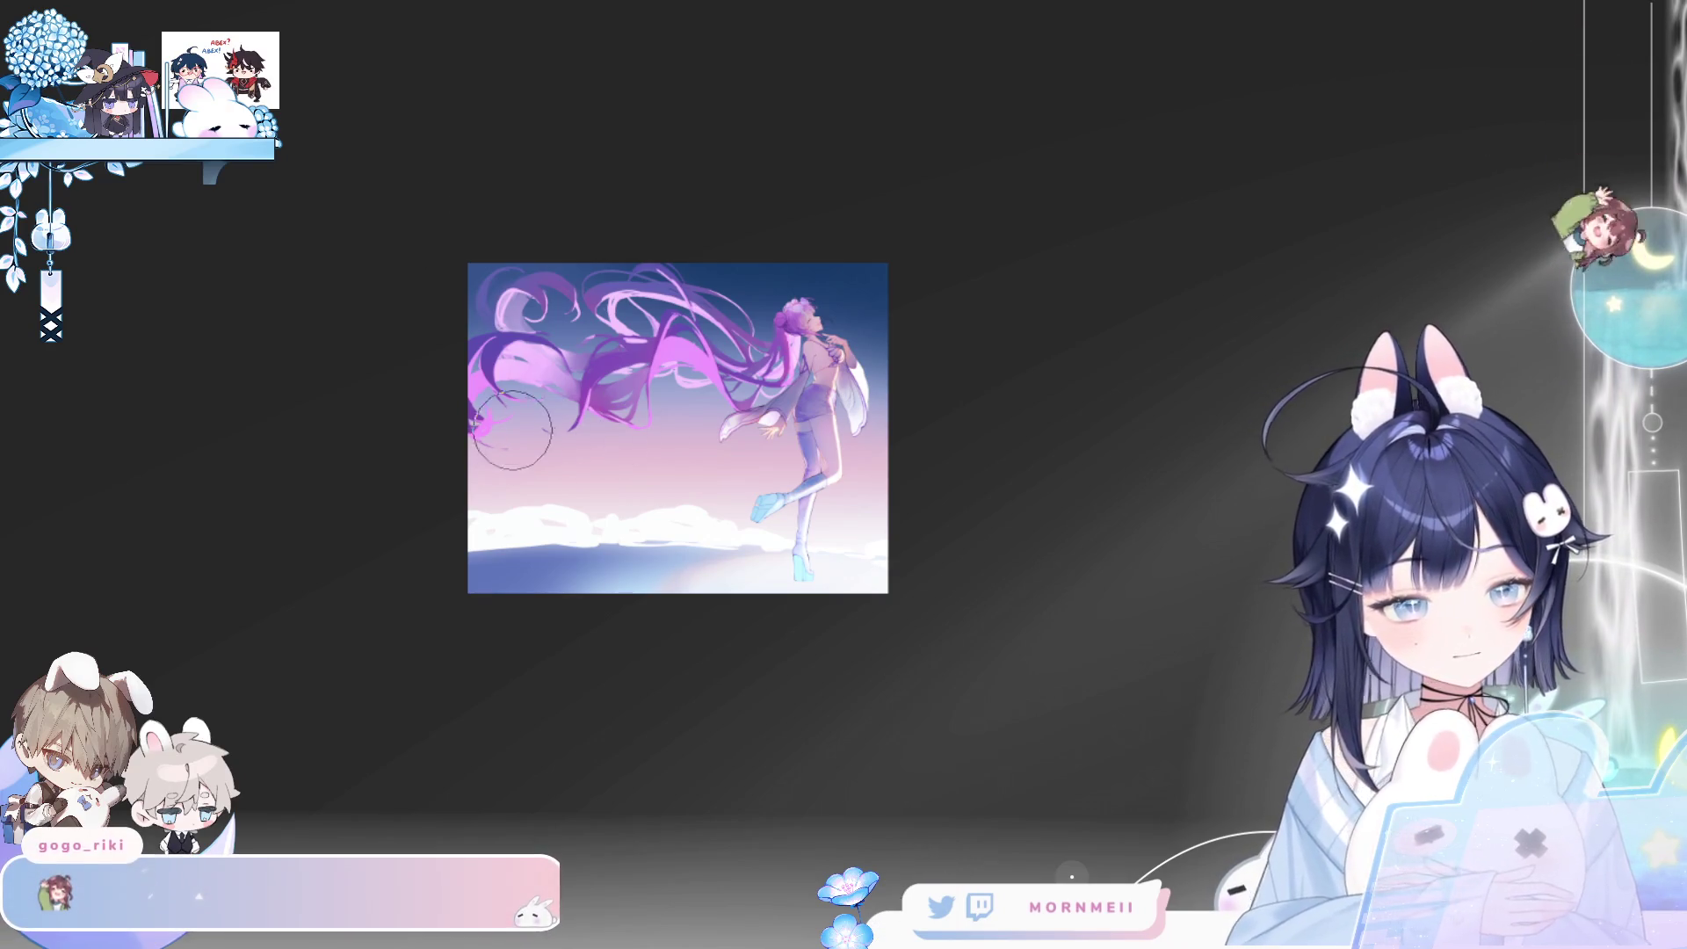
key(m)
key(m)
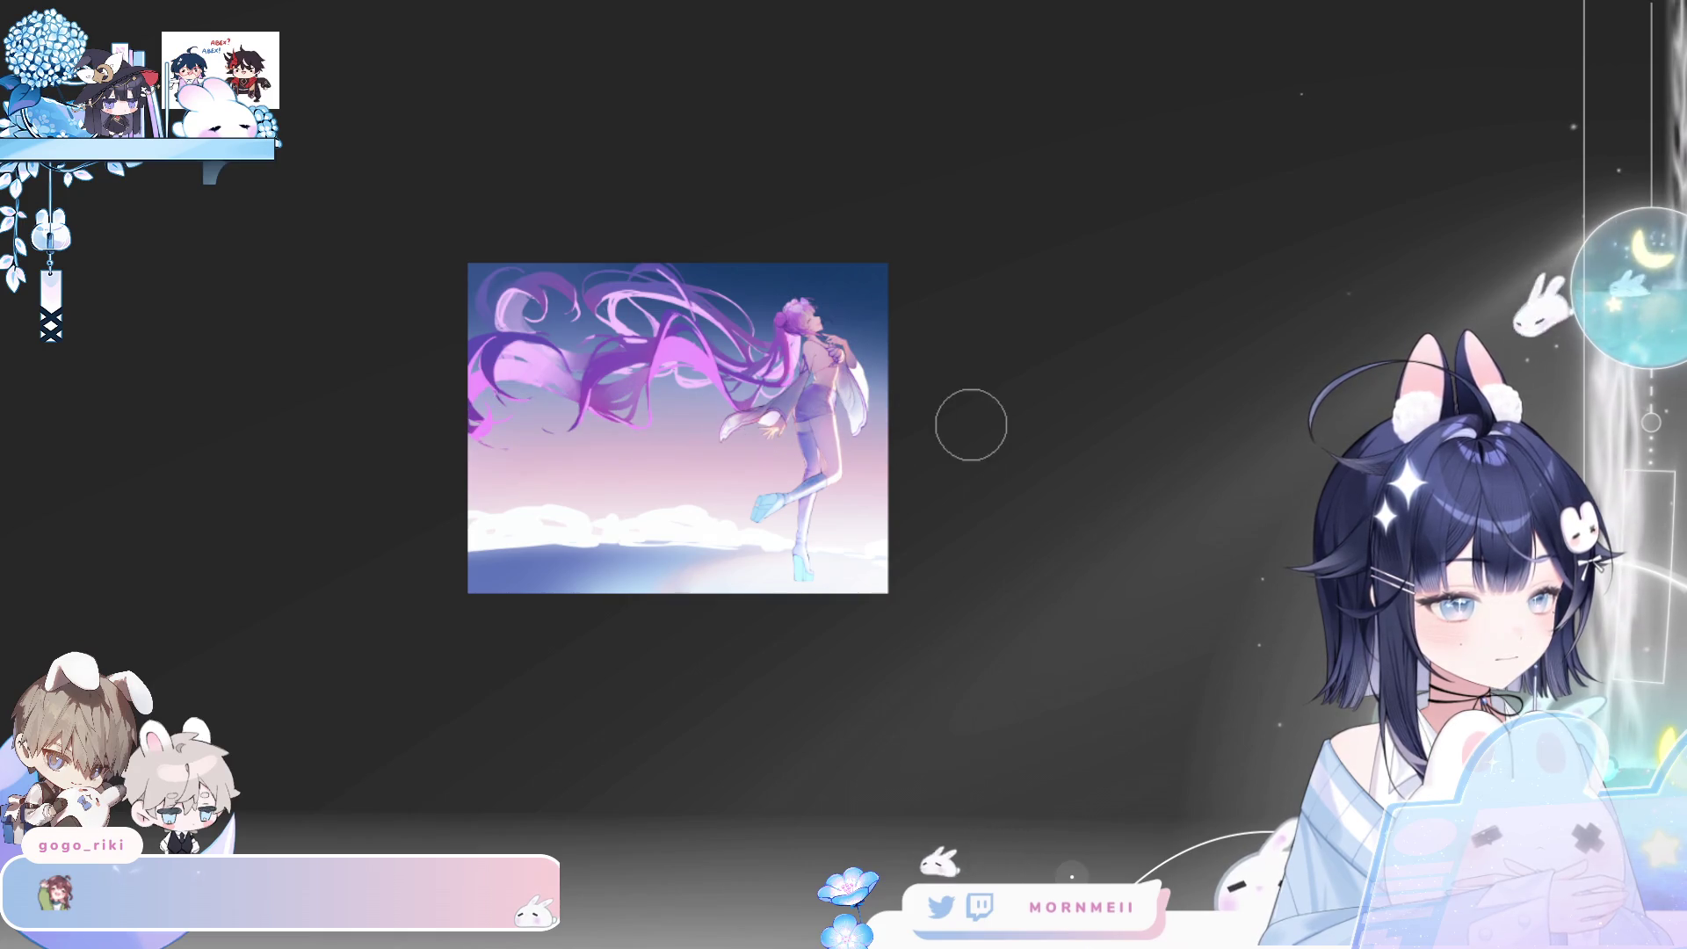
key(h)
key(h)
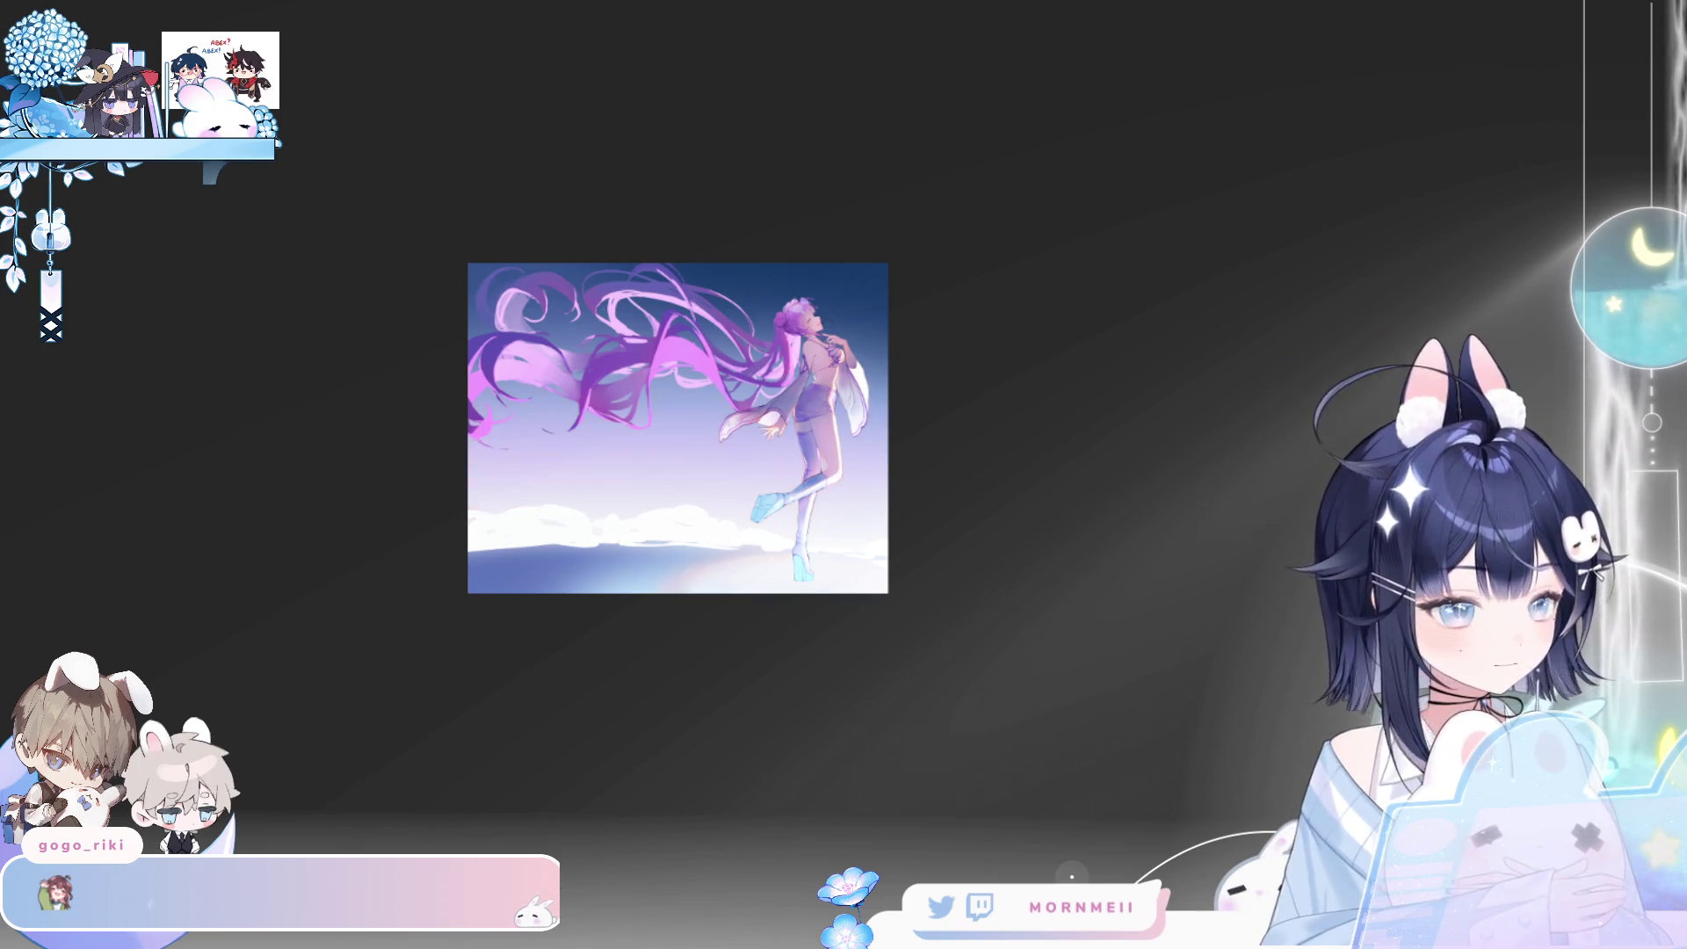
key(h)
key(h)
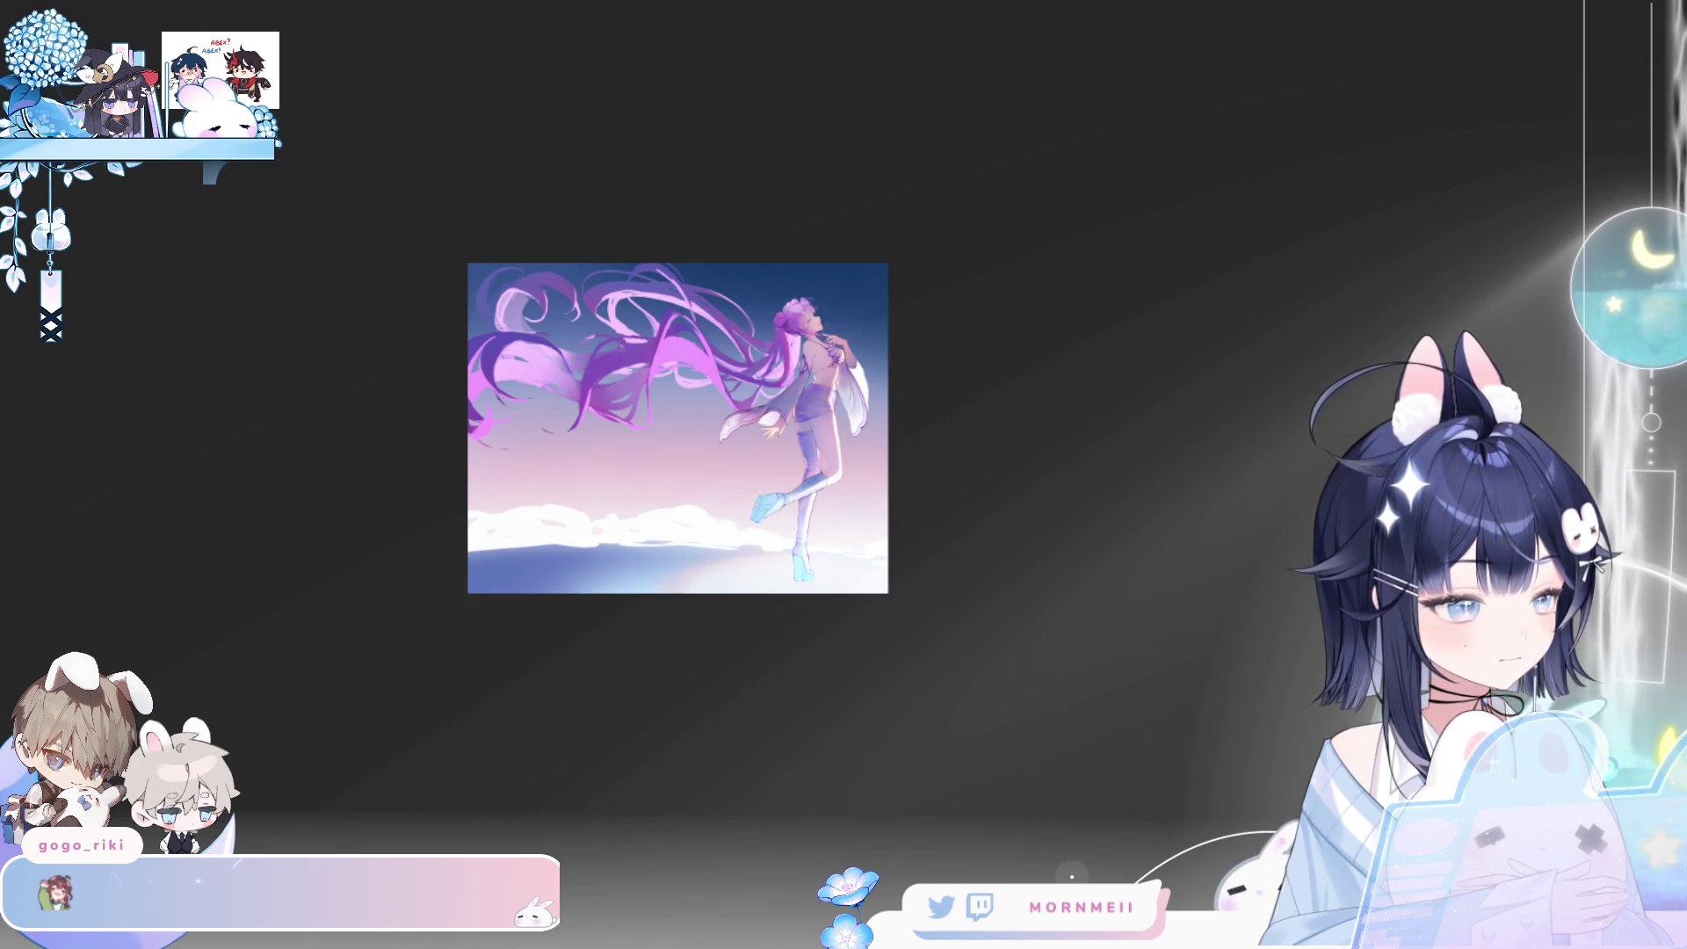
key(ctrl+z)
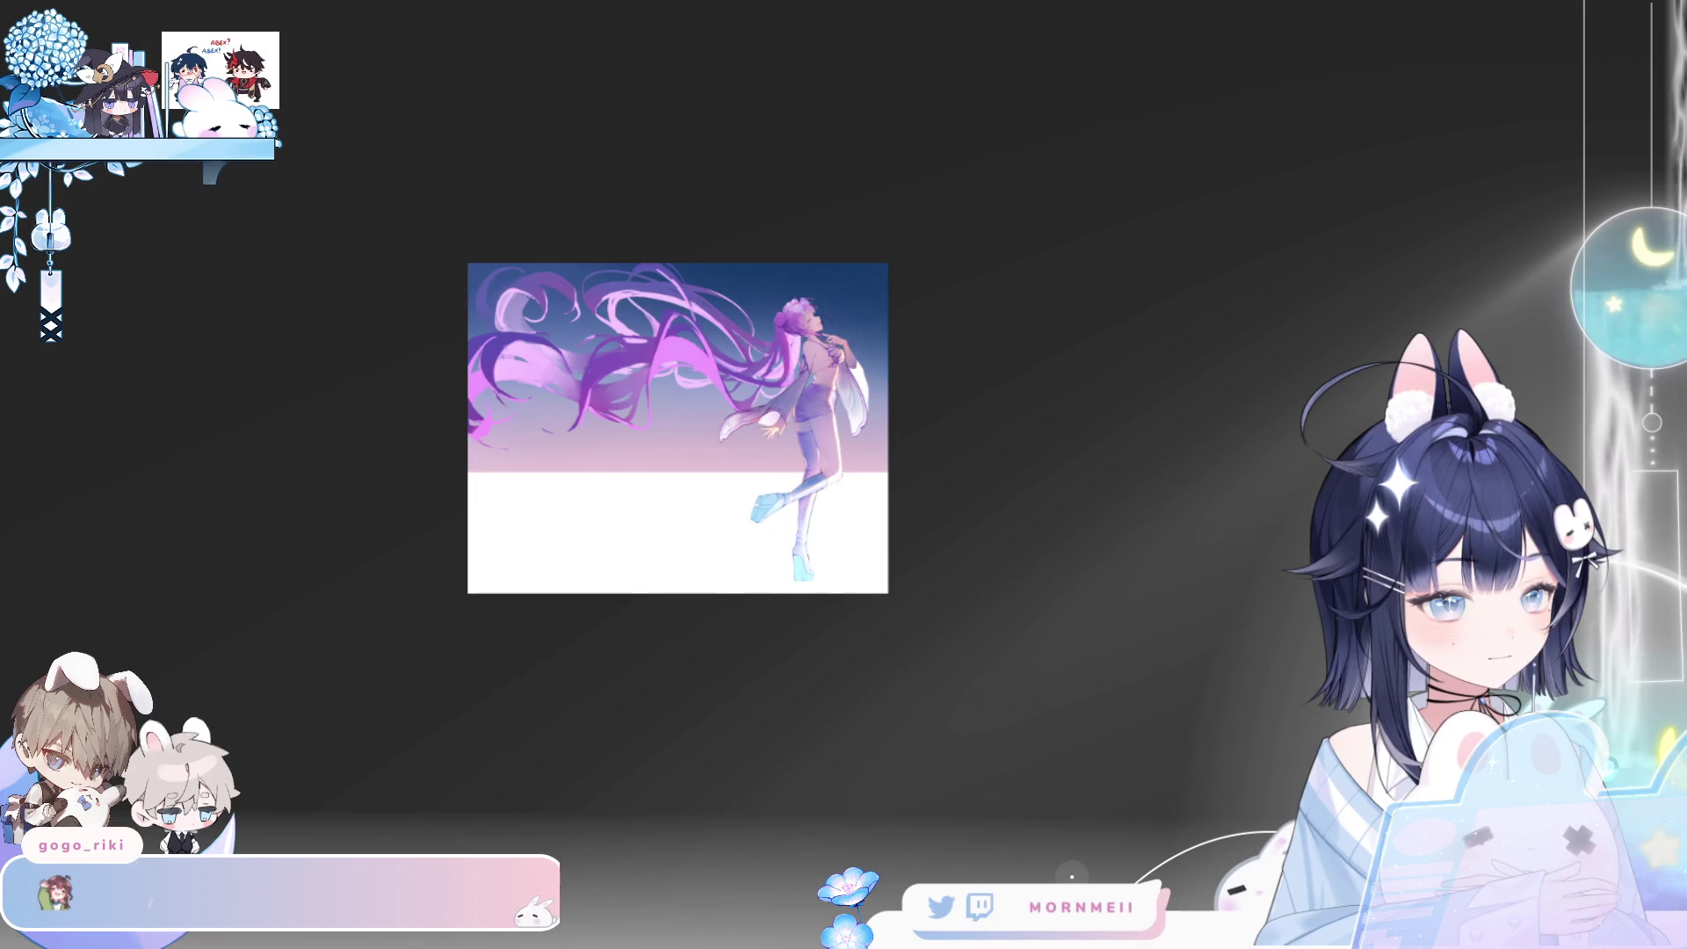
key(h)
key(h)
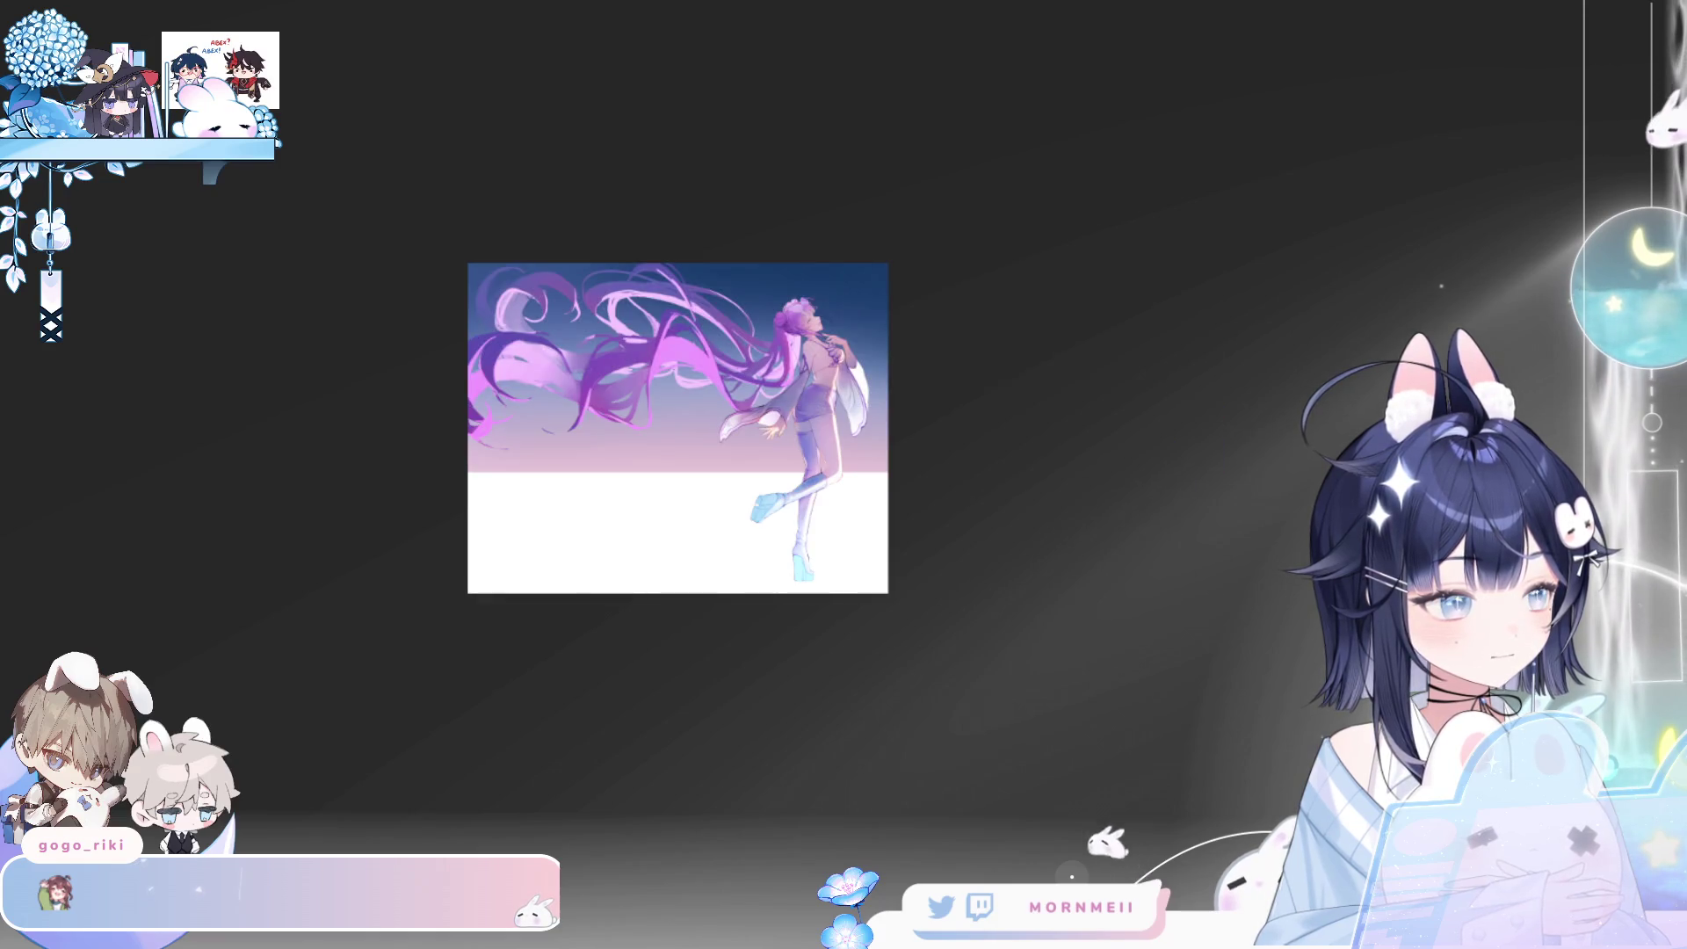
key(ctrl+y)
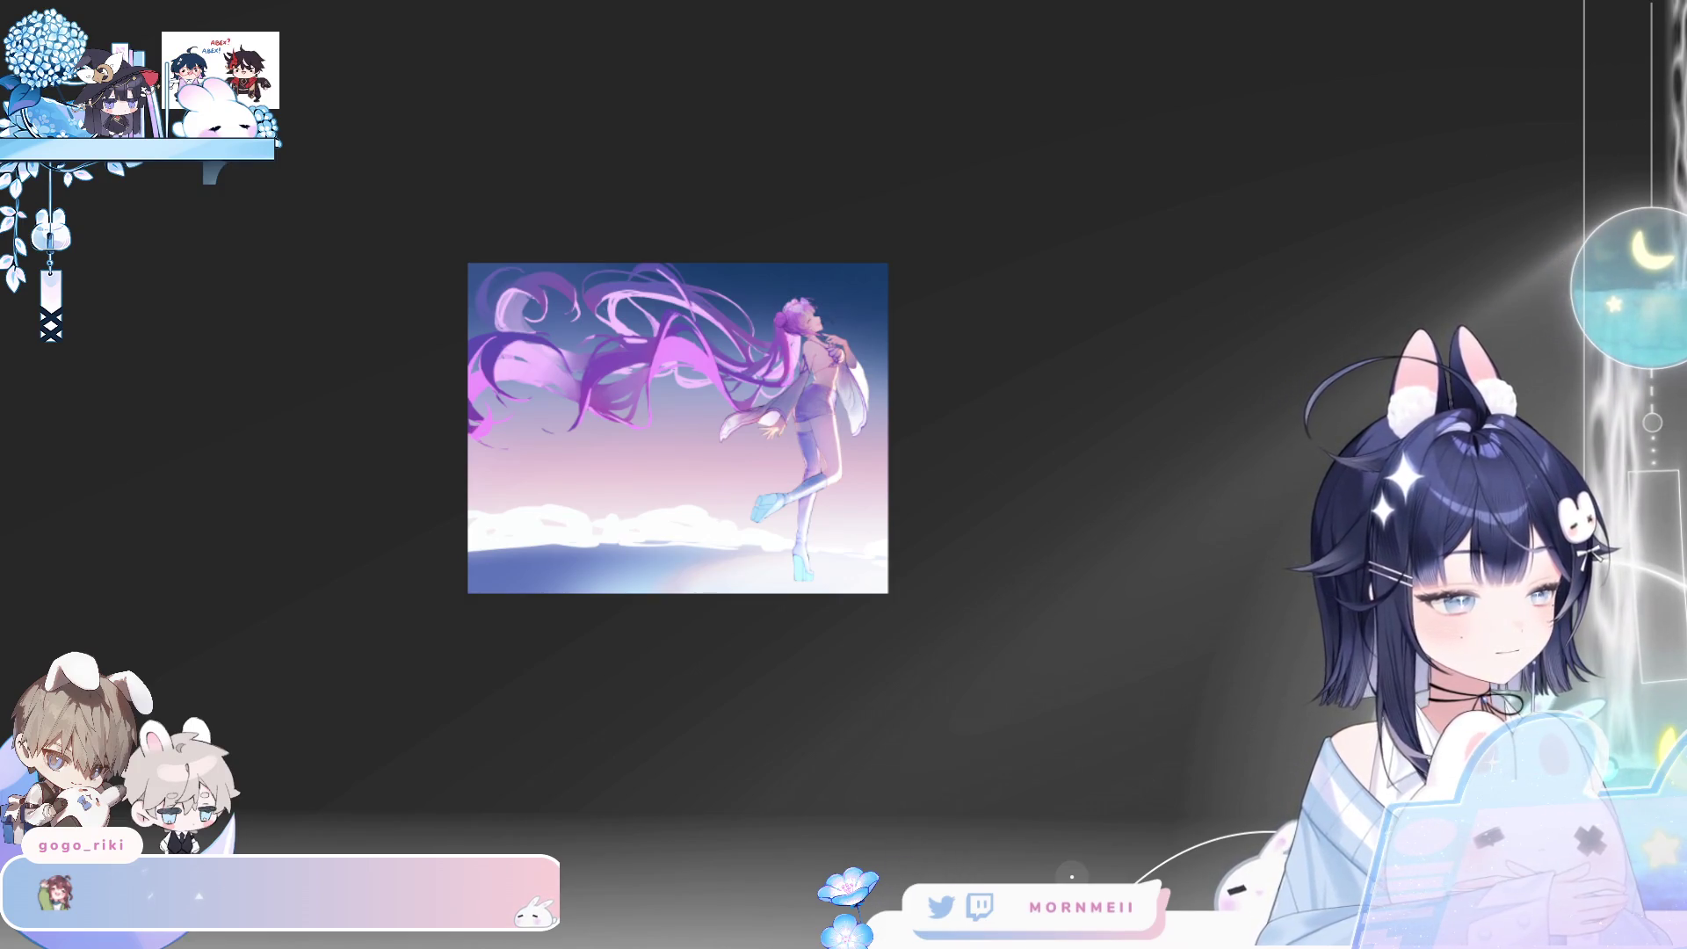
key(h)
scroll(594, 426, up, 5)
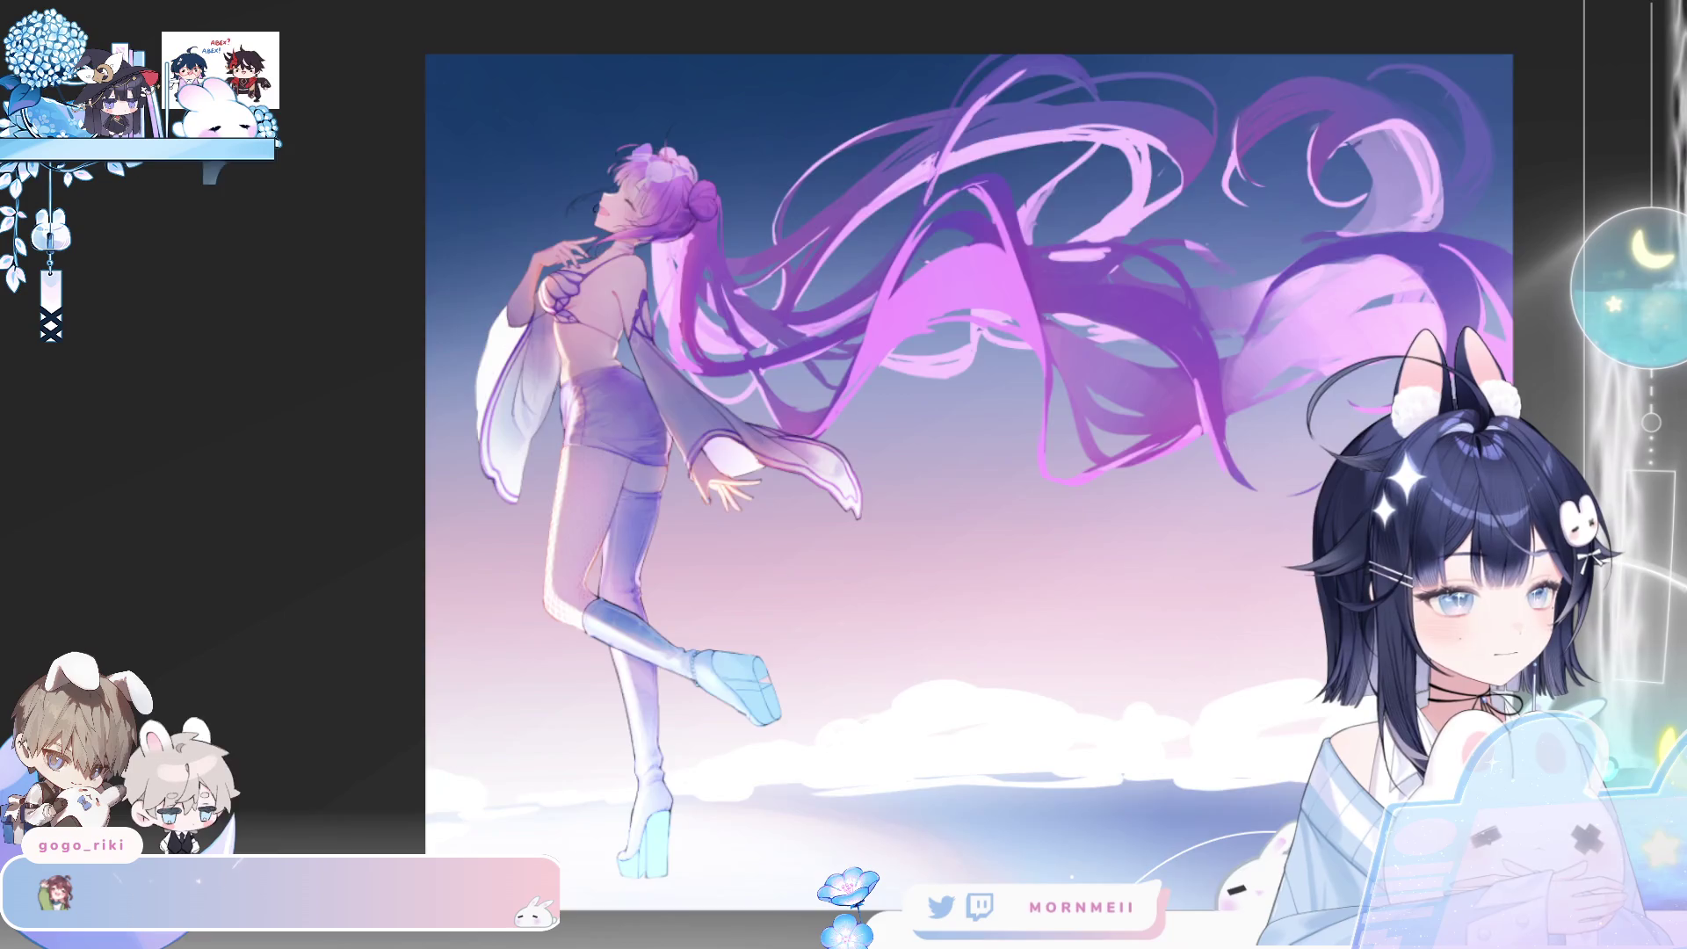
- Pan the artwork and drag a vertical guide through the canvas centre, top to bottom
key(h)
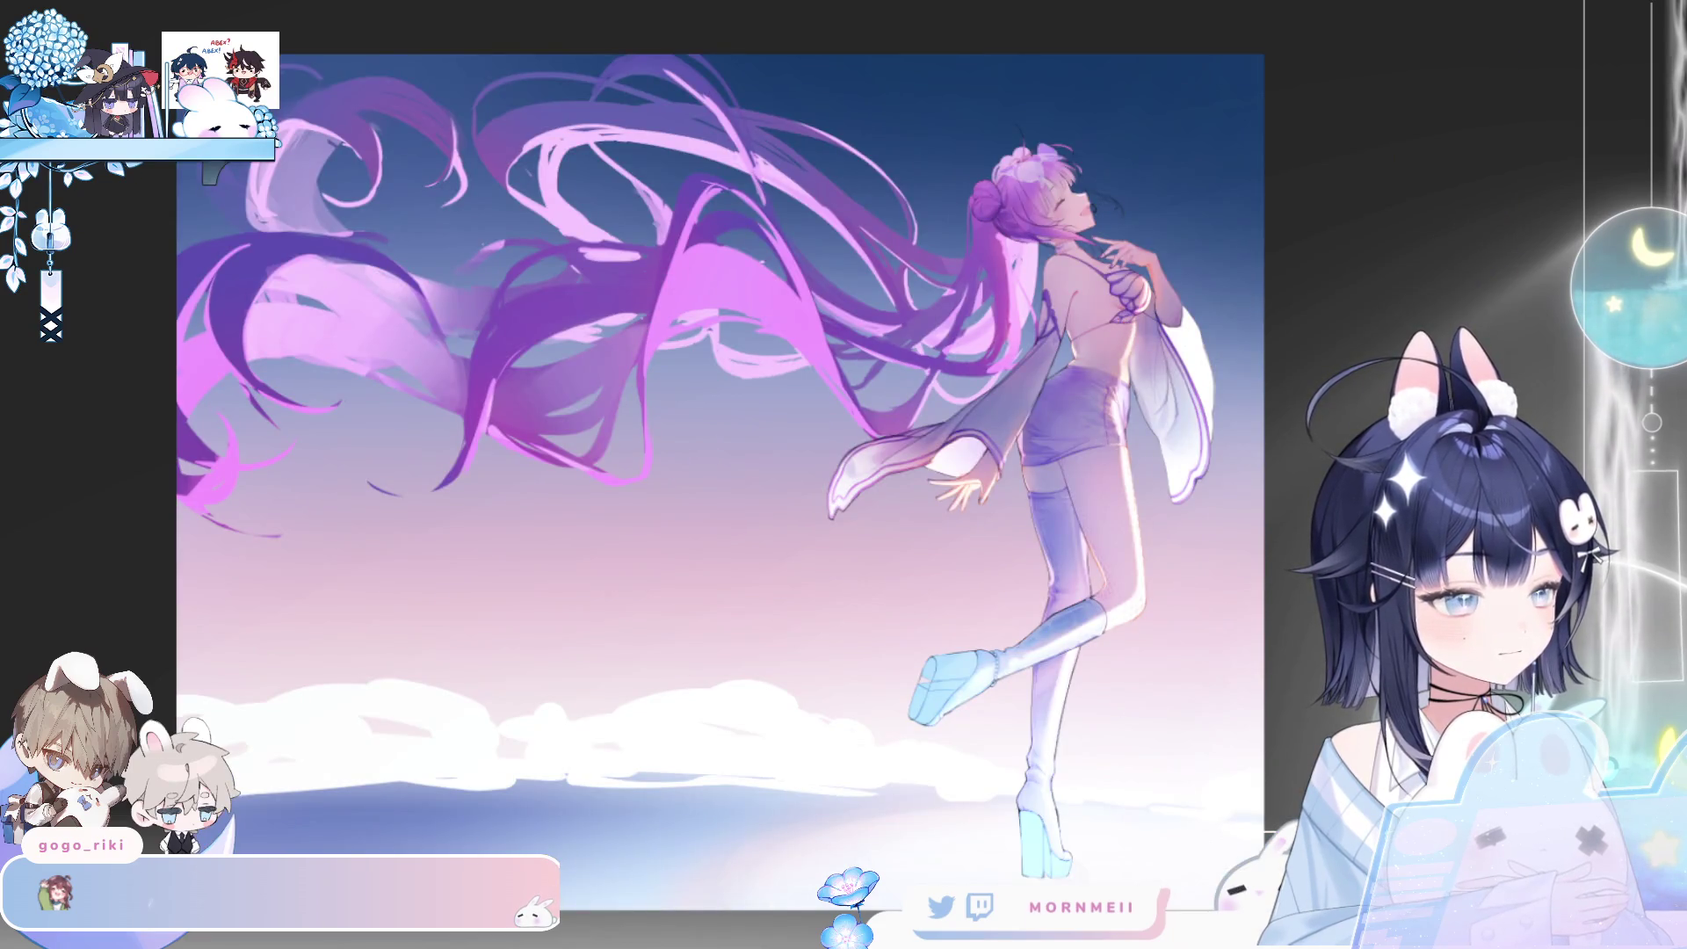
key(h)
key(h)
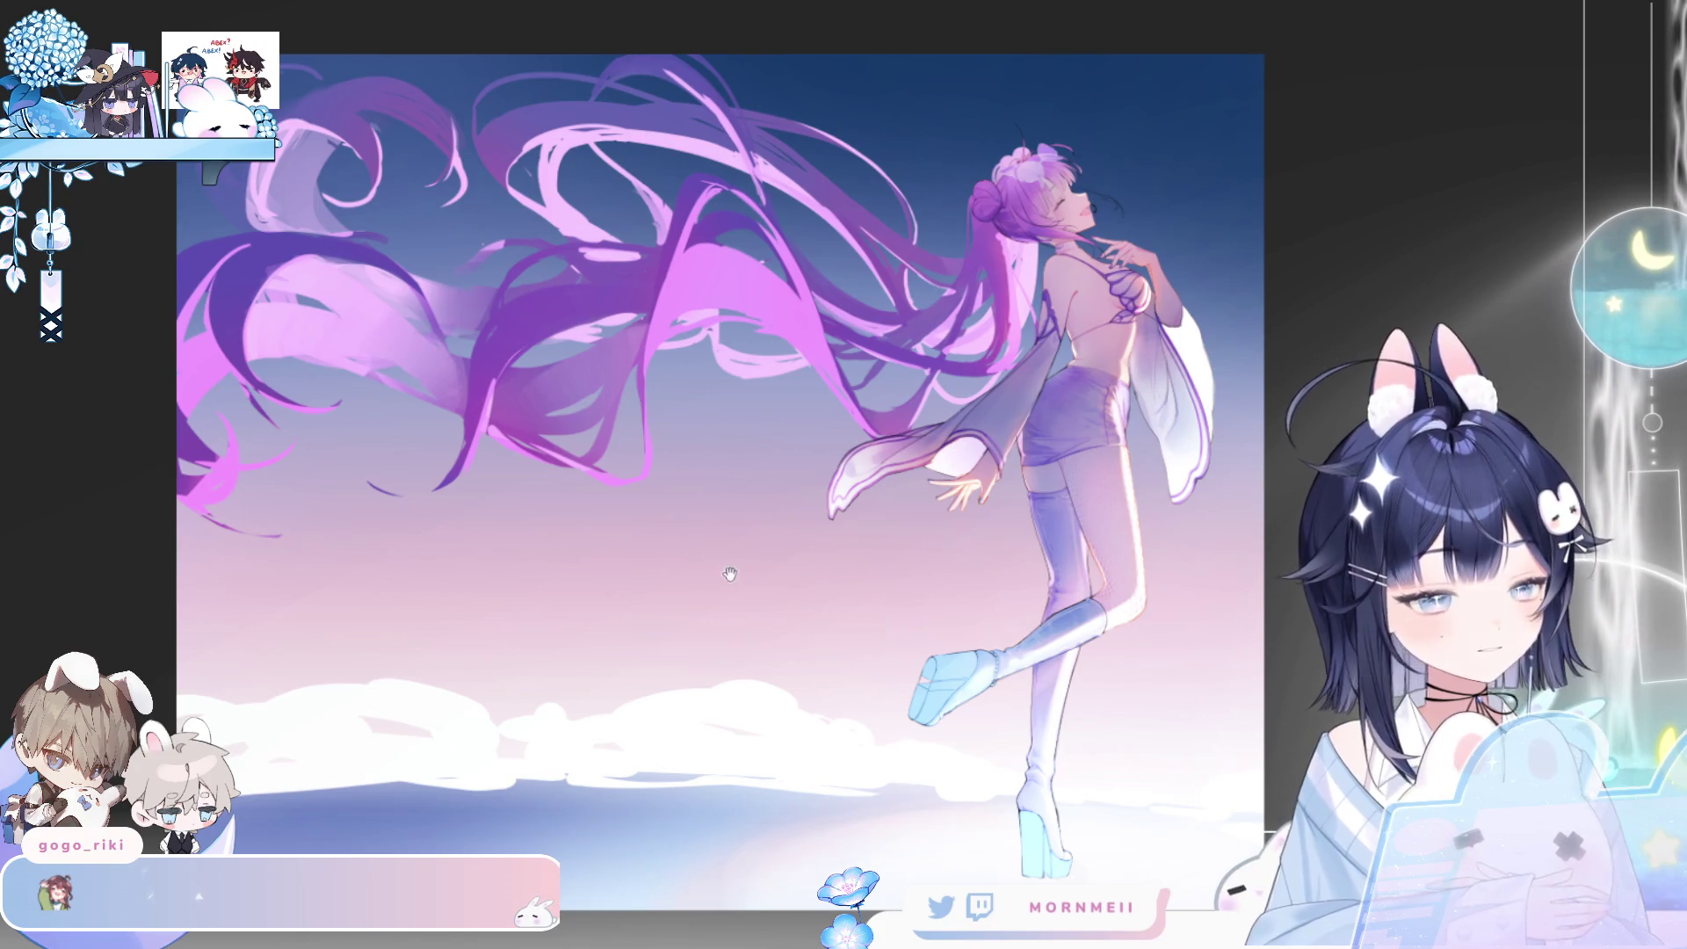
drag(727, 577, 833, 477)
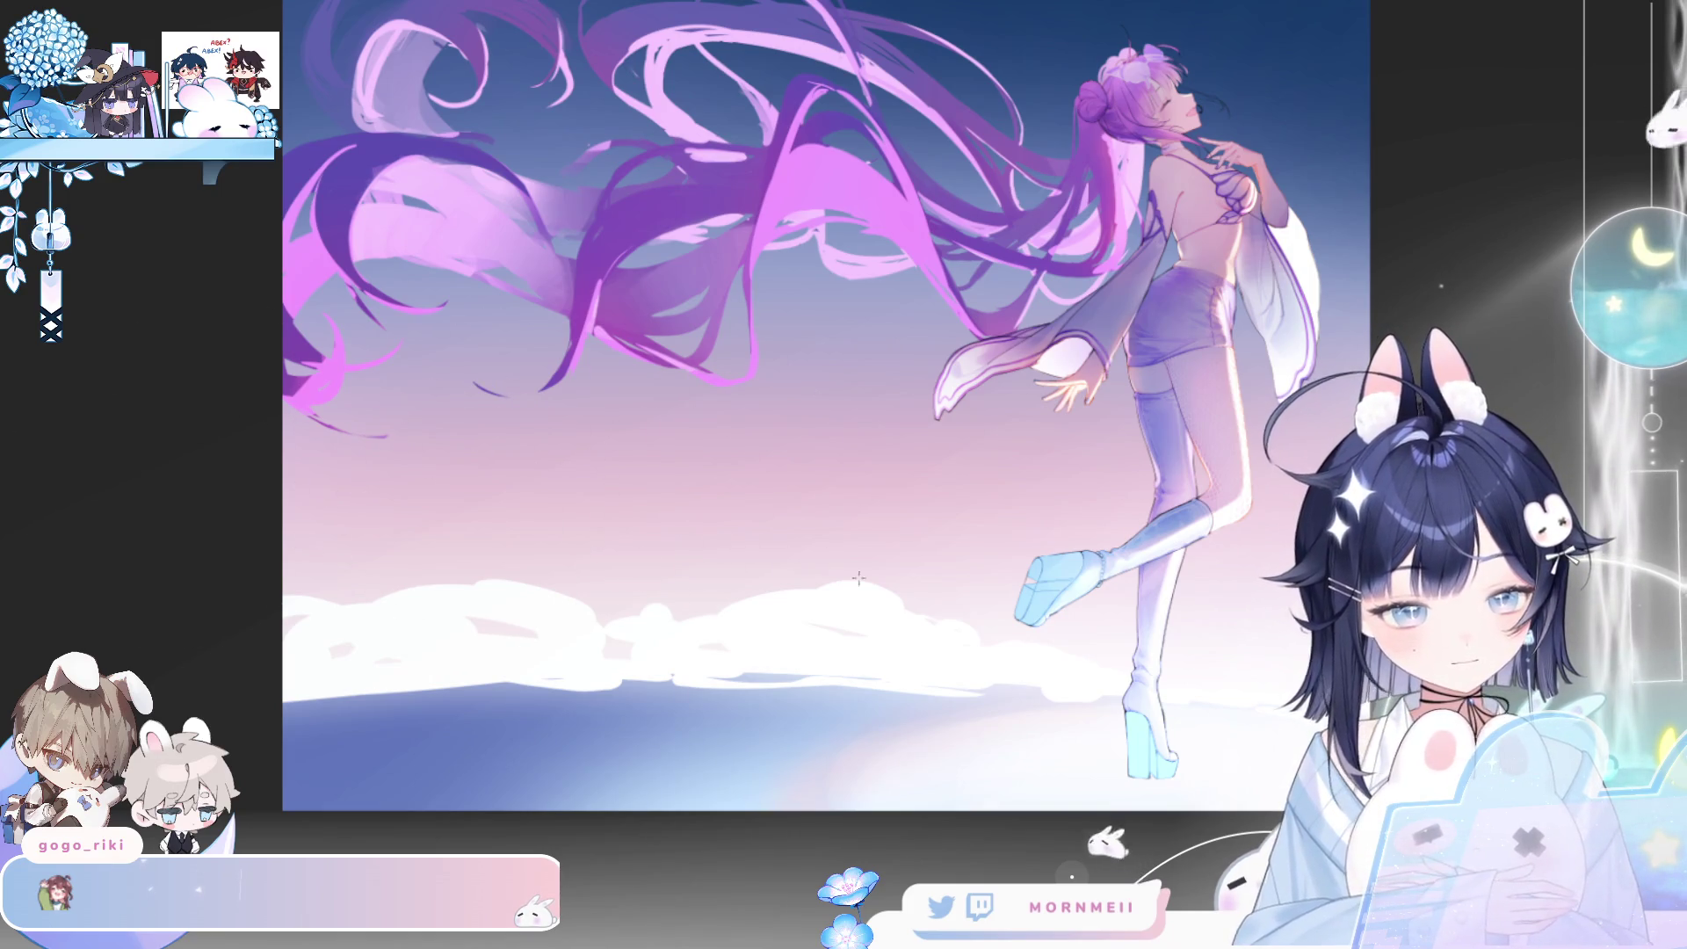
drag(841, 831, 840, 4)
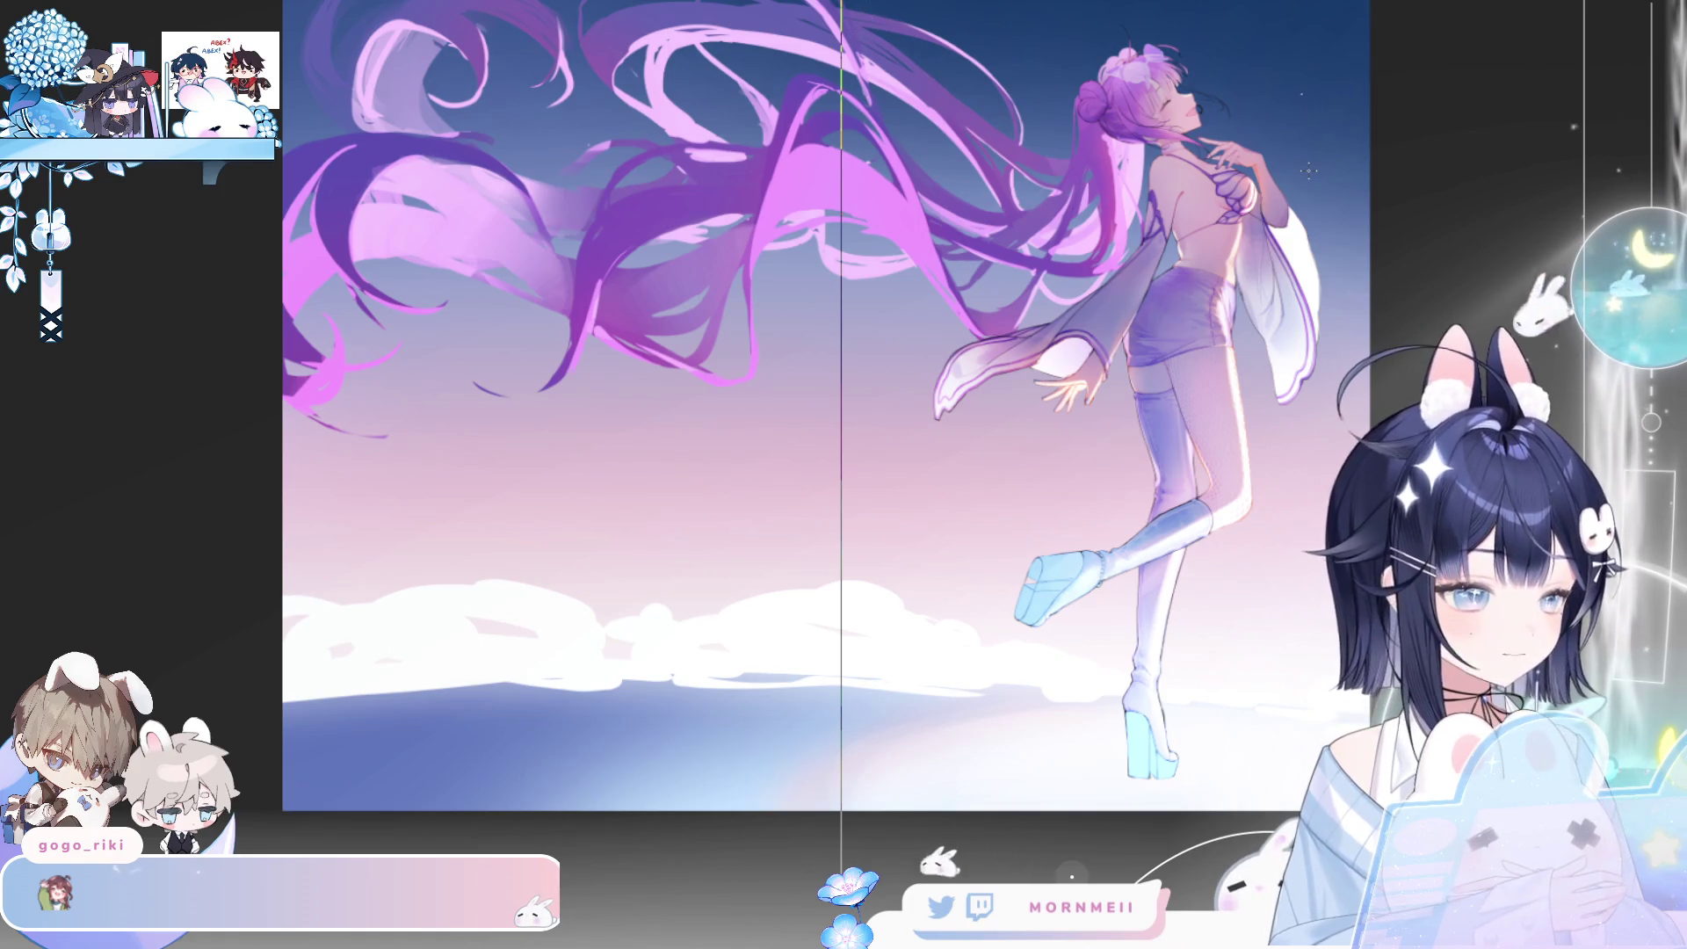